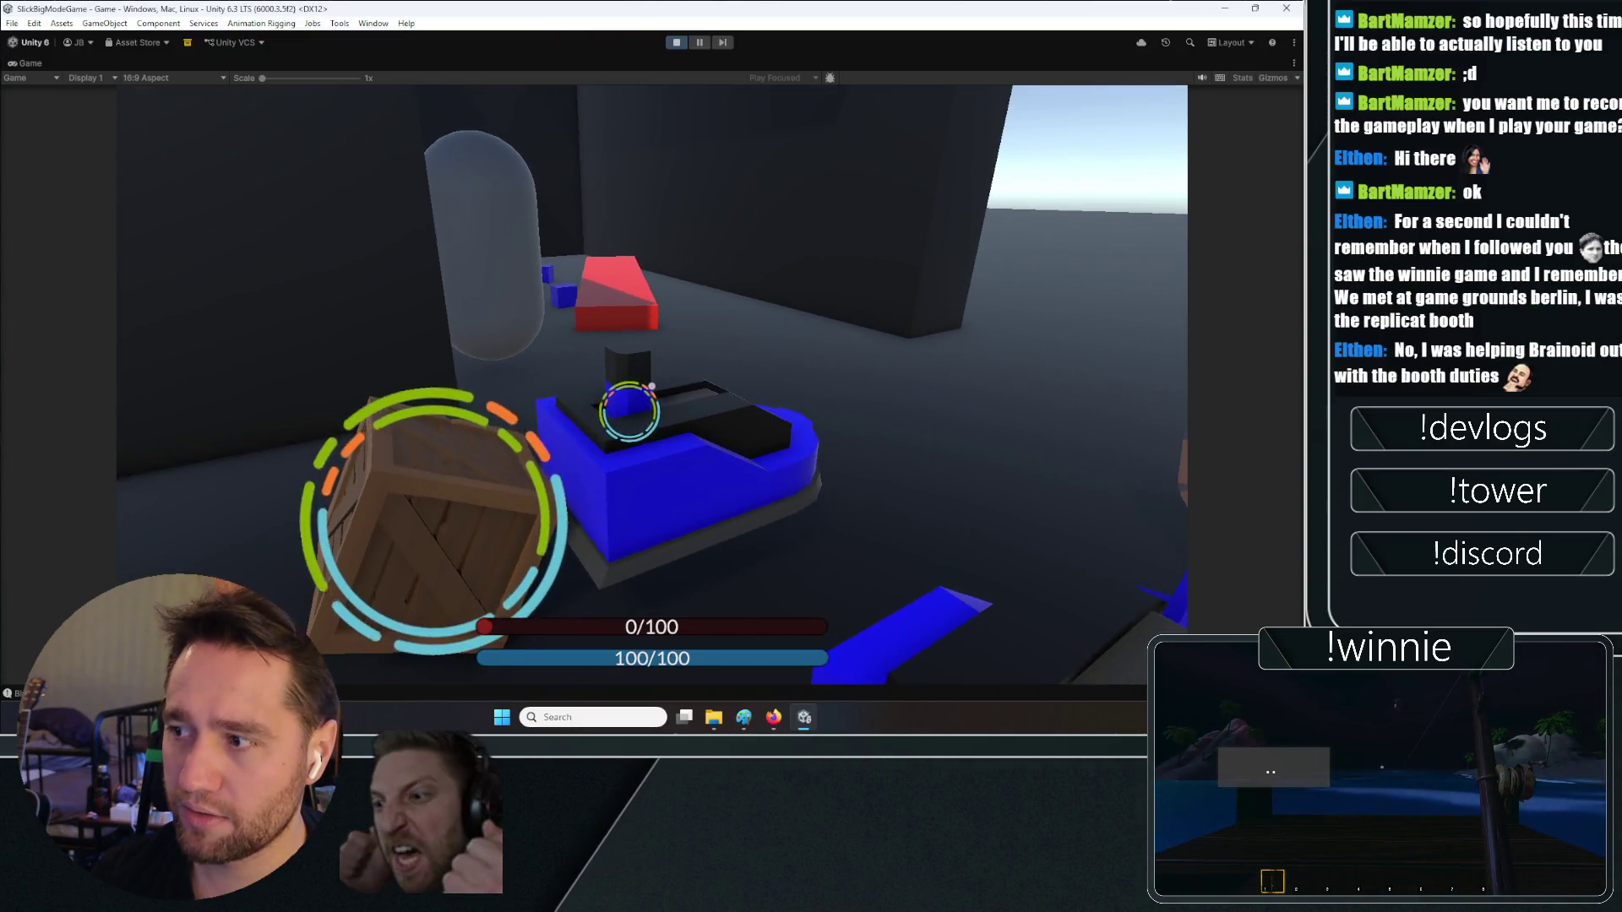
Drop, pick up and charge the wooden crate in the Game view
click(651, 386)
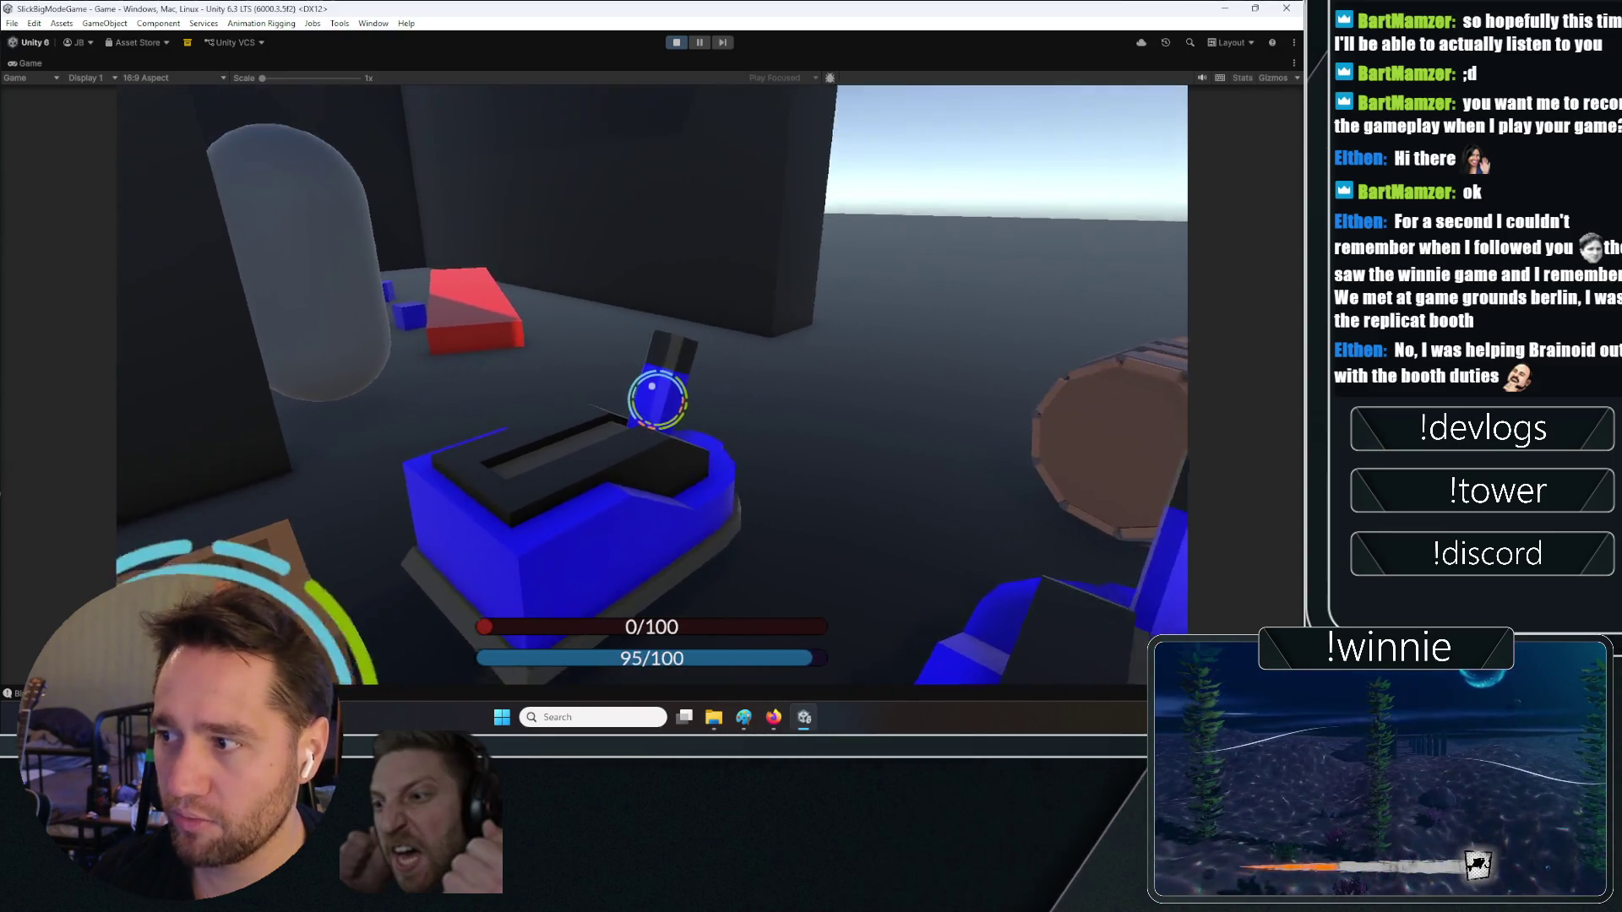
click(651, 386)
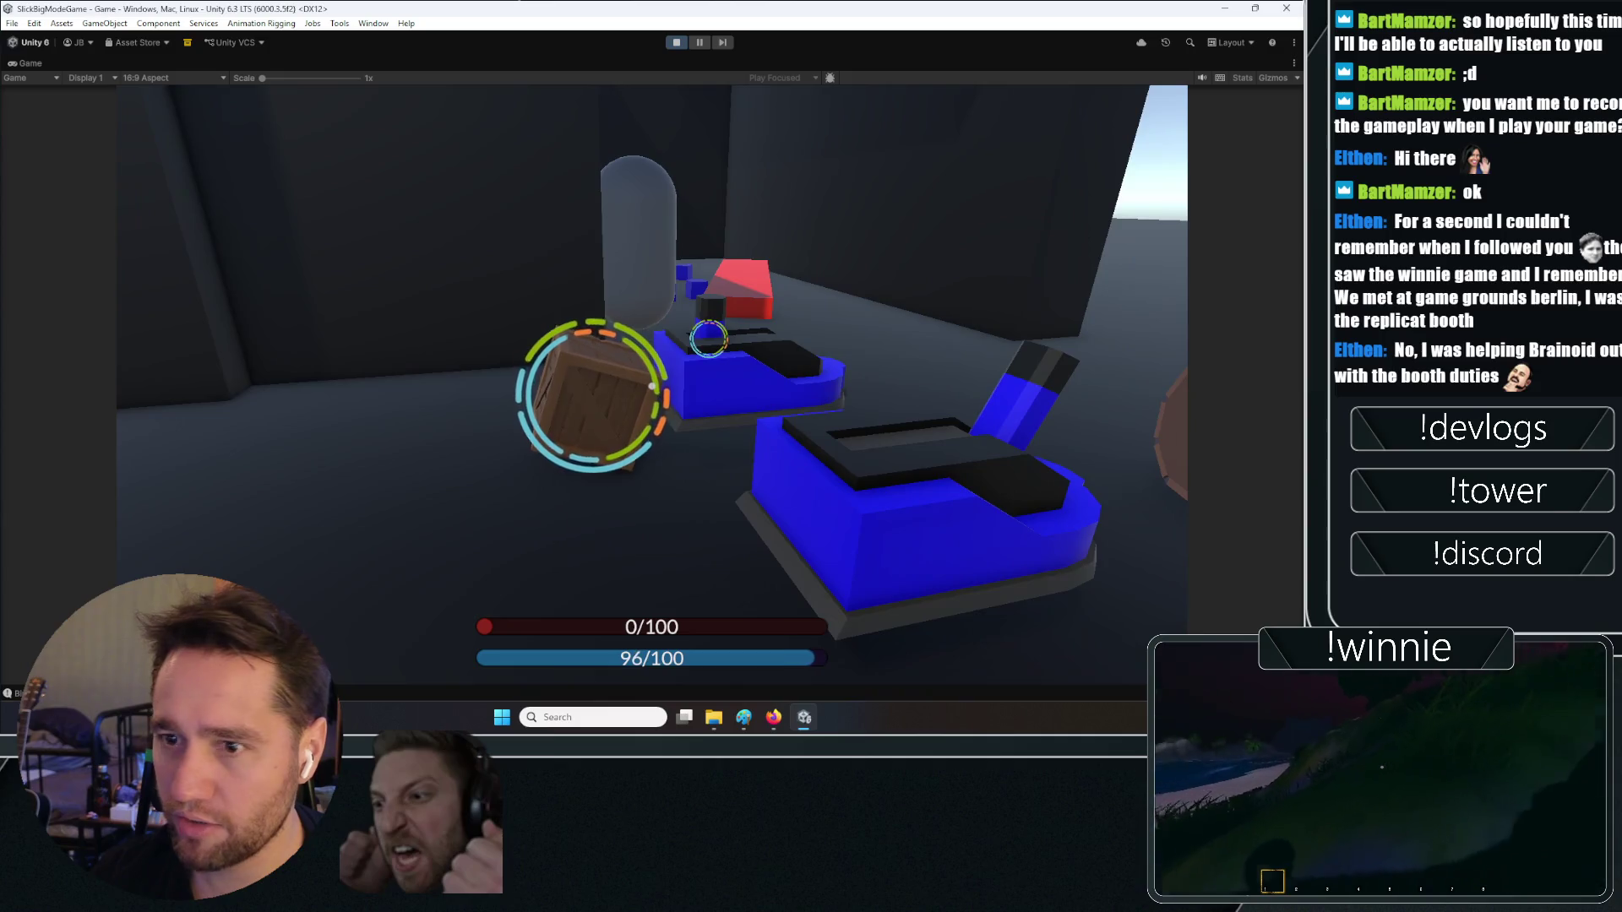
key(w)
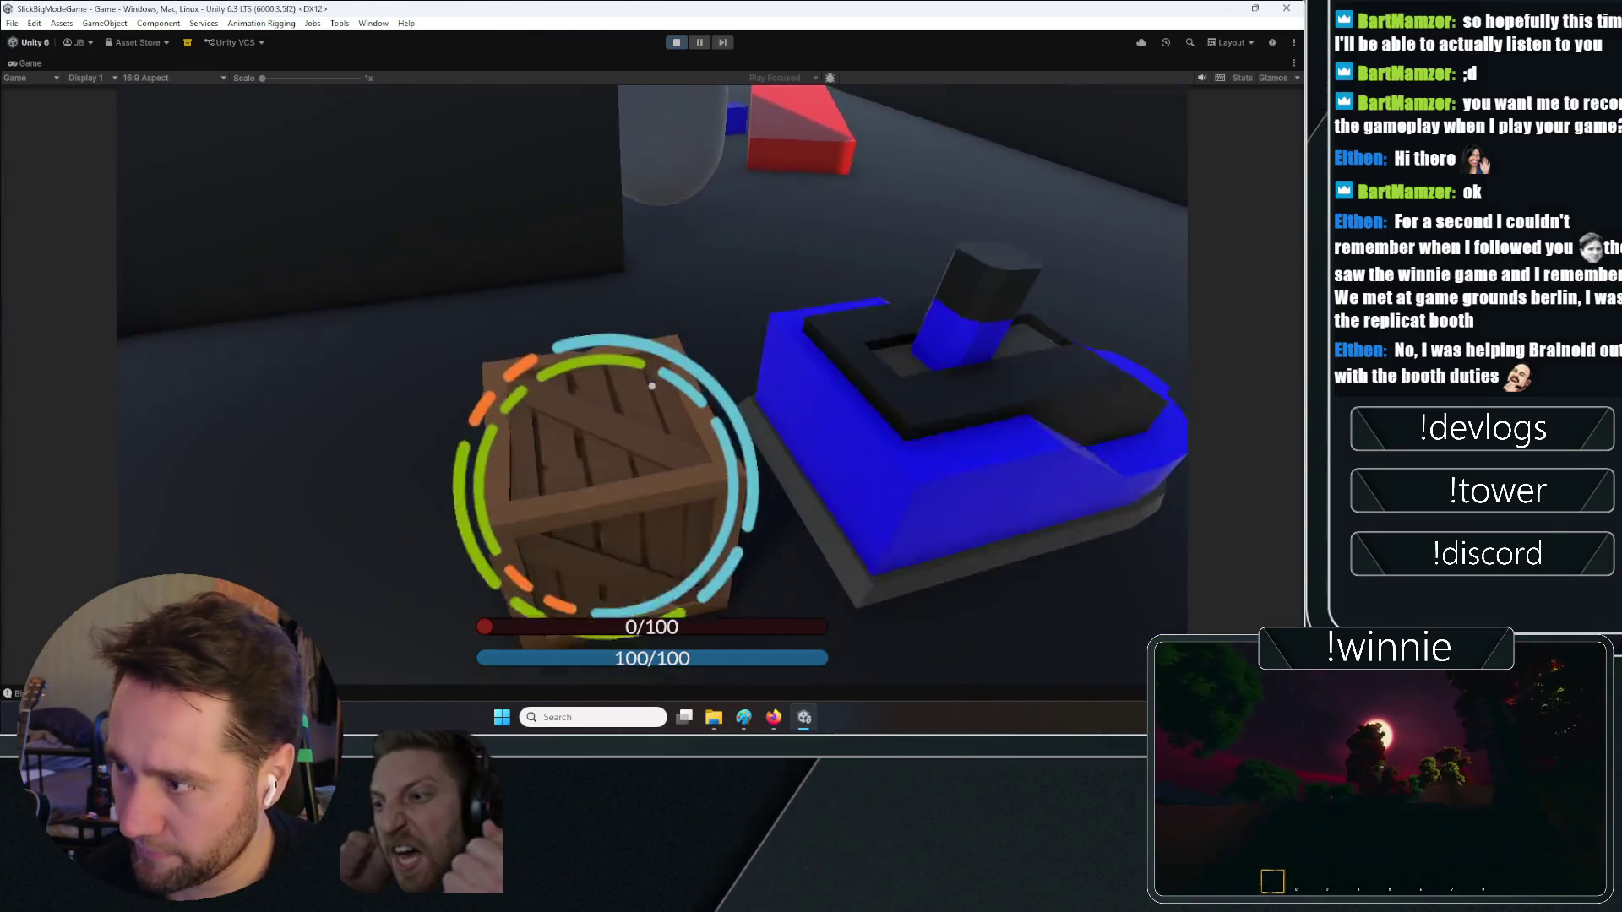
click(651, 386)
click(651, 386)
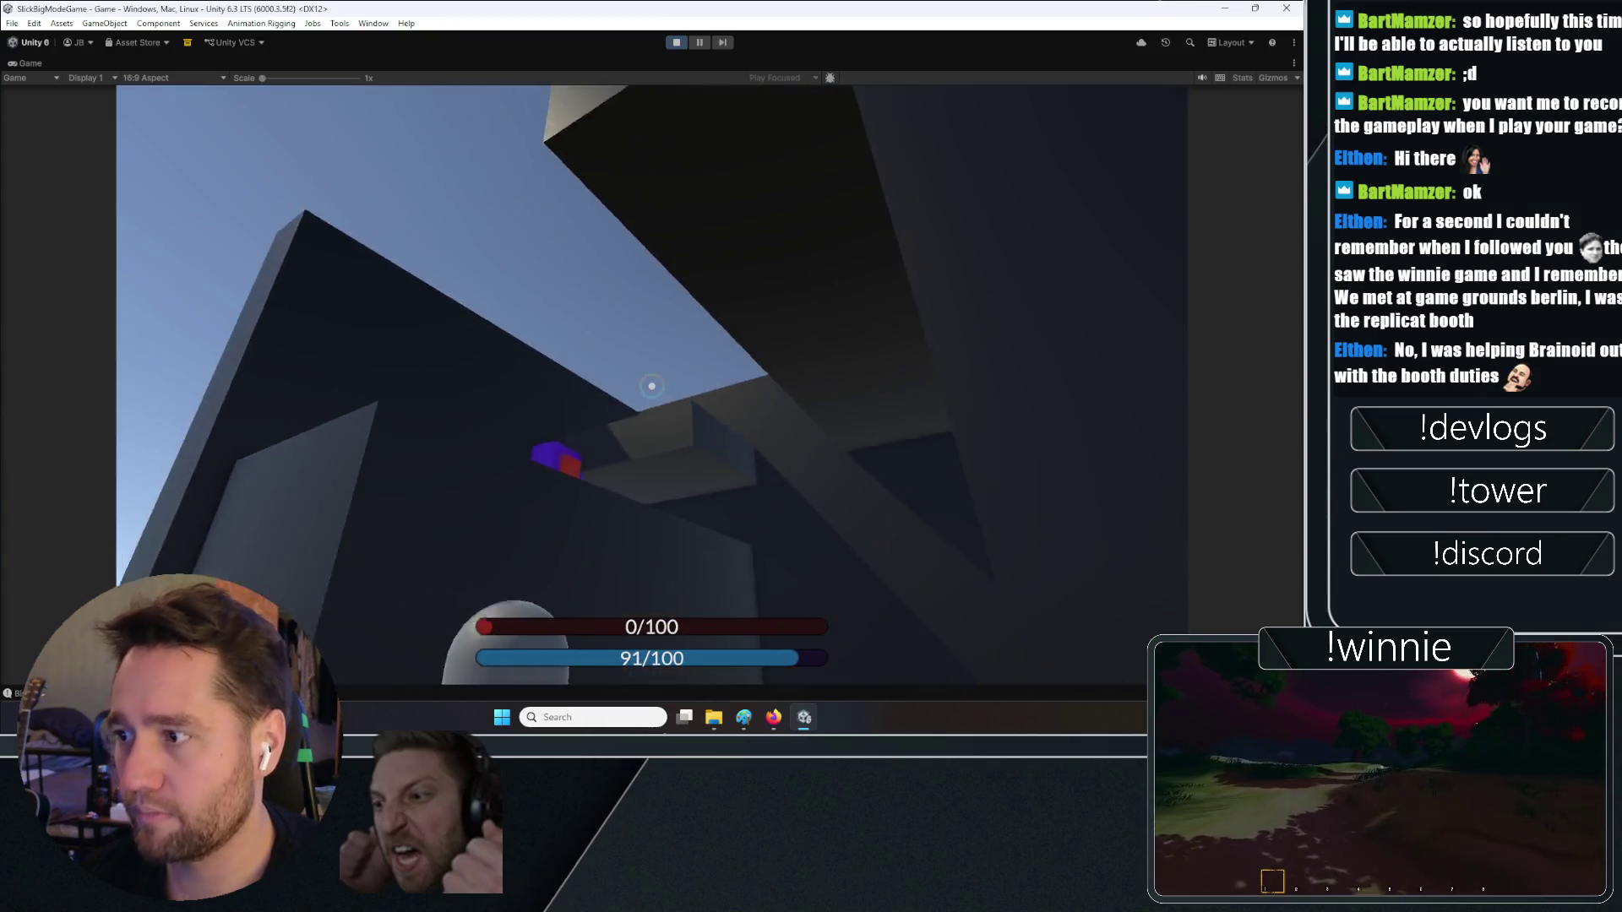
Throw and drop more crates, then bring up the paused 3D noise tutorial video
key(w)
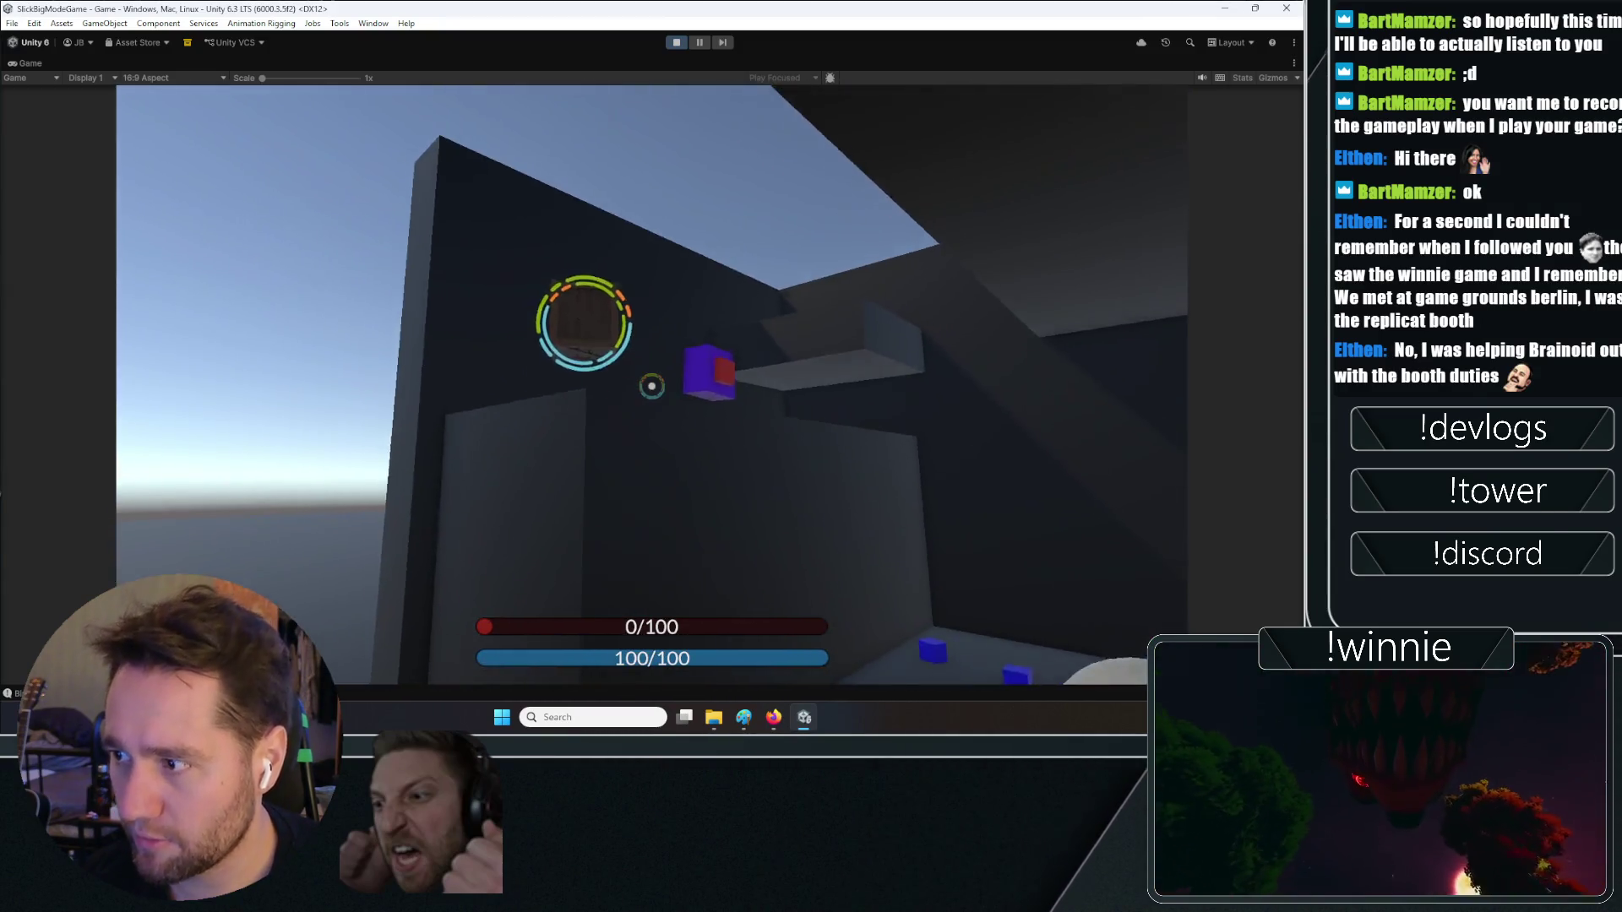
click(651, 386)
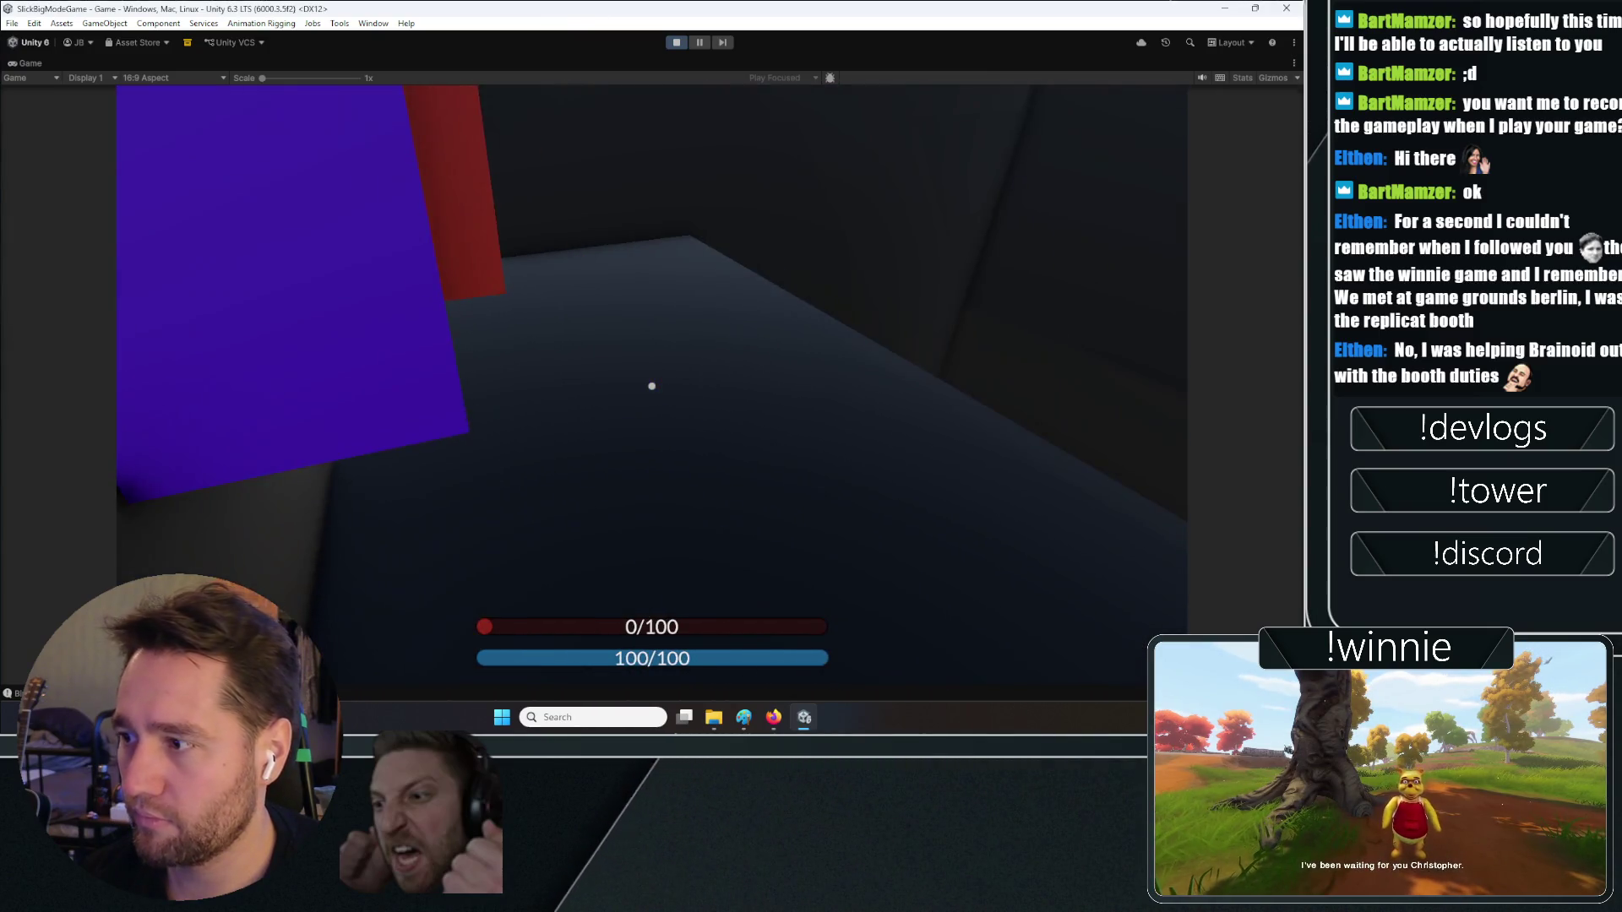
click(651, 386)
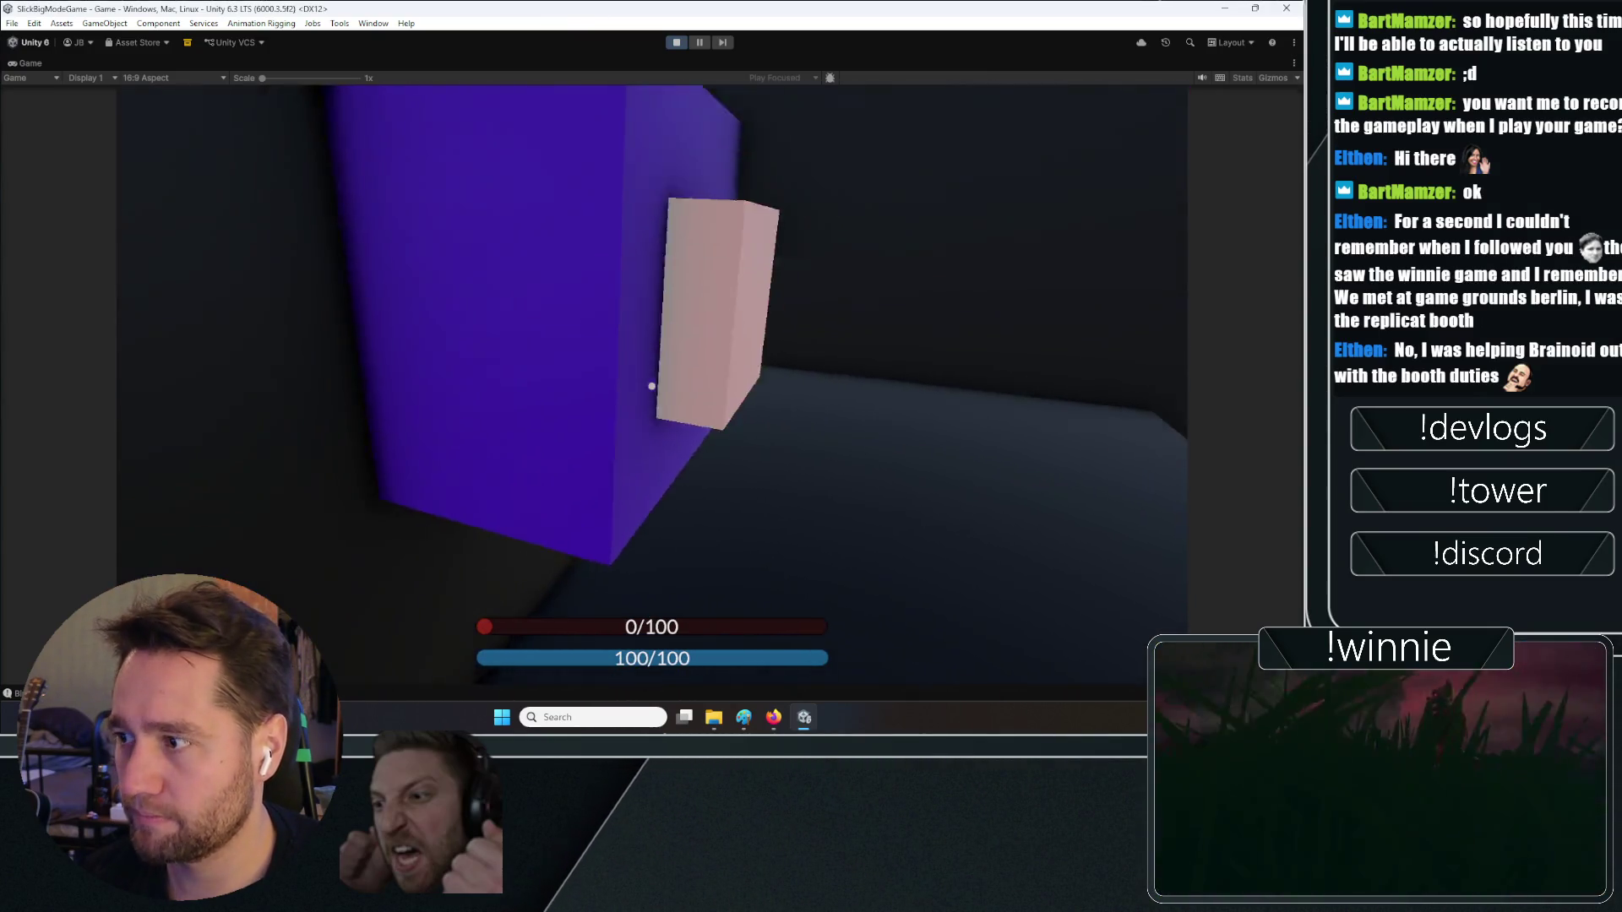
click(651, 386)
click(651, 386)
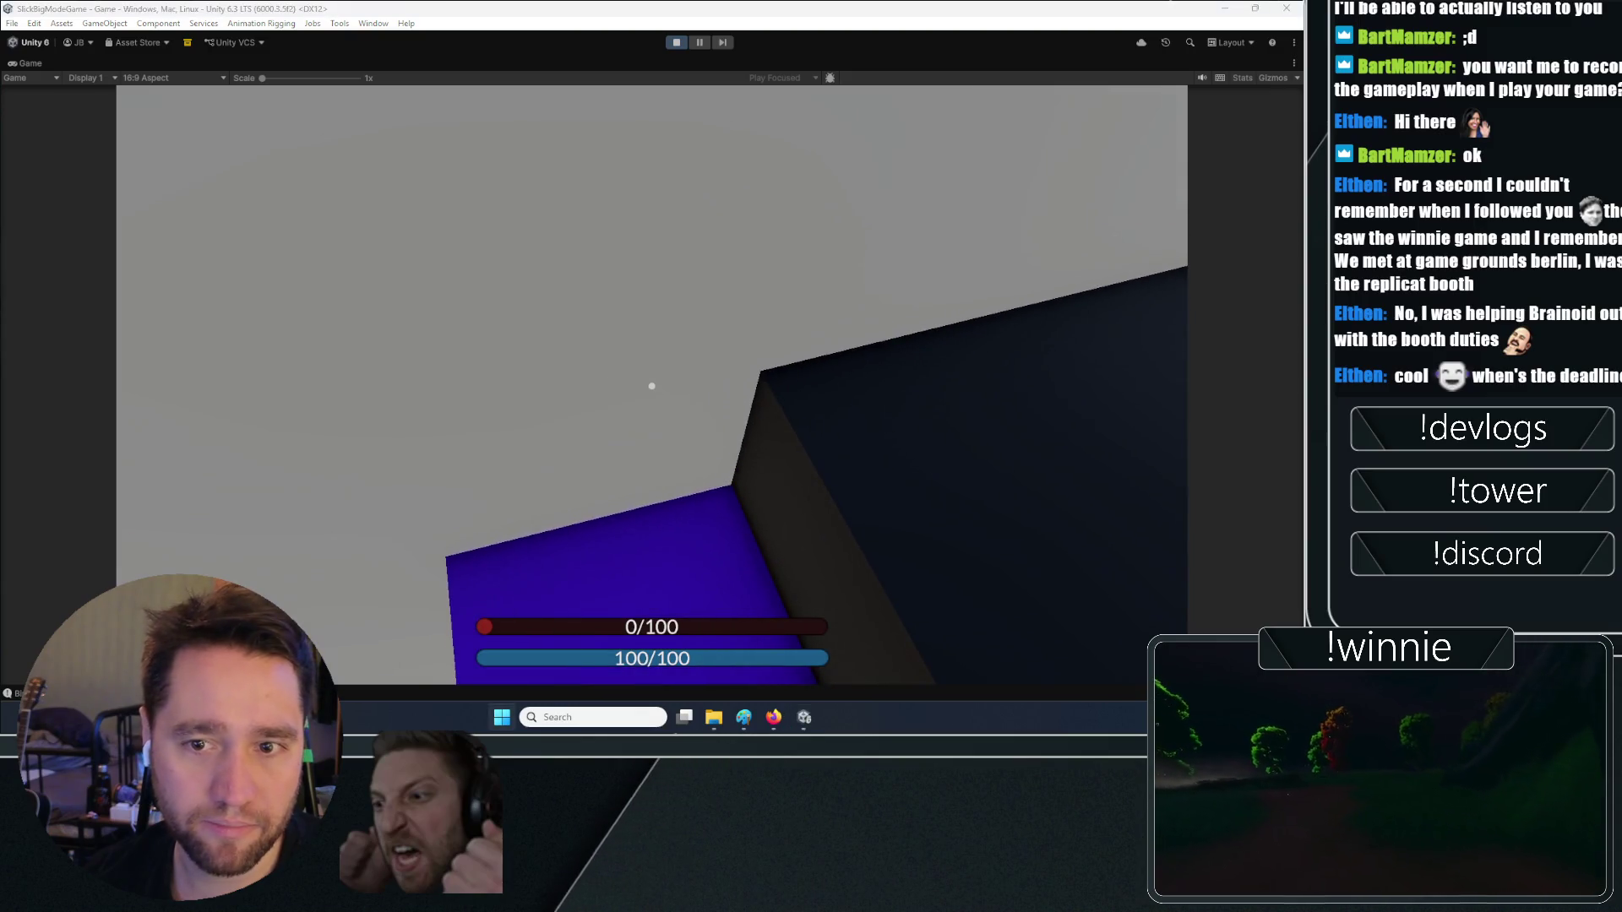
key(alt+Tab)
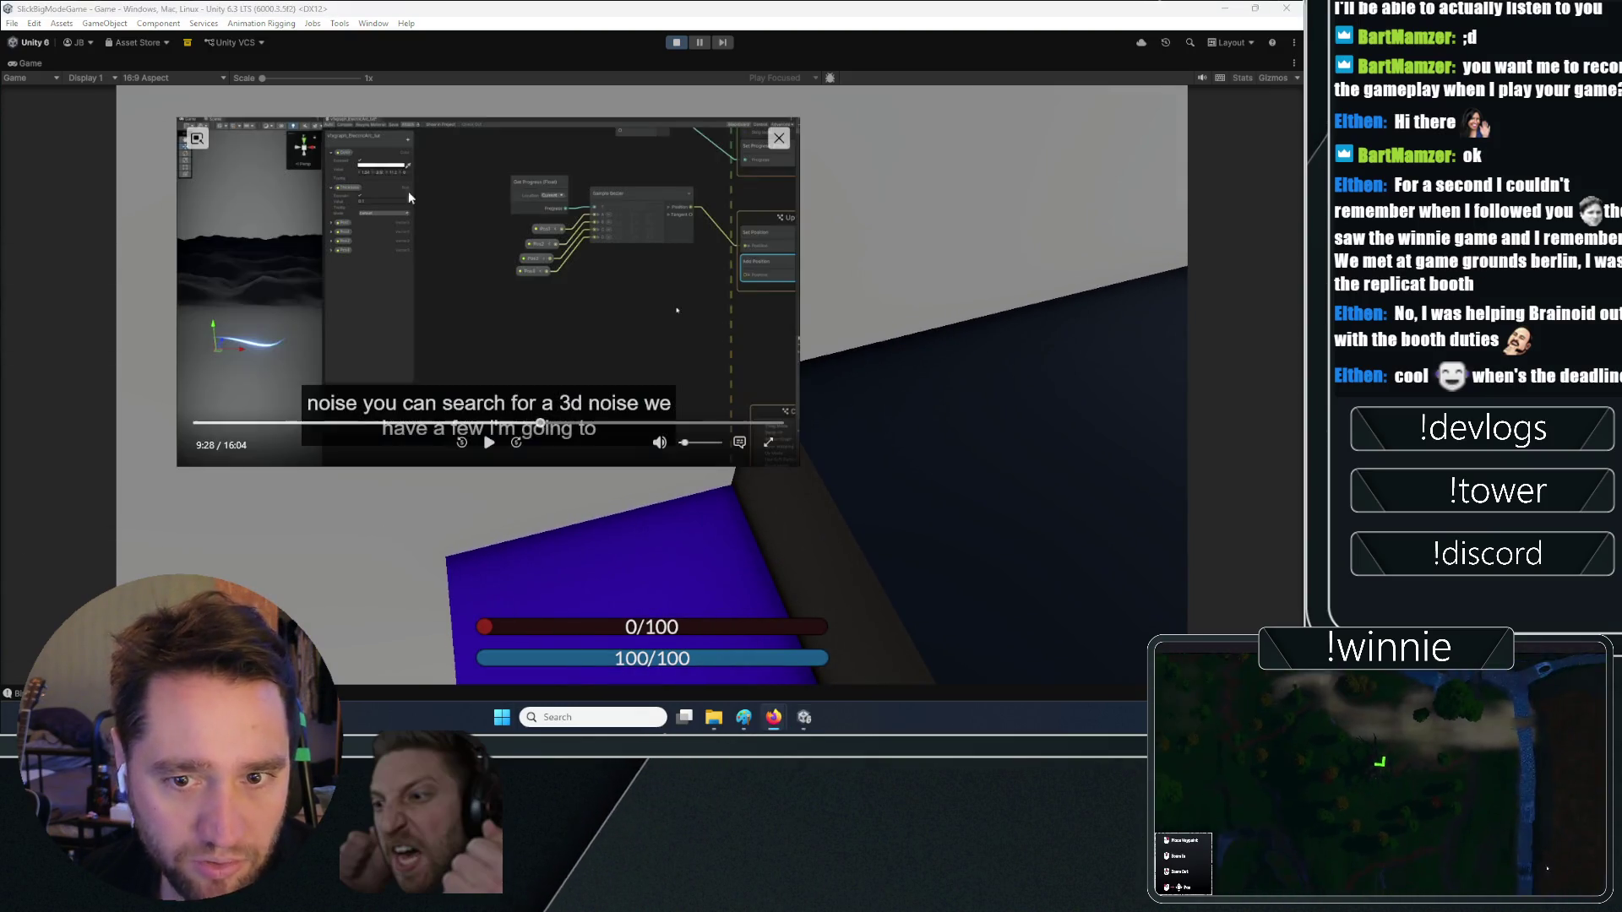
key(alt+Tab)
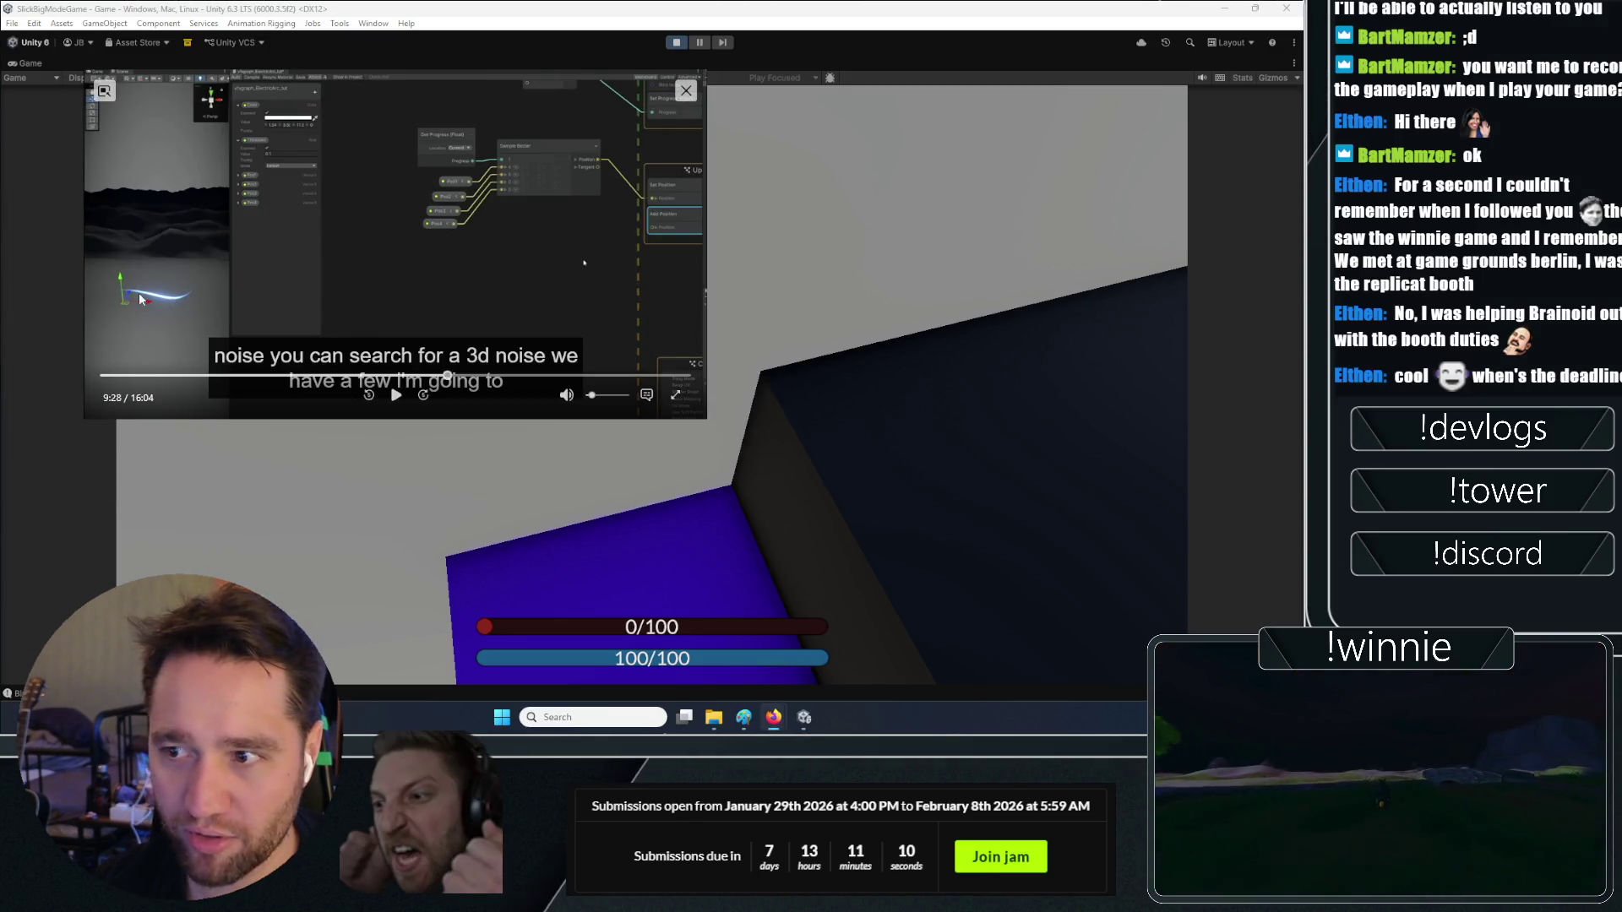
click(693, 246)
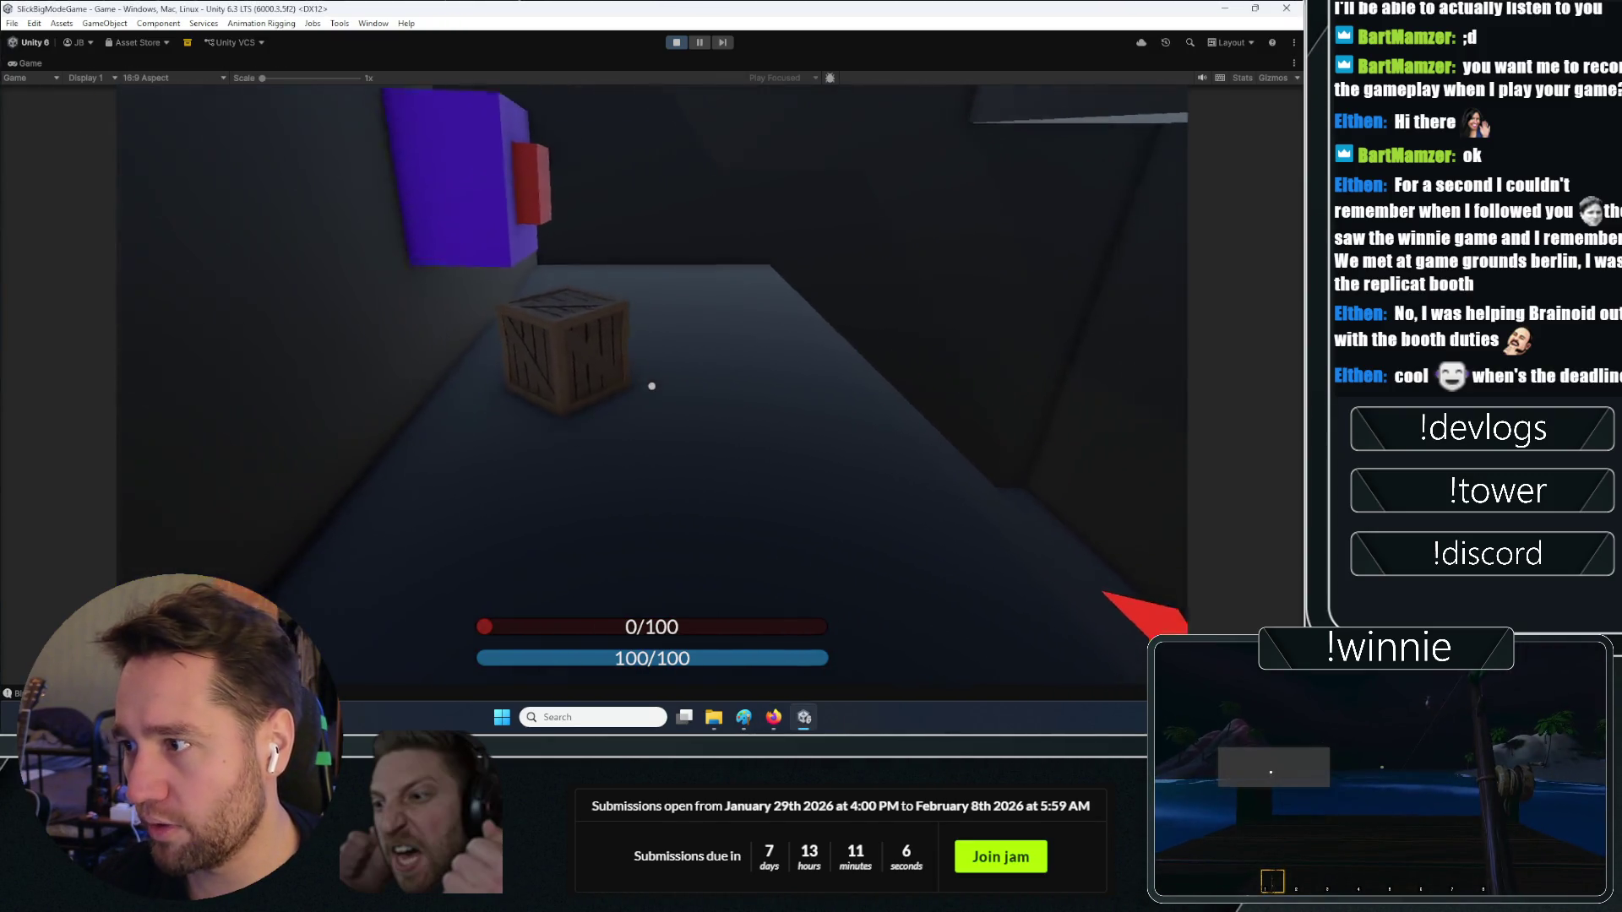
Charge and throw two crates in the Game view, then exit play mode
key(w)
click(651, 386)
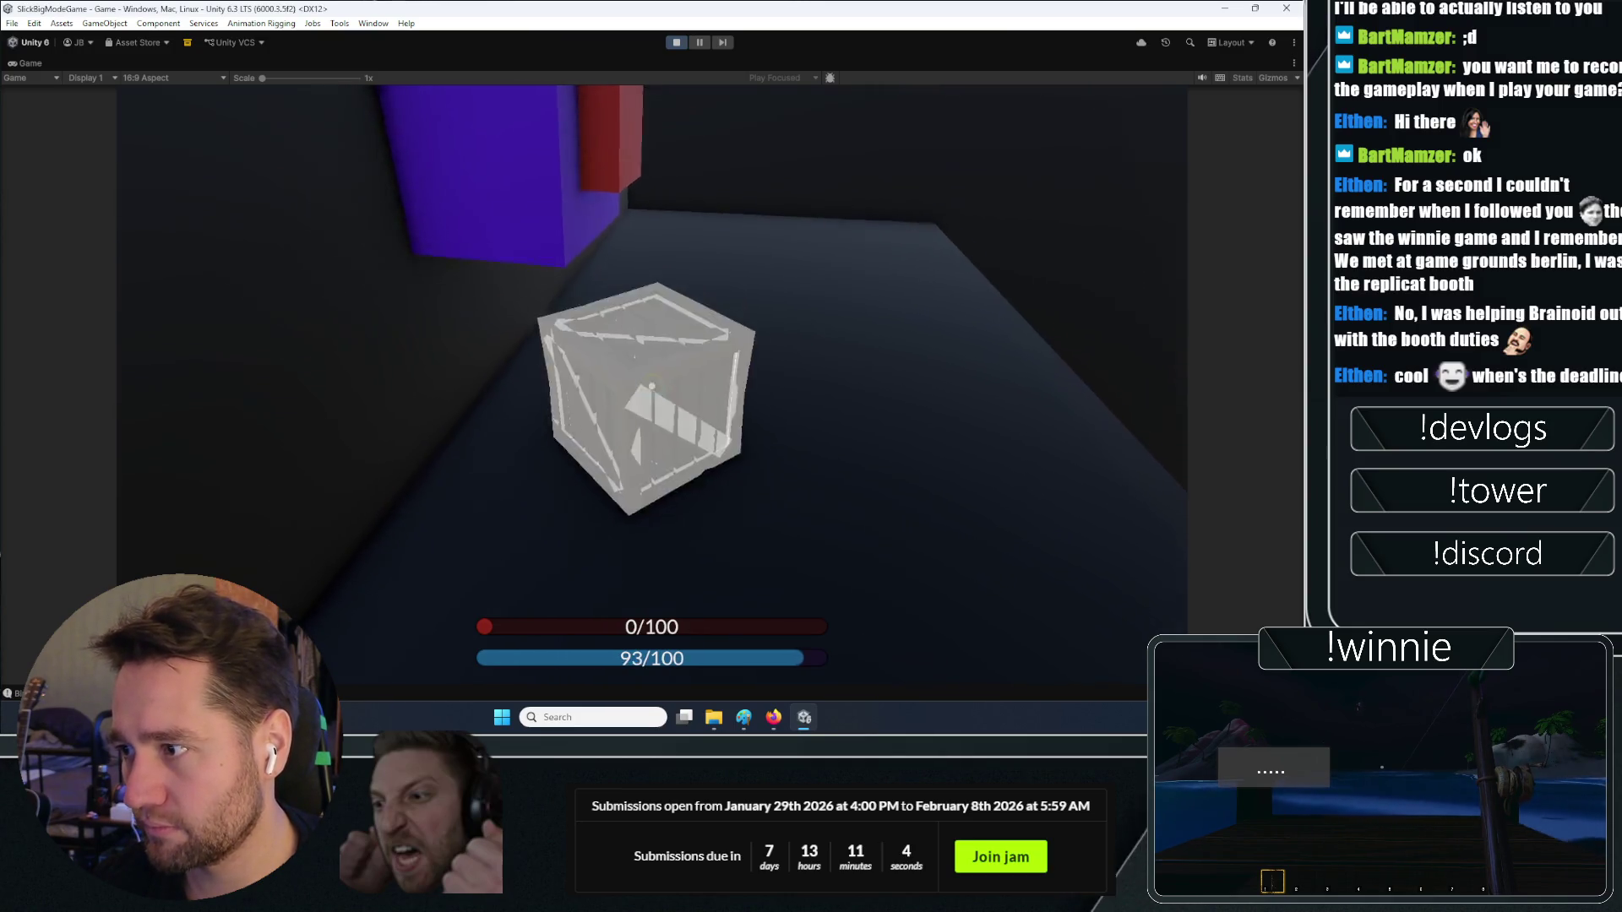
click(652, 386)
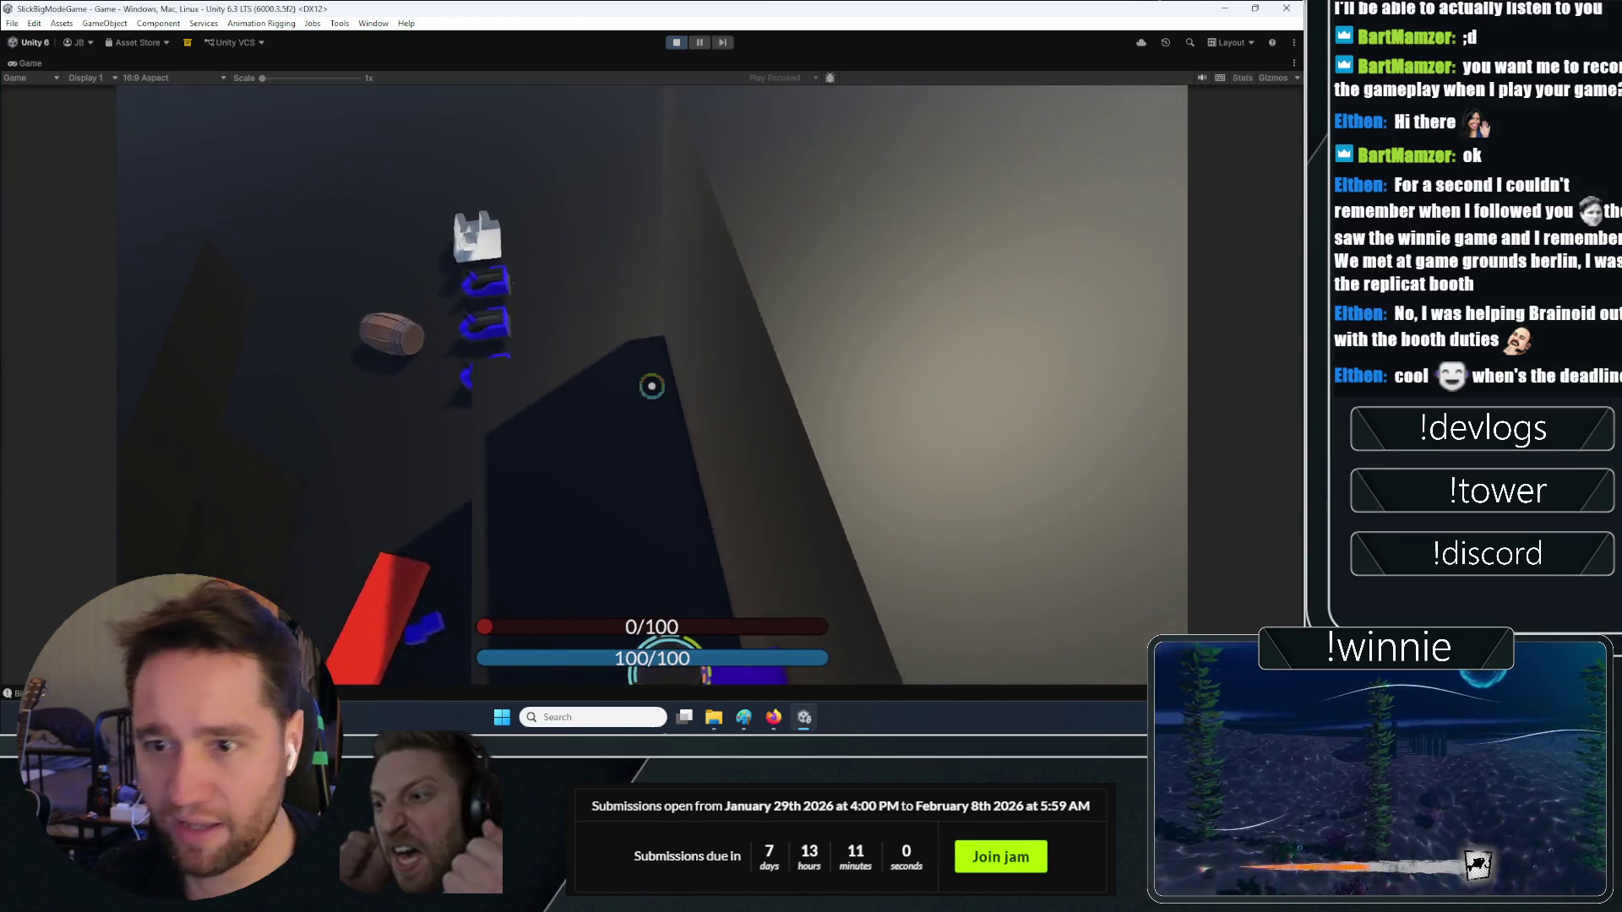
click(651, 386)
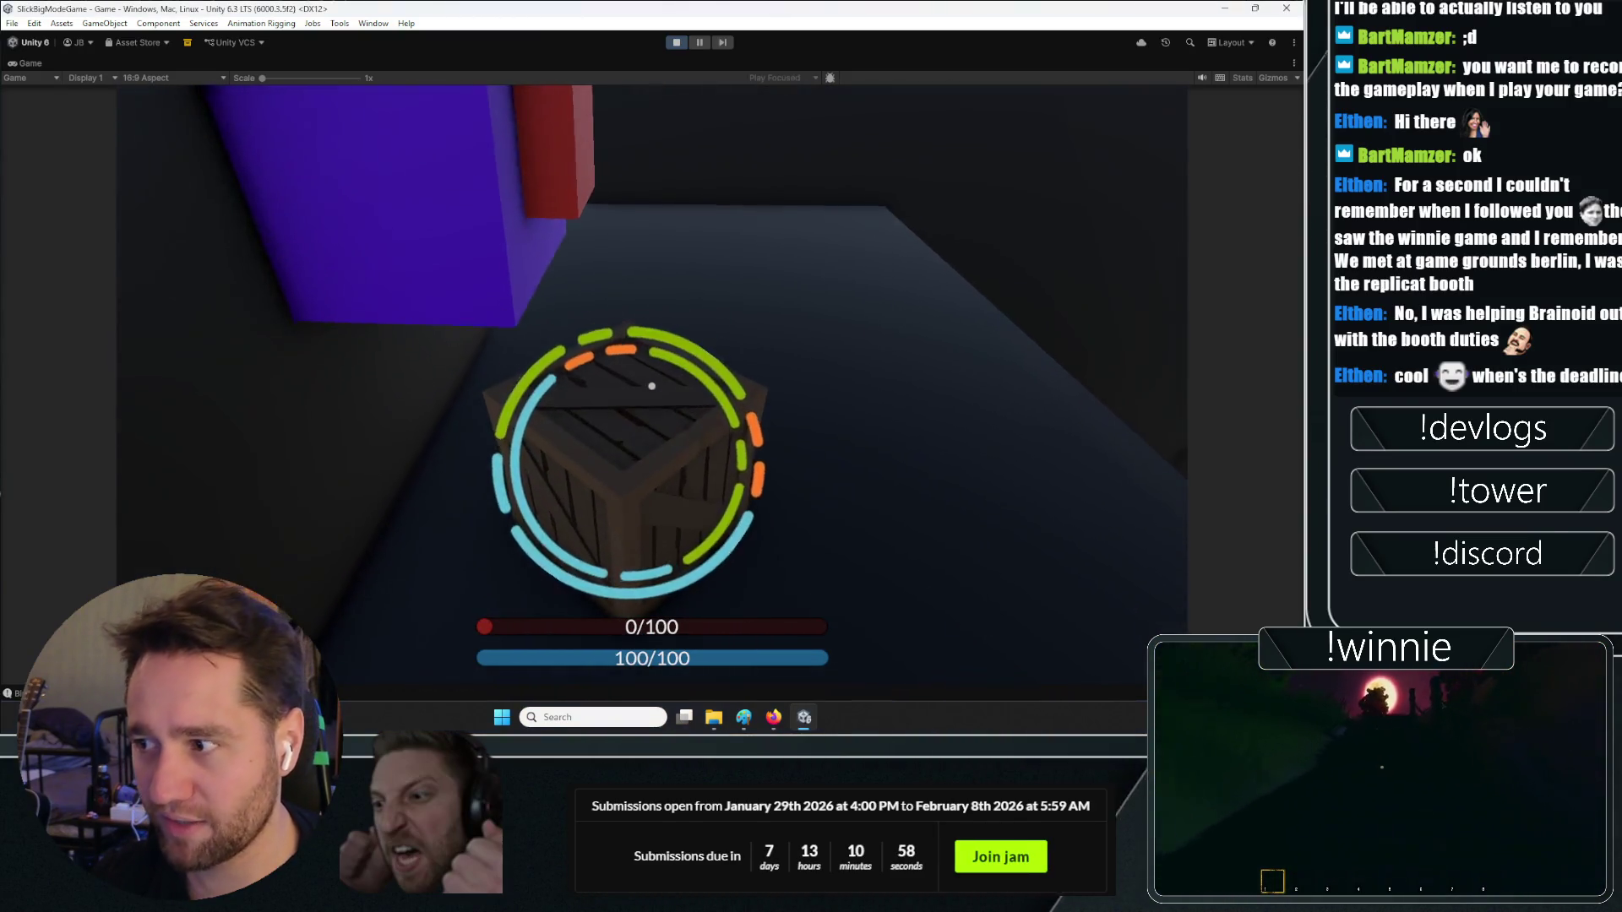
click(651, 386)
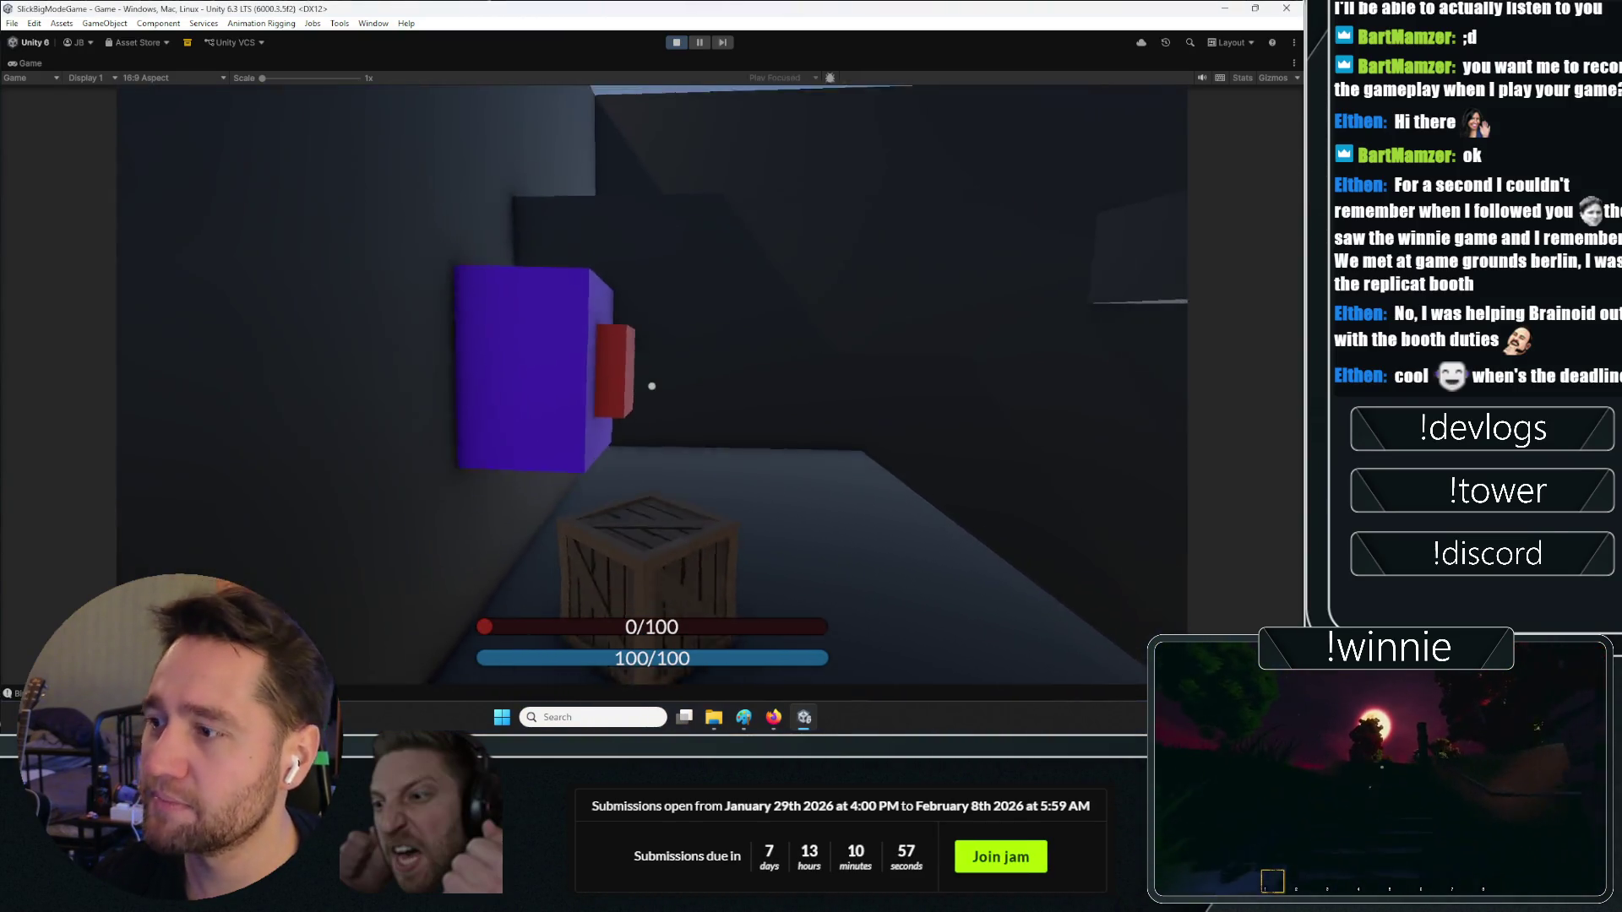
click(651, 386)
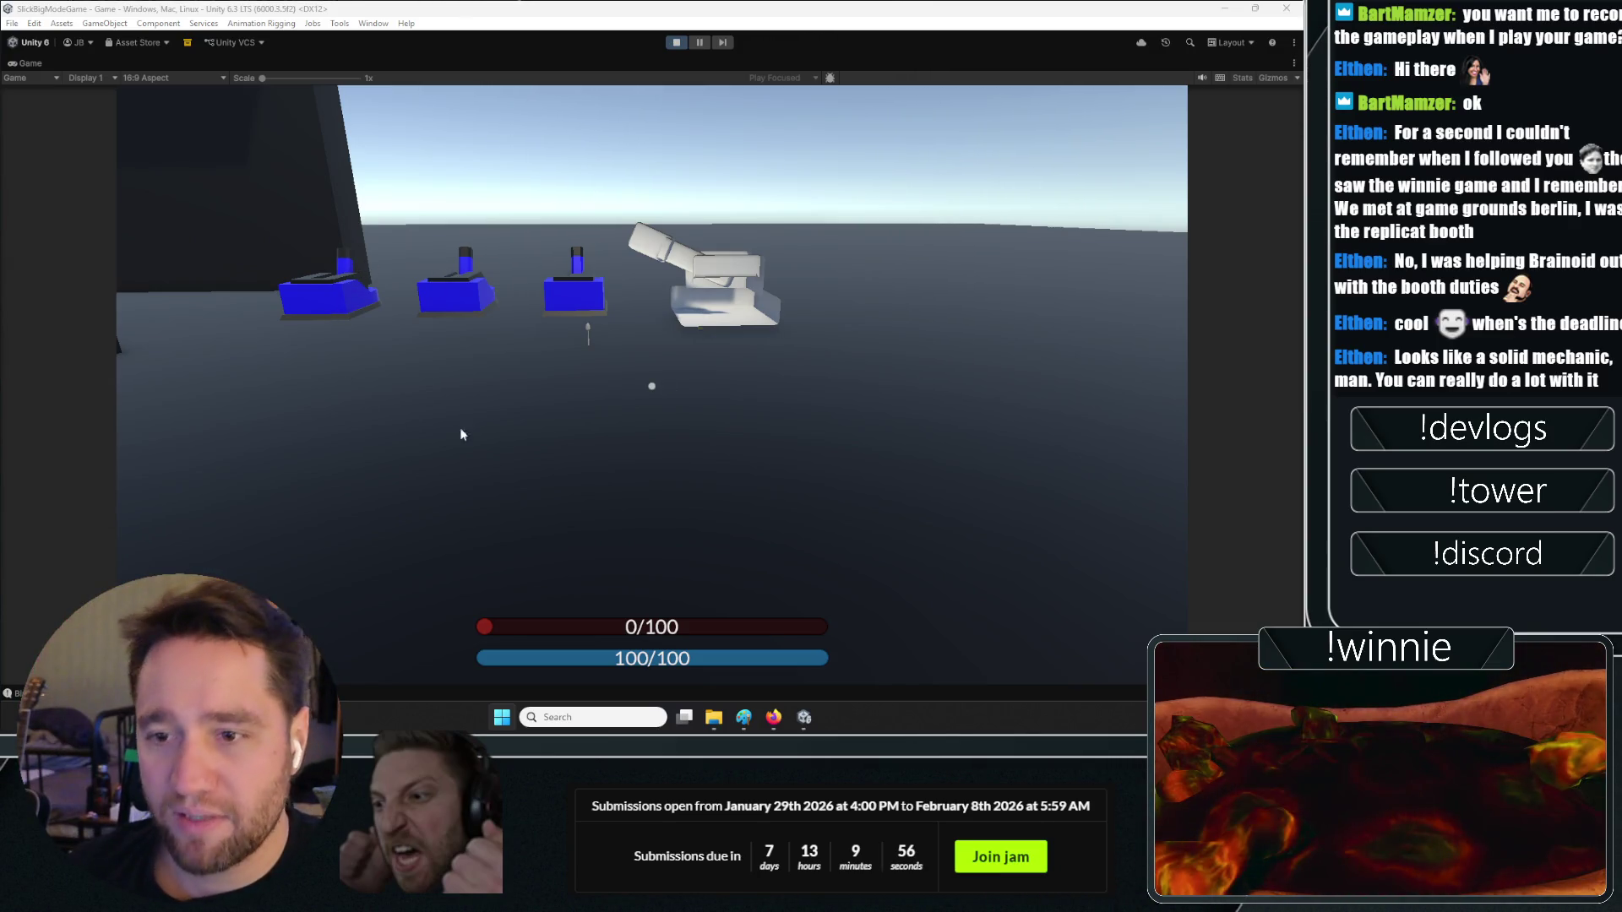
click(676, 43)
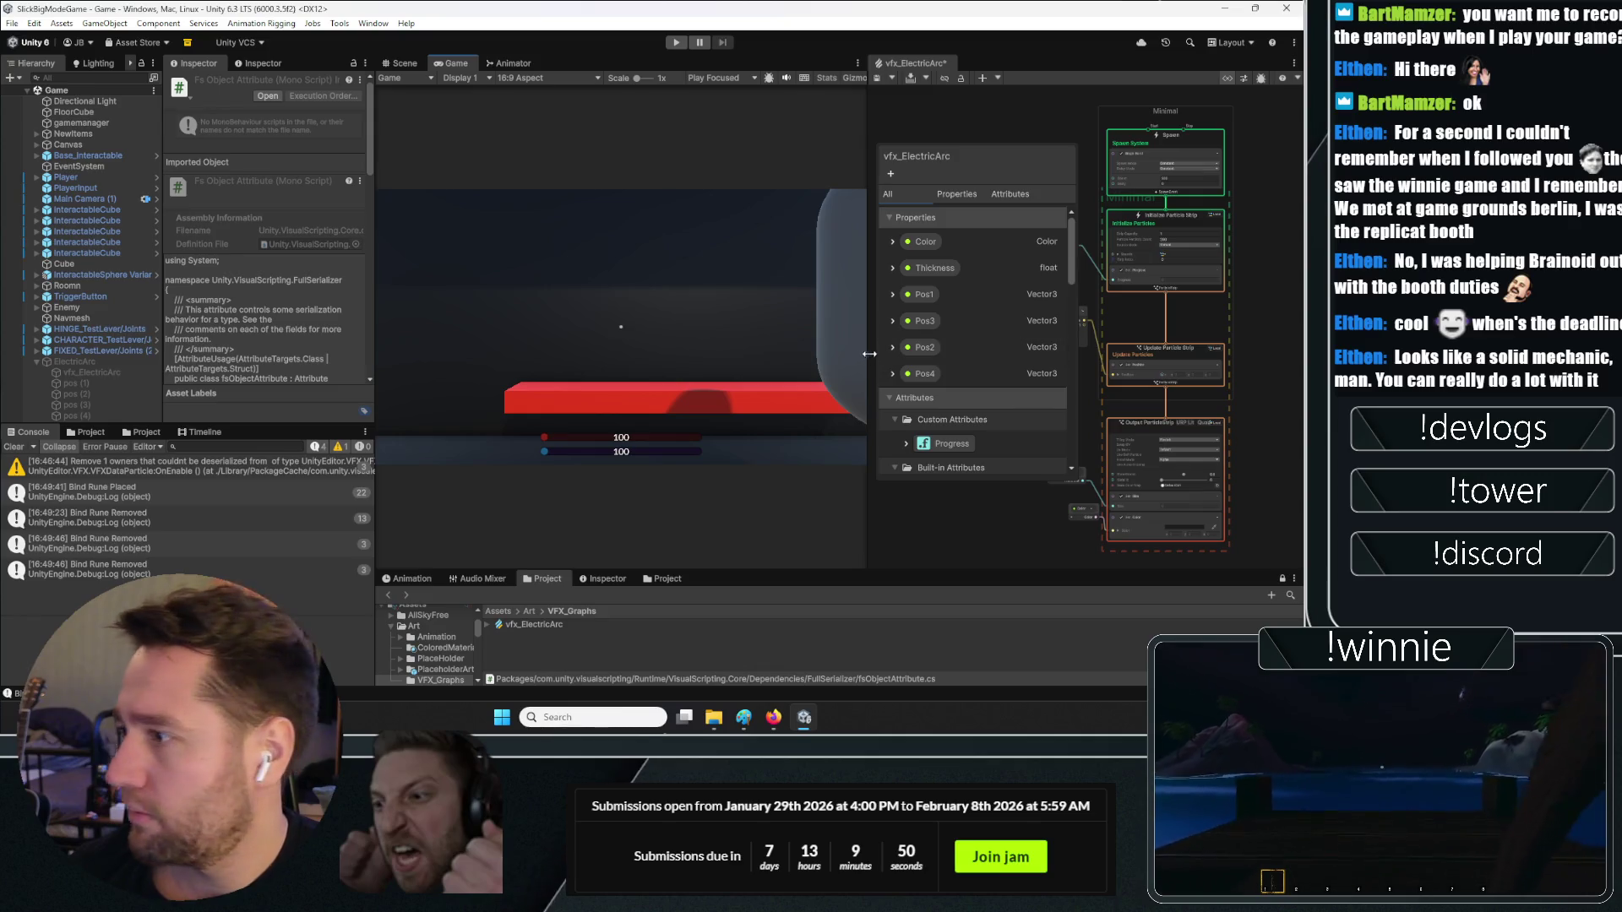
Widen the VFX Graph panel and zoom in on the Sample Bezier node
drag(867, 351, 724, 359)
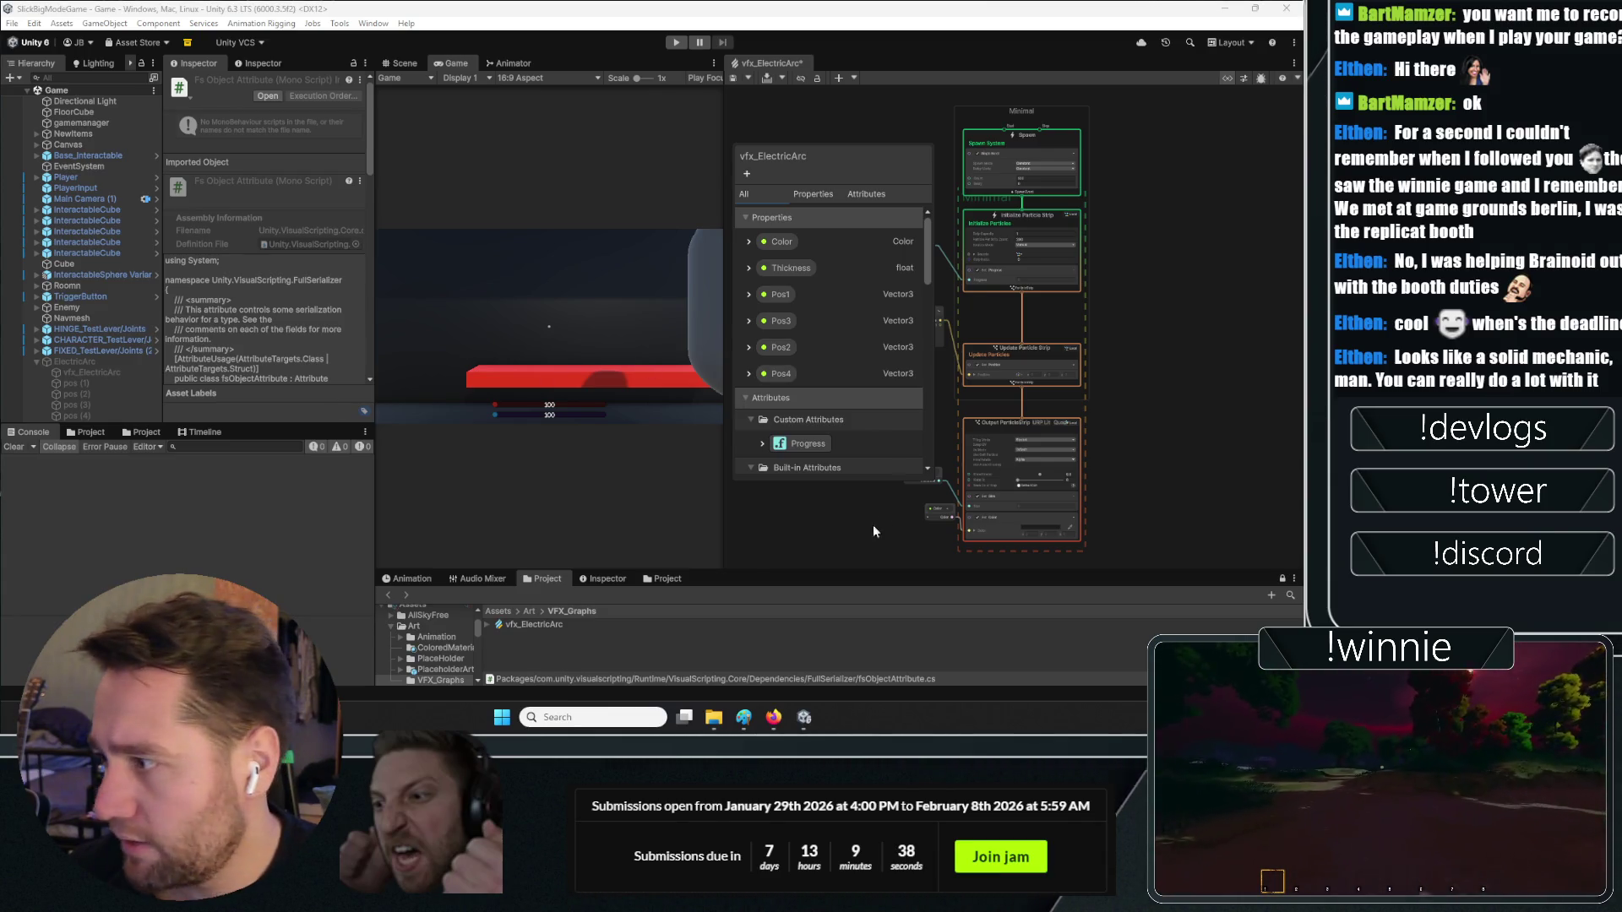
drag(712, 494, 650, 490)
scroll(898, 460, up, 5)
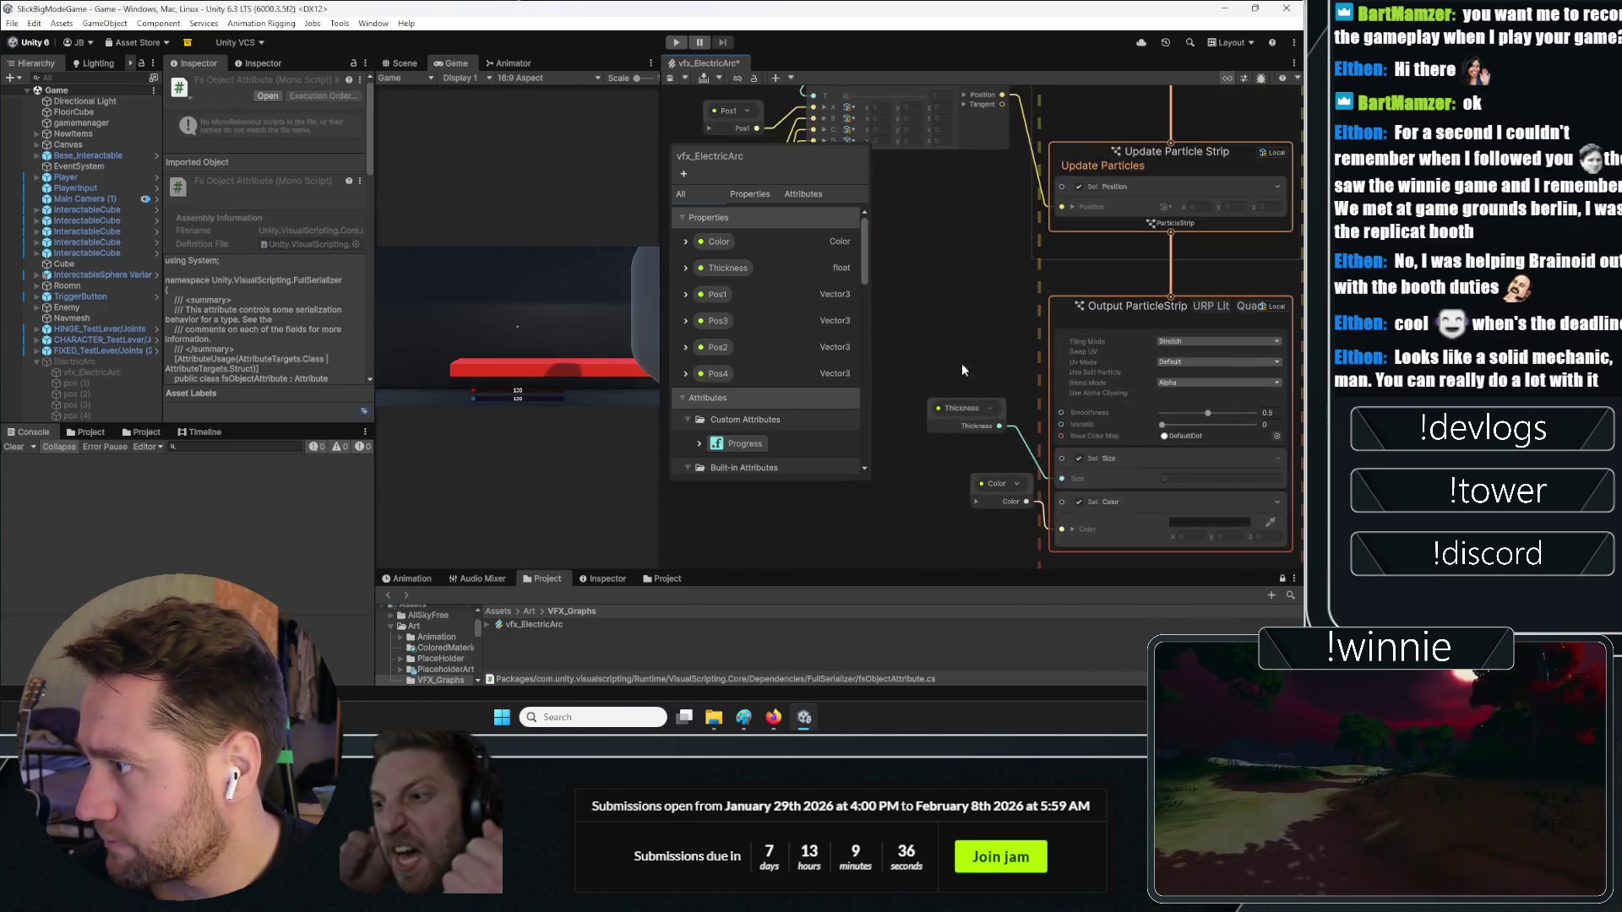
Briefly bring up the tutorial video, then pan the graph to free space for a node
key(alt+Tab)
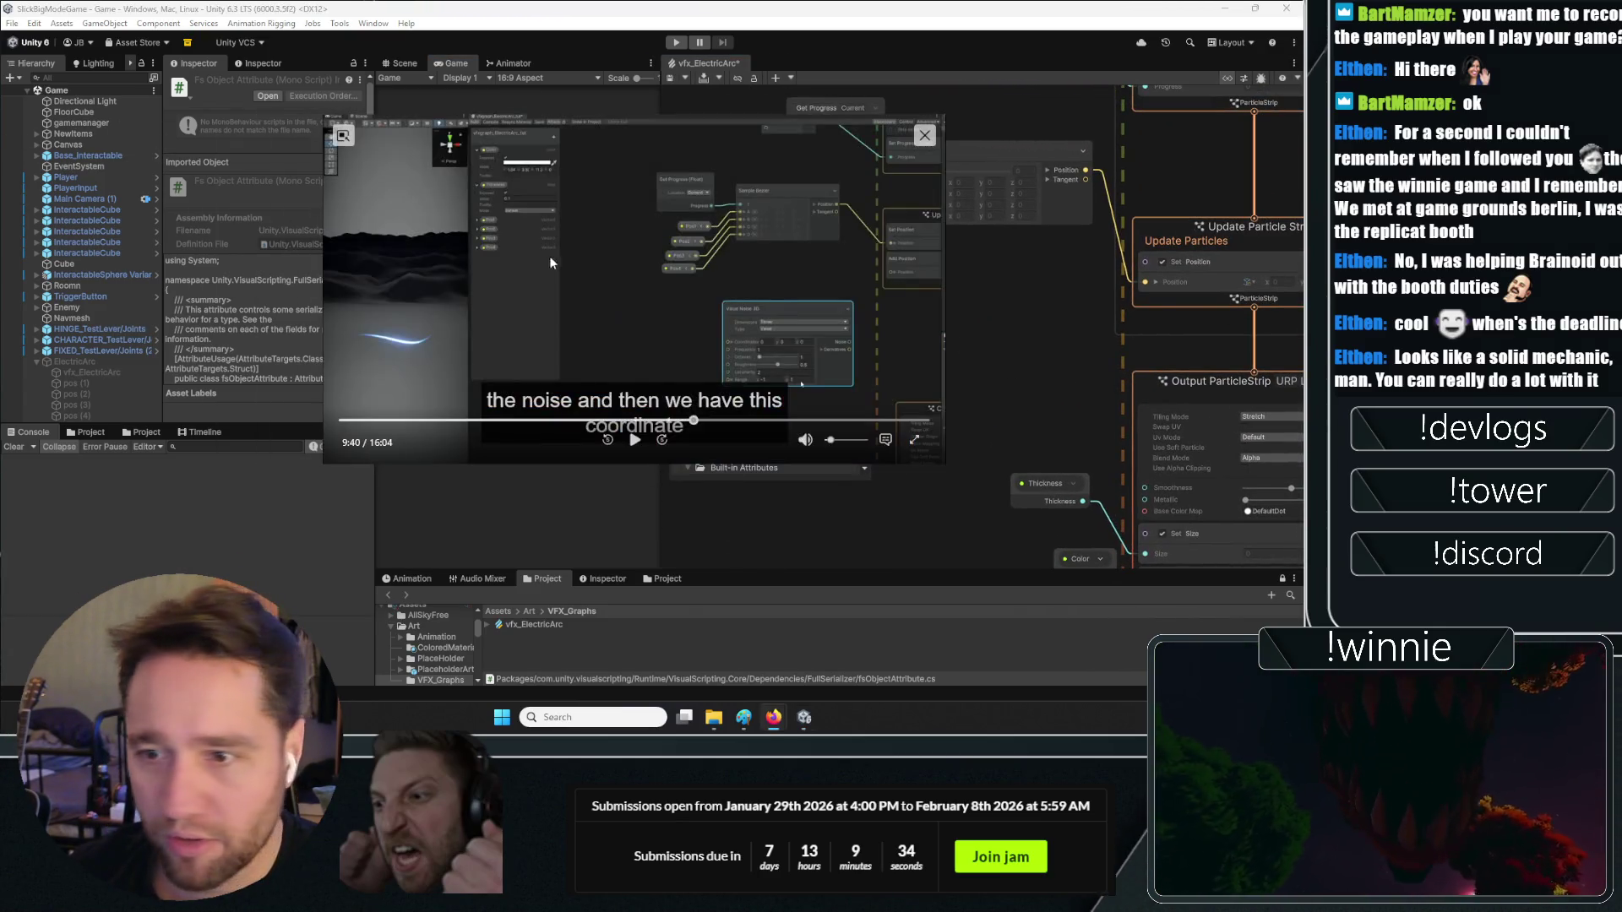
key(alt+Tab)
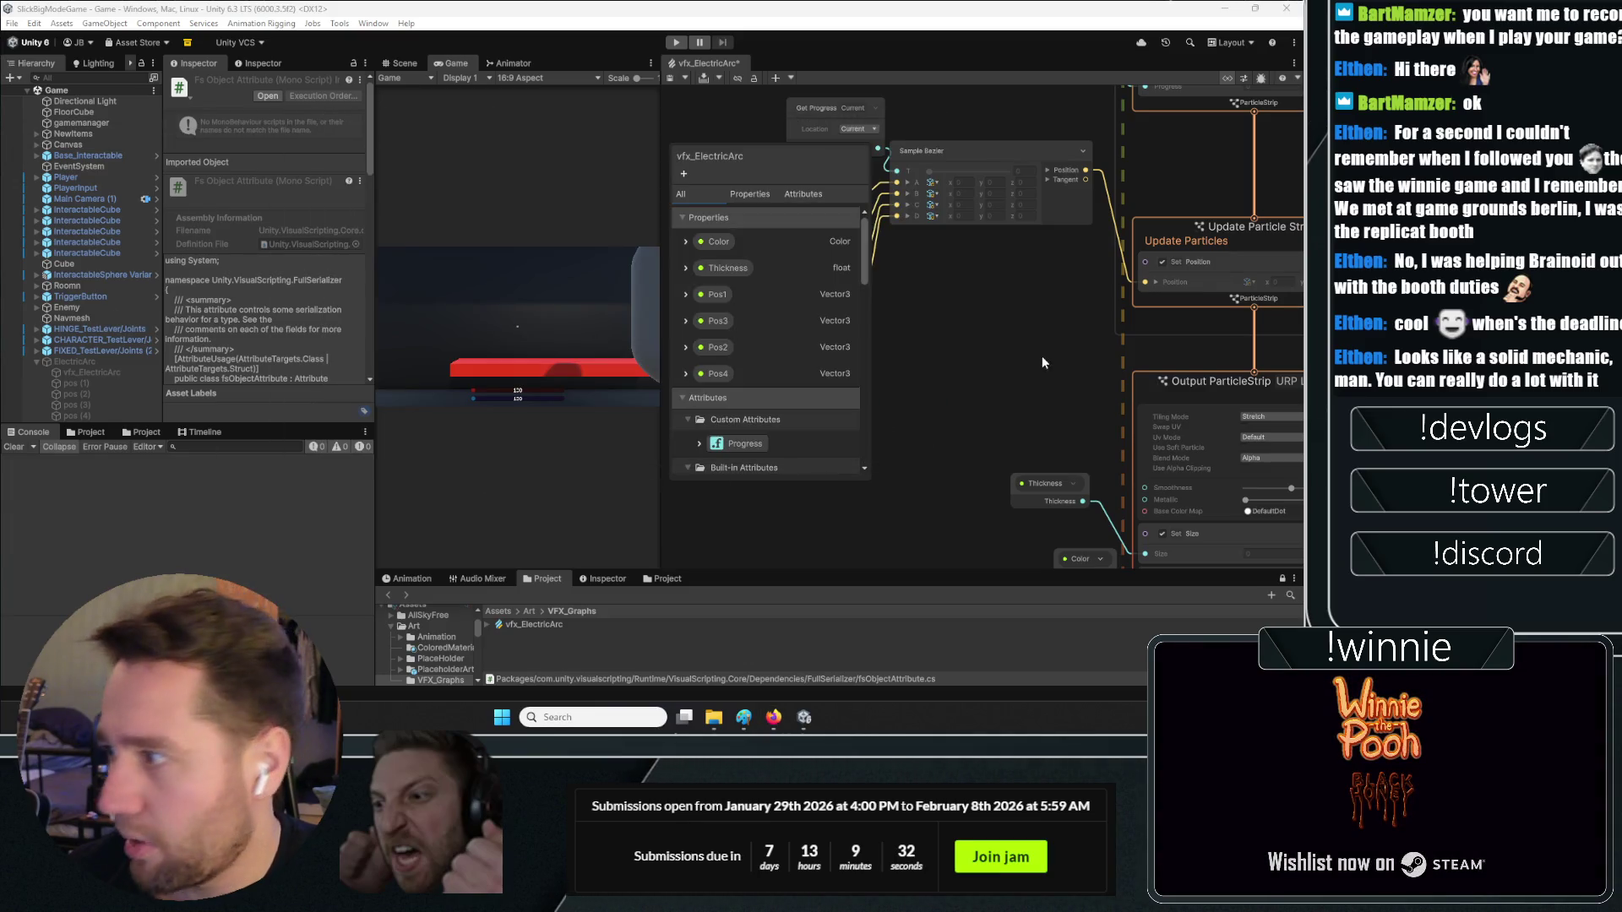
drag(1042, 361, 991, 332)
right_click(992, 333)
Add a Value Noise 3D node from the node search and frame it
click(1022, 340)
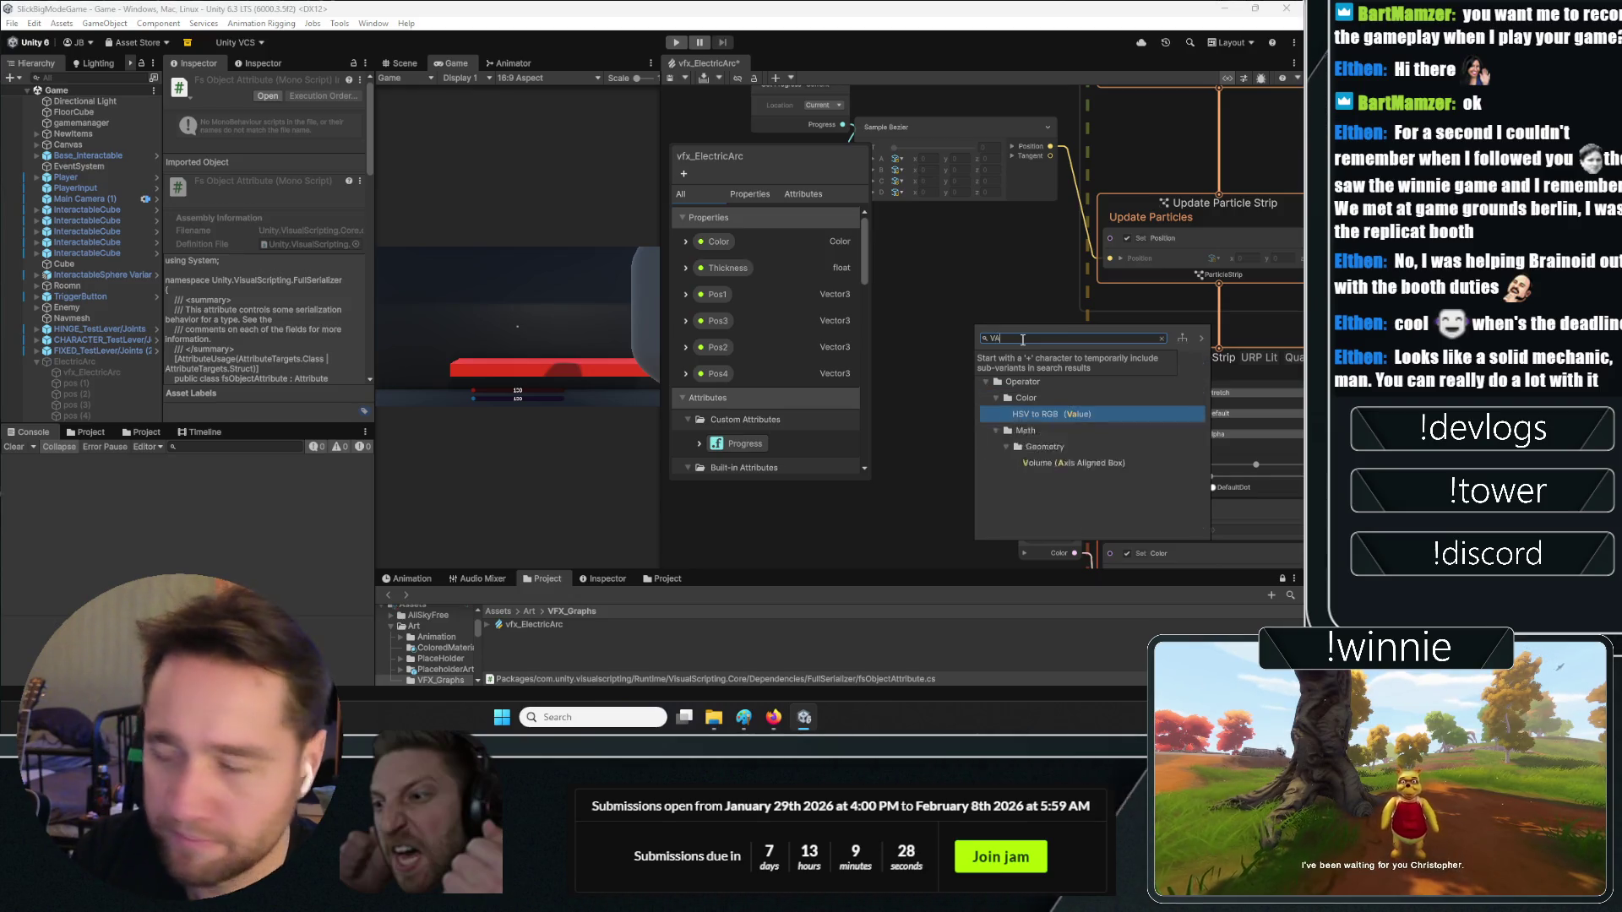
text(LUE N)
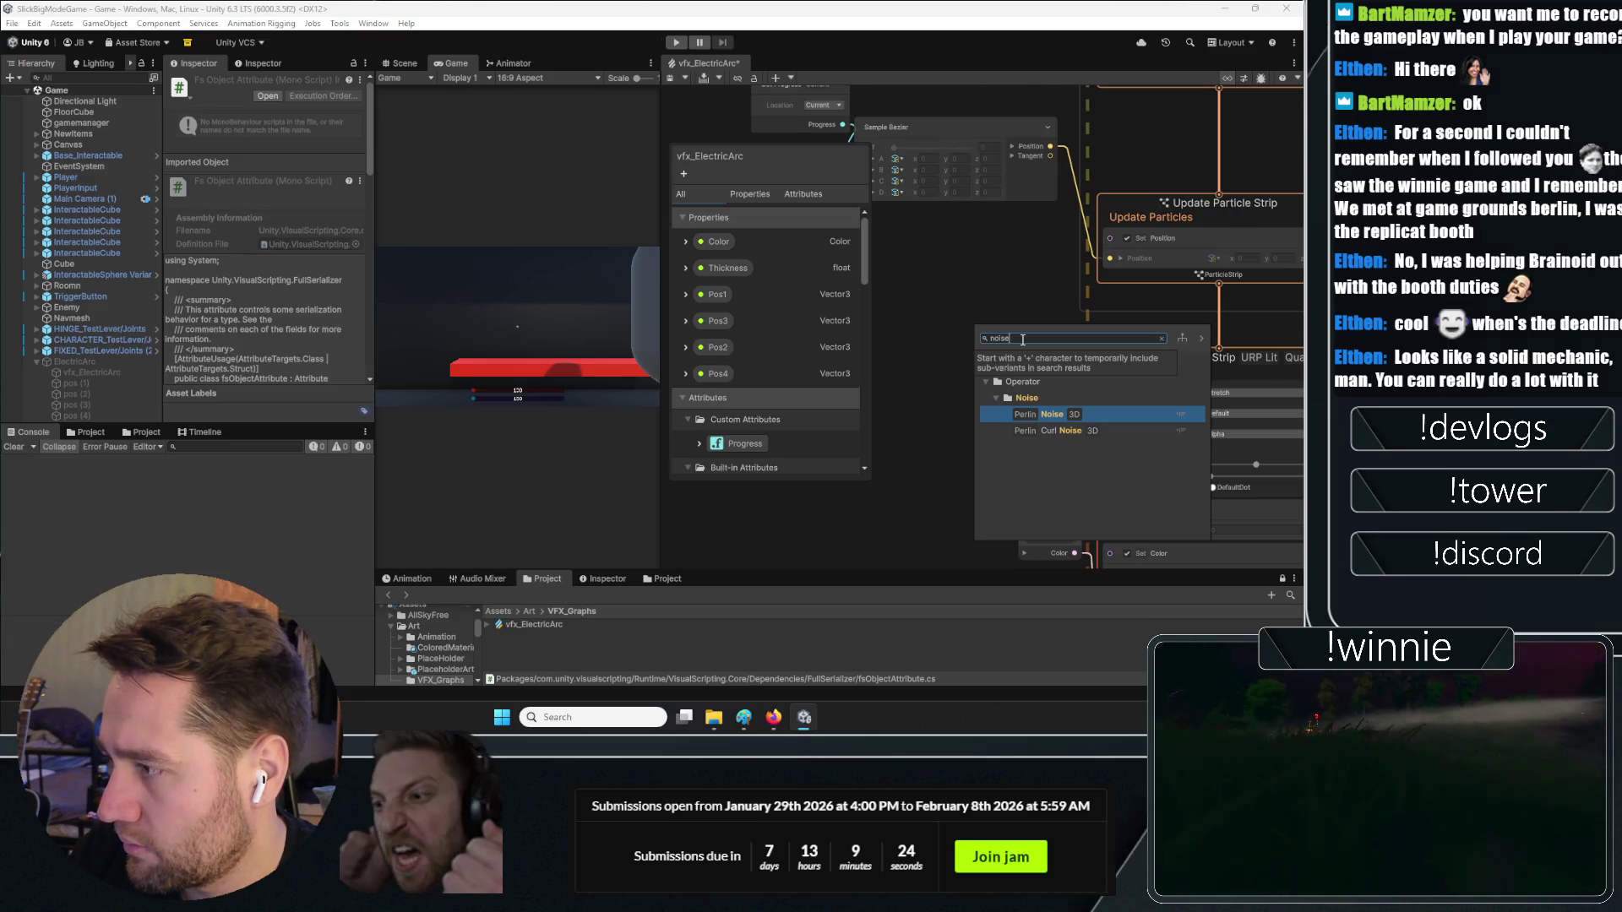
key(Return)
drag(1029, 452, 1064, 390)
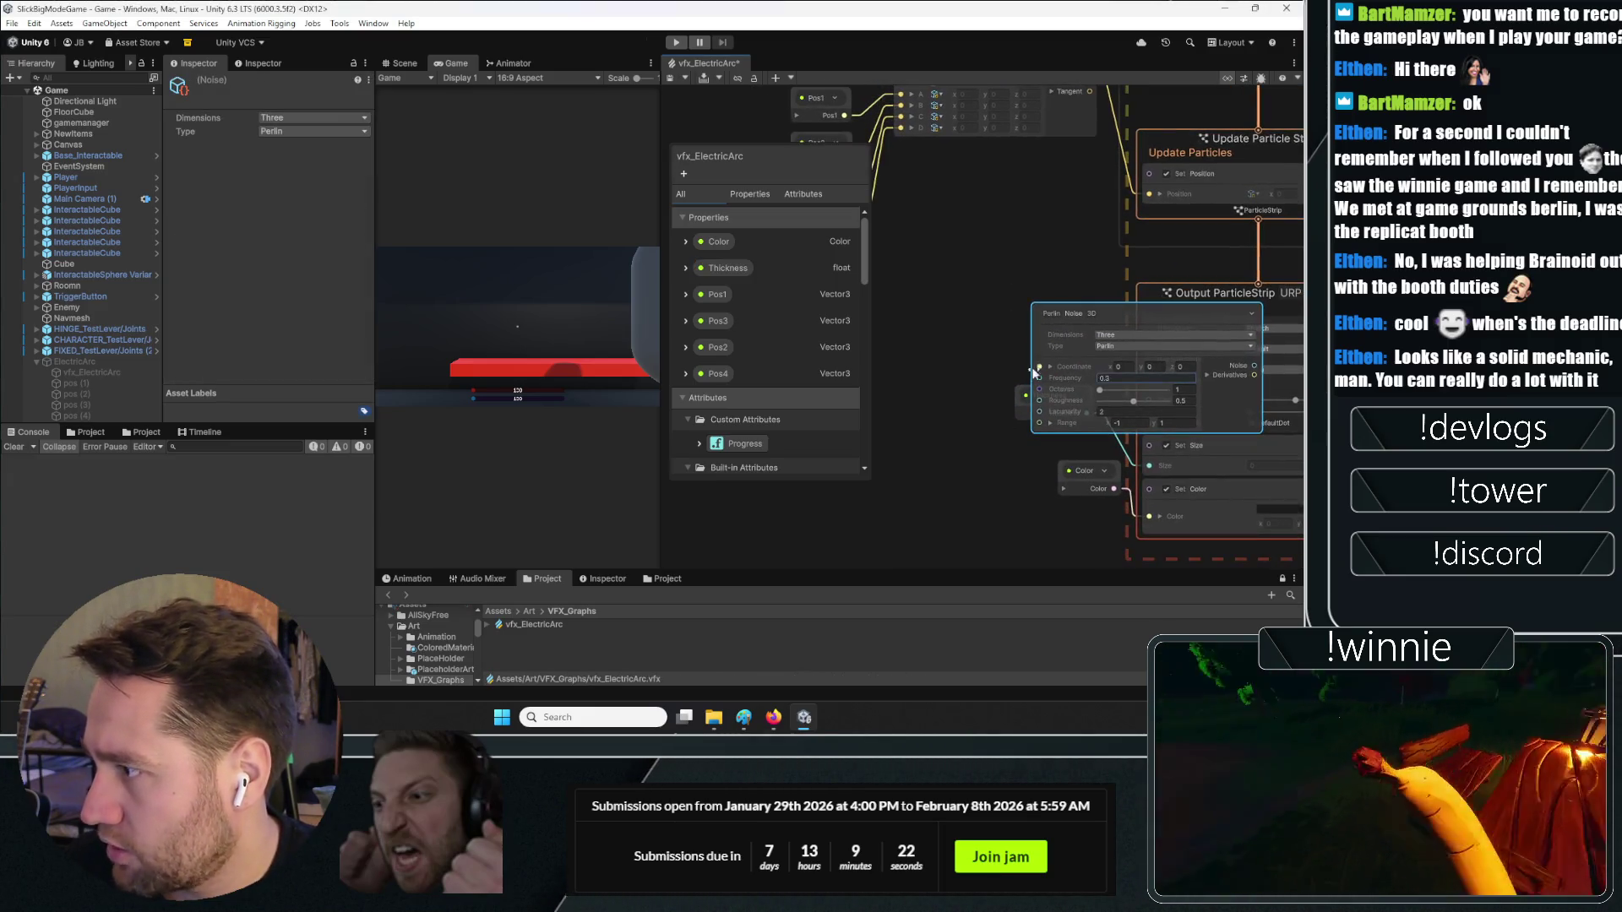
click(1048, 317)
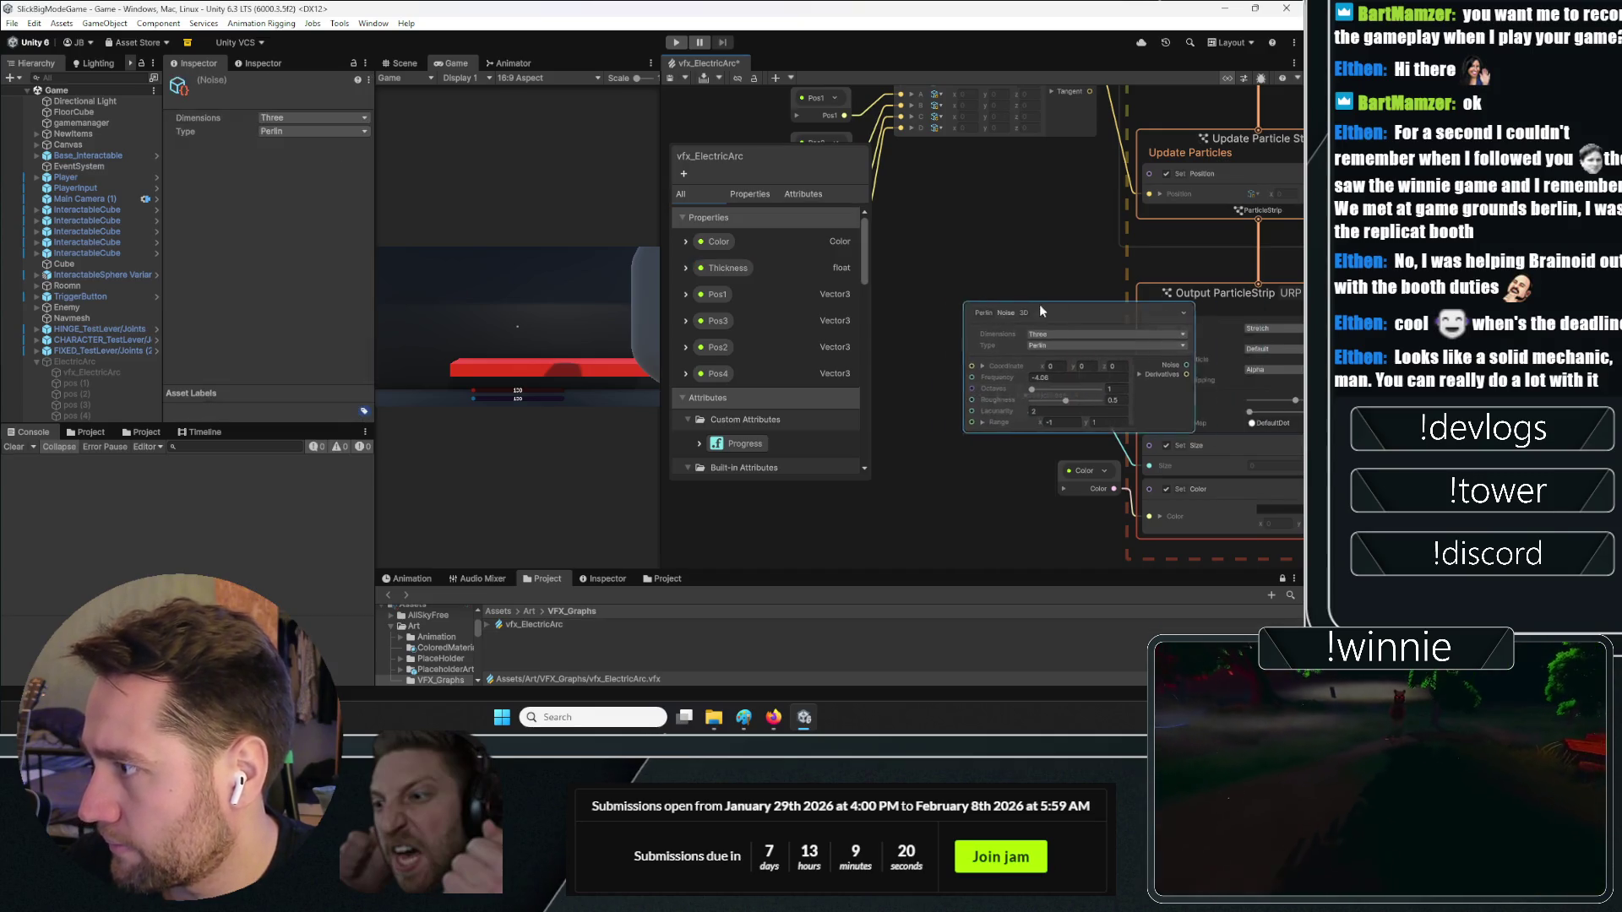
key(f)
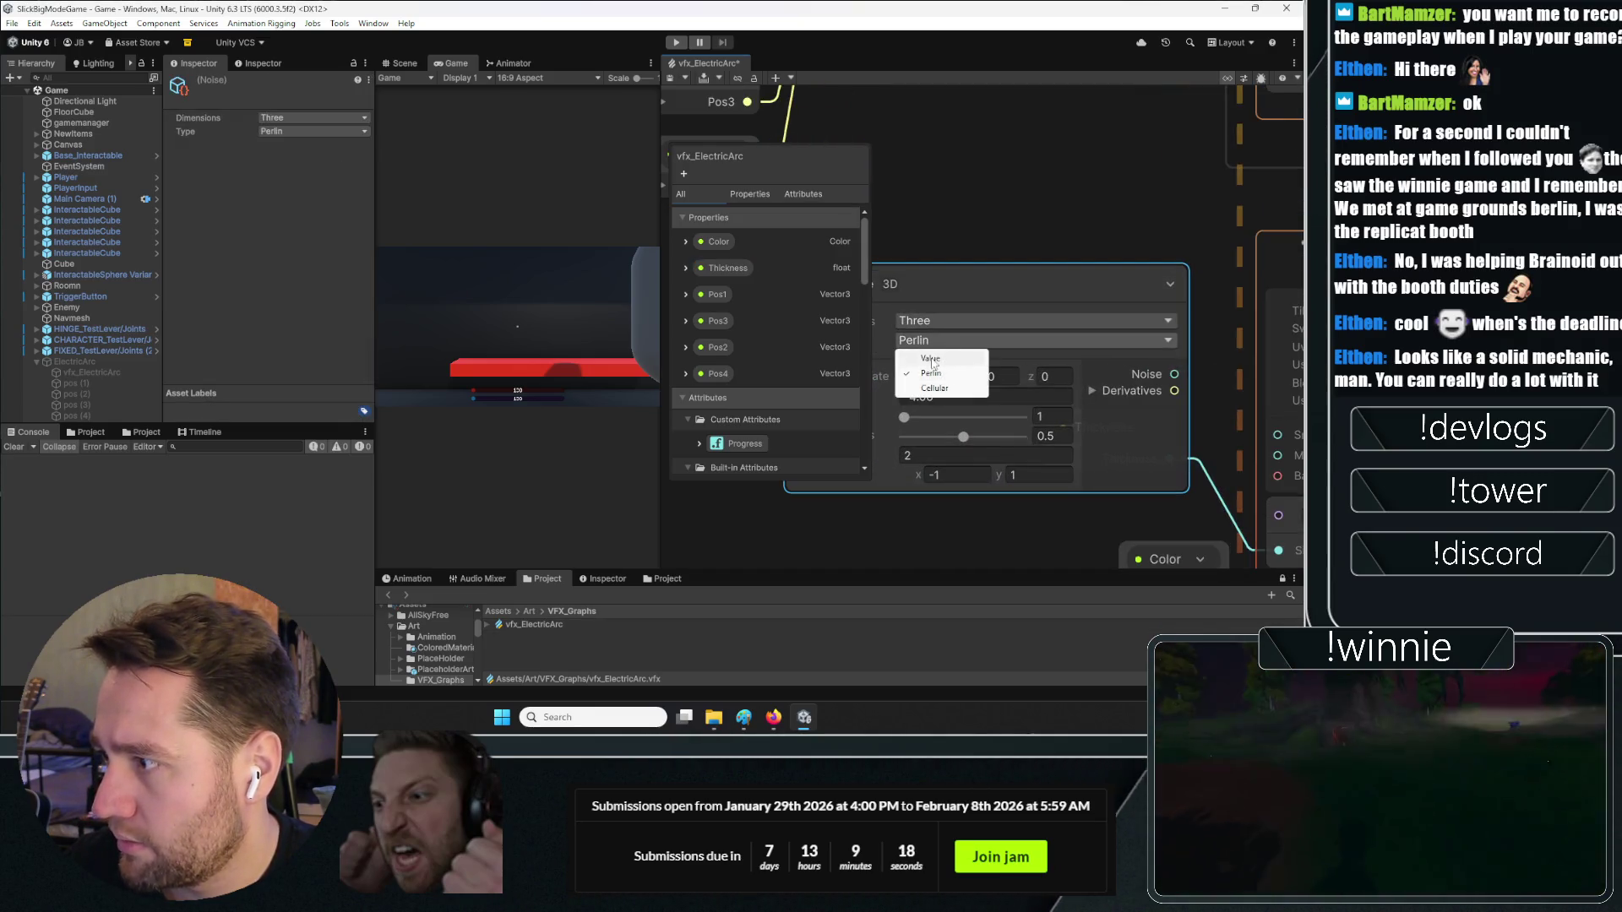
Narrow the Inspector and bring the noise node fully into view
scroll(942, 451, down, 2)
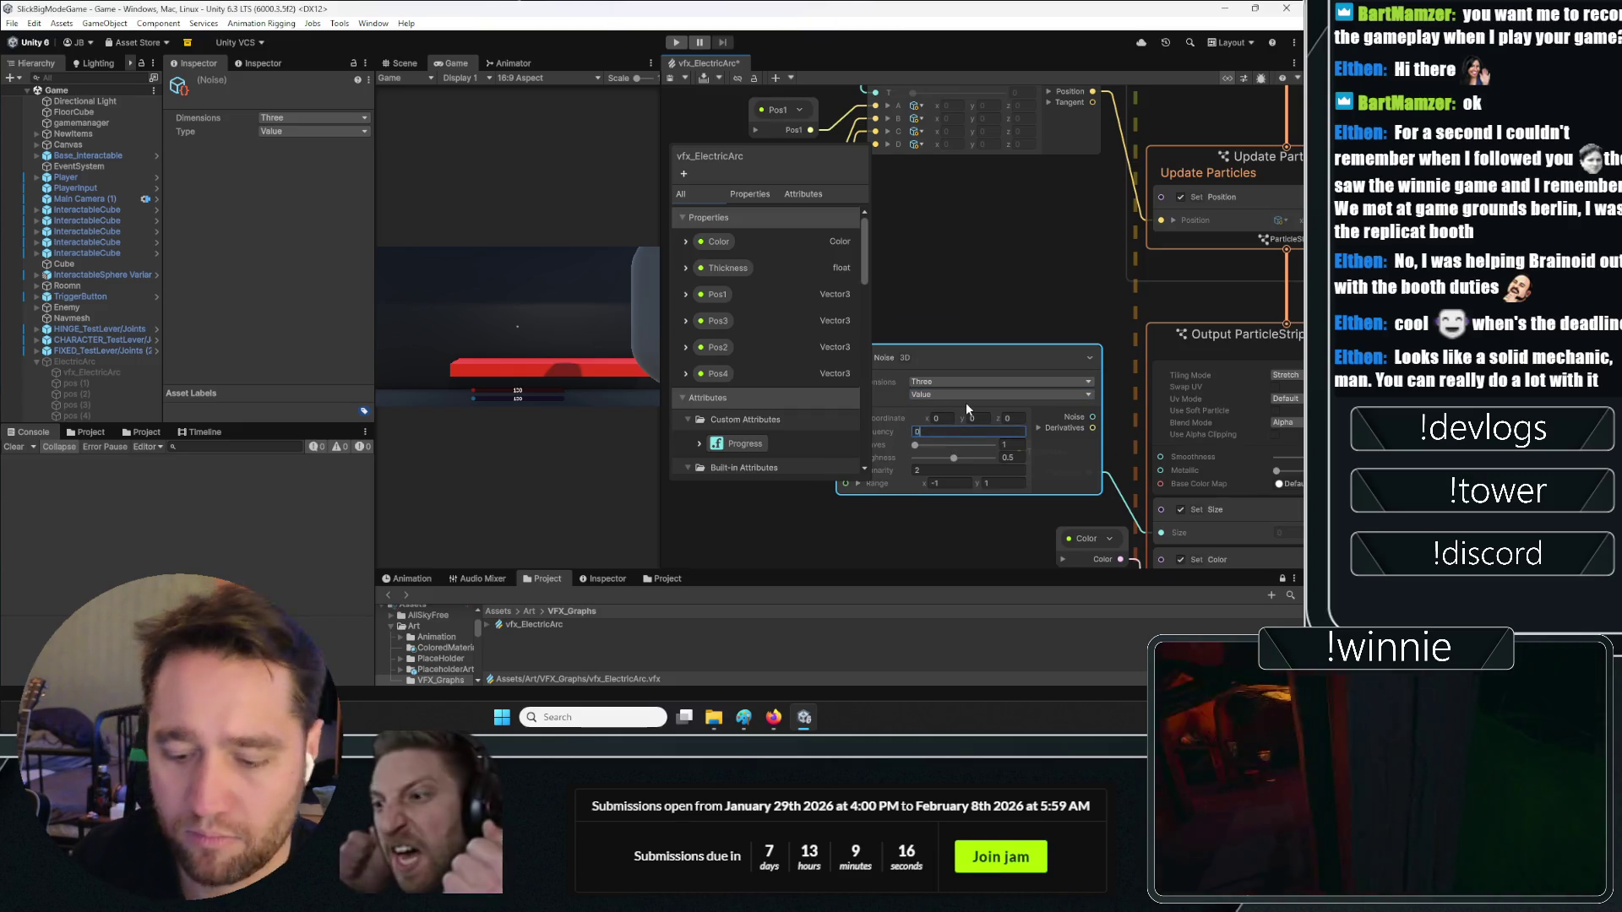
scroll(966, 402, down, 3)
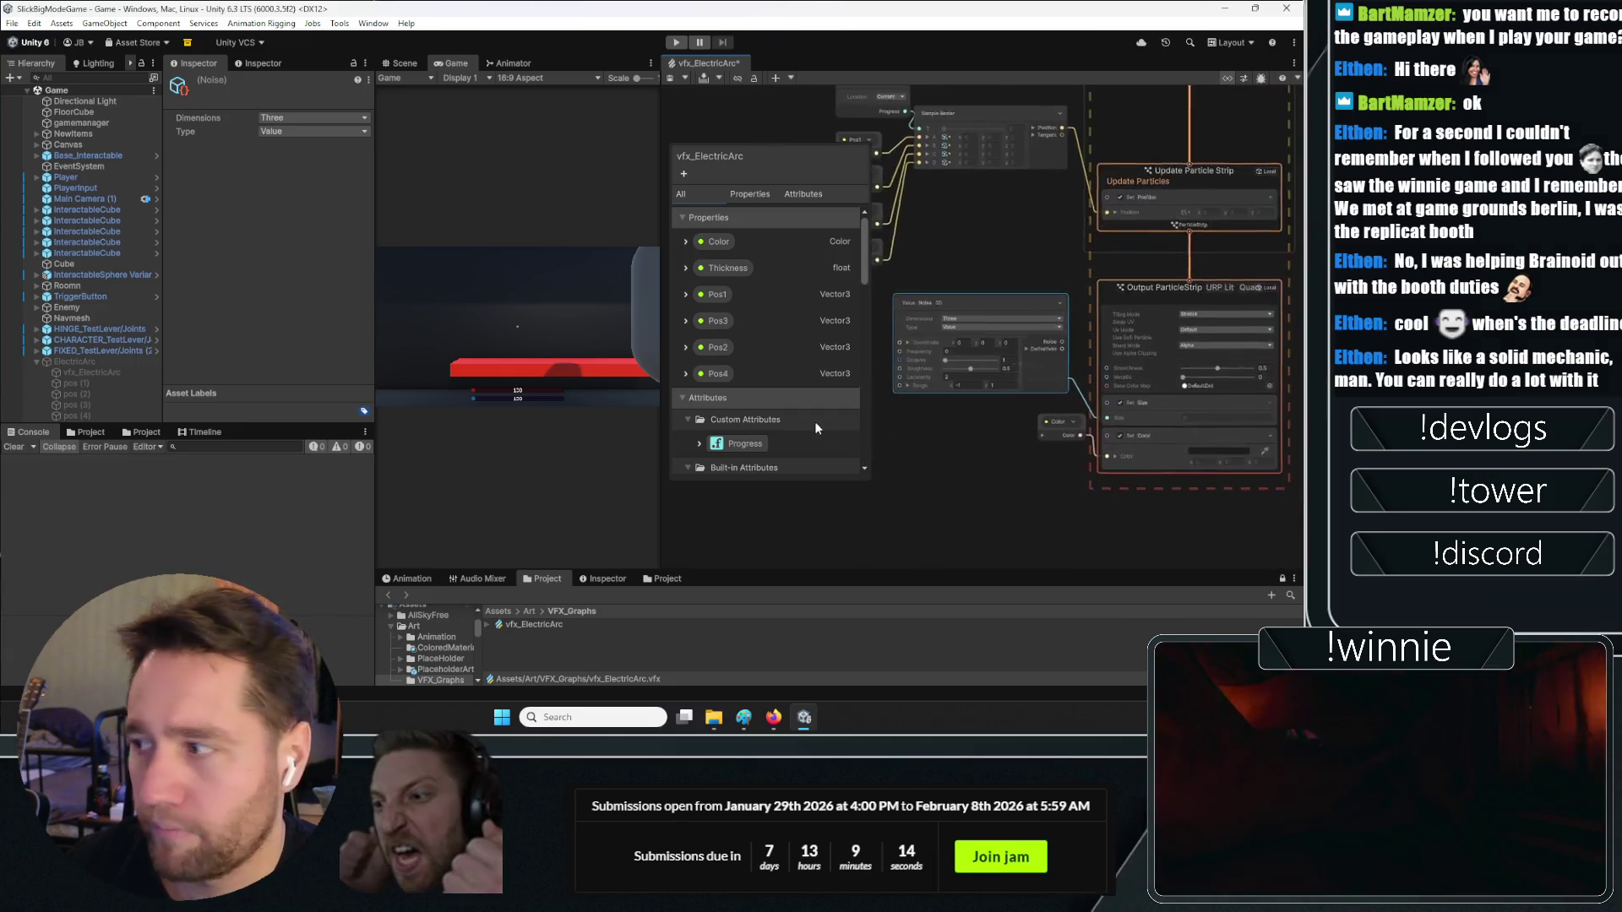
scroll(1027, 458, up, 3)
scroll(939, 411, down, 2)
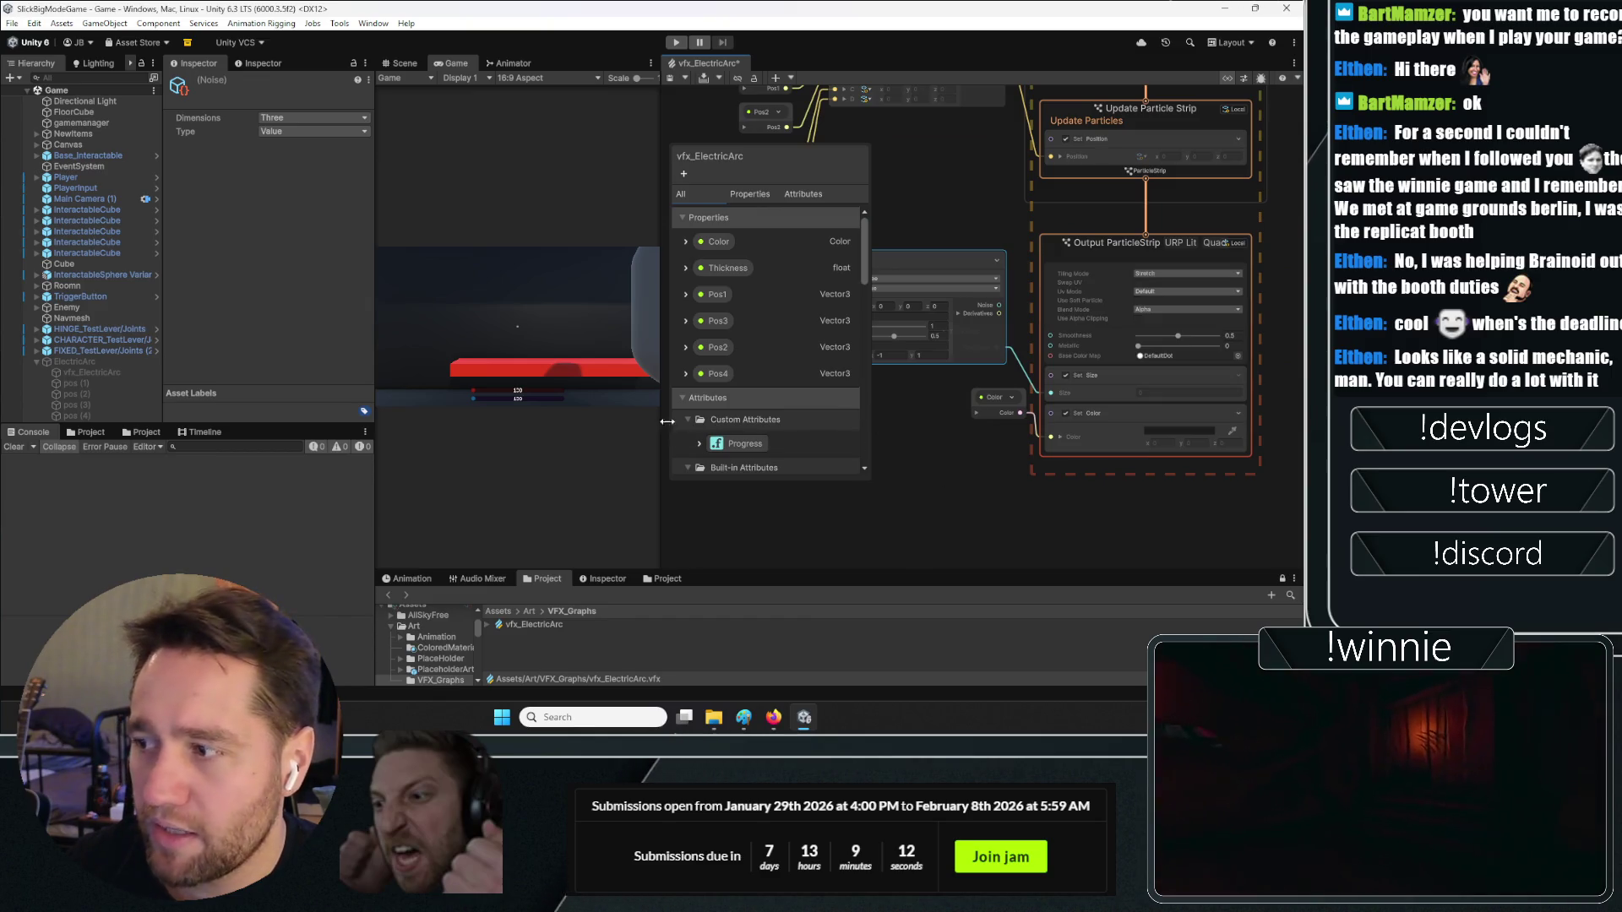
drag(377, 446, 321, 436)
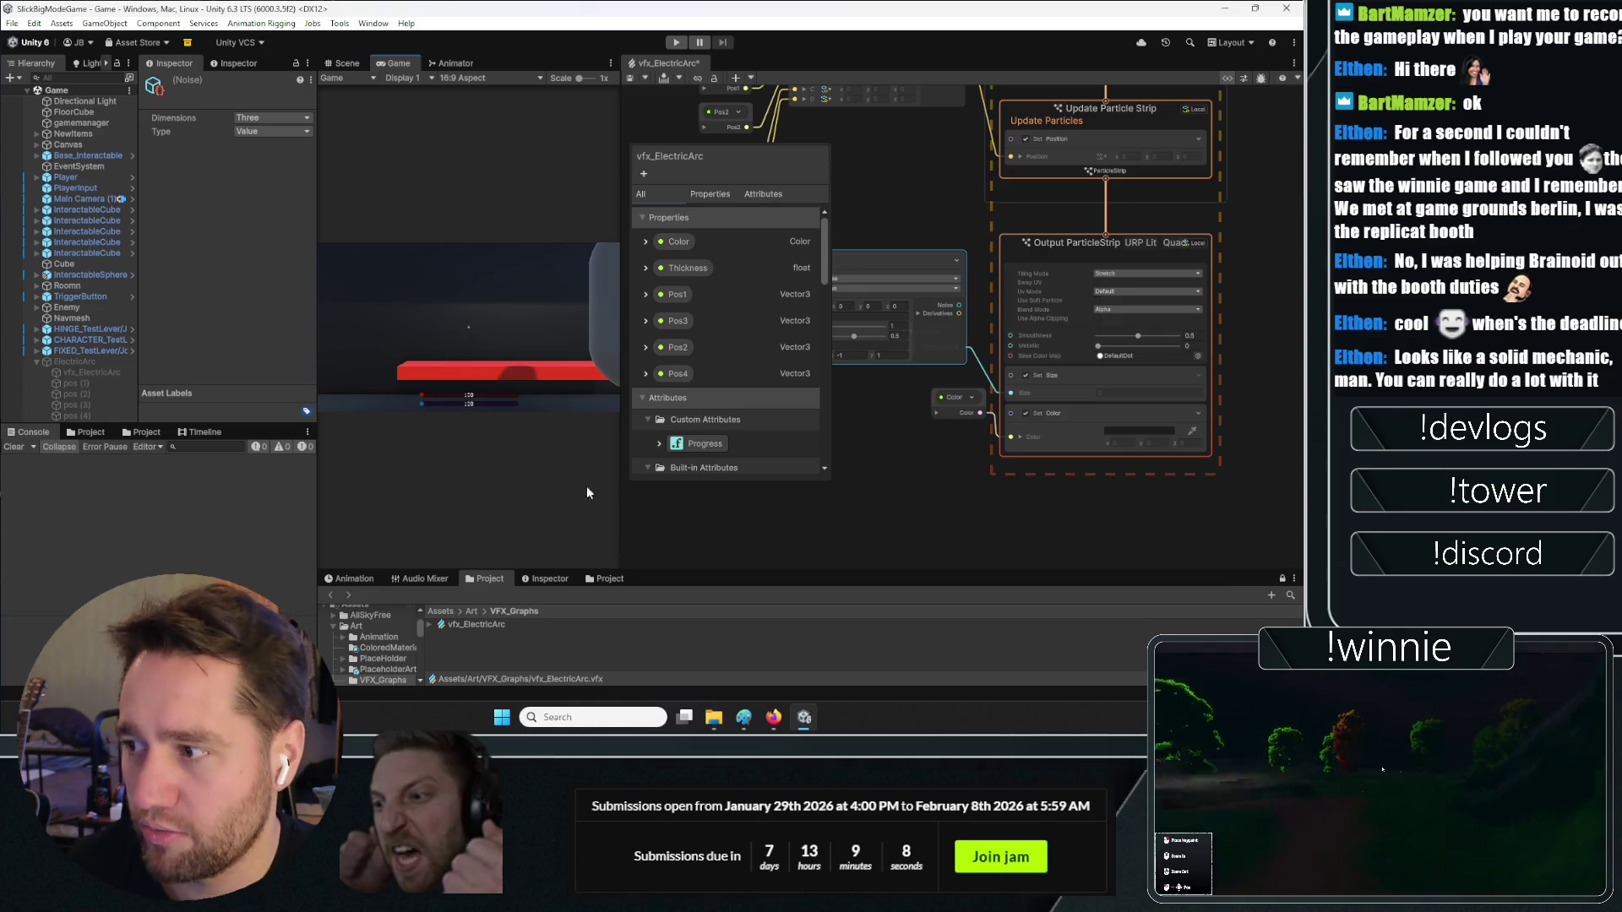
drag(781, 490, 940, 486)
Move the Value Noise 3D node off the Thickness node
drag(1002, 255, 955, 269)
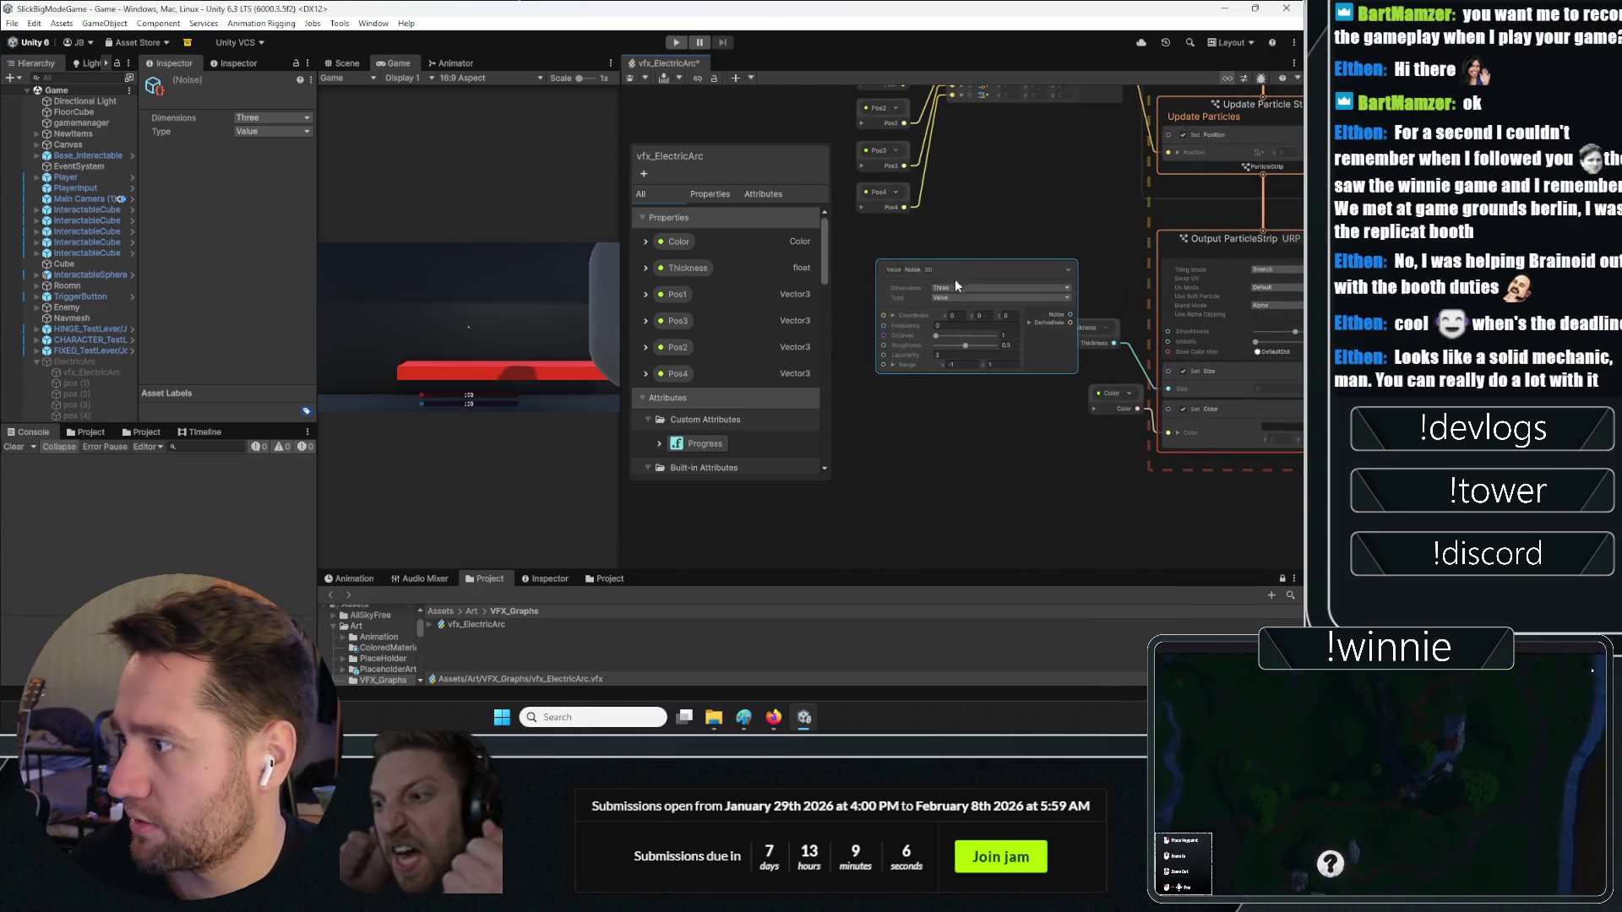
scroll(1002, 465, up, 2)
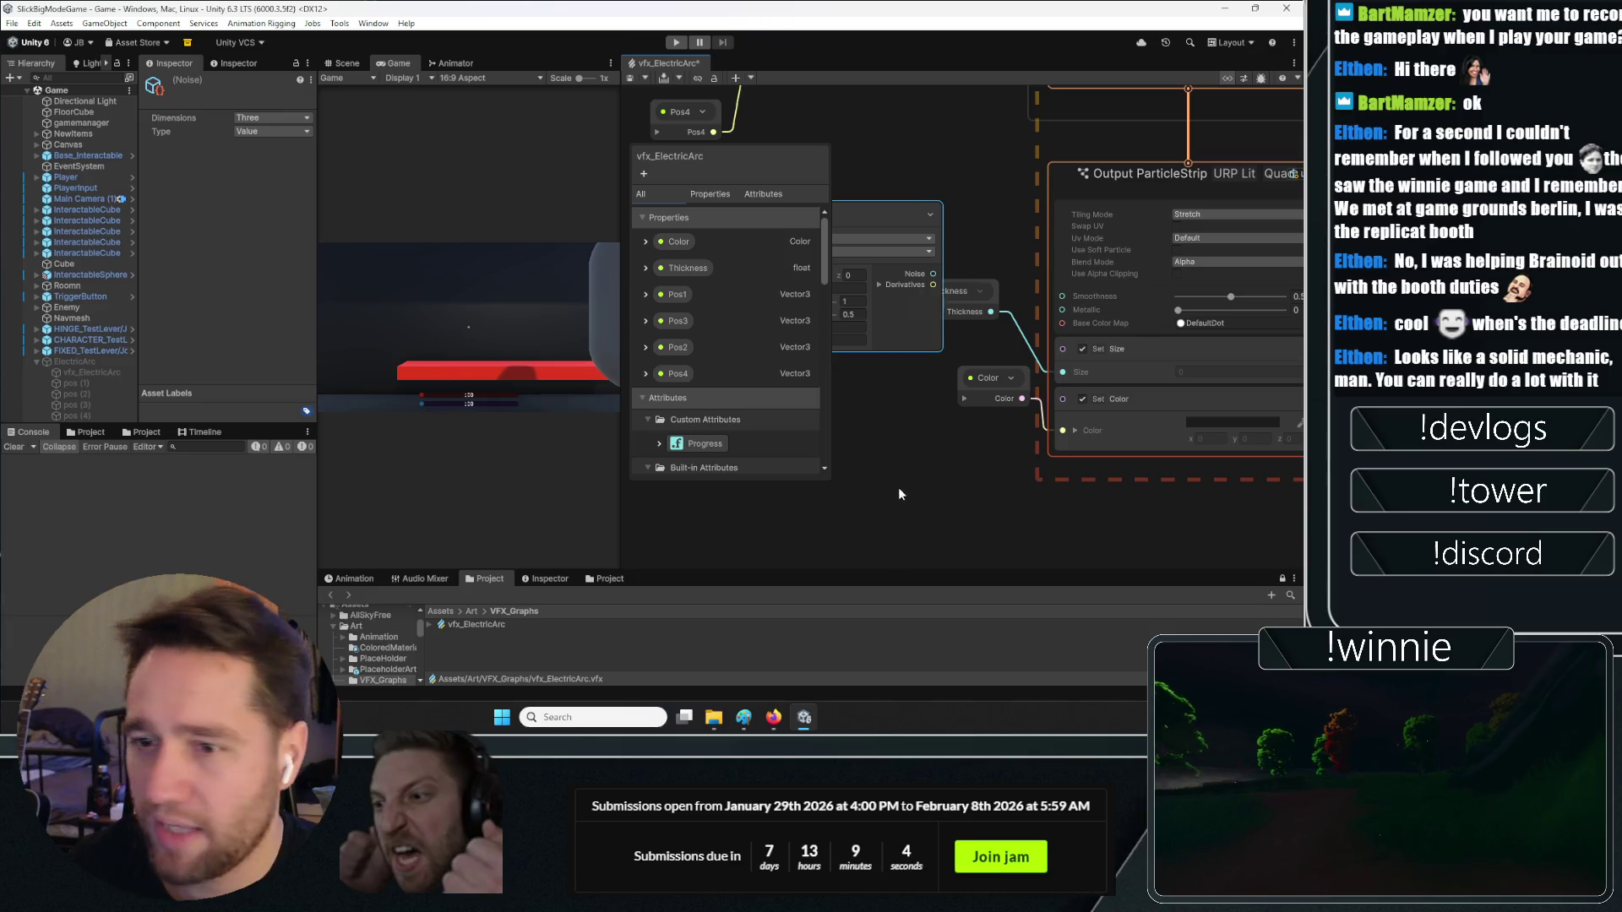
key(f)
drag(1061, 240, 1007, 240)
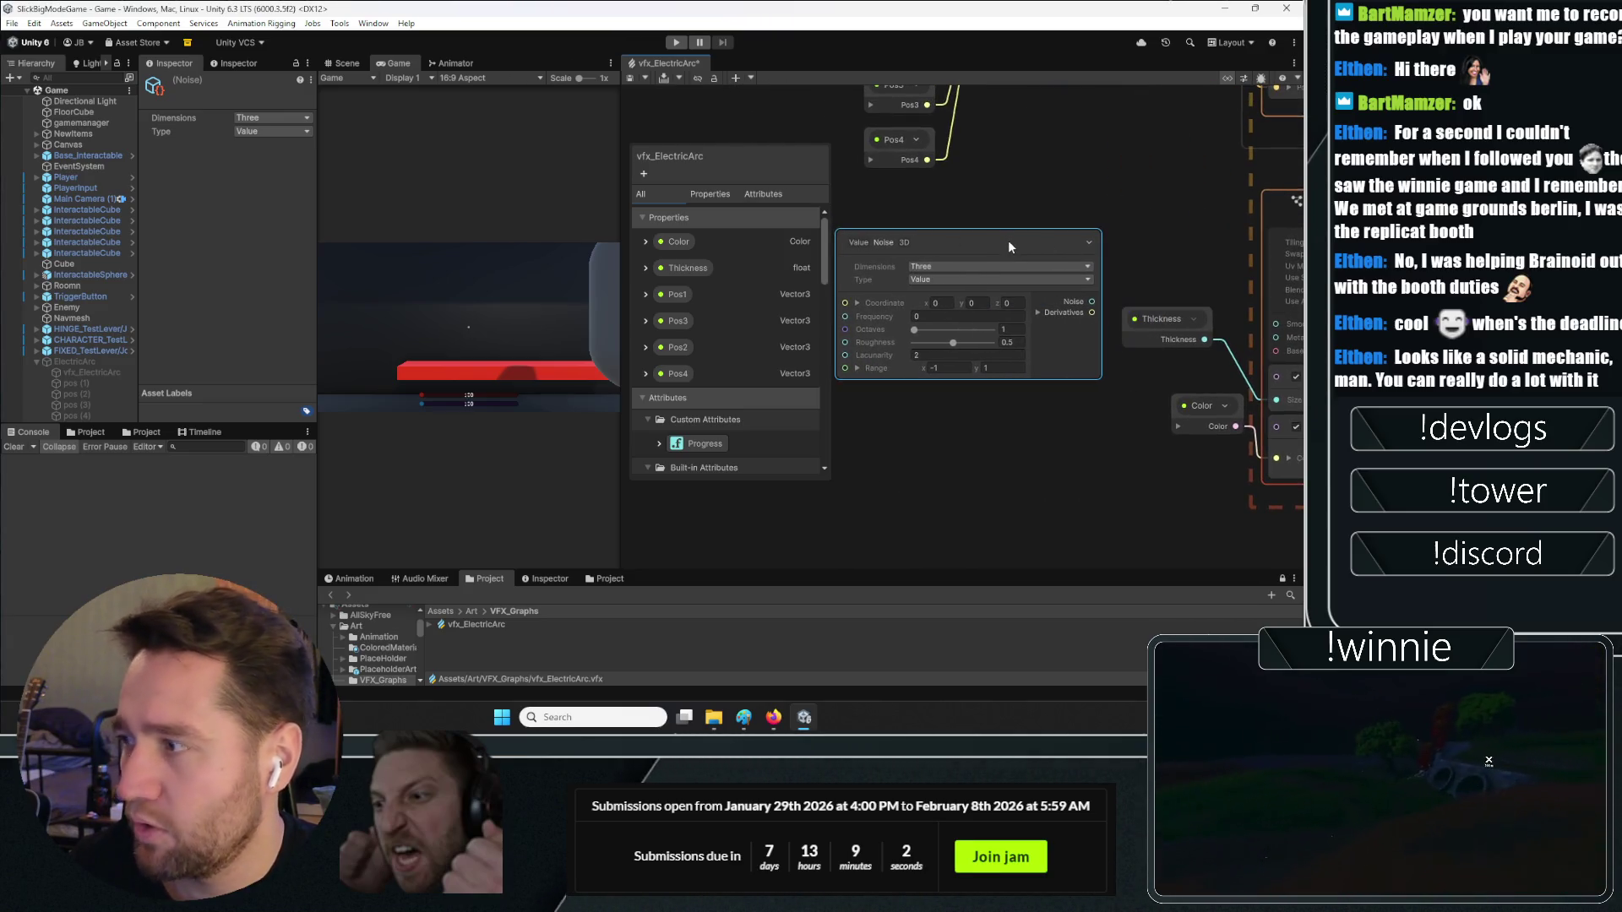
Pan over the Update and Output contexts, then recentre on the Value Noise node
mouse_move(863, 304)
mouse_down()
mouse_move(1075, 448)
mouse_move(830, 488)
mouse_move(946, 465)
mouse_up()
scroll(1274, 470, up, 3)
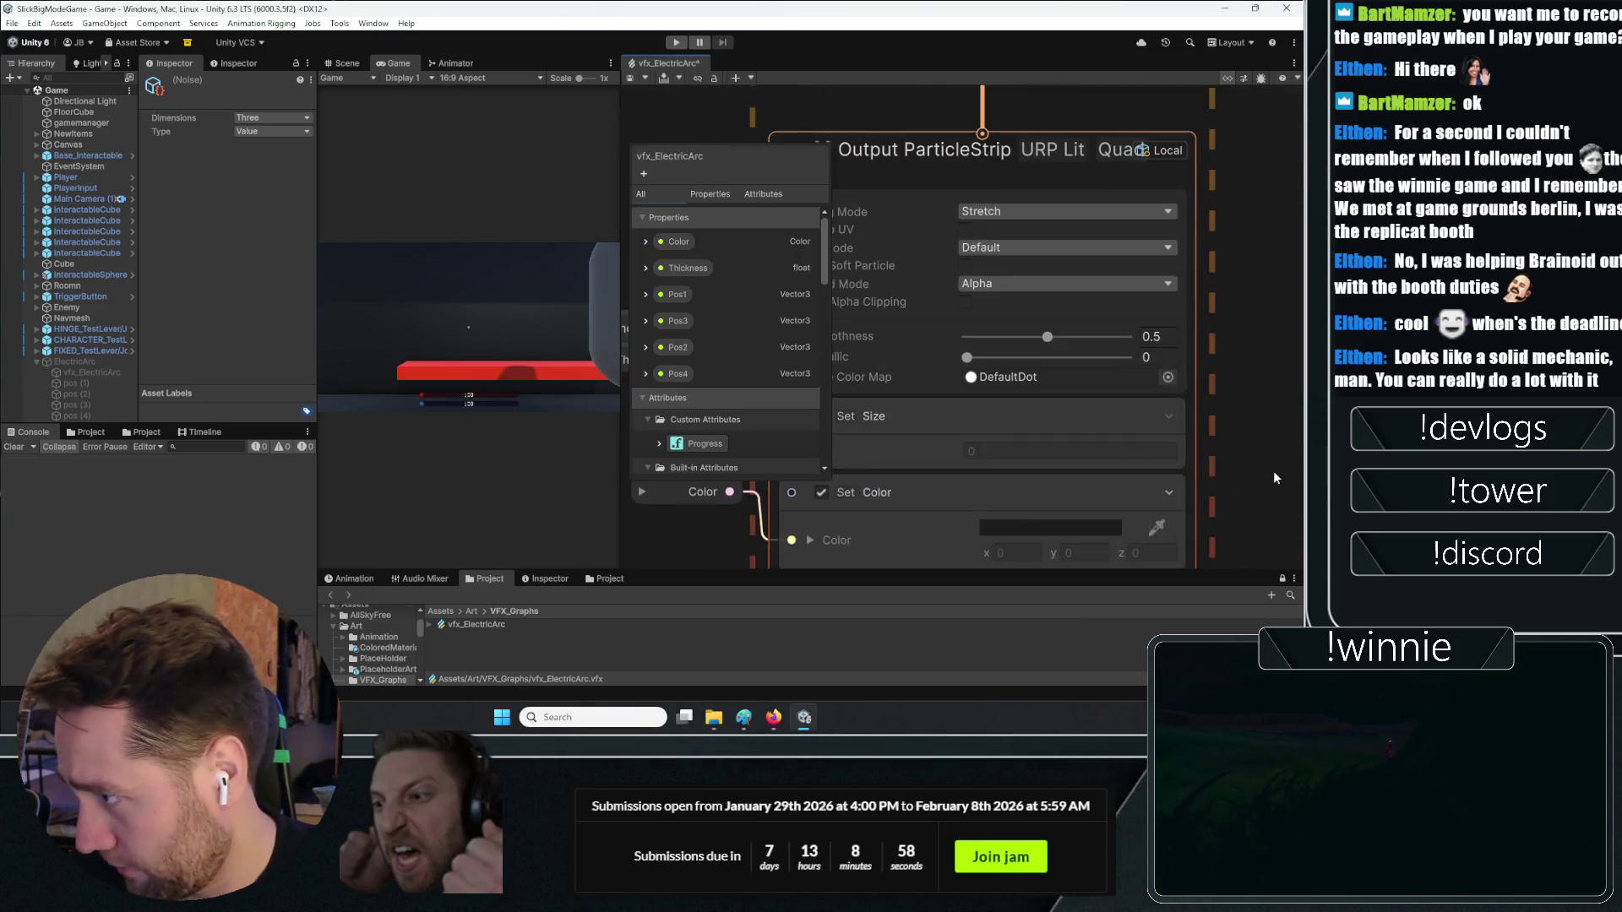
scroll(1088, 422, down, 4)
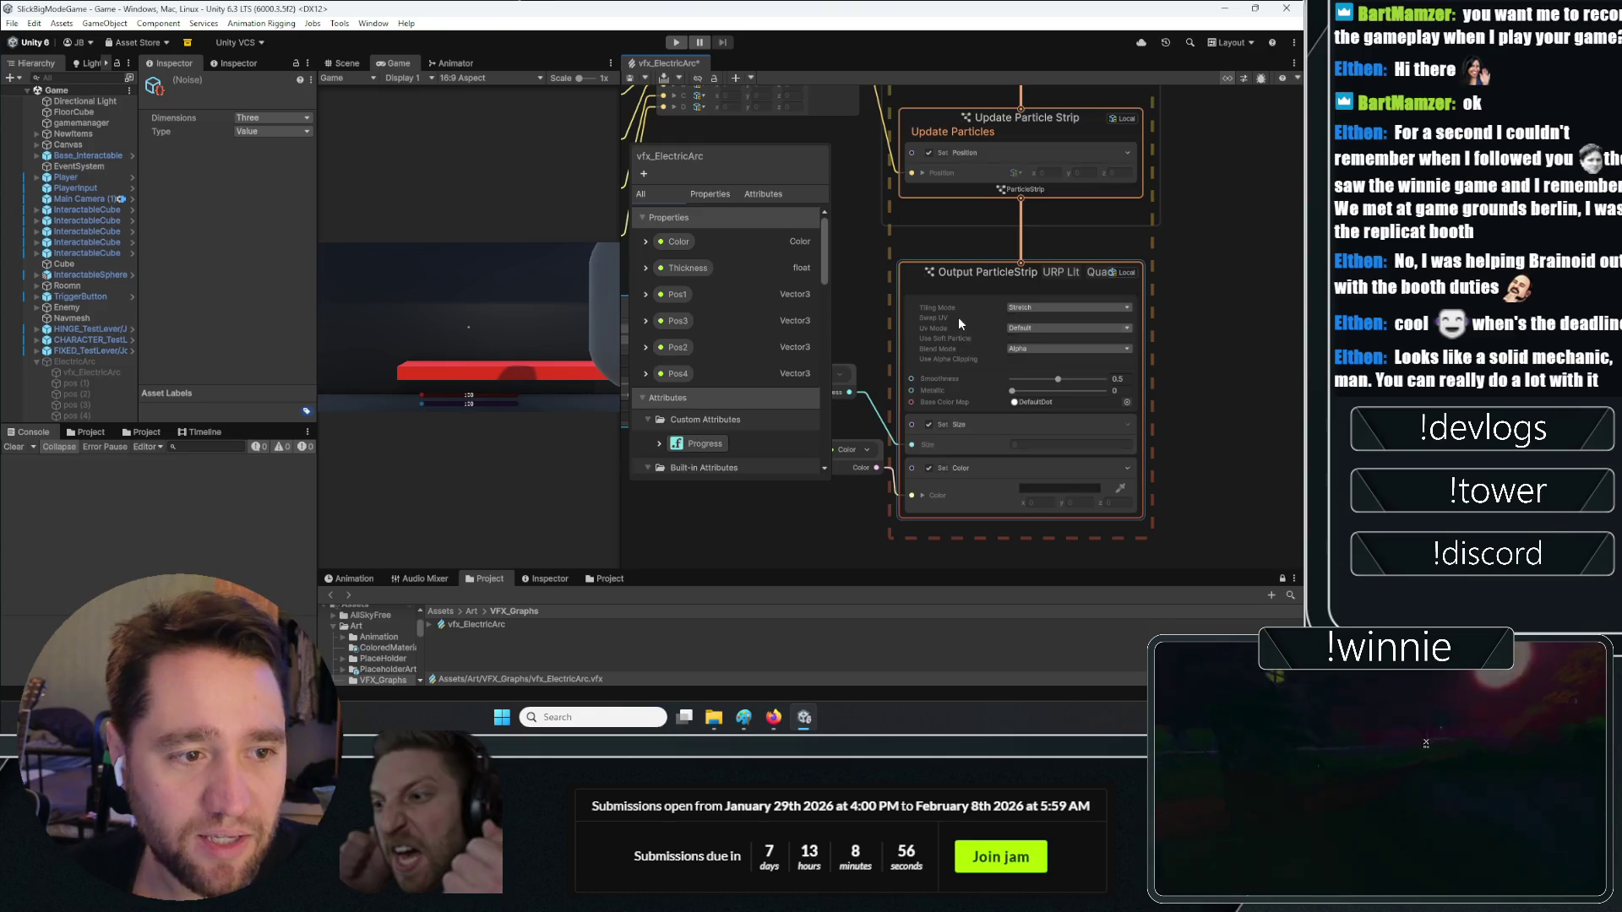
drag(805, 521, 1028, 494)
key(f)
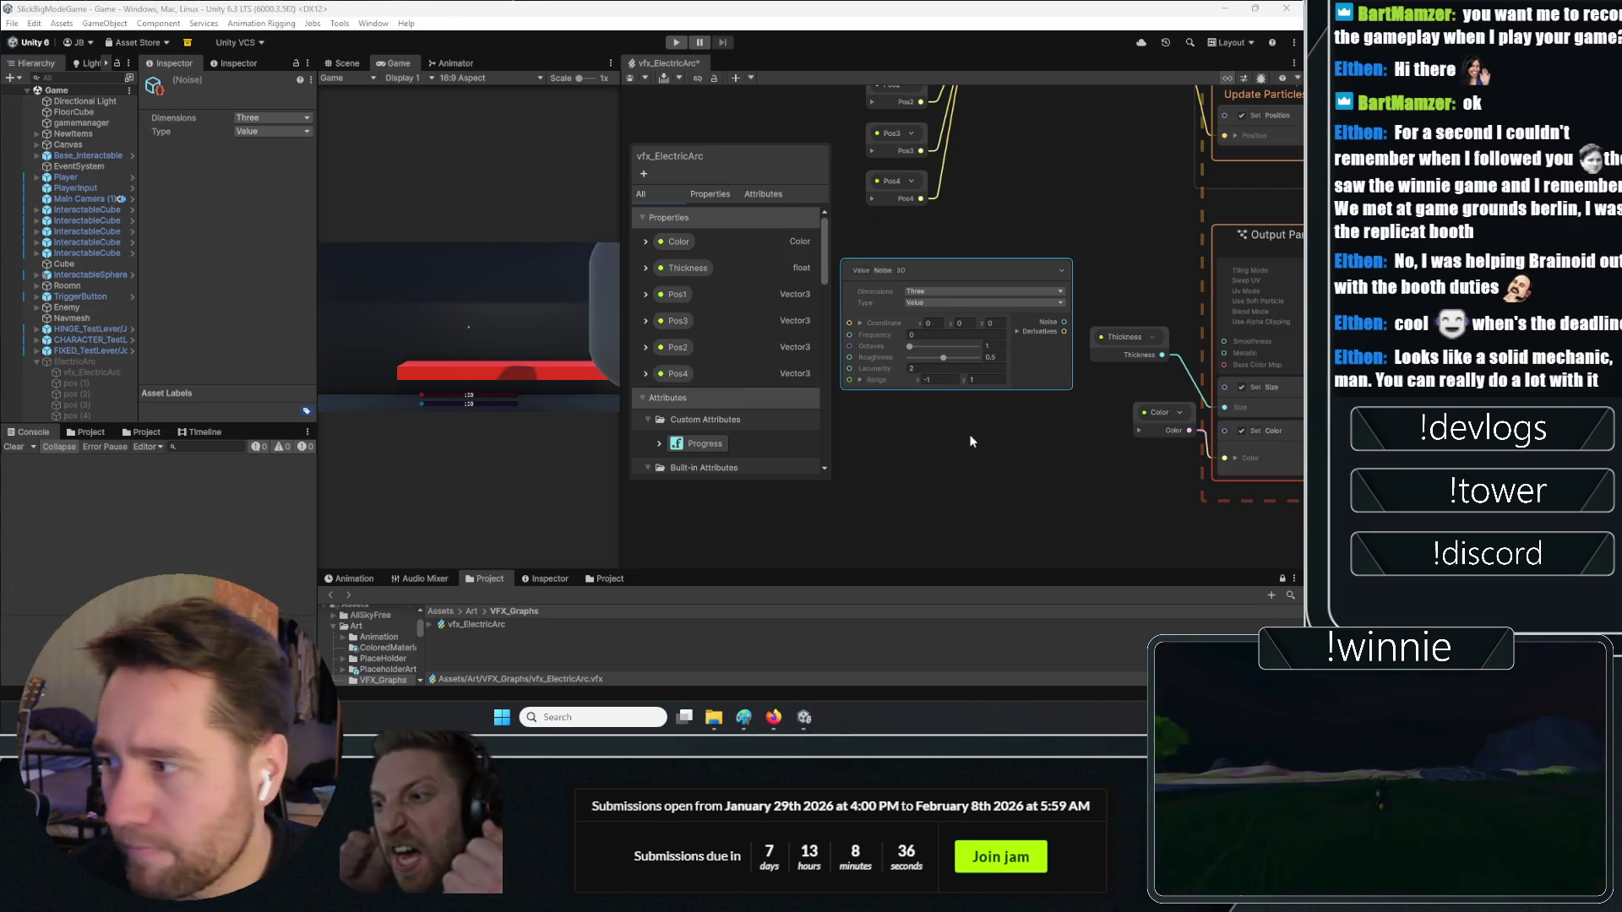
drag(970, 440, 1060, 445)
Add a Get Position node by searching 'pos' in the node search
right_click(892, 420)
click(911, 434)
text(get)
key(BackSpace)
key(BackSpace)
key(BackSpace)
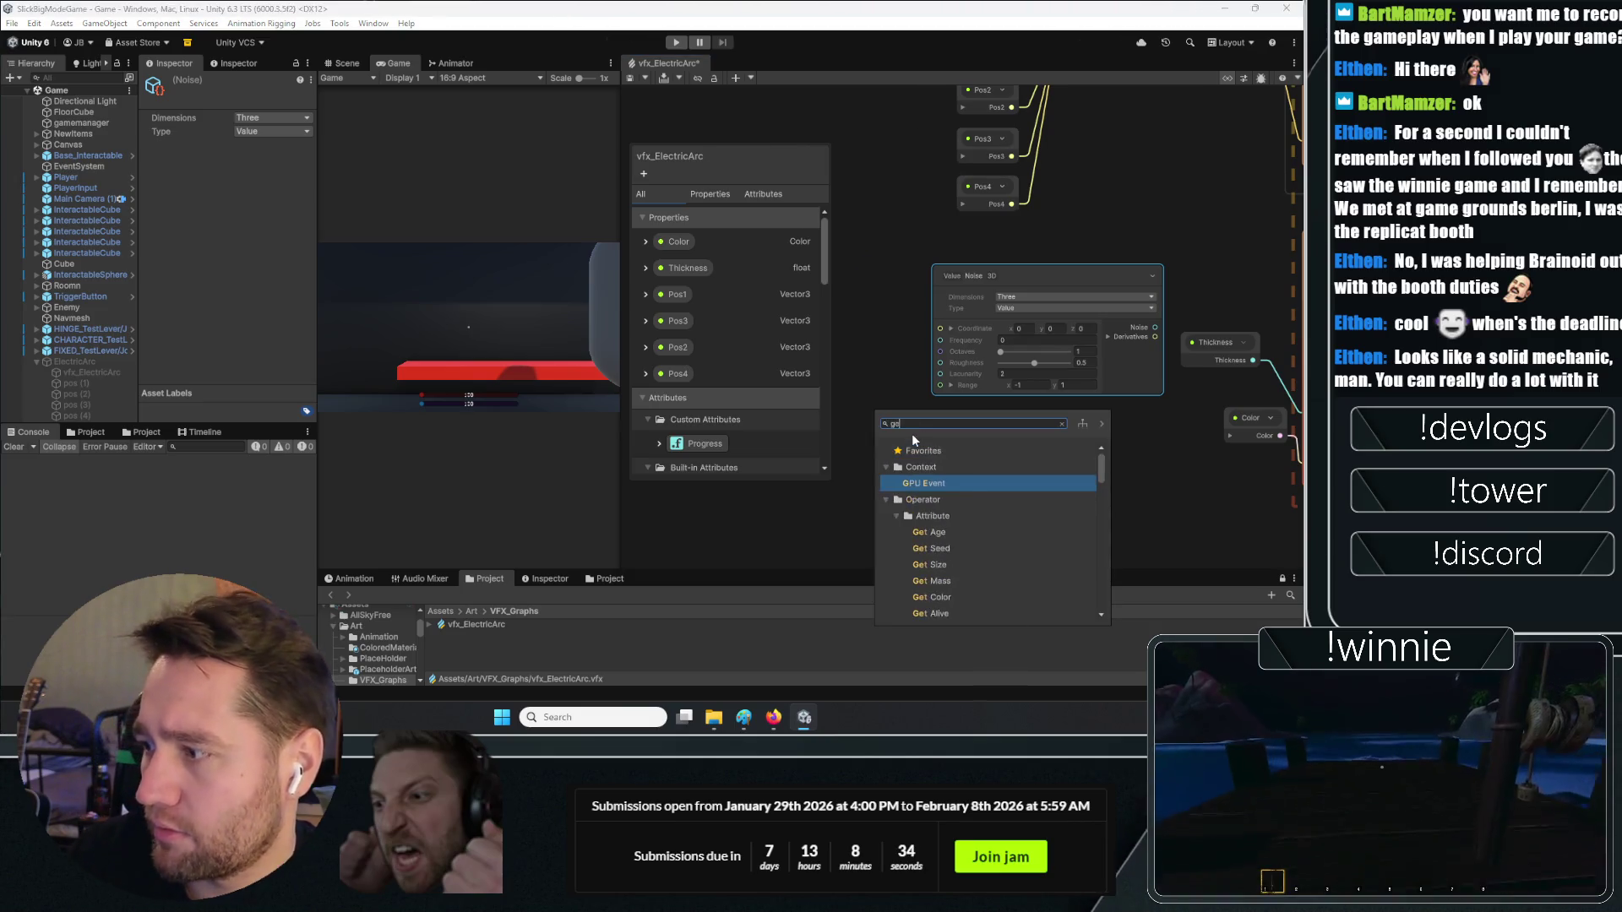
text(pos)
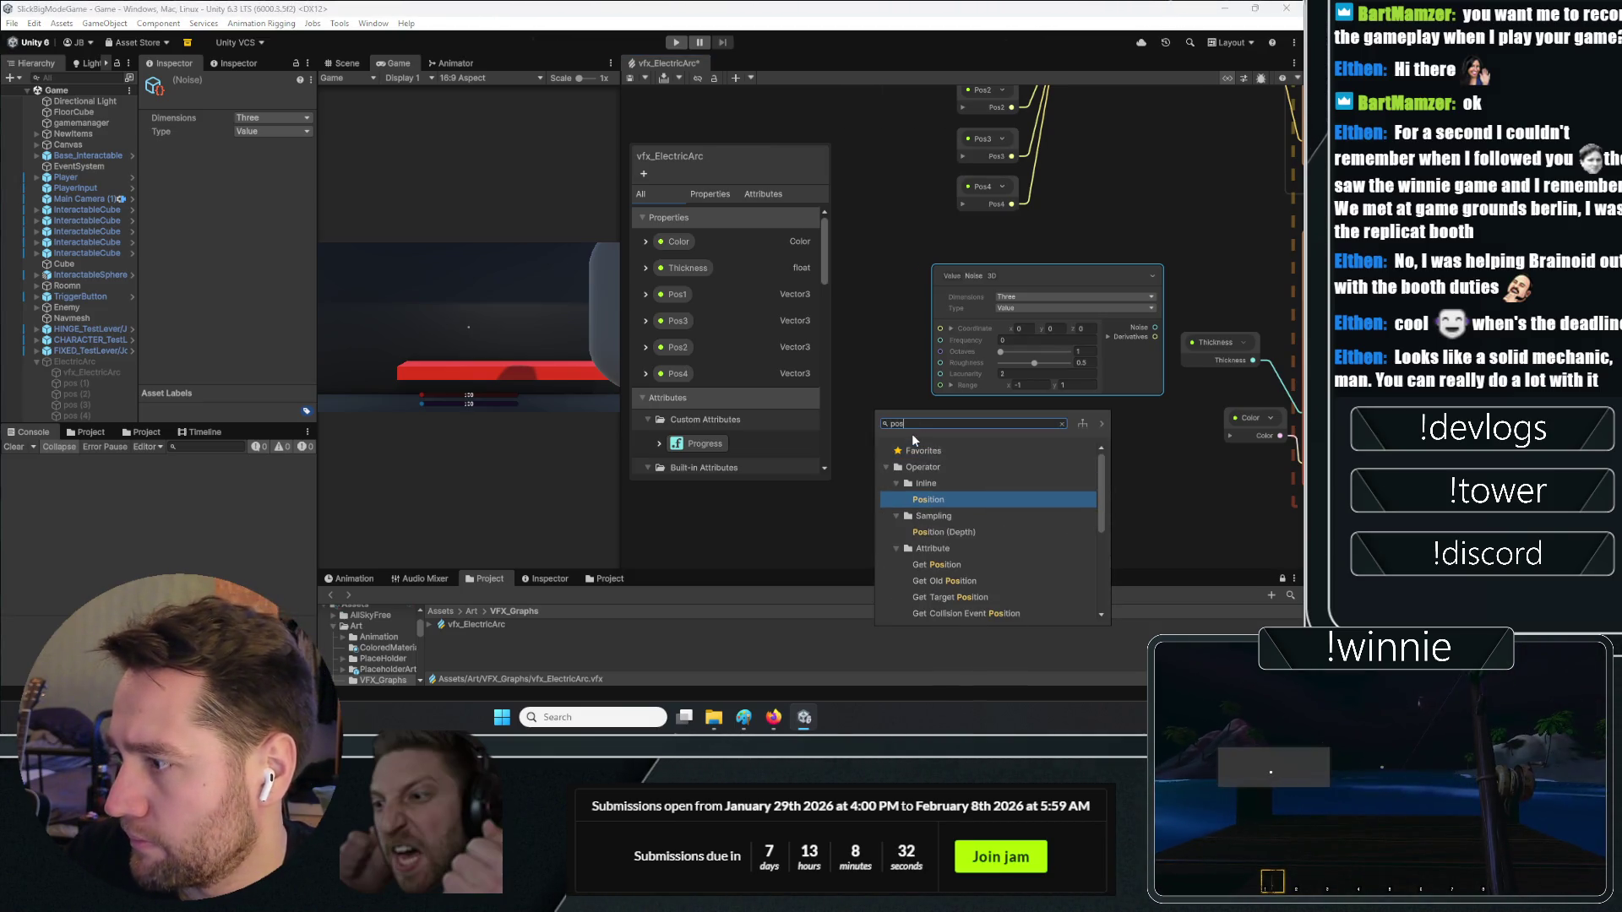
key(Down)
key(Down)
key(Down)
key(Return)
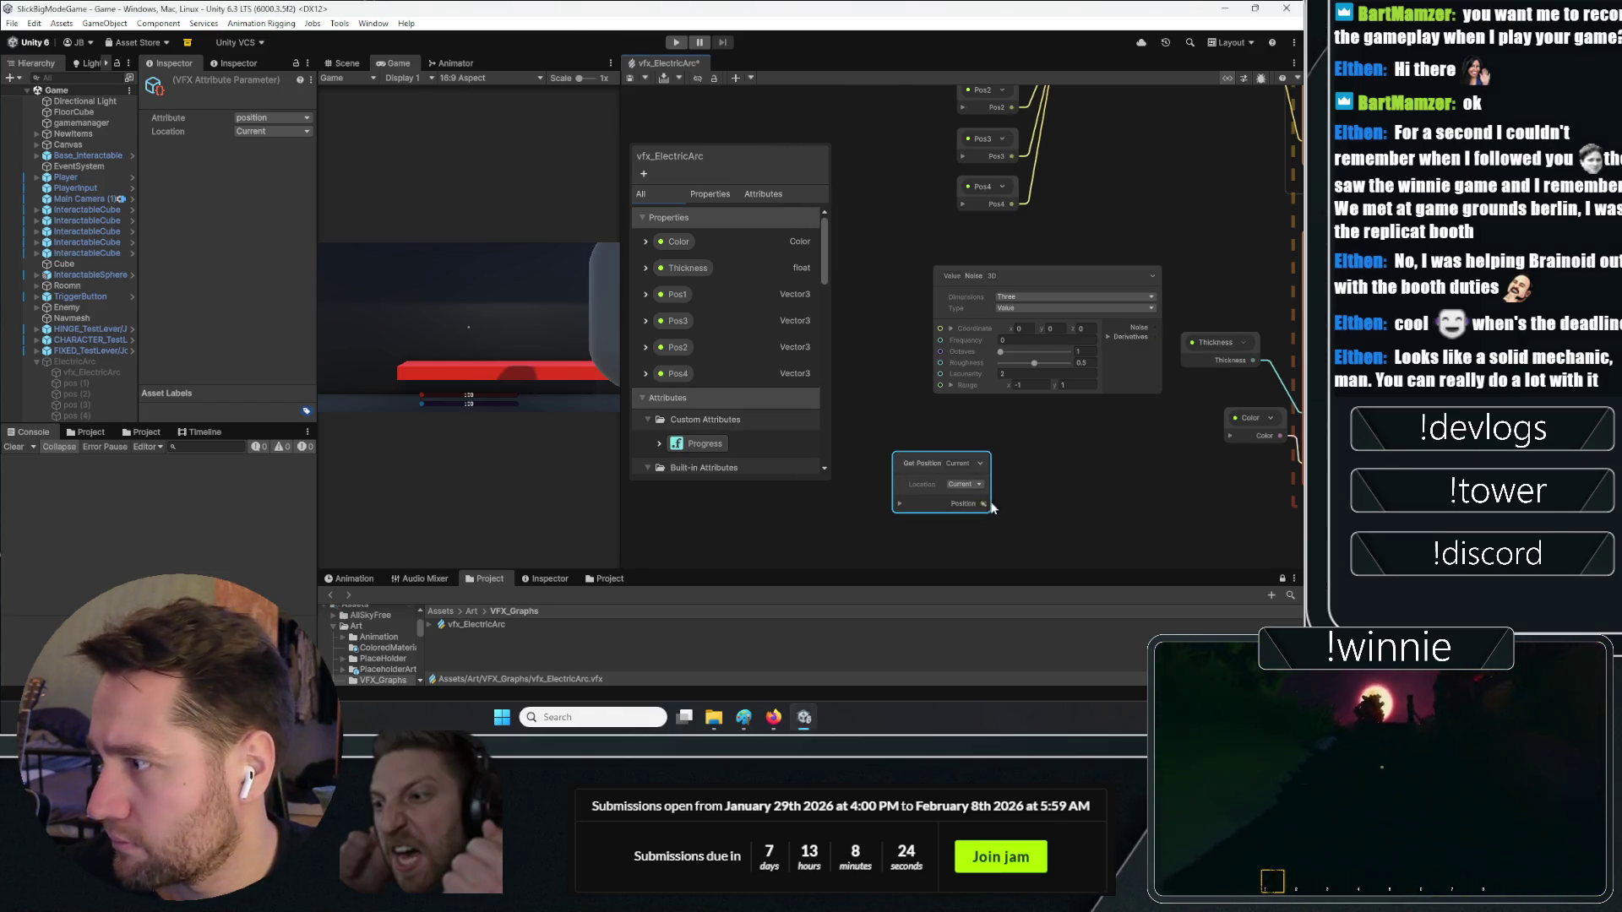
Wire Get Position into the noise Coordinate input and place both nodes side by side
drag(984, 503, 941, 328)
drag(920, 477, 894, 398)
mouse_move(1005, 289)
mouse_down()
mouse_move(1048, 341)
mouse_move(1041, 393)
mouse_move(978, 468)
mouse_move(1004, 284)
mouse_move(1016, 338)
mouse_up()
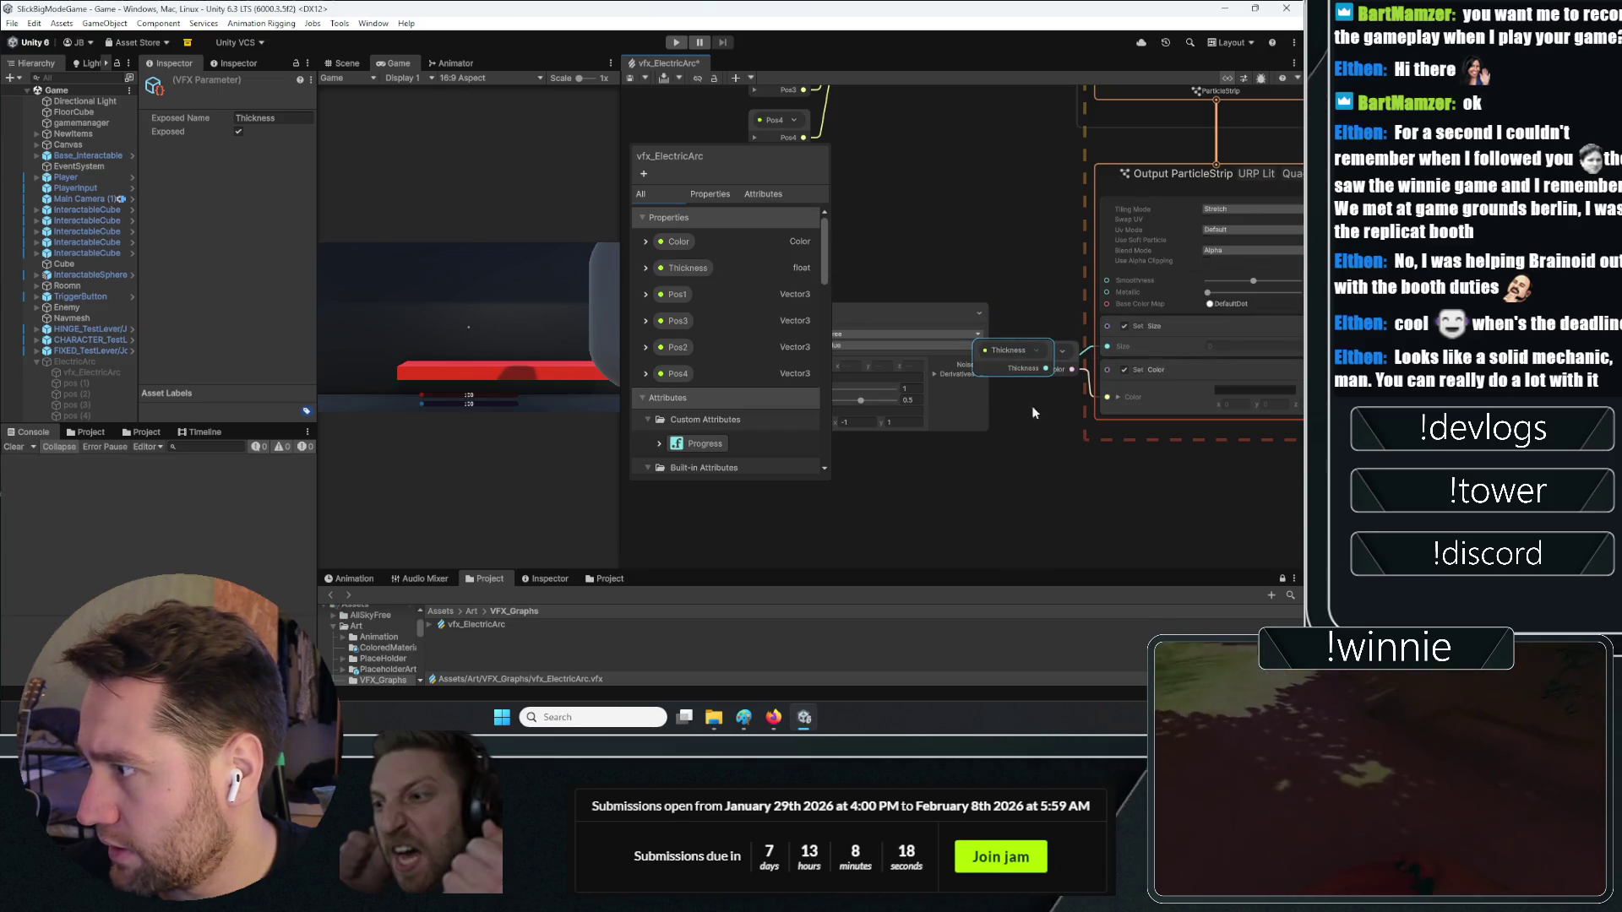
Inspect the Color and Thickness property nodes and move the Noise node up
click(1021, 369)
click(1067, 384)
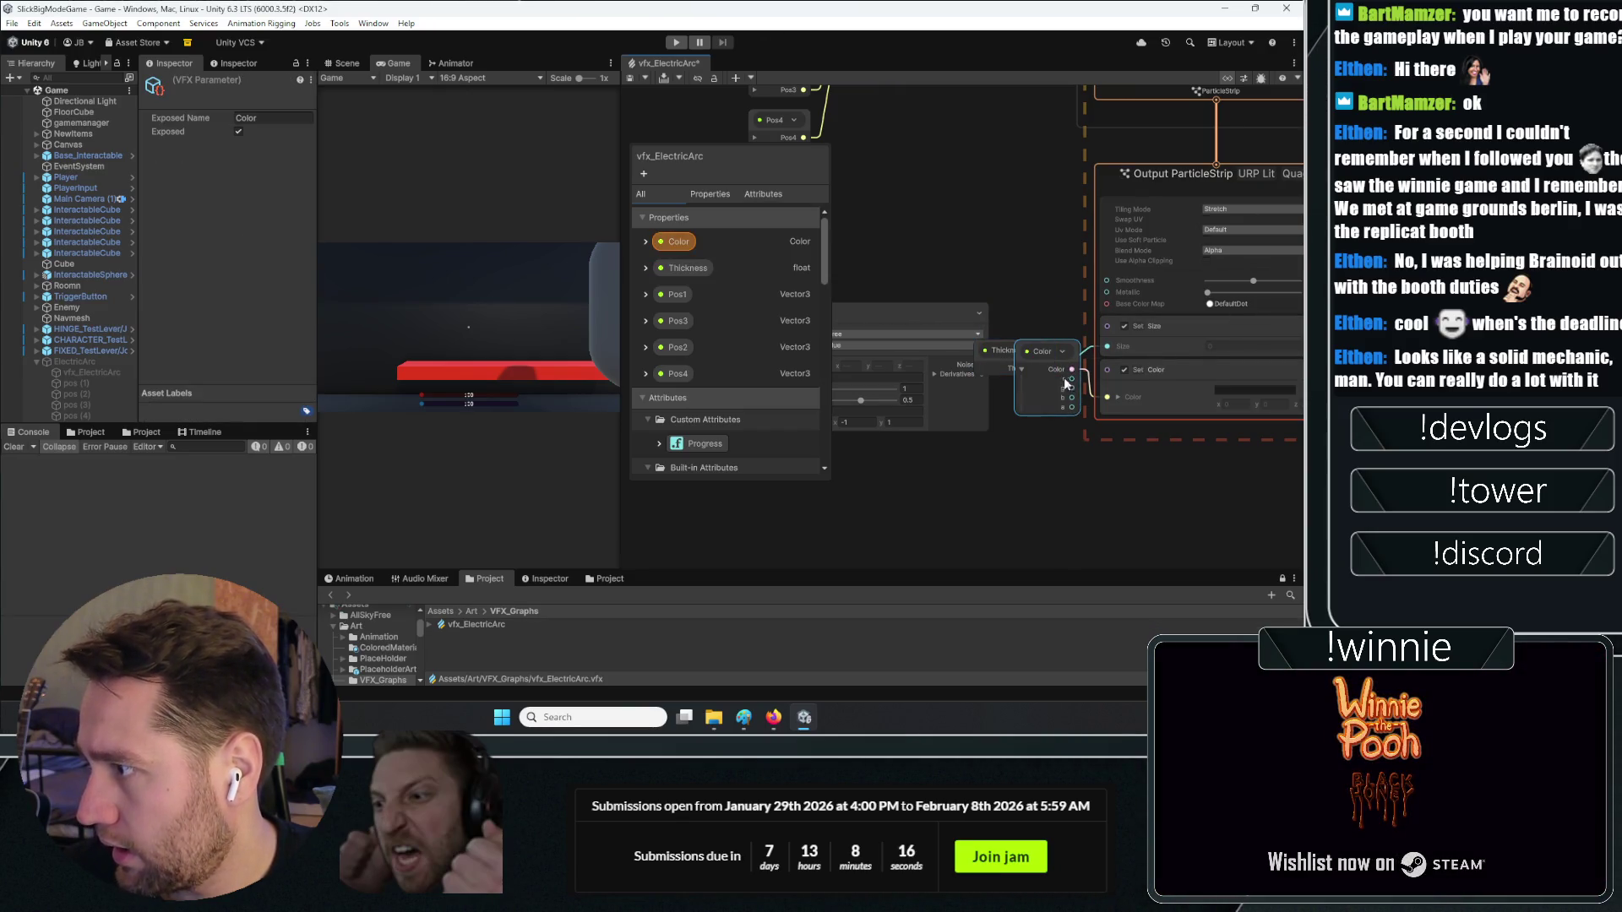
click(993, 372)
scroll(928, 485, down, 5)
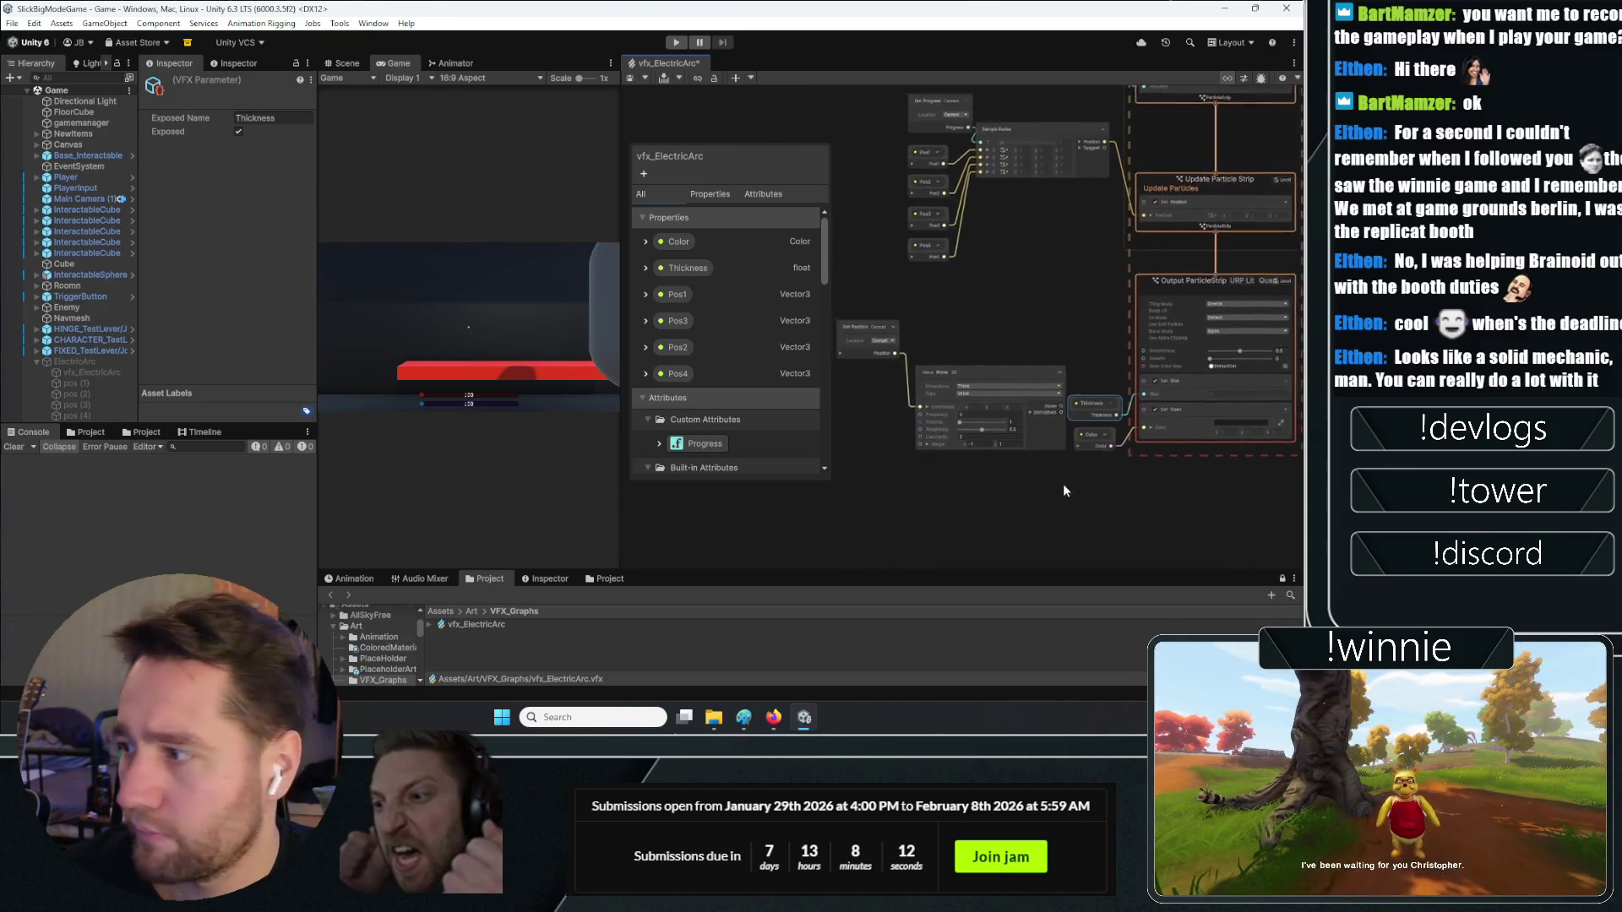
mouse_move(1005, 382)
mouse_down()
mouse_move(1020, 327)
mouse_move(1006, 297)
mouse_up()
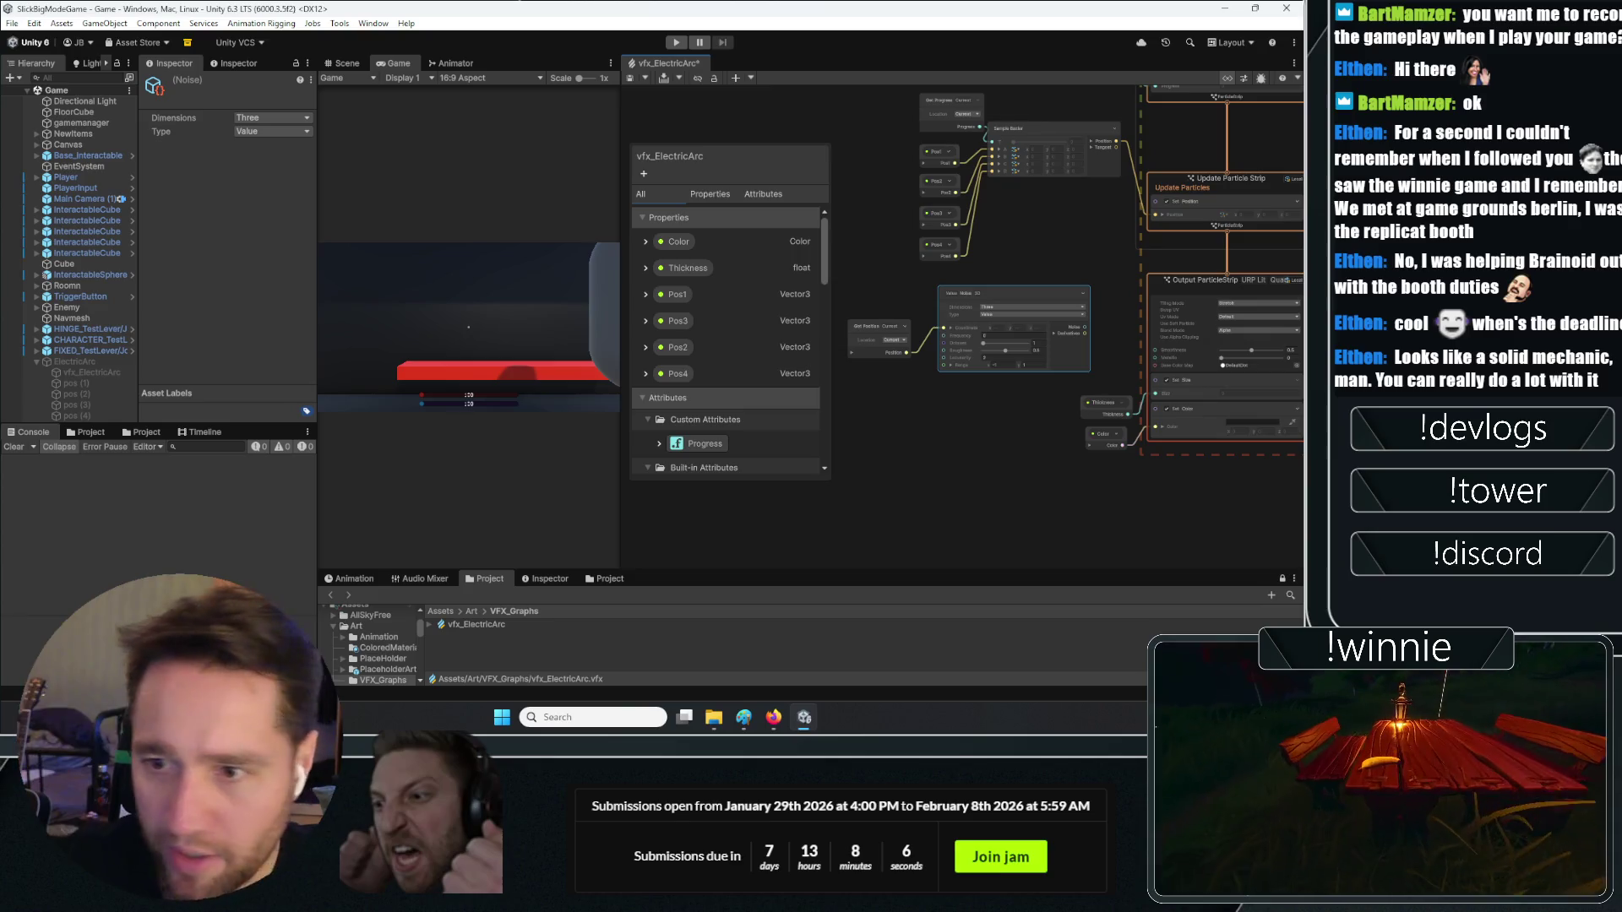
scroll(1037, 401, up, 3)
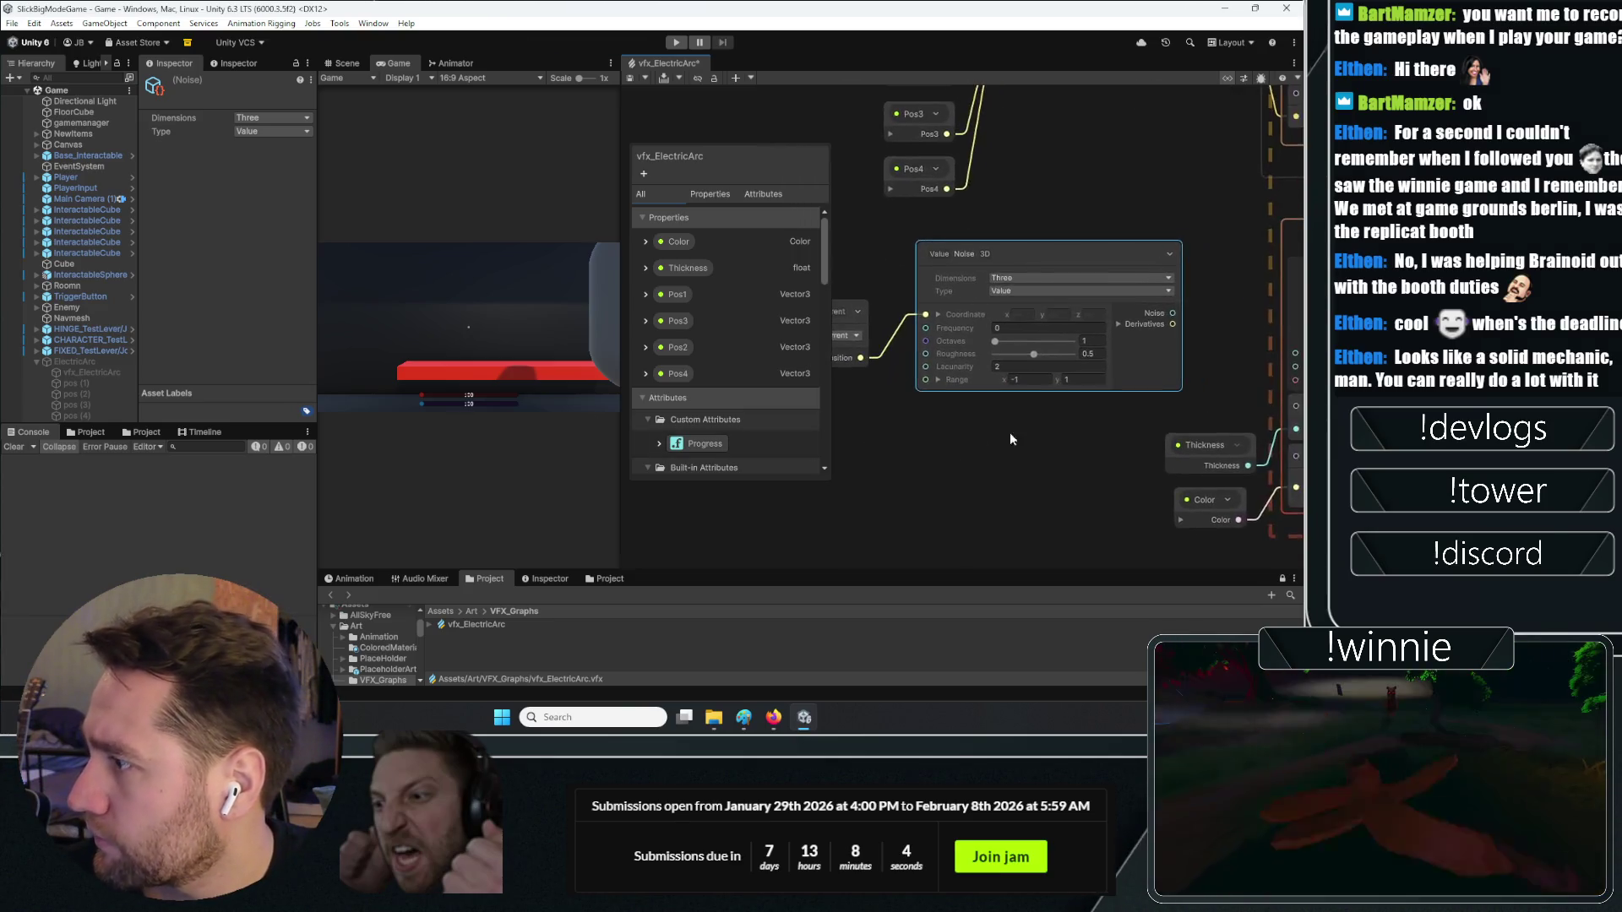
scroll(1010, 439, up, 1)
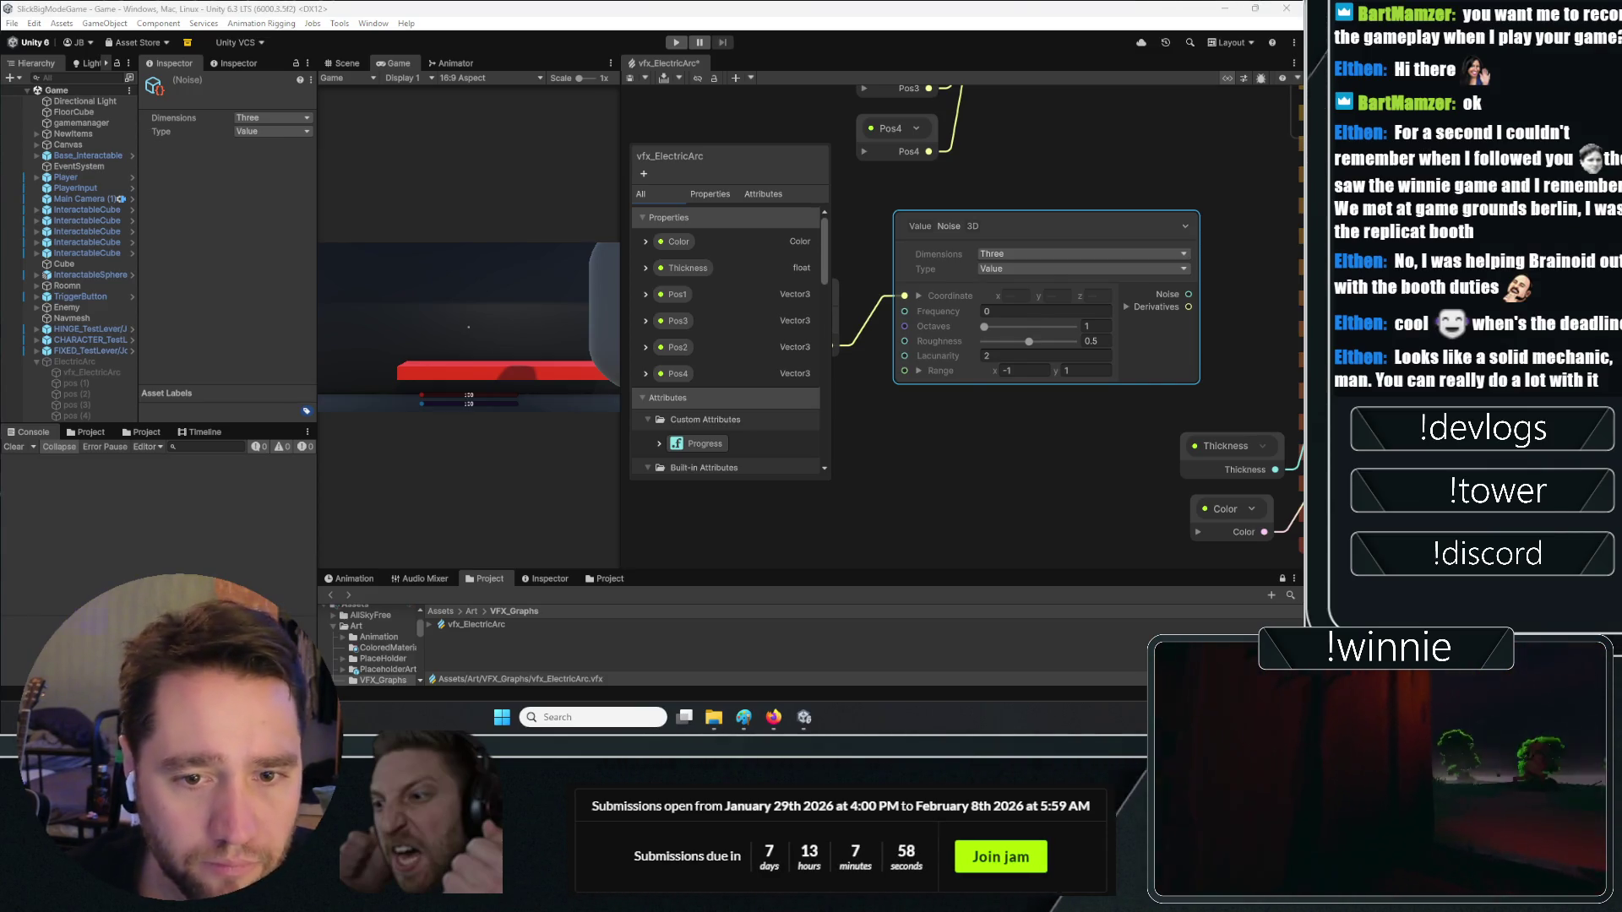
Drag a link from the noise Derivatives output, cancel the search, and select Update Particle Strip
drag(1042, 328, 750, 339)
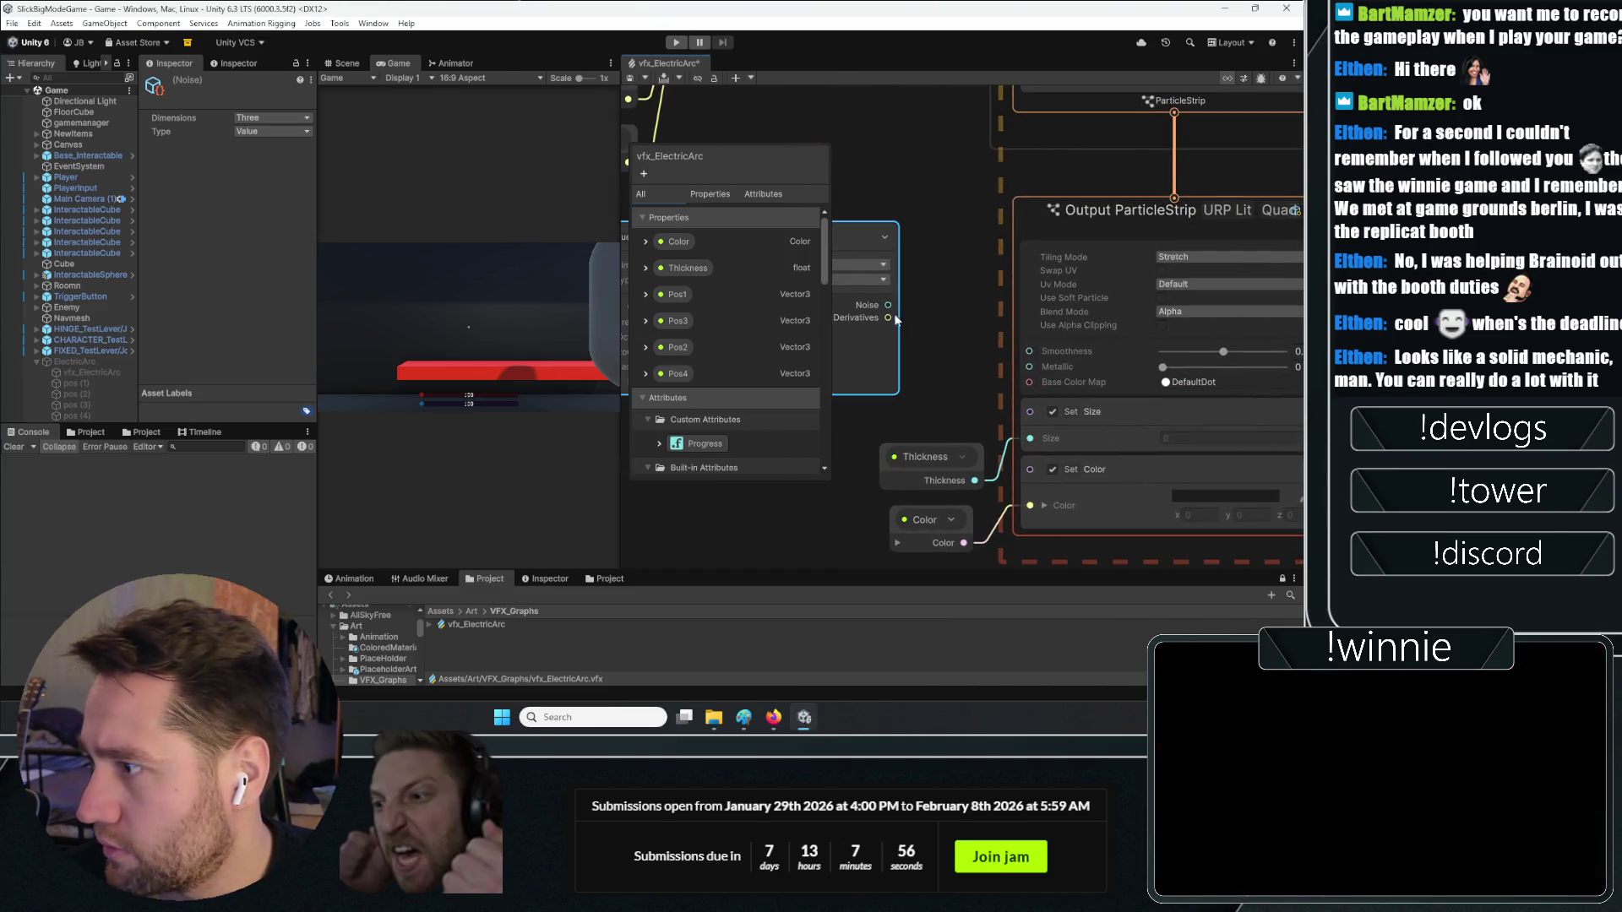
mouse_move(896, 317)
mouse_down()
mouse_move(1062, 358)
mouse_move(940, 378)
mouse_up()
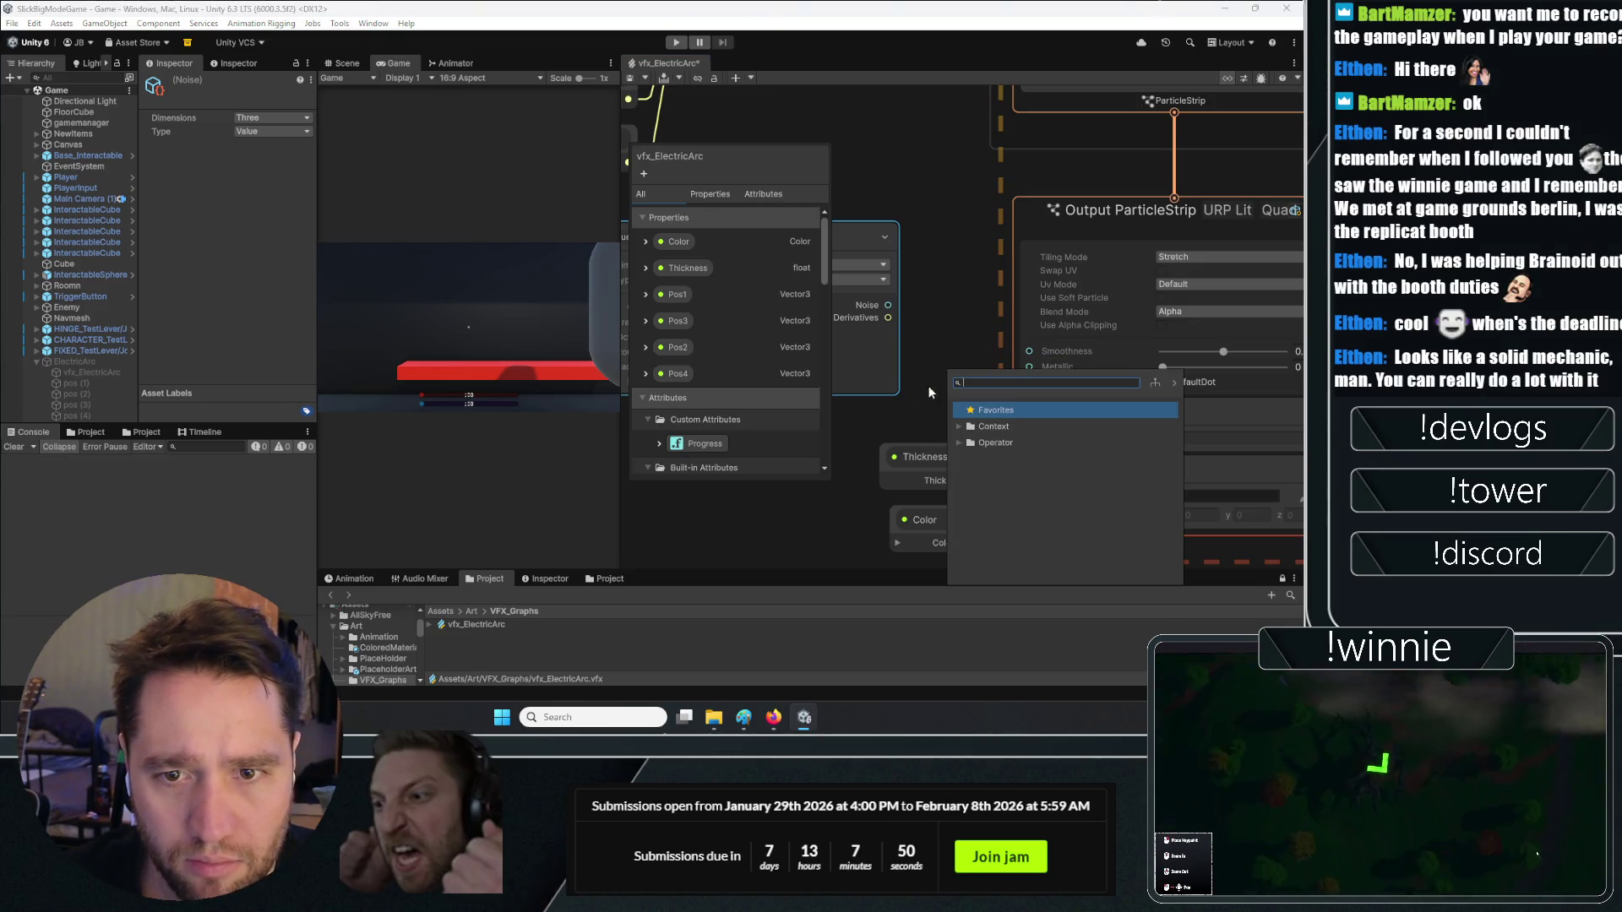
click(849, 548)
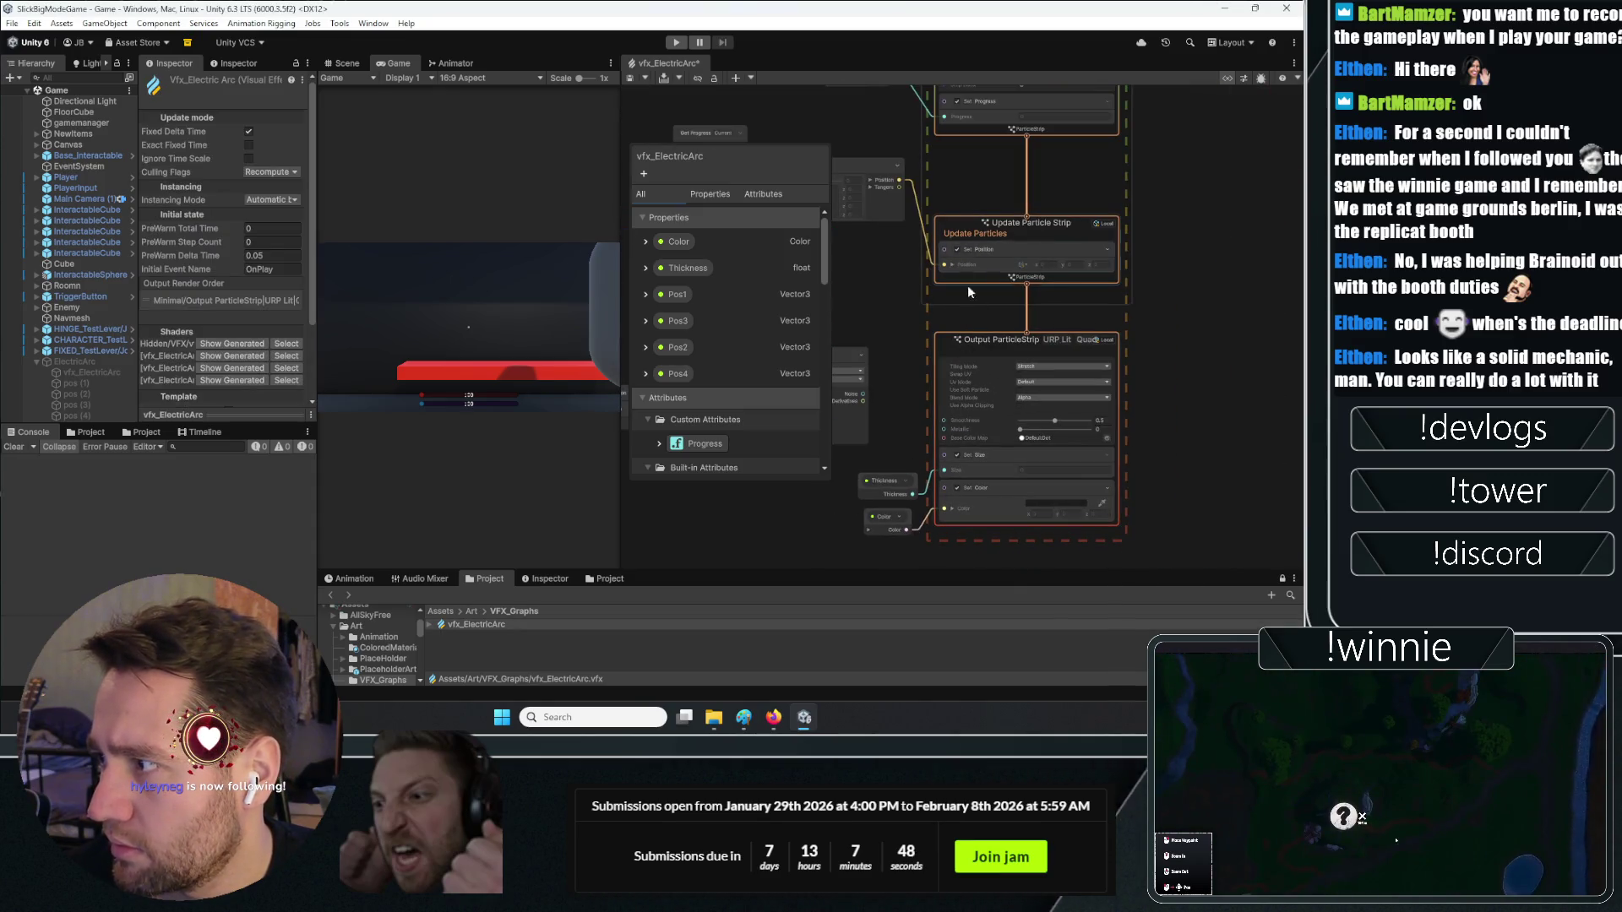
click(1070, 294)
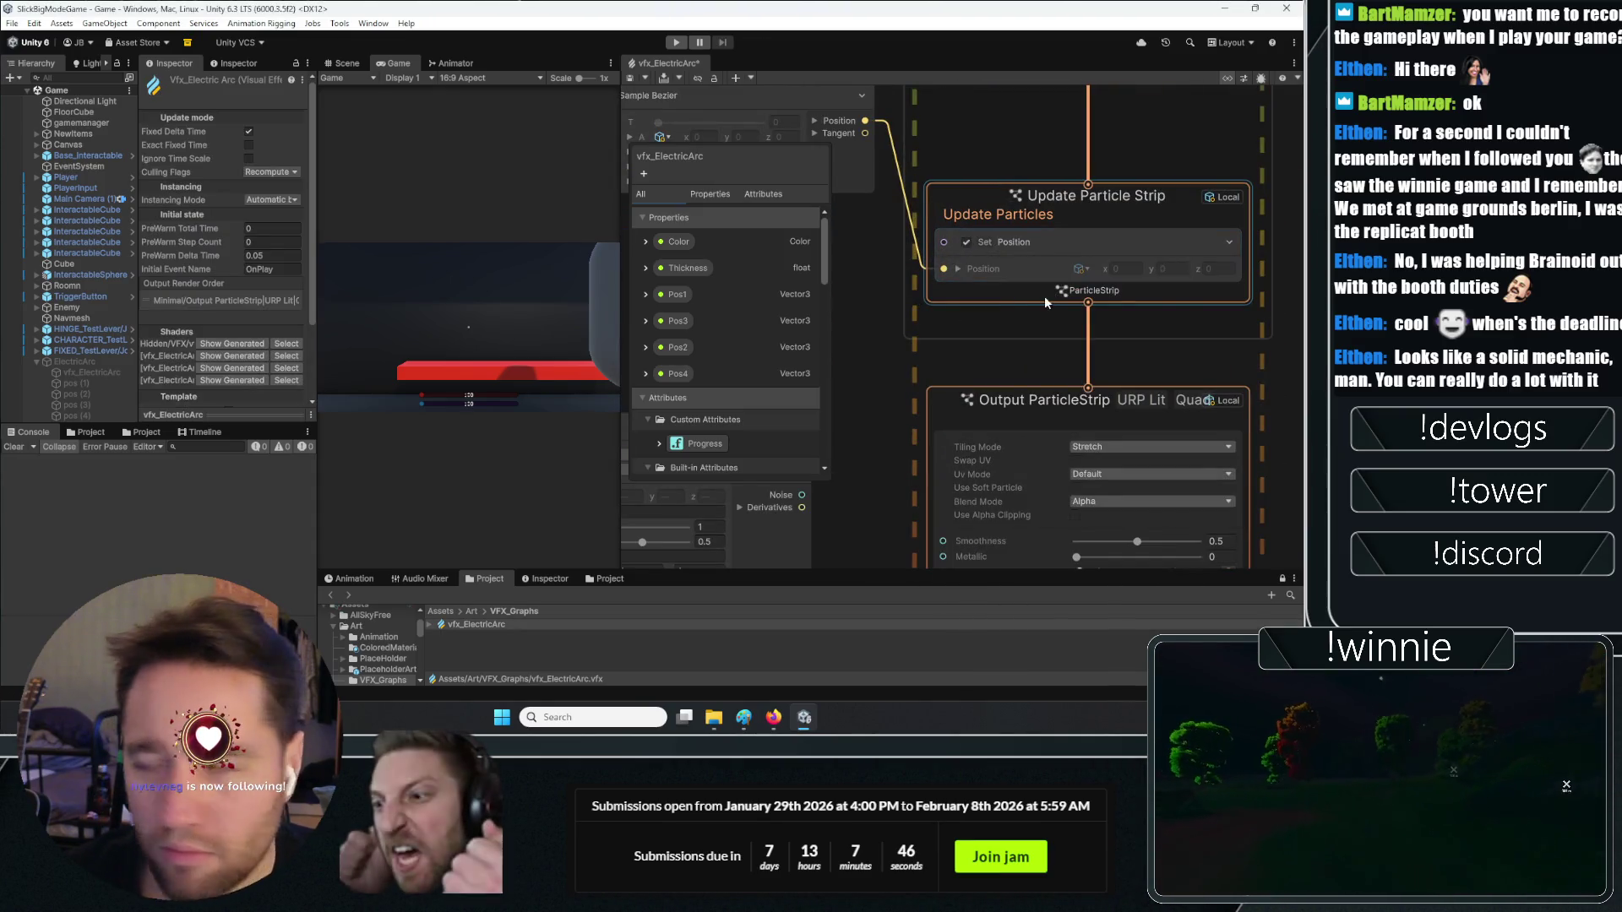
Add a second Set Position block to Update Particle Strip via the block search 'pos'
right_click(1077, 293)
click(1086, 301)
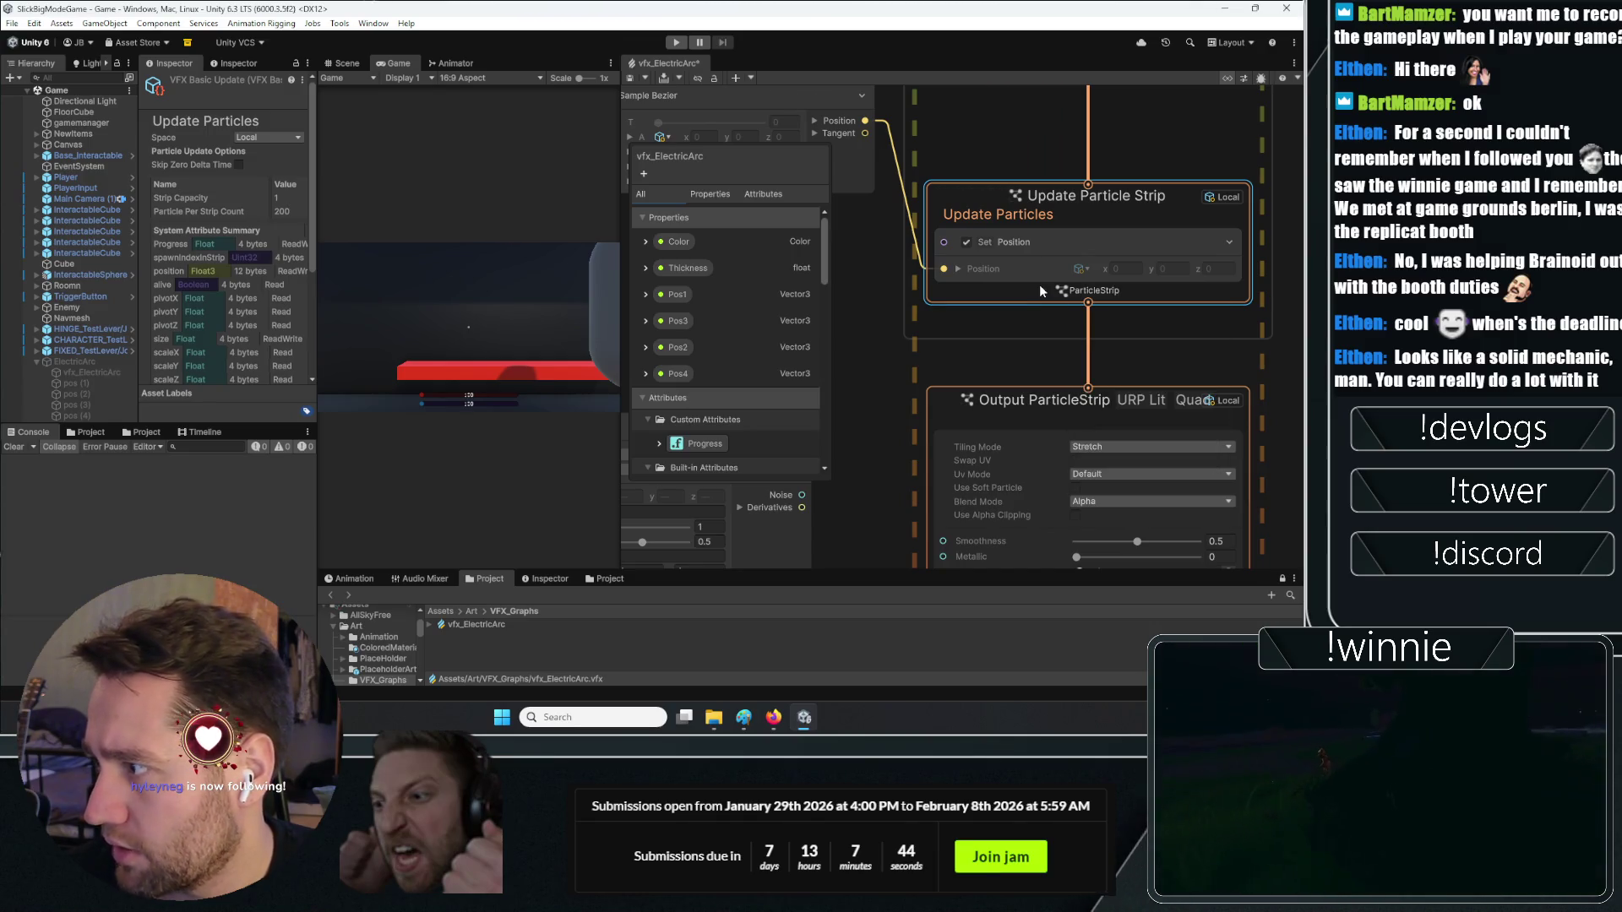
text(pos)
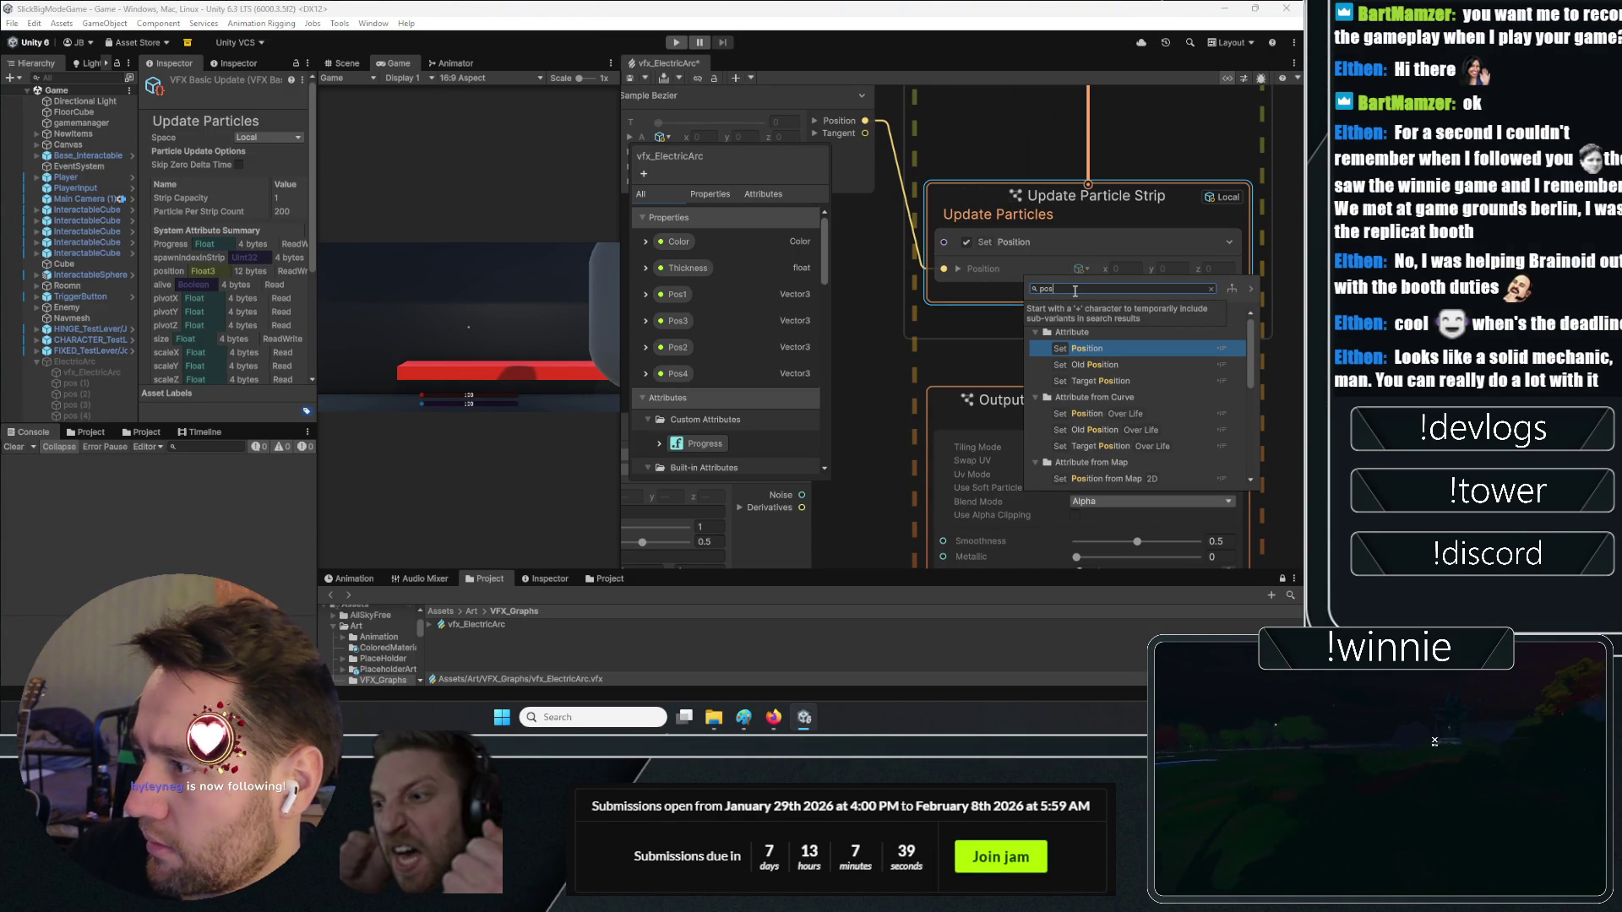
scroll(1173, 402, down, 5)
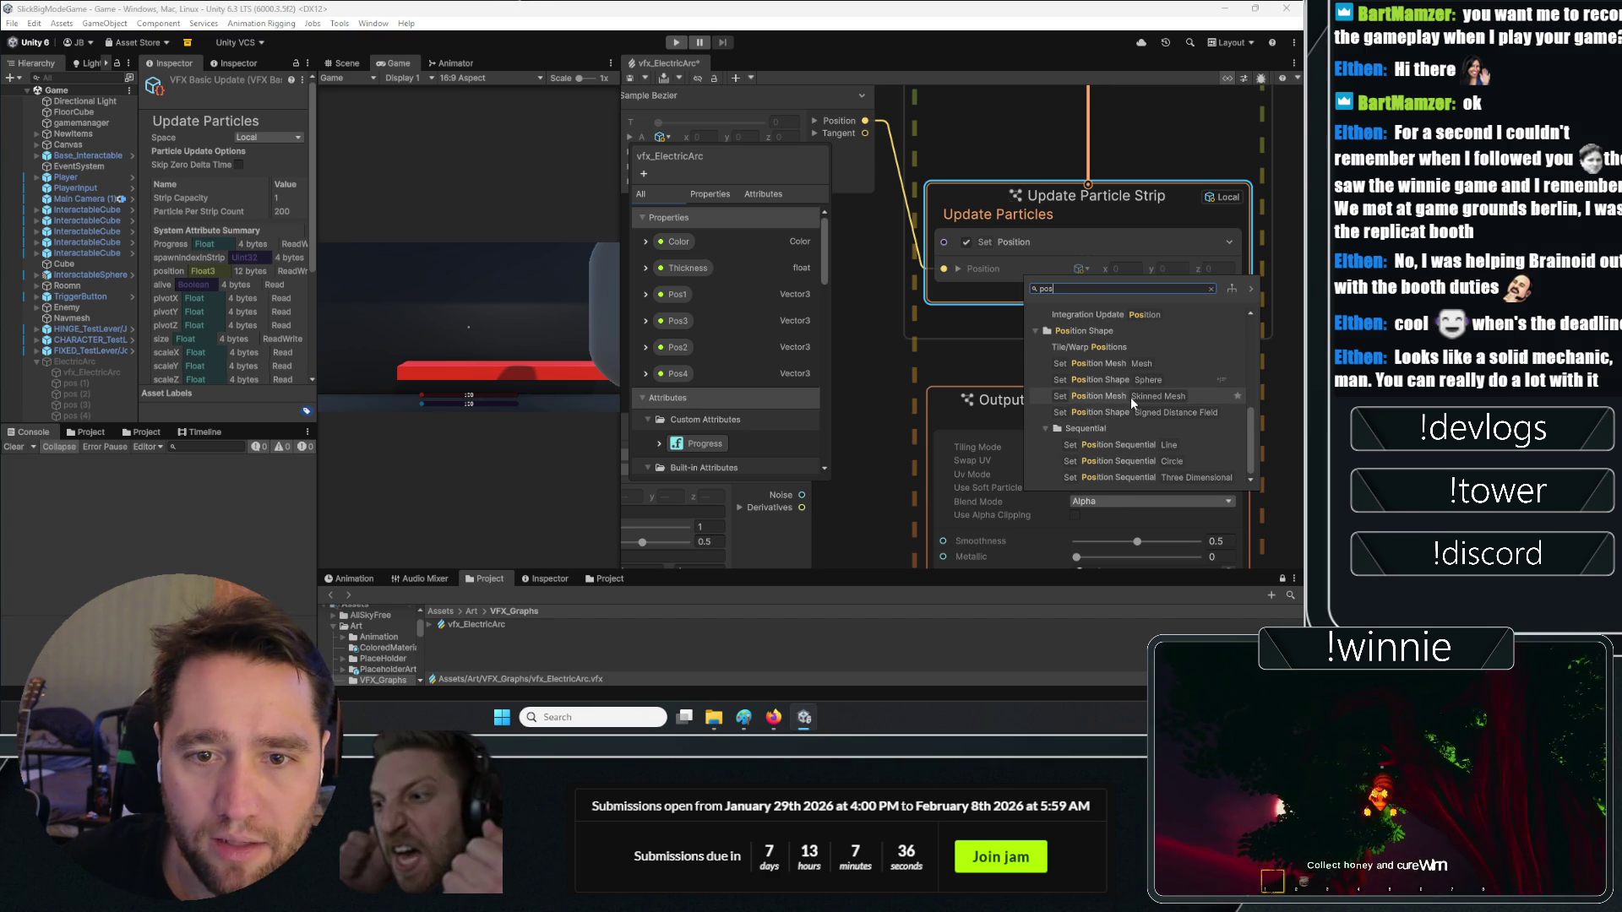
scroll(1135, 399, up, 5)
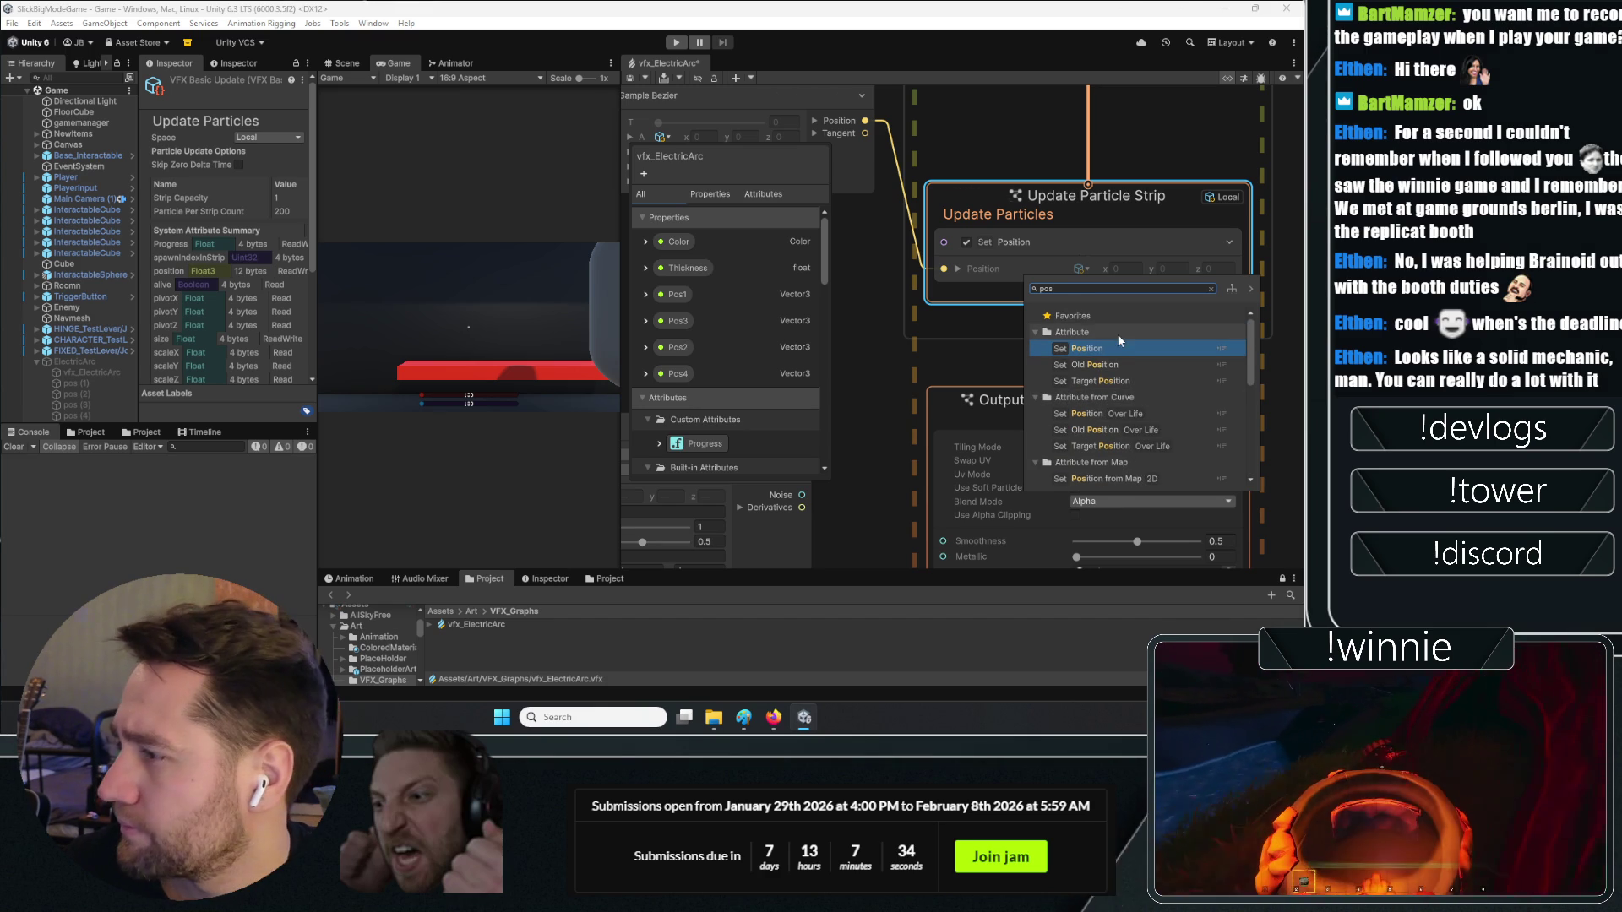
scroll(1124, 392, down, 5)
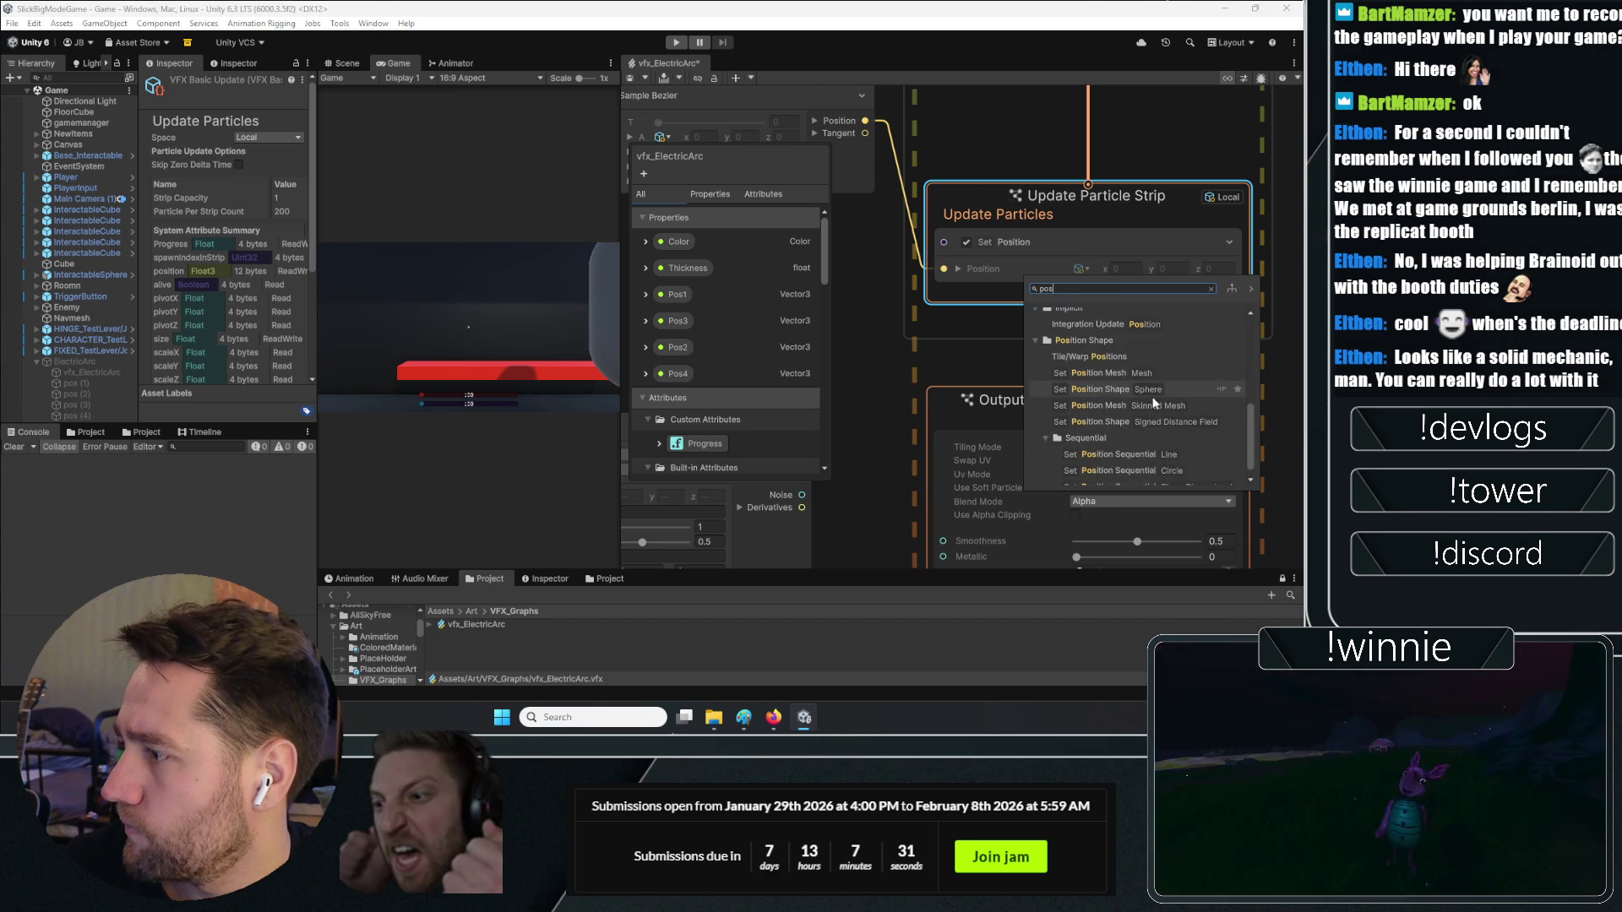
scroll(1145, 407, up, 5)
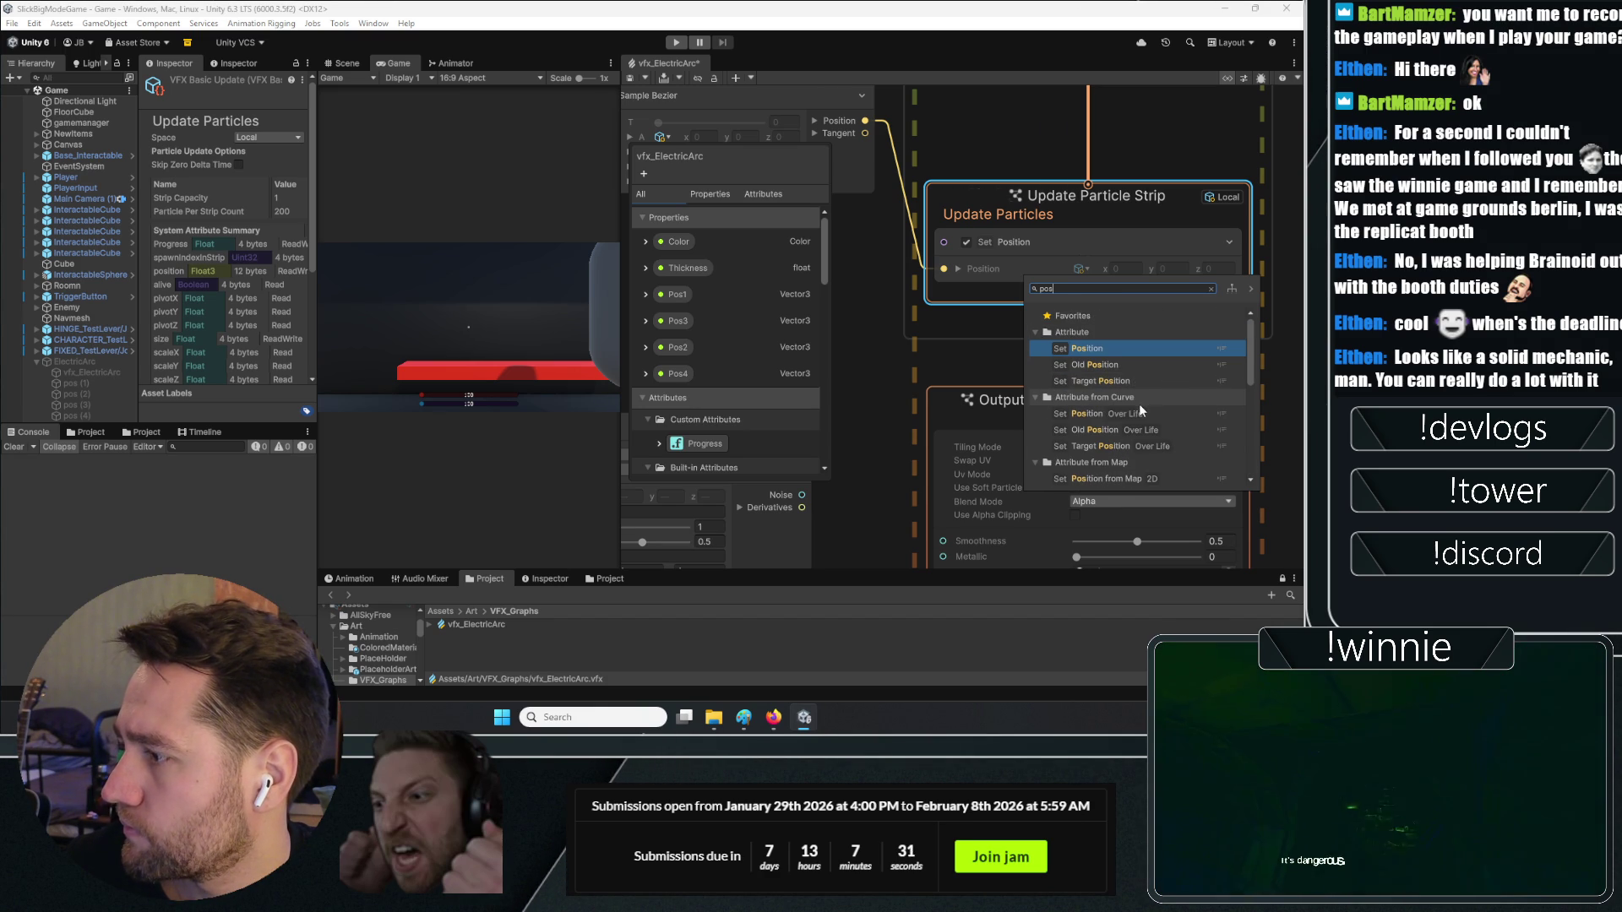
double_click(1085, 349)
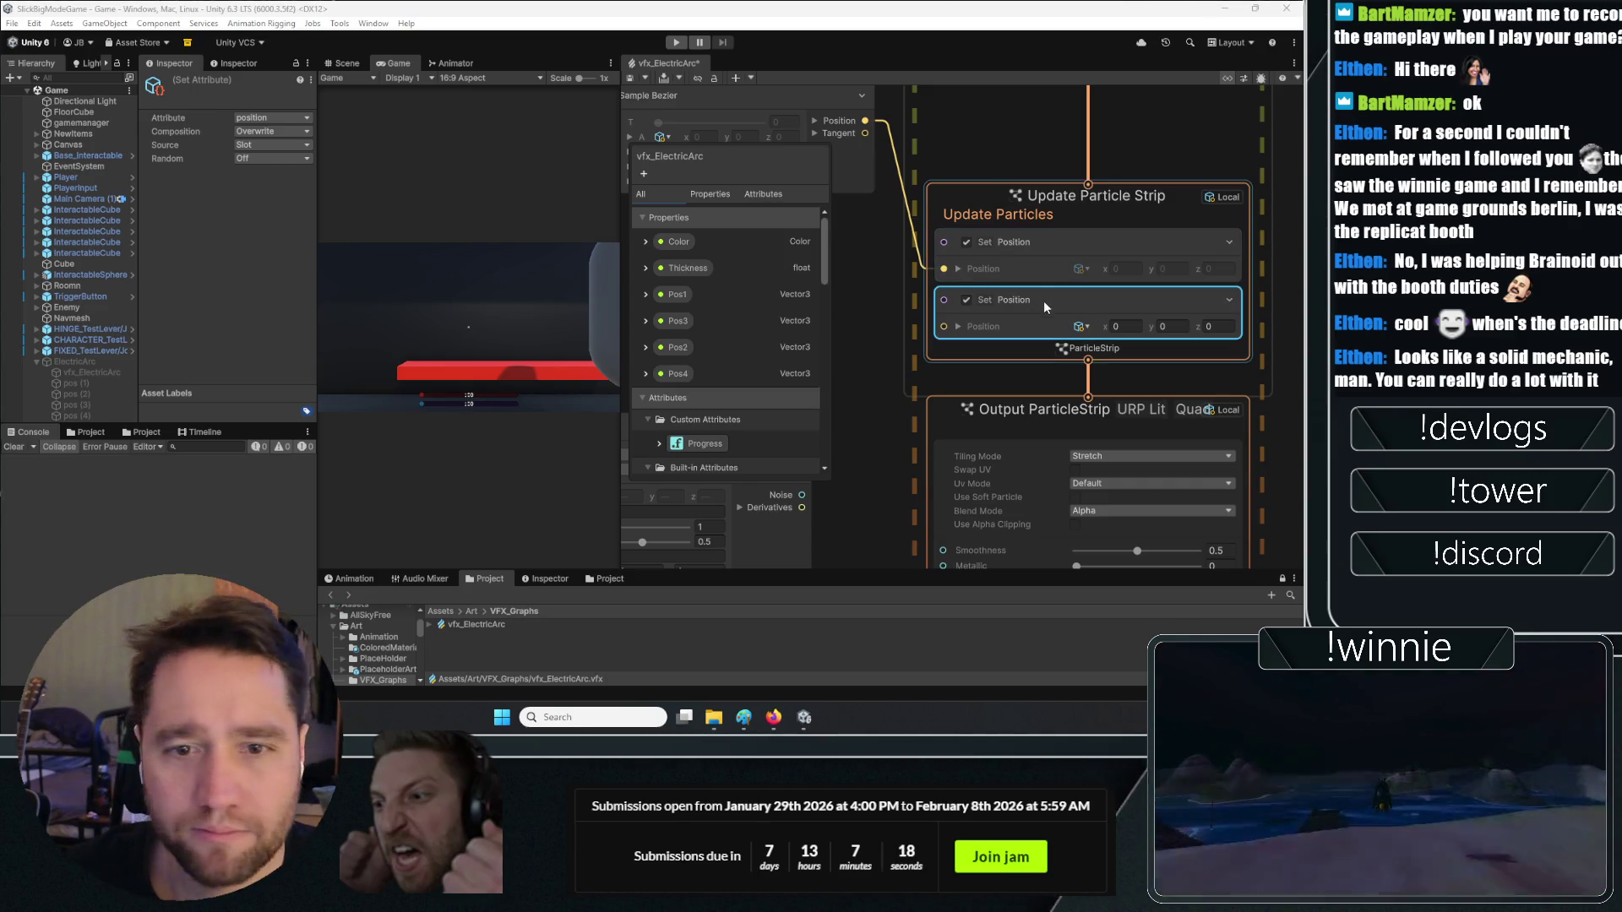
scroll(1000, 341, down, 1)
scroll(1000, 341, down, 1)
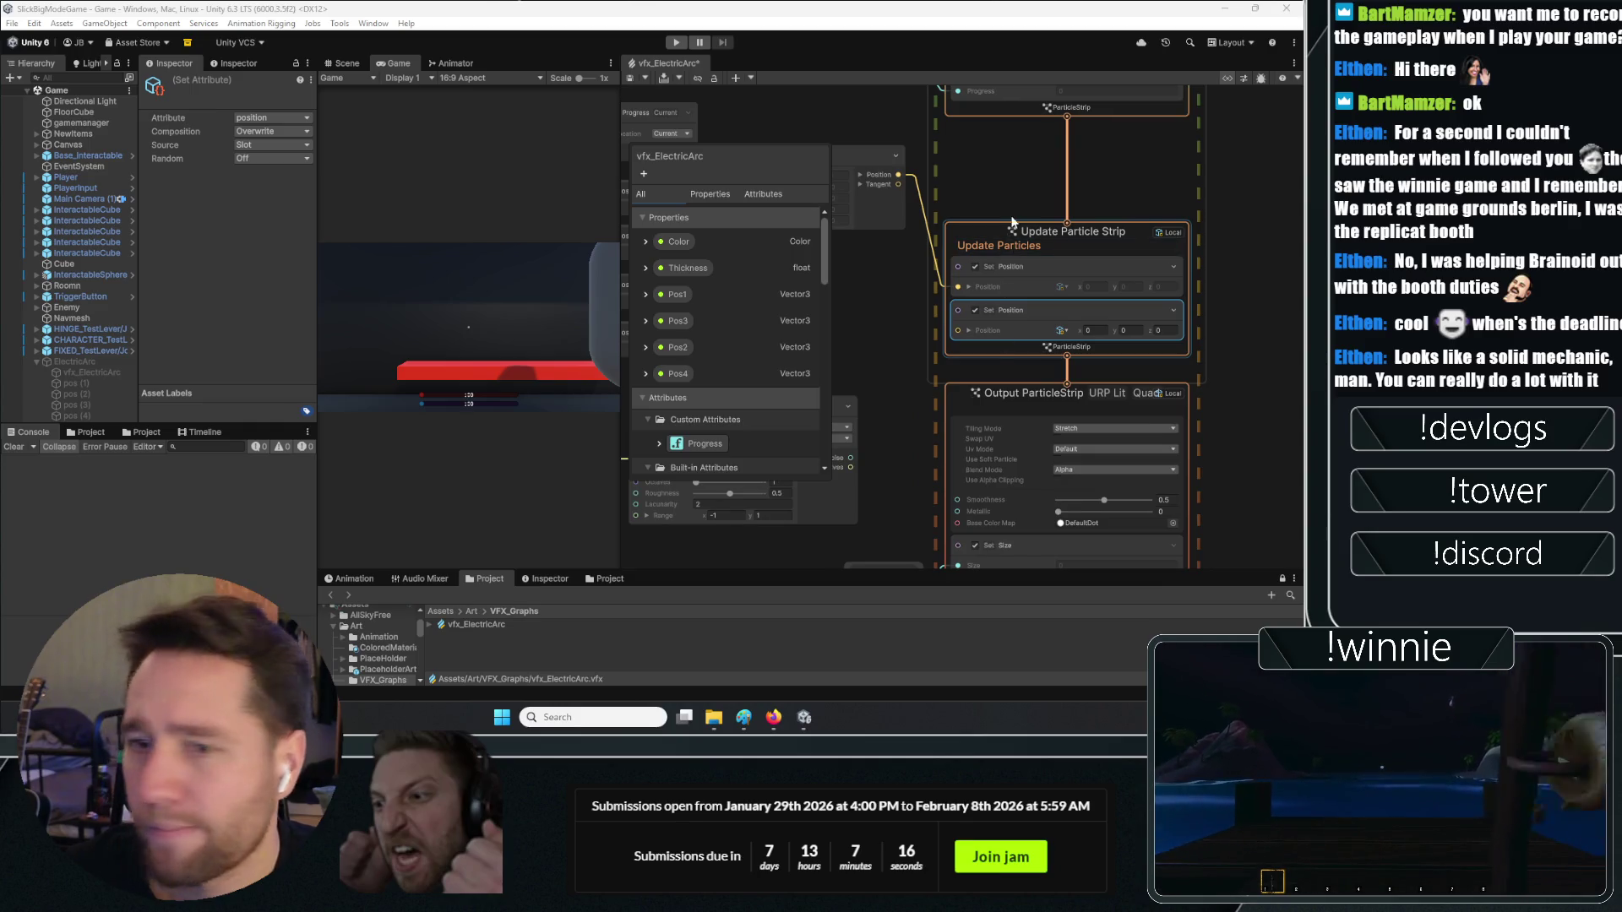
Search blocks for 'pos', 'su' and 'add', then close the search without adding anything
right_click(1033, 311)
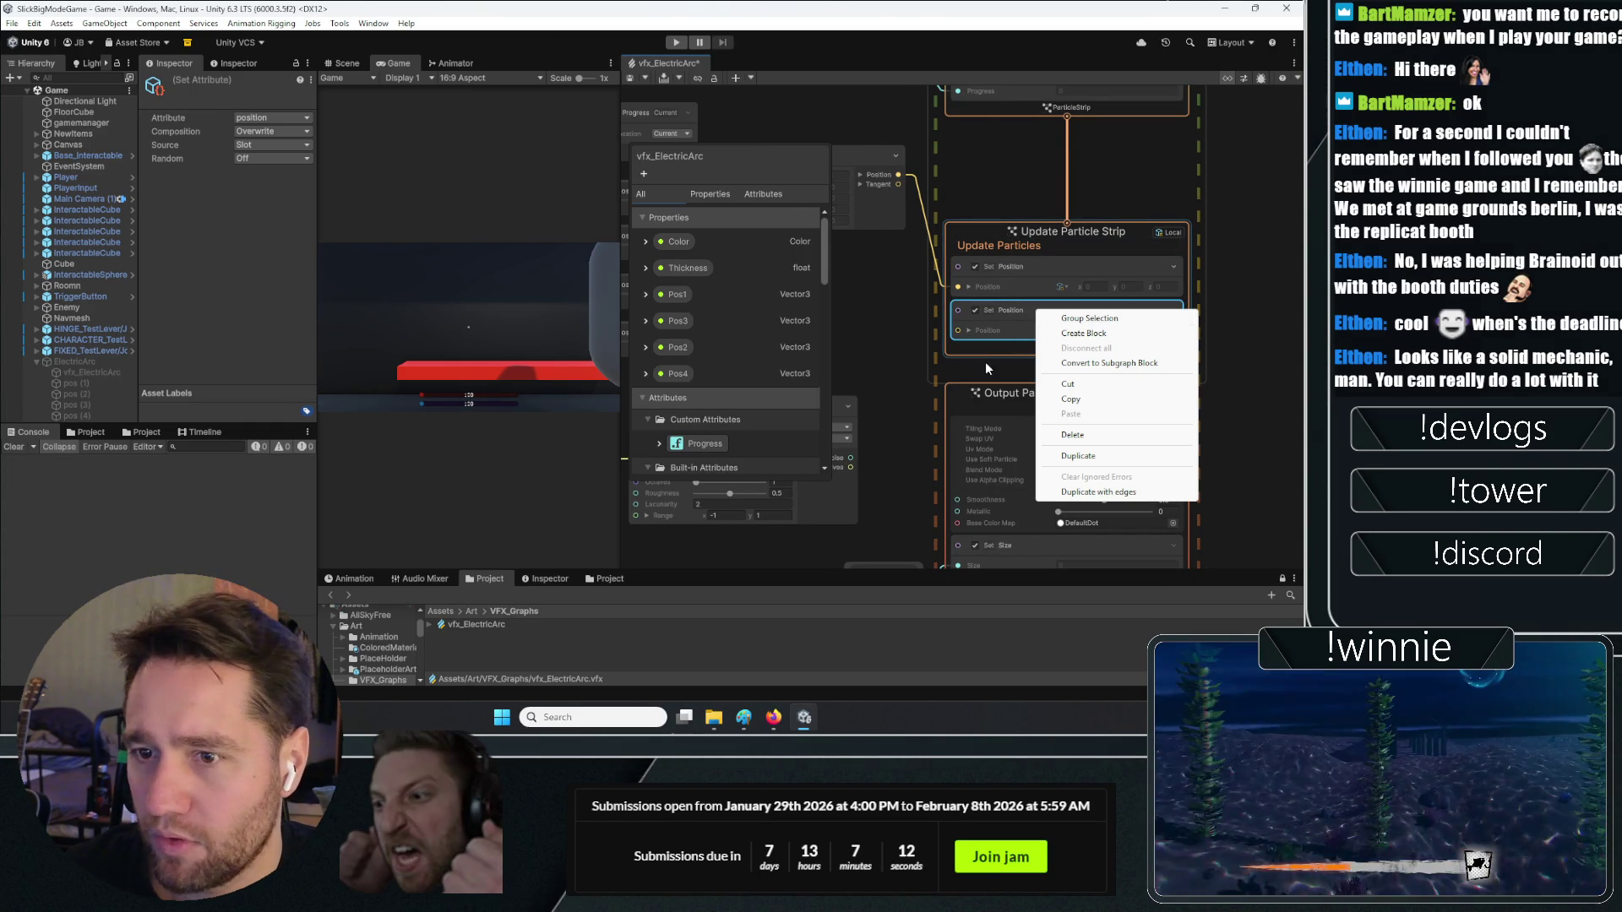
click(909, 361)
key(space)
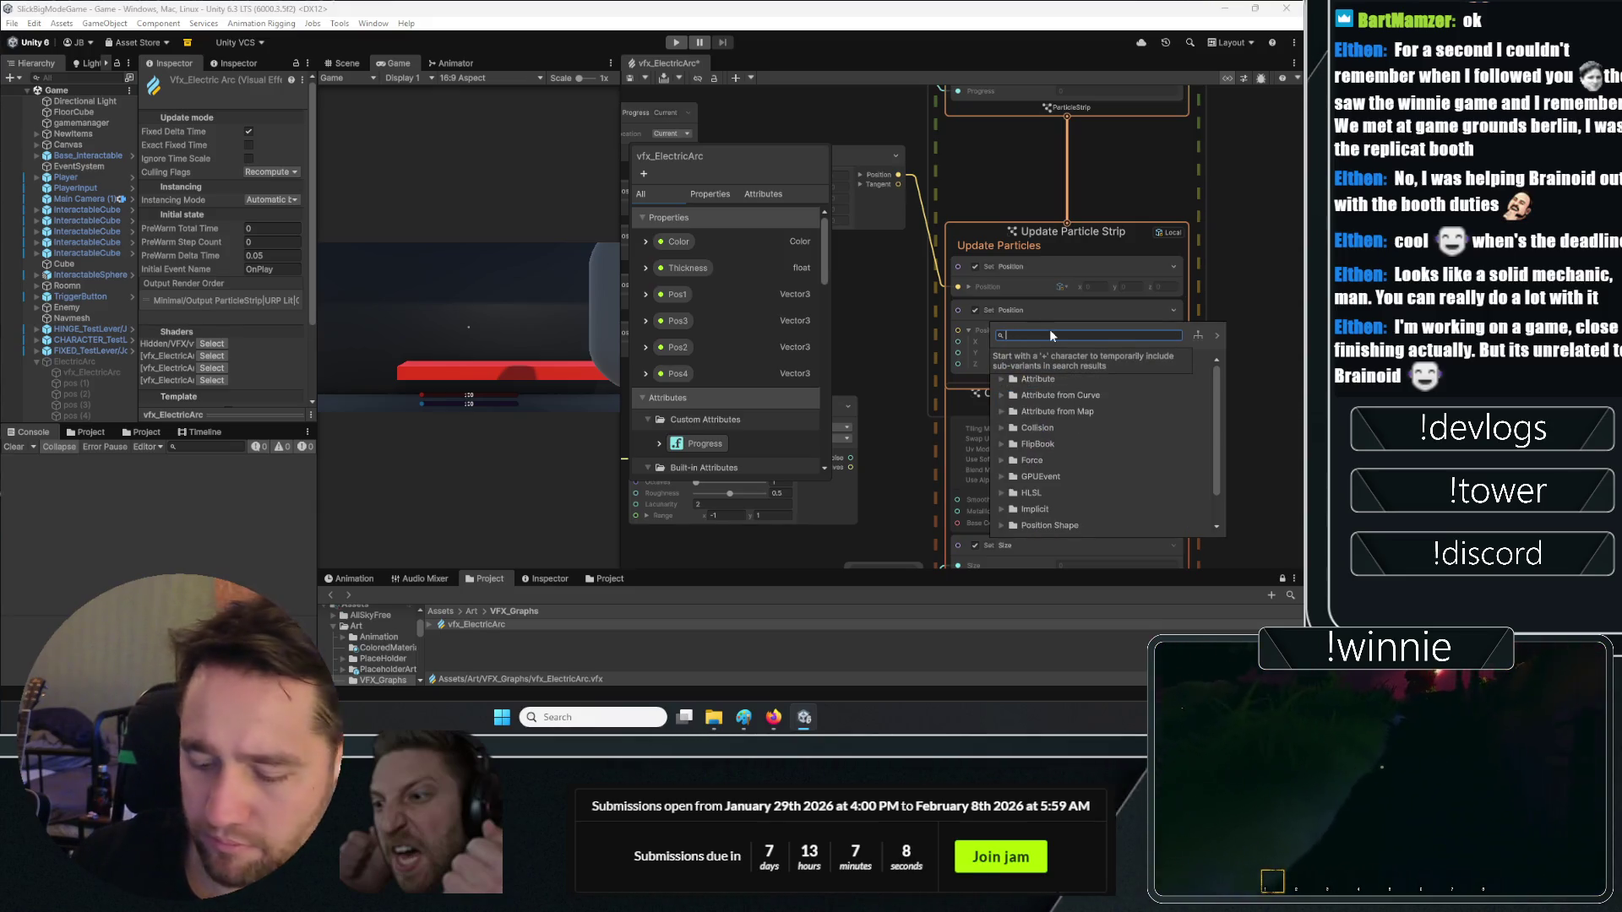
text(pos)
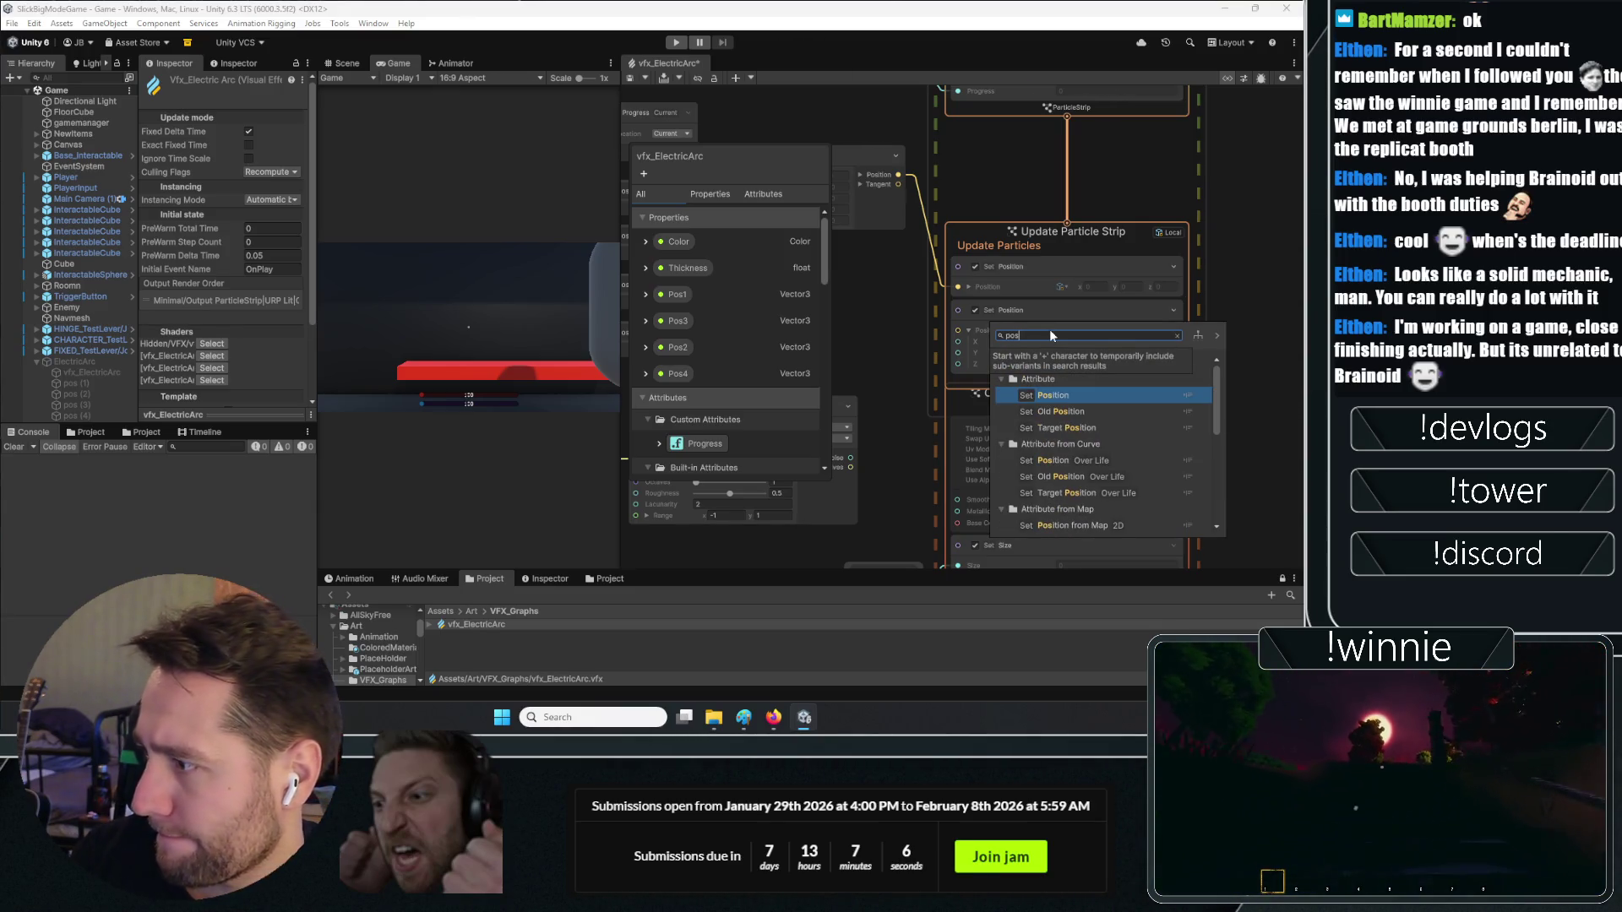
key(BackSpace)
key(BackSpace)
key(BackSpace)
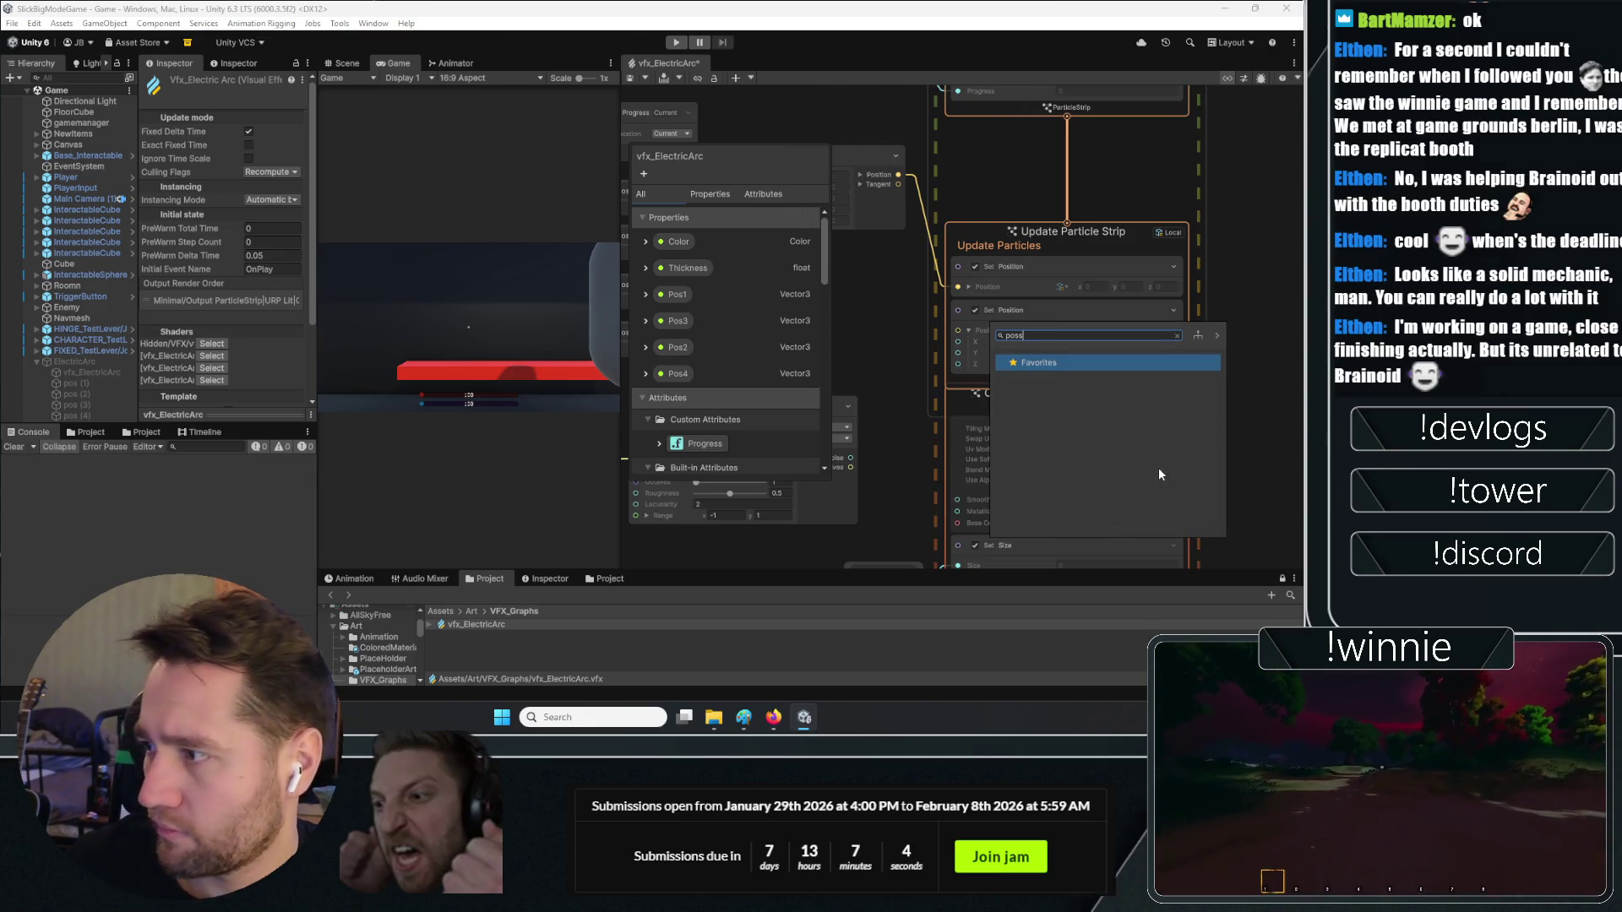
text(su)
key(BackSpace)
key(BackSpace)
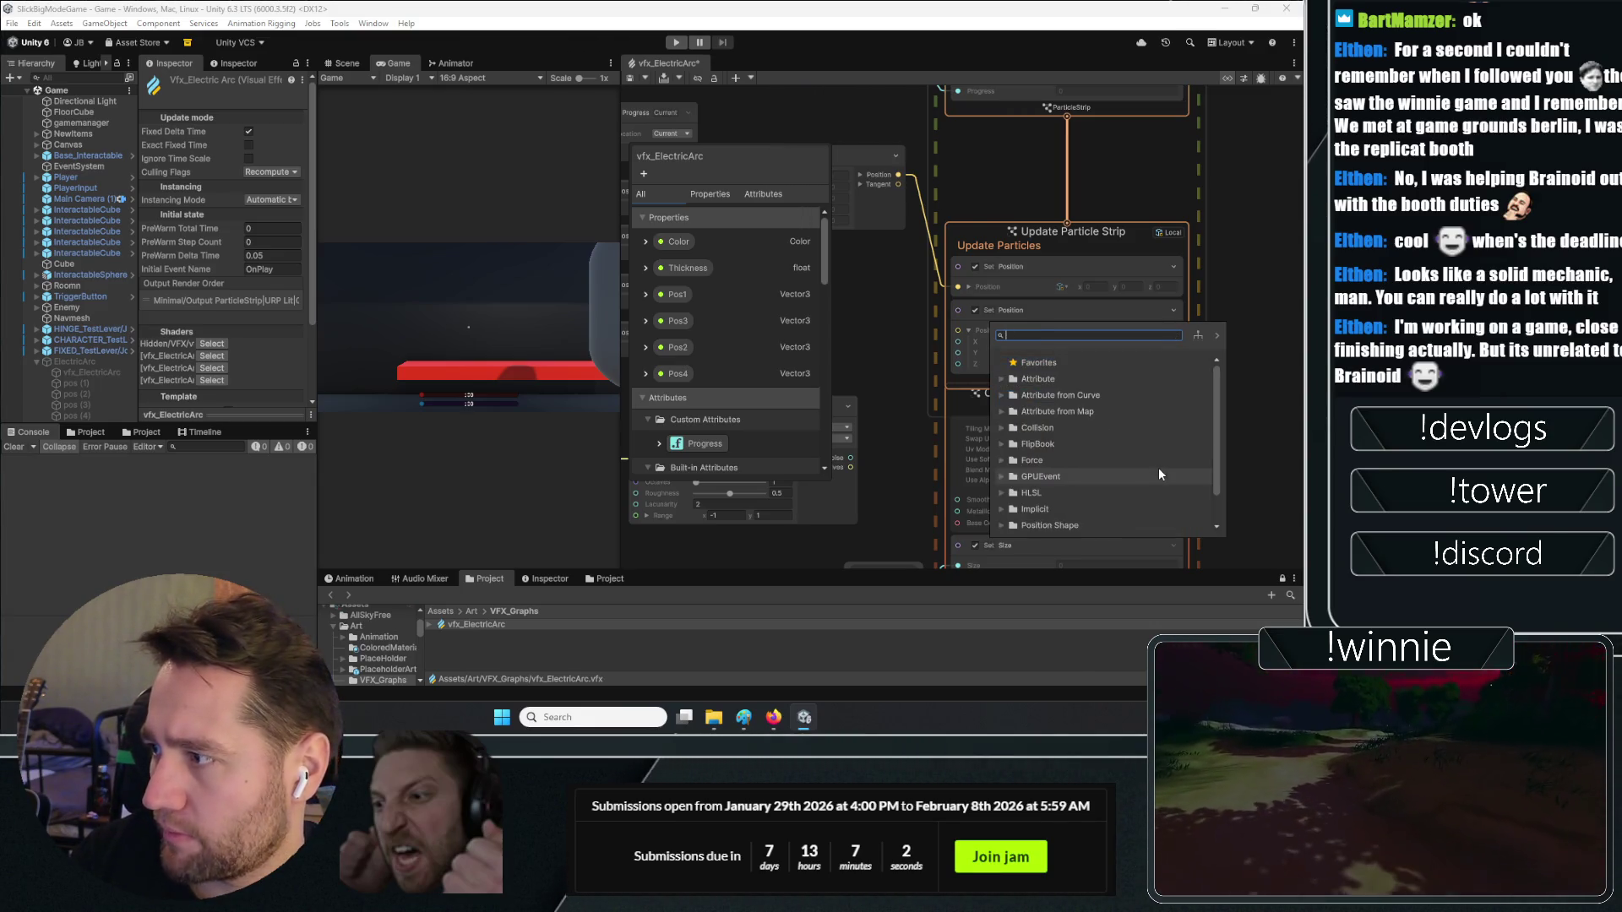
text(add)
key(BackSpace)
key(BackSpace)
key(BackSpace)
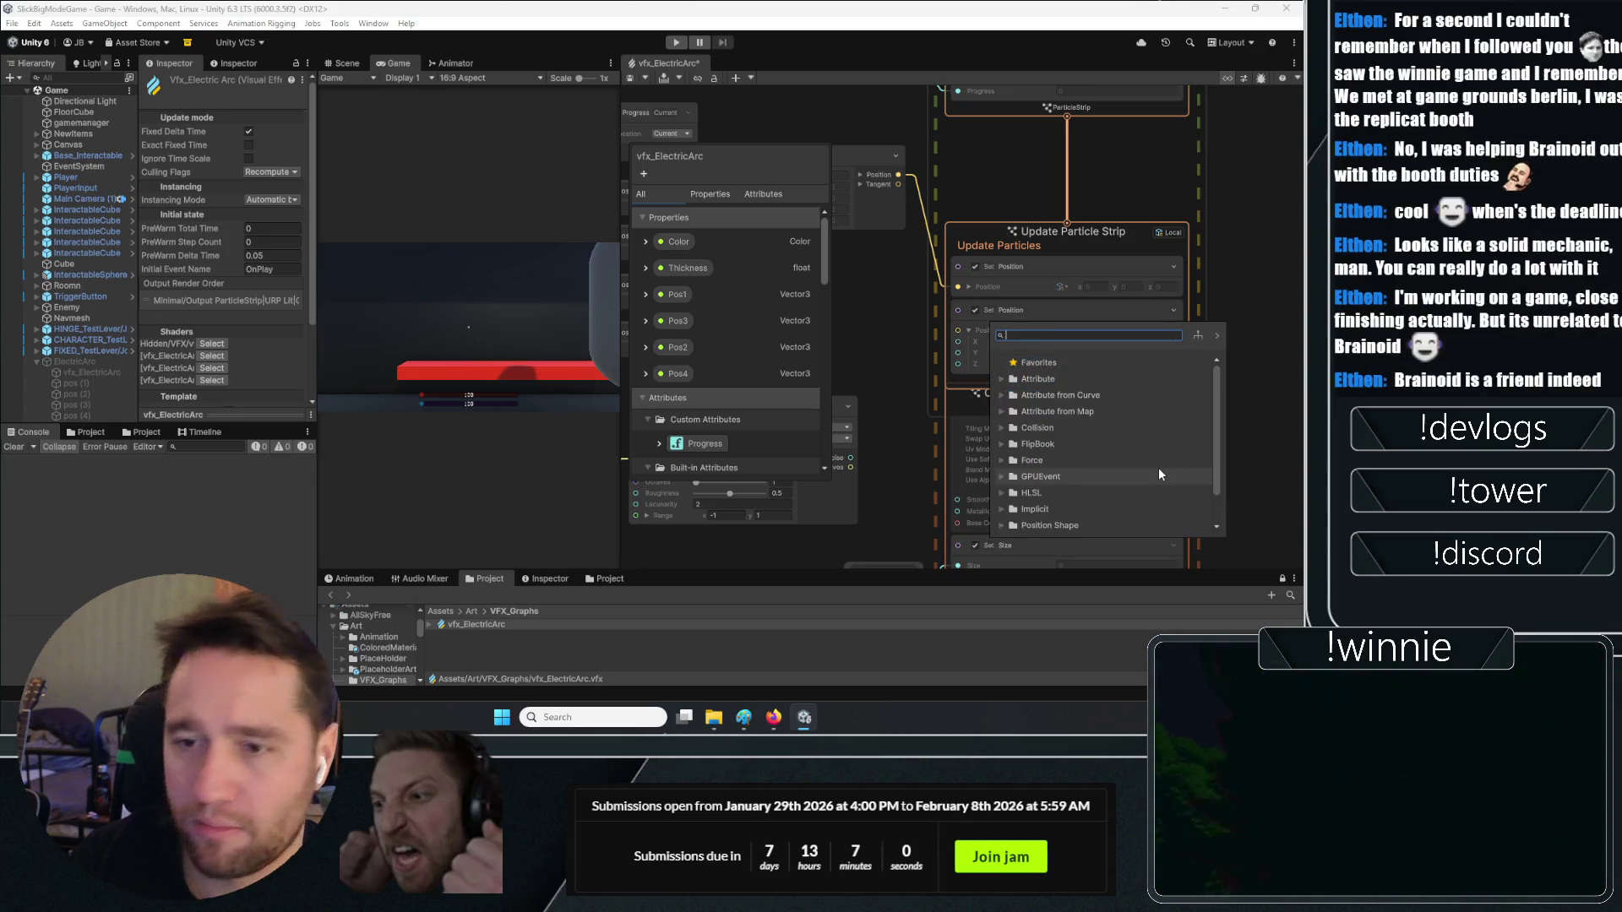
click(874, 360)
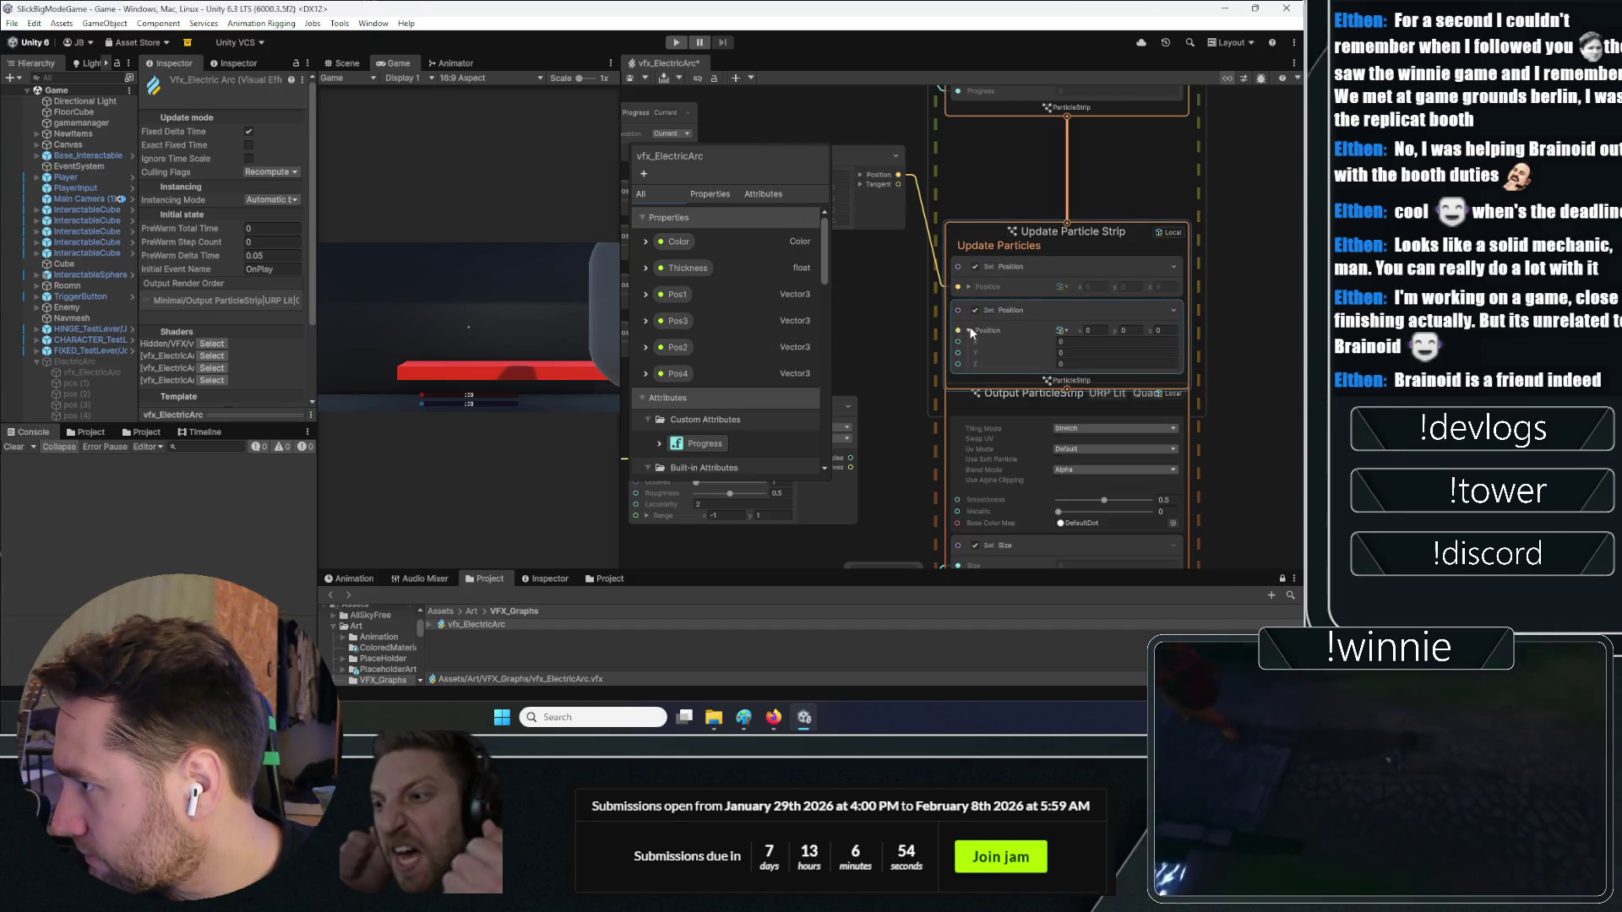
Fold the second Set Position's Position field and test a link from it, leaving it unchanged
click(969, 331)
drag(958, 310, 910, 324)
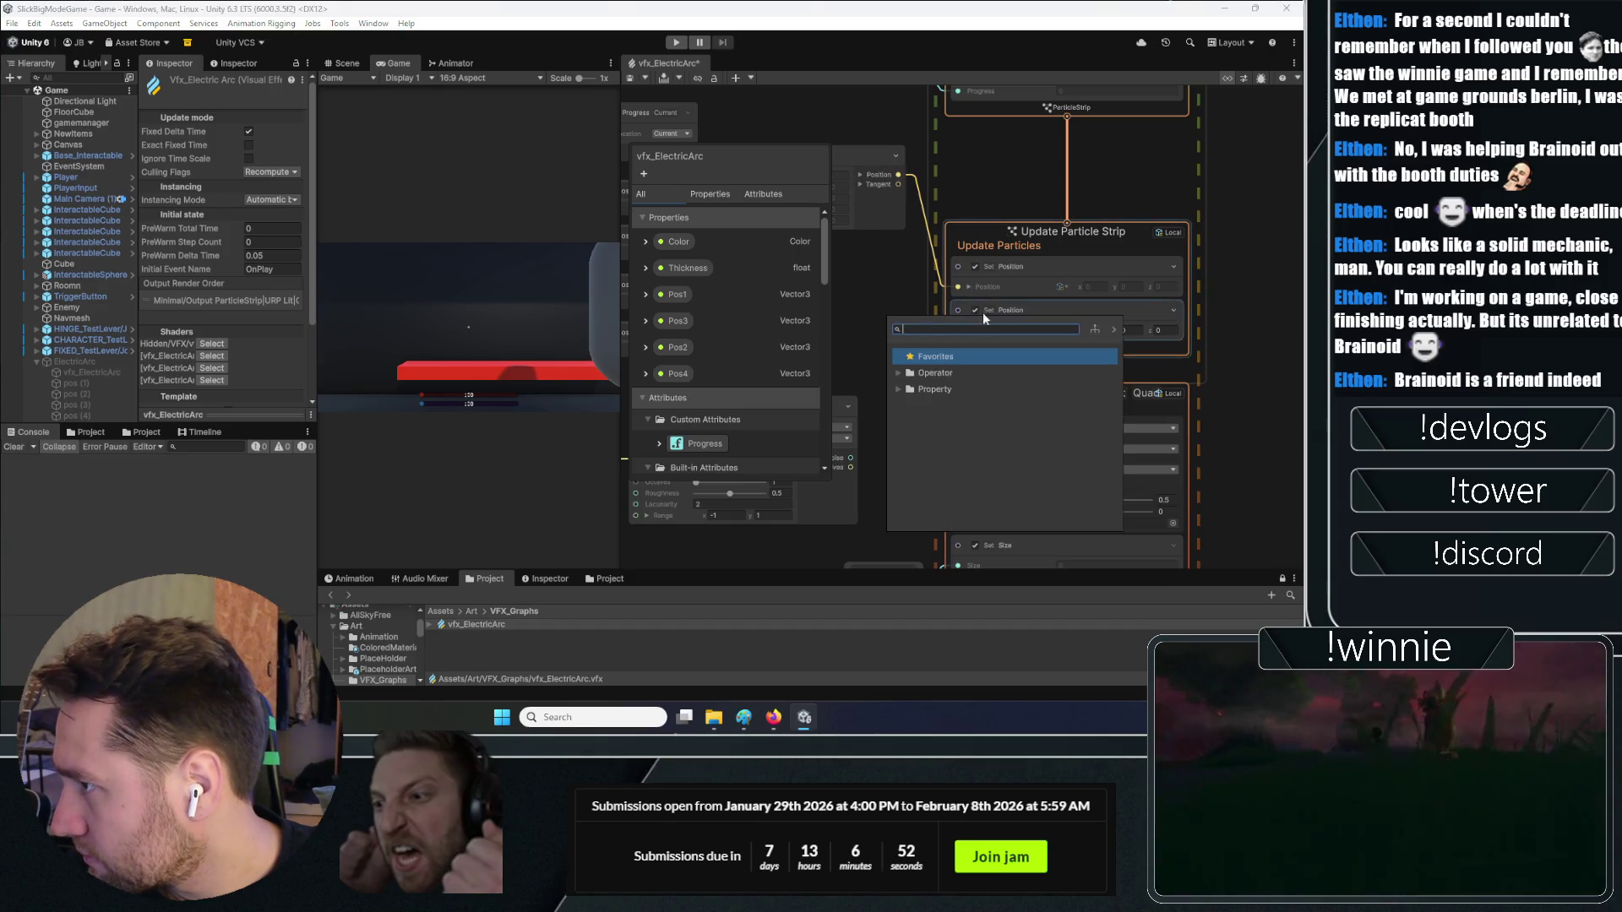
click(889, 301)
click(985, 267)
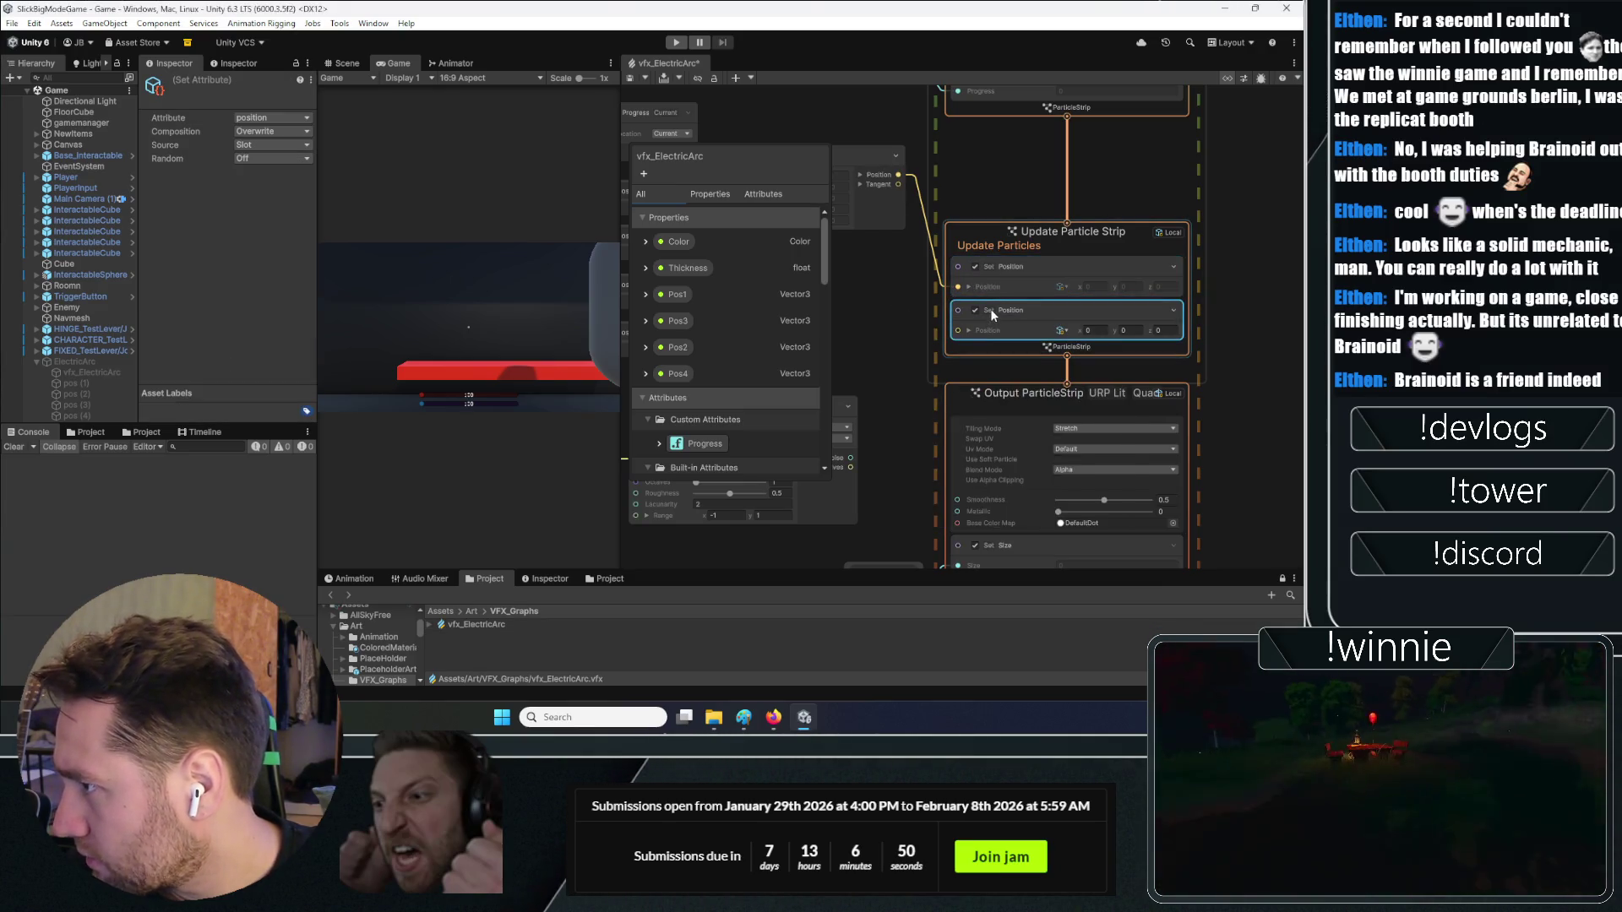
right_click(988, 311)
click(929, 321)
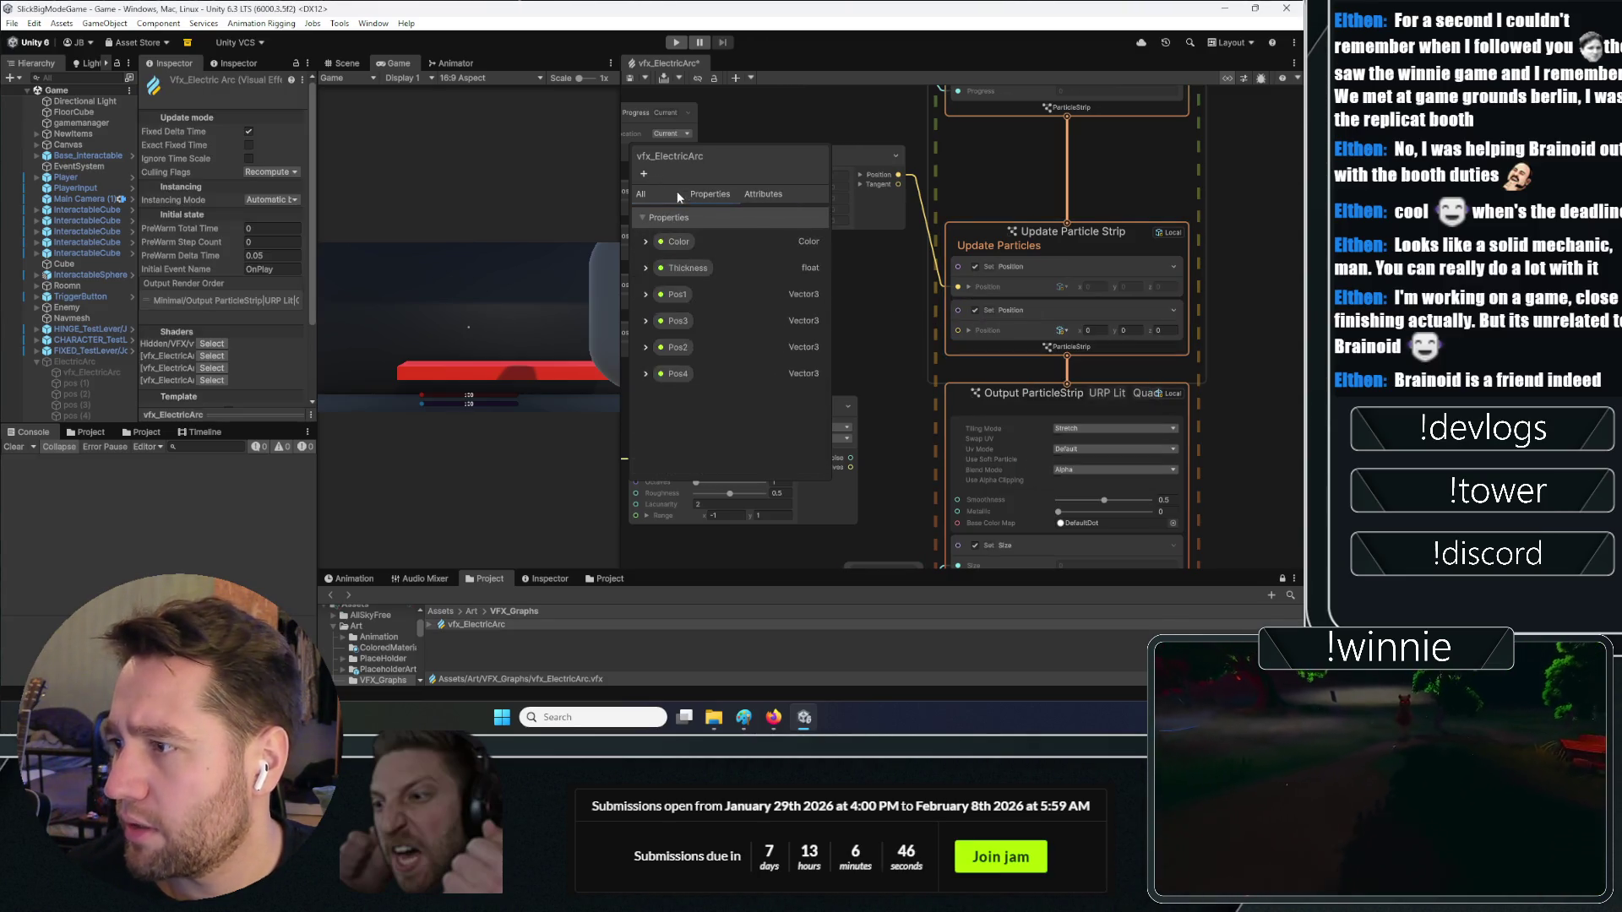
drag(896, 361, 950, 335)
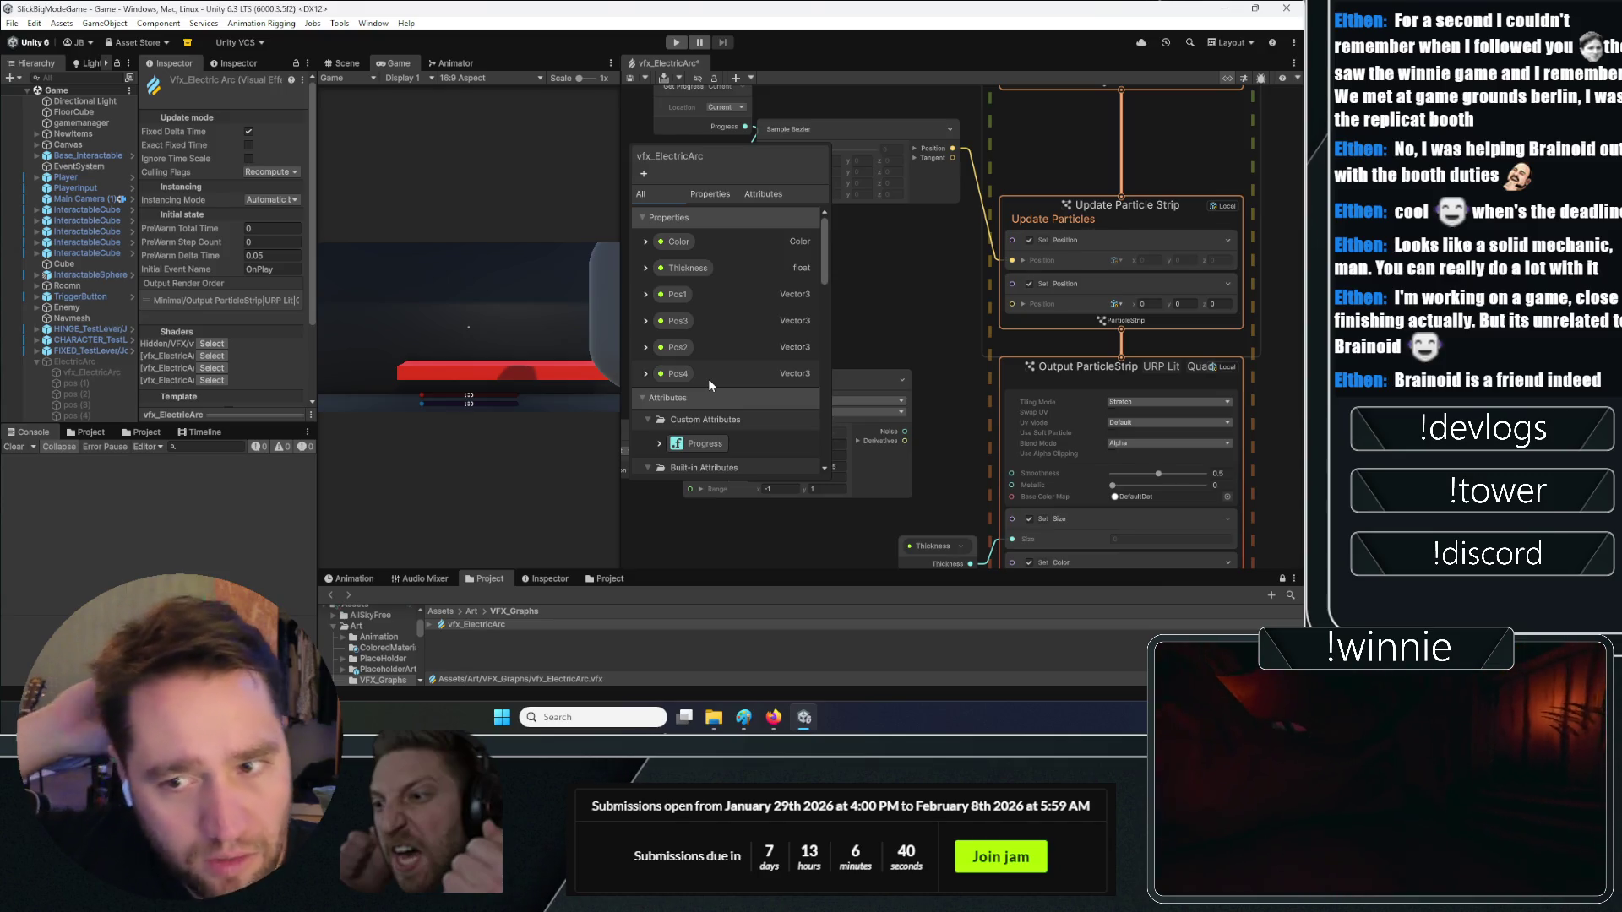
mouse_move(951, 348)
mouse_down()
mouse_move(1073, 347)
mouse_move(847, 253)
mouse_up()
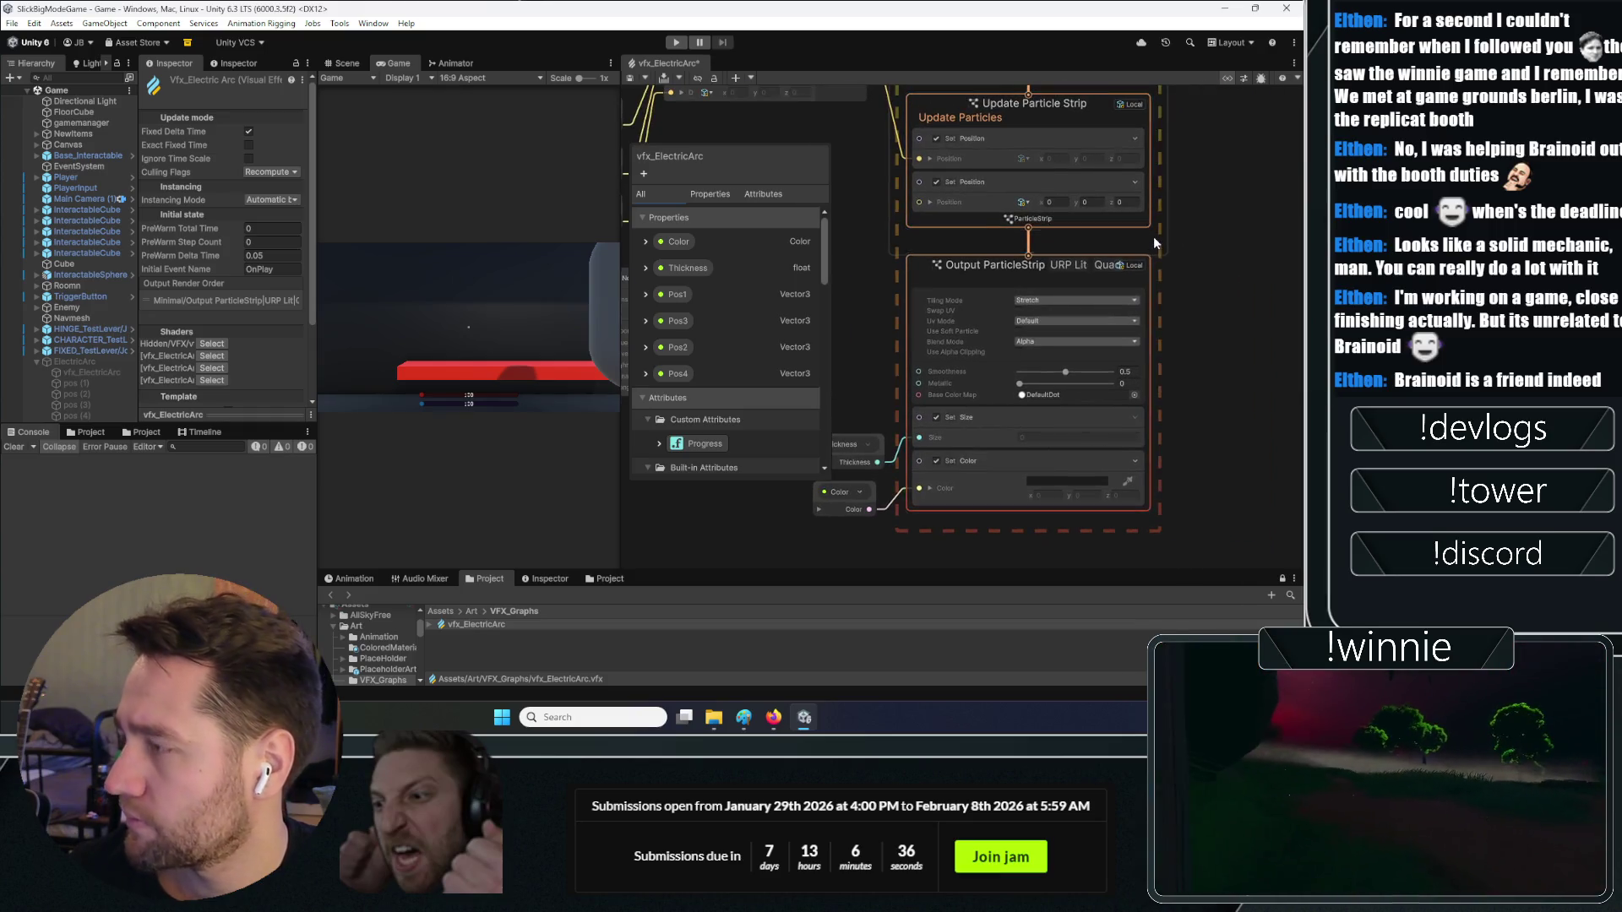
scroll(1153, 235, up, 2)
drag(913, 397, 1056, 276)
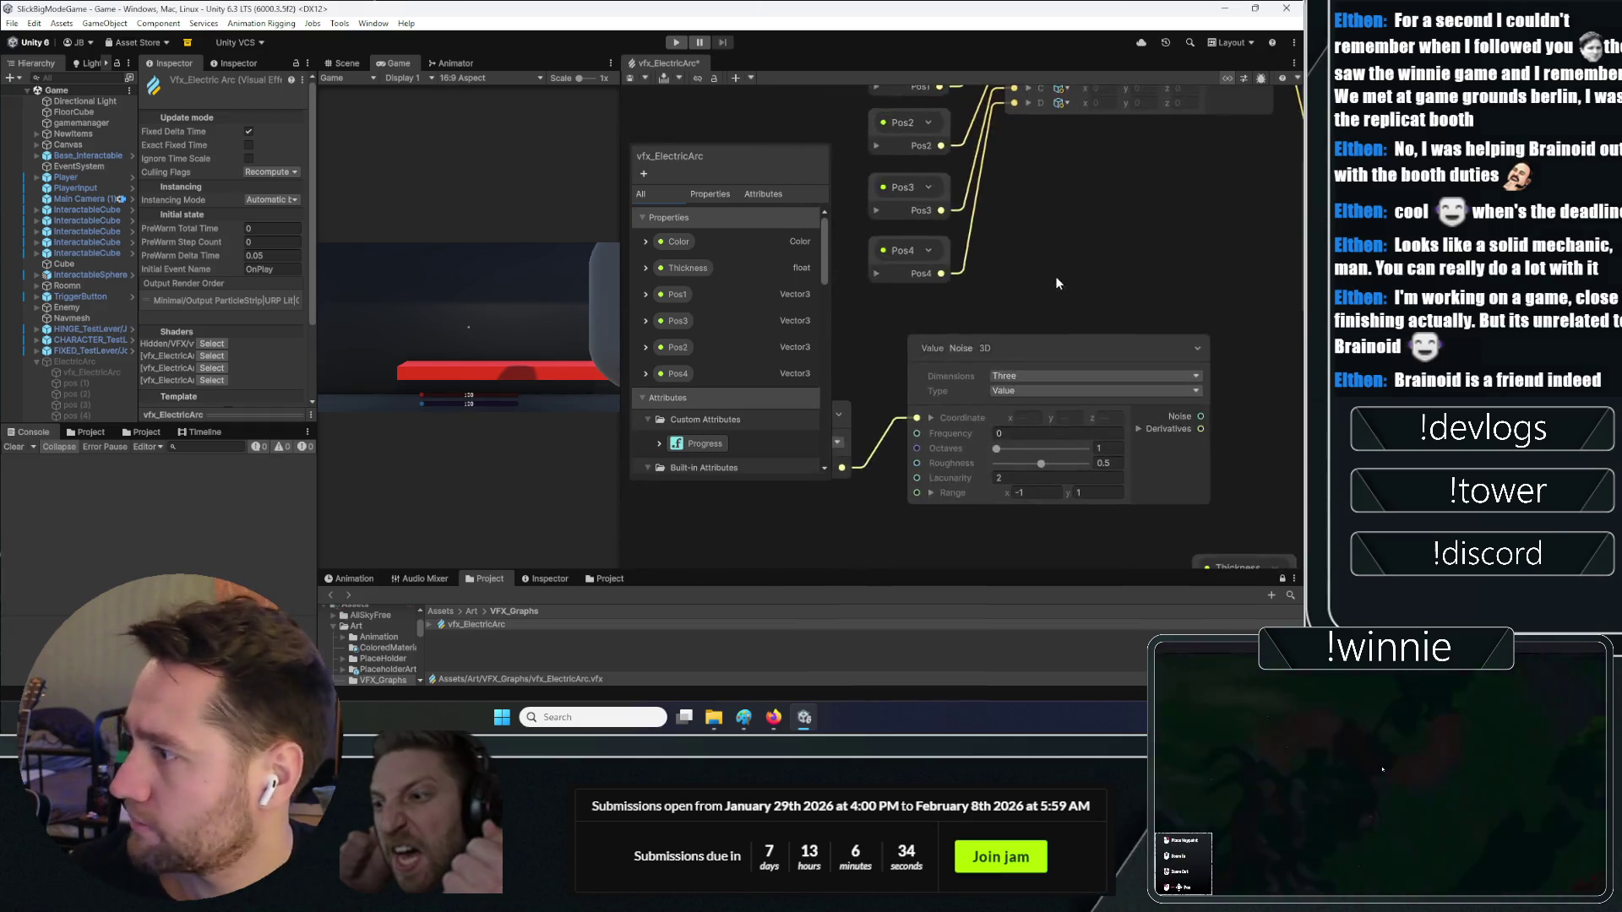
scroll(1112, 392, up, 2)
mouse_move(1112, 392)
mouse_down()
mouse_move(977, 328)
mouse_move(911, 424)
mouse_up()
scroll(911, 424, down, 3)
scroll(1049, 428, up, 3)
drag(1049, 427, 955, 415)
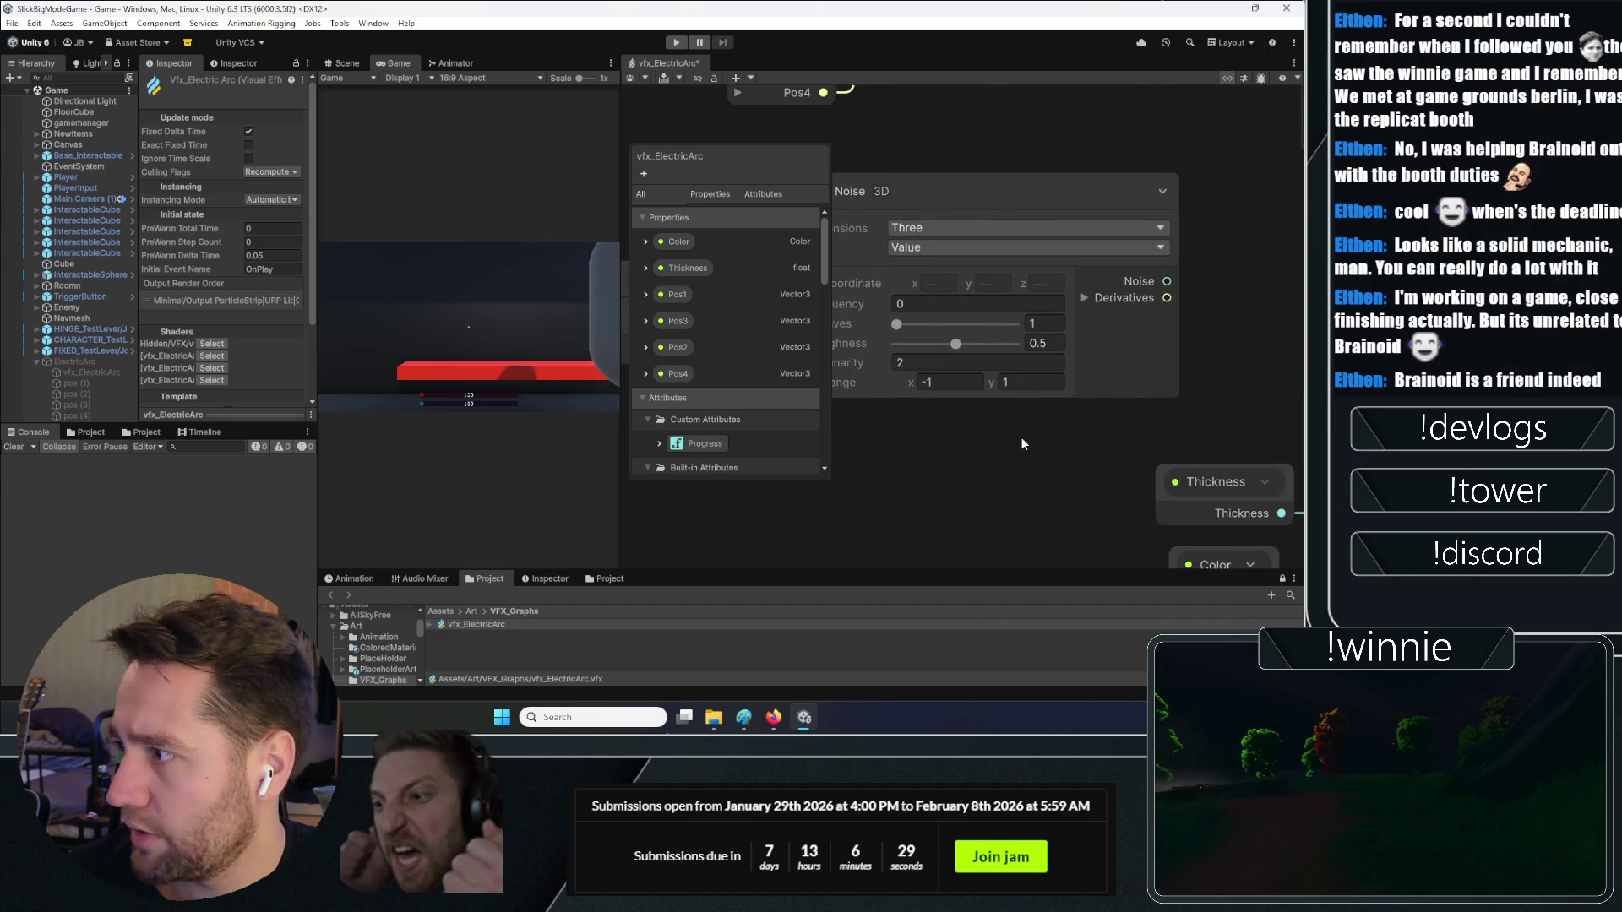
scroll(1028, 446, down, 2)
scroll(1202, 382, up, 2)
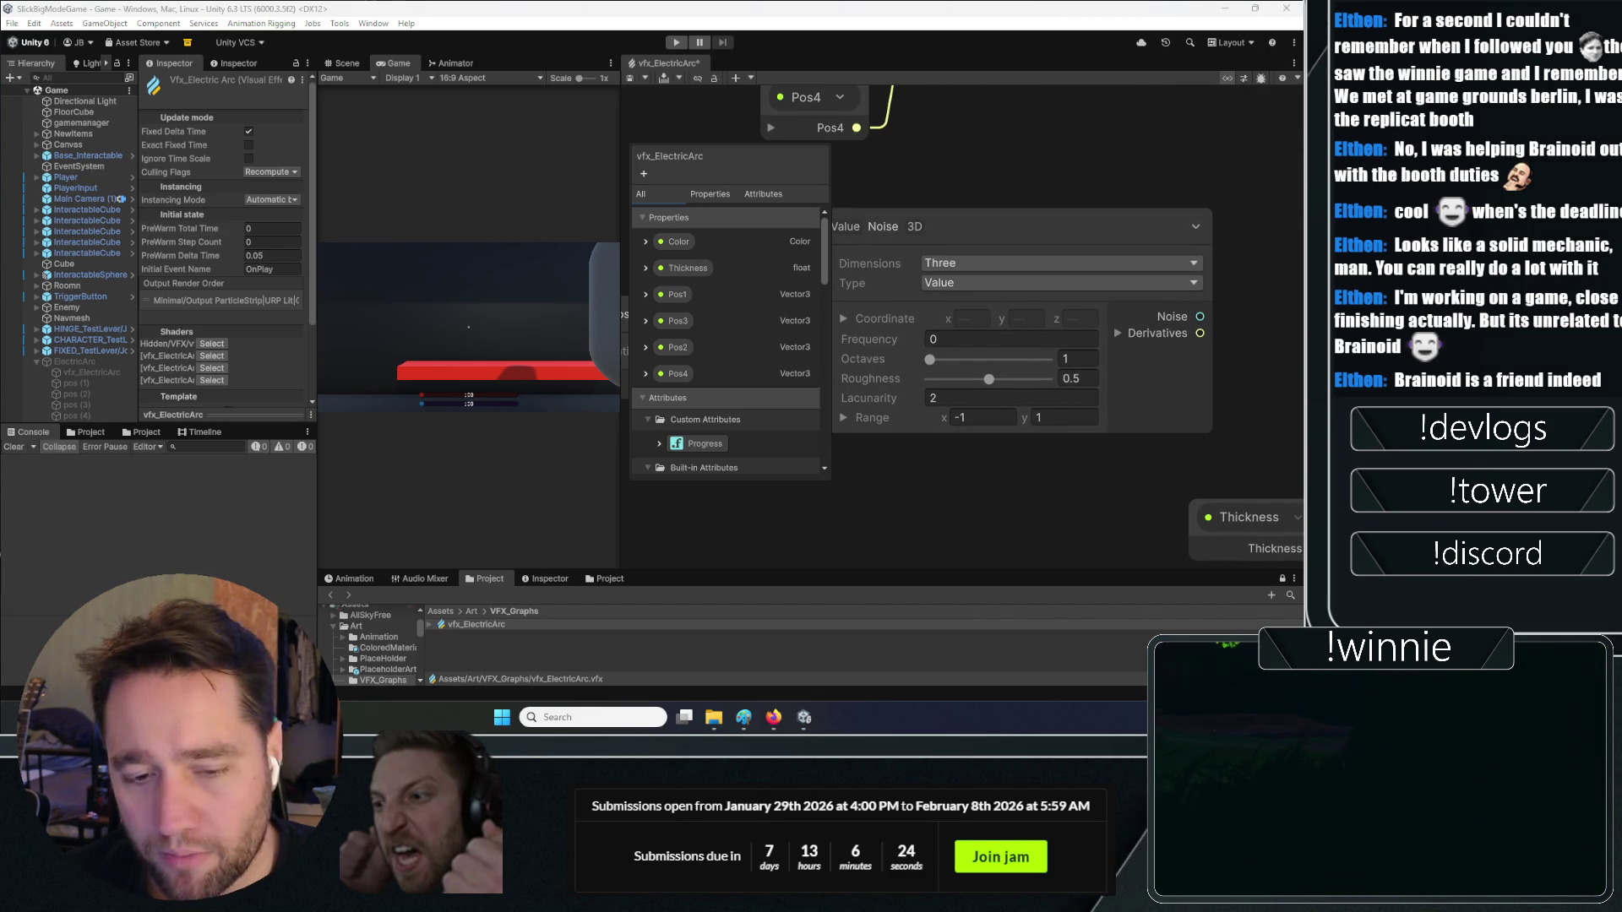
click(915, 427)
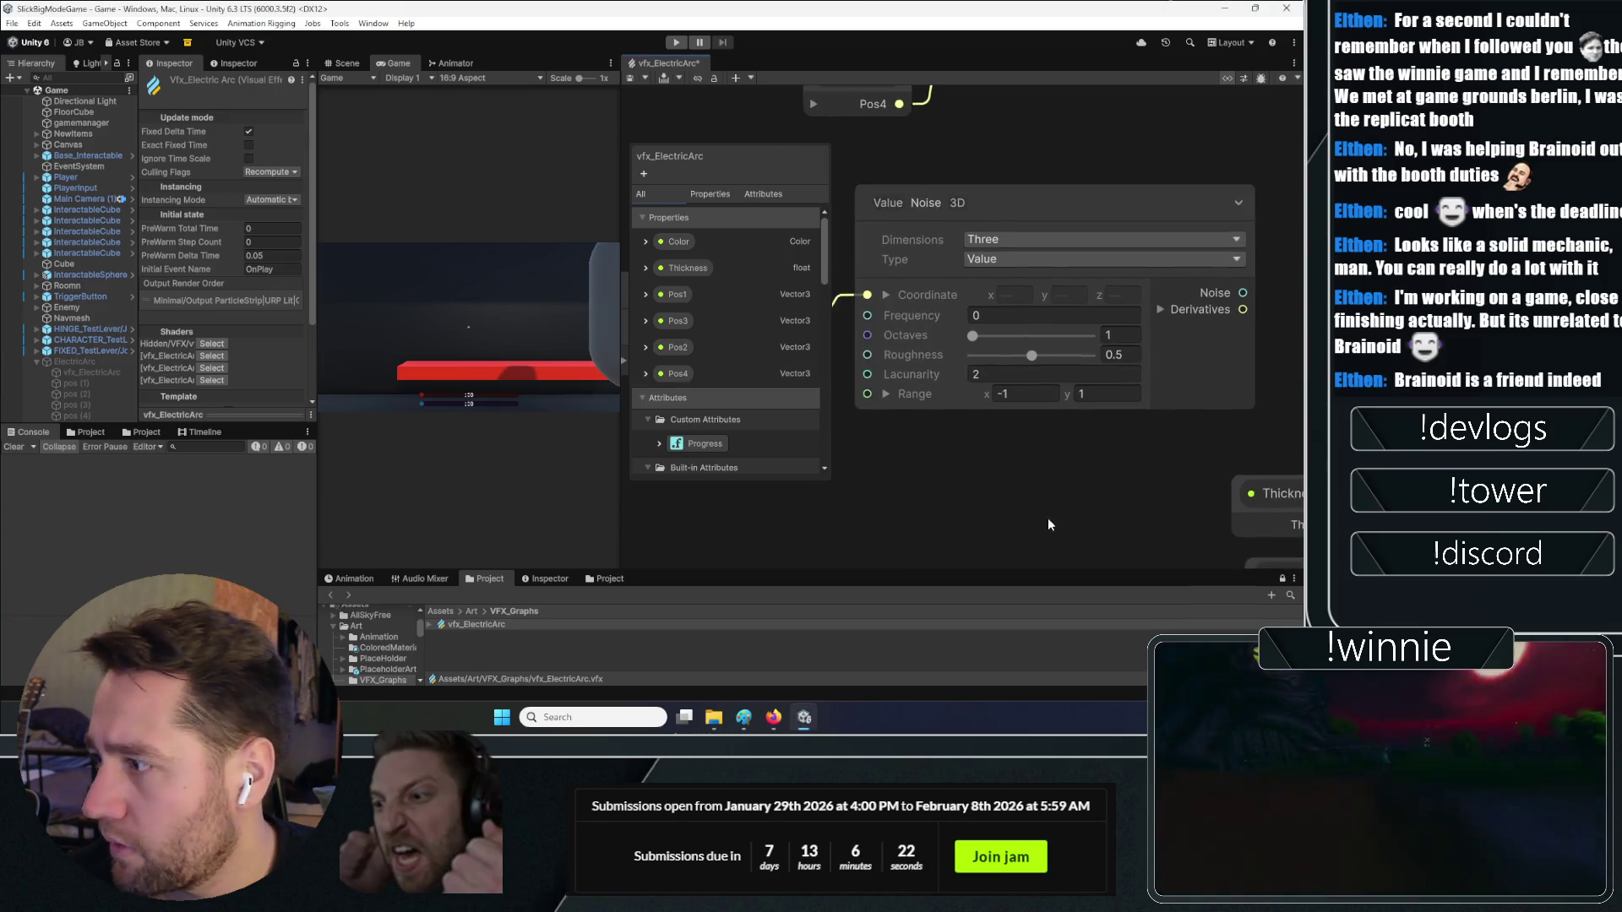
scroll(1048, 519, down, 2)
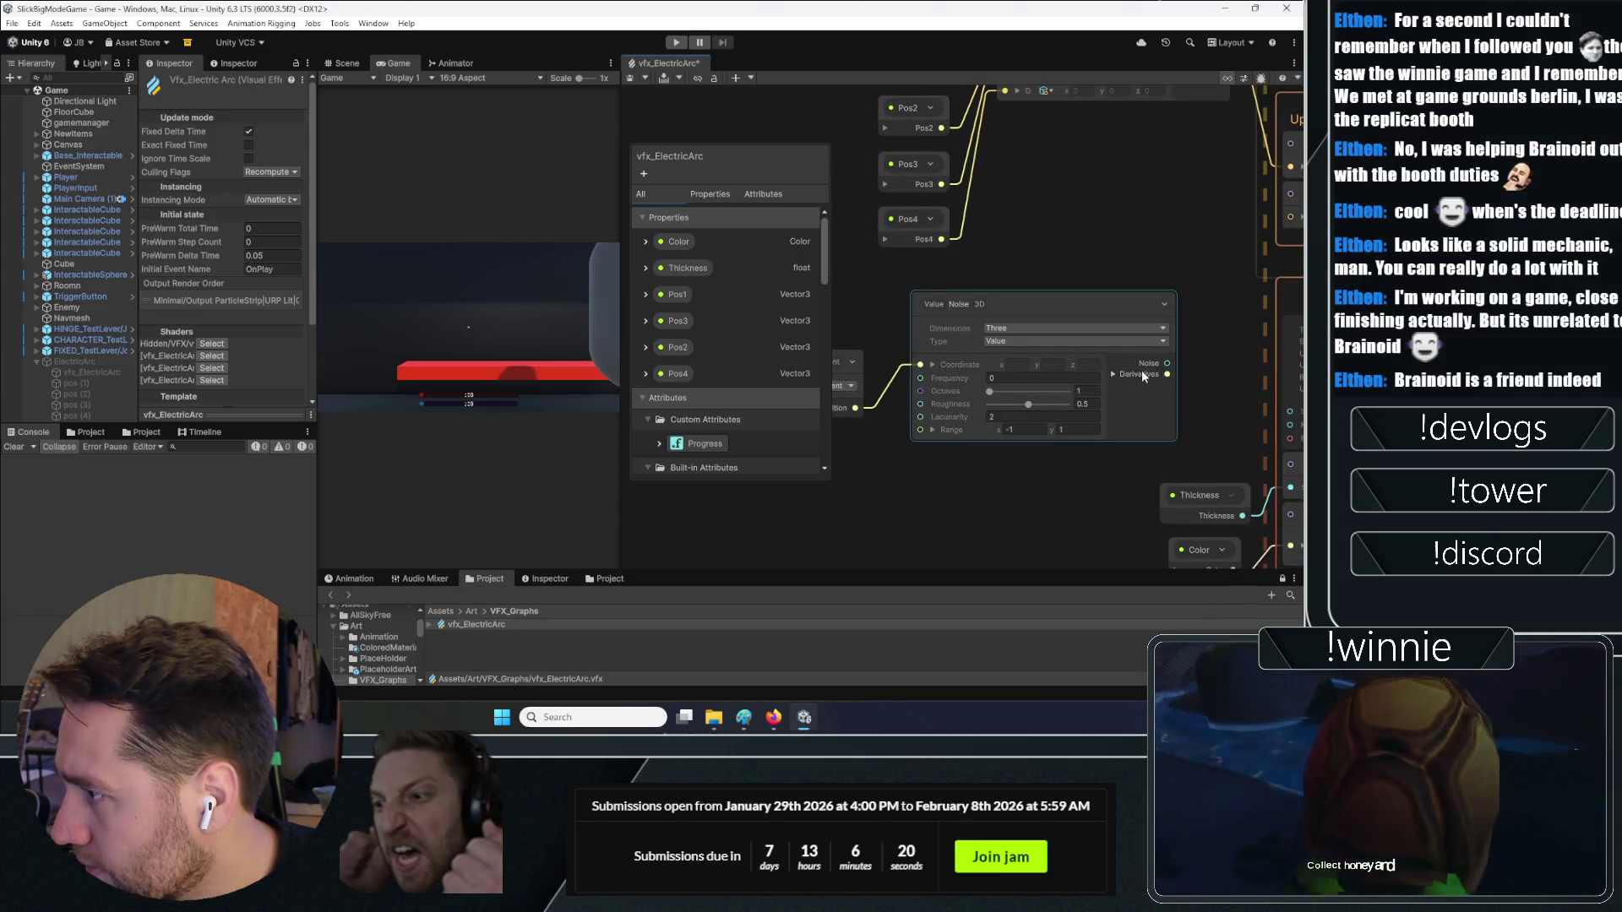
mouse_move(1147, 375)
mouse_down()
mouse_move(960, 419)
mouse_move(1093, 256)
mouse_move(1079, 256)
mouse_up()
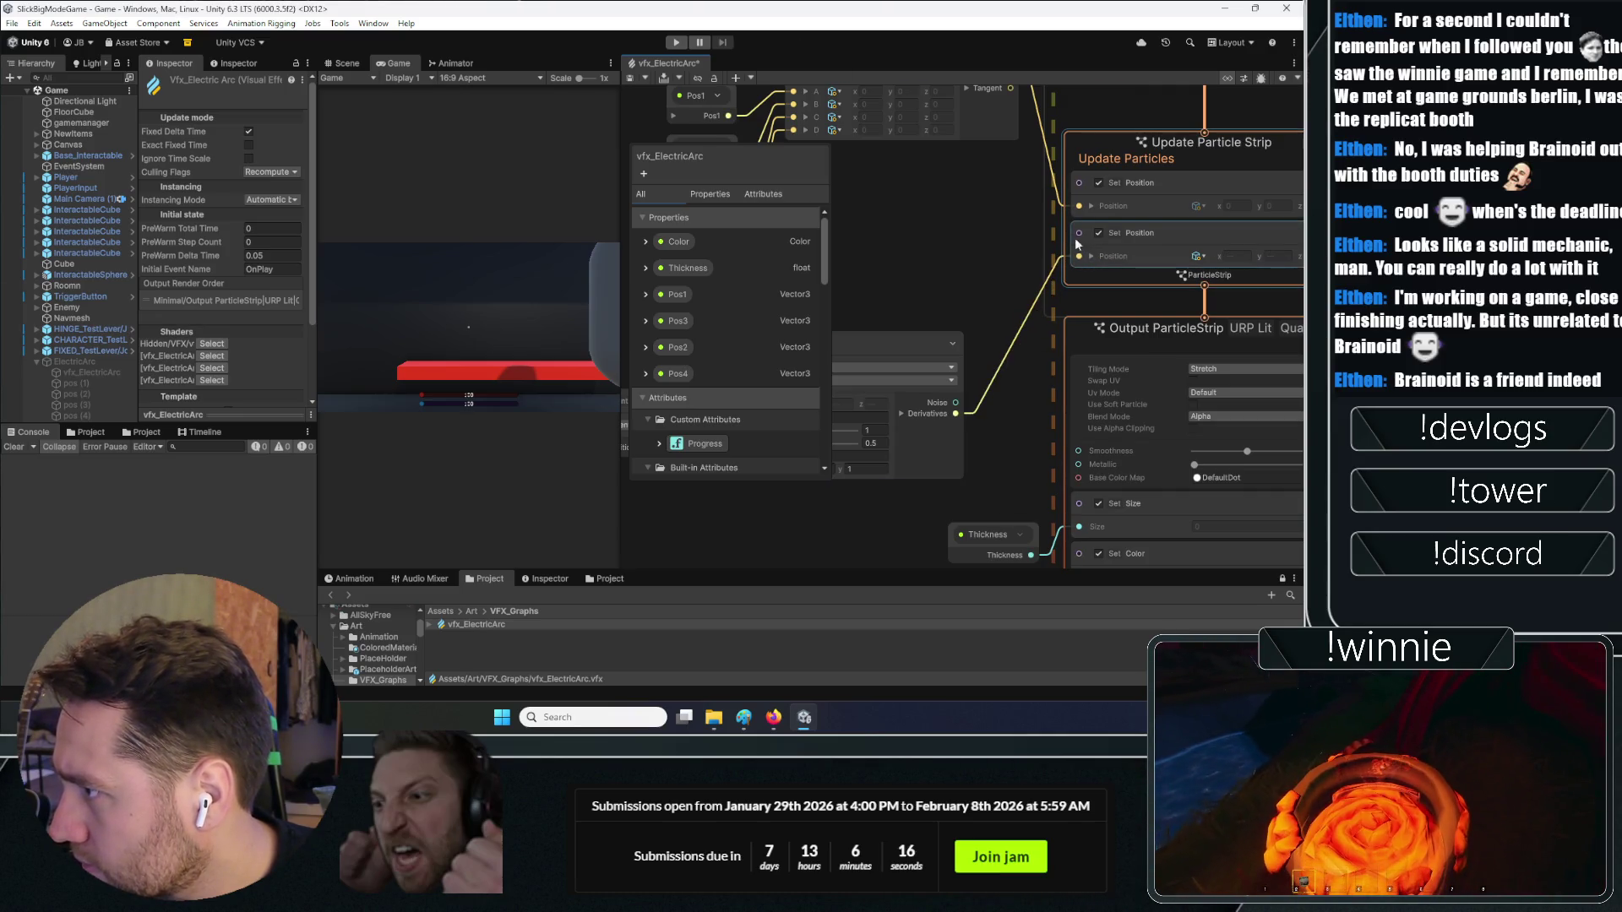
Delete the noise link into the second Set Position block
click(1103, 235)
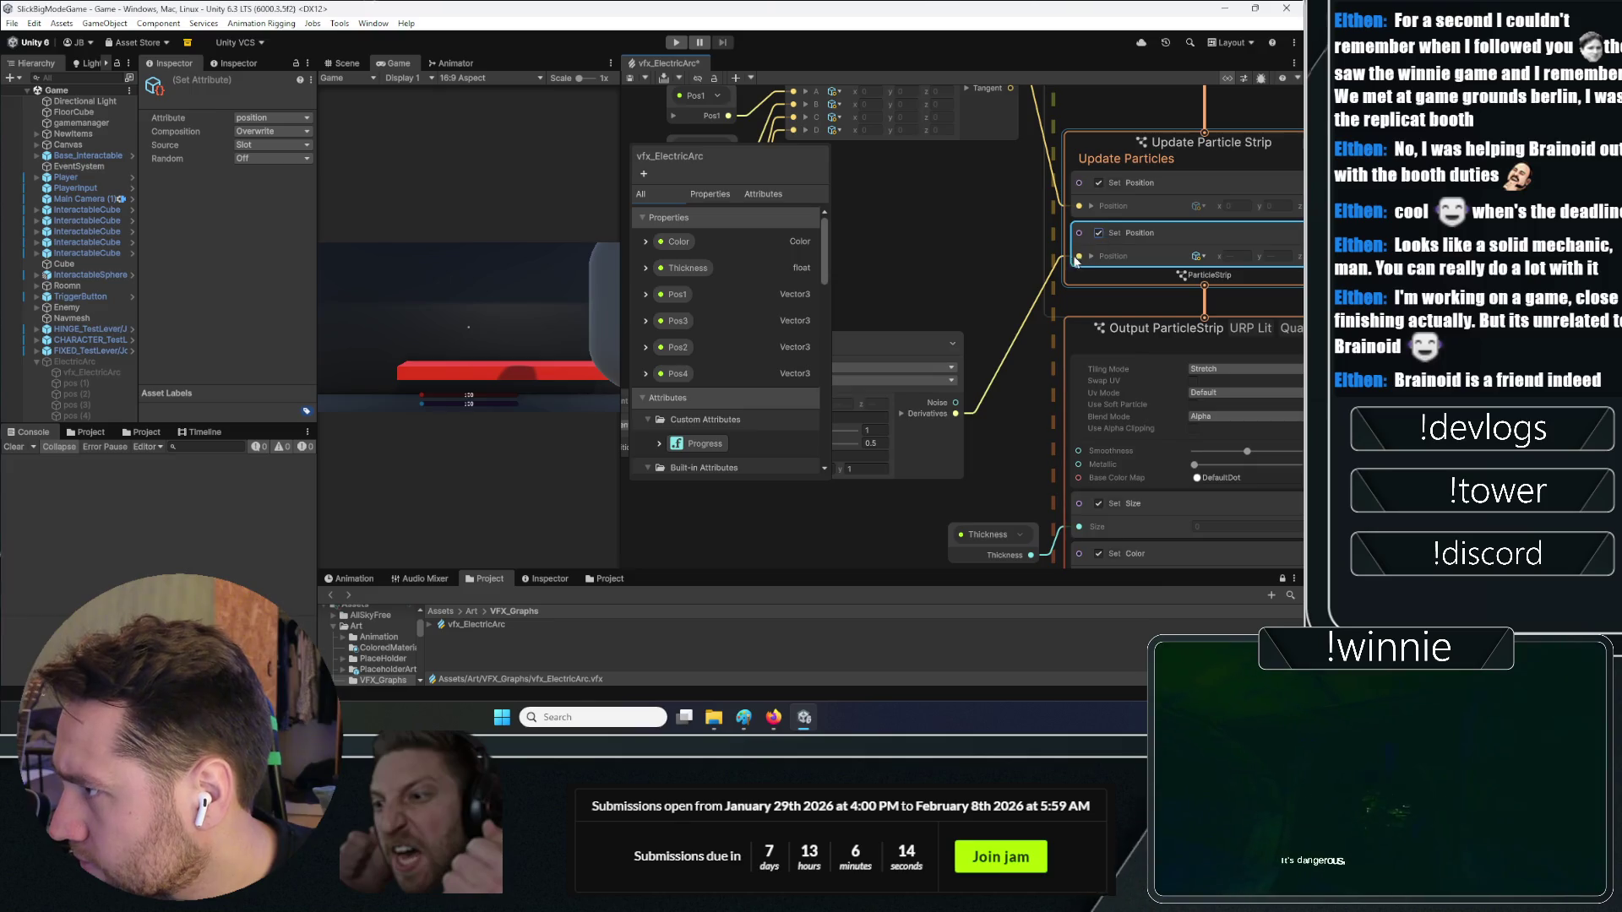
click(969, 412)
key(Delete)
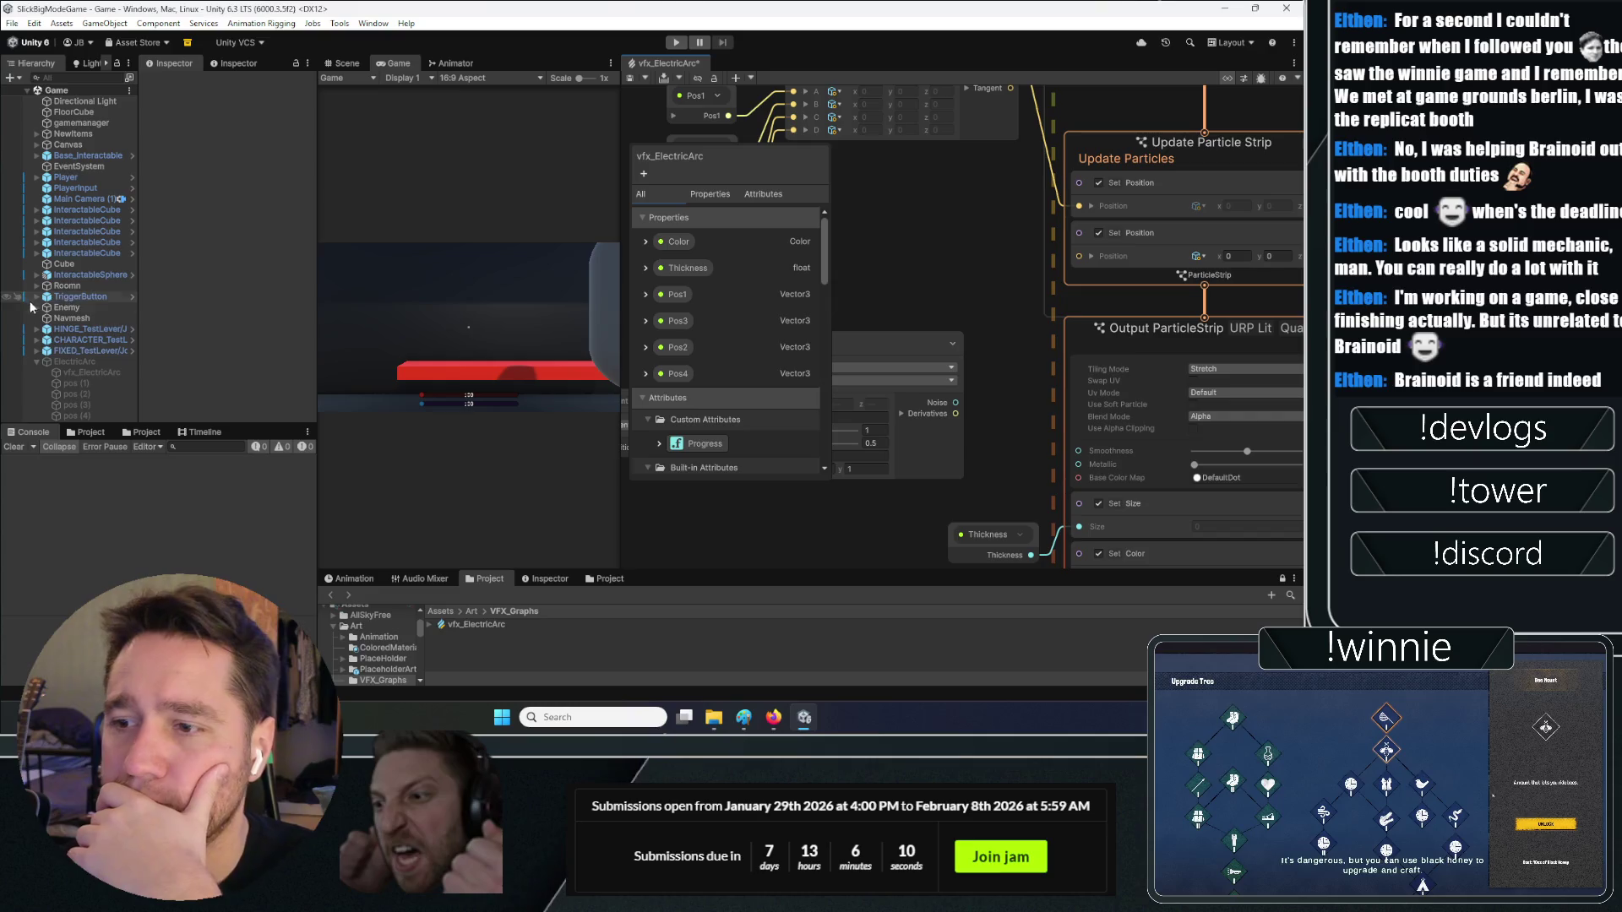
Select vfx_ElectricArc in the Hierarchy and look around it in the Scene view
click(66, 361)
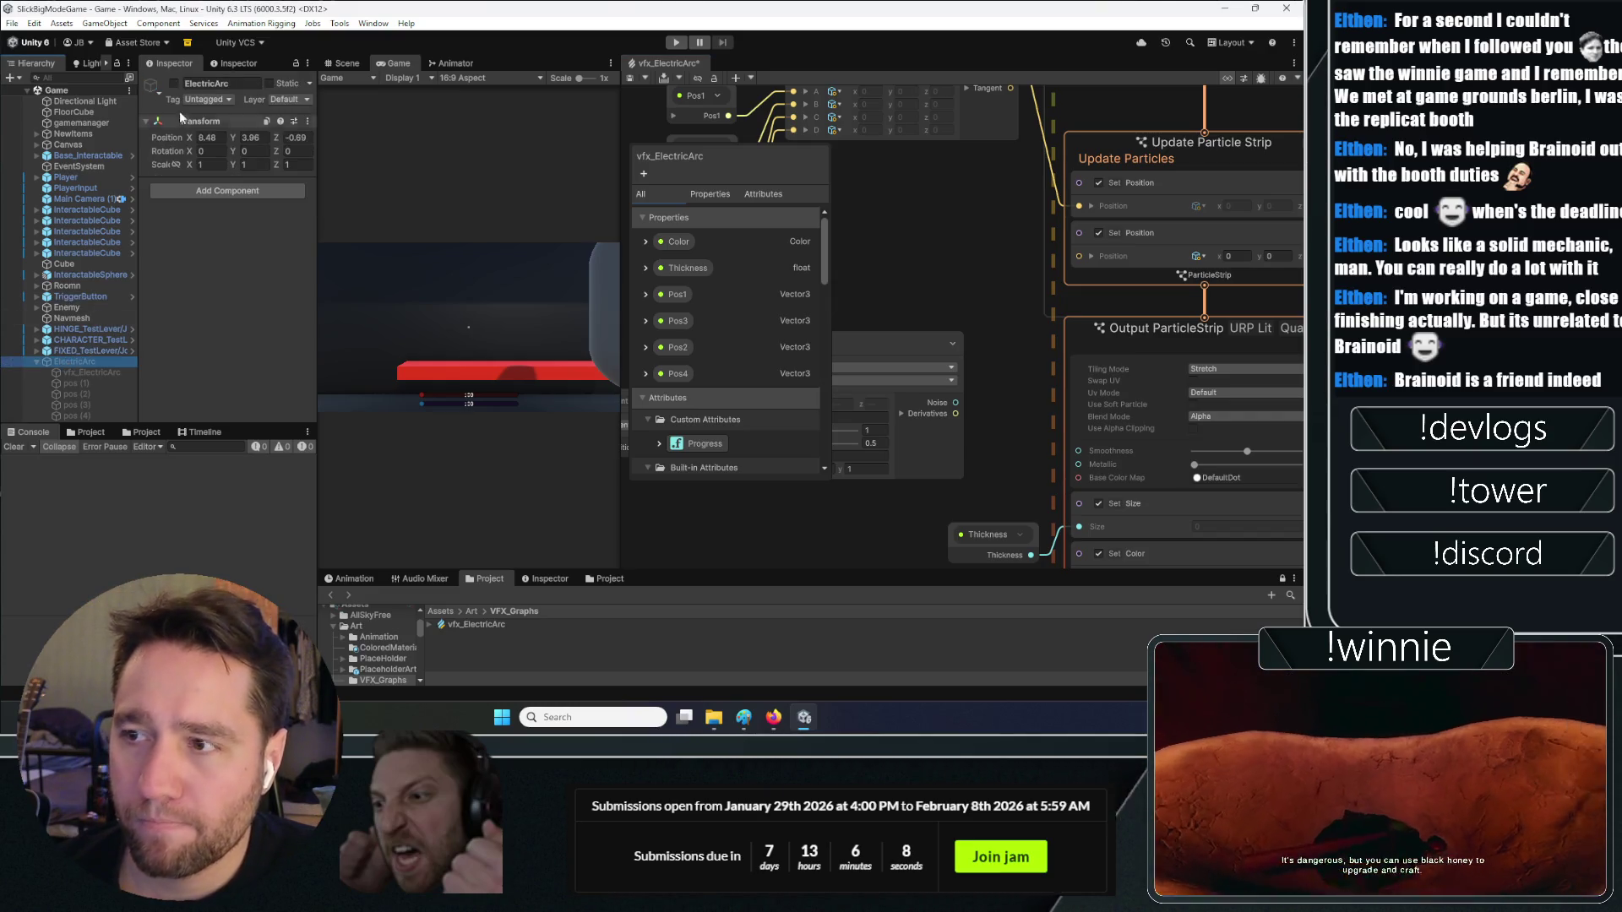
click(88, 370)
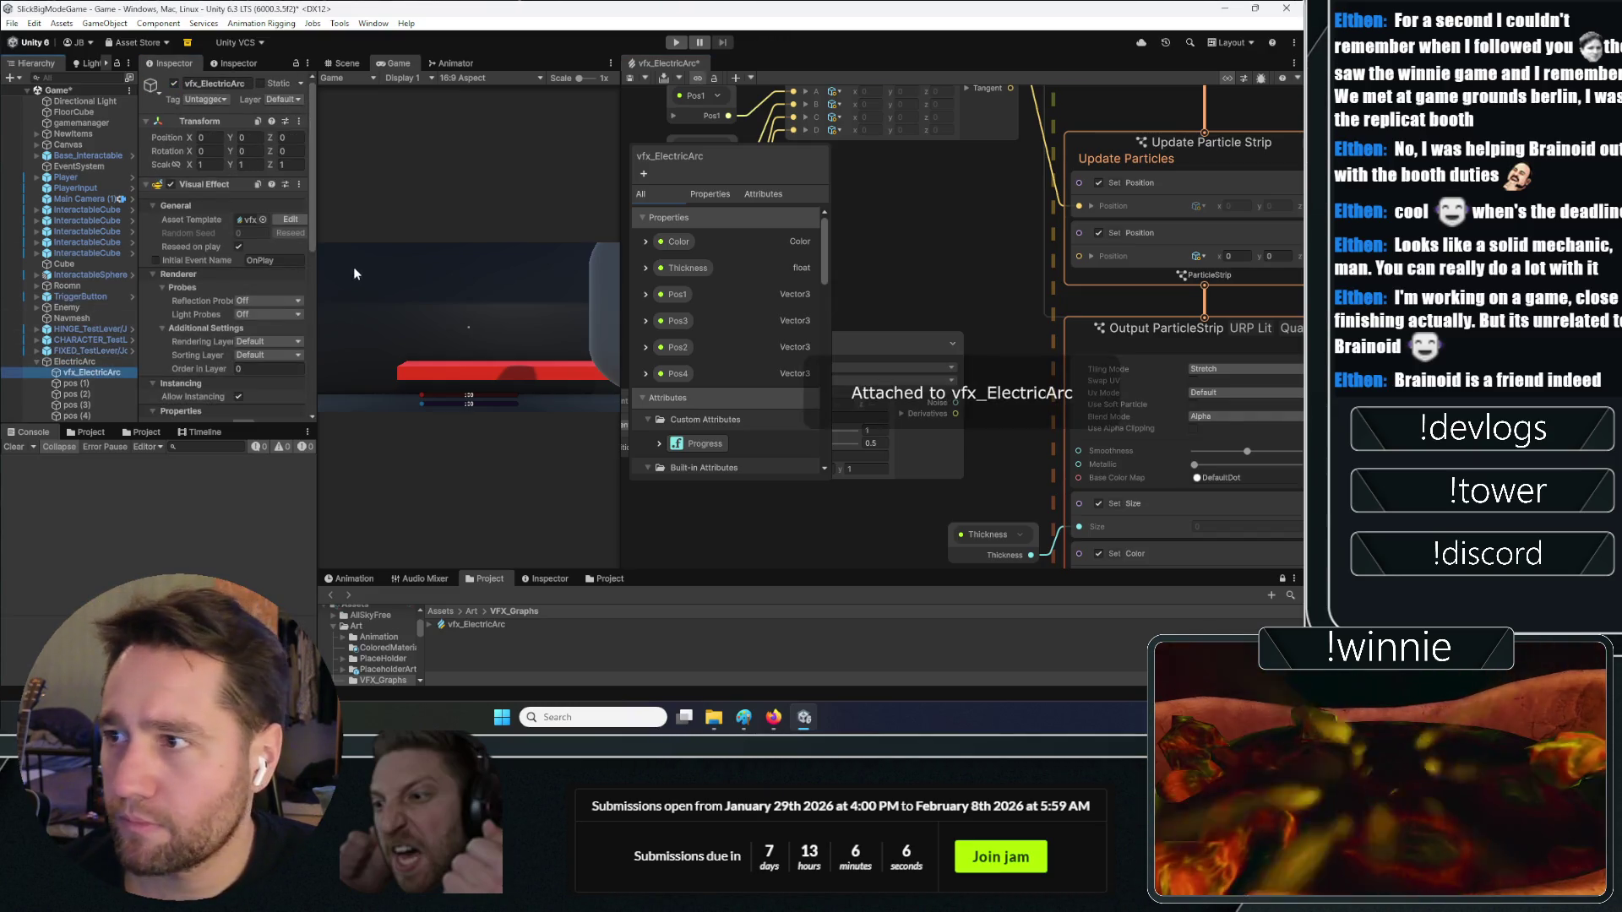
click(353, 65)
mouse_move(392, 203)
mouse_down()
mouse_move(547, 381)
mouse_move(509, 386)
mouse_up()
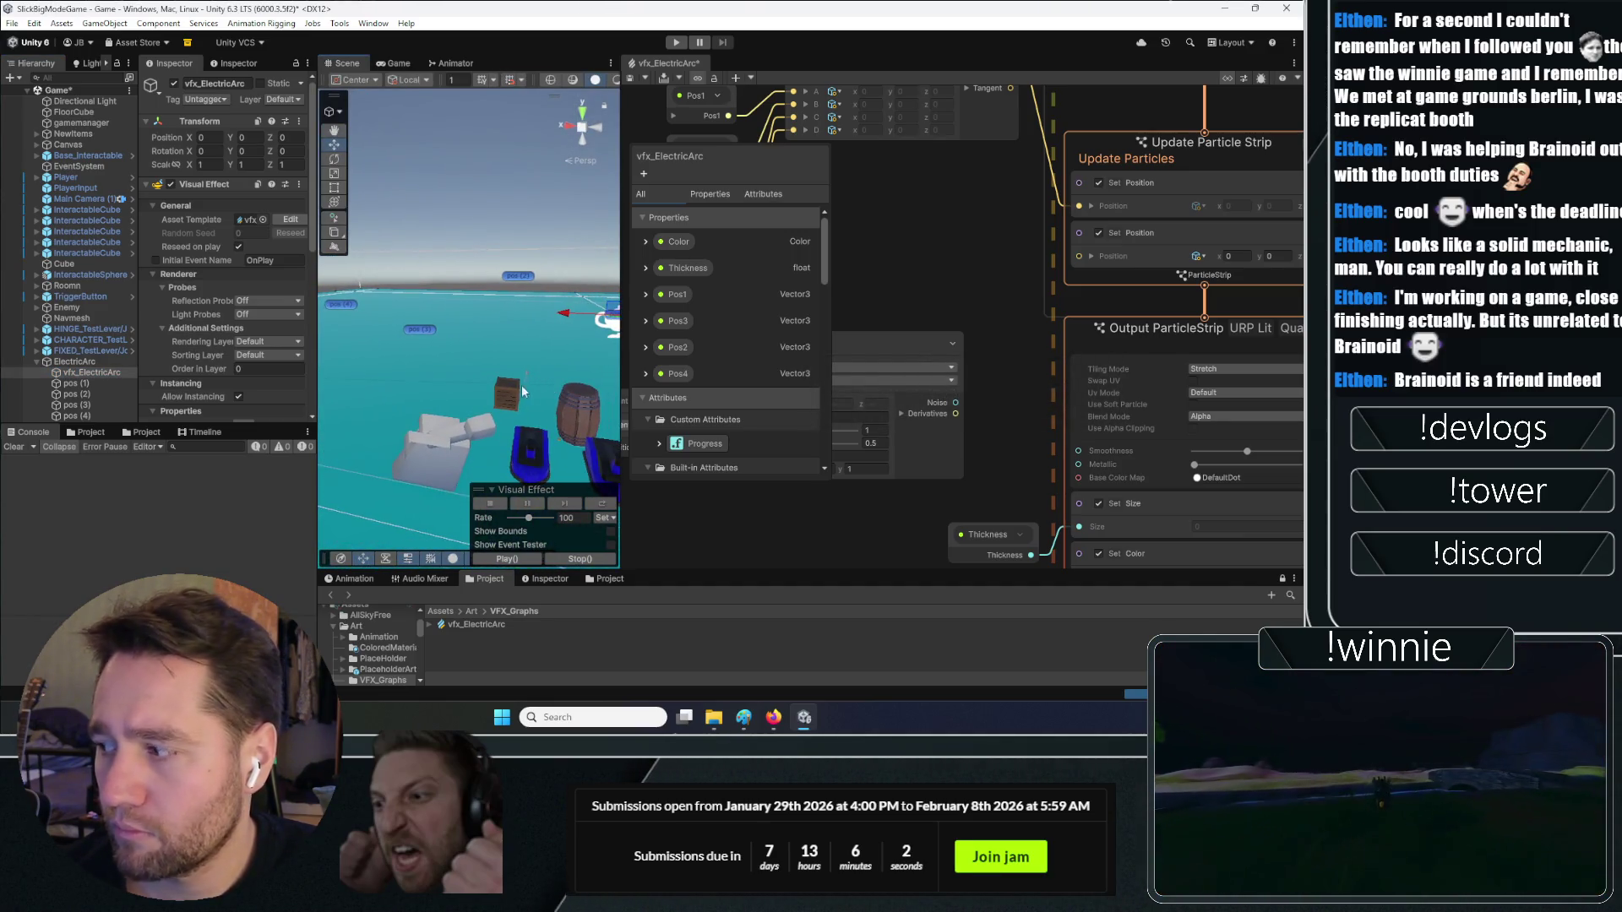
click(87, 373)
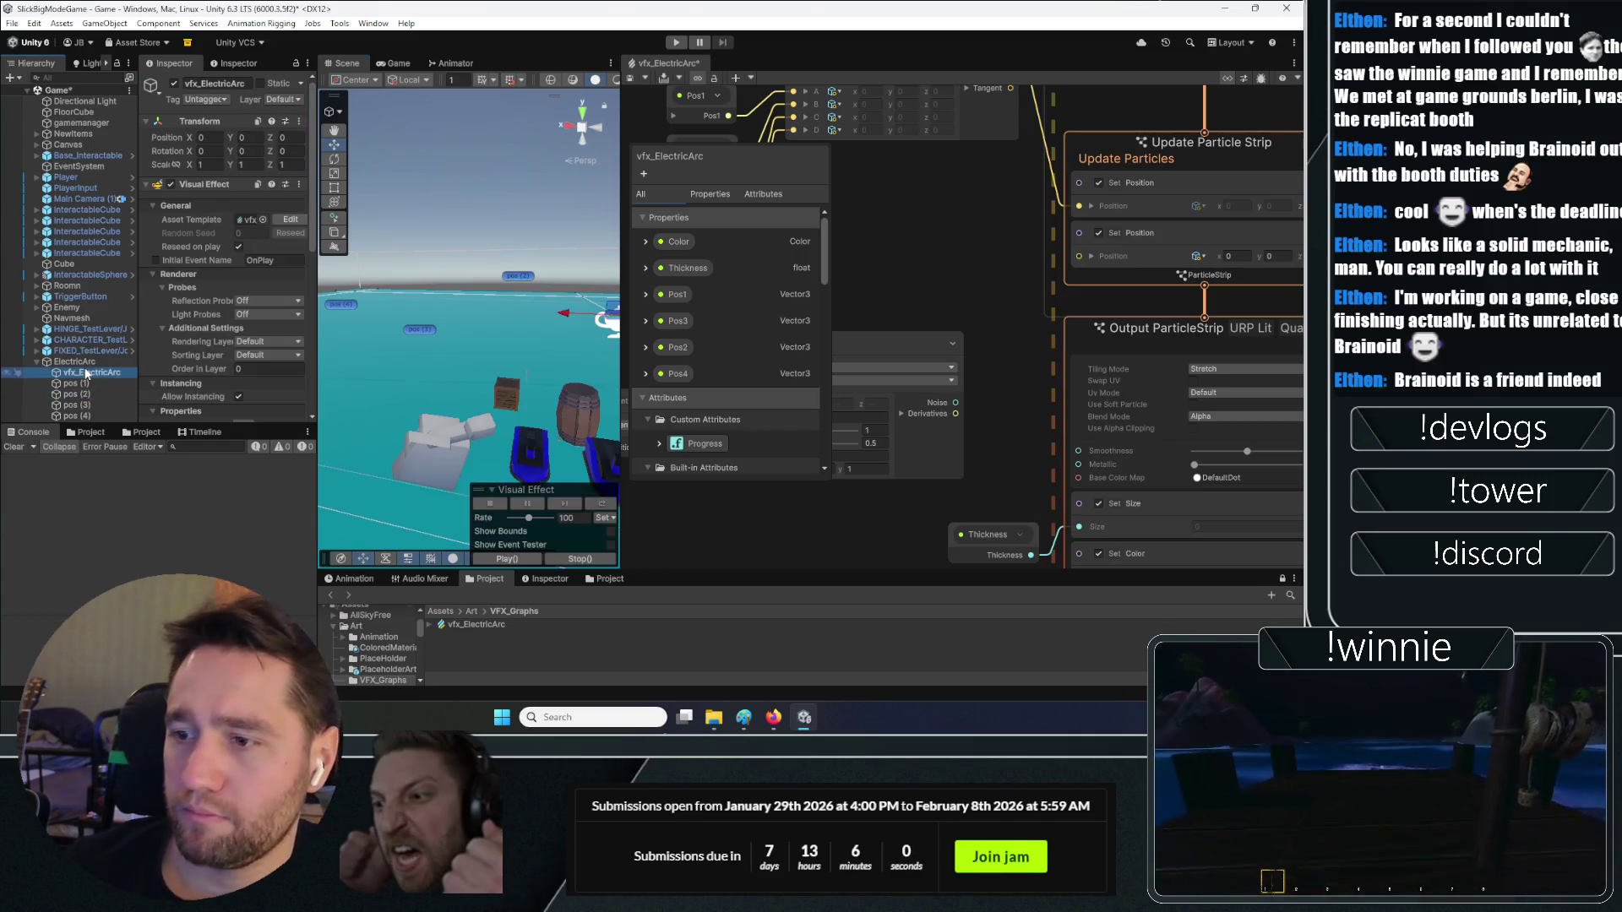
click(523, 503)
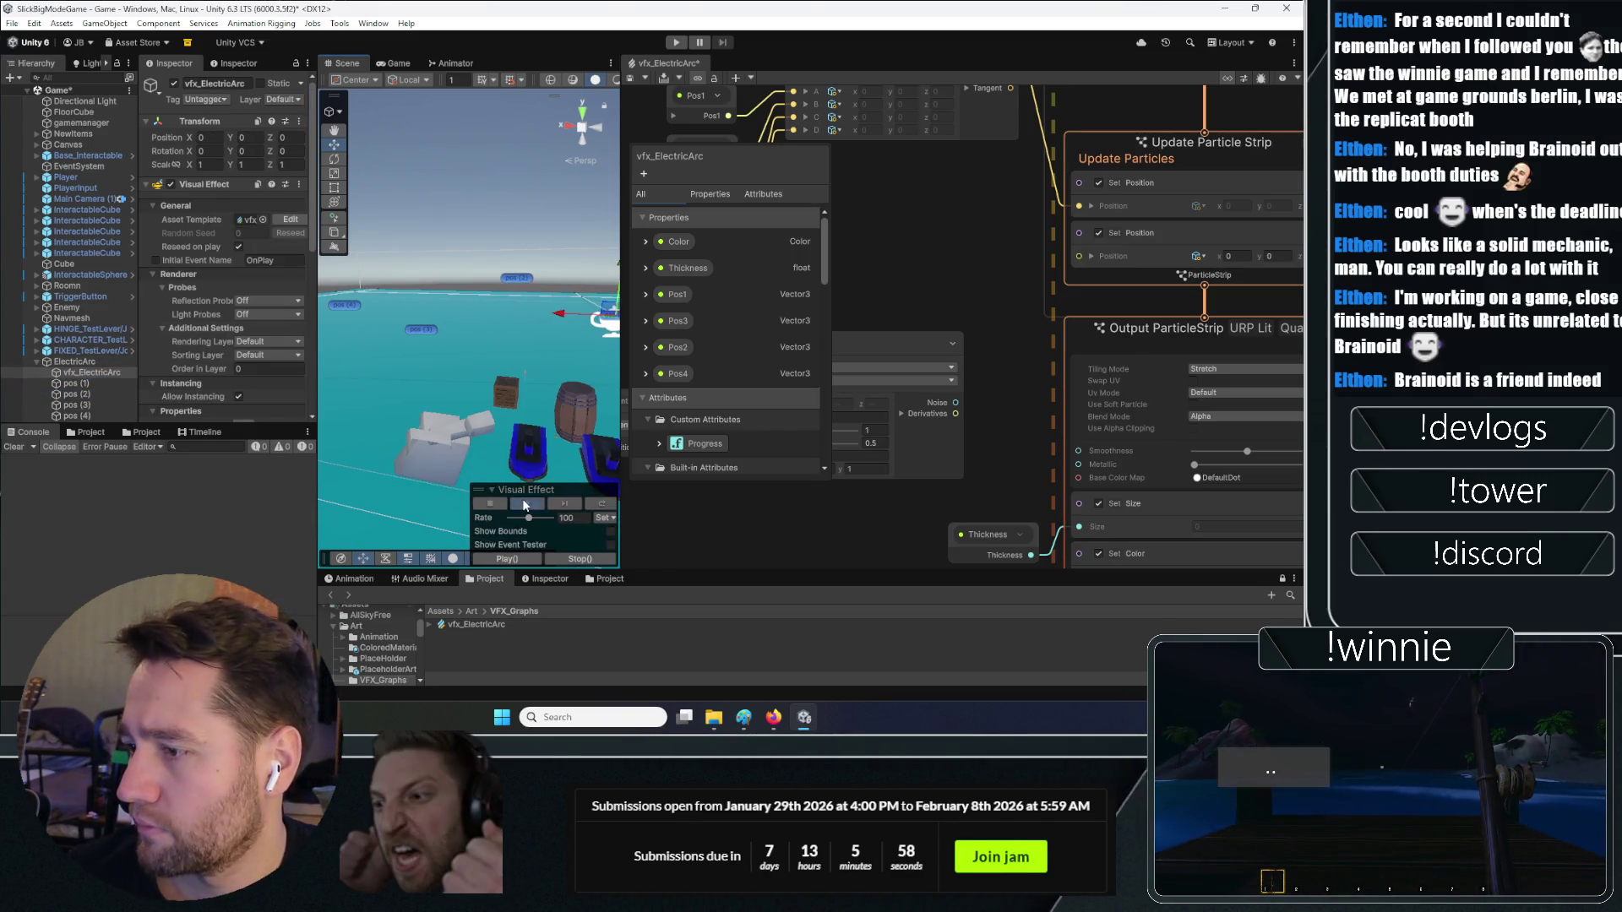
click(89, 395)
click(90, 373)
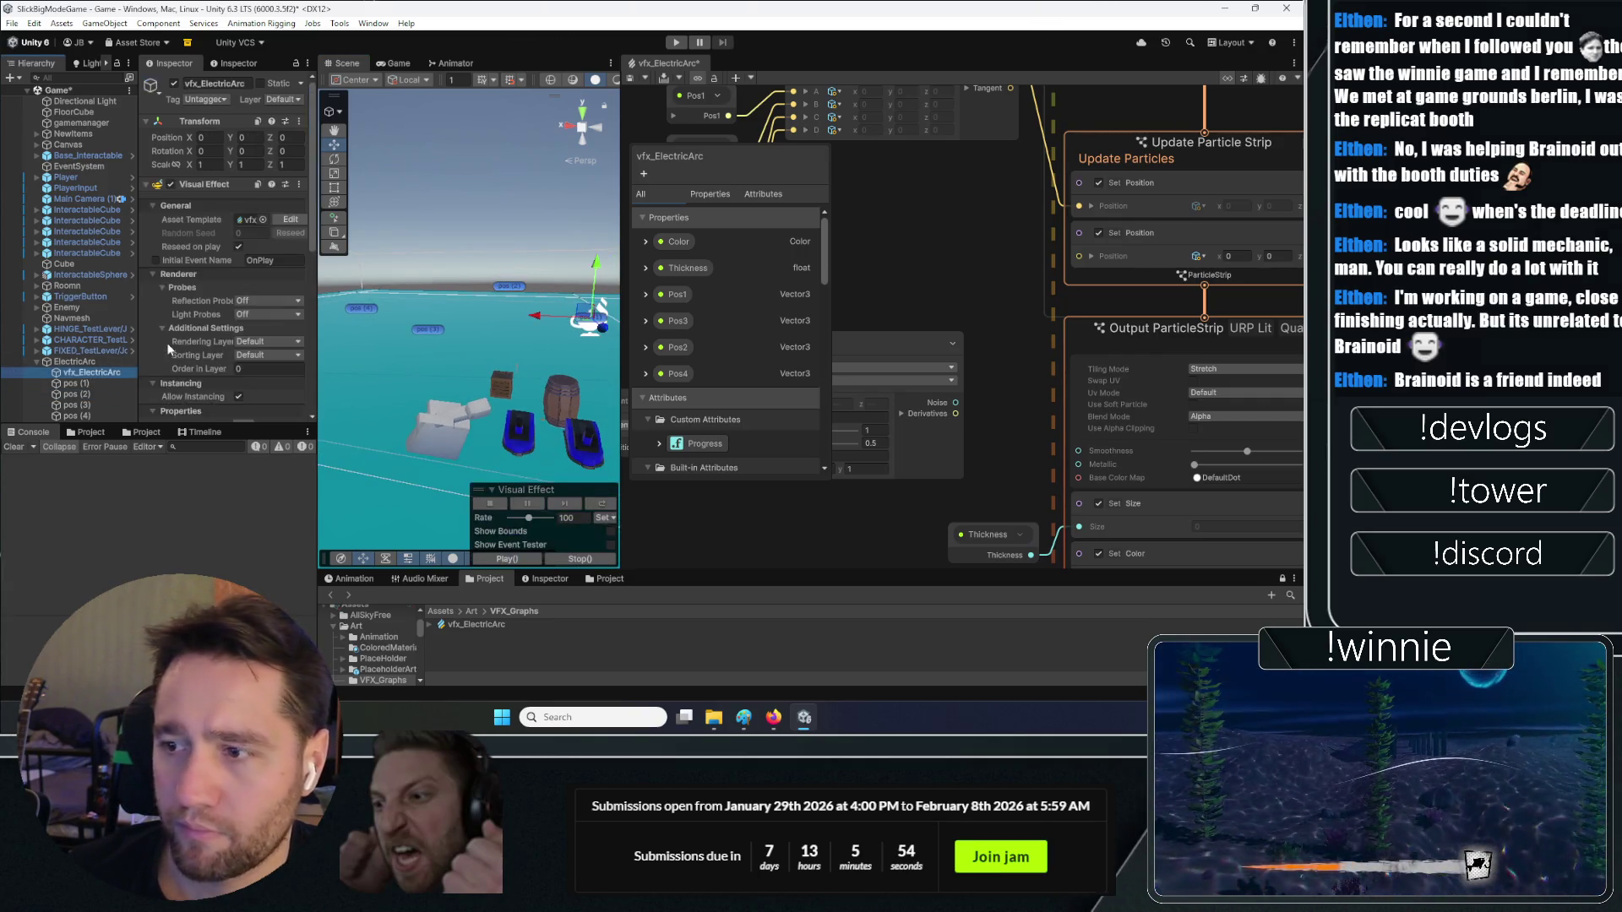
scroll(166, 342, down, 5)
click(180, 329)
scroll(183, 363, down, 2)
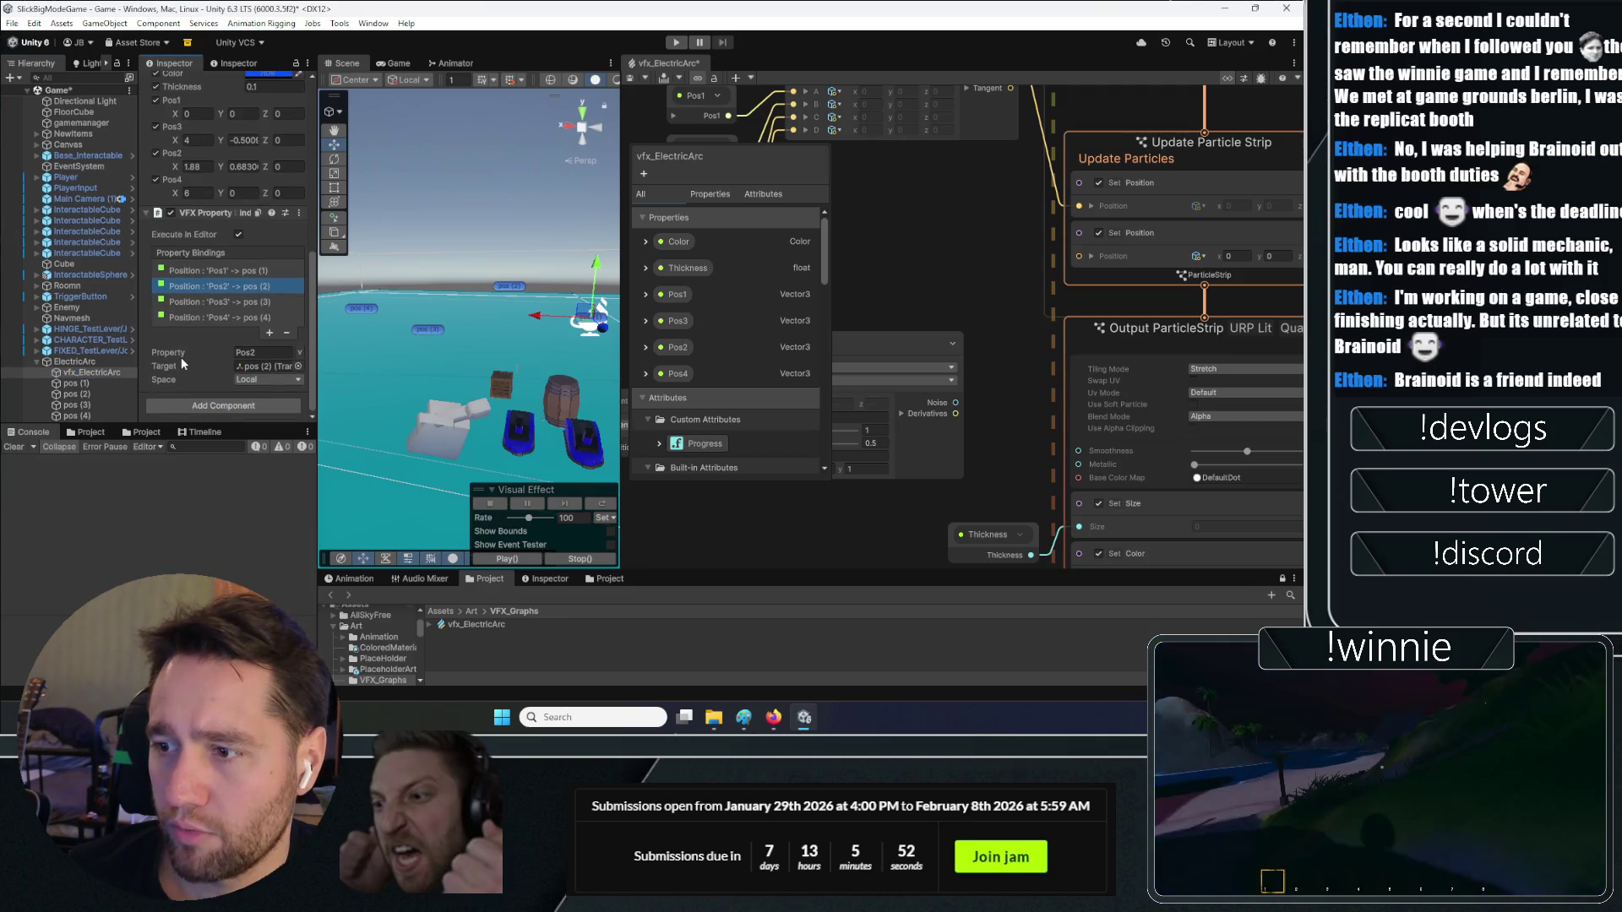
click(193, 303)
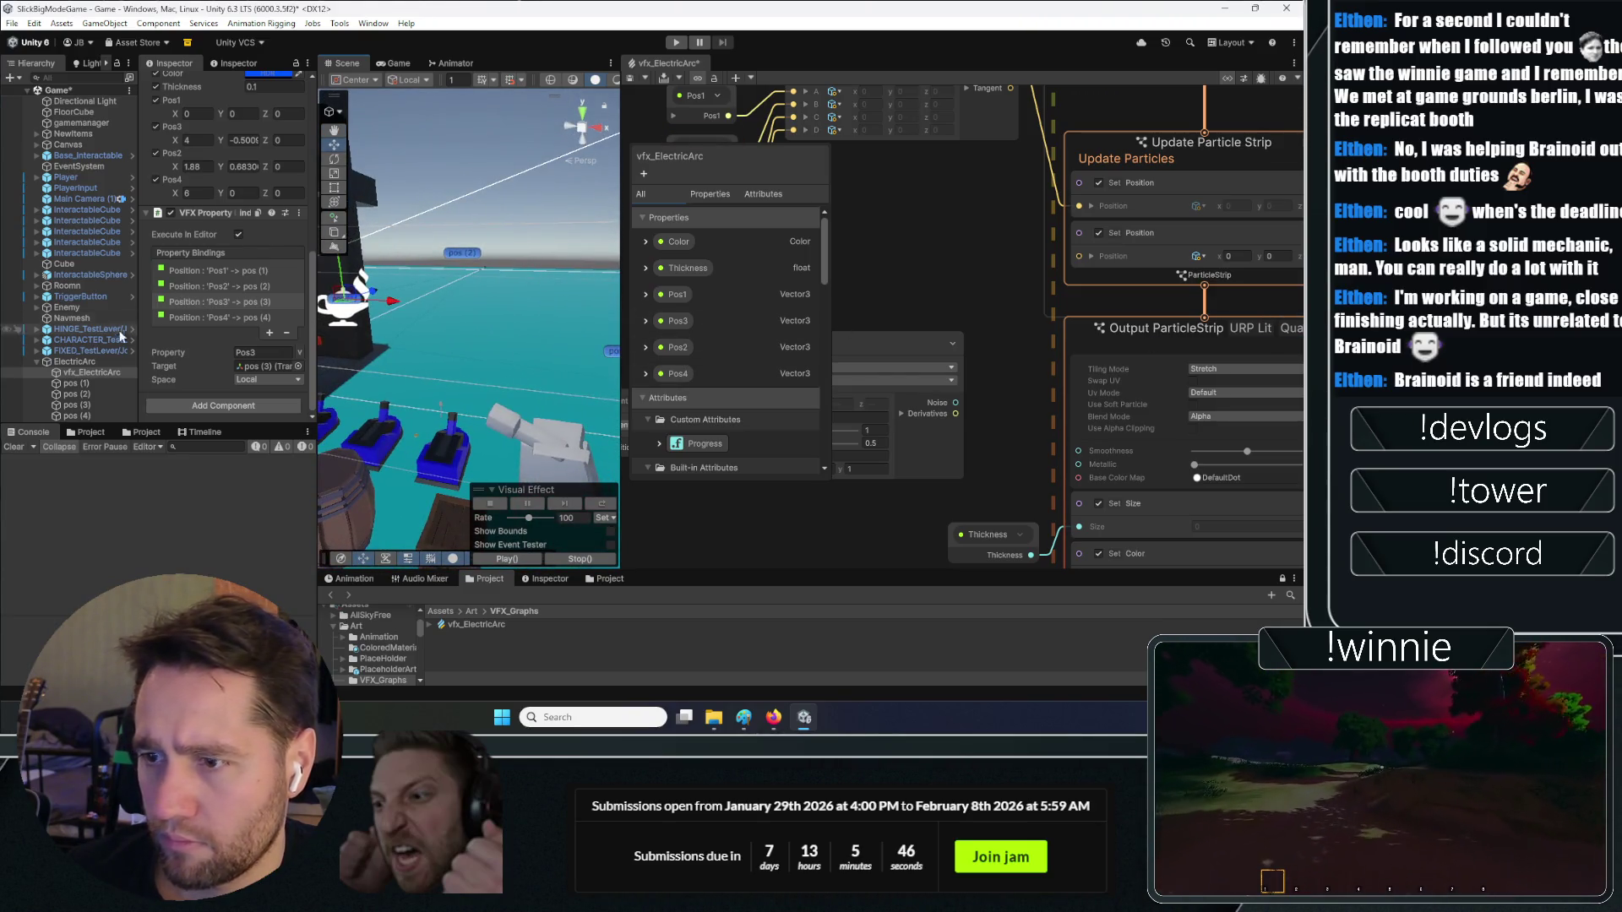
click(100, 363)
scroll(989, 416, down, 2)
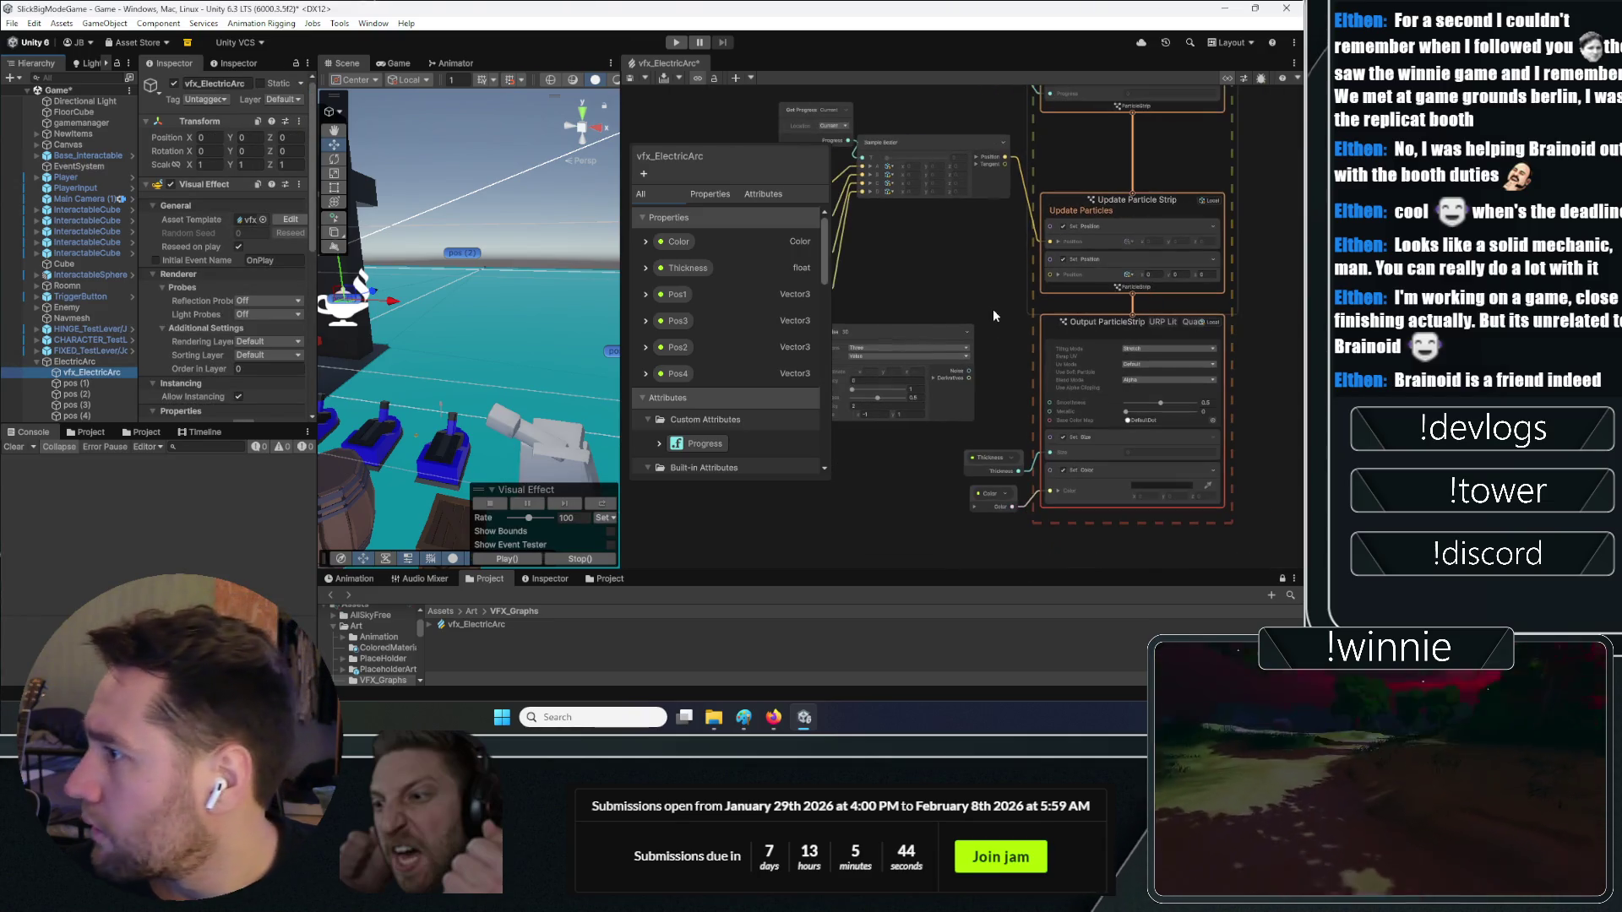
Delete the second Set Position block and expand Position into X, Y, Z inputs
click(1098, 267)
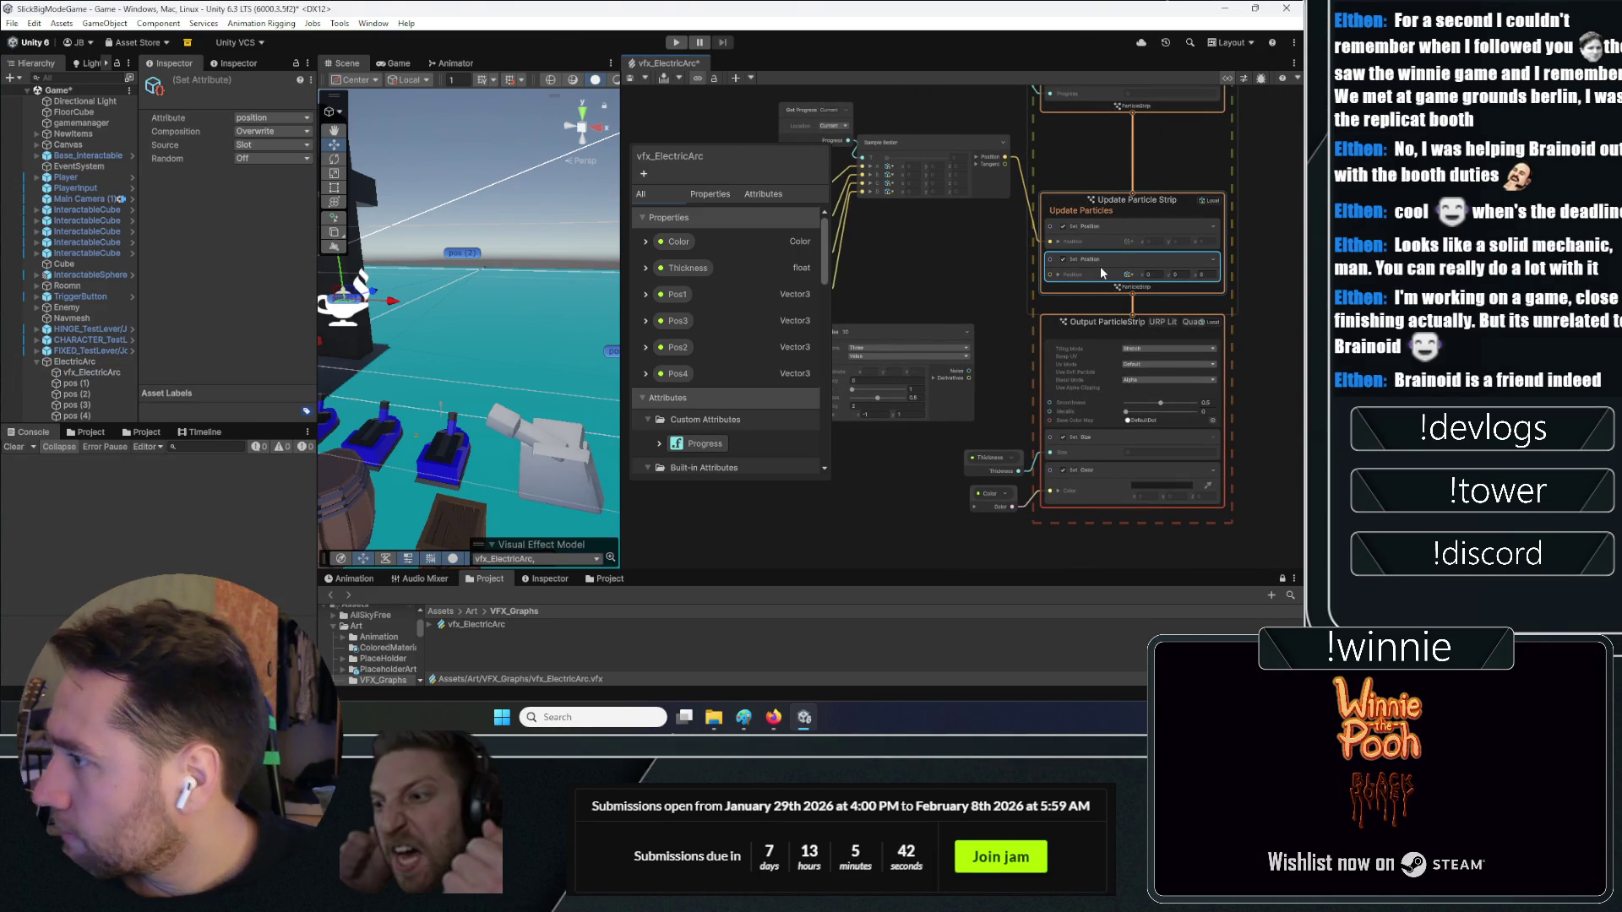
key(Delete)
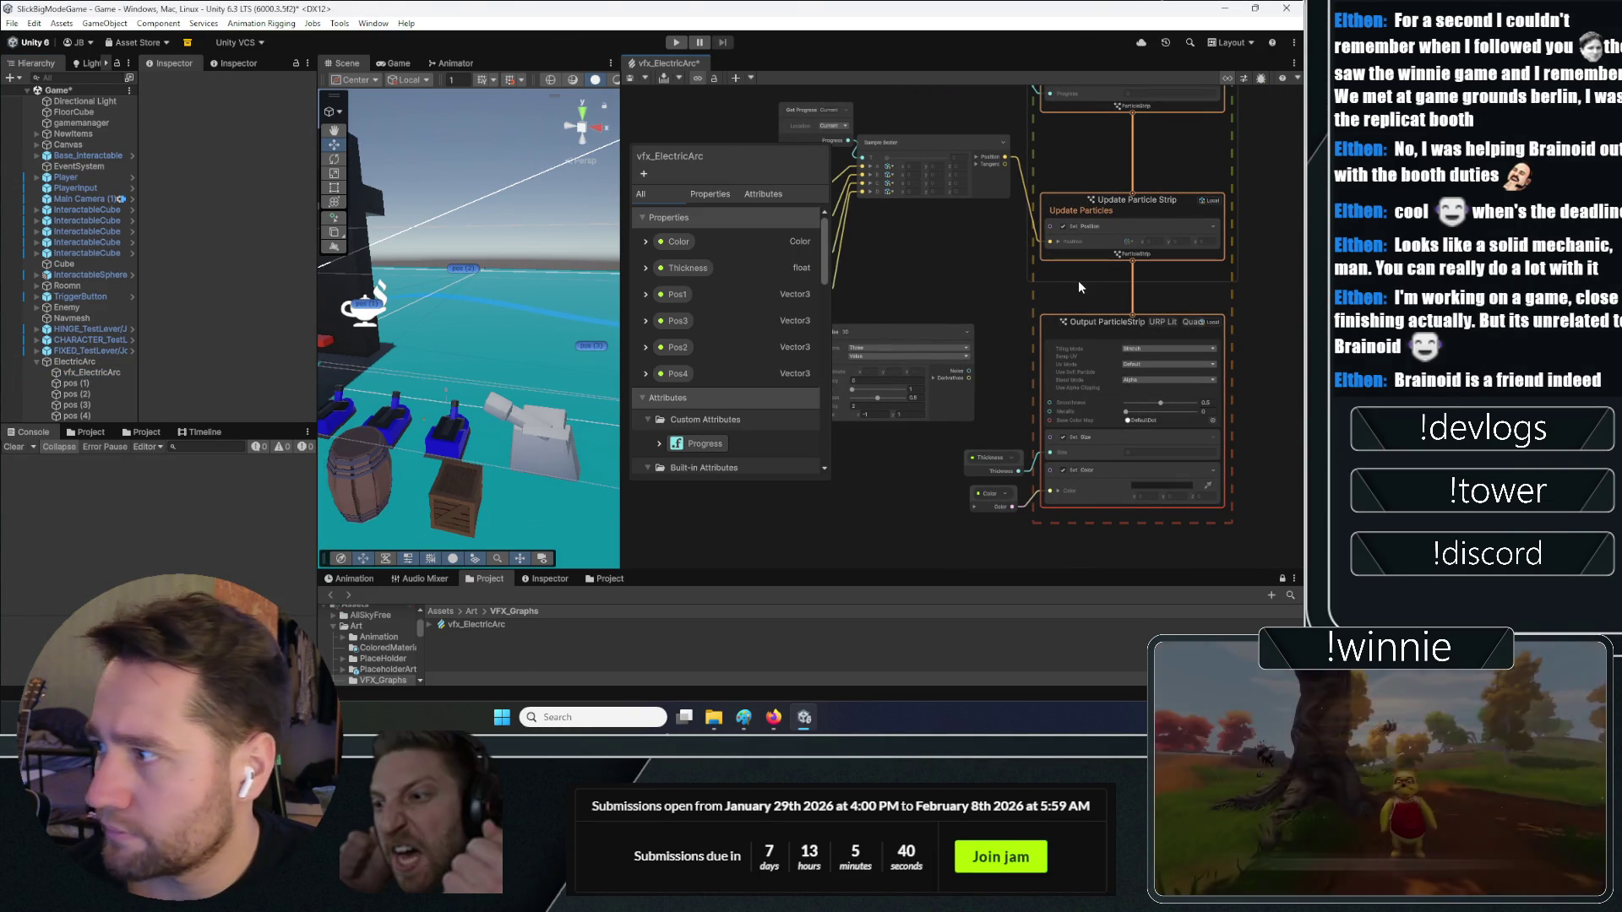
scroll(1103, 262, up, 5)
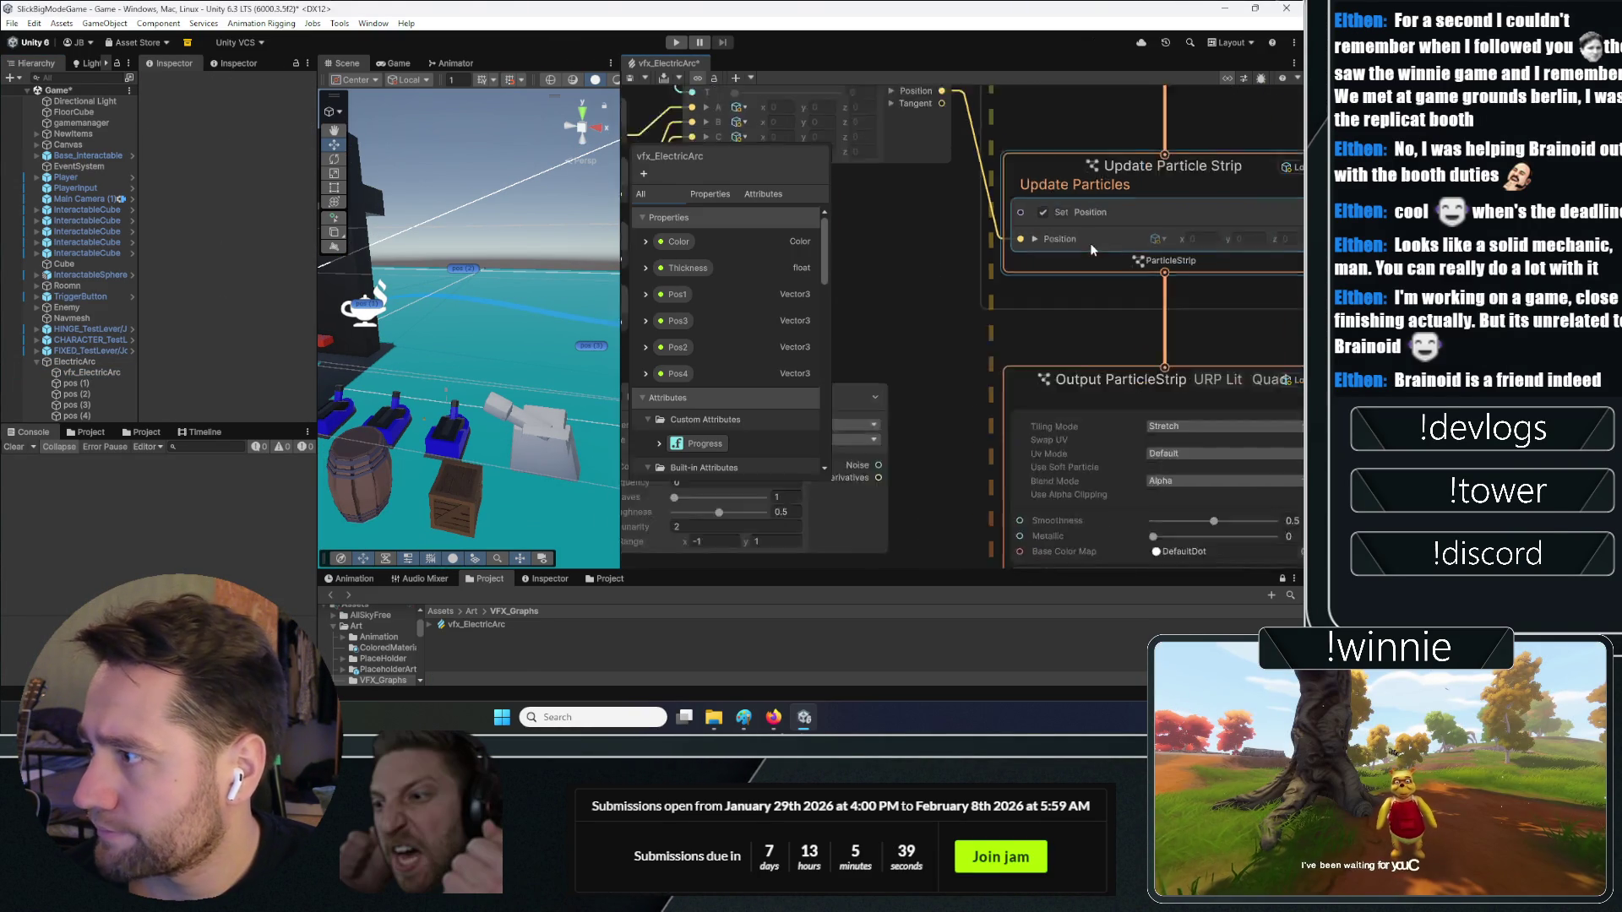
click(1027, 239)
Bring the Sample Bezier node into view, then switch to the position-block search results
scroll(952, 267, down, 3)
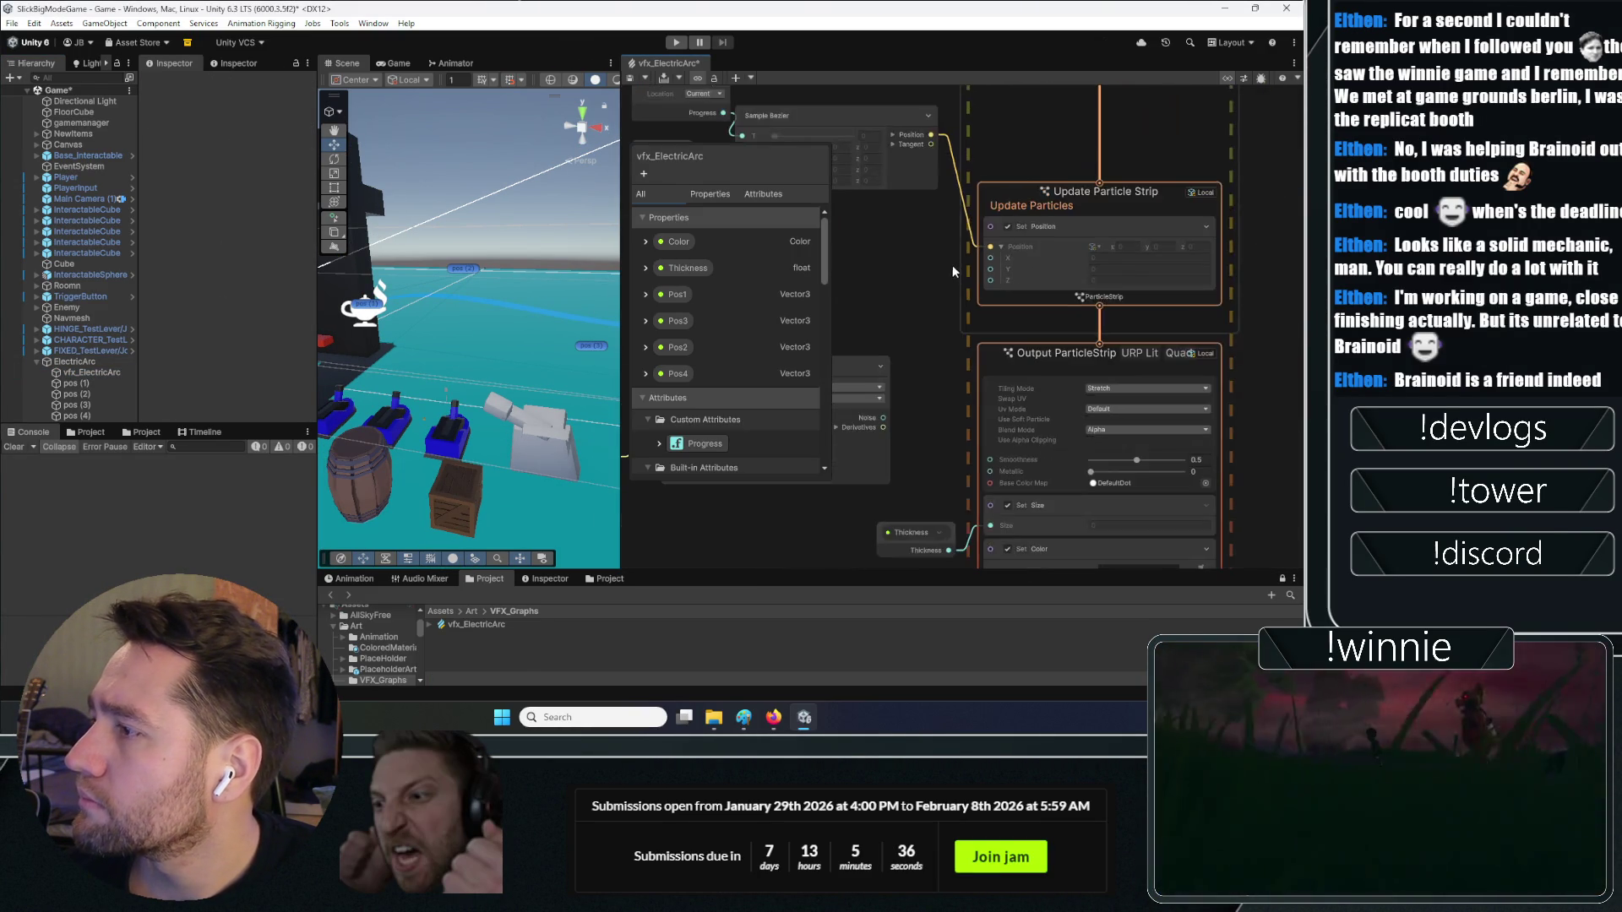
mouse_move(929, 267)
mouse_down()
mouse_move(1079, 348)
mouse_move(1046, 311)
mouse_up()
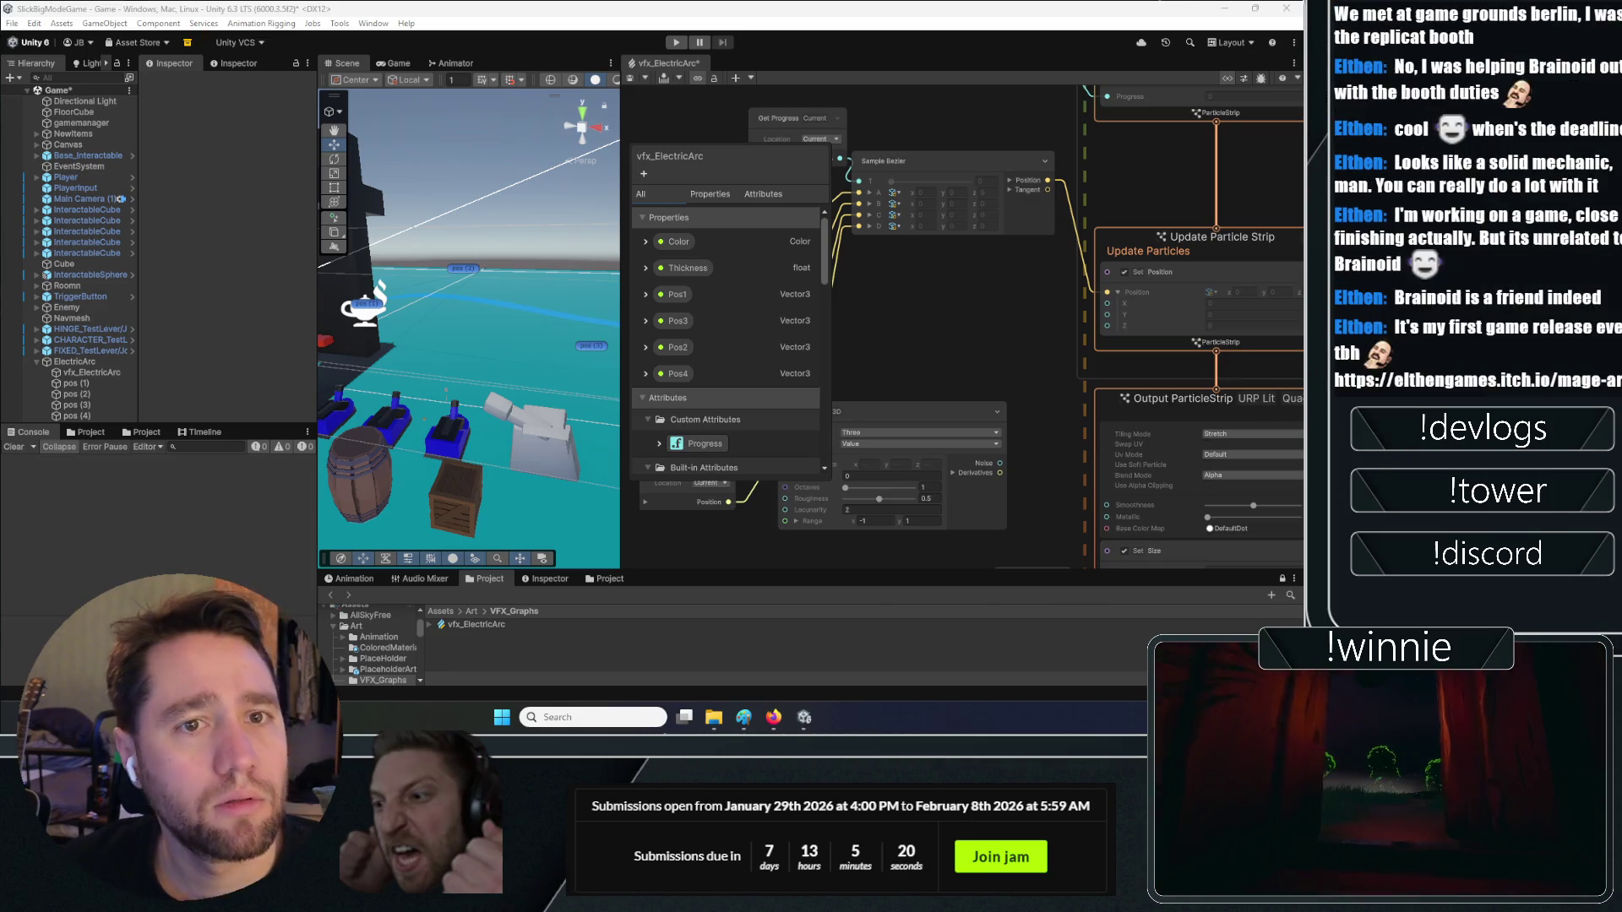
key(alt+Tab)
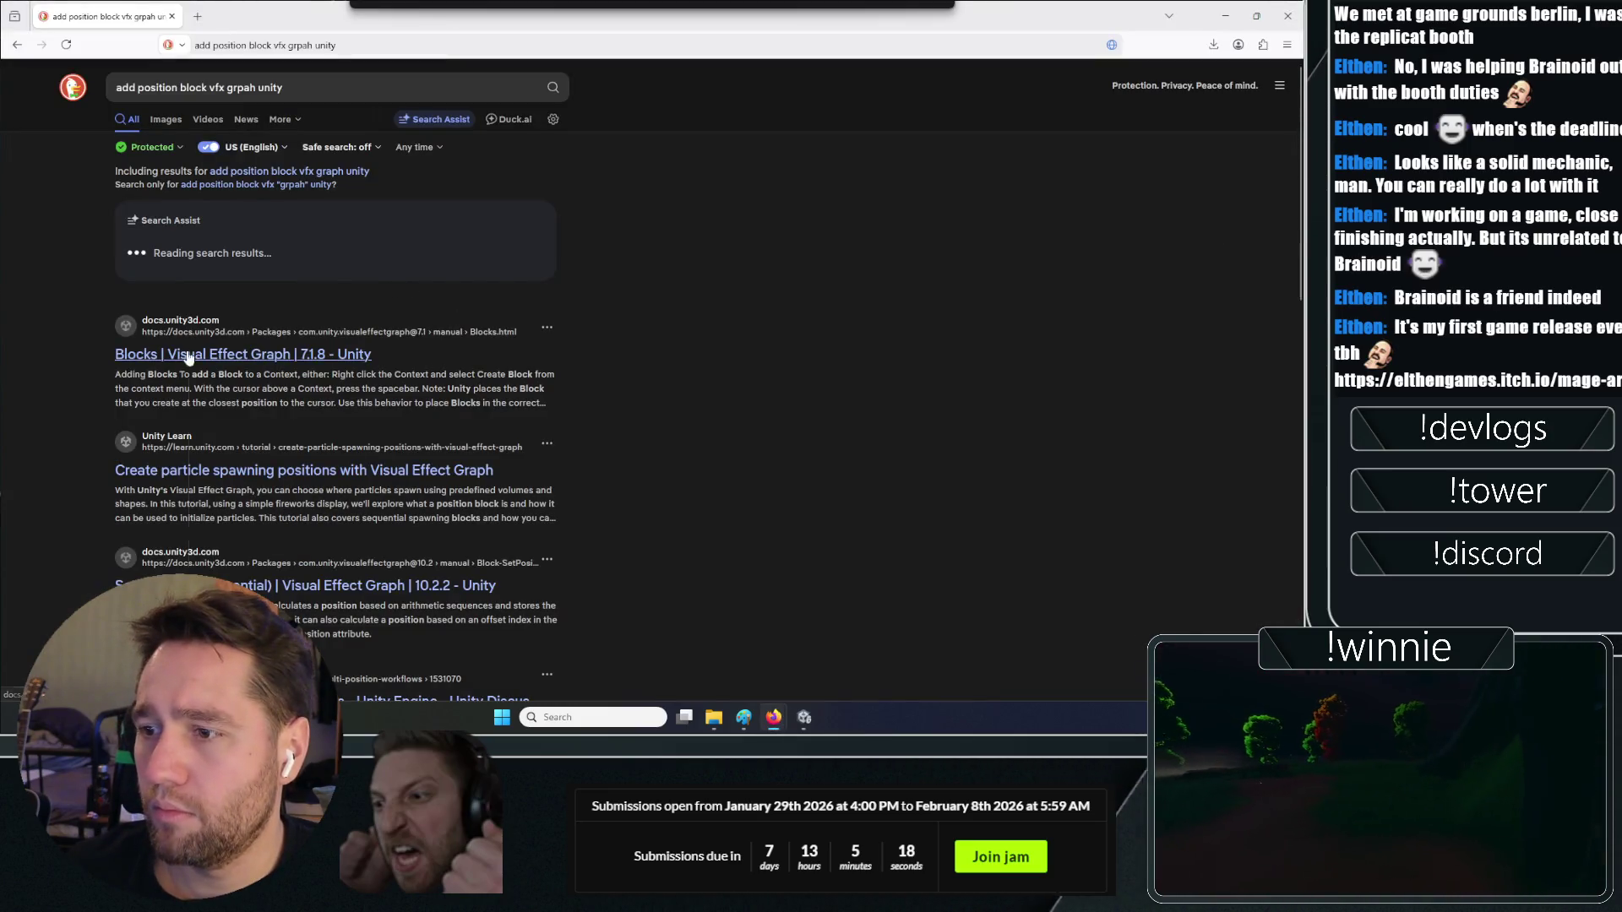
Open the Unity Blocks manual in a new tab and jump to its Adding Blocks section
right_click(187, 358)
click(222, 367)
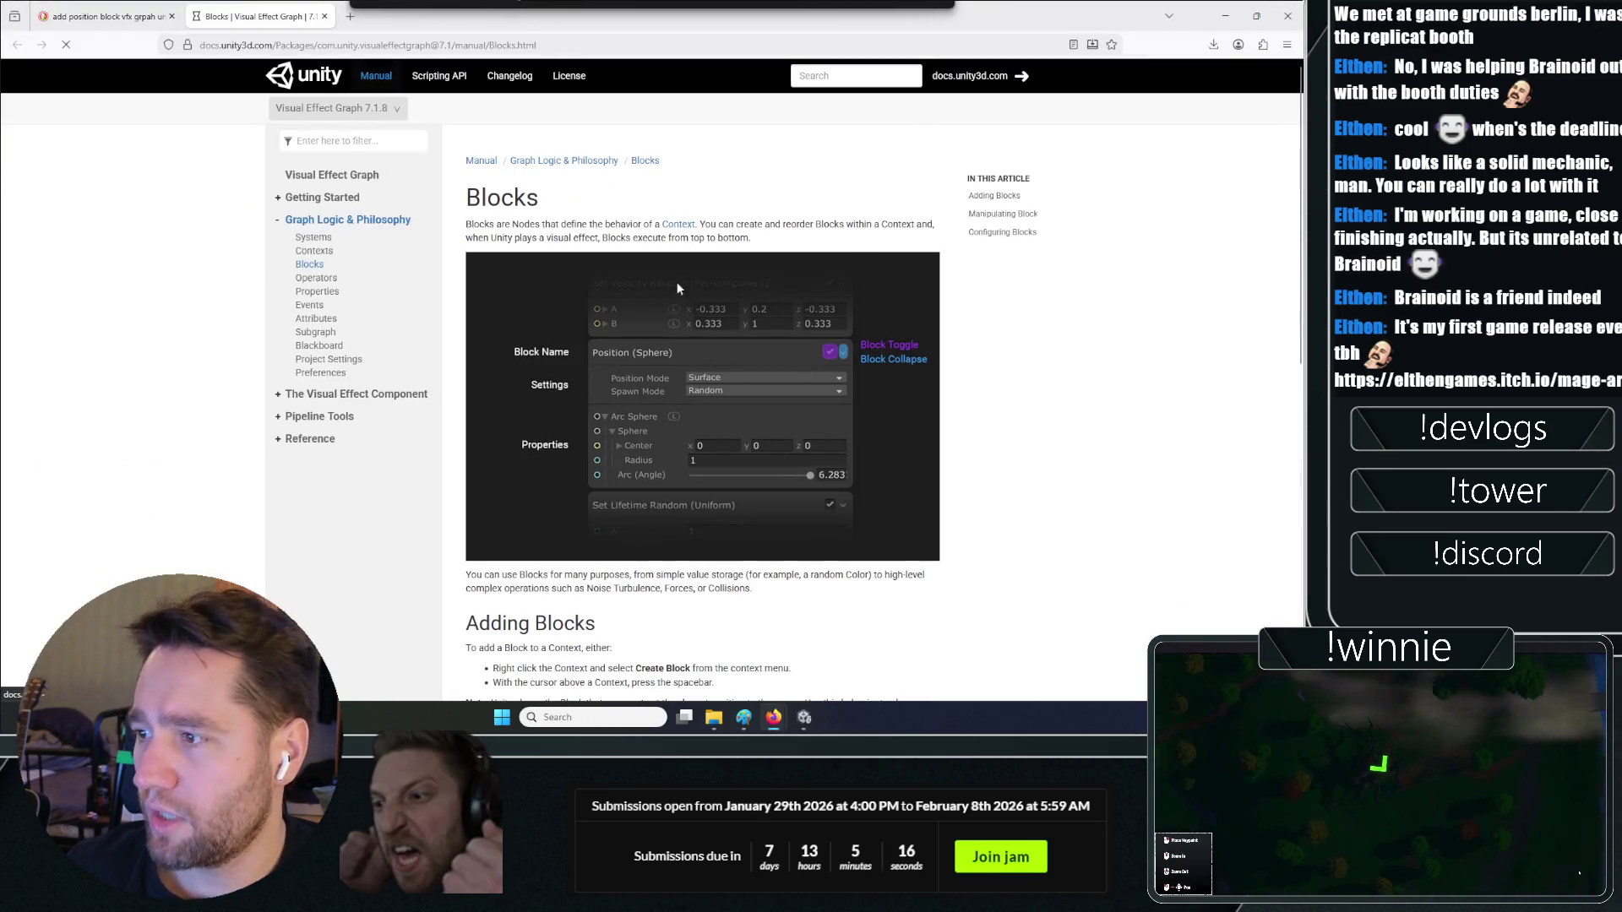
key(ctrl+f)
text(add)
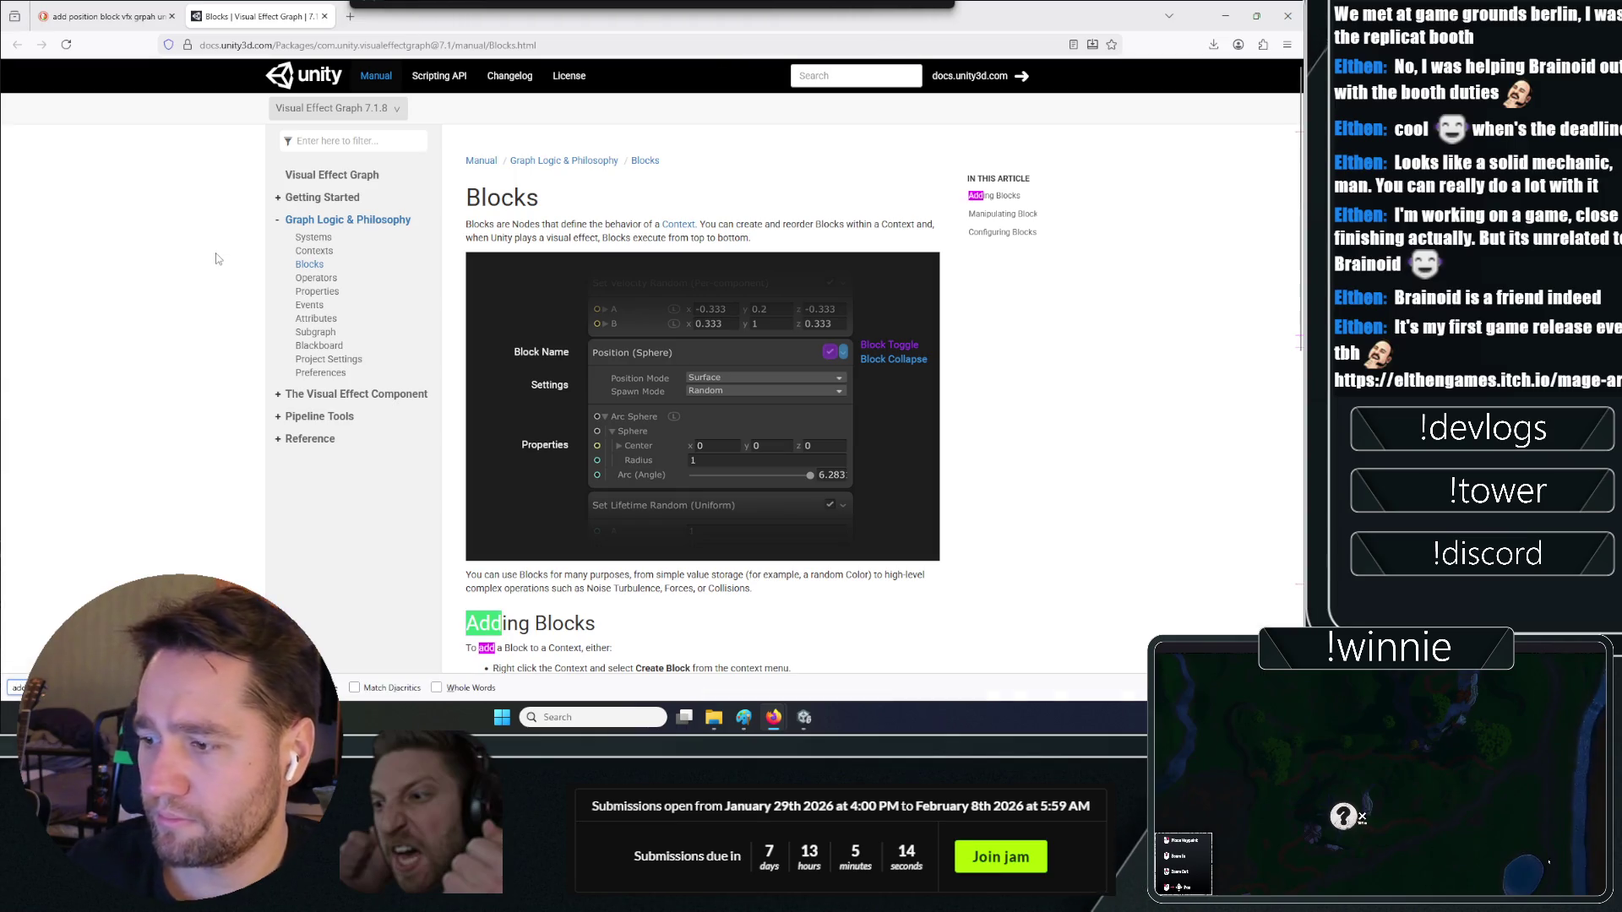
key(Return)
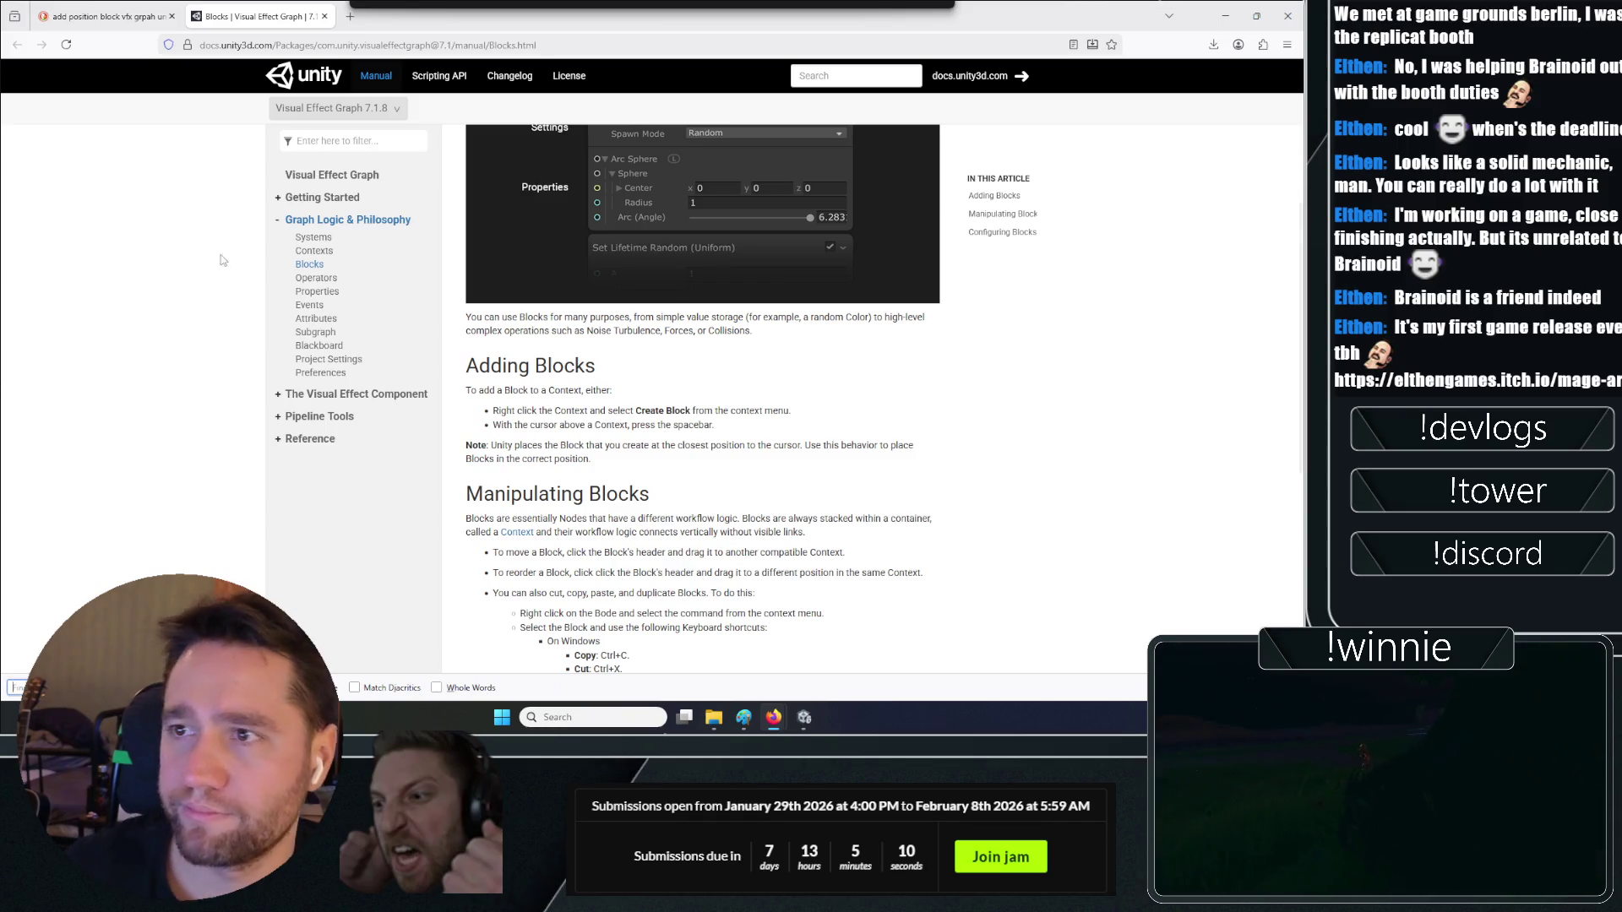
Return to the search results, then go back to the Unity VFX graph
key(ctrl+shift+Tab)
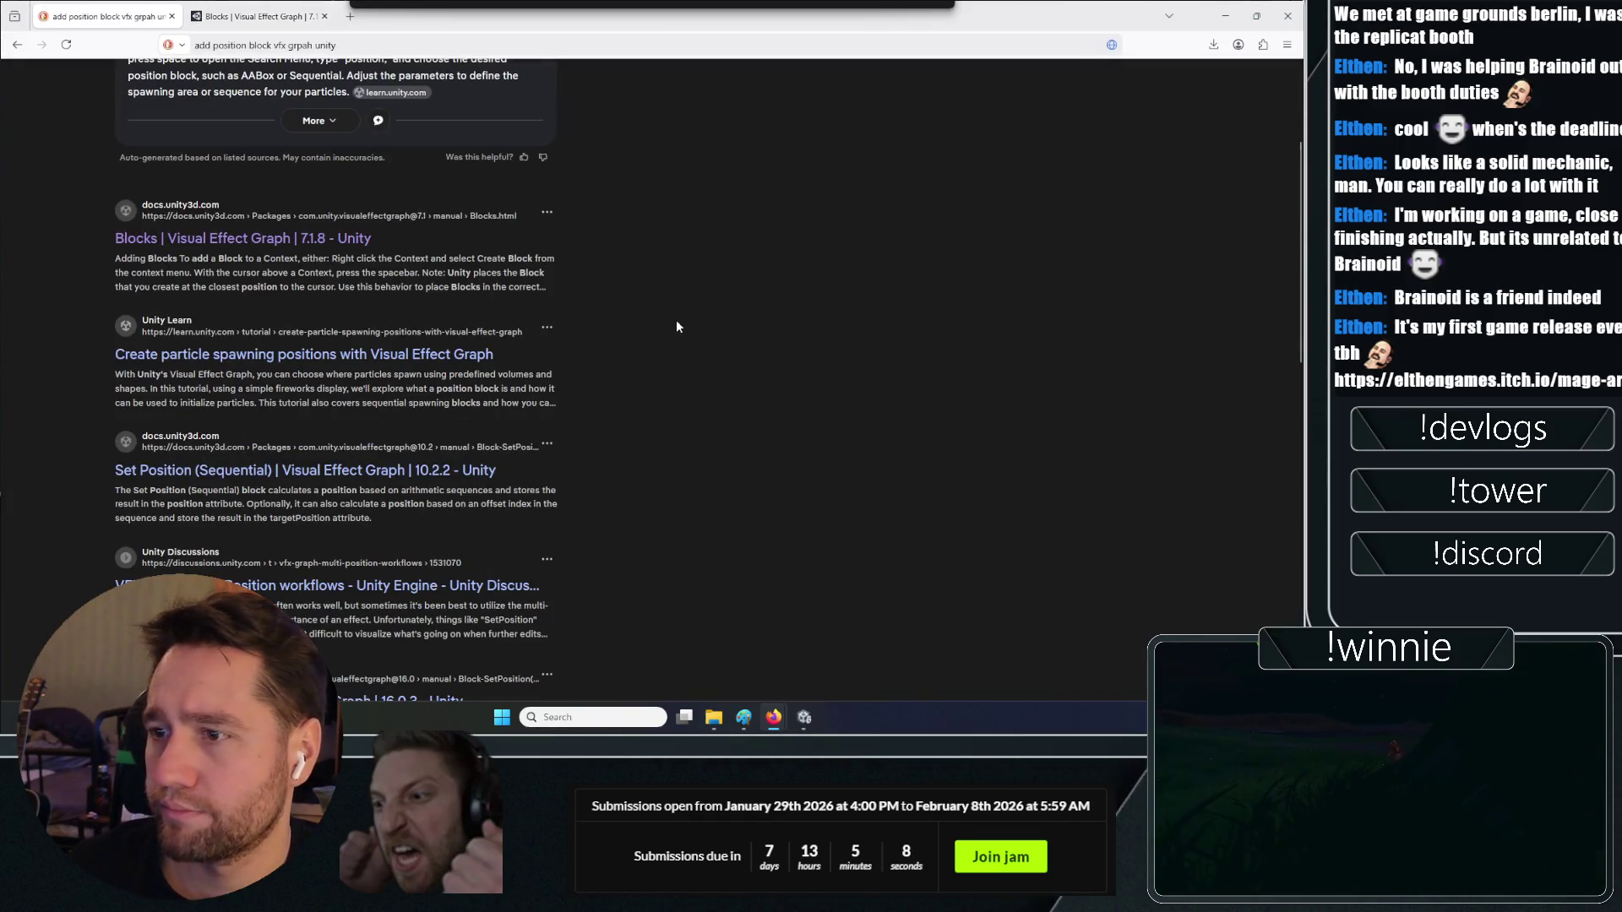
scroll(676, 326, up, 2)
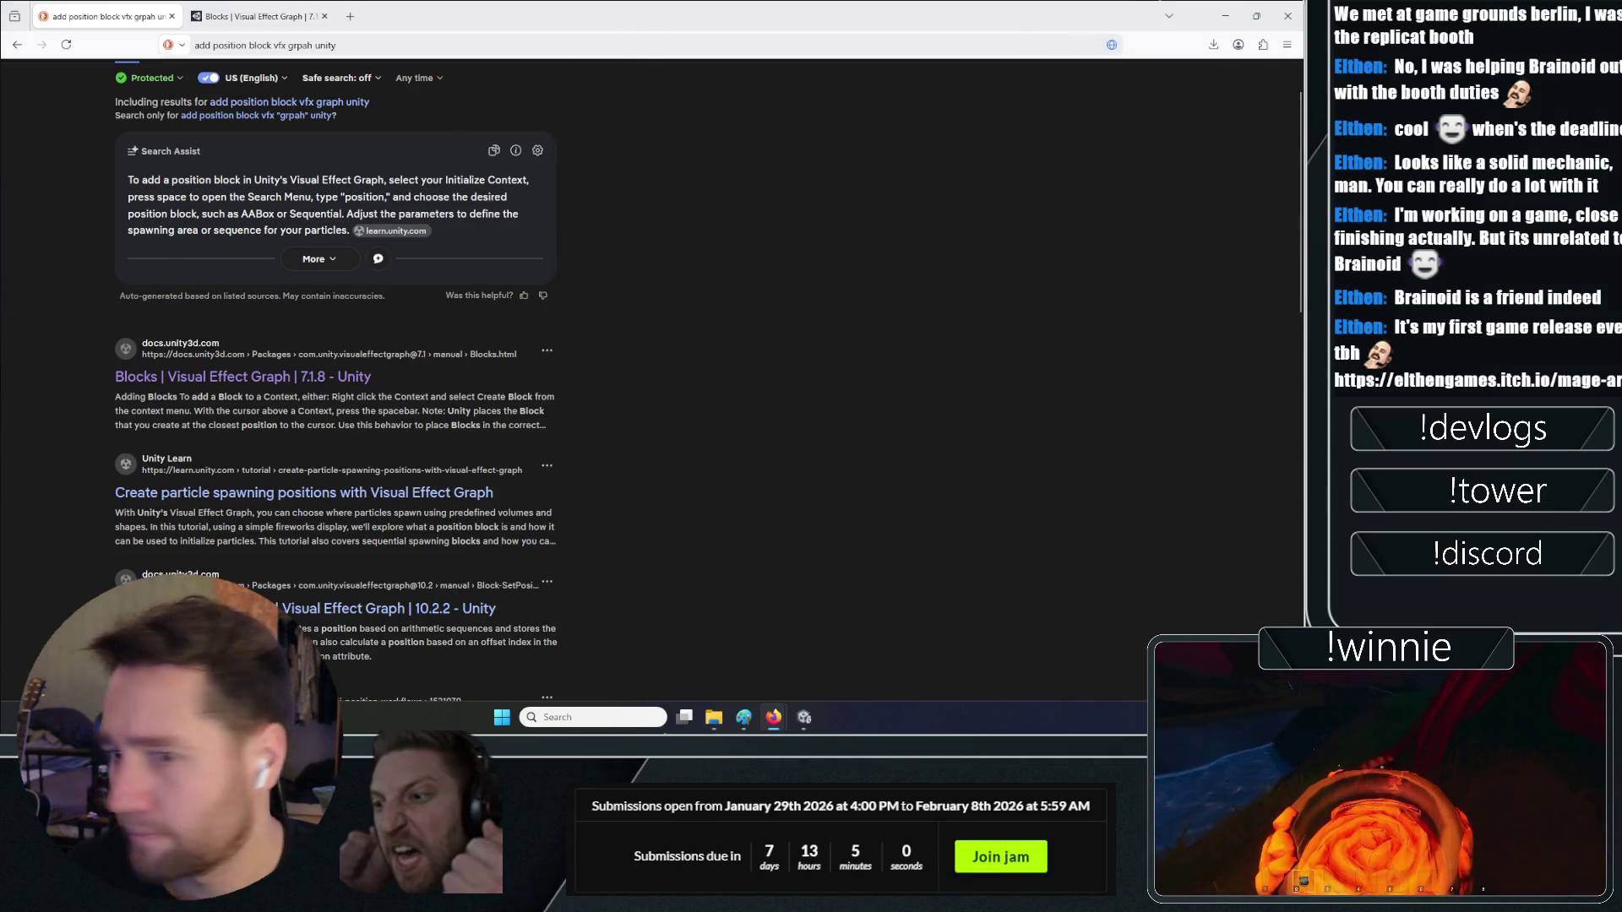
key(alt+Tab)
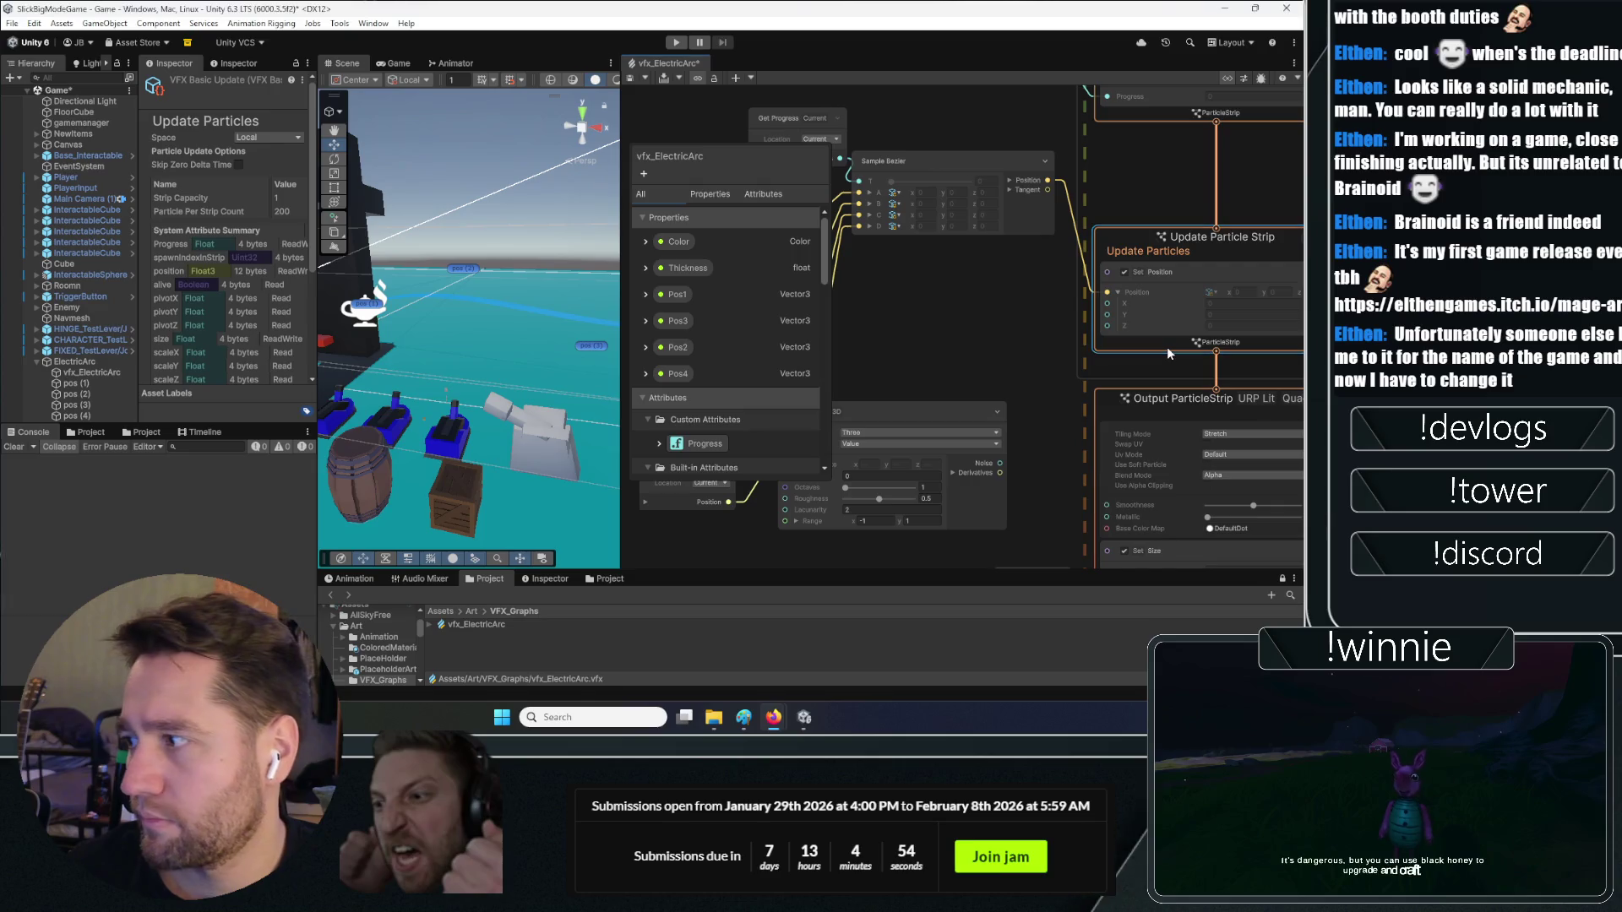
key(space)
key(Escape)
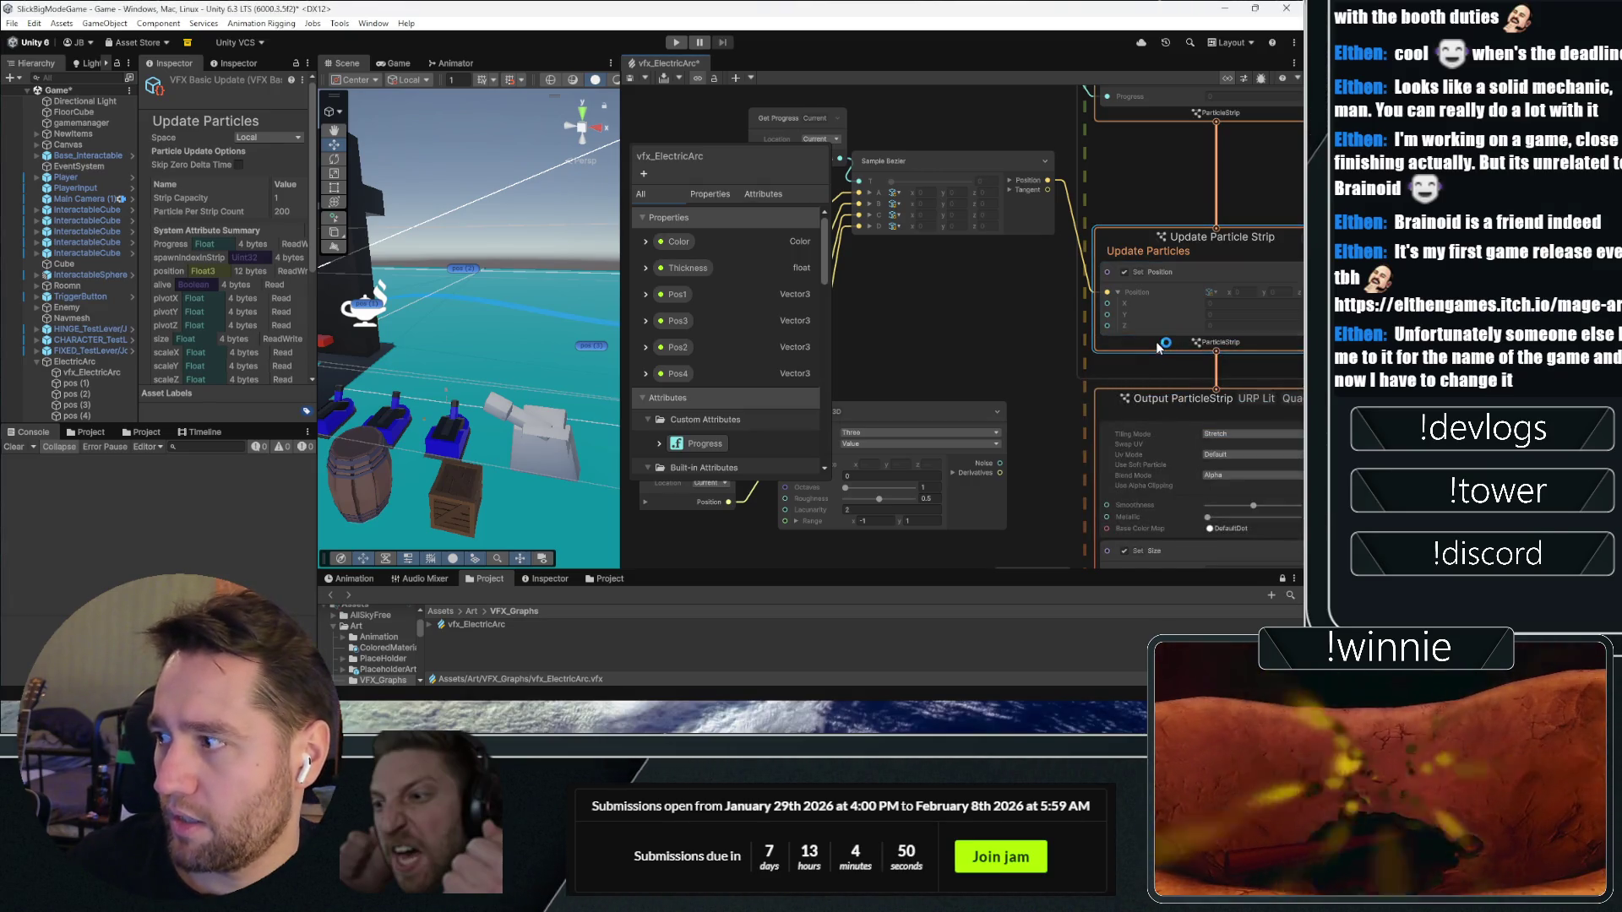
key(space)
text(positi)
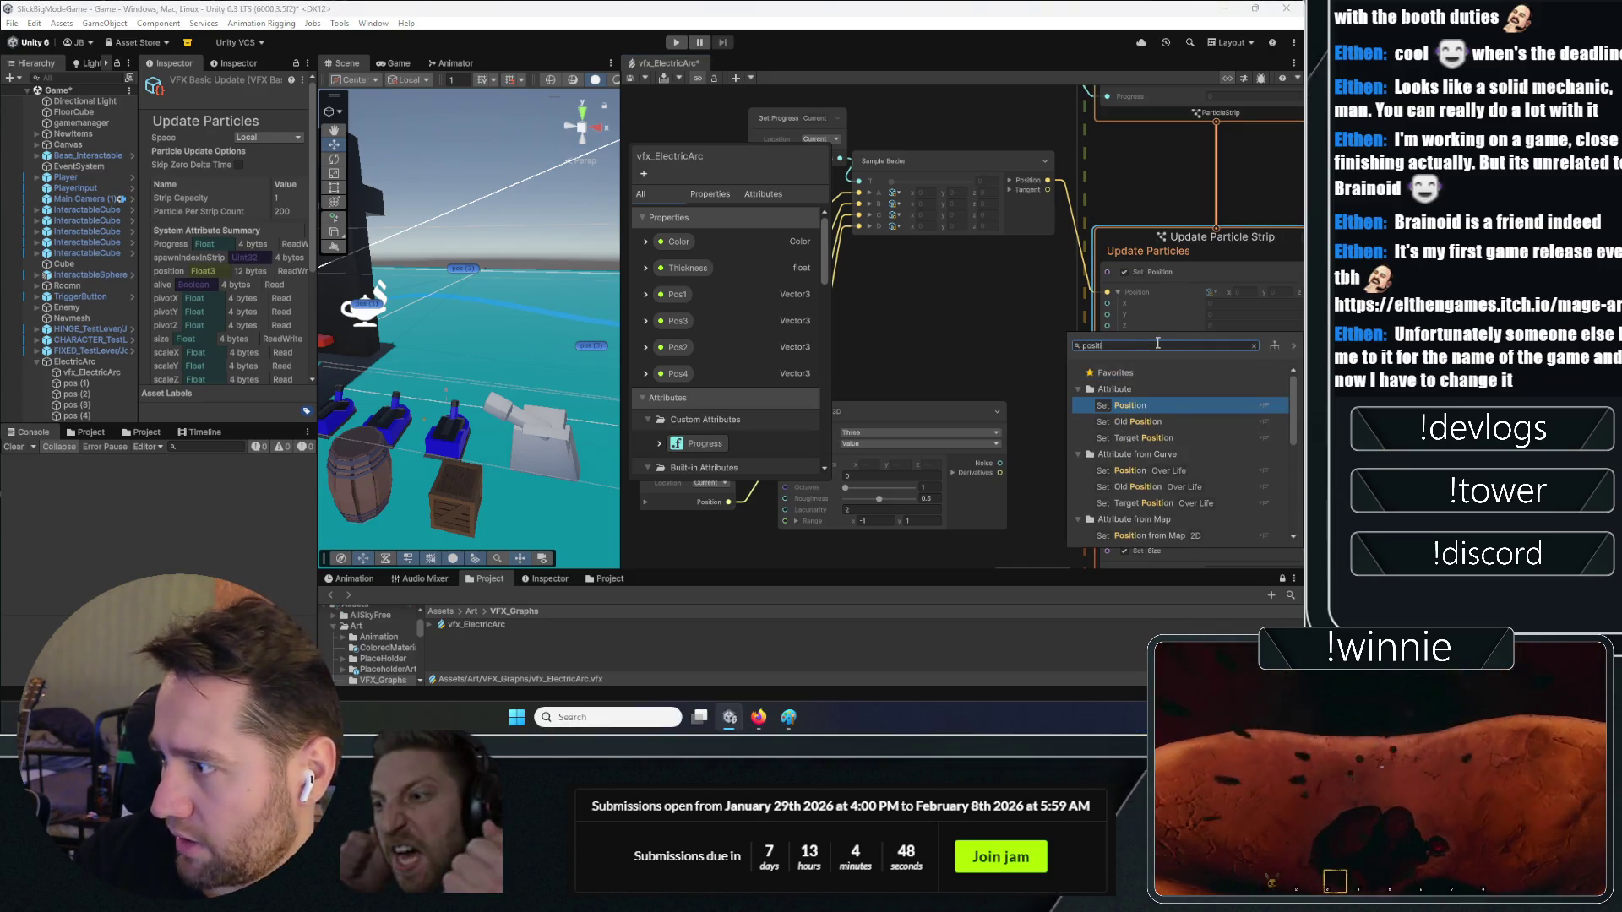
scroll(1170, 436, down, 1)
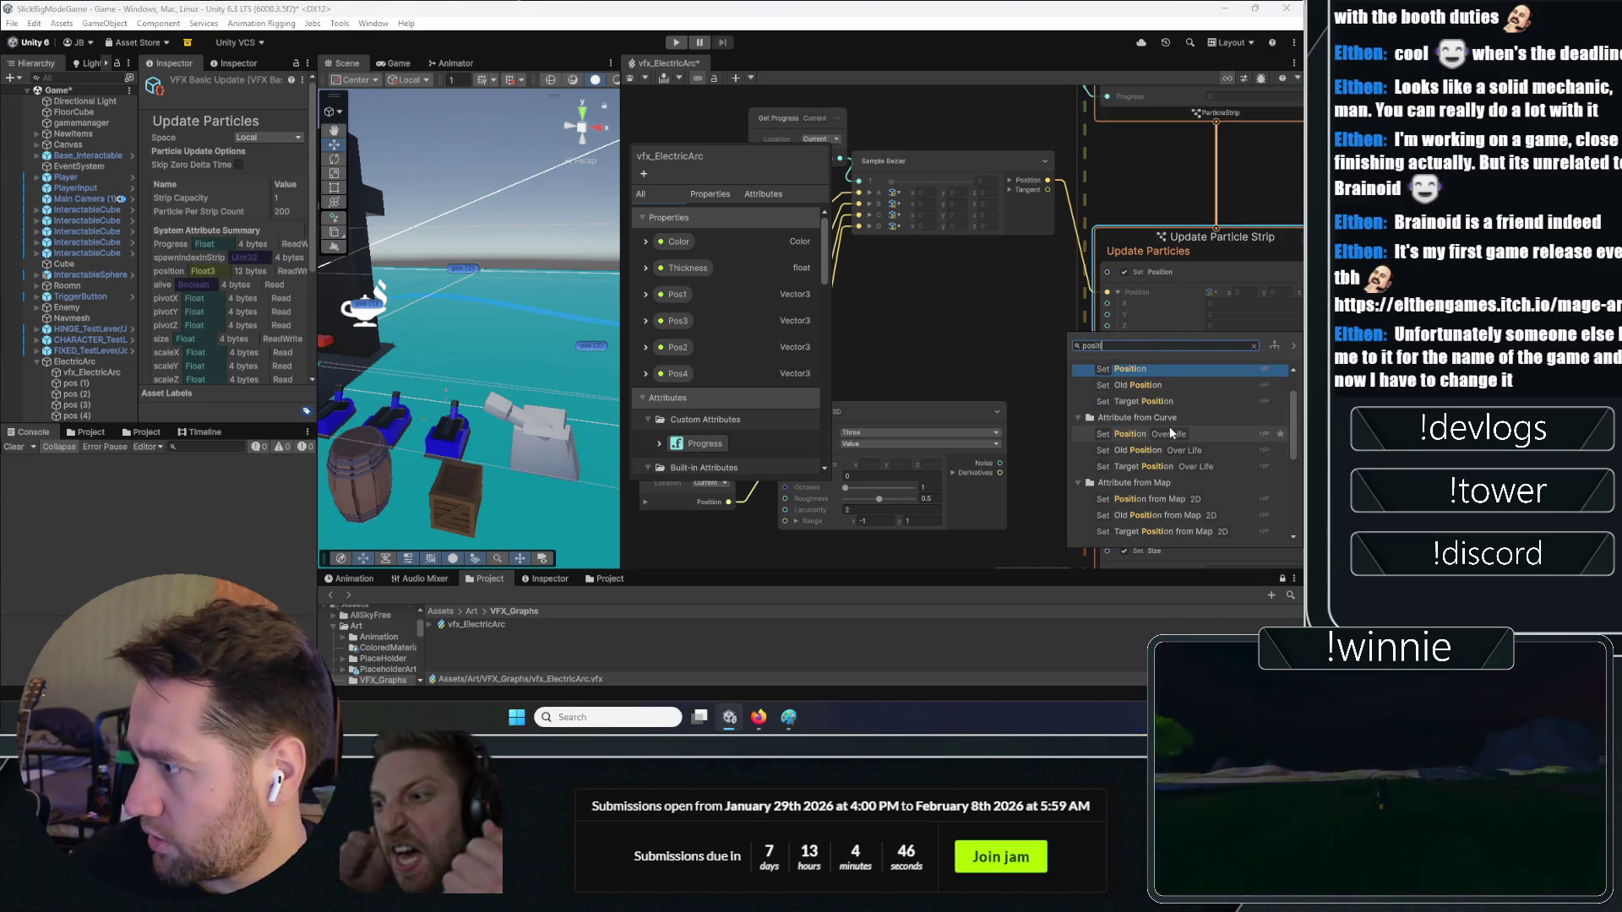
scroll(1208, 444, down, 2)
scroll(1211, 412, down, 2)
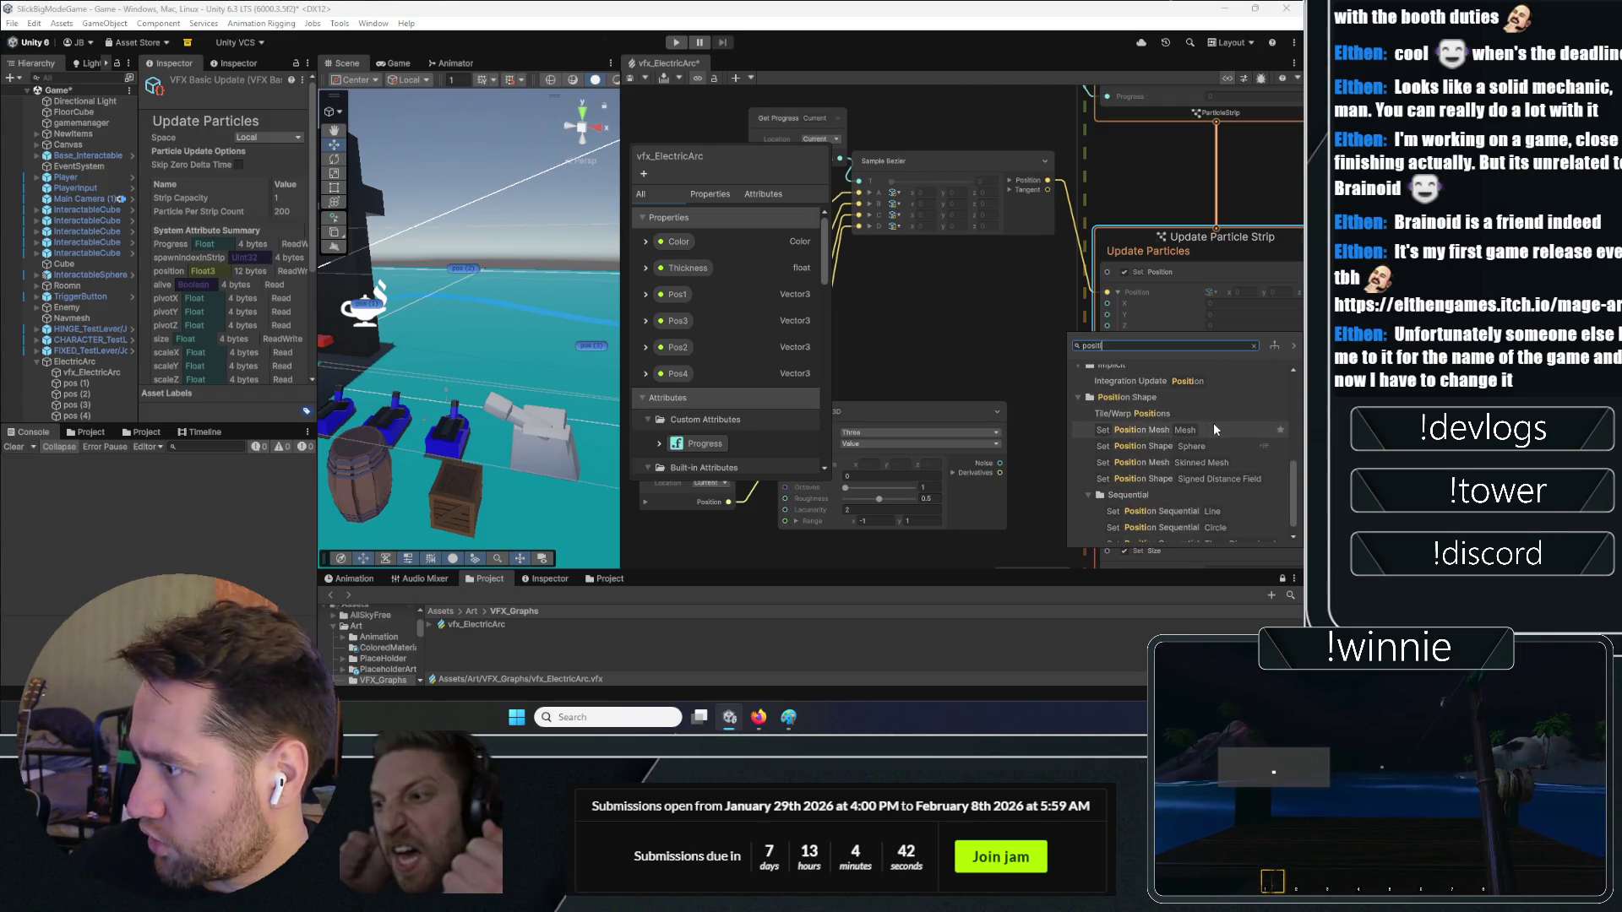
scroll(1213, 422, down, 1)
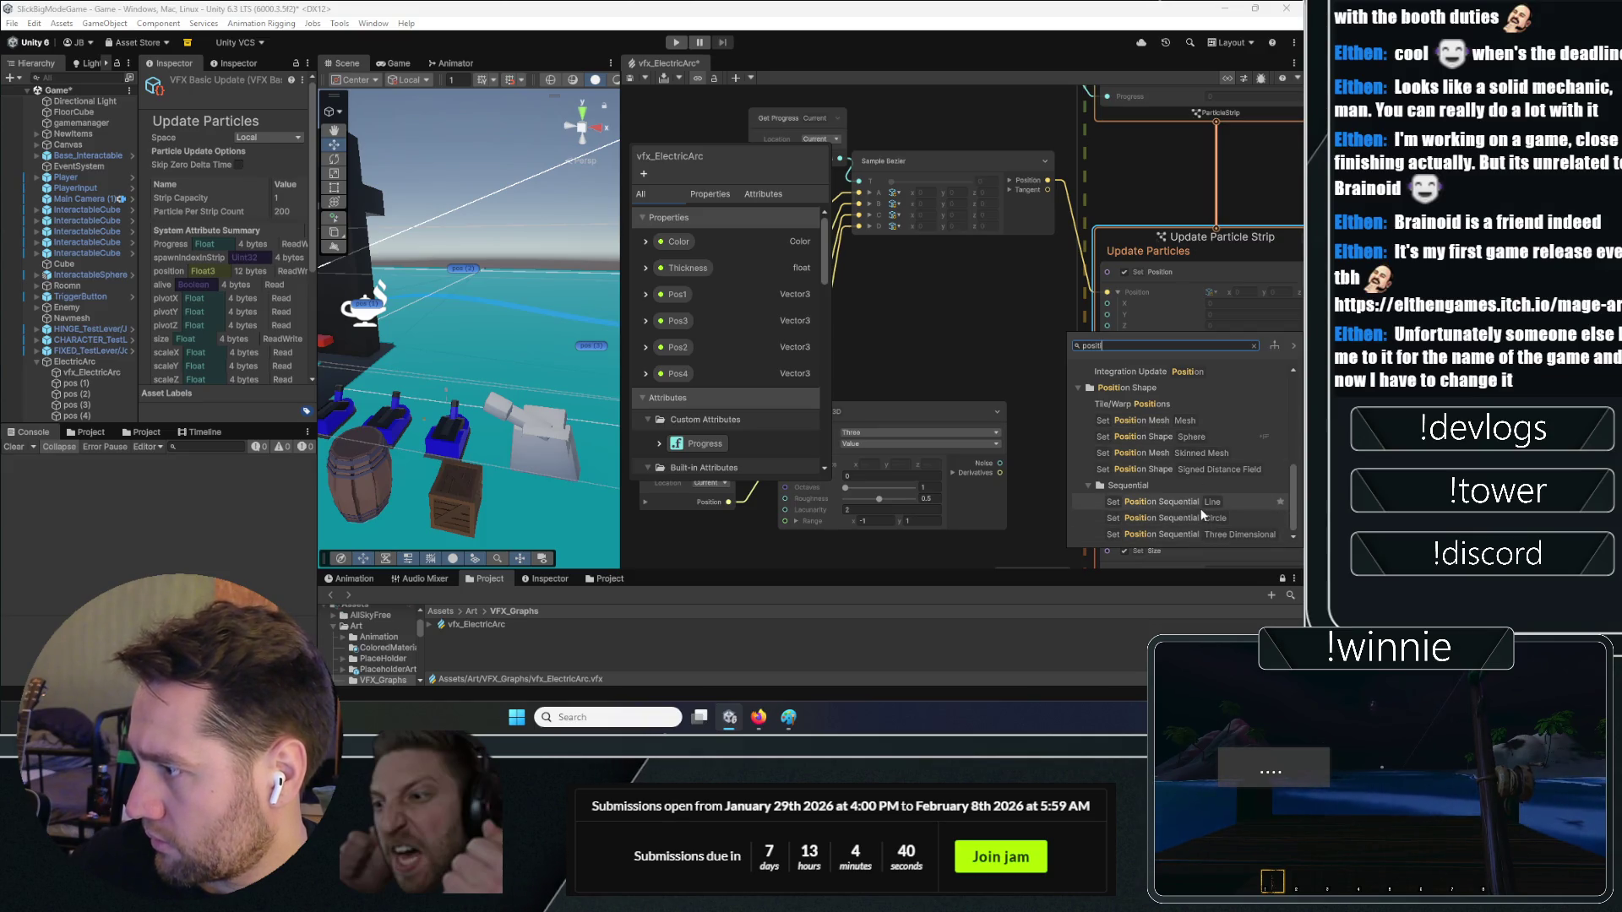
scroll(1190, 503, up, 1)
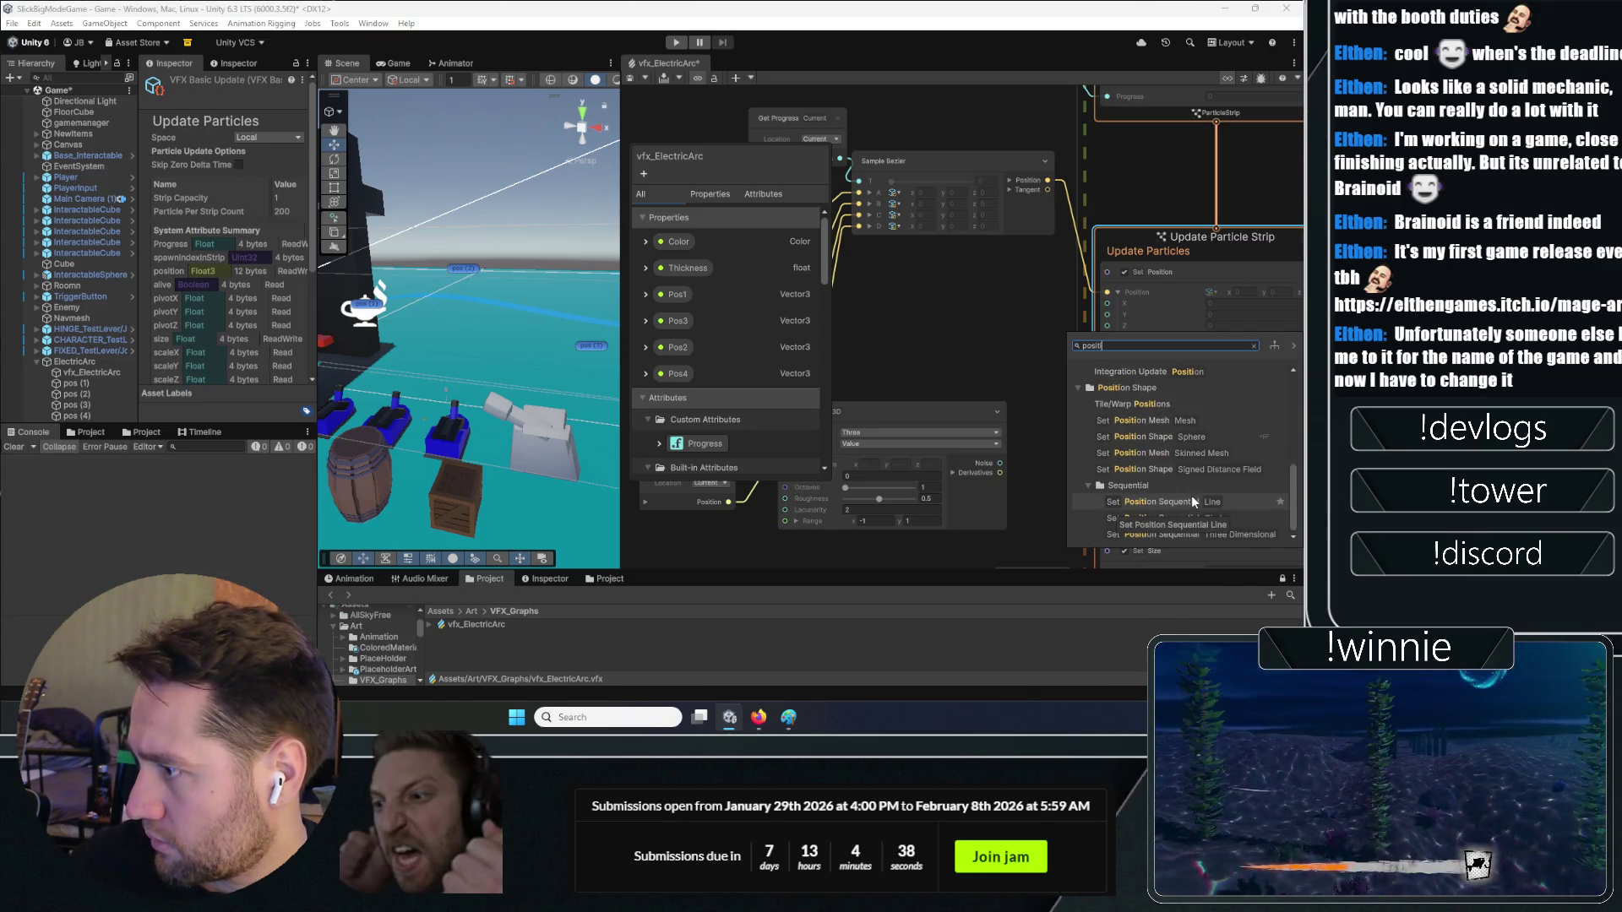
scroll(1191, 495, up, 1)
scroll(1191, 495, down, 1)
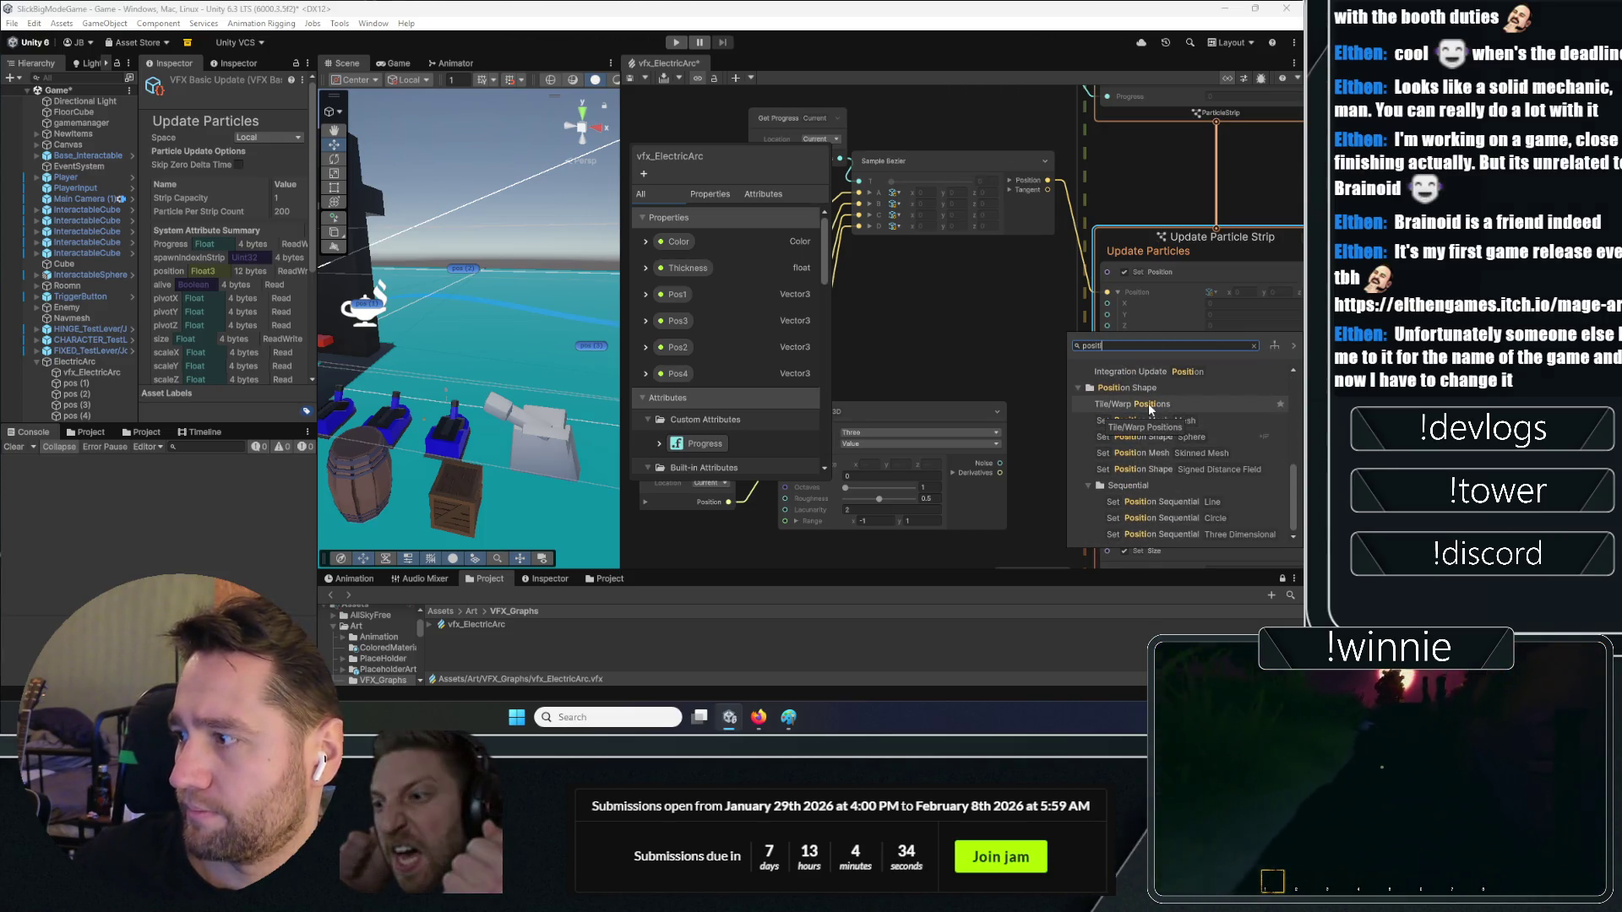
click(1151, 405)
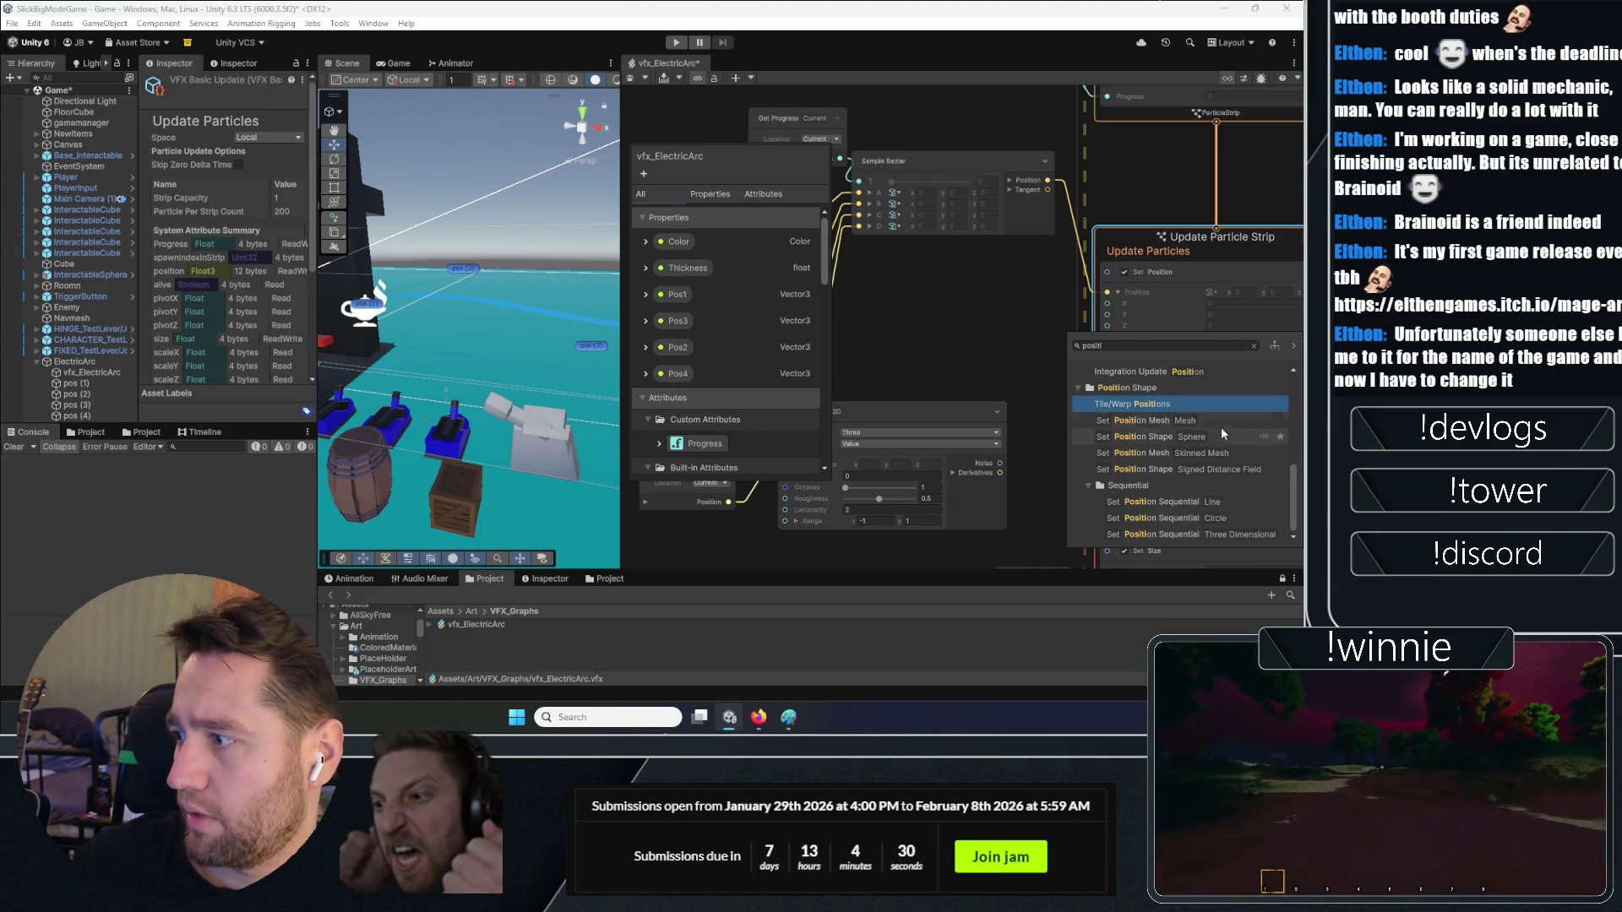
double_click(1192, 507)
scroll(1076, 397, up, 3)
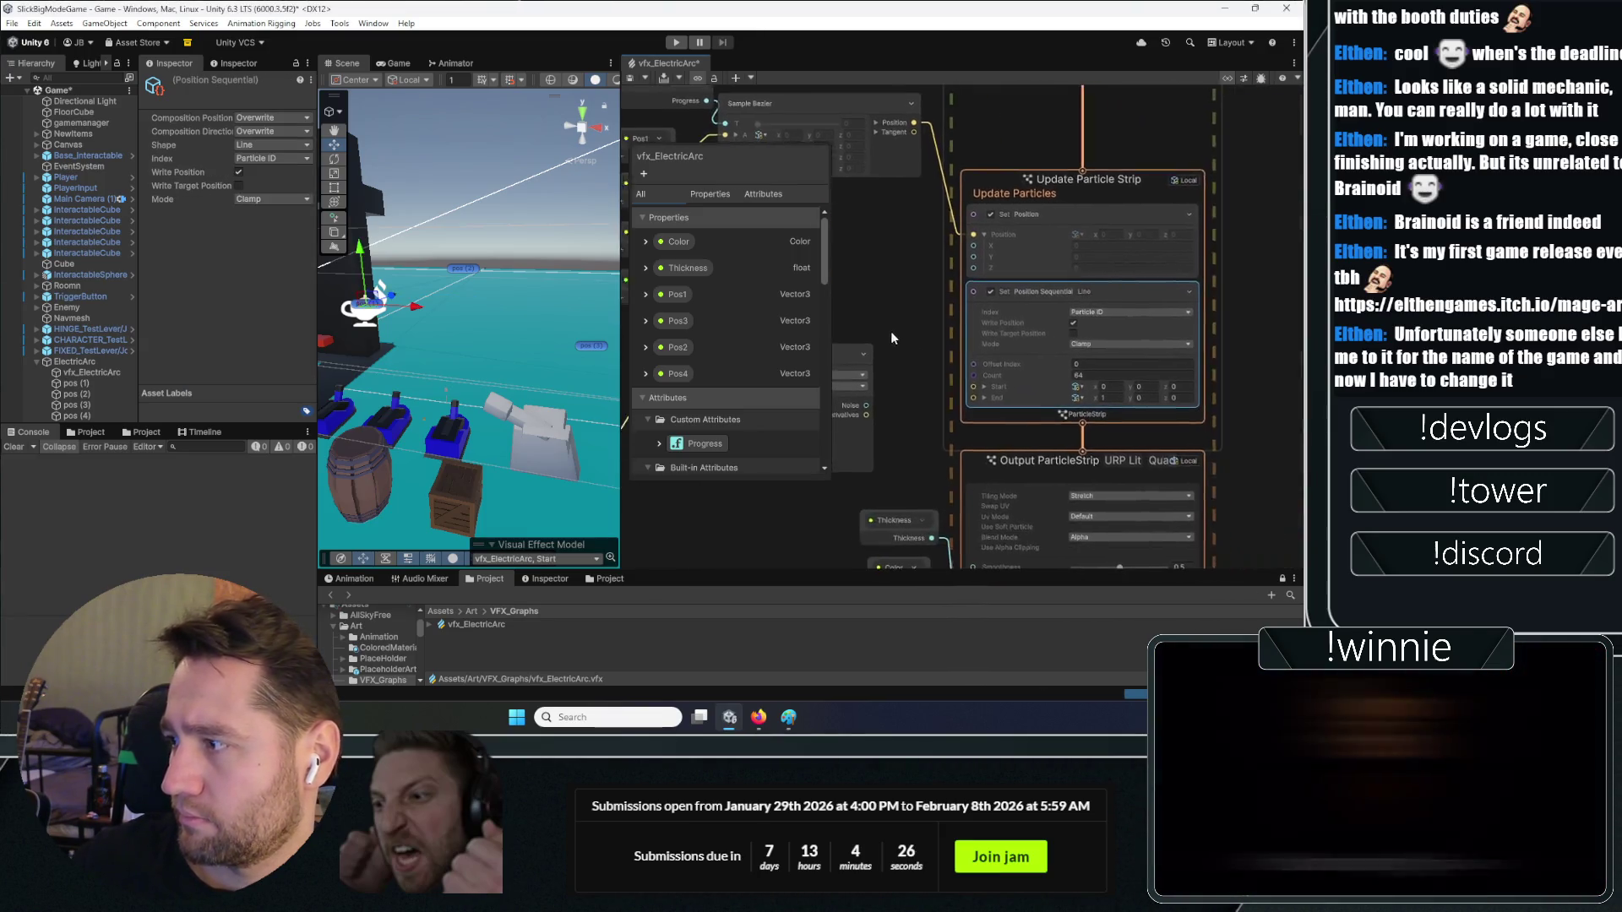
click(946, 321)
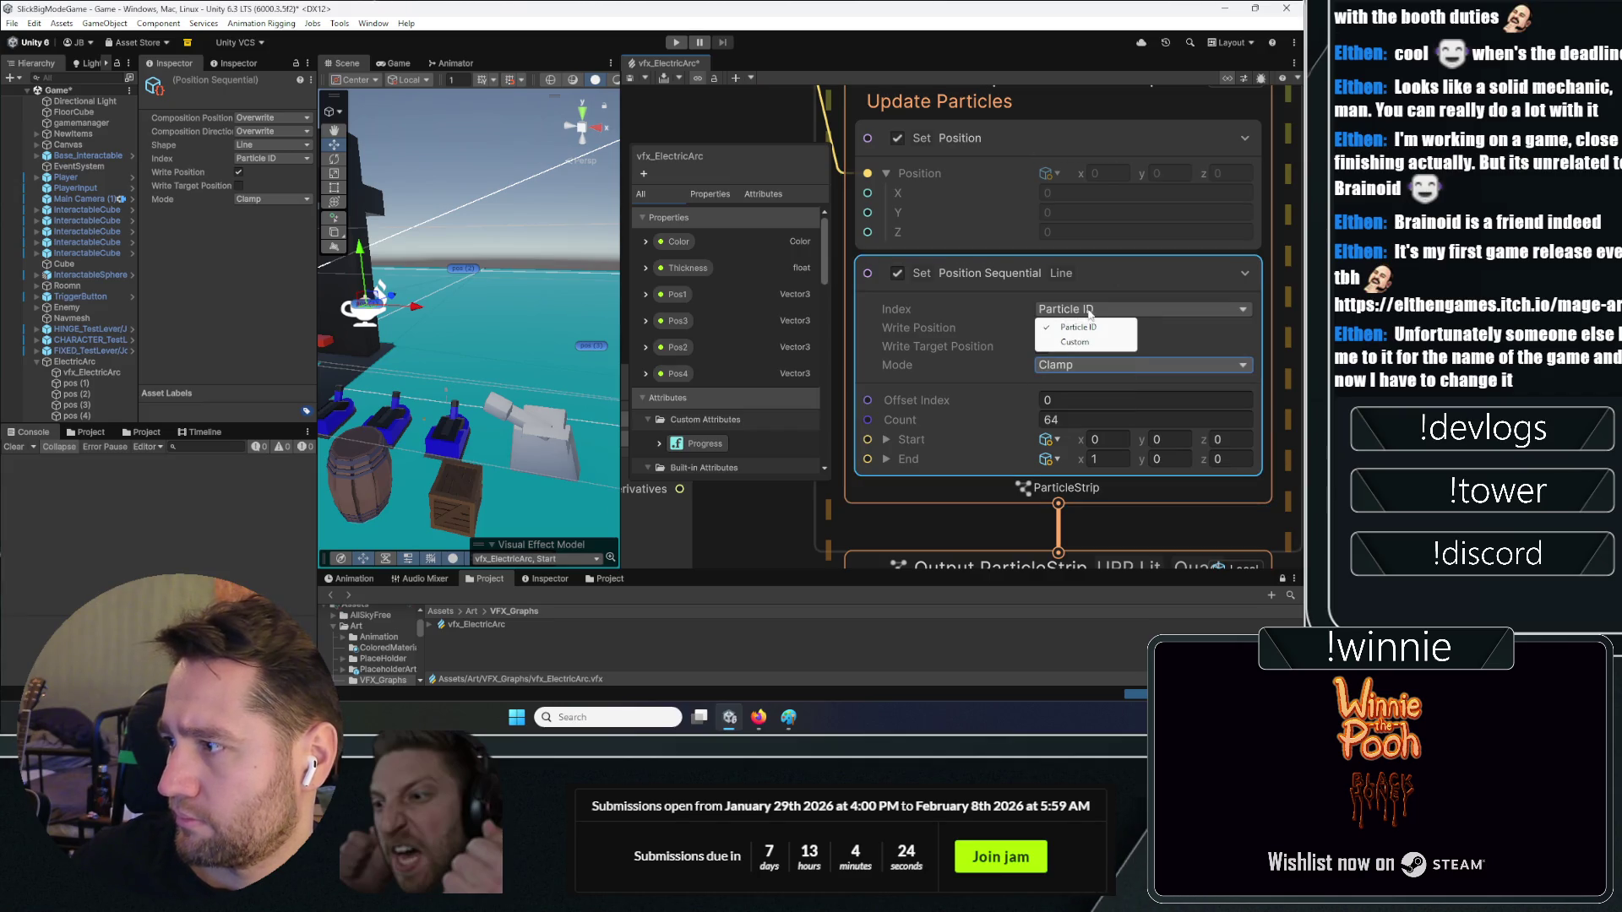
click(946, 321)
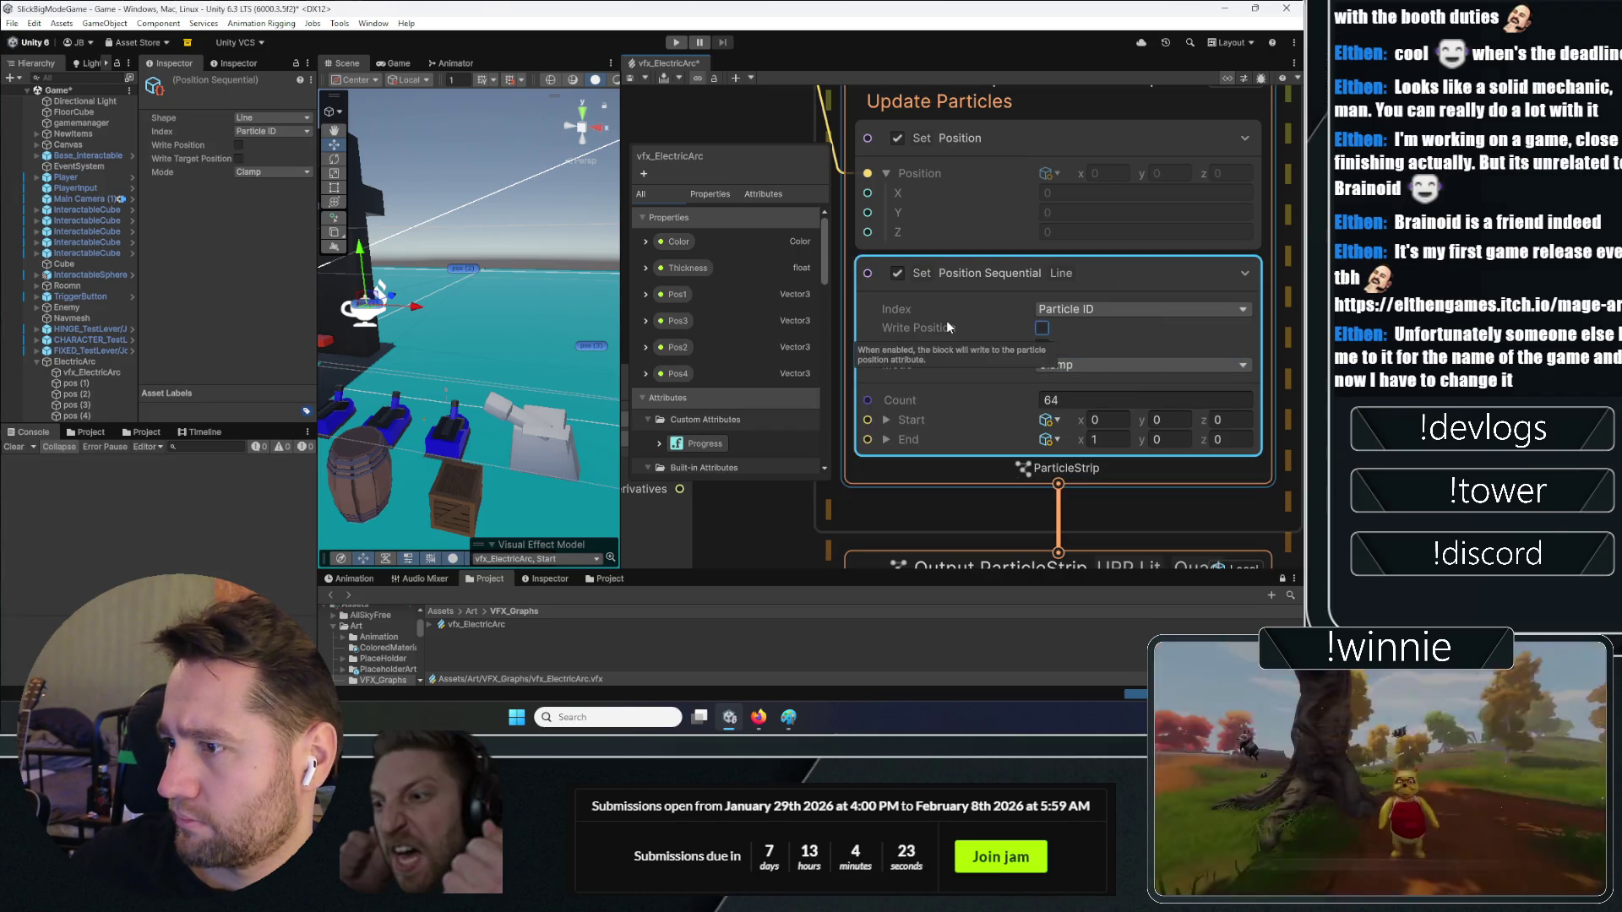
click(897, 274)
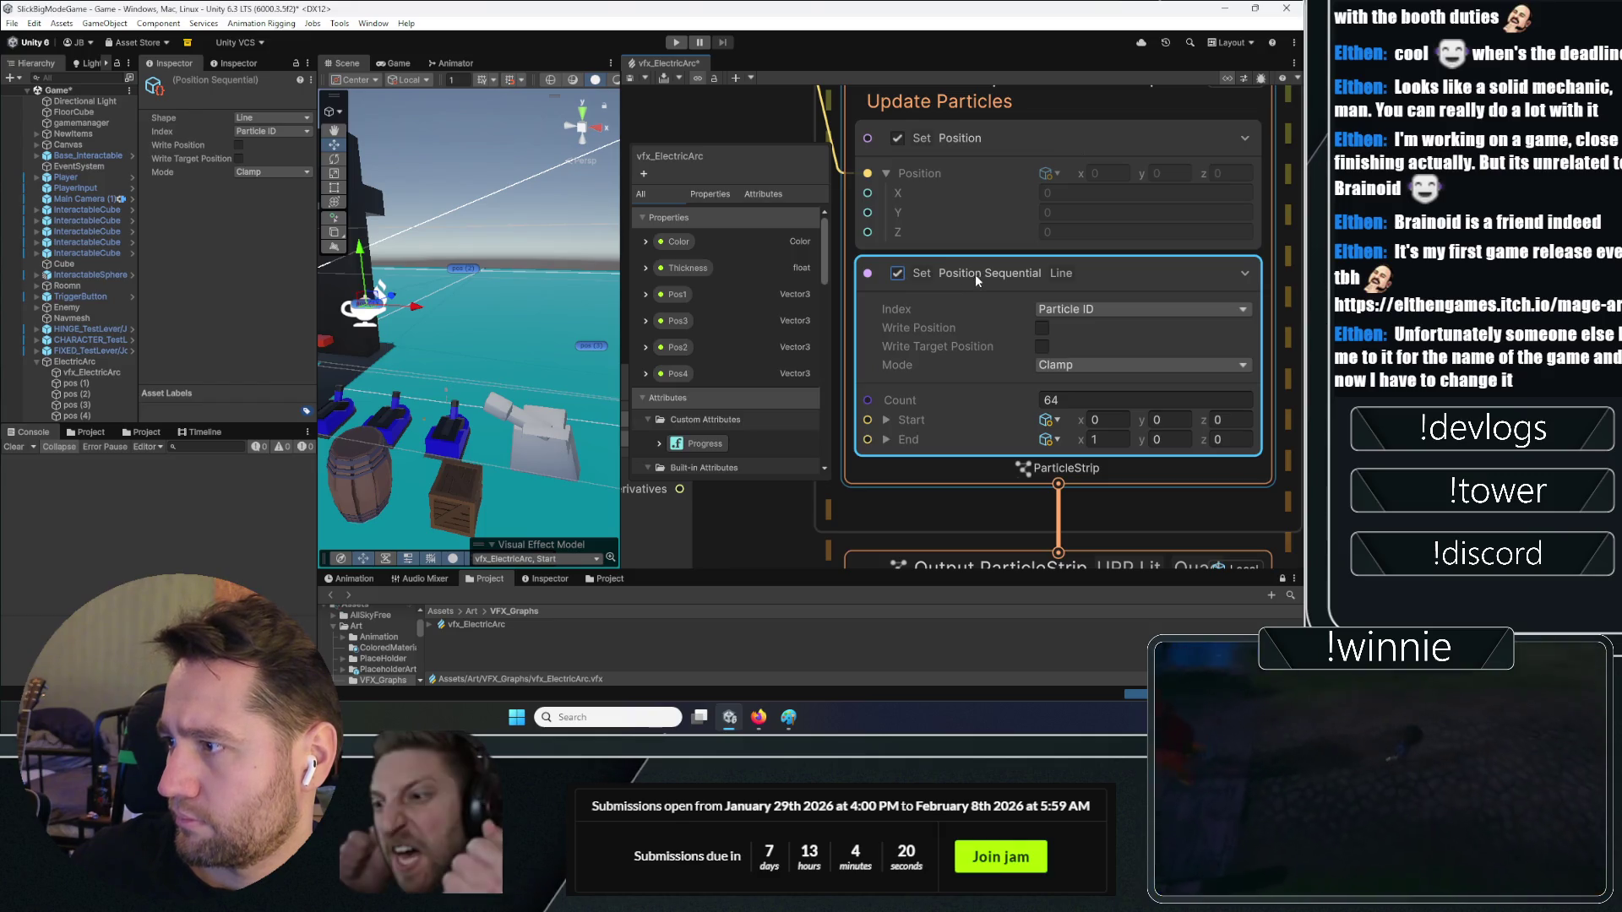
key(Delete)
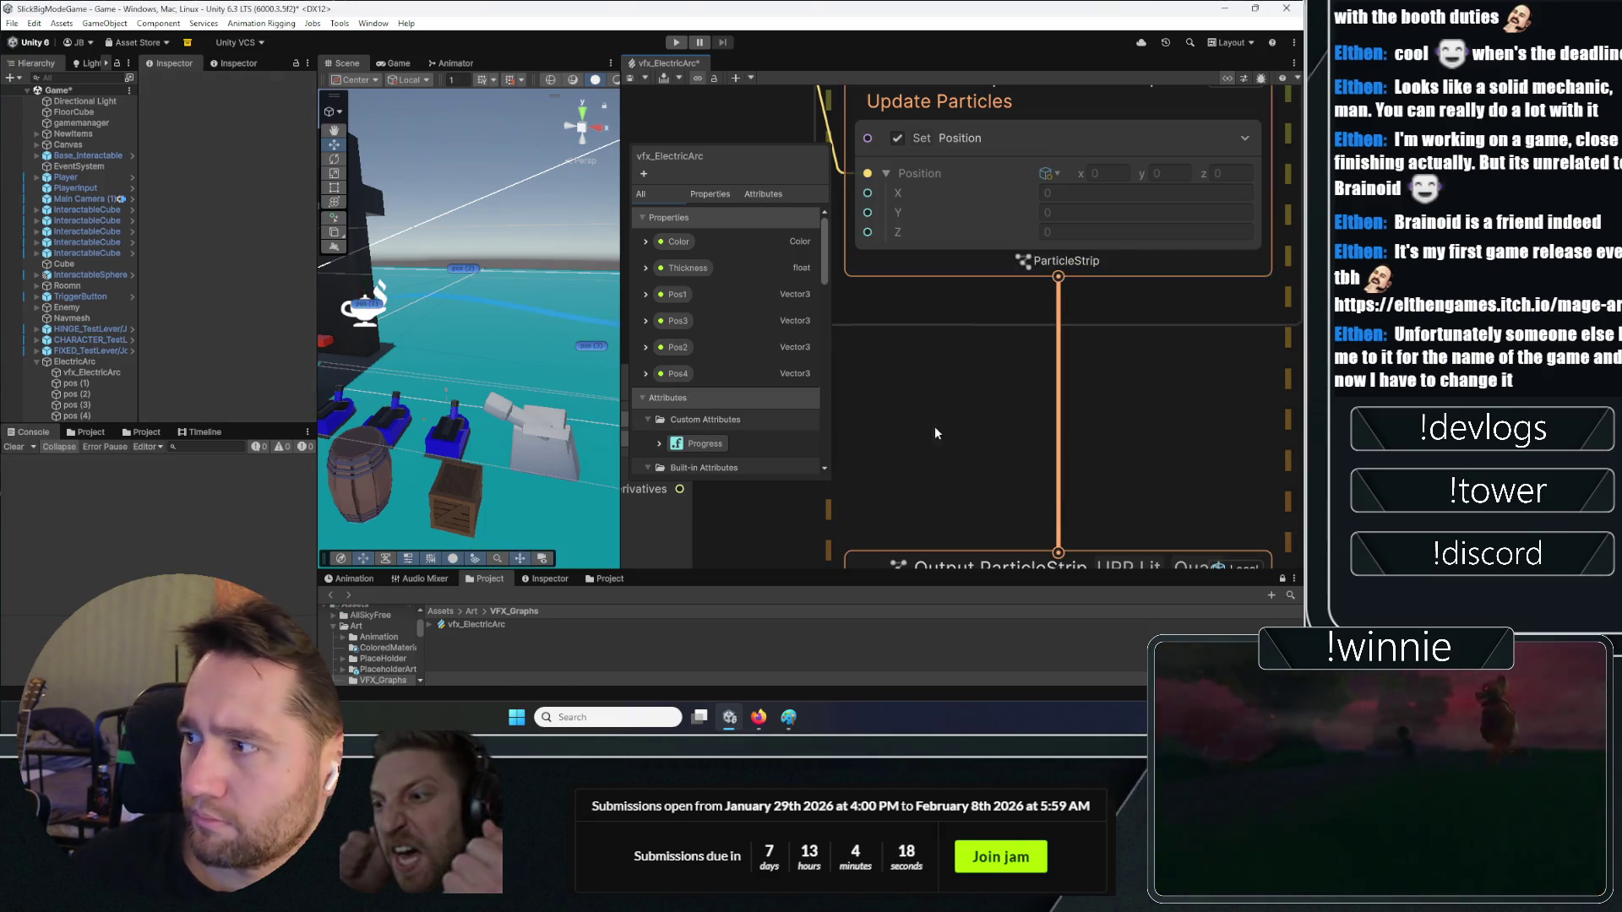
scroll(934, 426, down, 5)
Add an Add node and place it left of Update Particle Strip
right_click(902, 369)
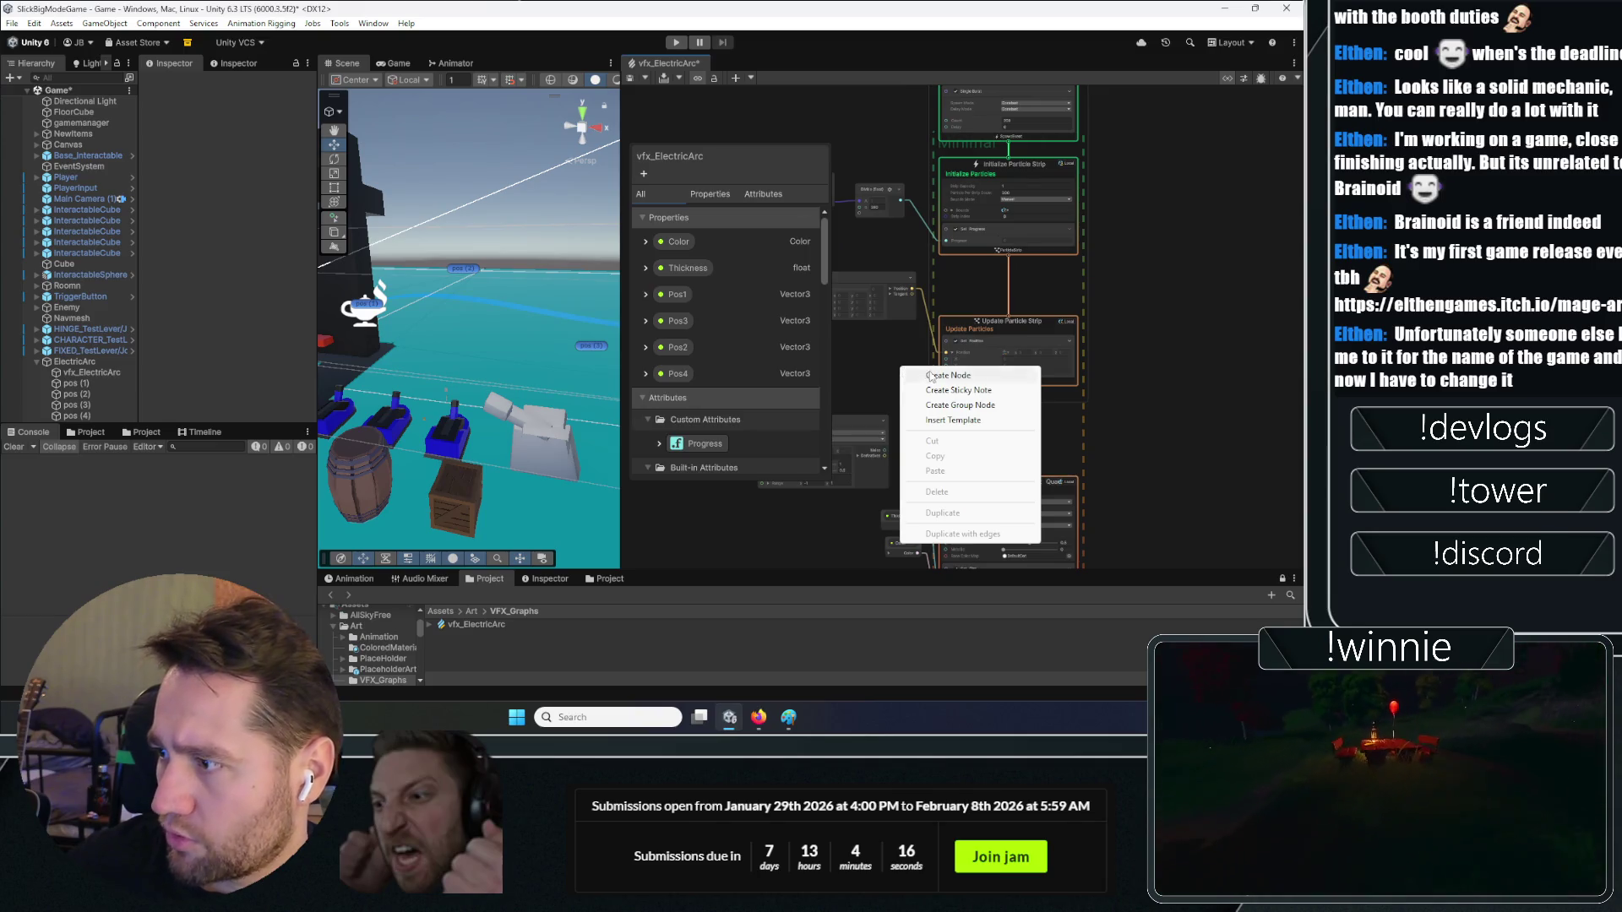
click(930, 377)
key(Return)
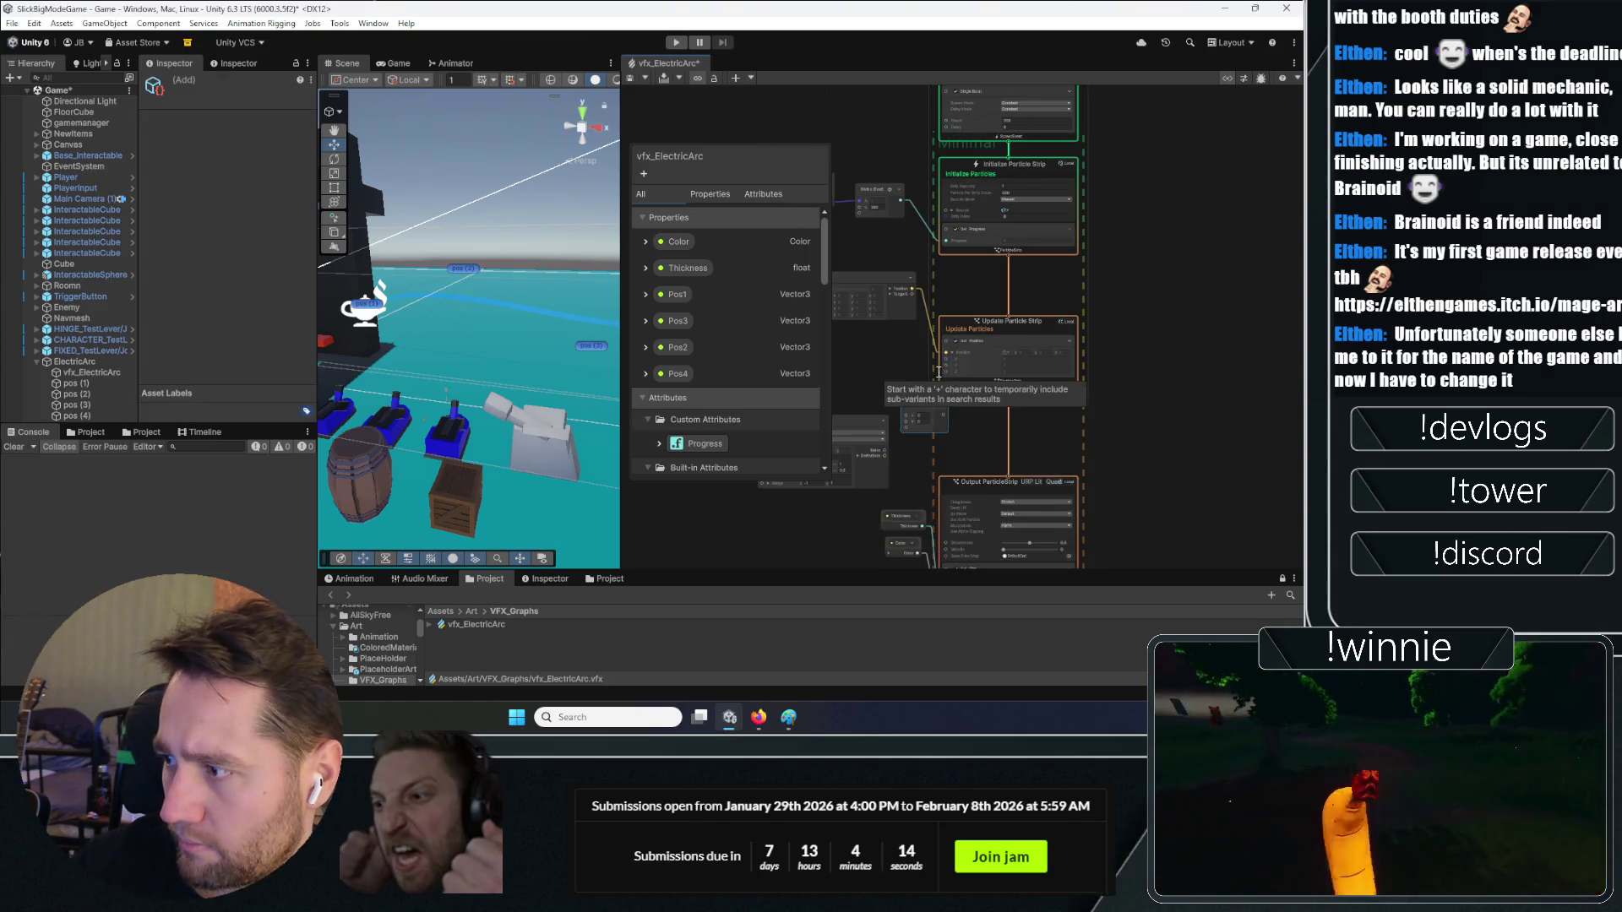
scroll(990, 433, up, 4)
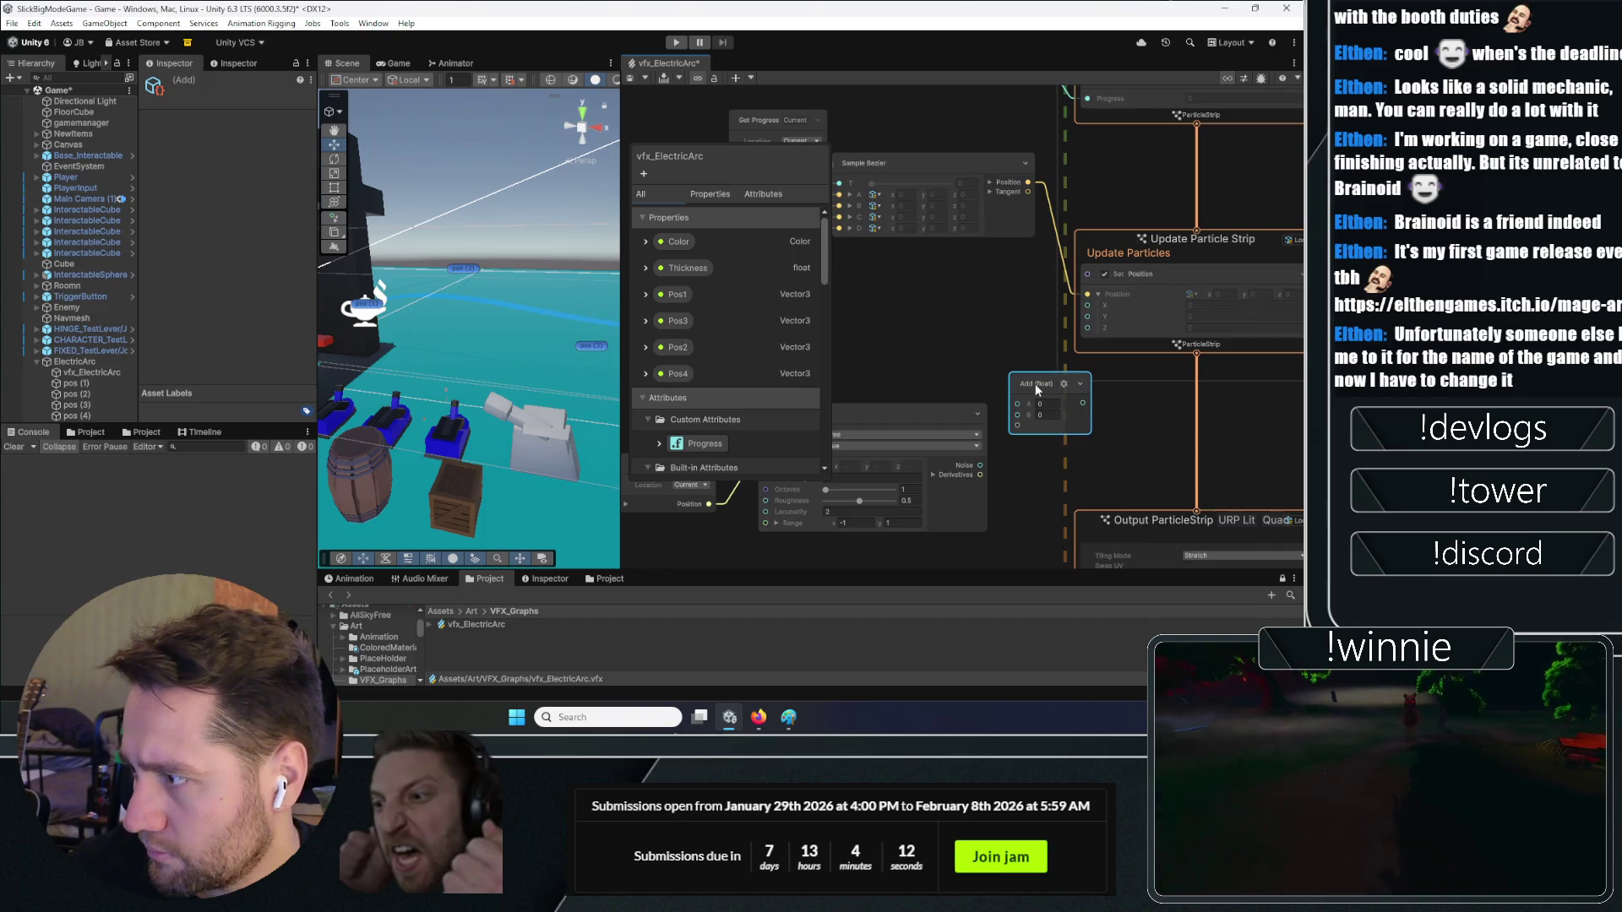
drag(1036, 384, 941, 316)
Search for Vector3 and Add nodes, then close the search without adding one
right_click(1003, 380)
click(1030, 381)
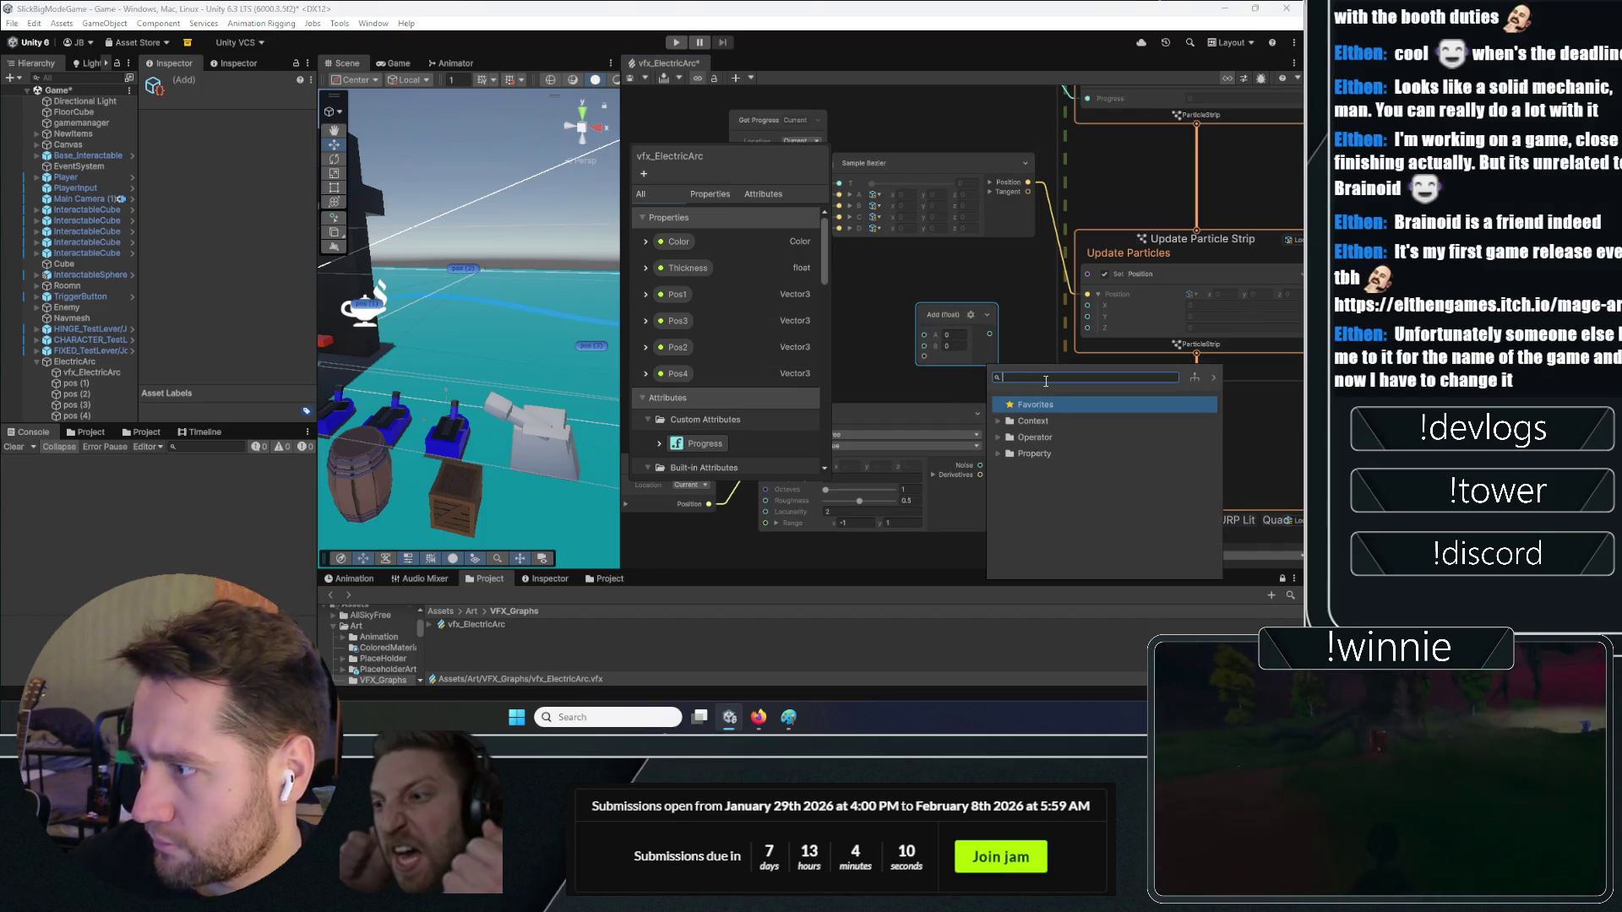
text(vecv)
key(BackSpace)
text(tor3)
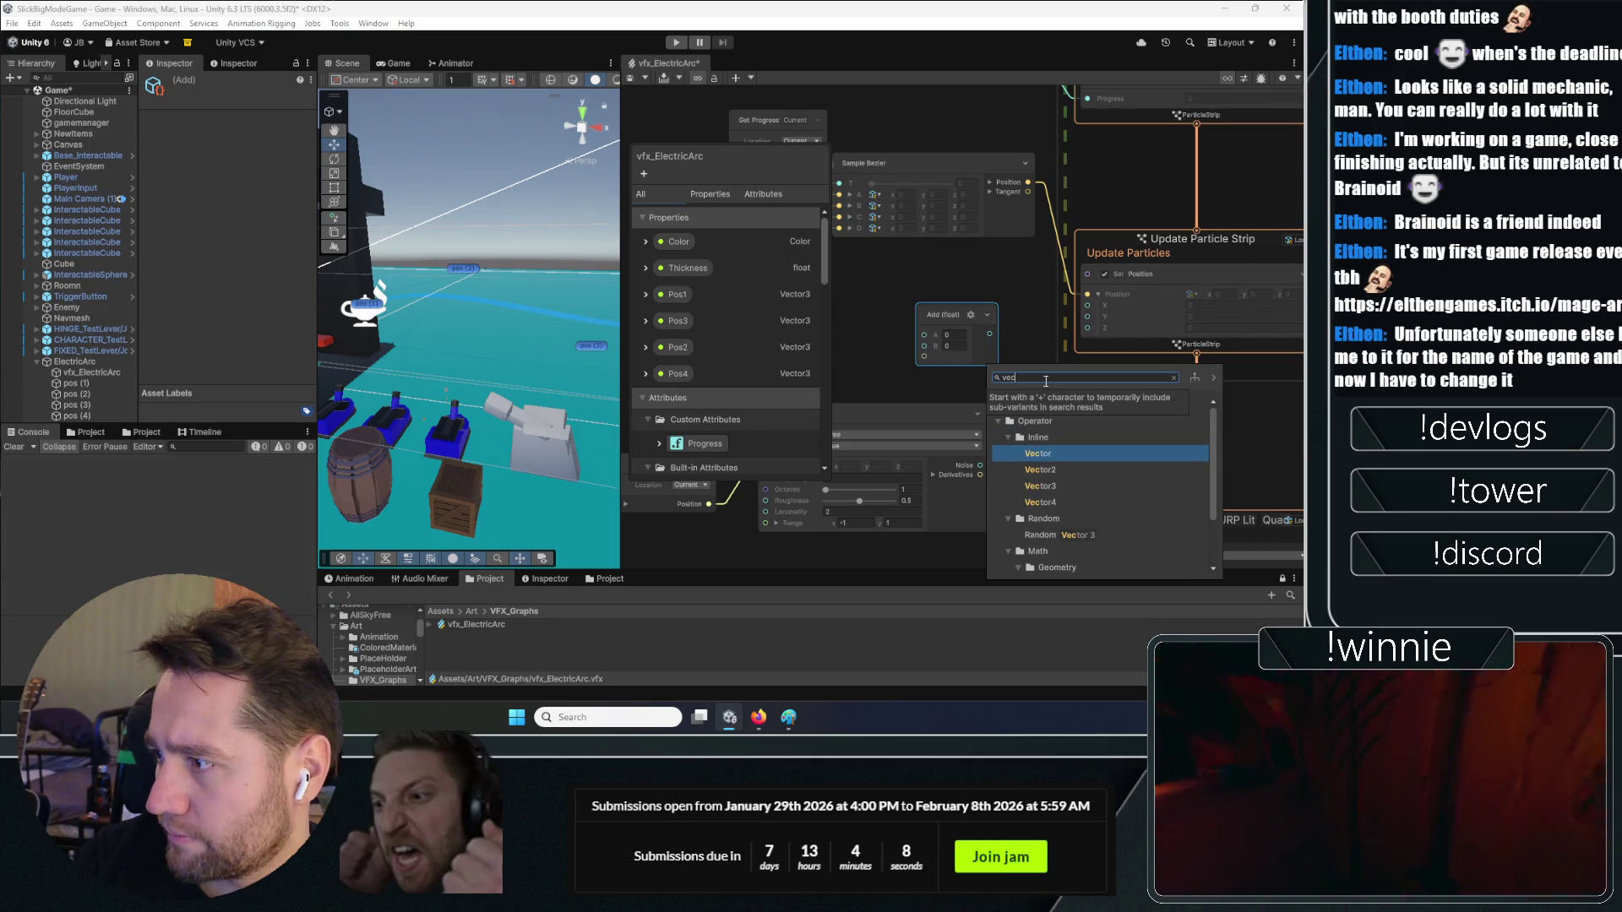
key(BackSpace)
key(BackSpace)
key(BackSpace)
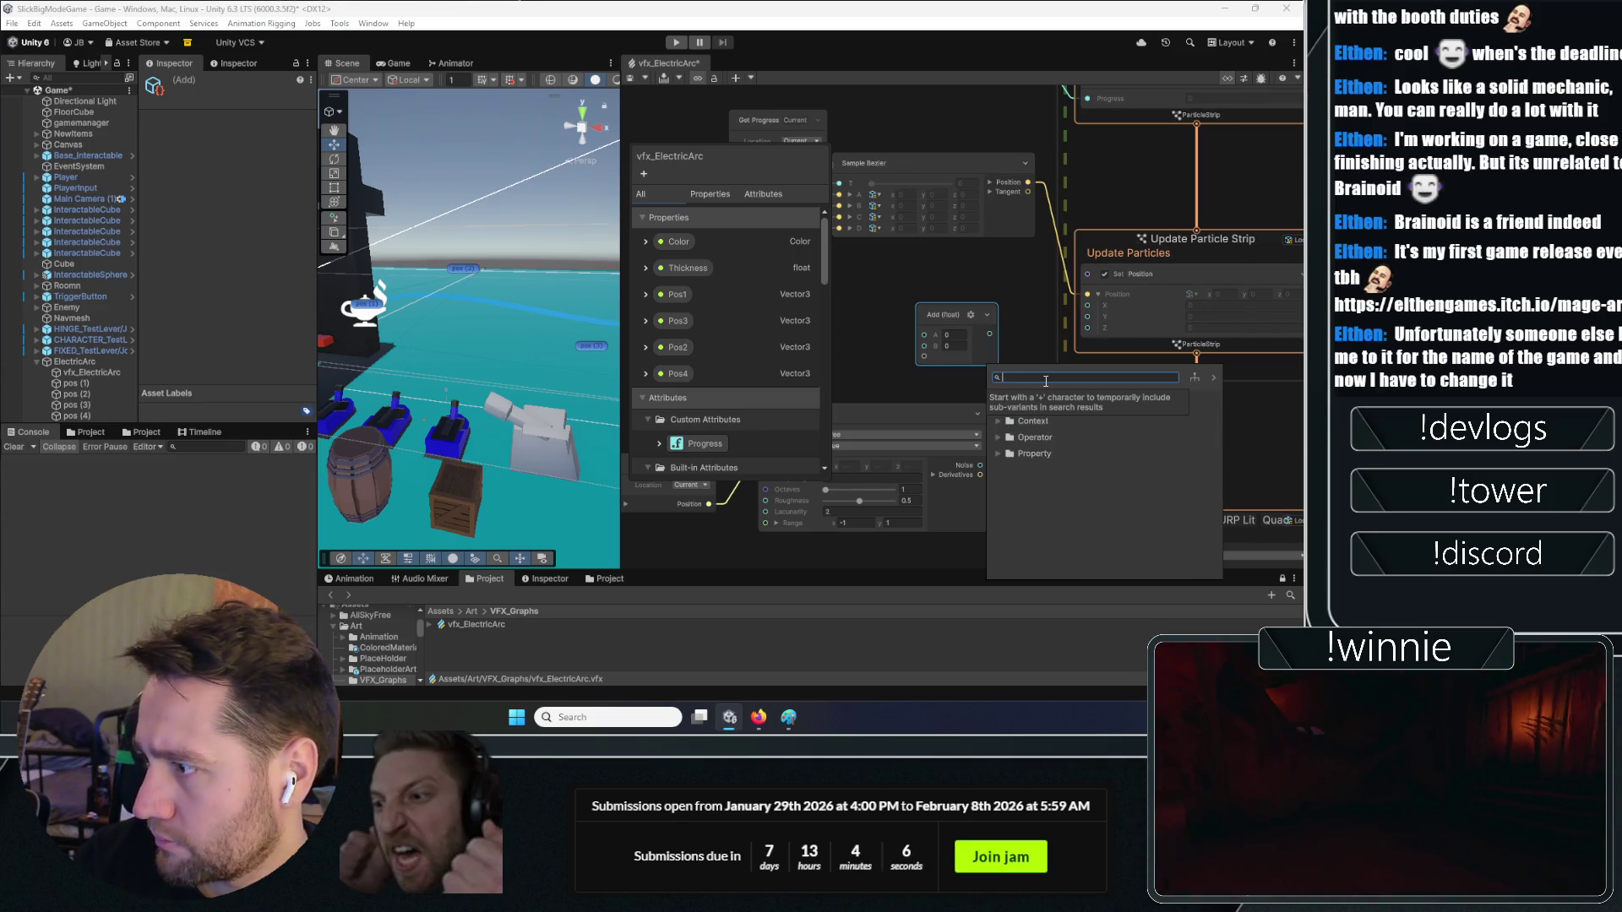
text(add)
key(BackSpace)
key(BackSpace)
key(BackSpace)
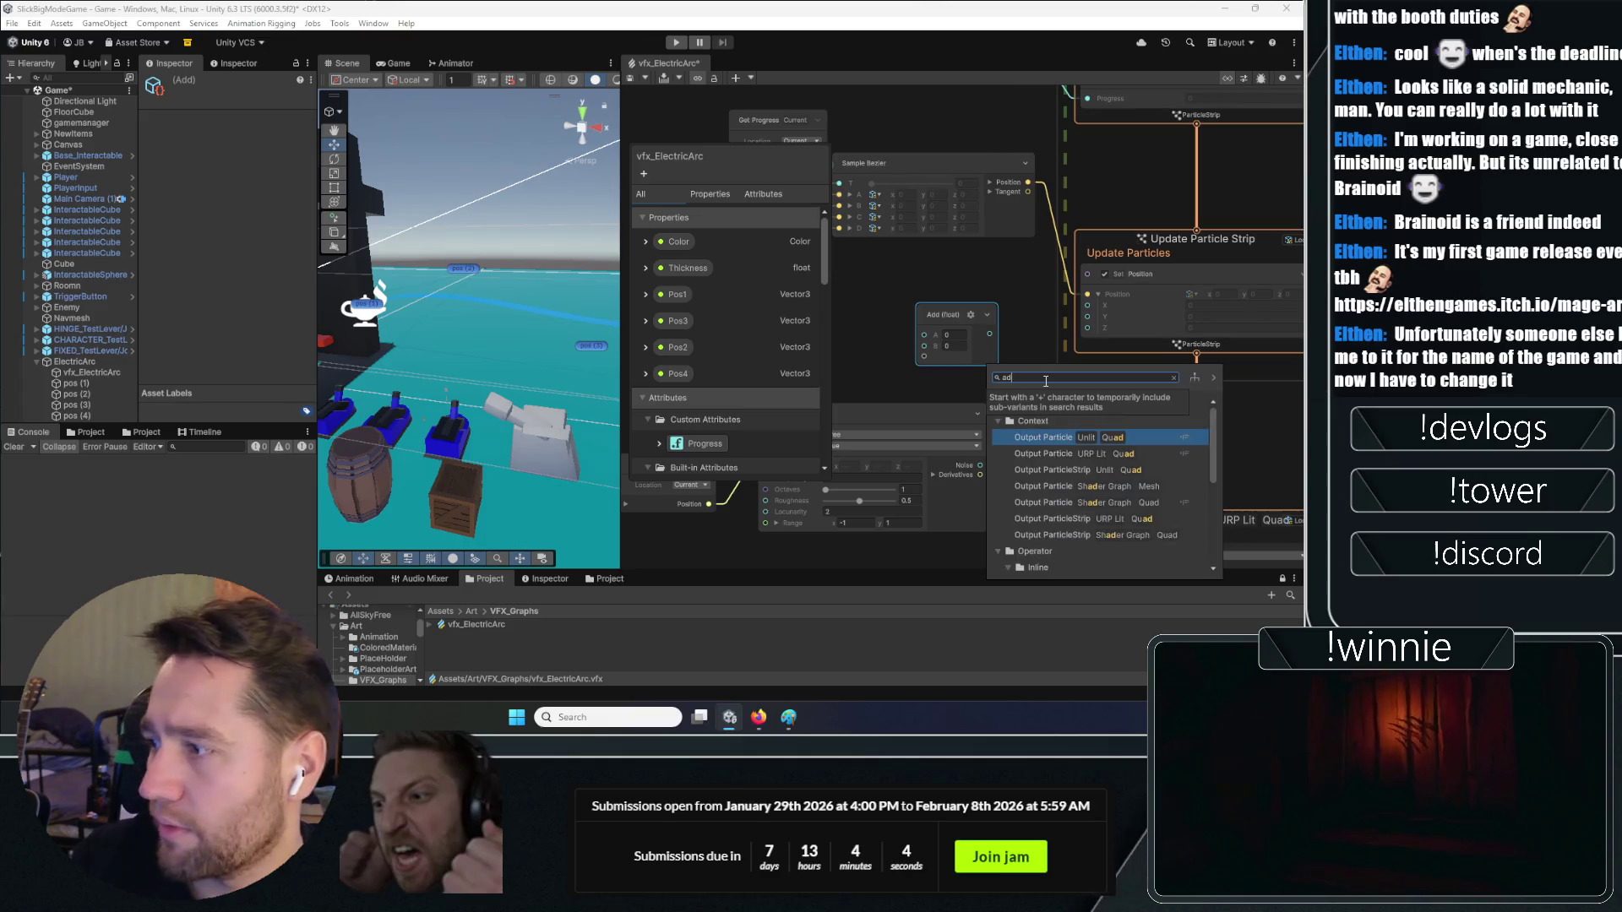
click(884, 378)
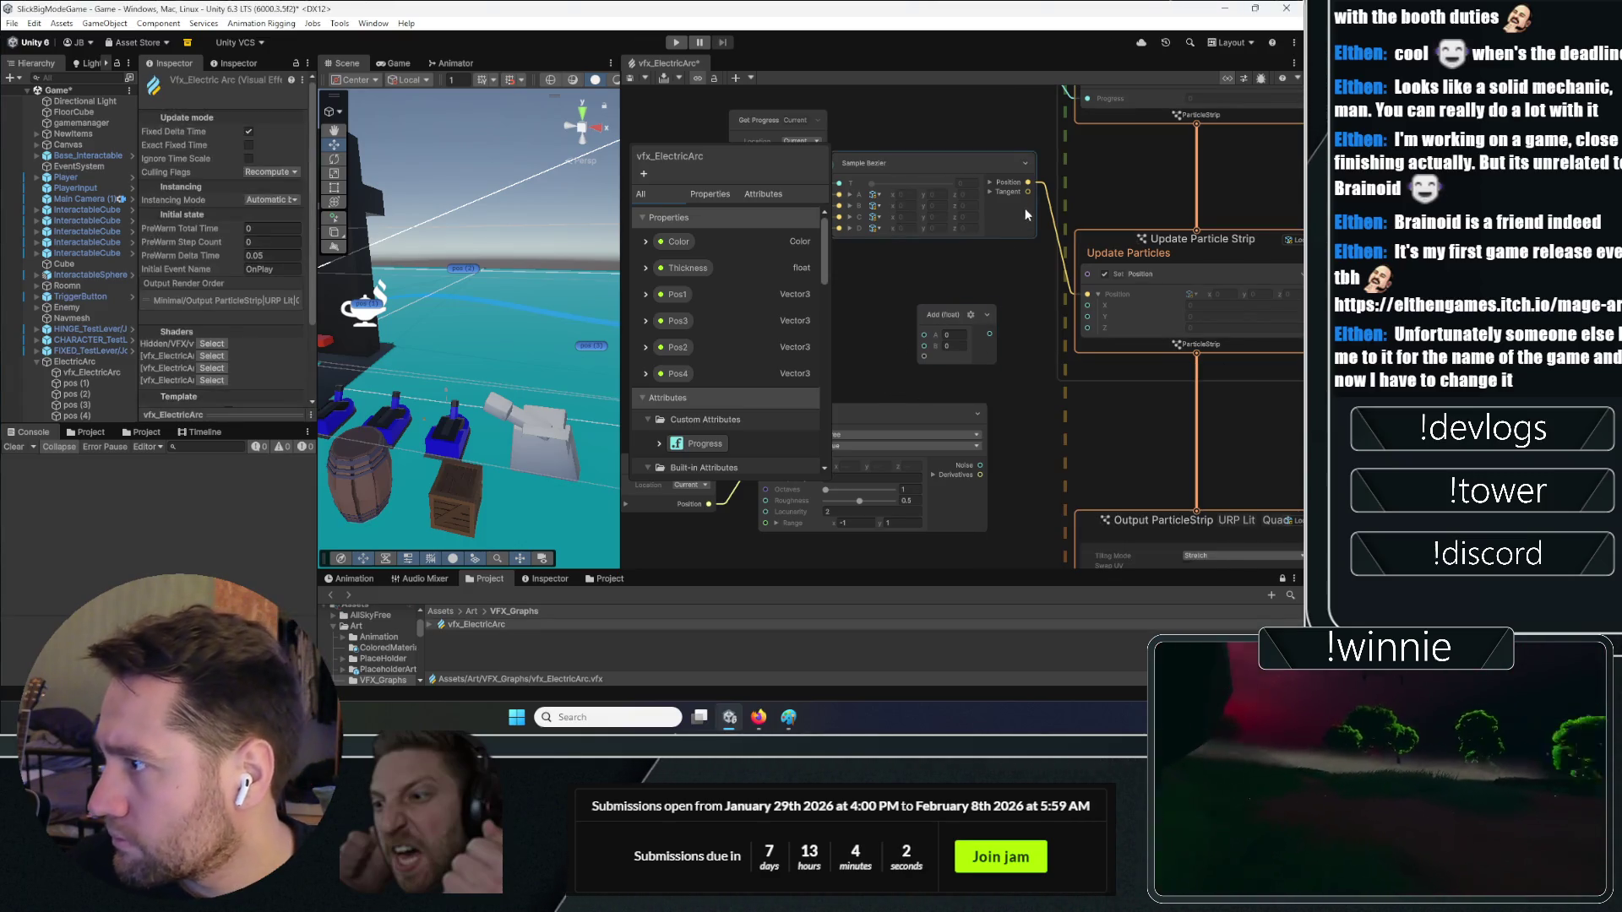
Wire Bezier position and noise Derivatives into the Add node, and its sum into particle position
drag(930, 297, 924, 335)
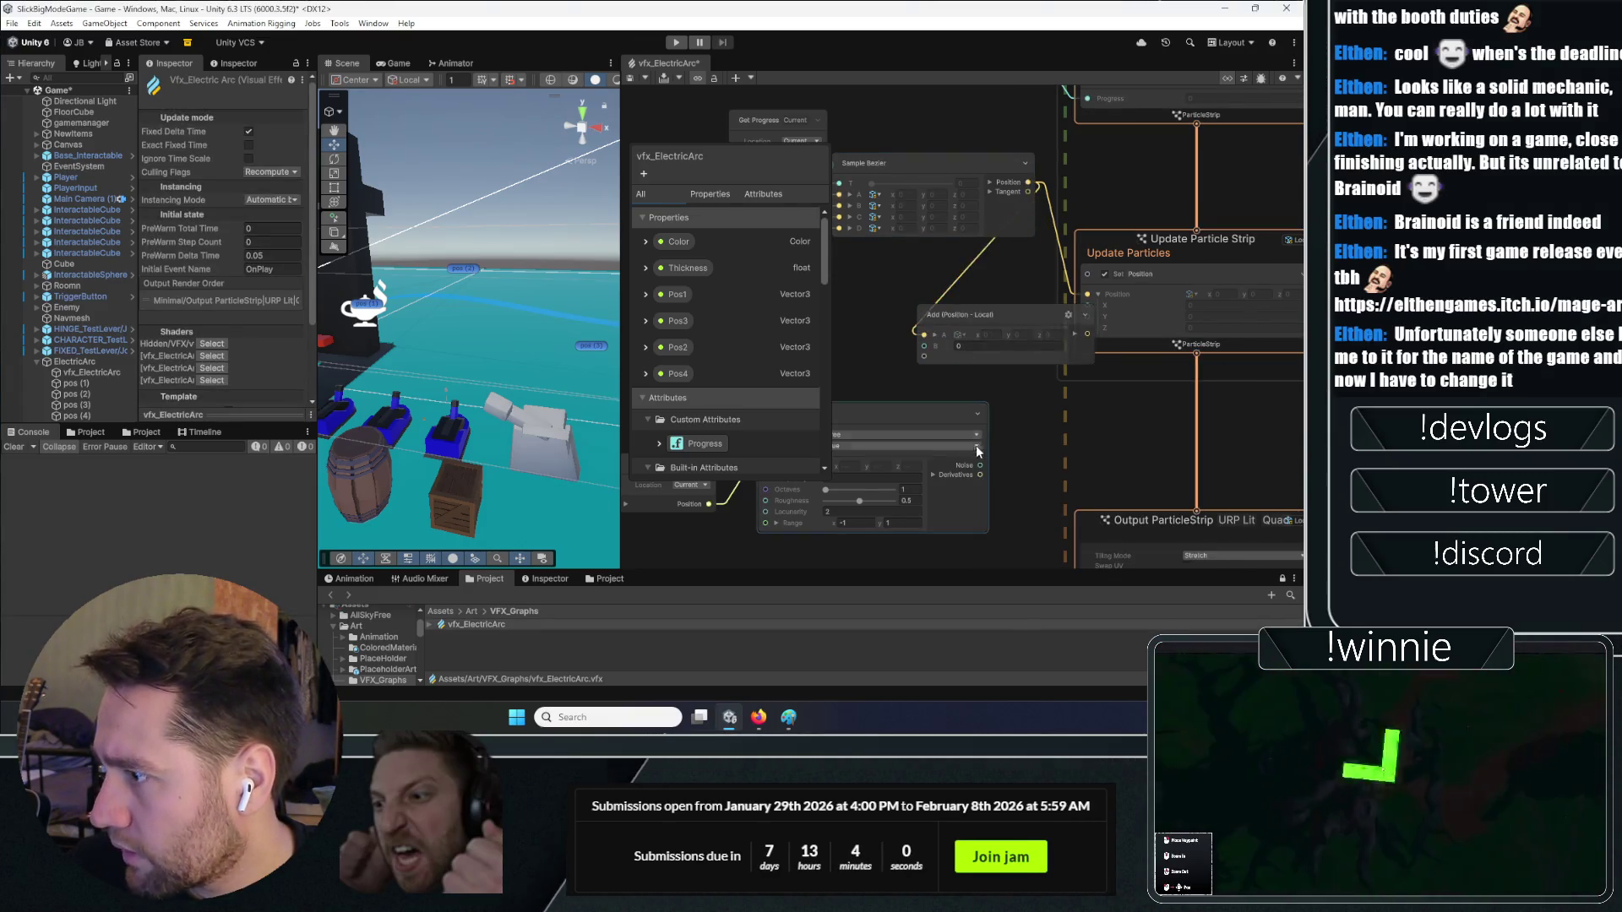
drag(981, 475, 924, 345)
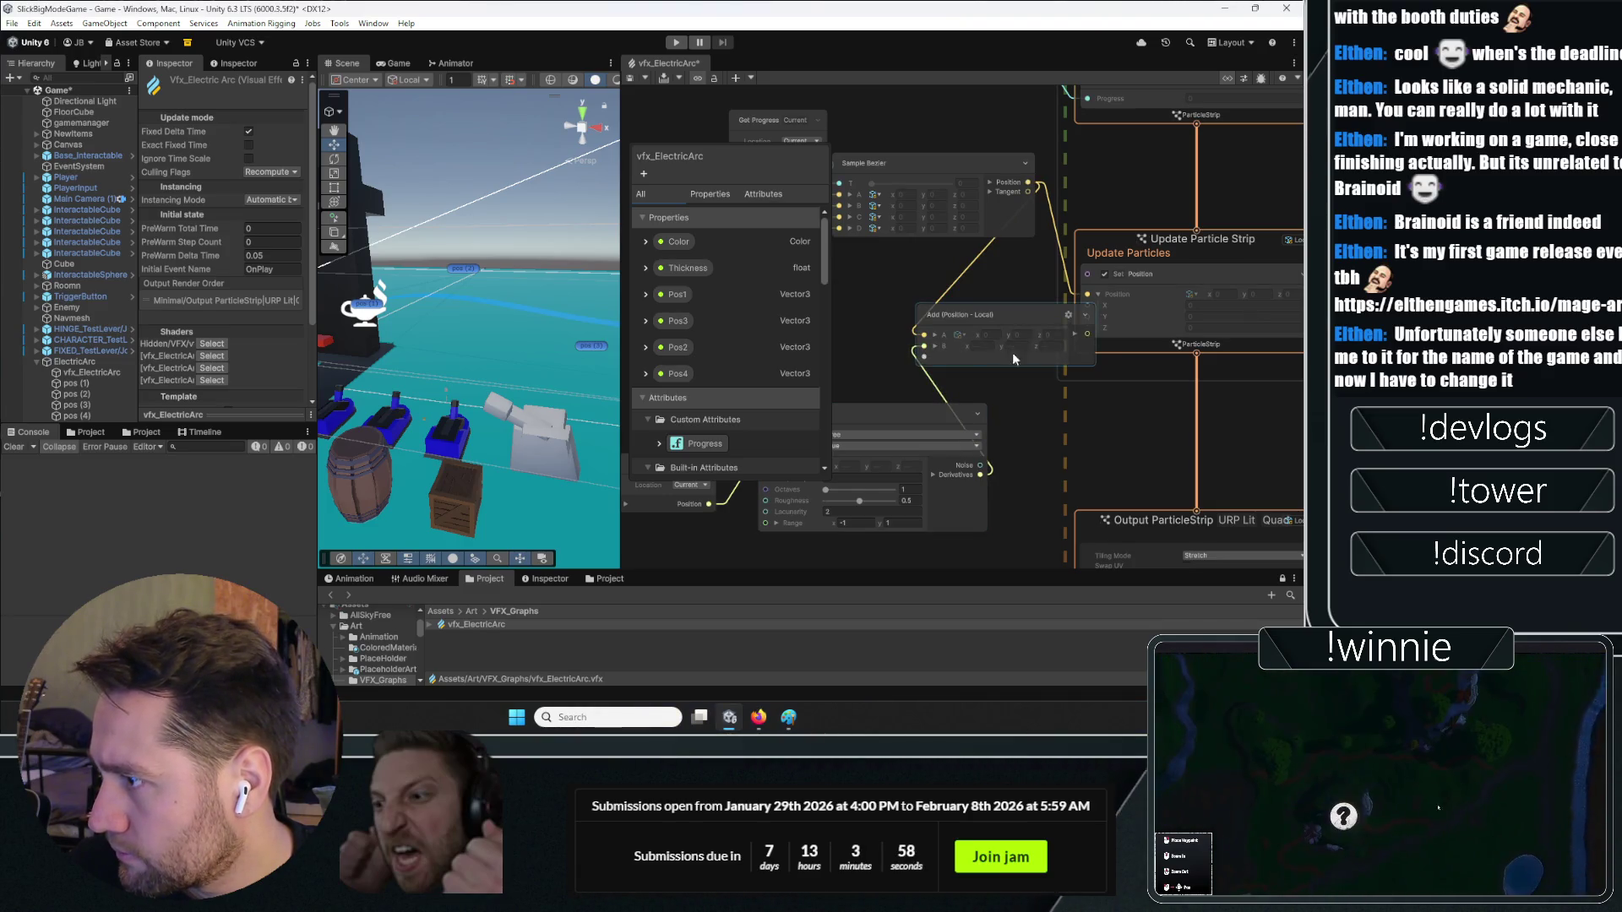
mouse_move(1039, 313)
mouse_down()
mouse_move(978, 303)
mouse_move(1071, 311)
mouse_move(1090, 295)
mouse_up()
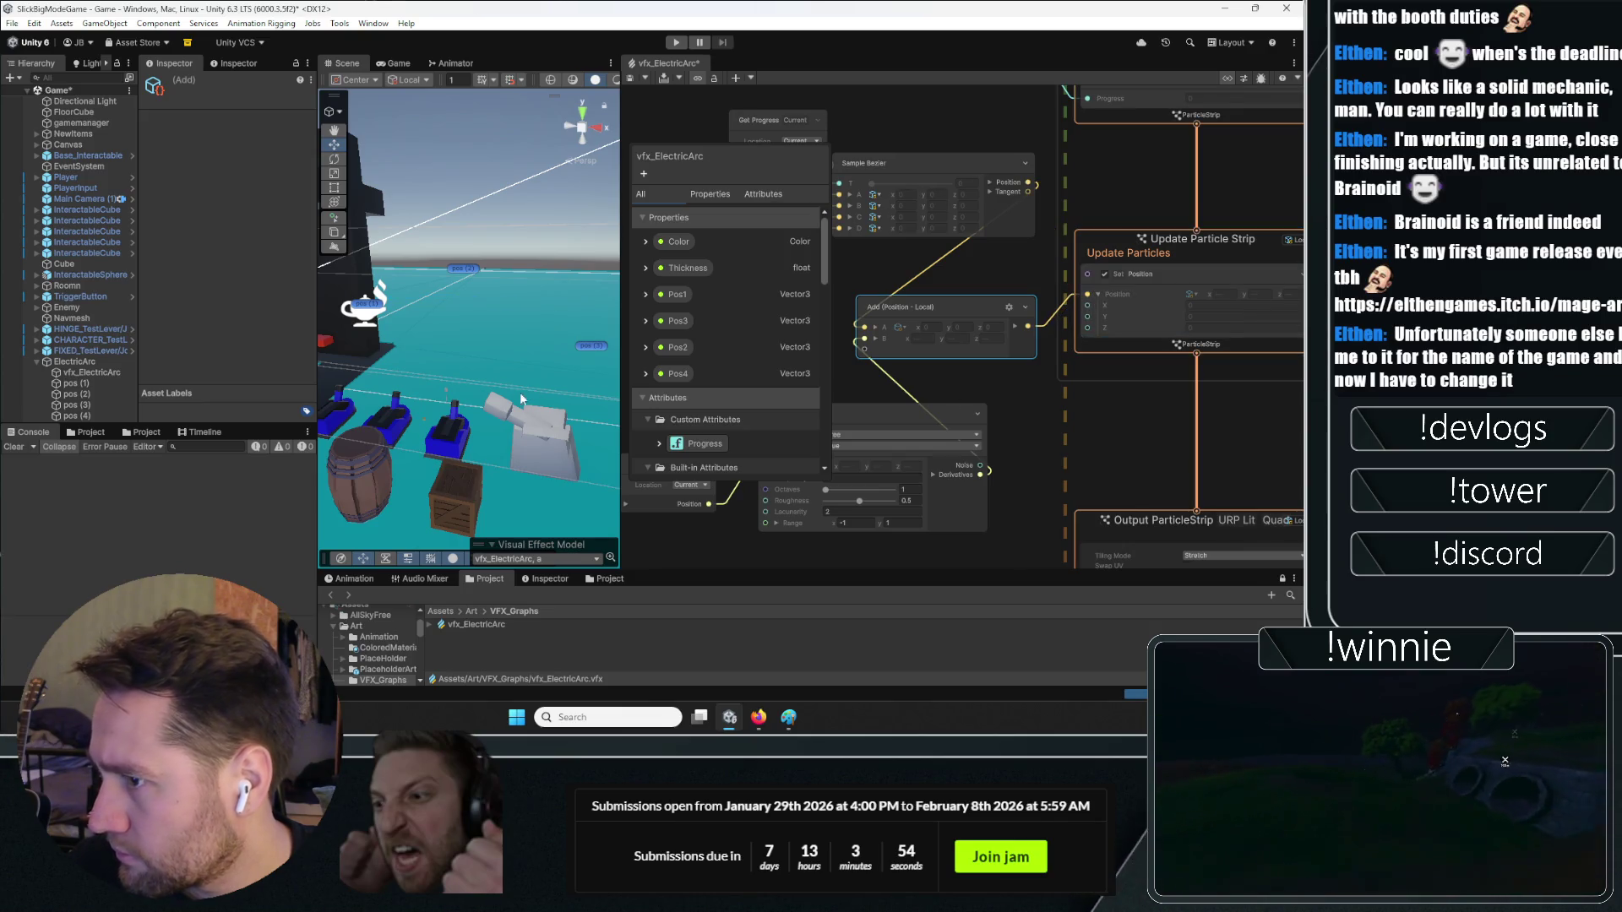
scroll(1033, 378, down, 5)
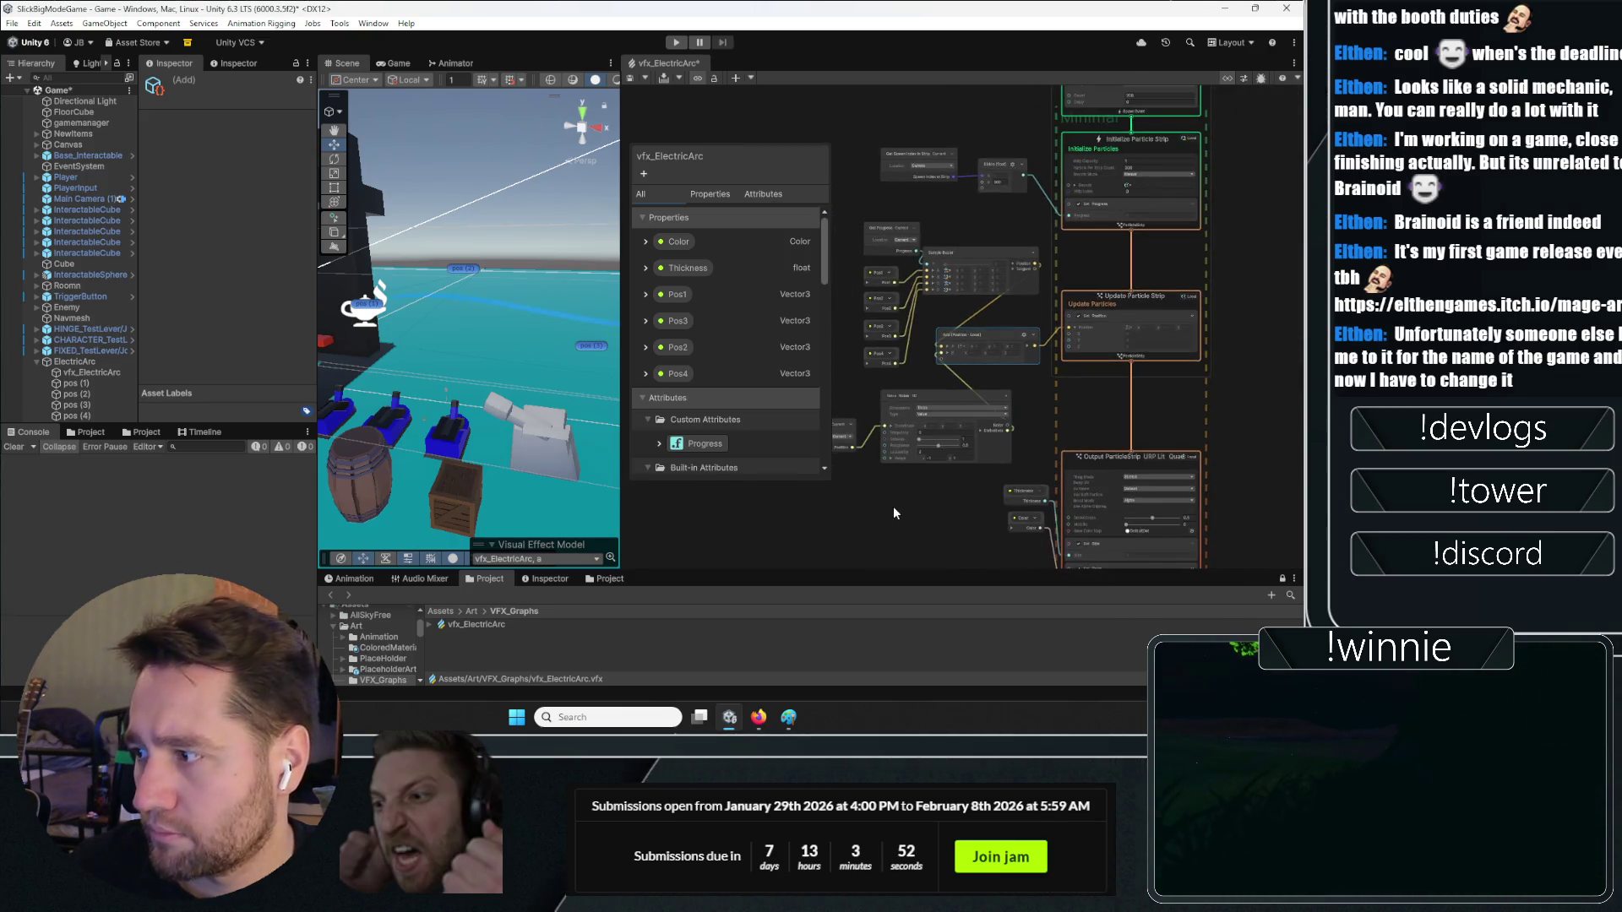
scroll(969, 479, up, 3)
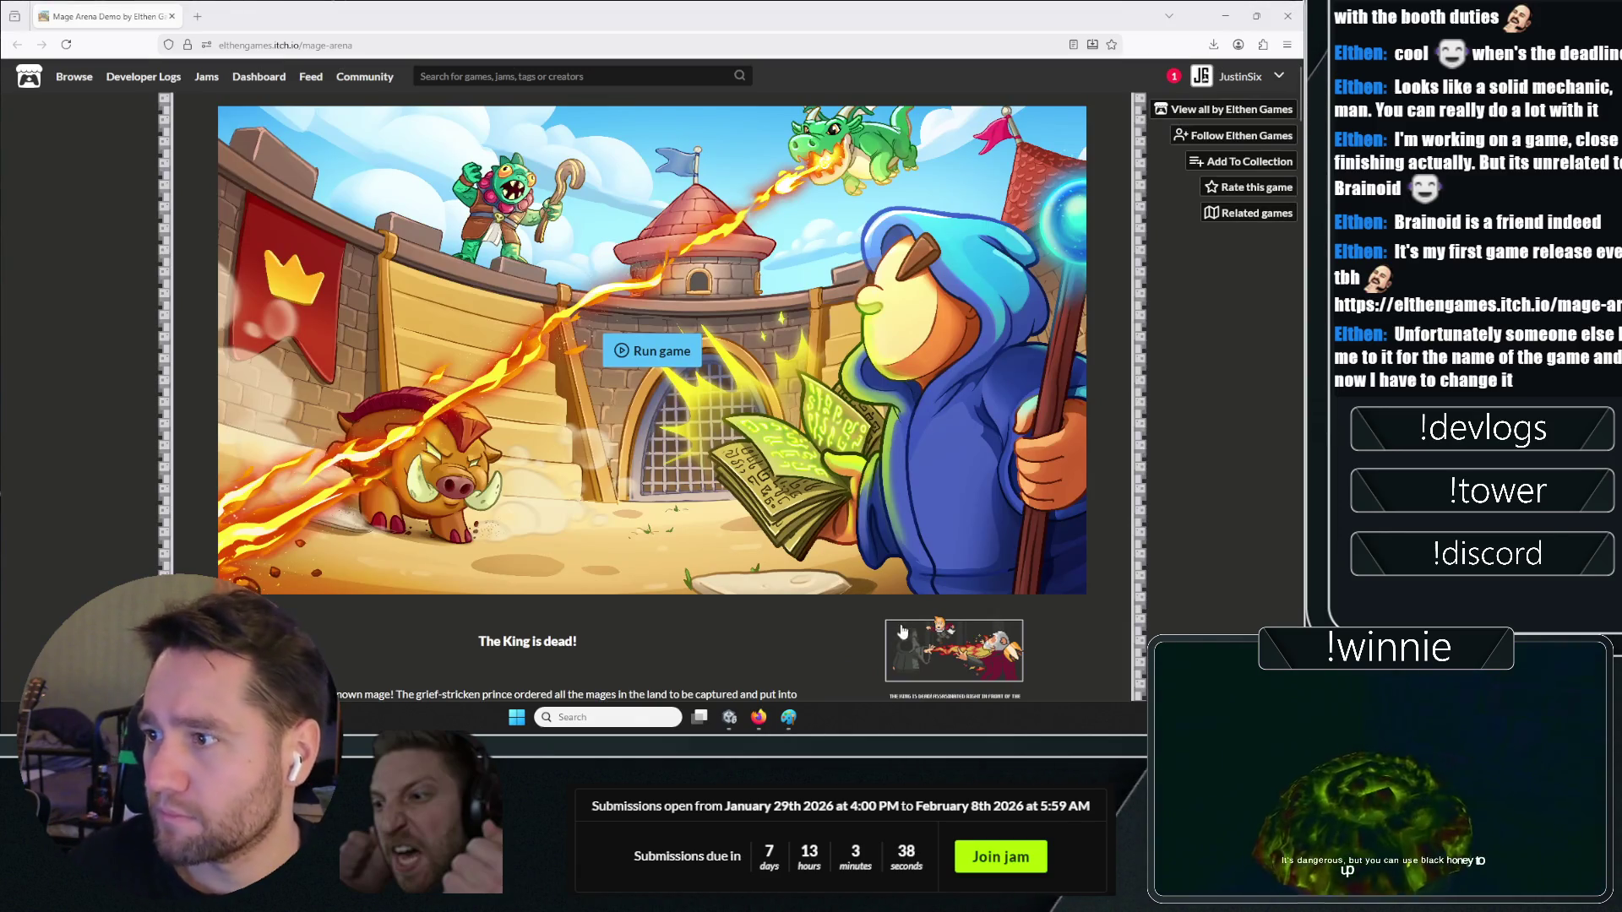
Start the embedded Mage Arena game and scroll around its page
scroll(265, 399, down, 10)
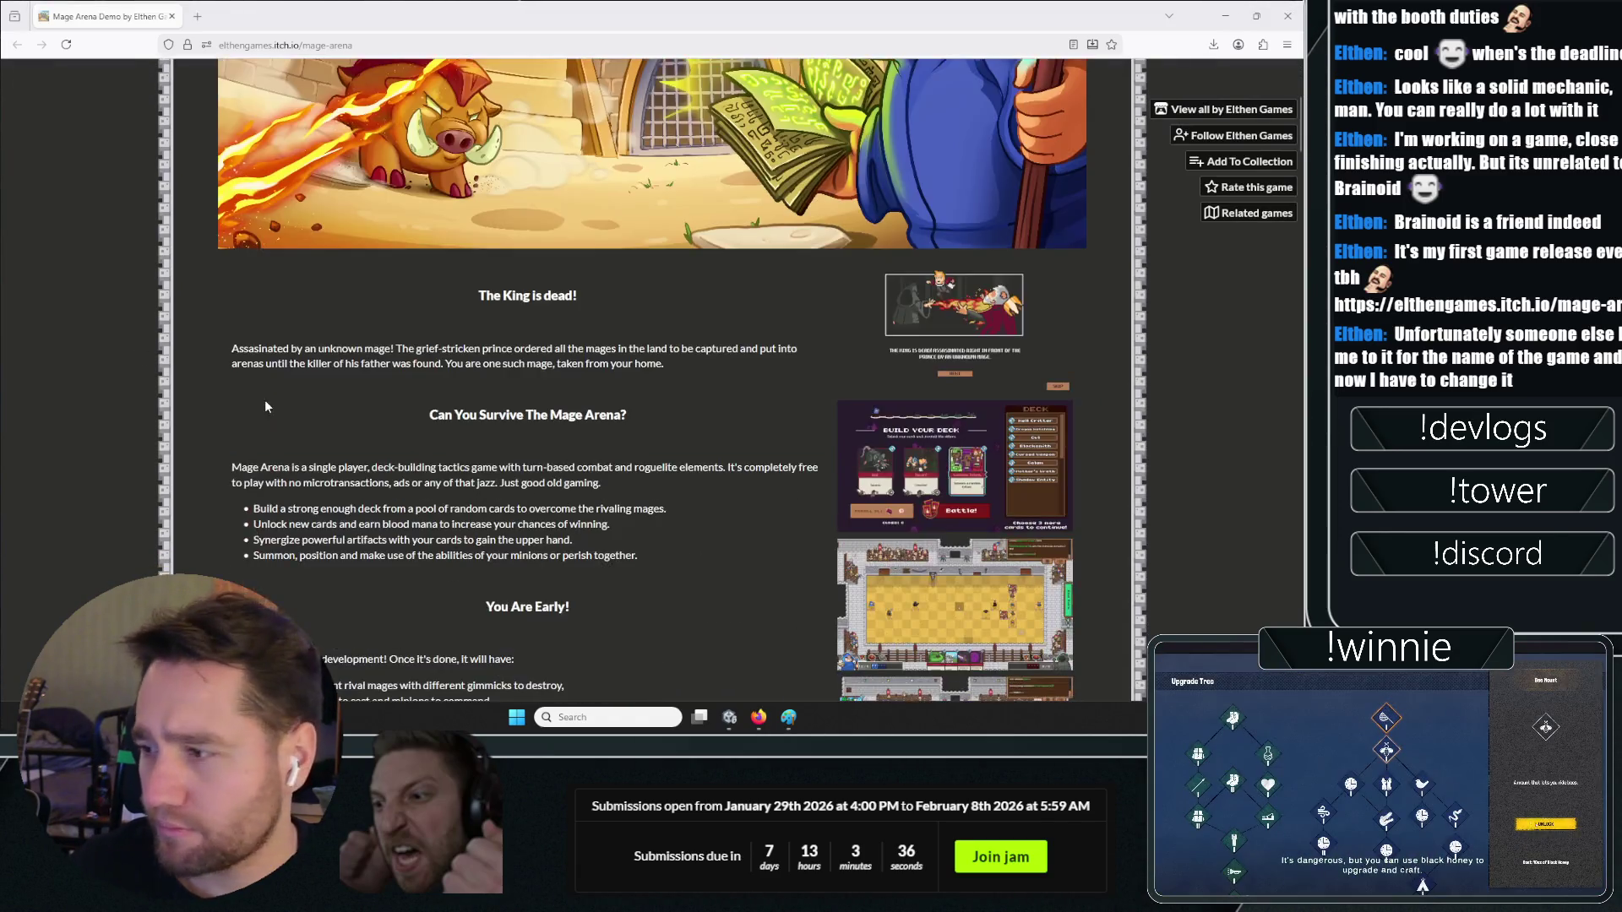
scroll(670, 461, up, 10)
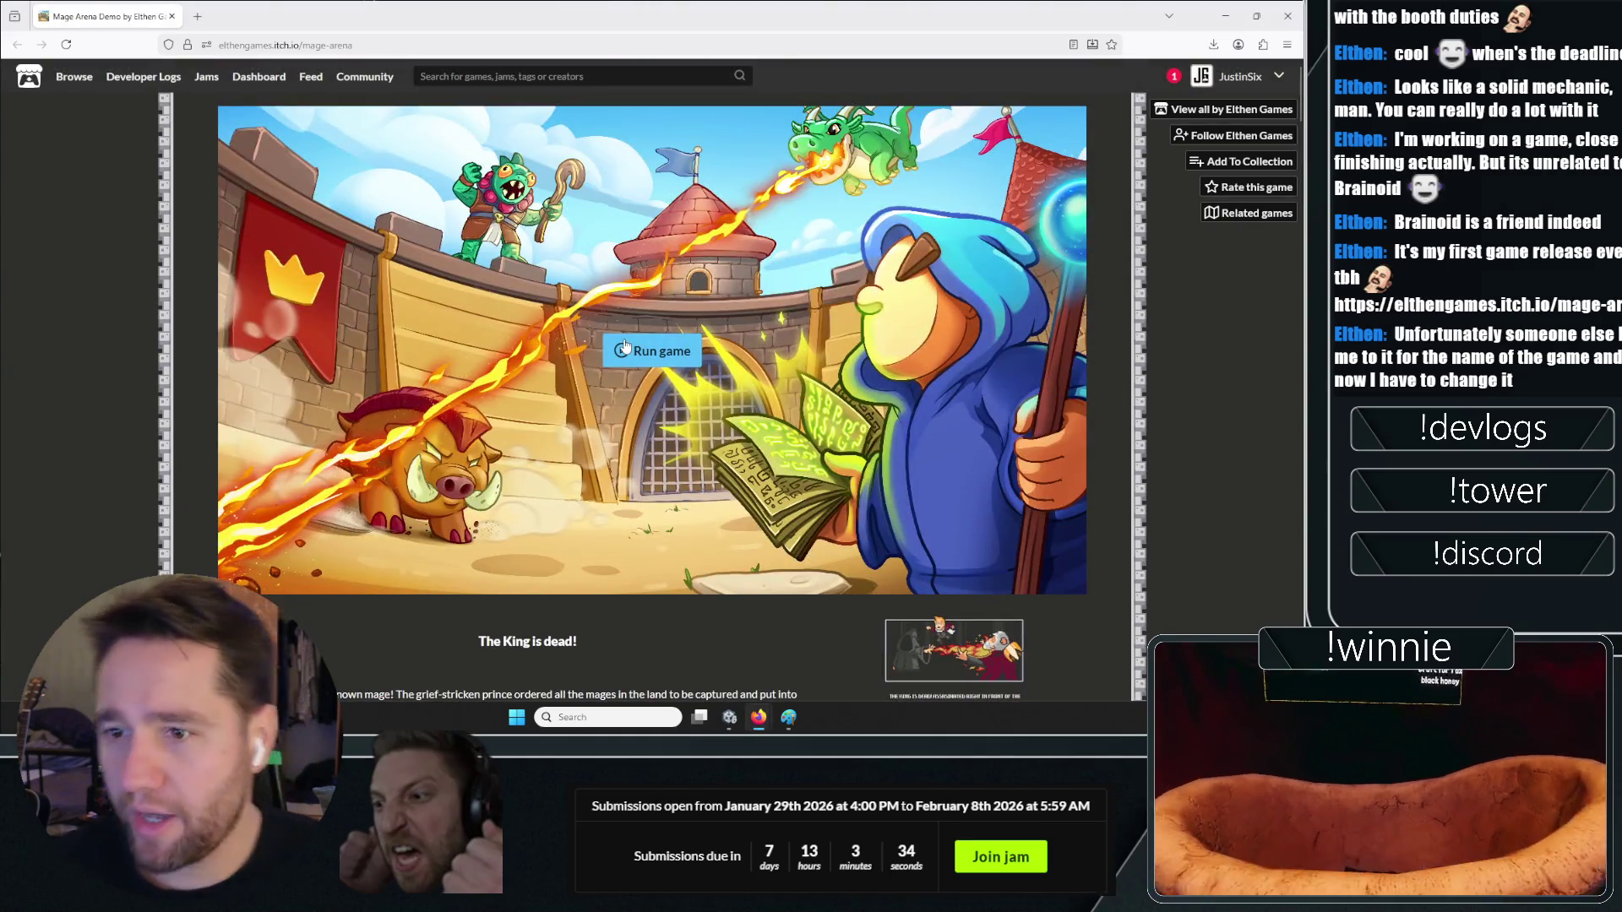
click(625, 350)
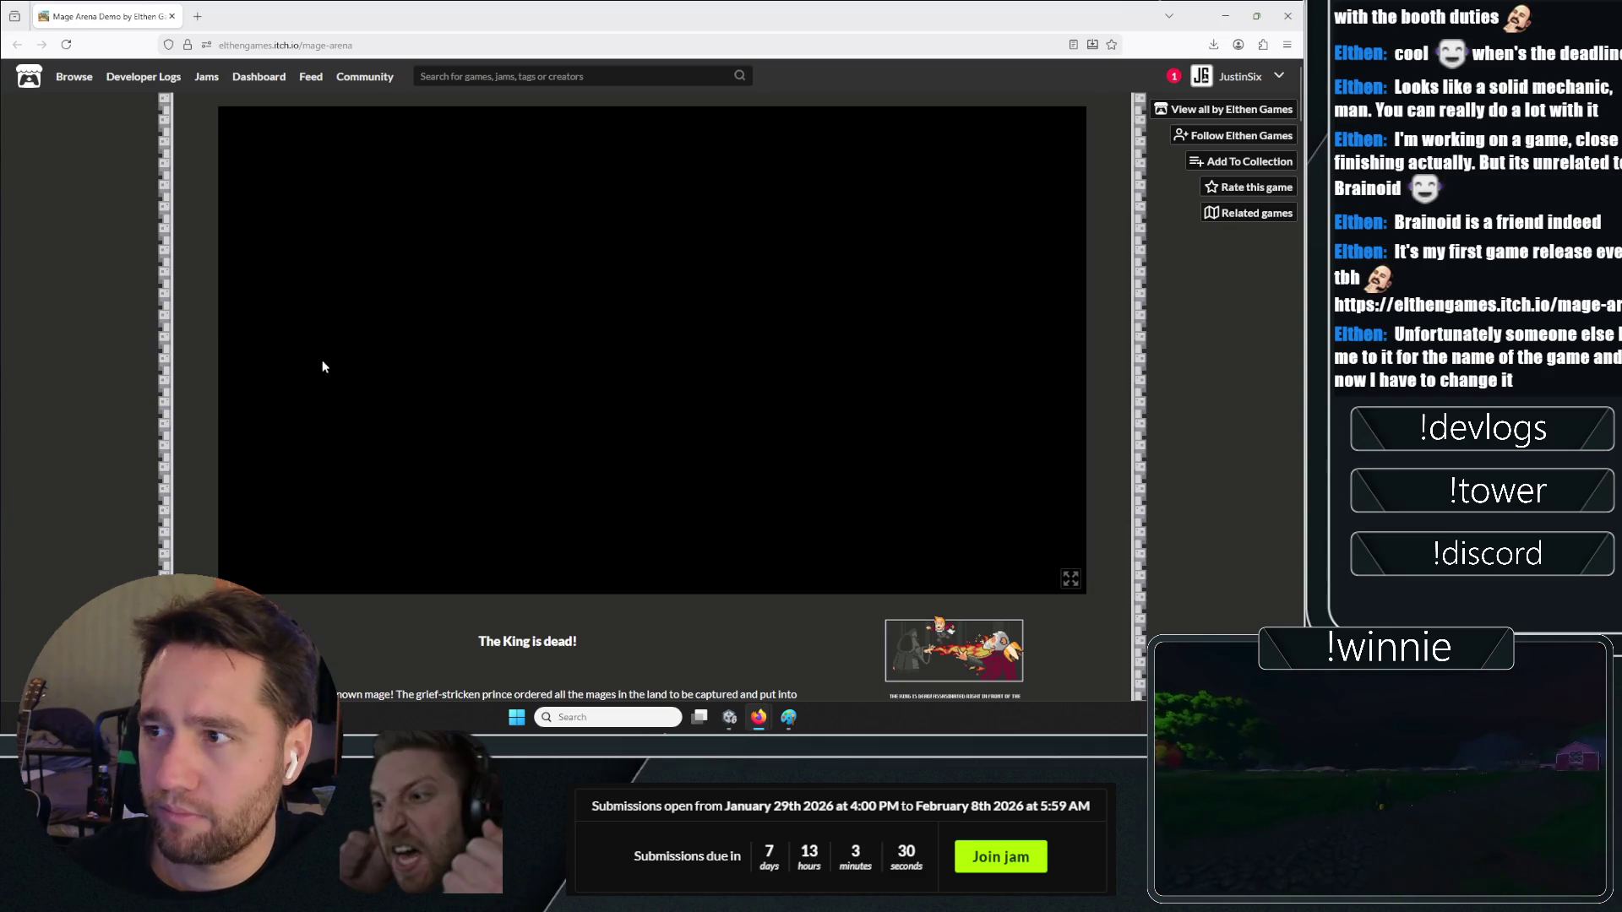
scroll(322, 363, down, 2)
scroll(302, 492, down, 4)
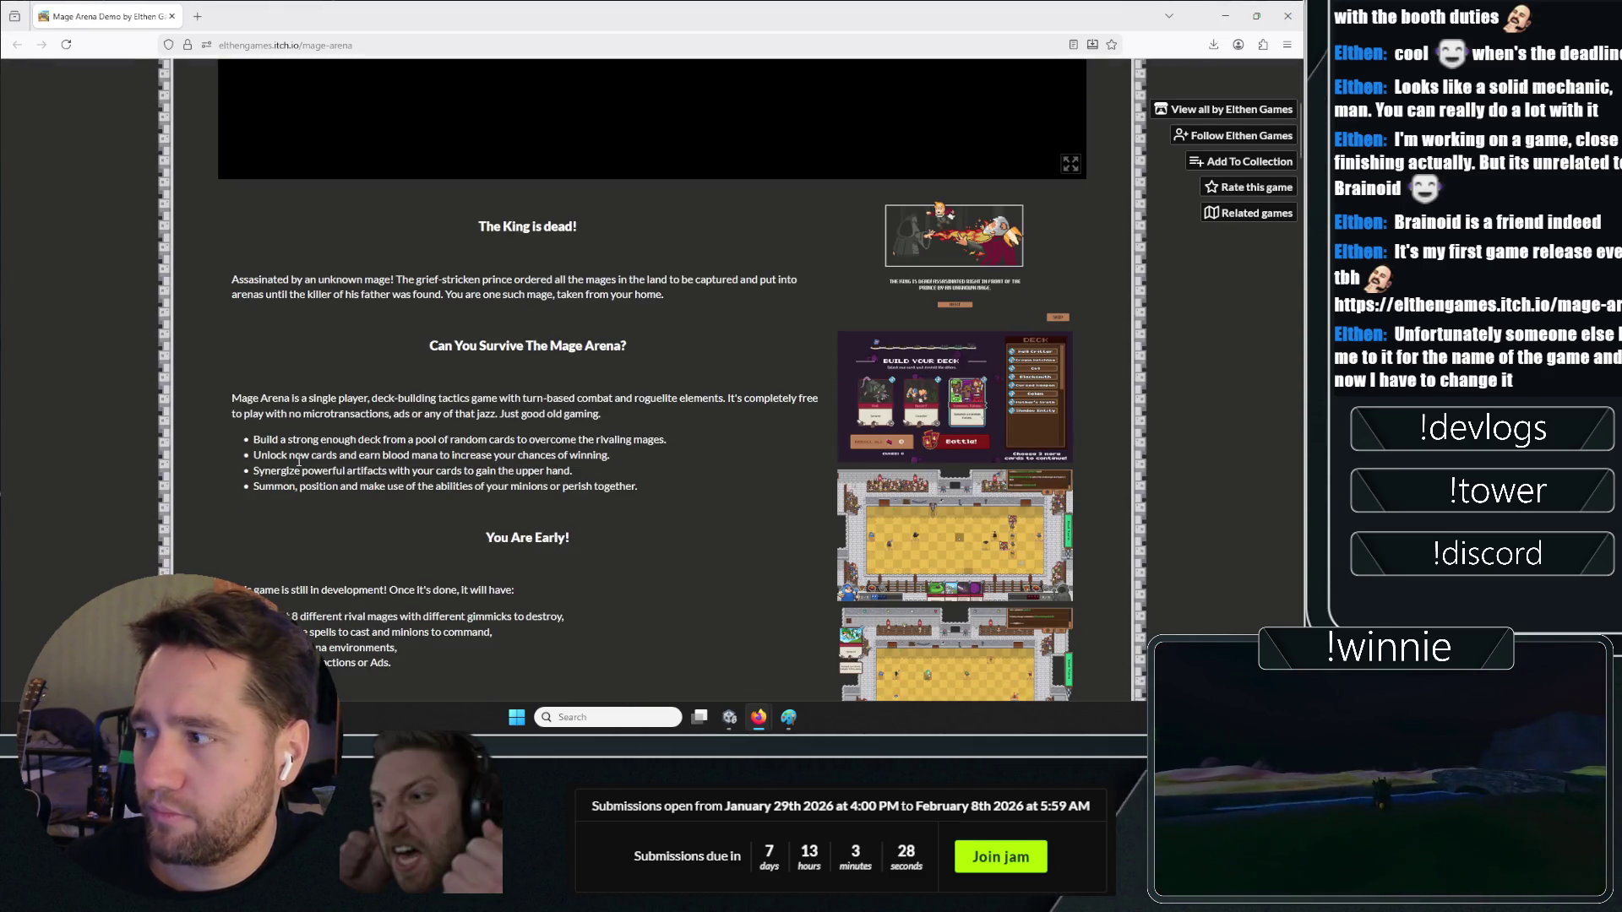
scroll(520, 474, up, 6)
scroll(520, 463, down, 5)
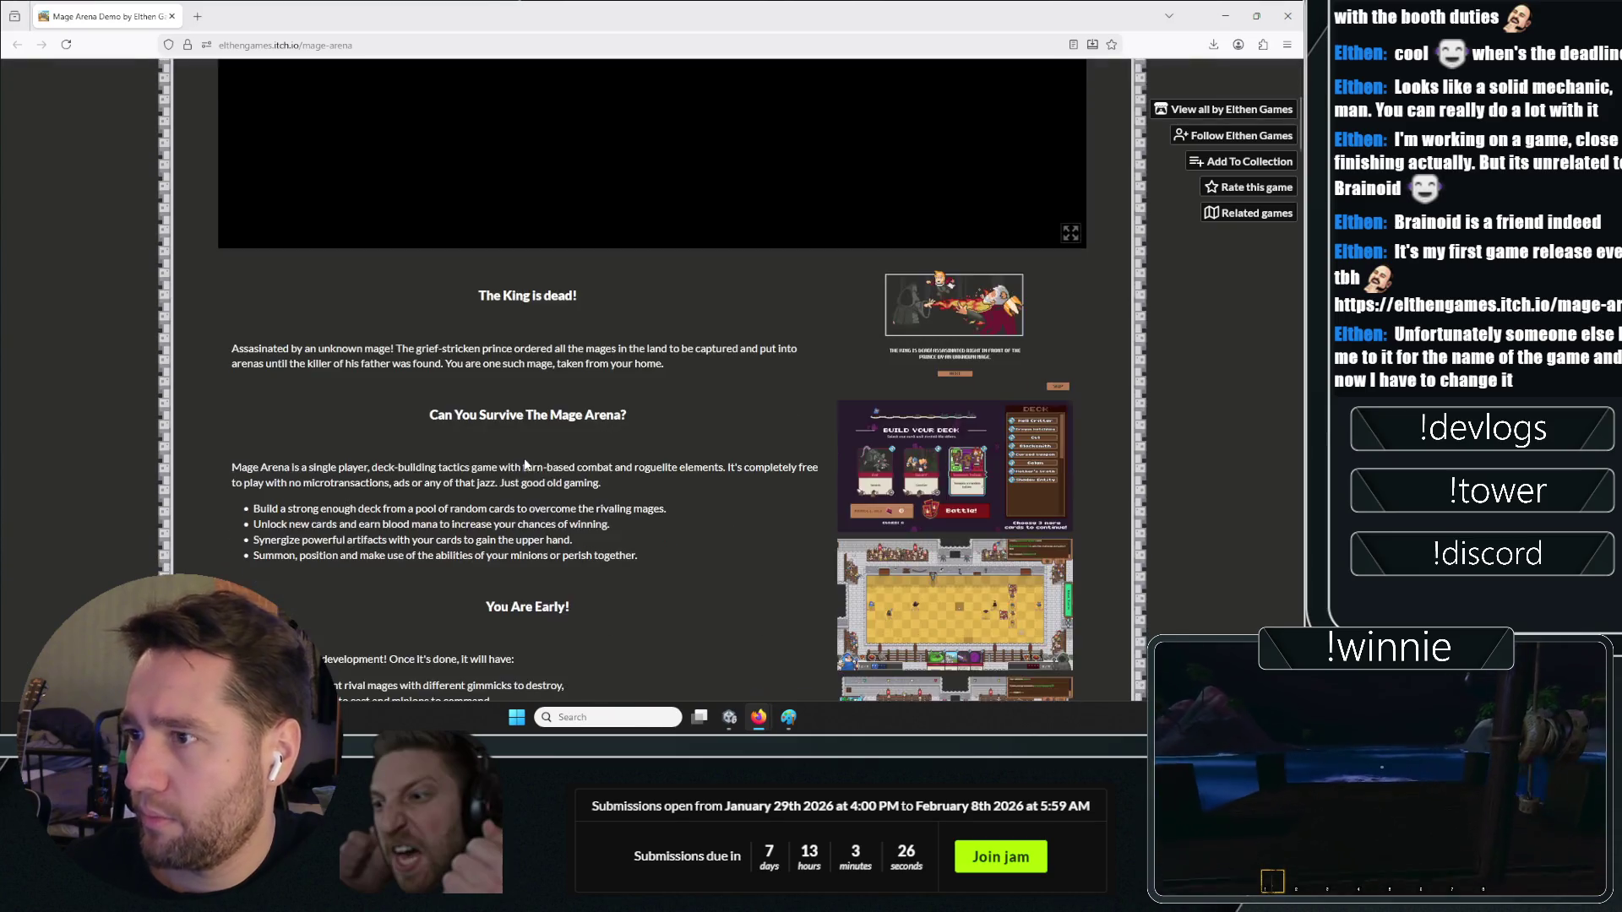
scroll(525, 464, down, 5)
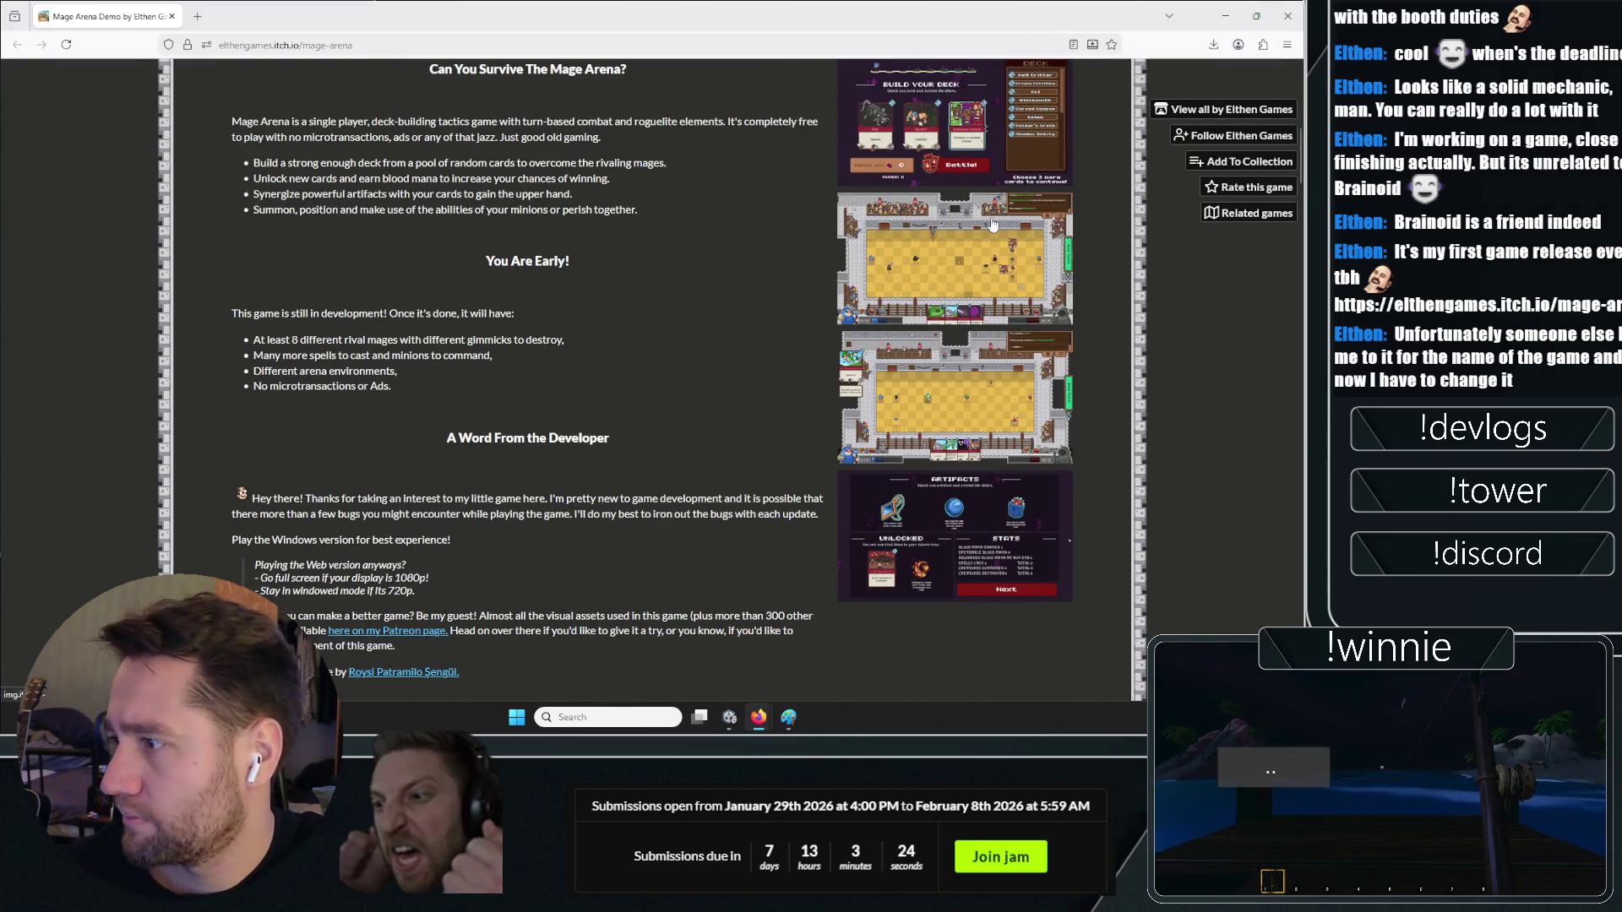
scroll(703, 384, down, 6)
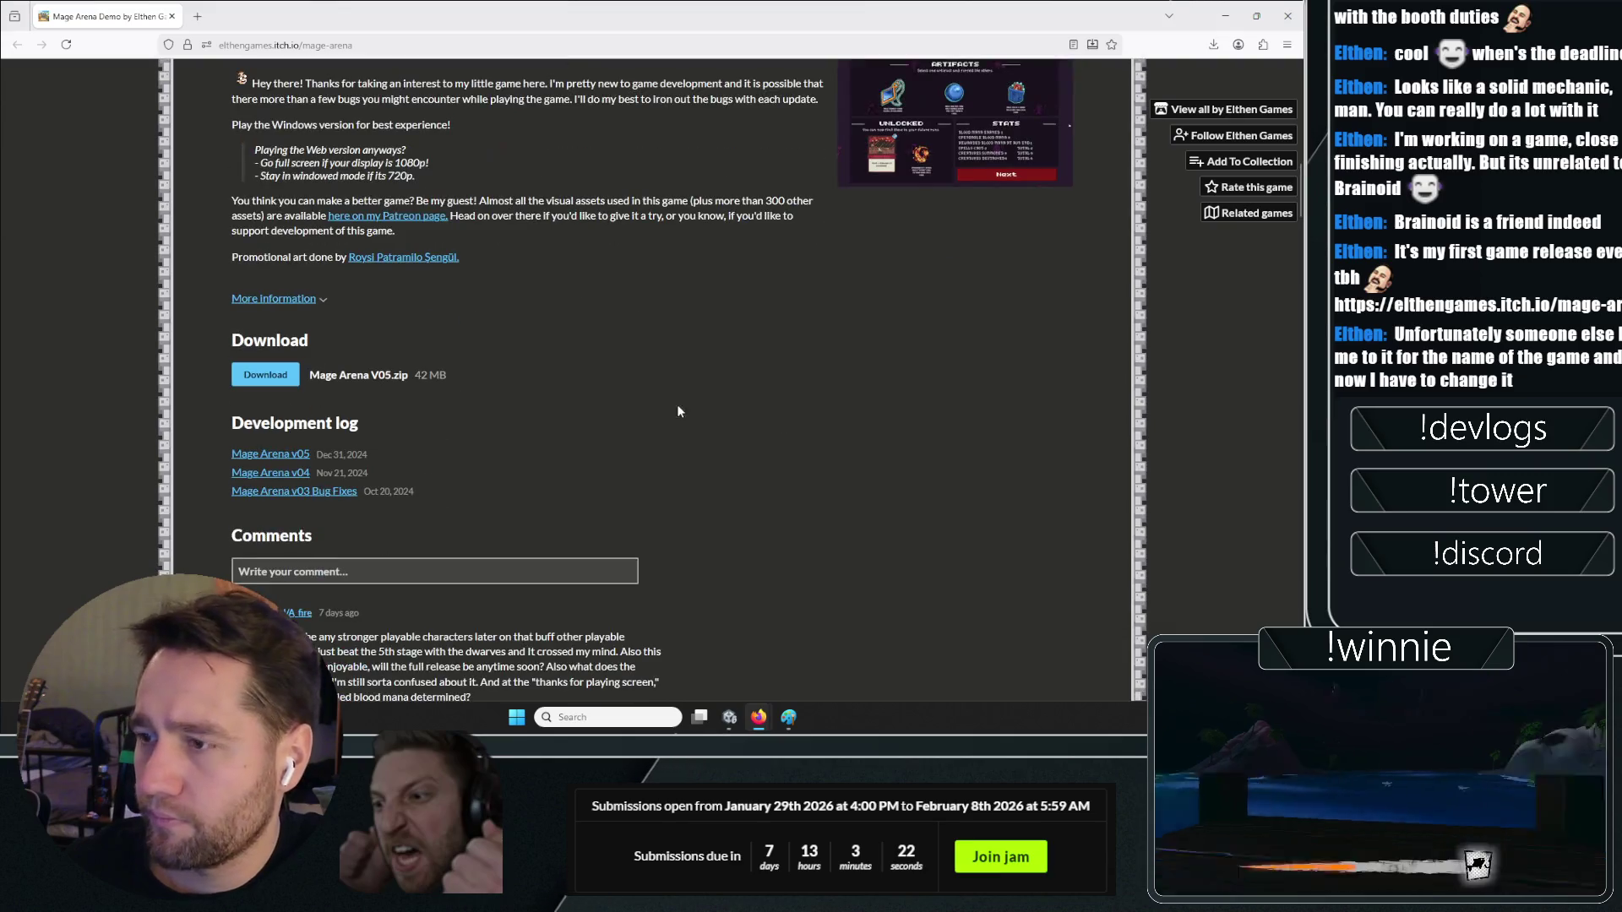
scroll(636, 439, up, 15)
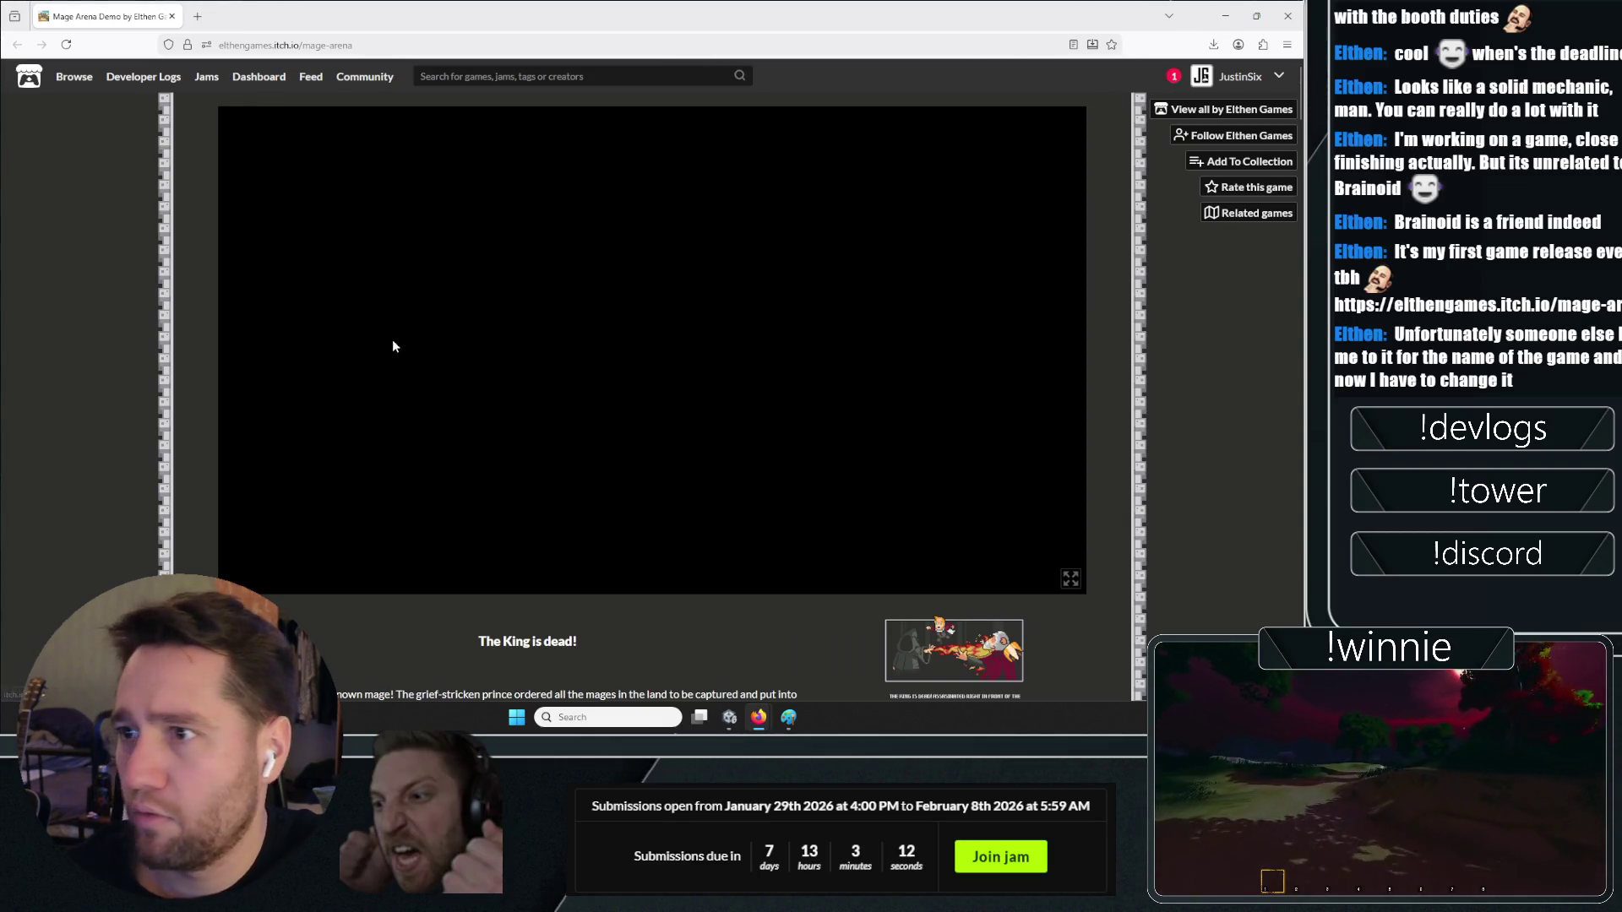
Reload the Mage Arena page with Resend, restart the game, and check the new notification
key(F5)
click(683, 413)
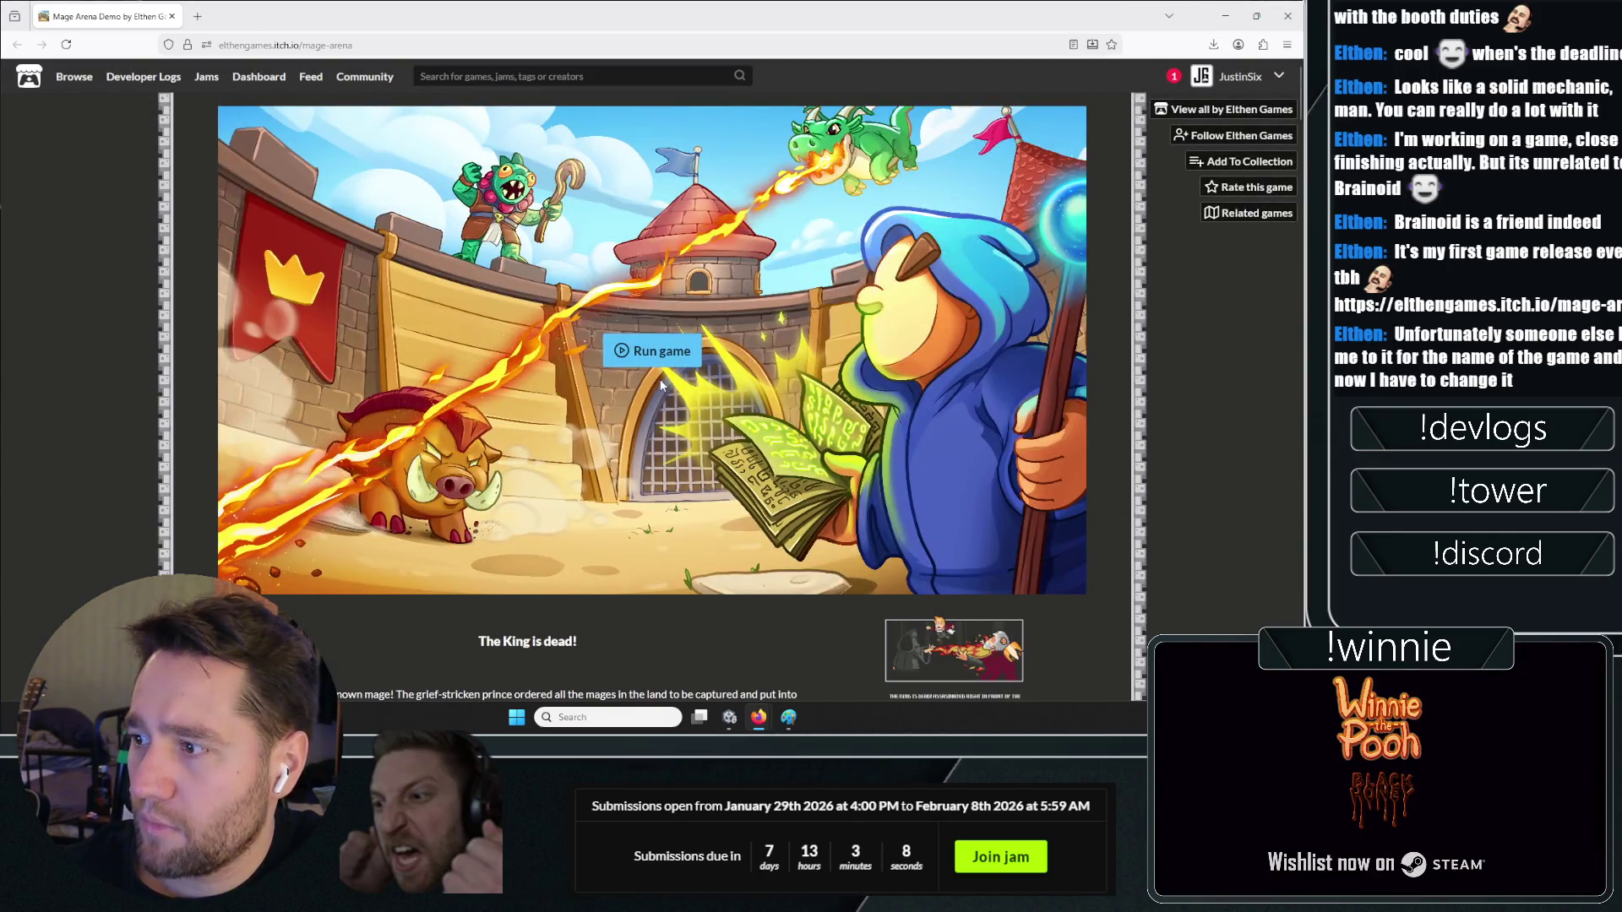
click(651, 350)
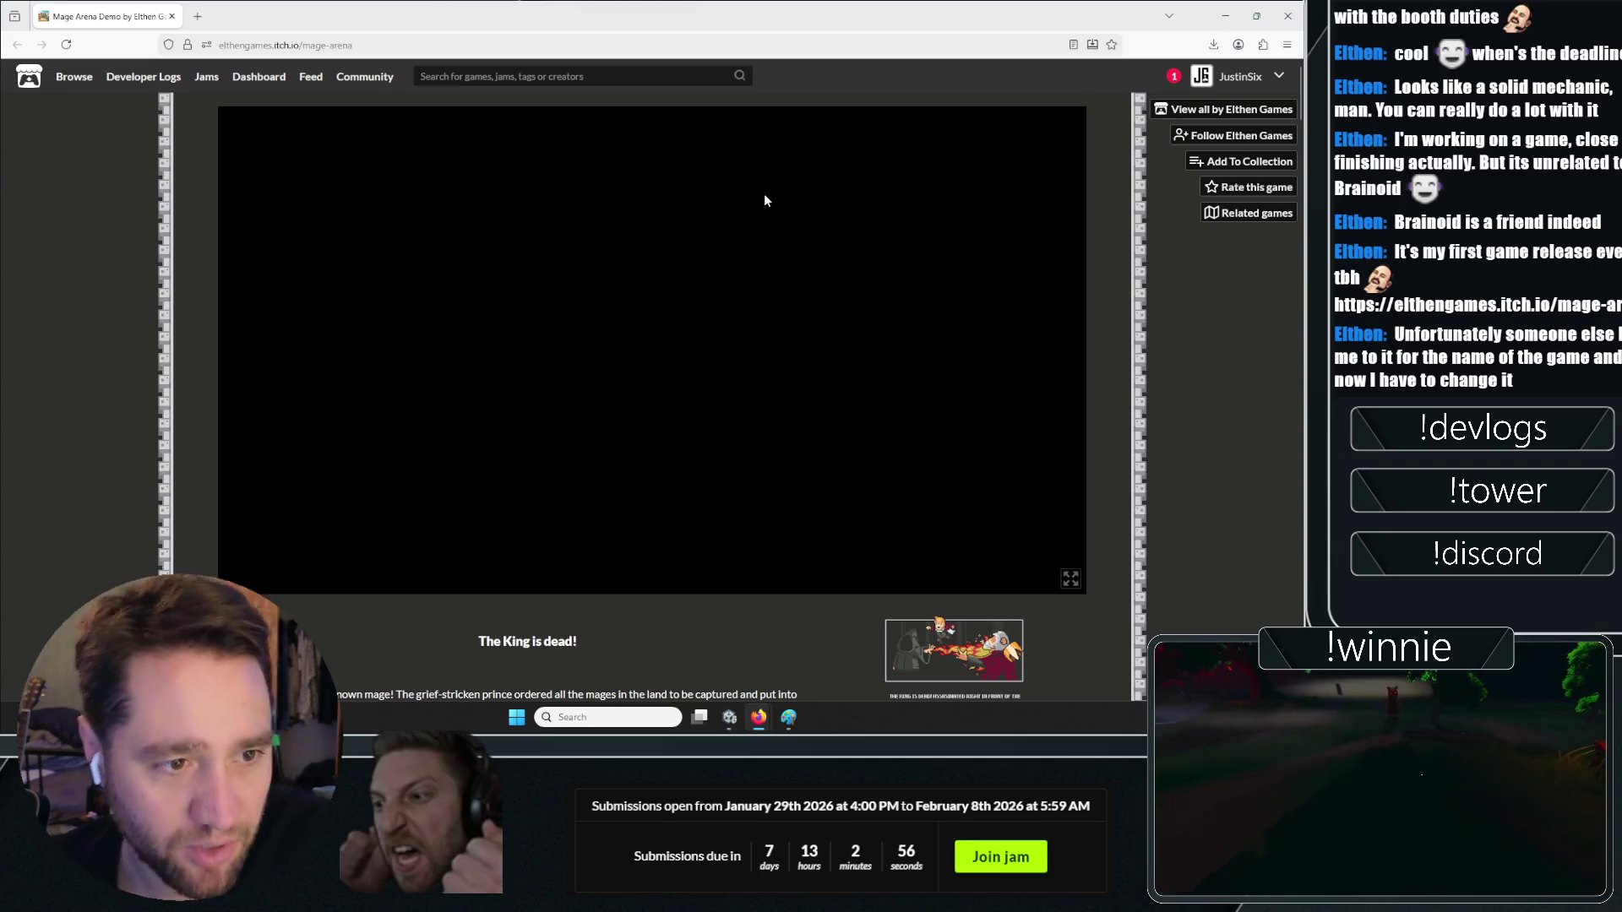
click(1174, 76)
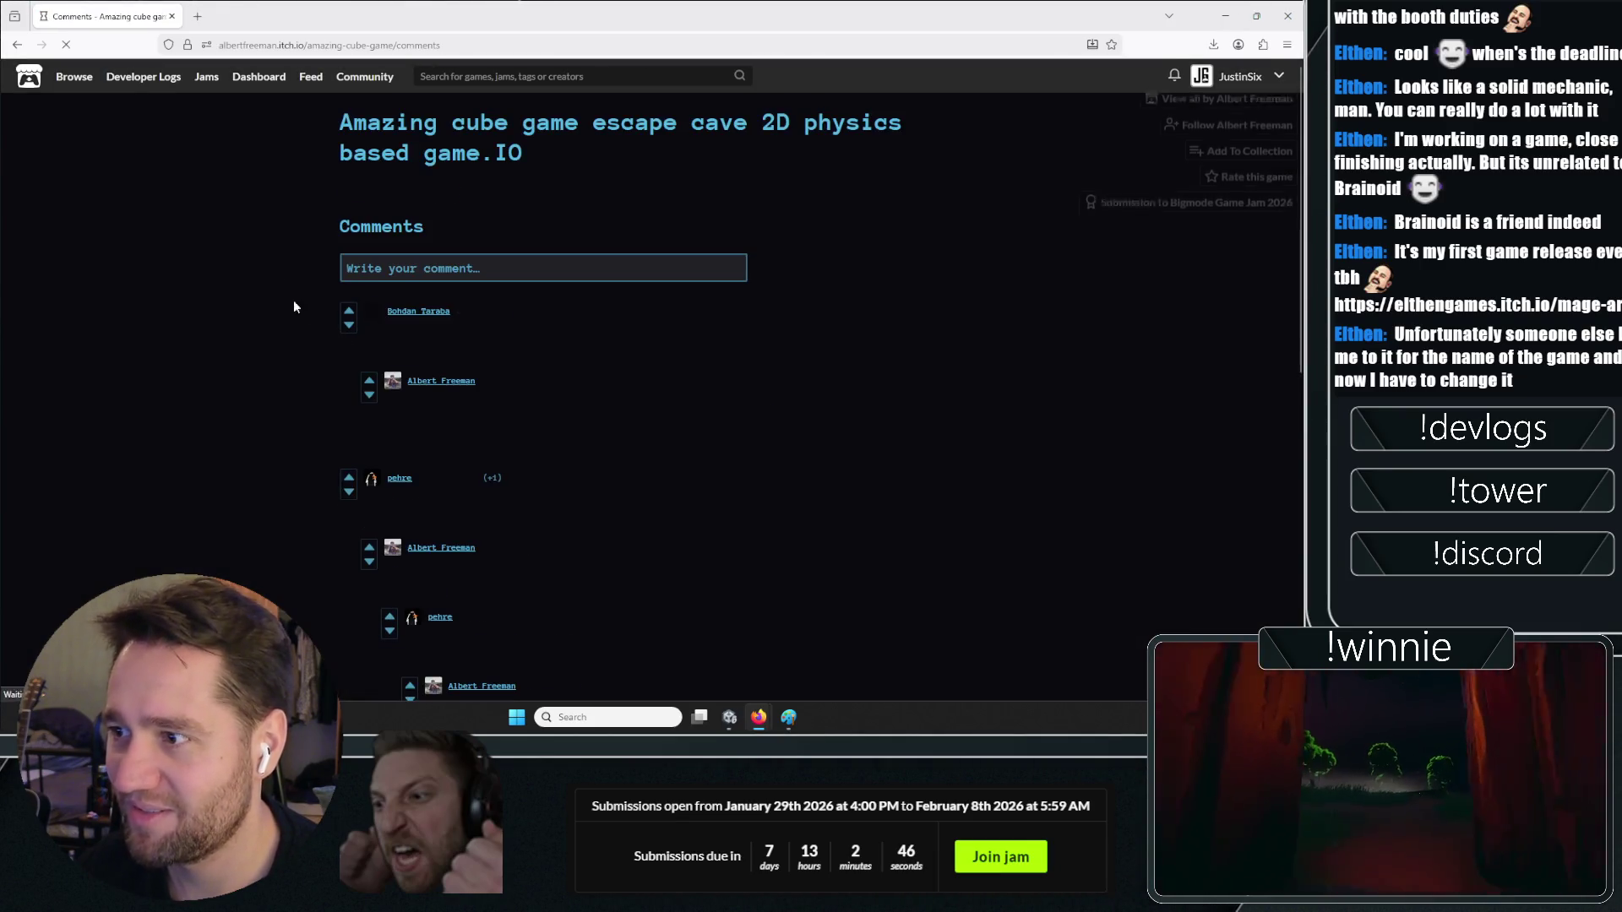
Scroll the comments, then go back three pages to the Mage Arena address
scroll(259, 255, down, 7)
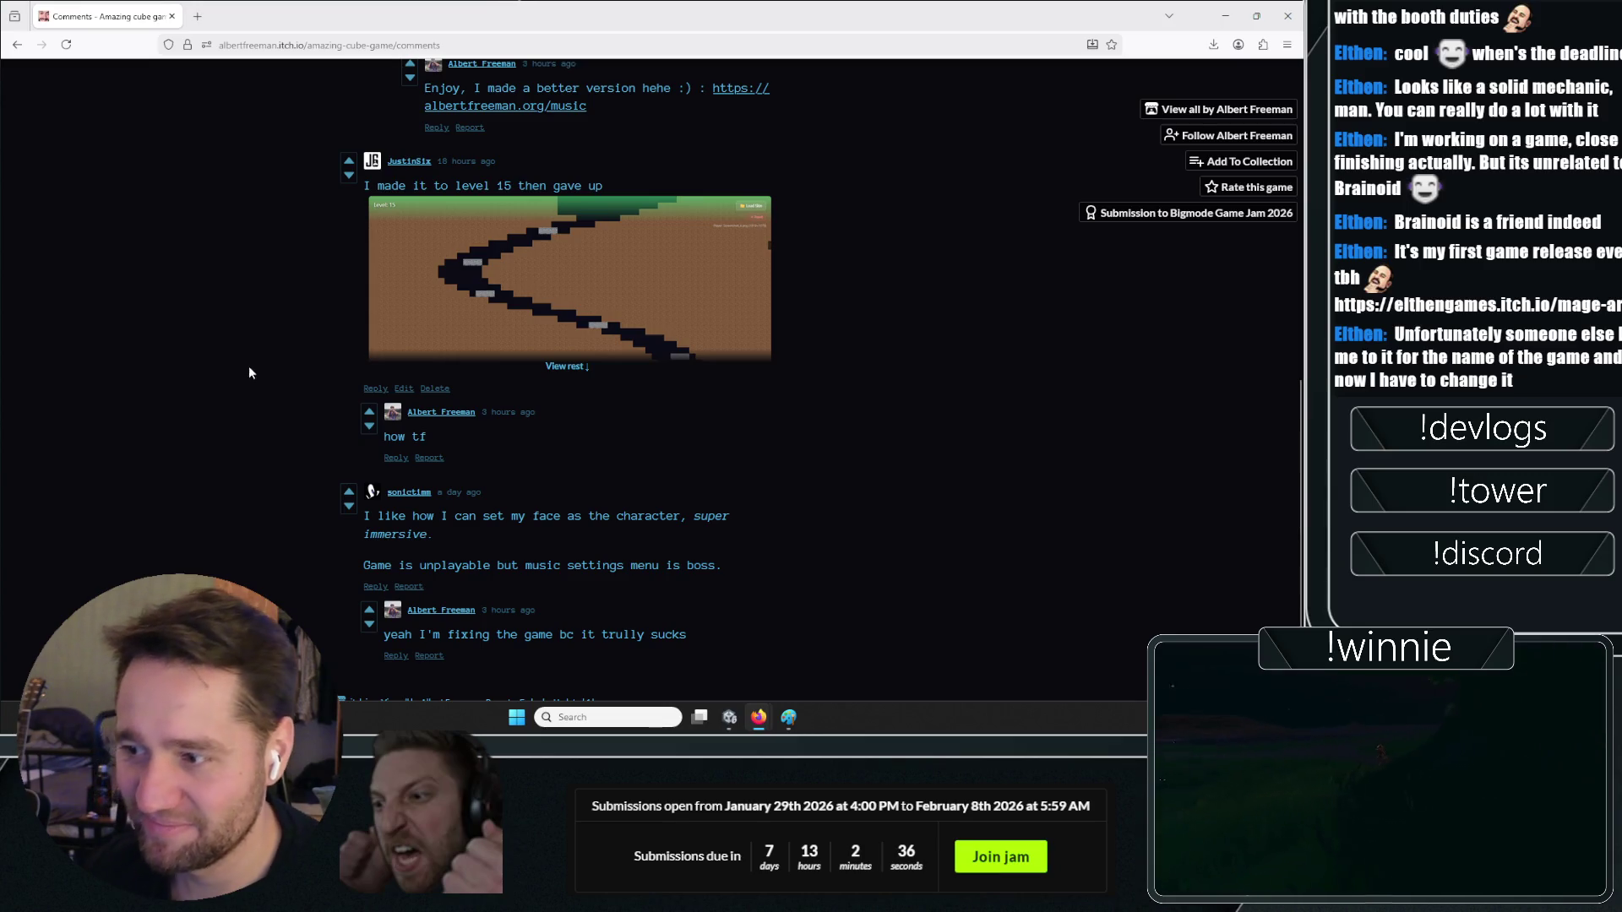
scroll(279, 430, up, 10)
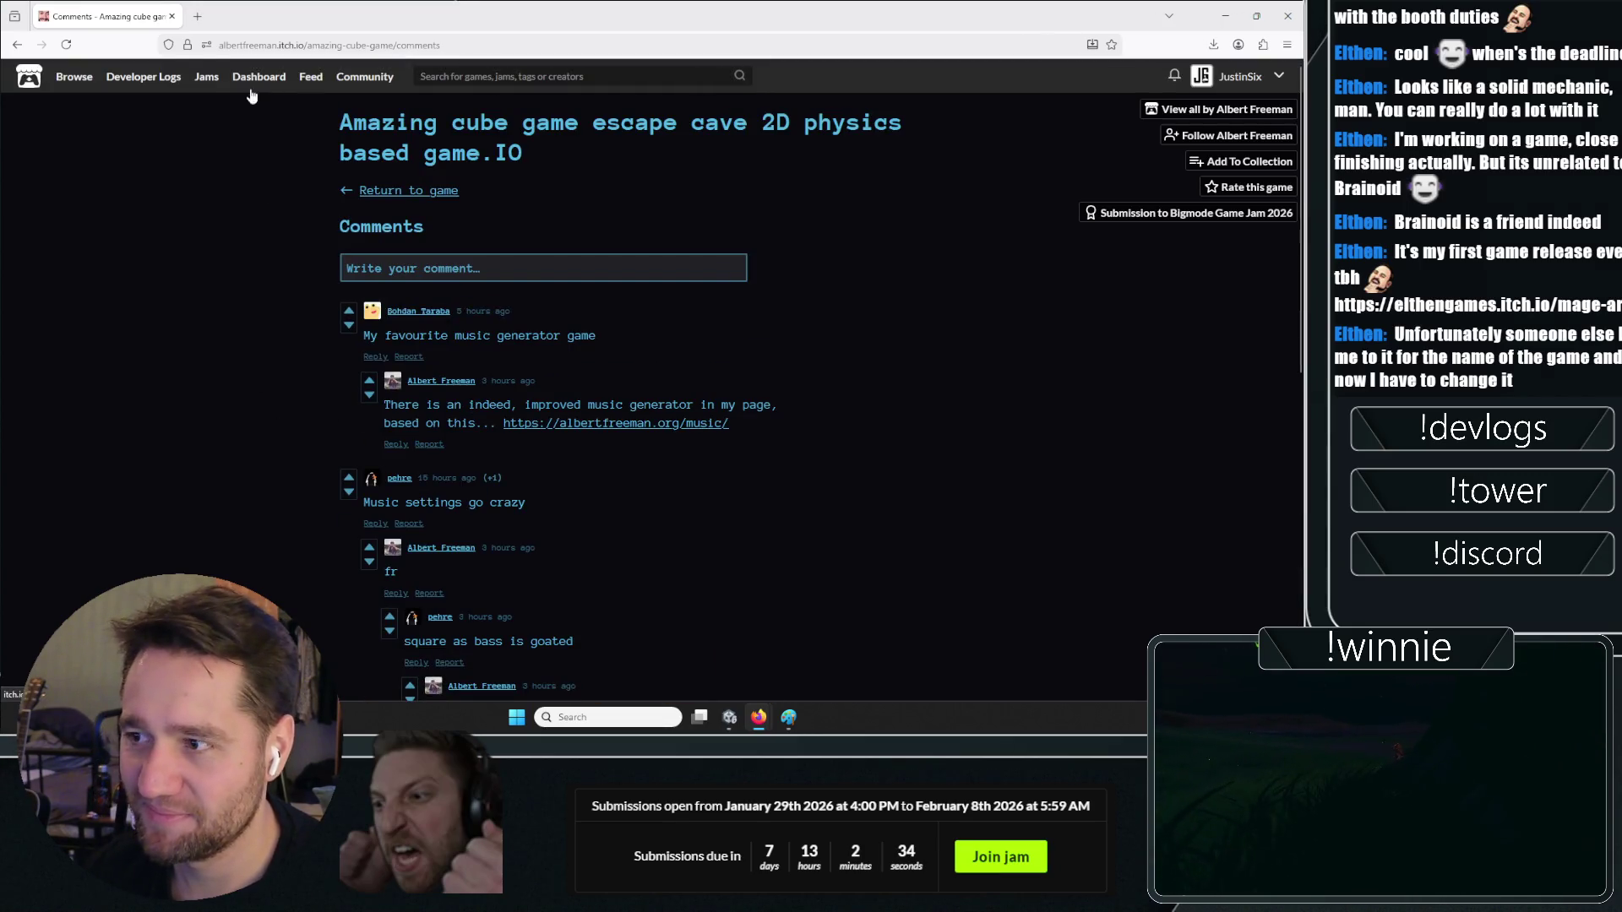
click(18, 43)
click(19, 44)
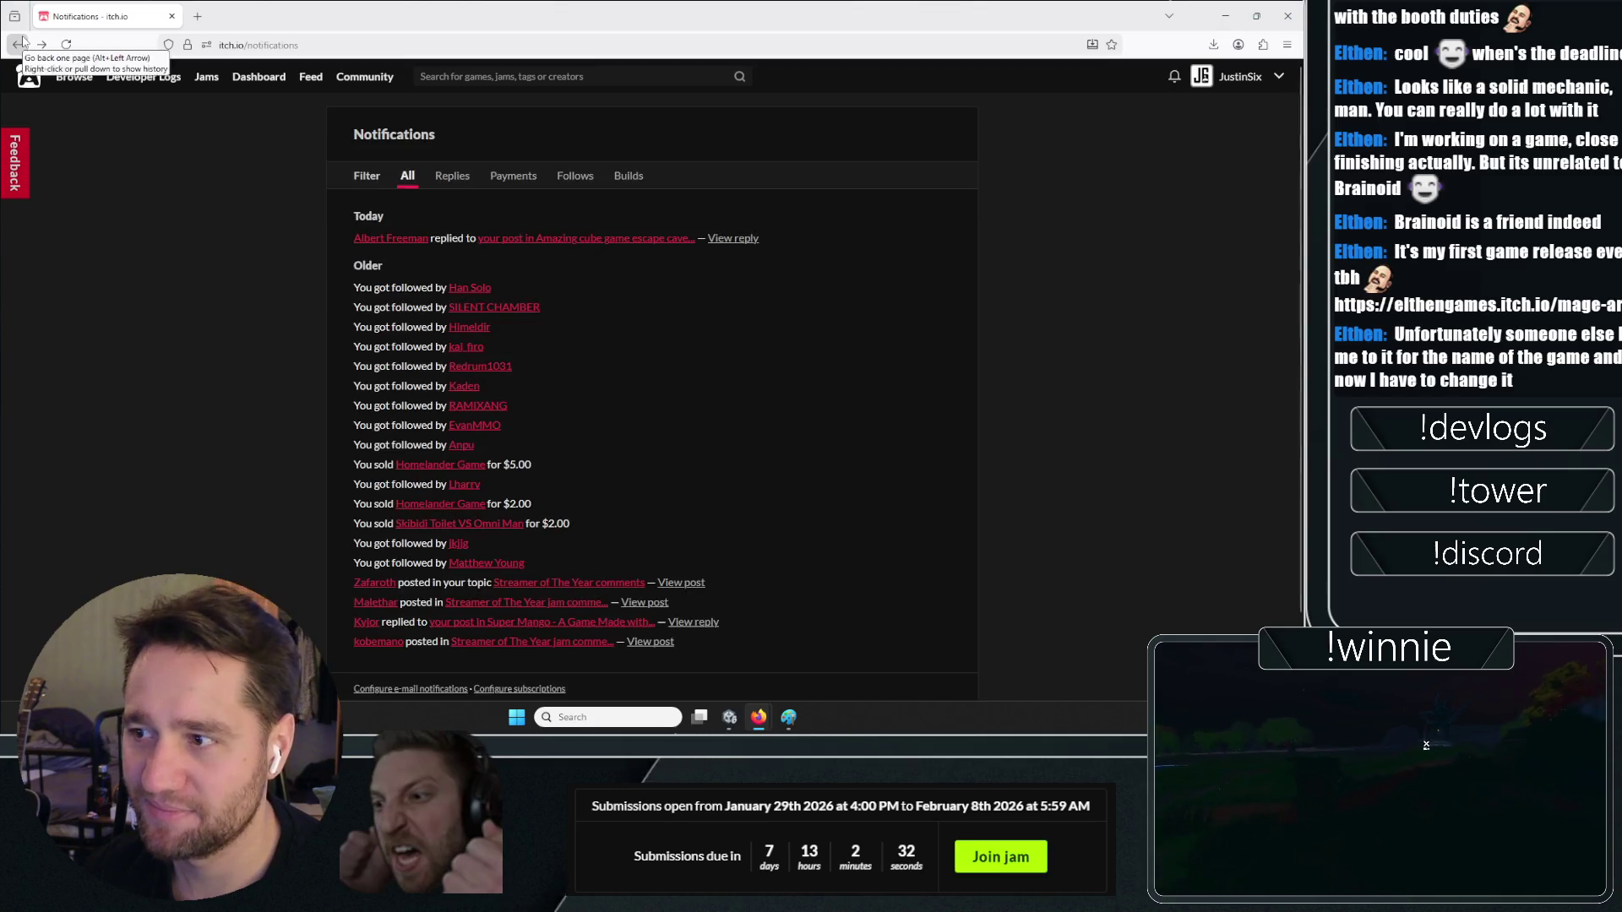
click(18, 46)
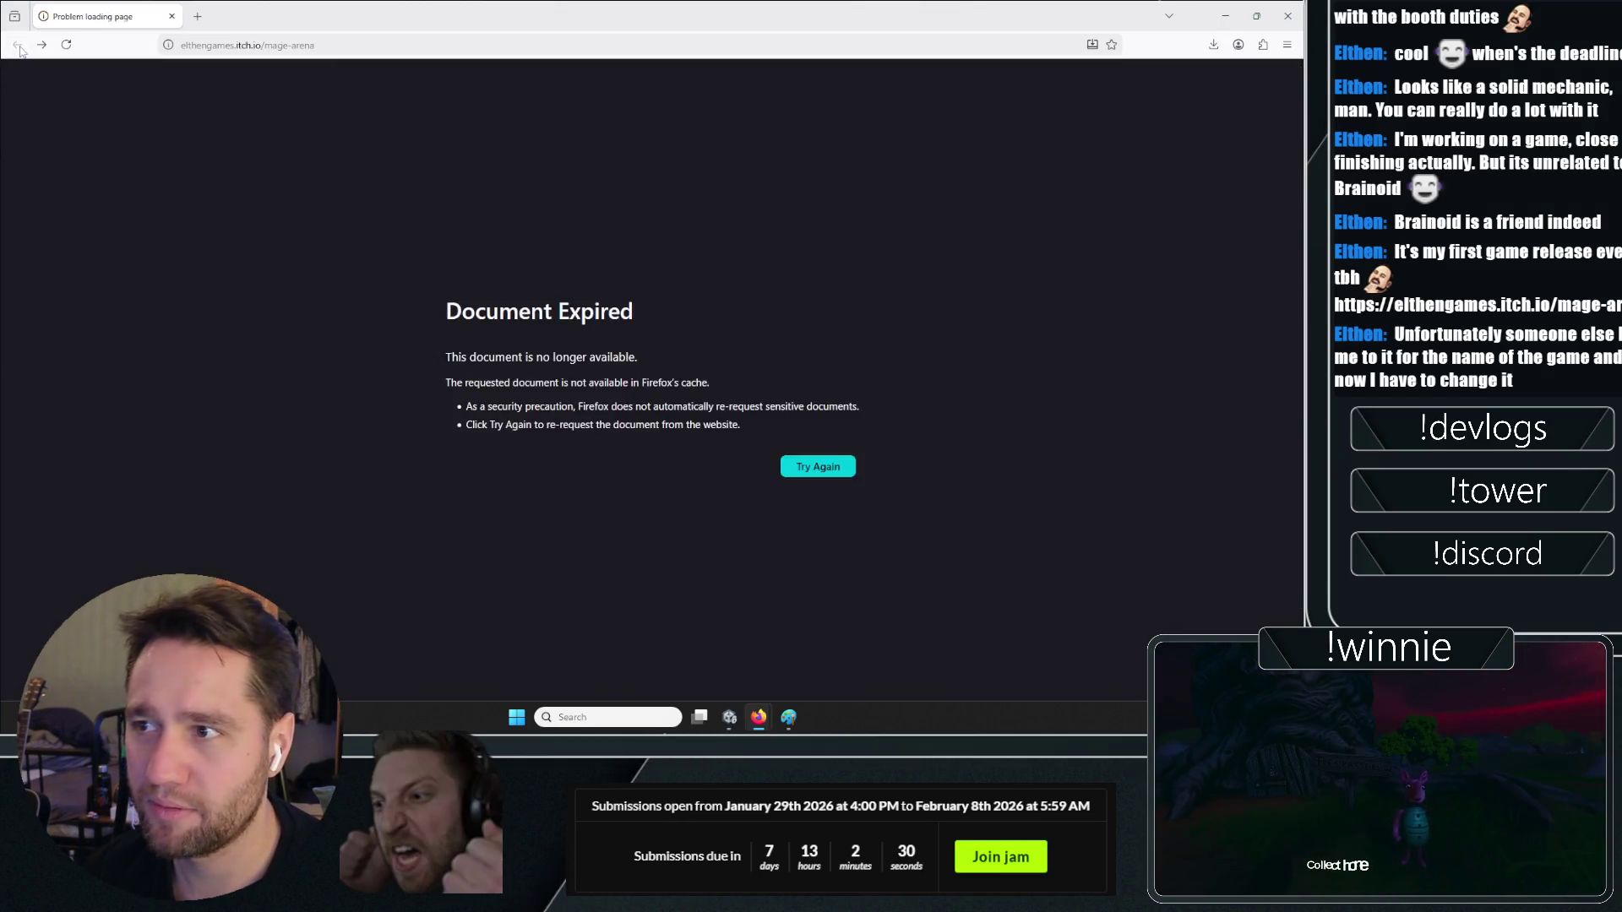
Reload the expired Mage Arena page and view a screenshot full size
click(836, 468)
click(690, 413)
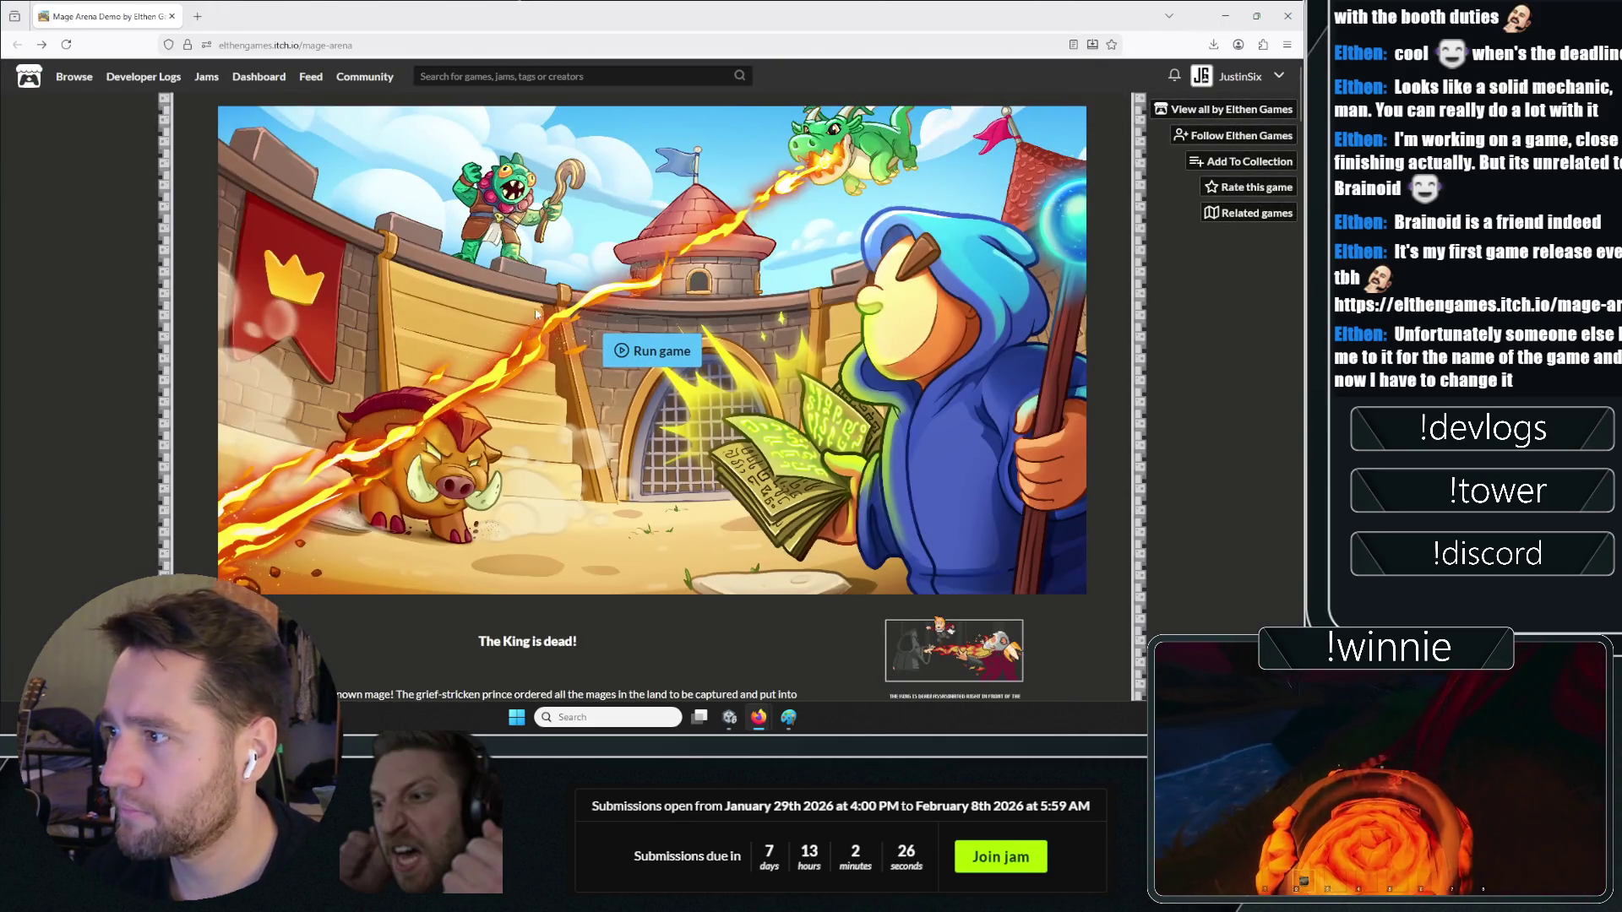
scroll(976, 319, down, 4)
click(969, 325)
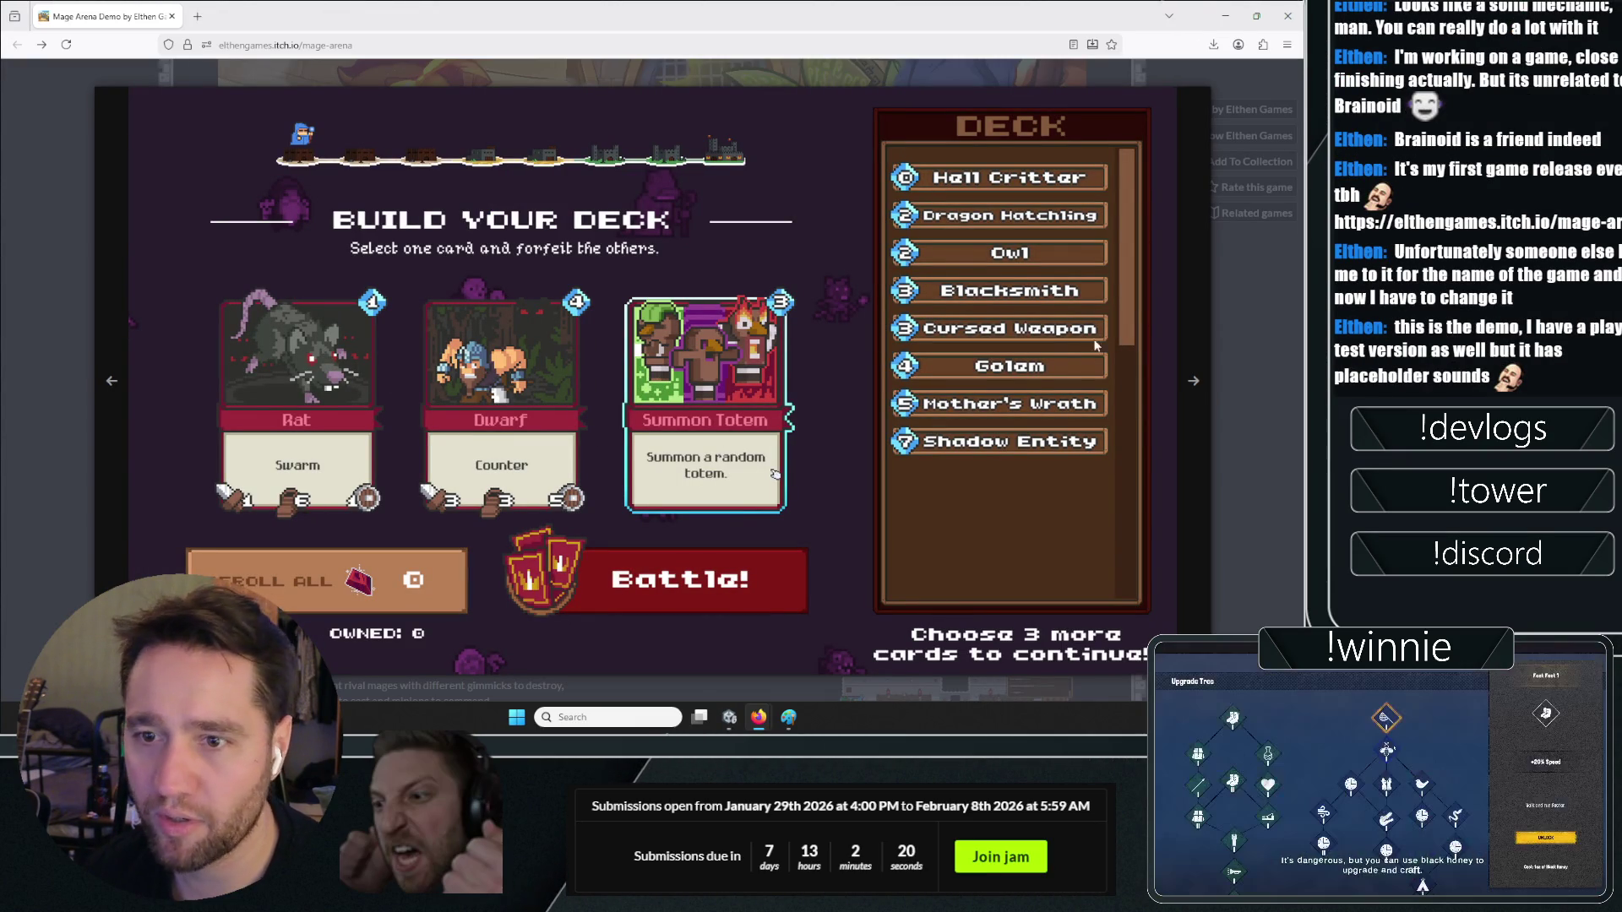
Cycle through the arena, Artifacts and Stats, King is dead, and Build Your Deck screenshots
click(1192, 382)
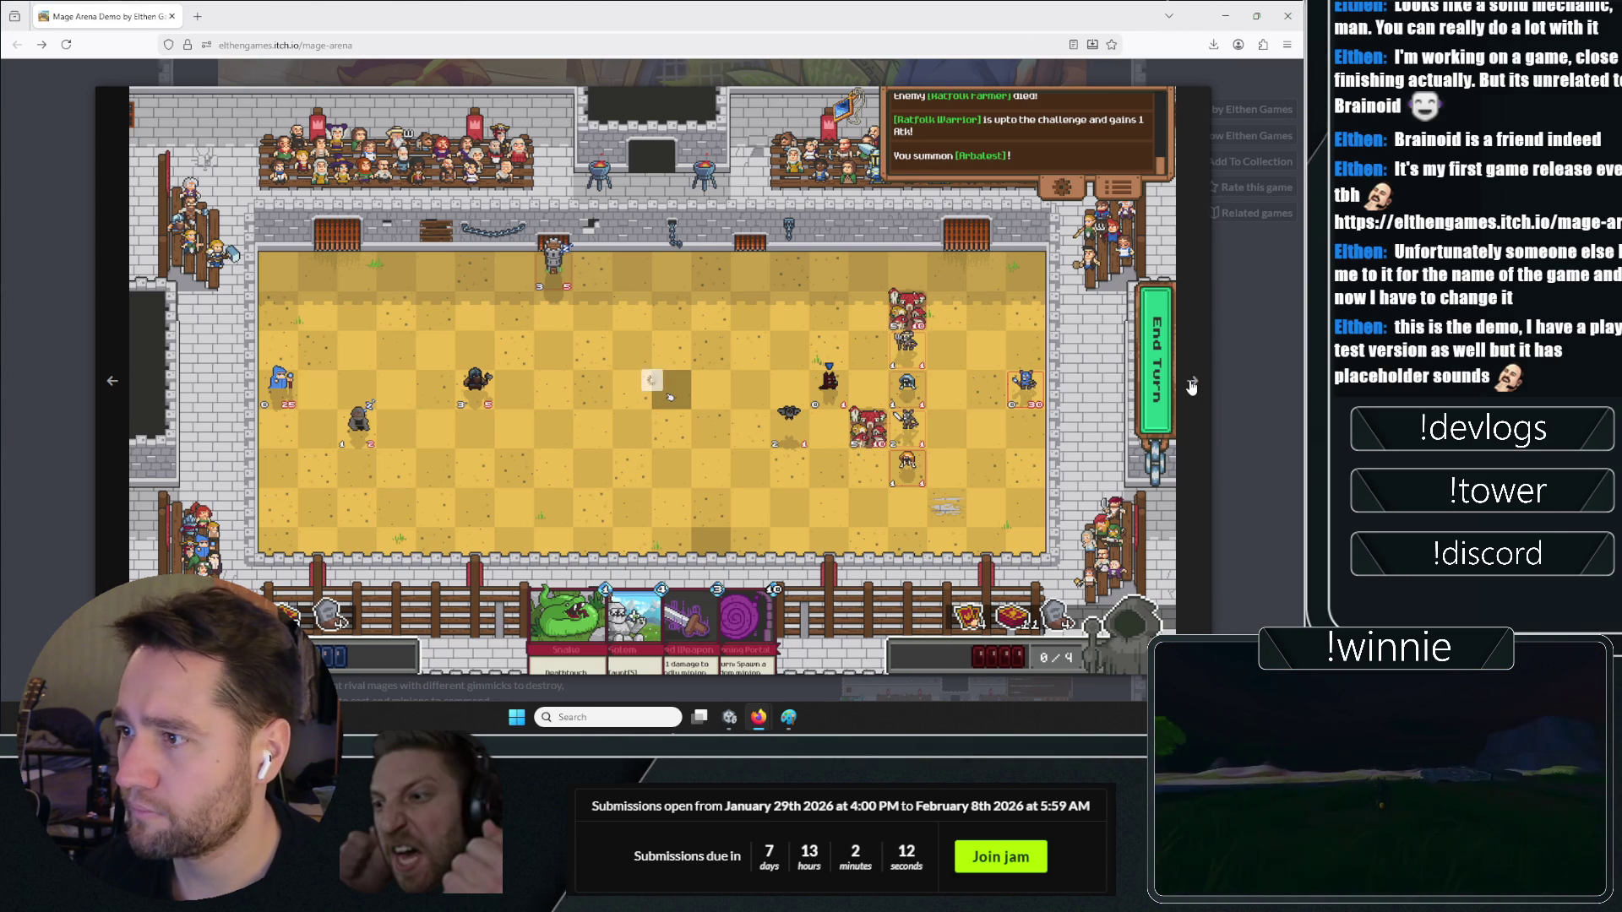
click(1192, 385)
click(1191, 385)
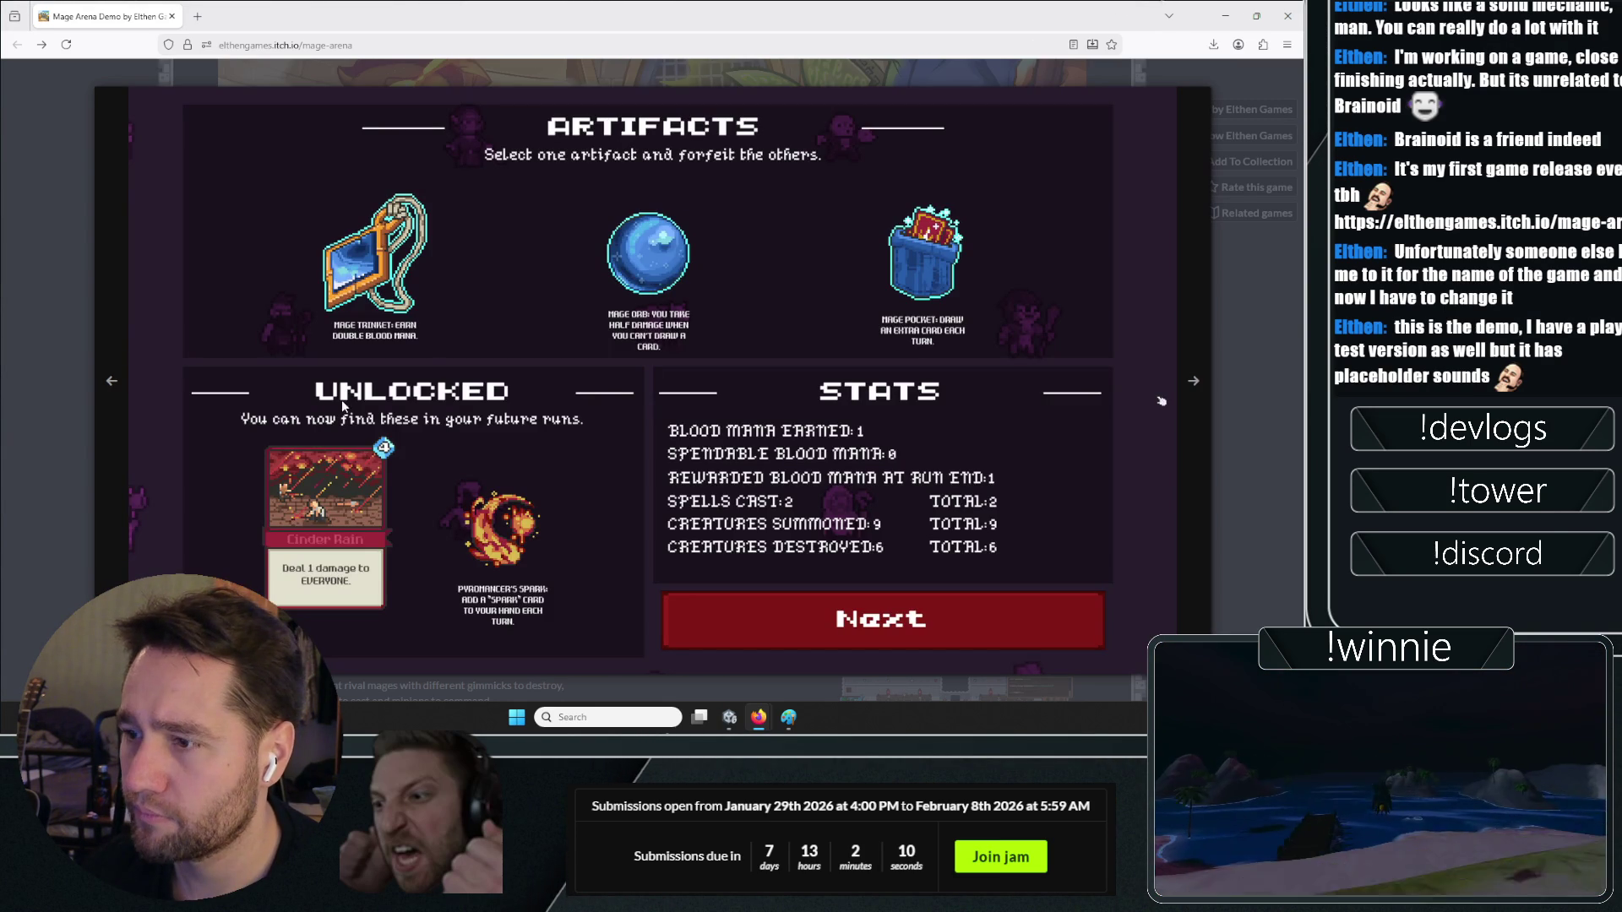
click(114, 381)
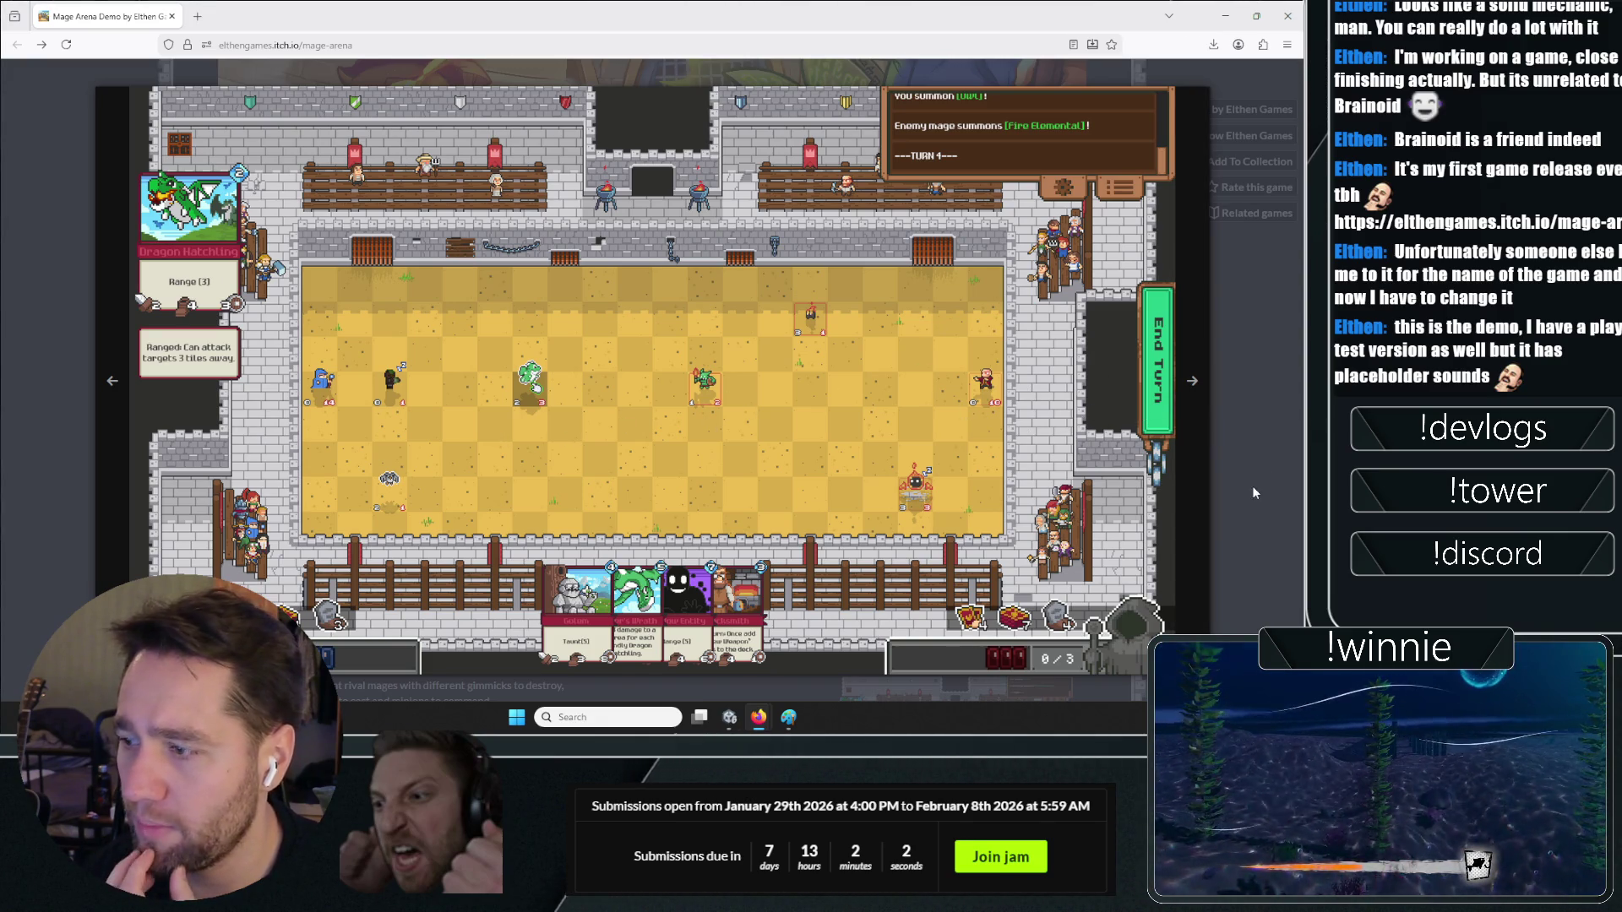
click(1201, 476)
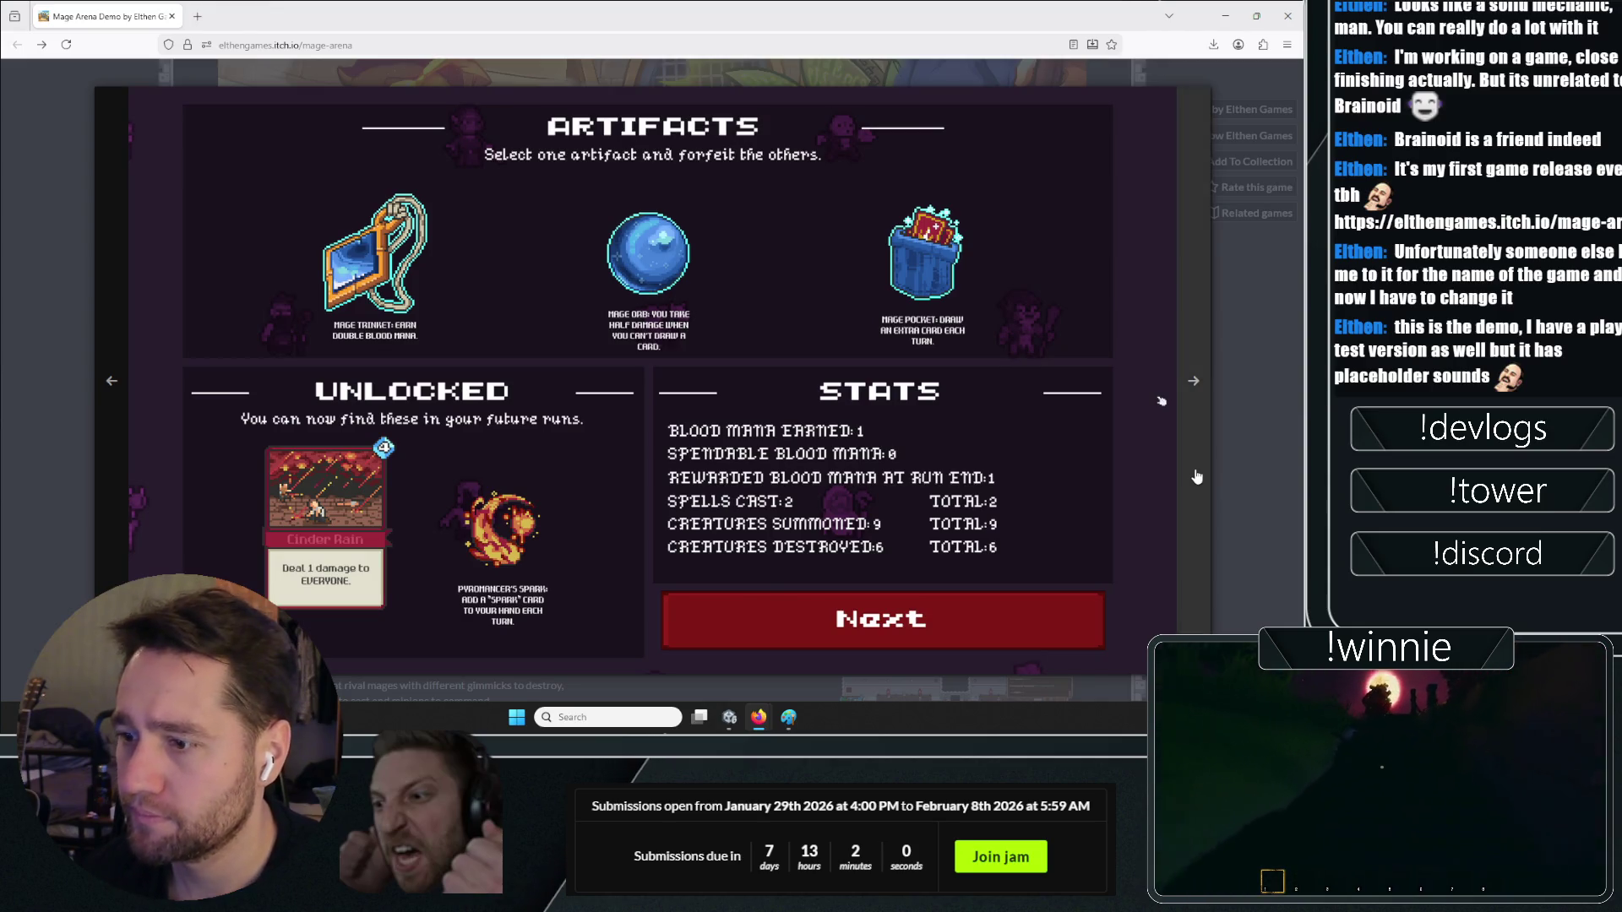
click(1197, 477)
click(1197, 477)
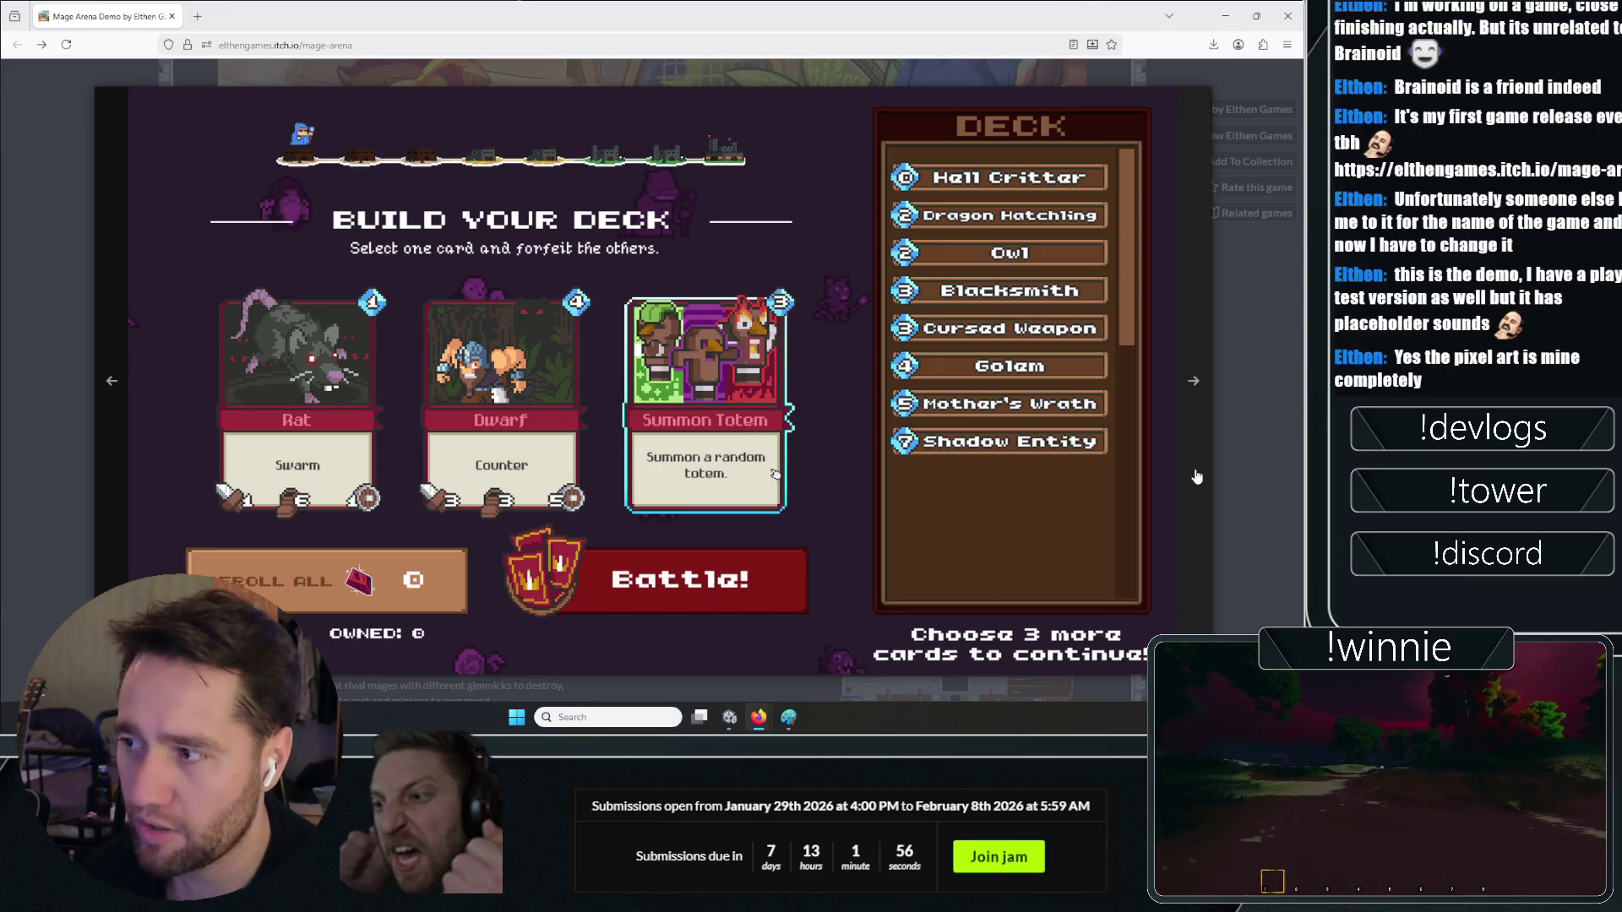
click(1197, 477)
click(1188, 470)
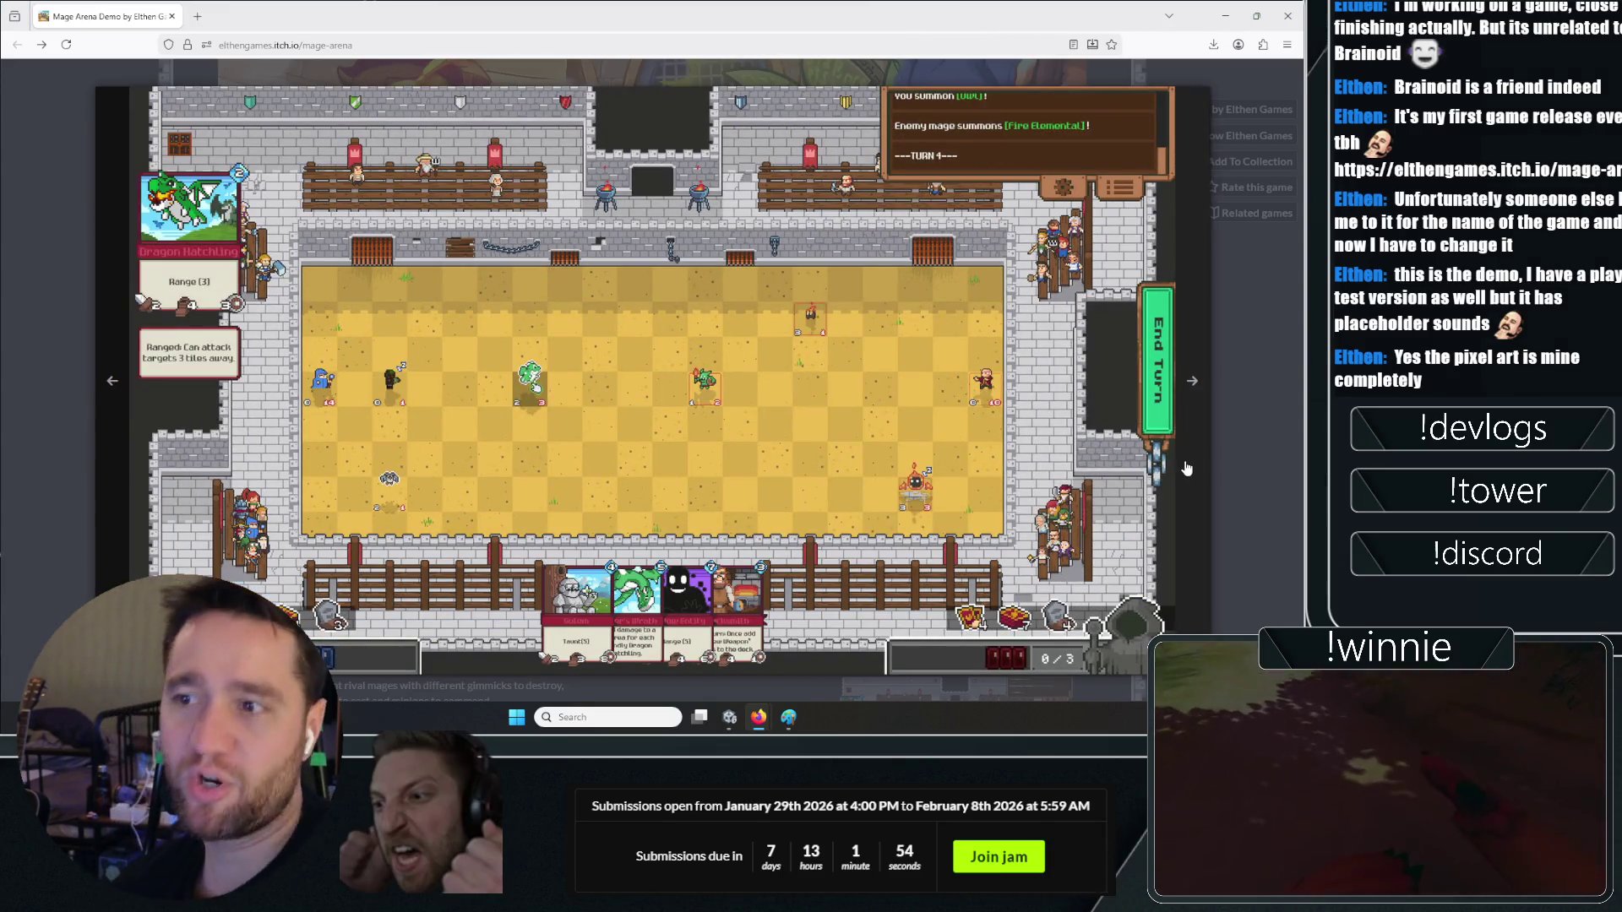
click(1186, 468)
click(1187, 468)
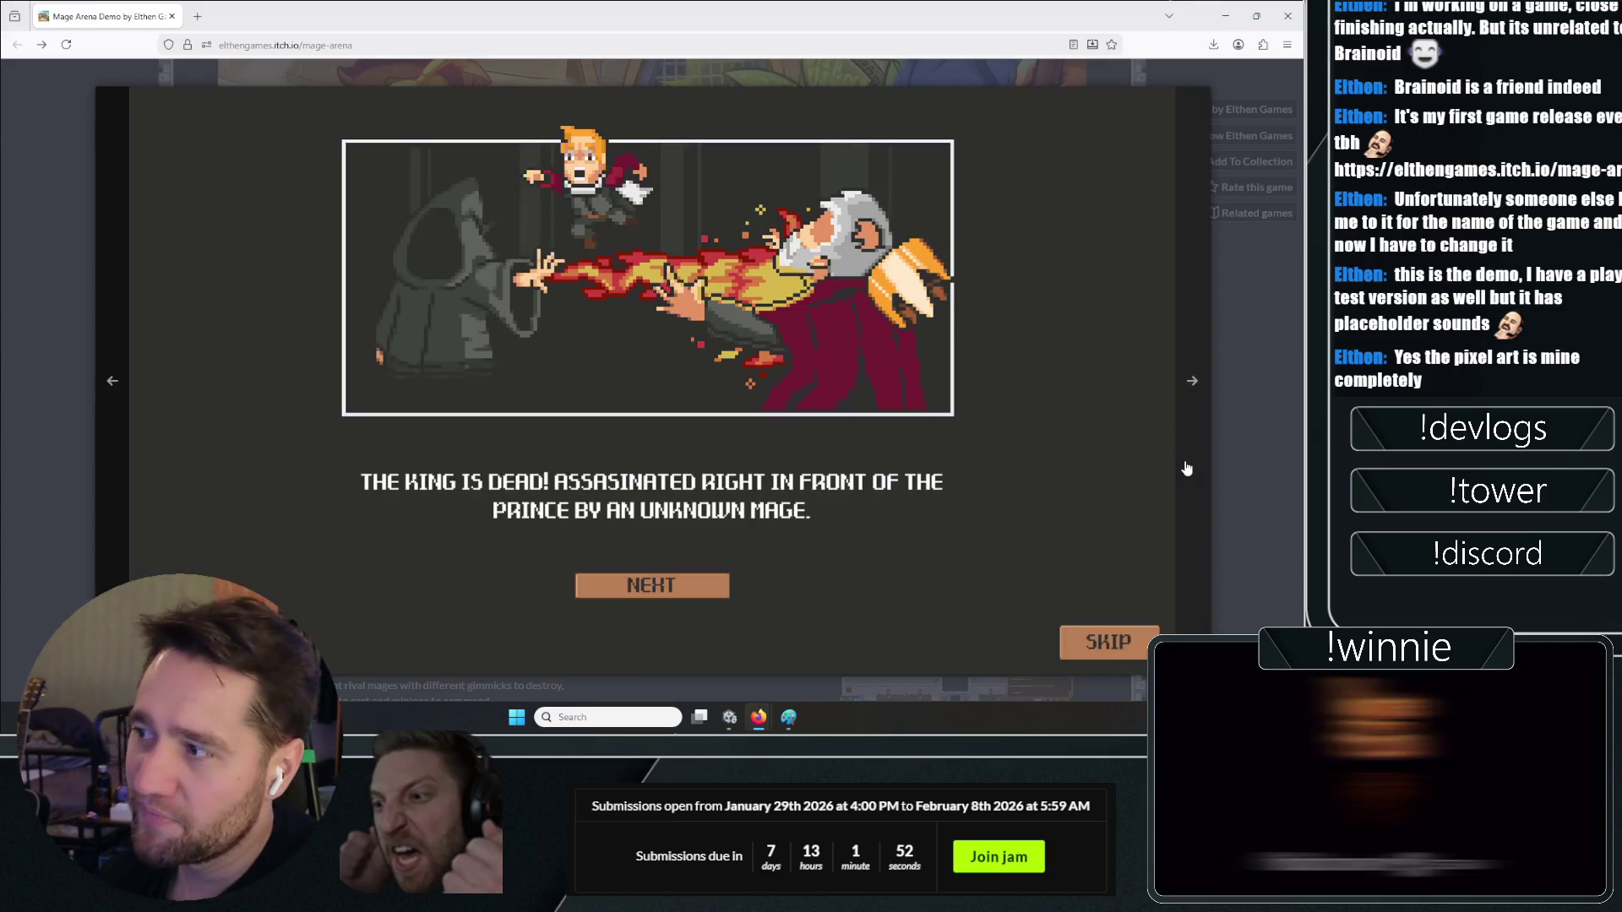
click(1198, 448)
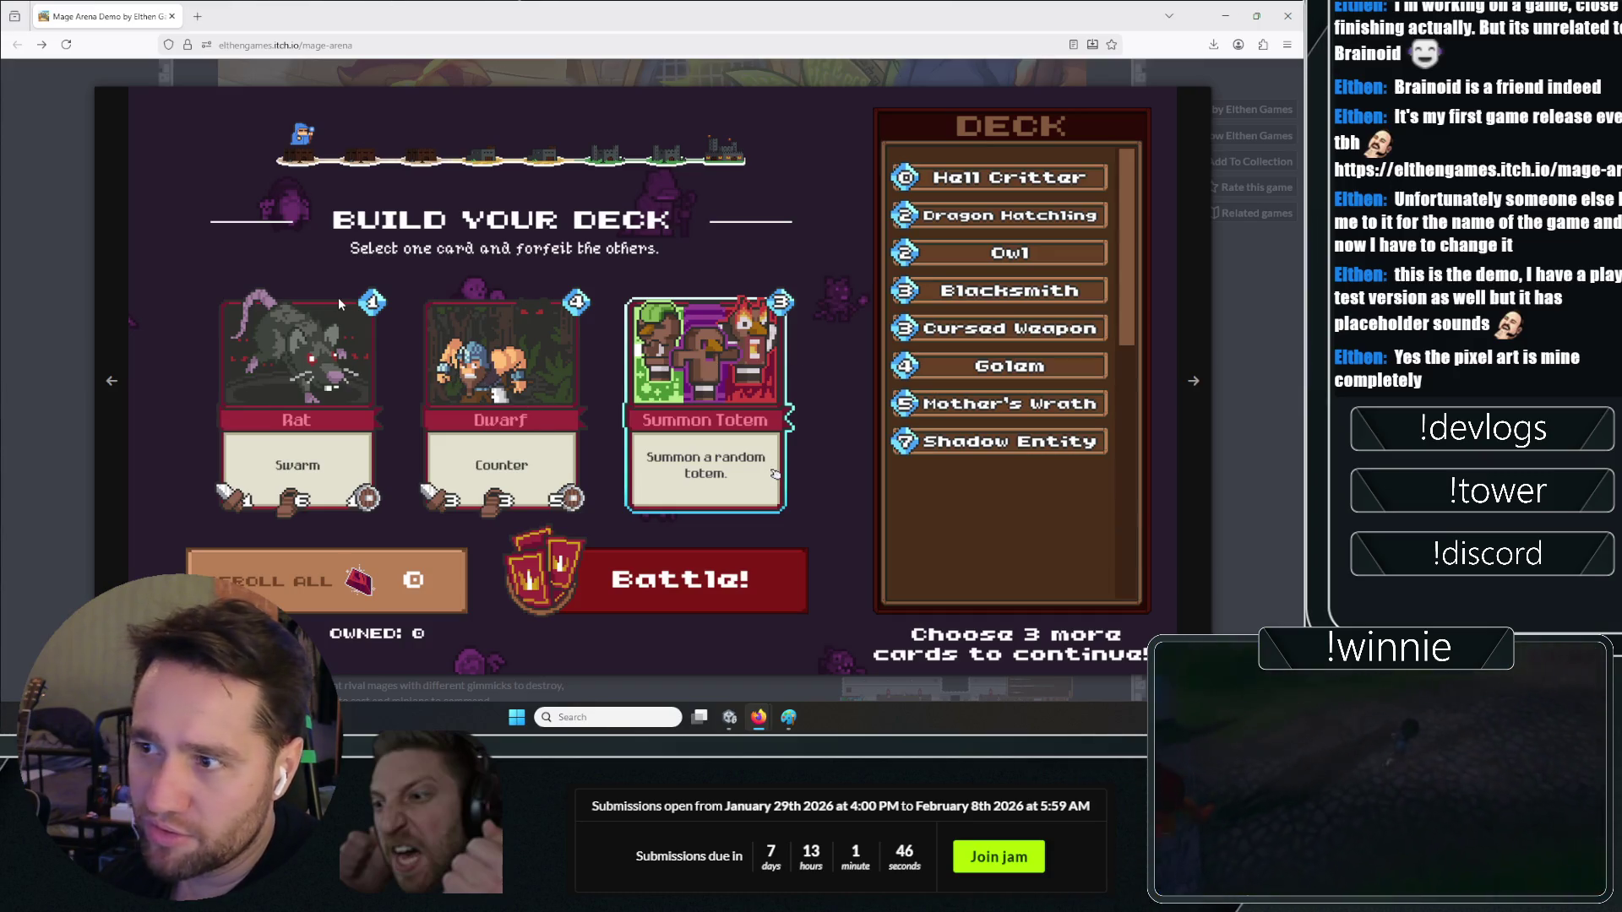
Step back three screenshots, advance five more, then close the screenshot viewer
click(110, 353)
click(110, 353)
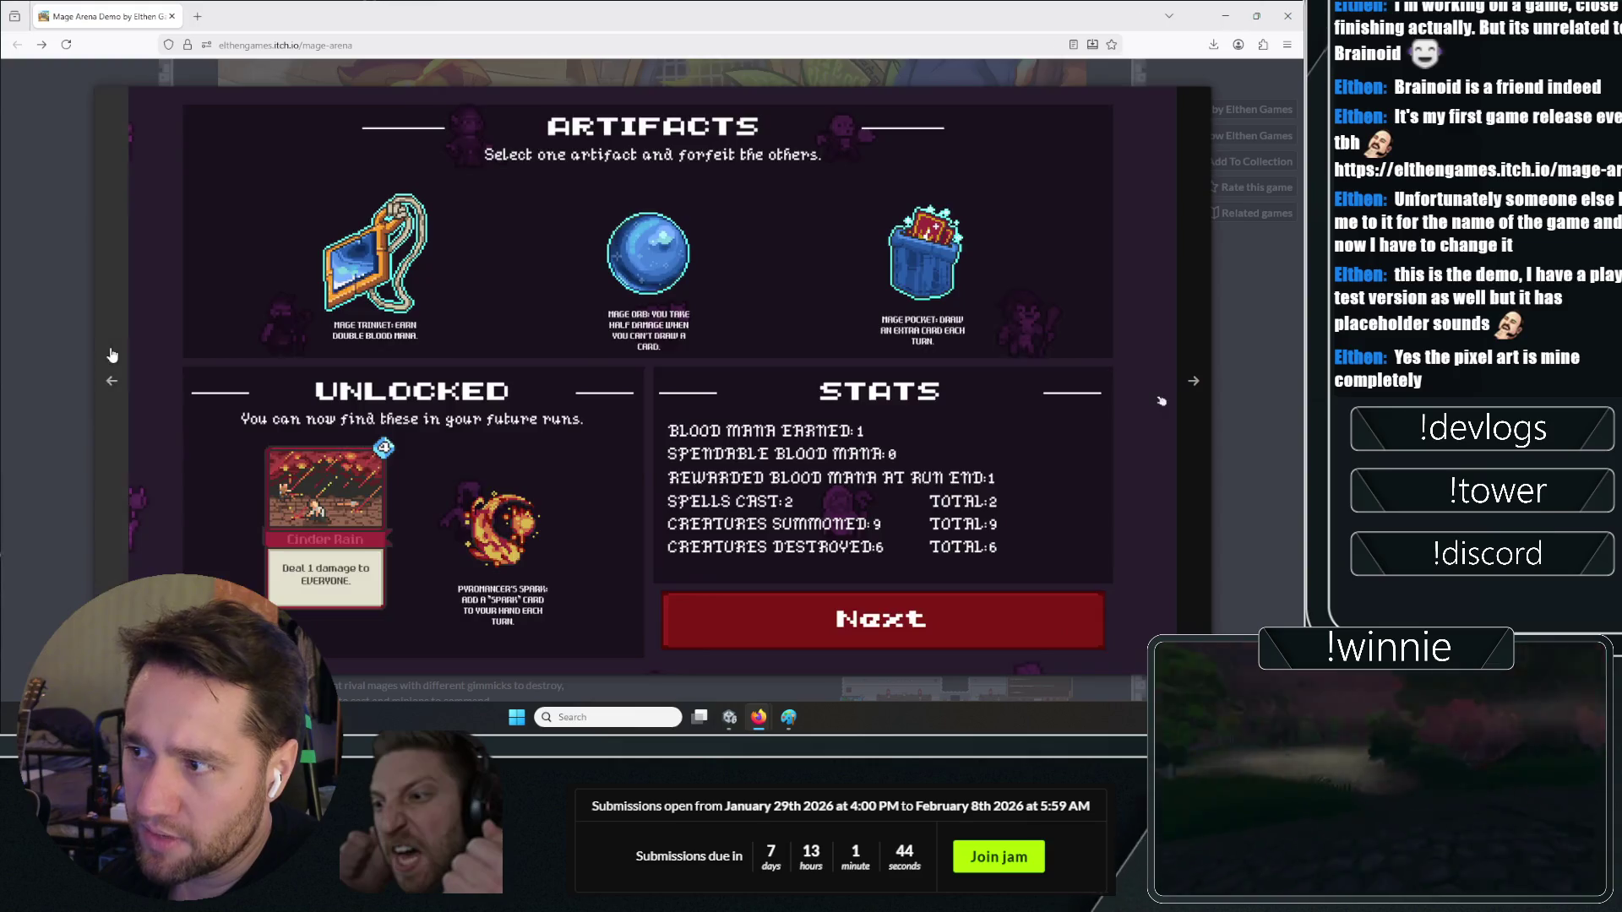
click(110, 353)
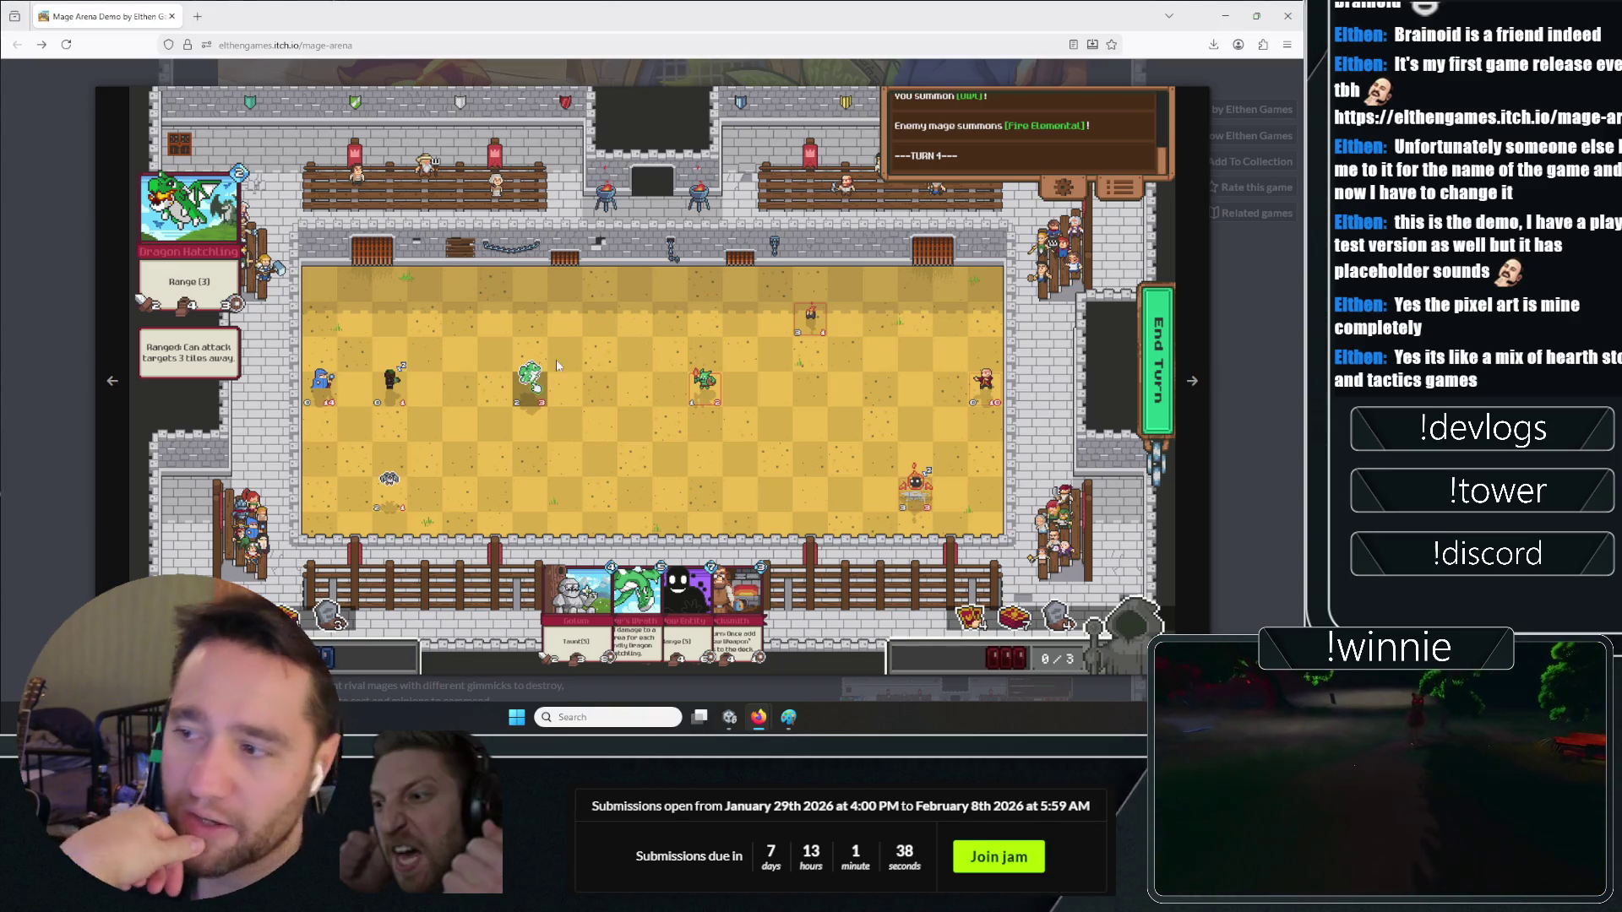
click(1203, 397)
click(1203, 397)
click(1203, 397)
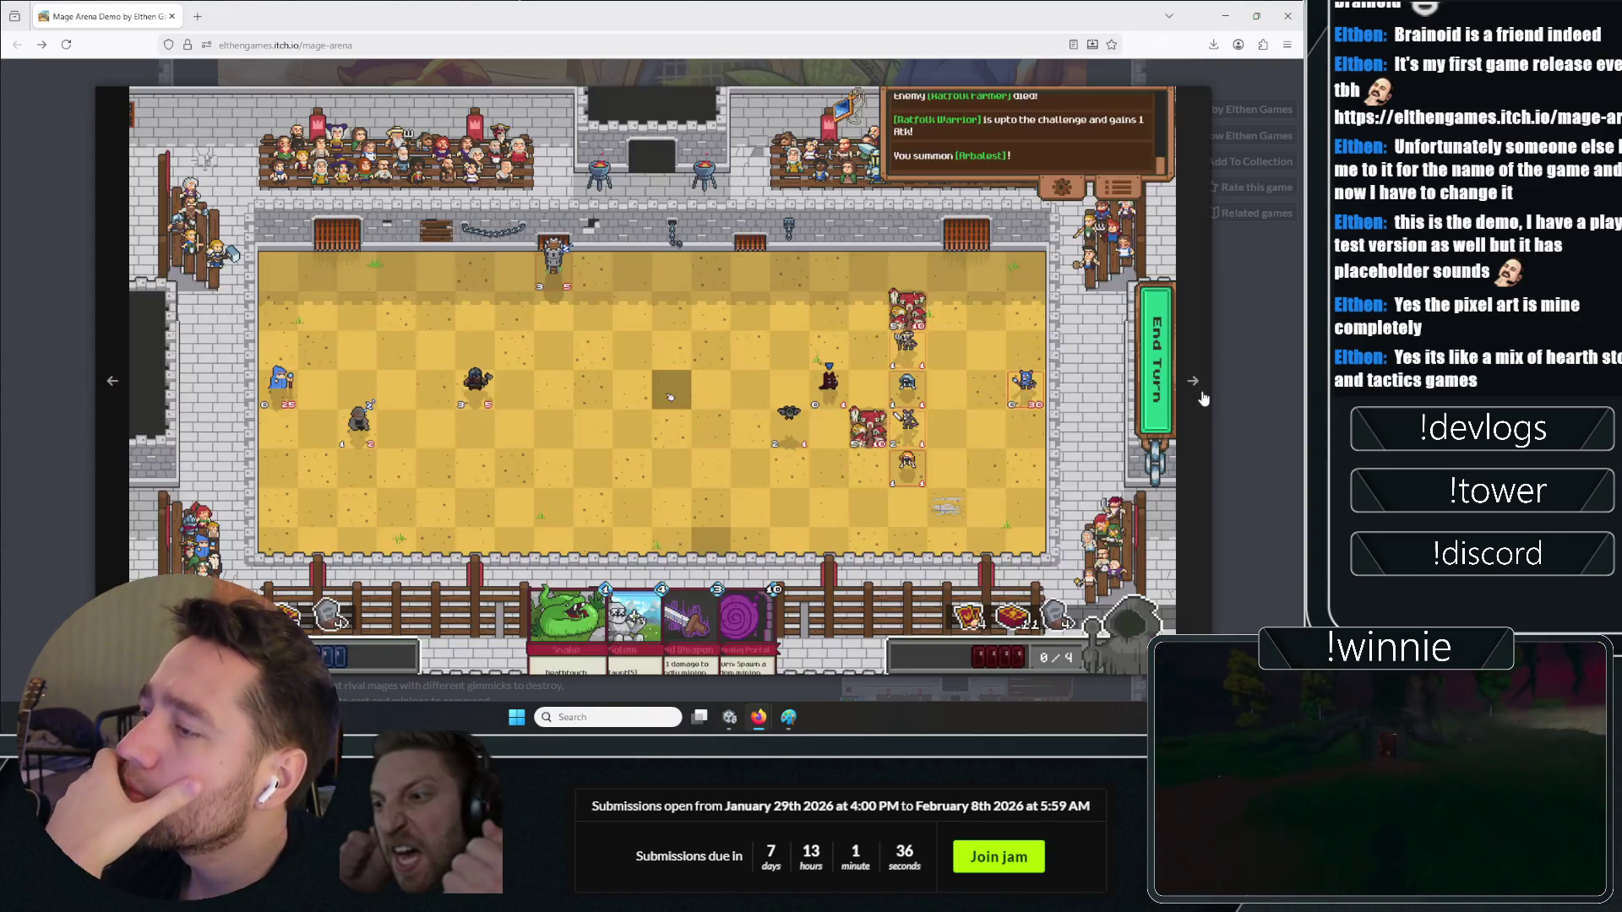
click(1203, 397)
click(1202, 397)
click(1249, 379)
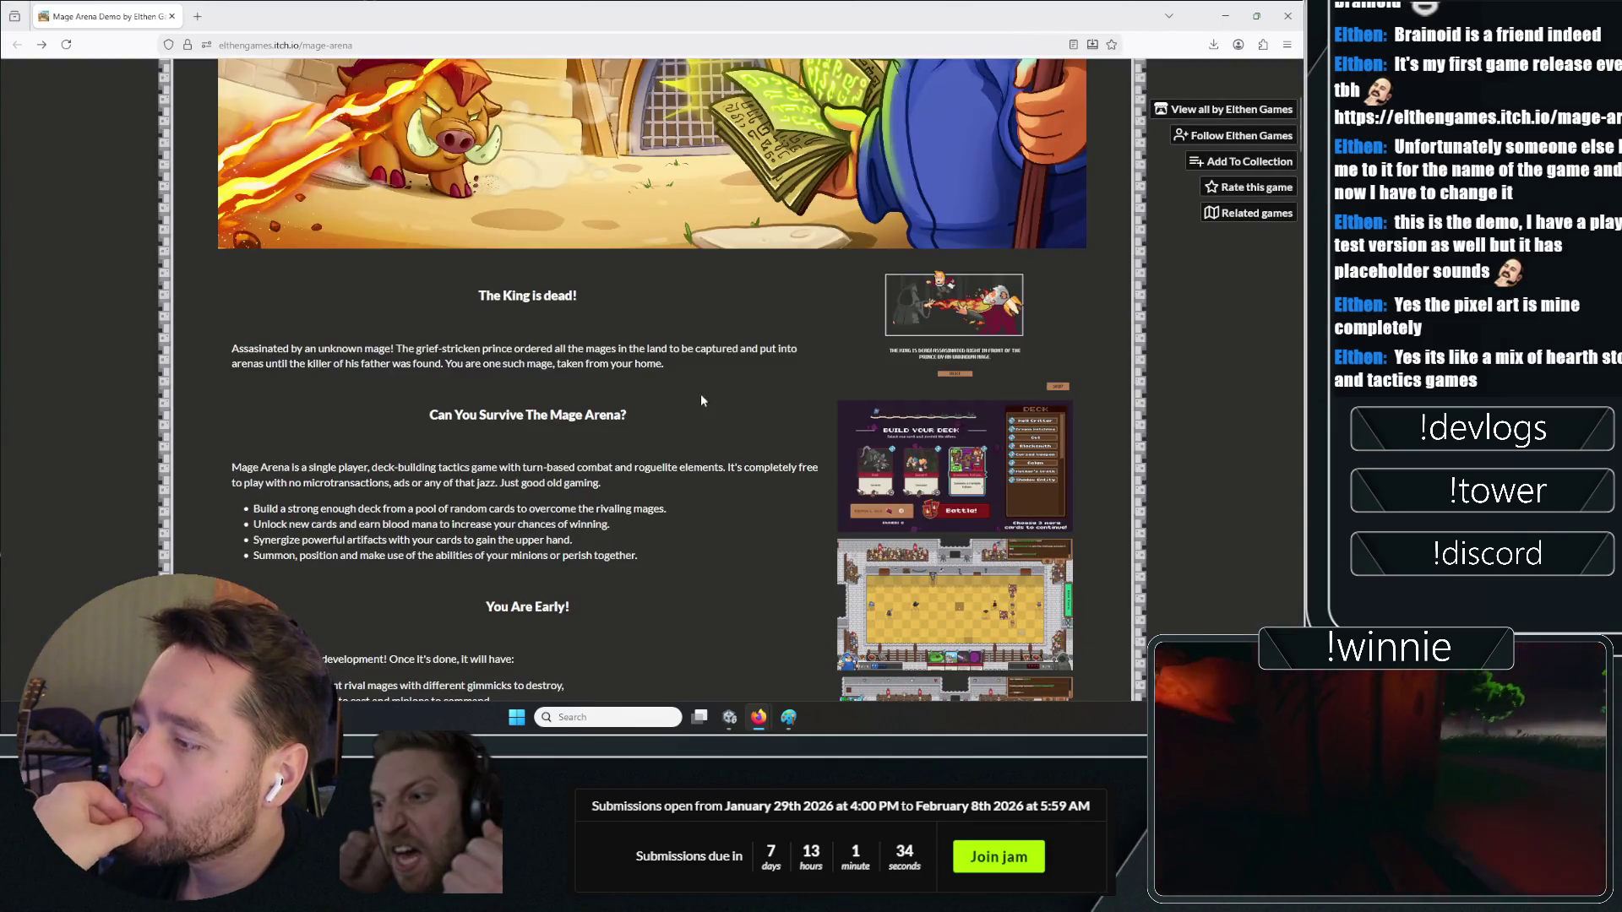
Enlarge and close the Artifacts screenshot, then scroll the Mage Arena page
scroll(701, 393, down, 10)
click(893, 275)
click(36, 318)
scroll(37, 319, up, 4)
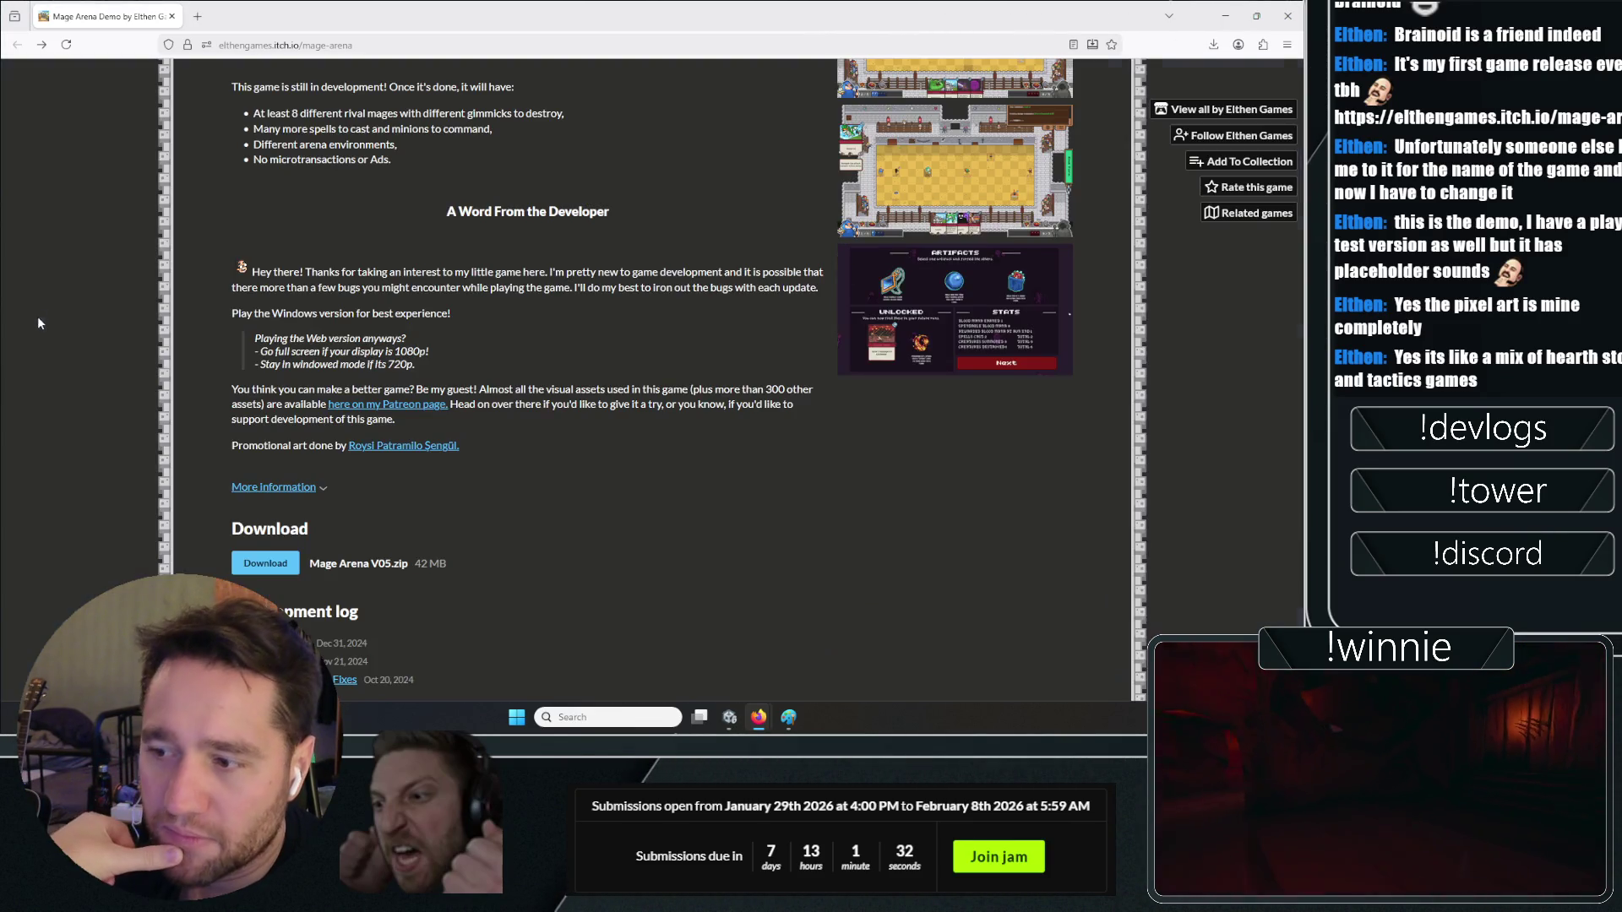
scroll(577, 321, up, 2)
scroll(630, 453, down, 12)
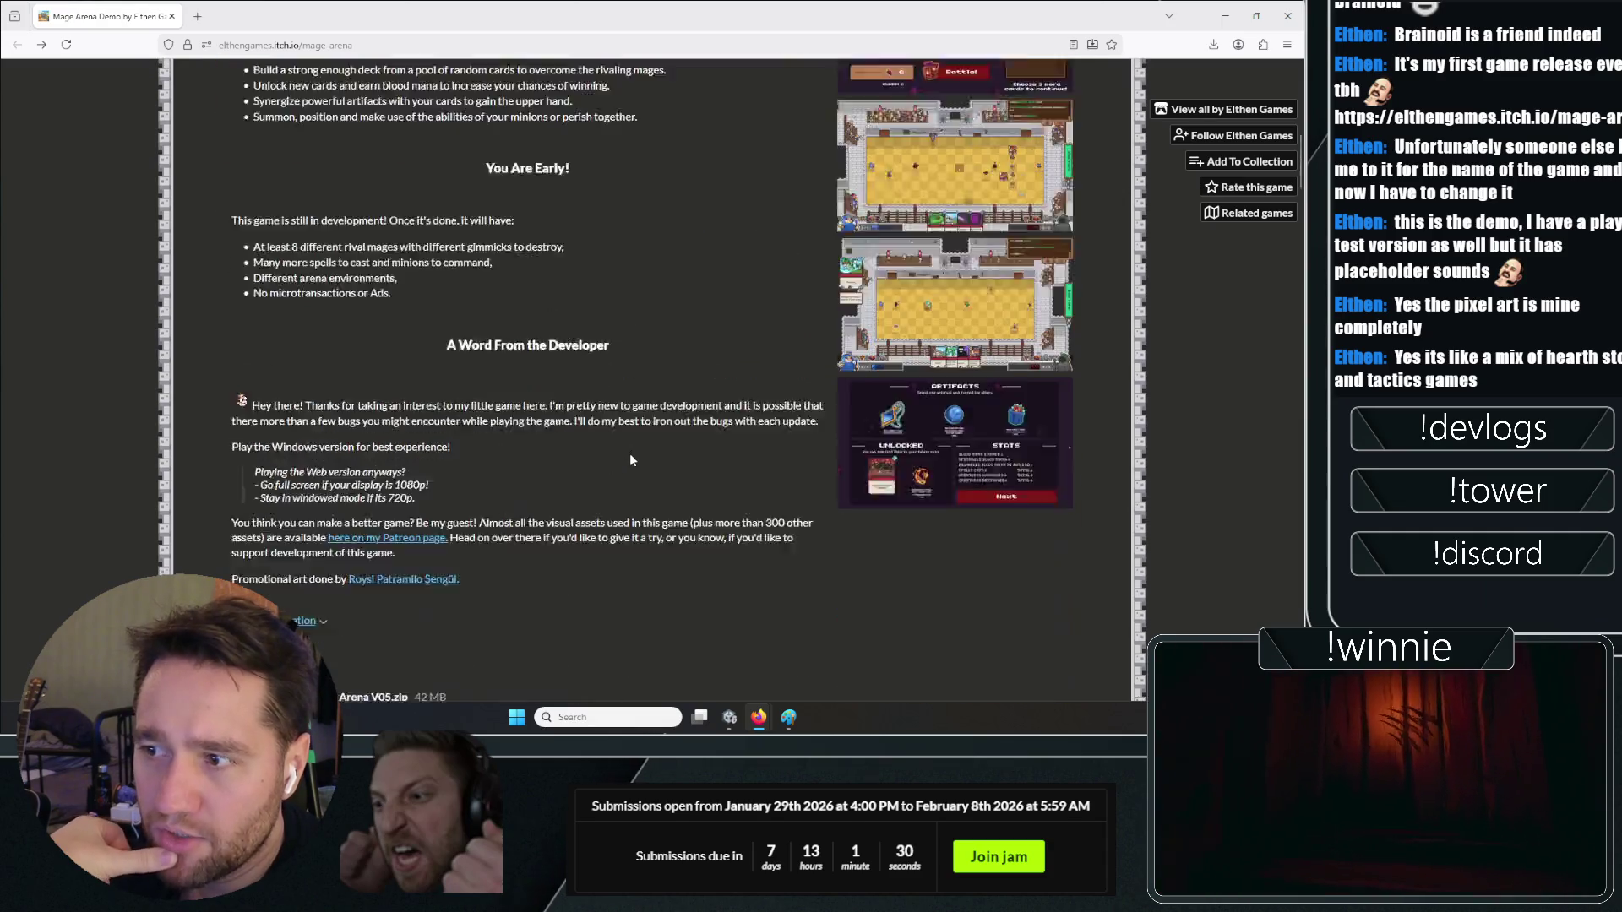
scroll(771, 398, down, 4)
scroll(771, 398, up, 4)
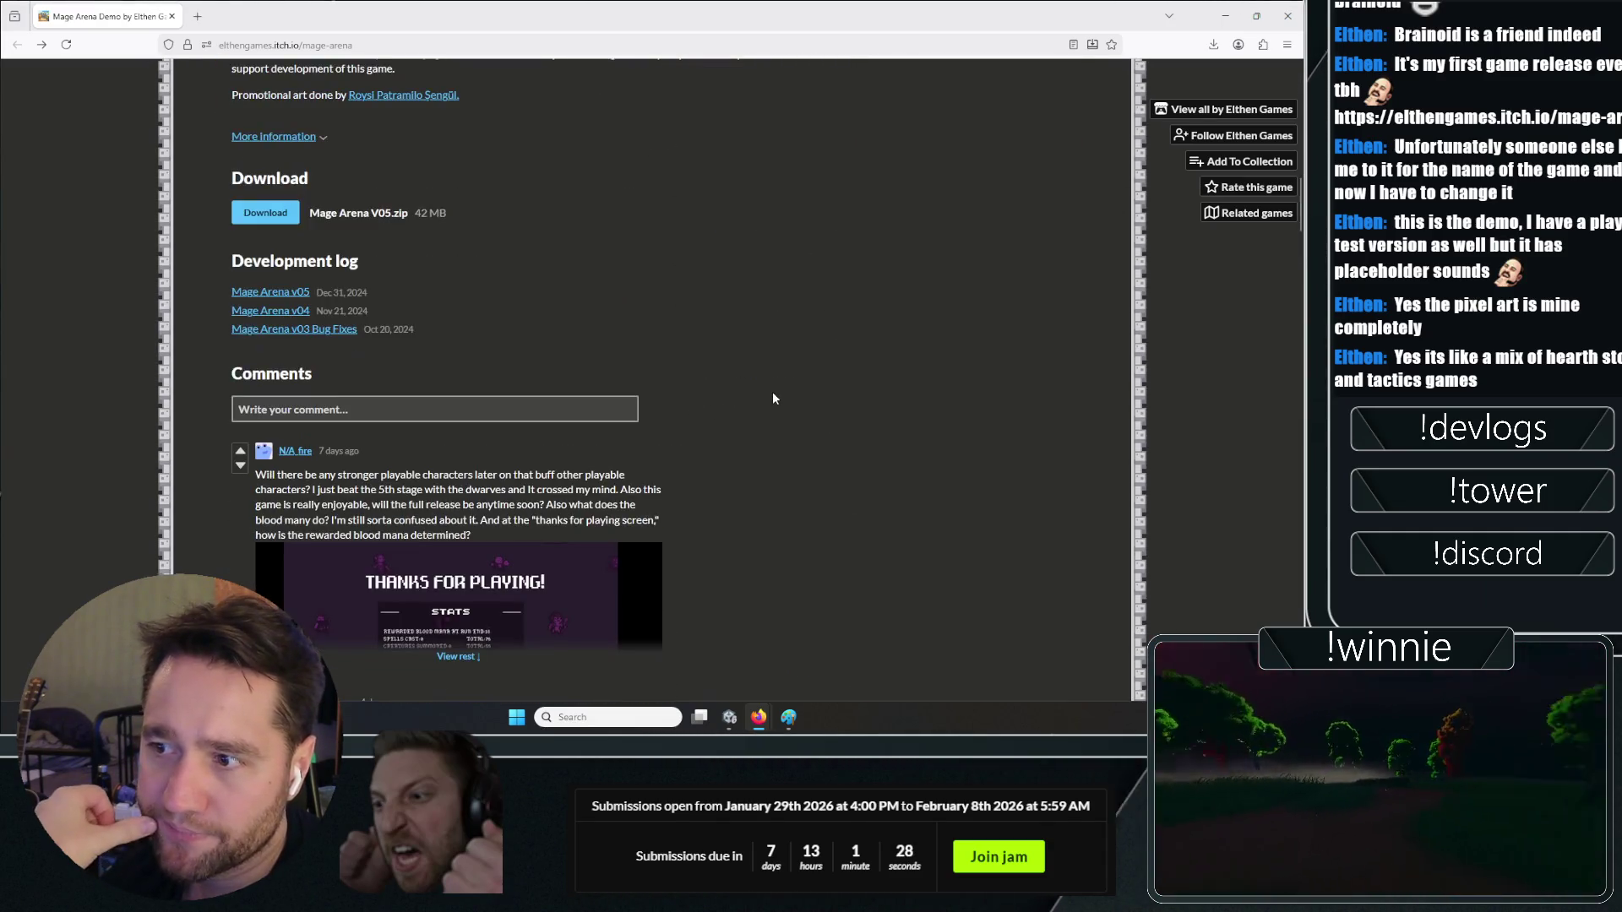
scroll(771, 398, down, 6)
scroll(768, 399, up, 15)
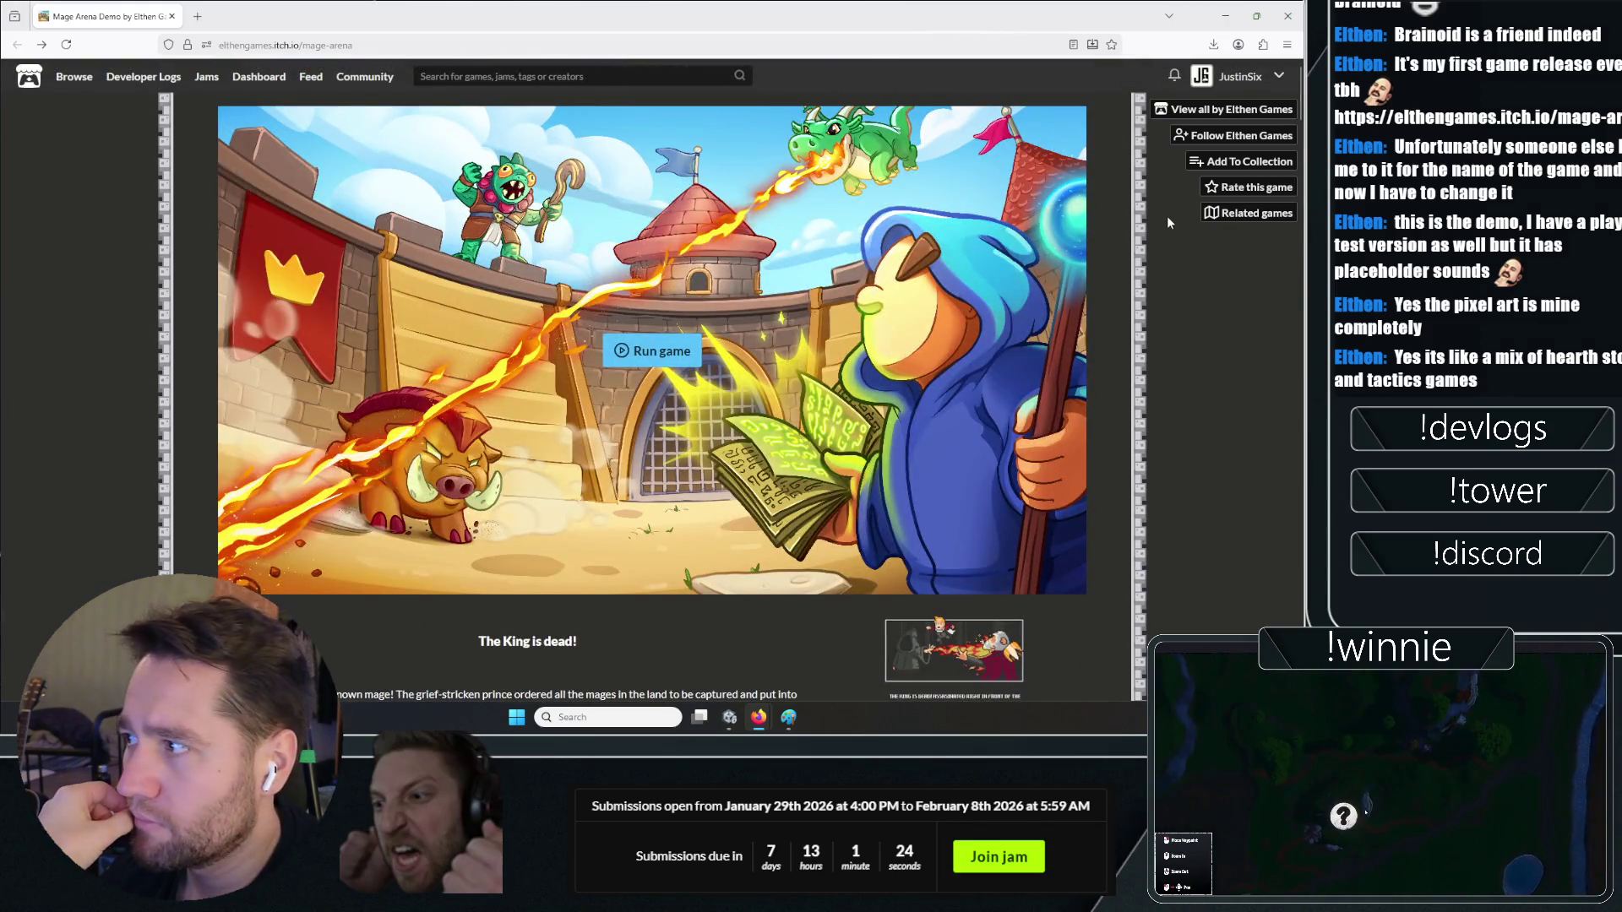
Open the Rate this game form, dismiss it without rating, and scroll the page
click(1231, 186)
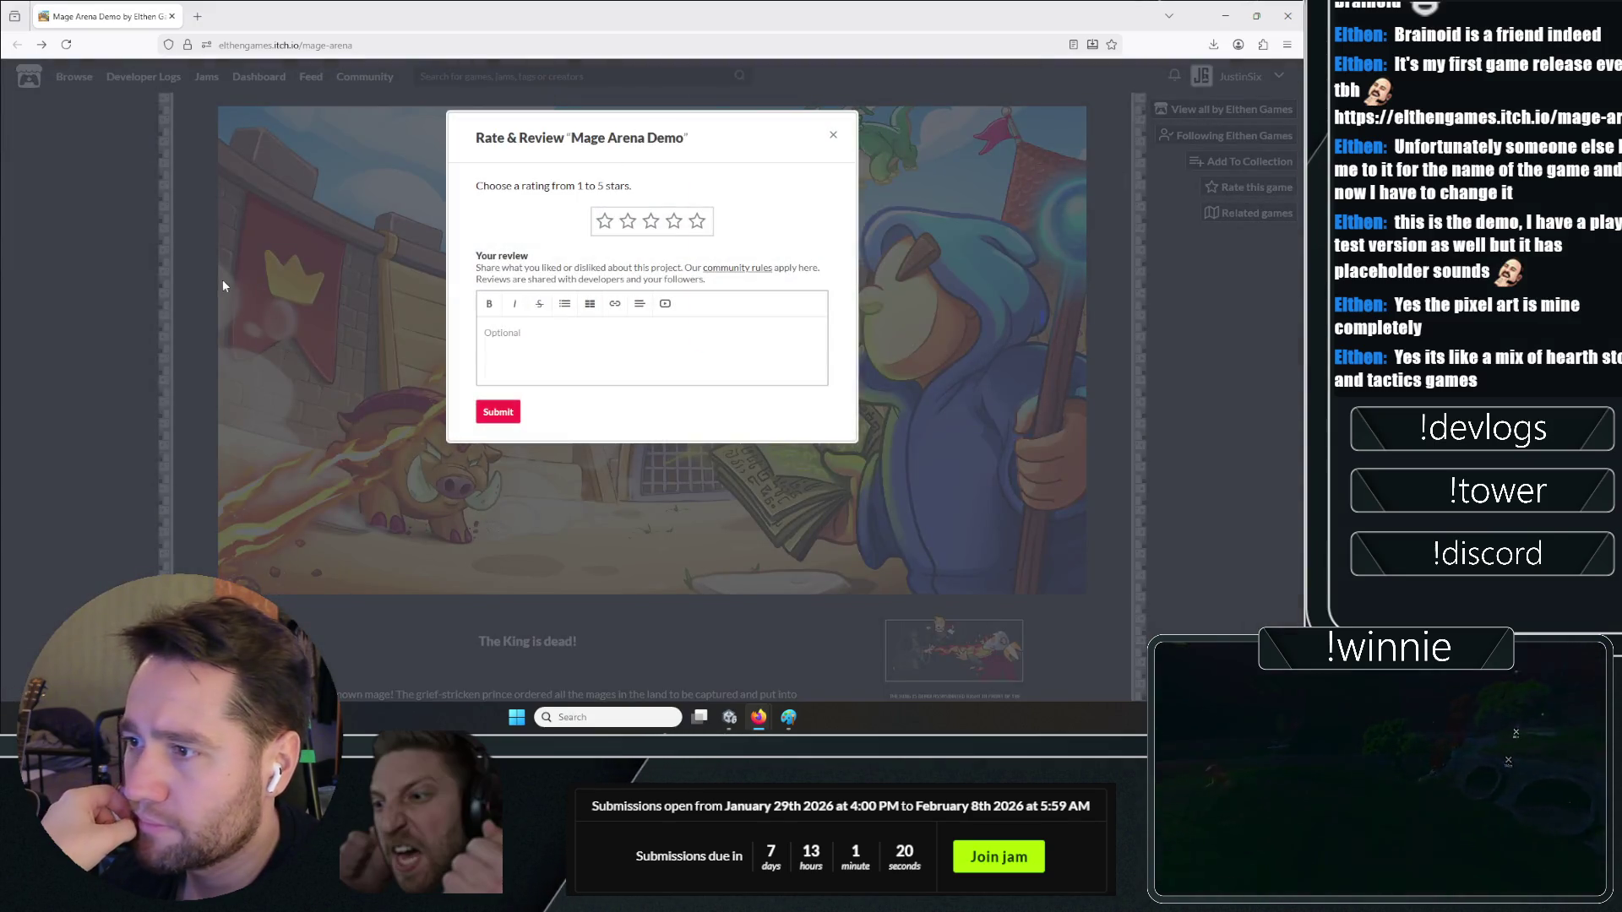
click(235, 295)
scroll(660, 350, down, 10)
scroll(660, 349, down, 3)
scroll(843, 528, up, 15)
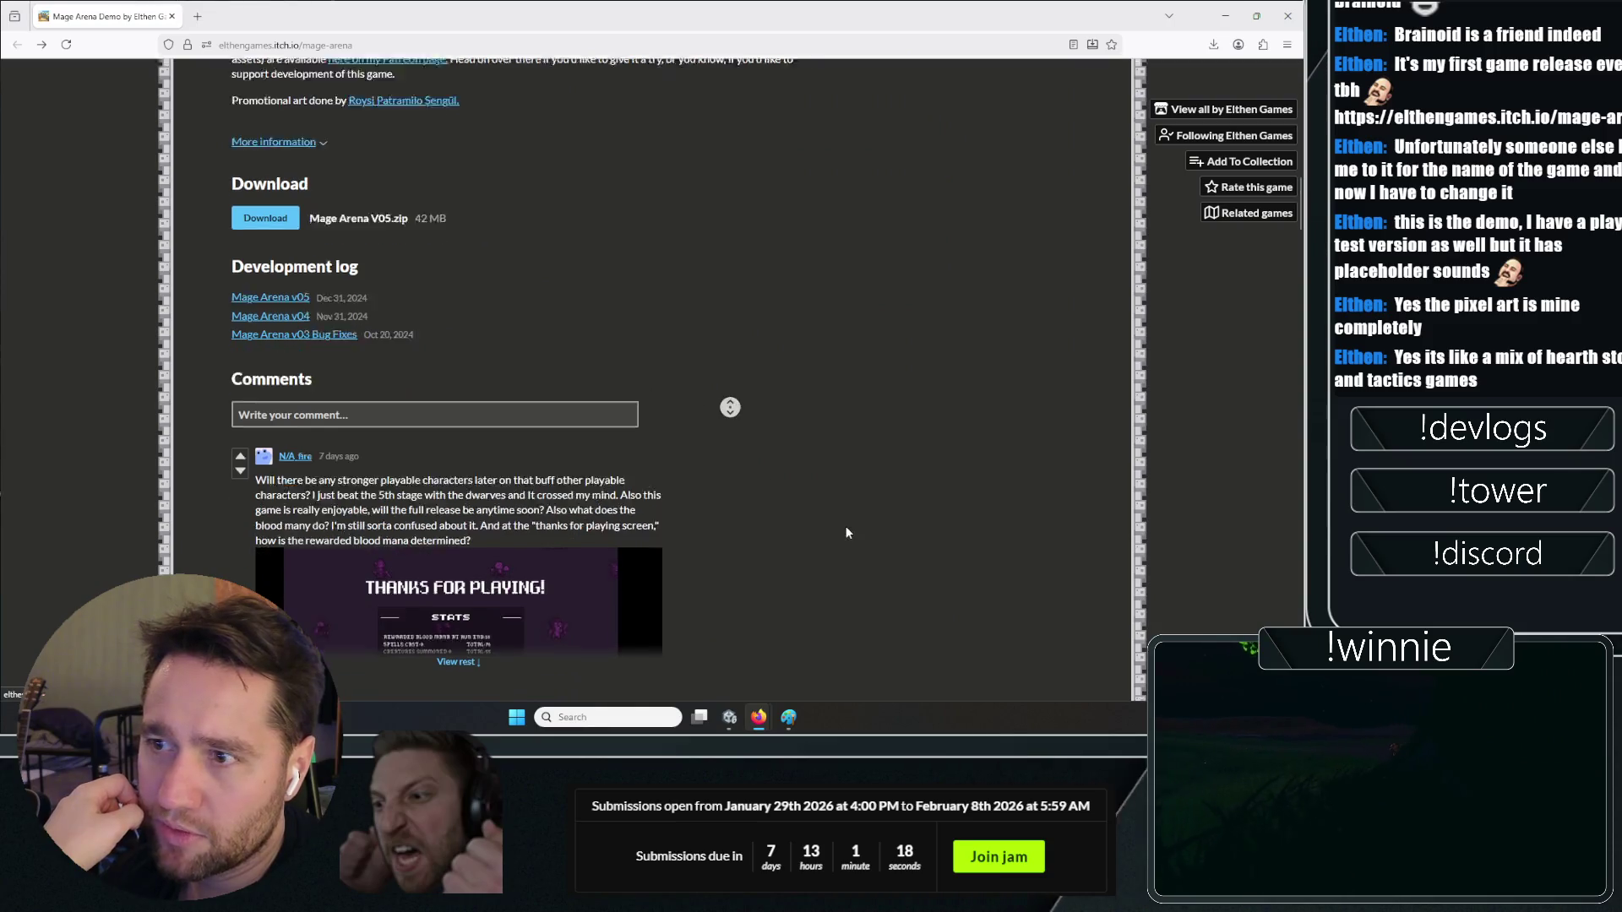
scroll(645, 342, down, 20)
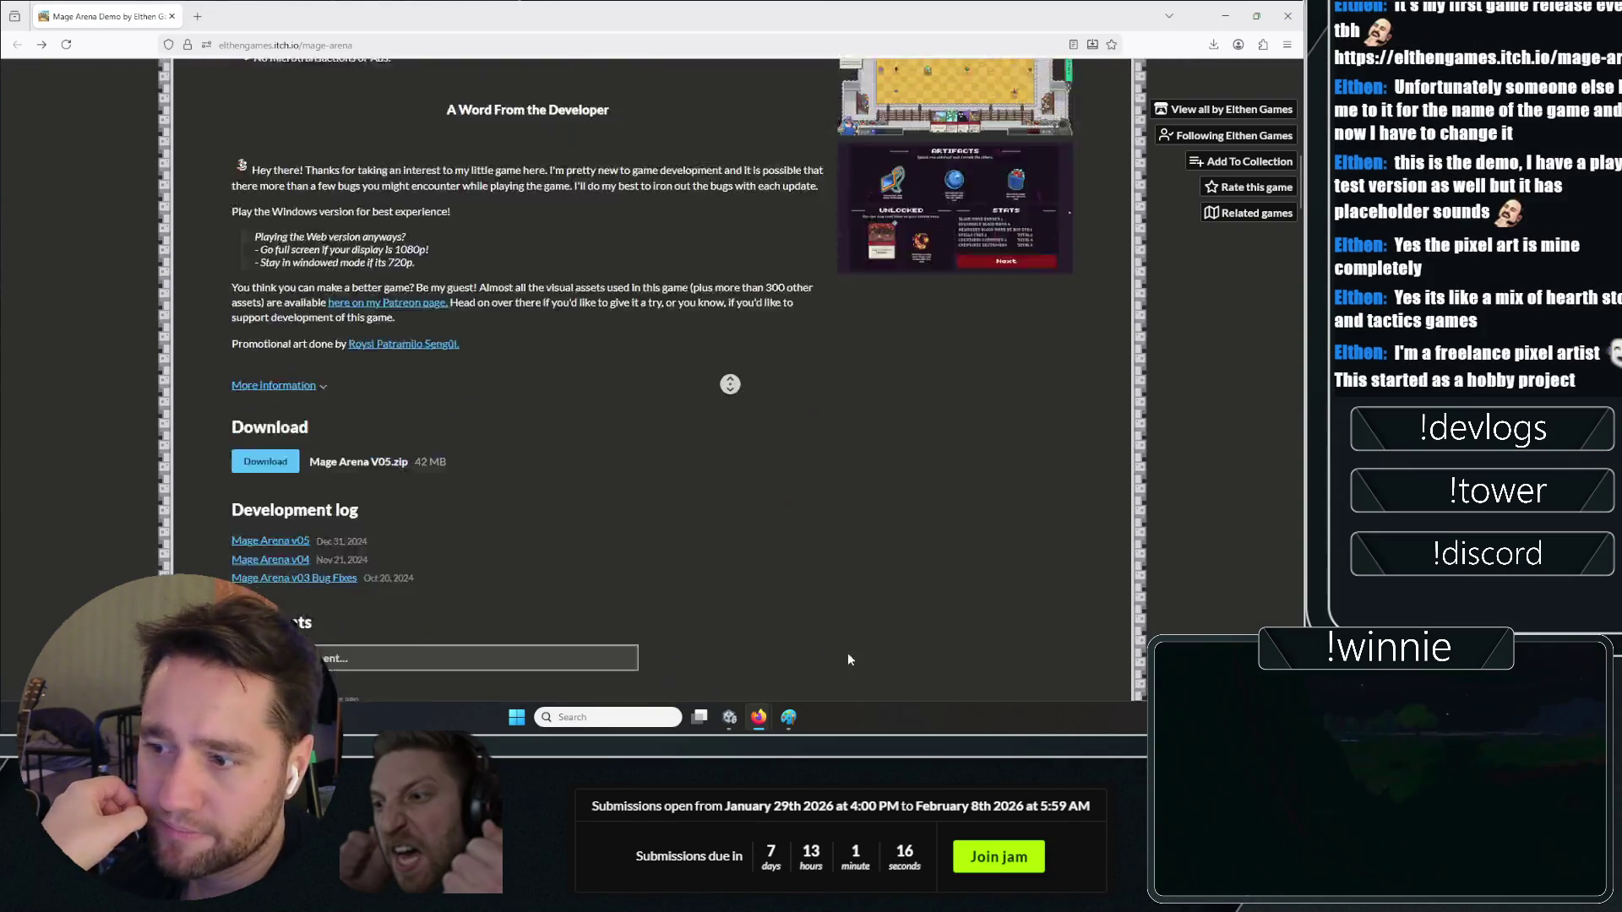
scroll(808, 553, up, 20)
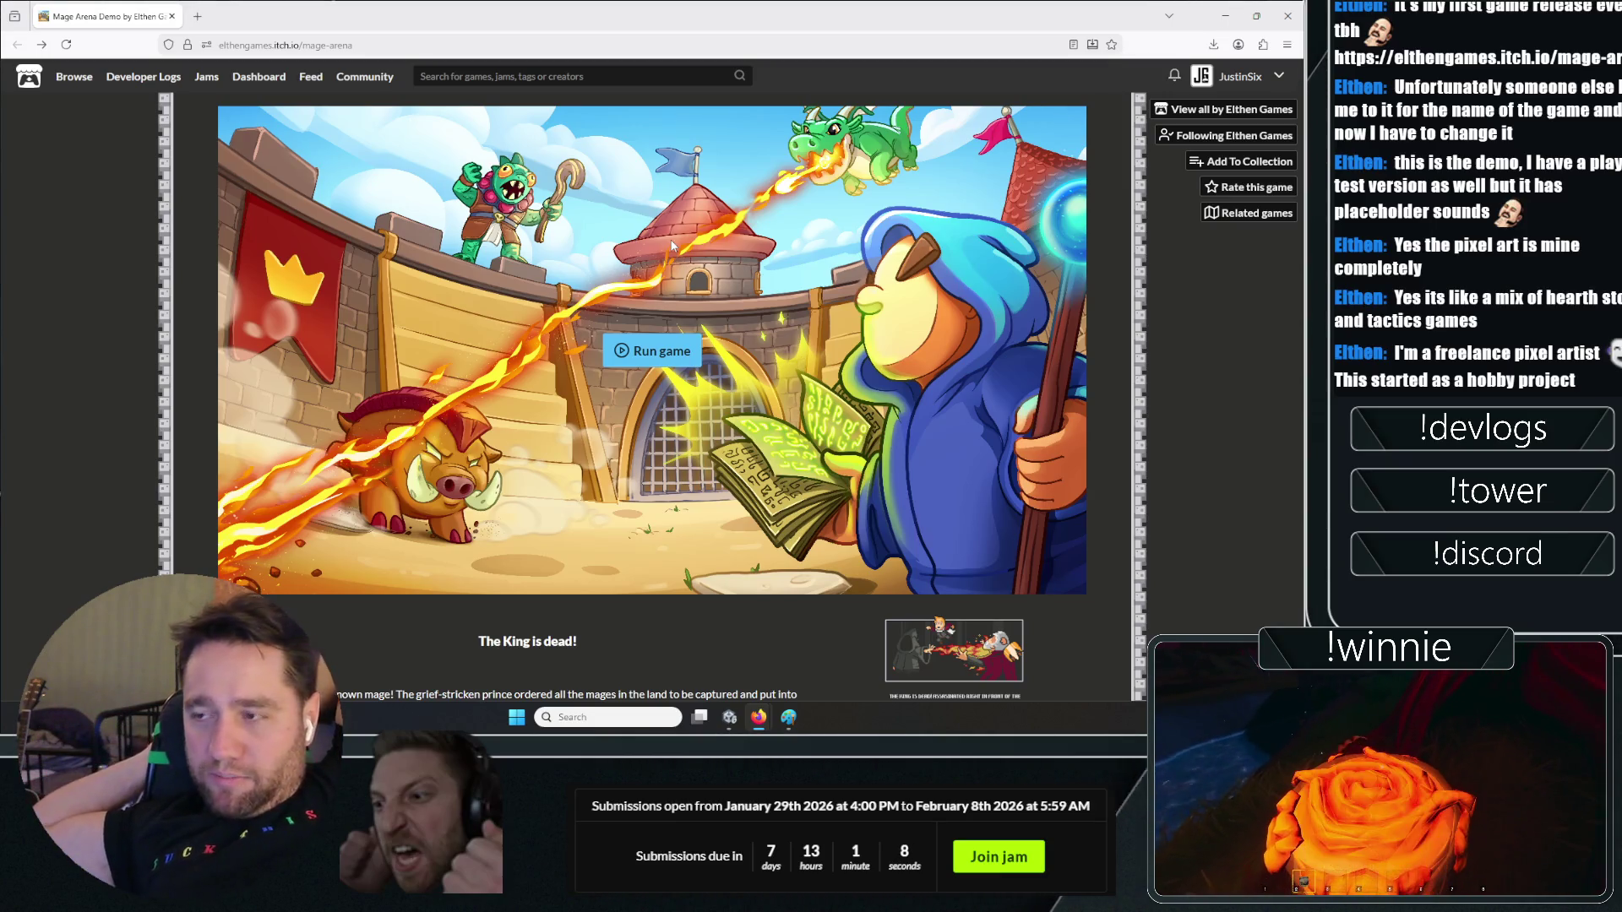
scroll(864, 453, down, 5)
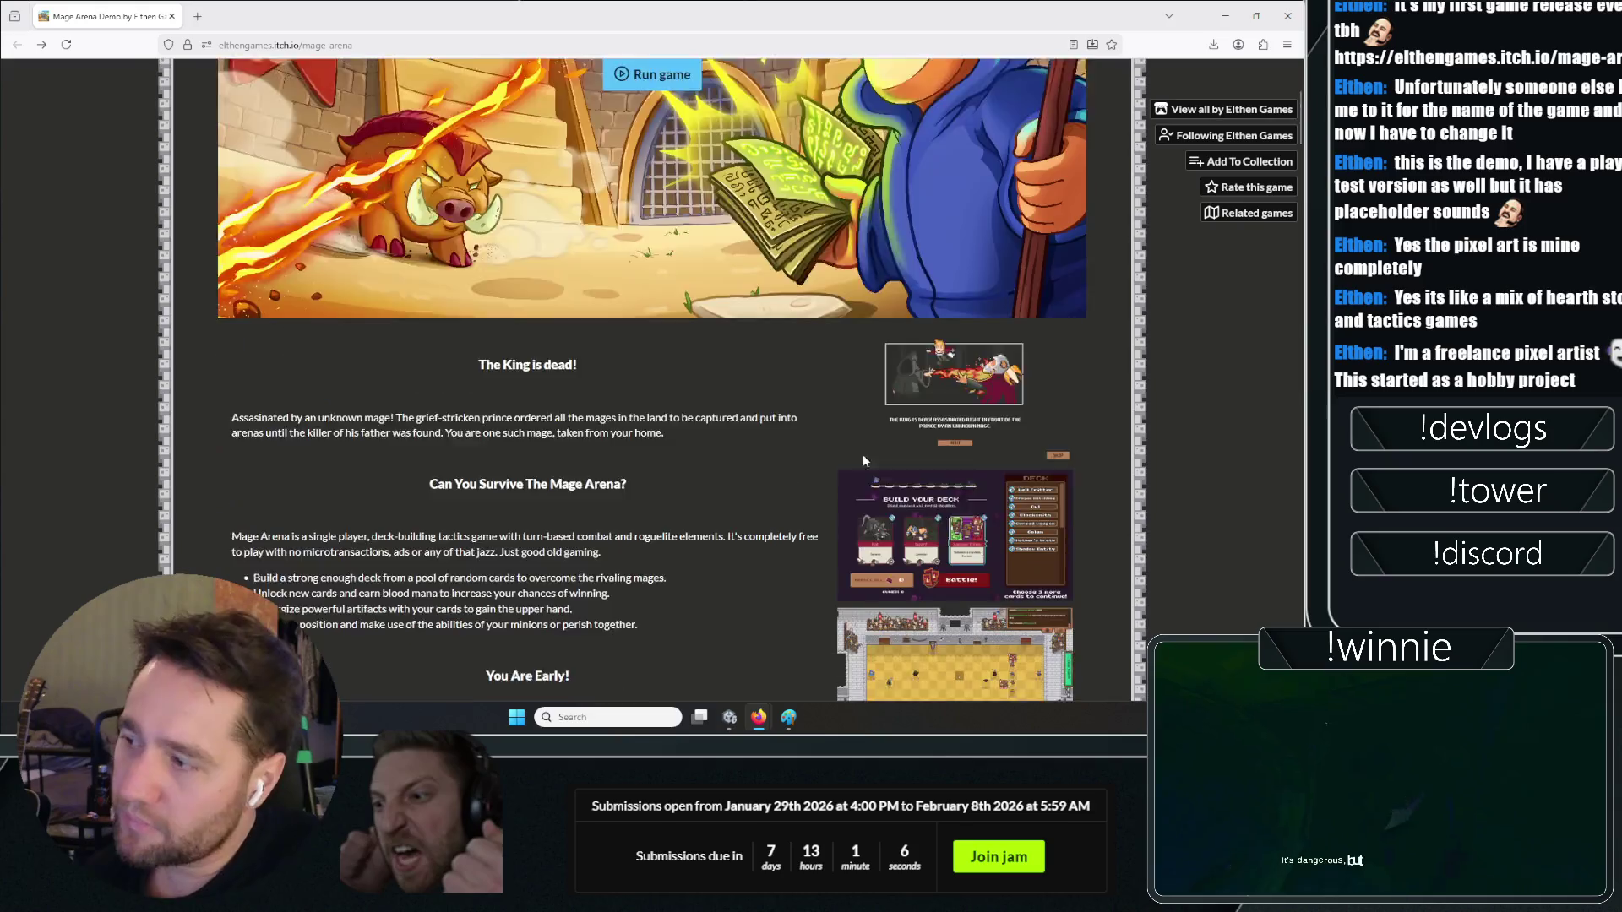
Browse the deck-building, battle board and Artifacts screenshots enlarged, then close the viewer
click(894, 464)
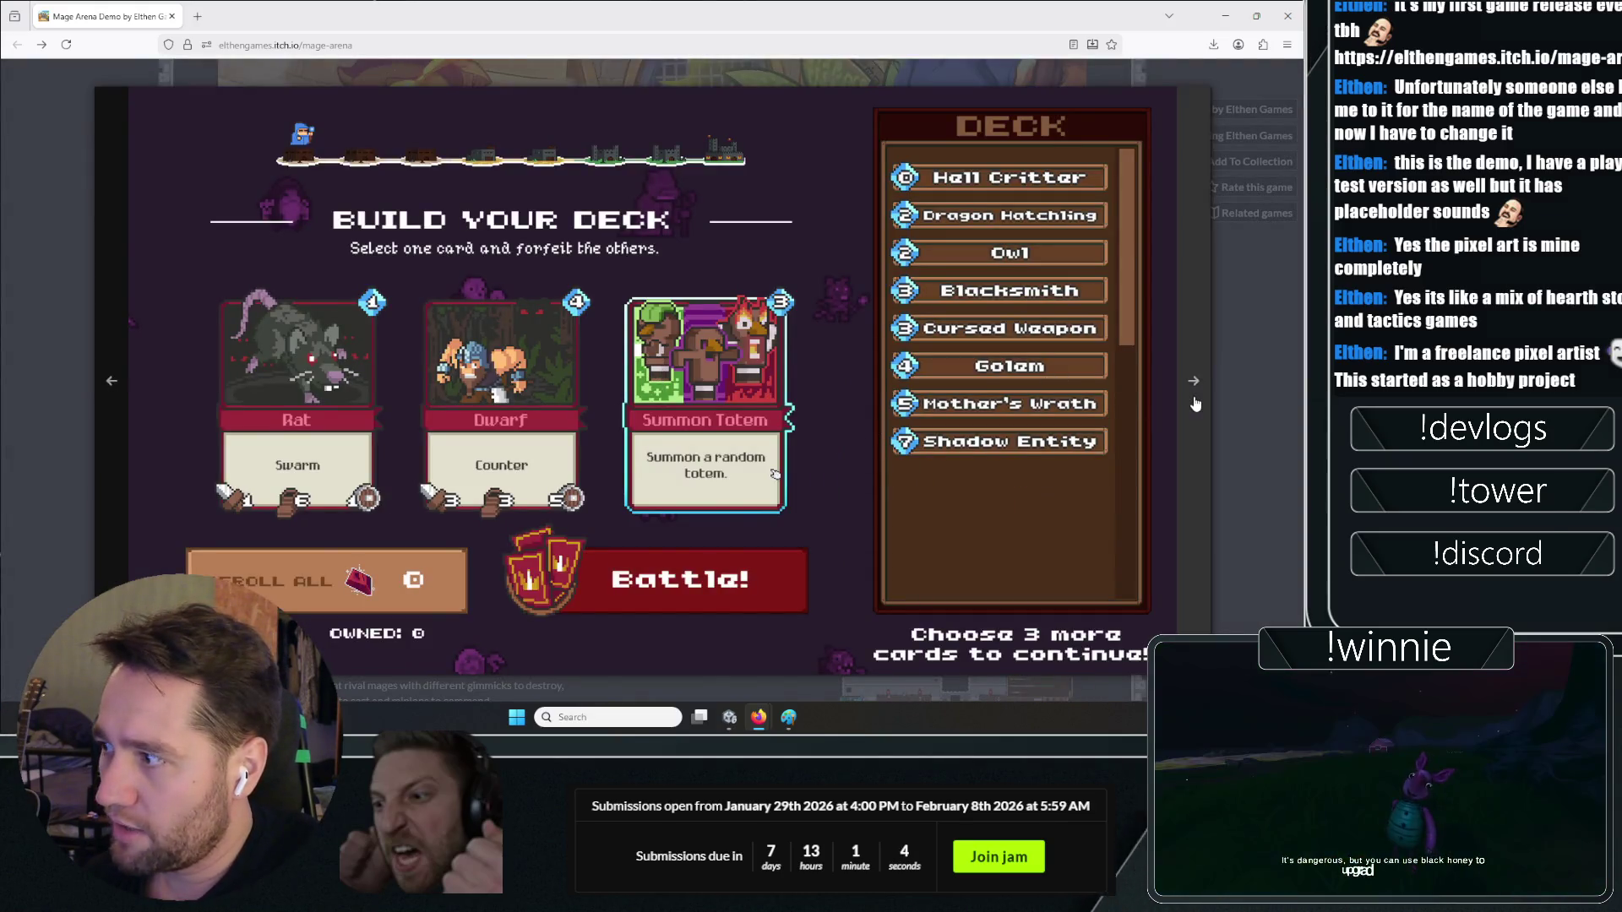
click(1194, 393)
click(1194, 398)
click(1194, 402)
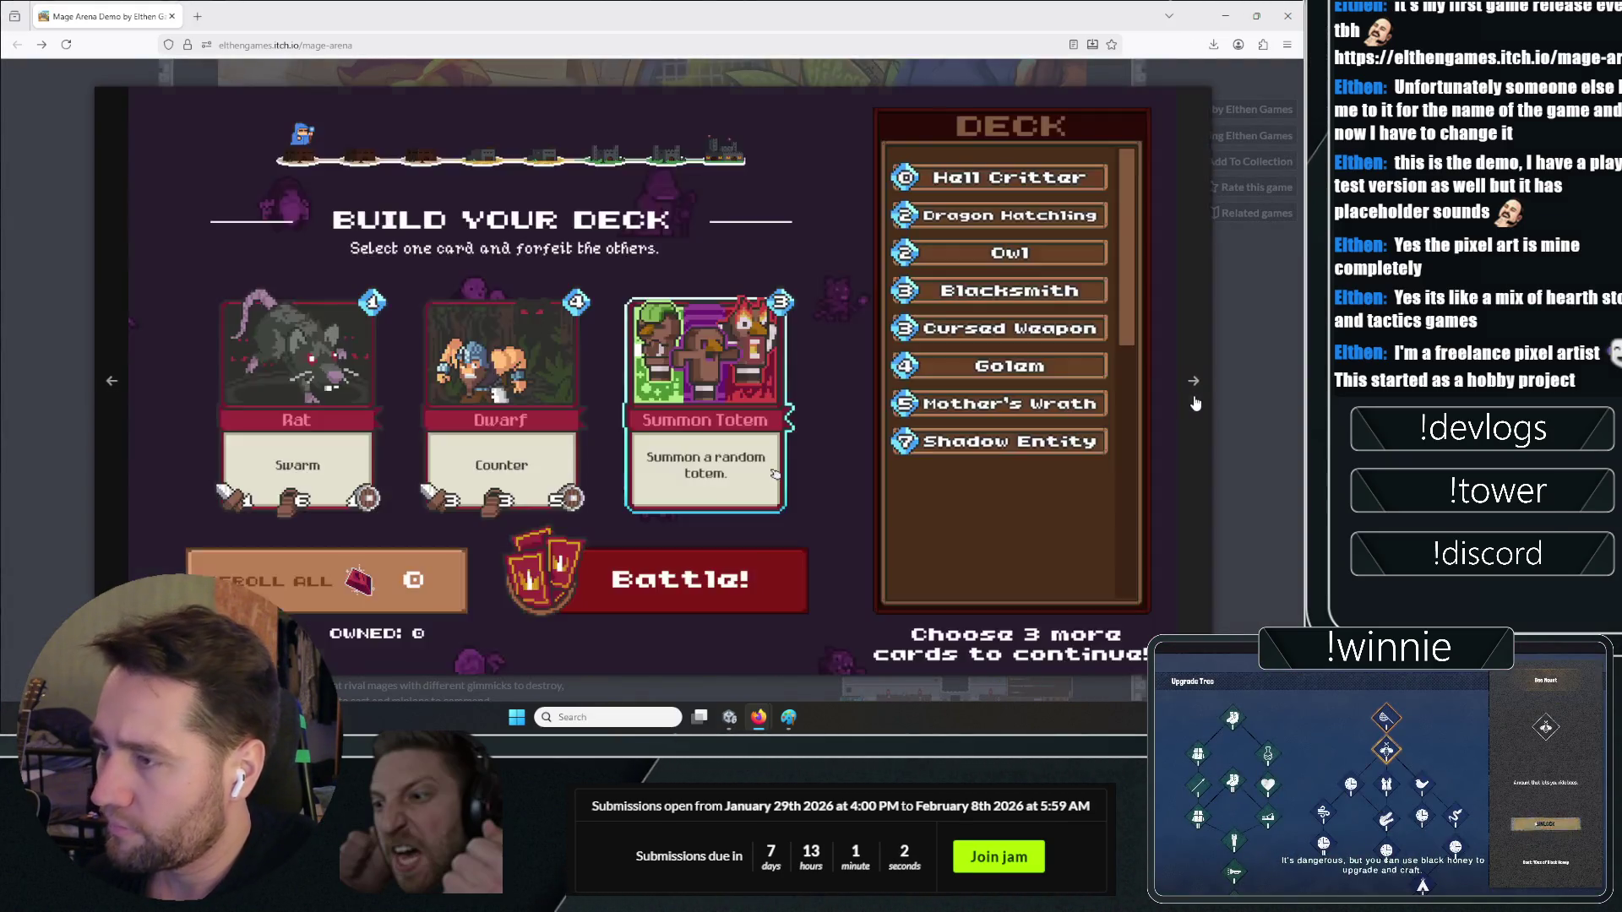
key(Escape)
scroll(802, 353, down, 5)
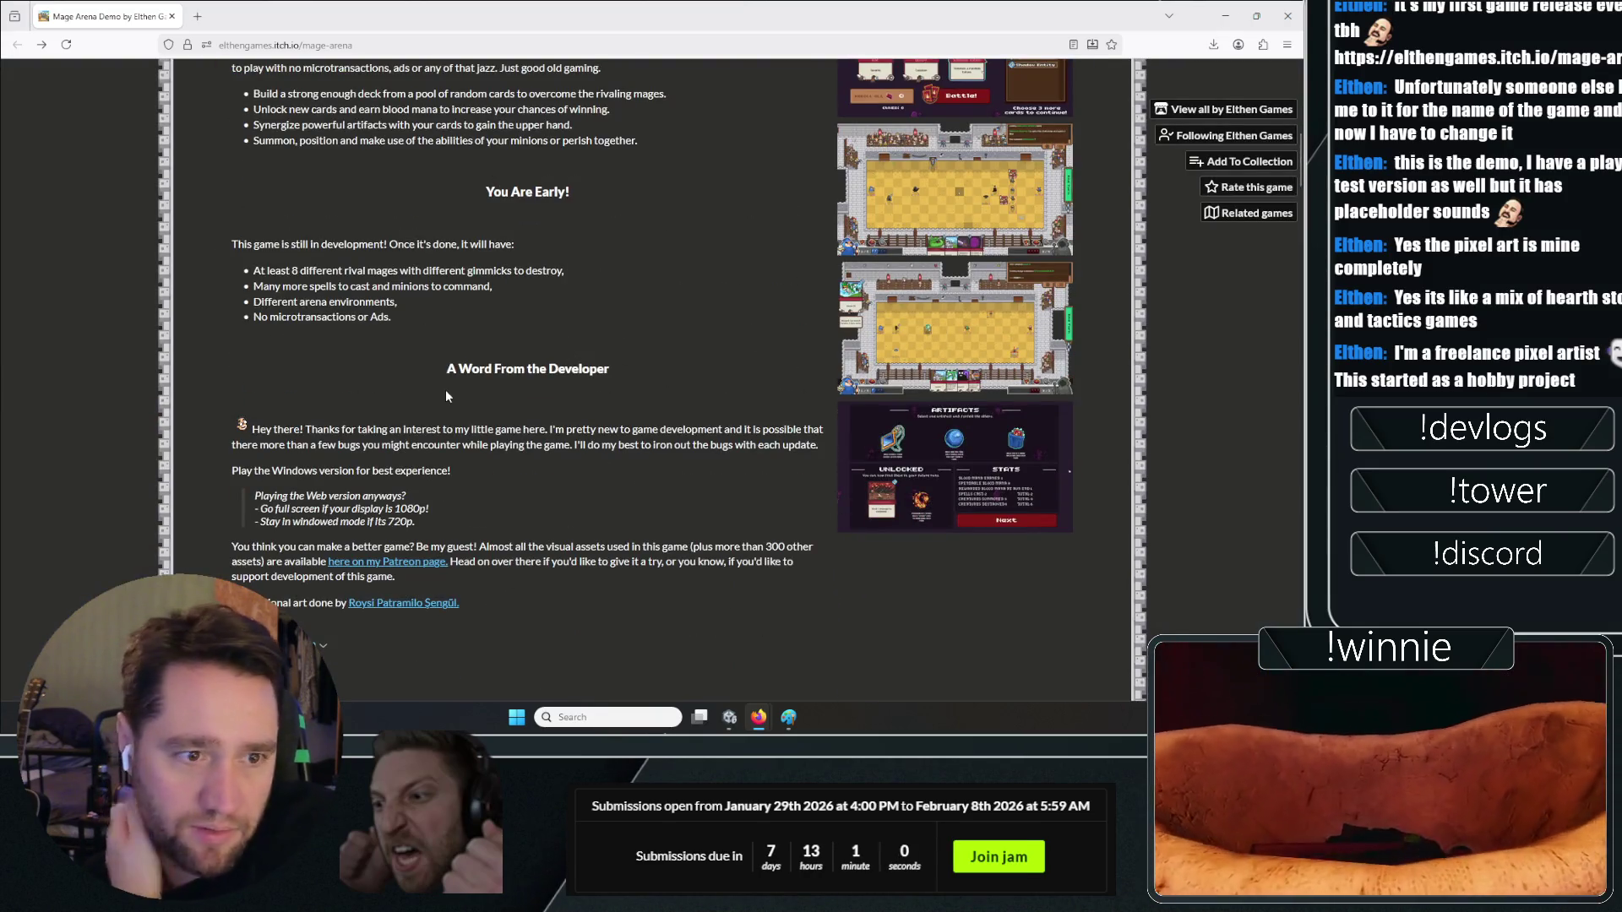
scroll(444, 389, up, 15)
Switch to Unity to frame the whole VFX graph, then return to the browser
key(alt+Tab)
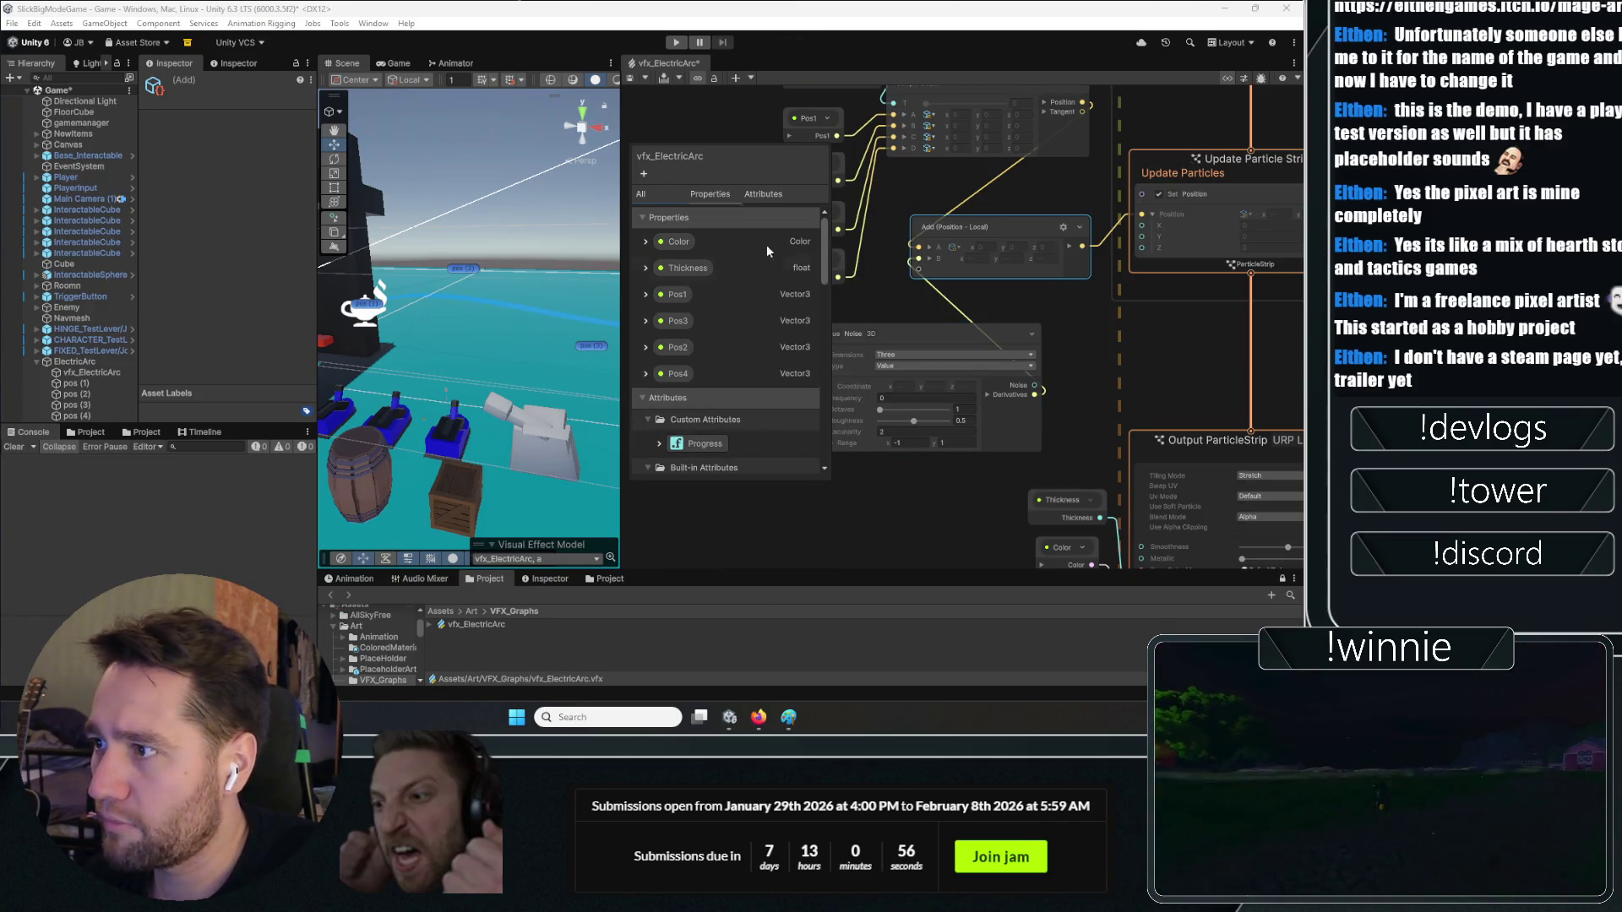
key(a)
key(alt+Tab)
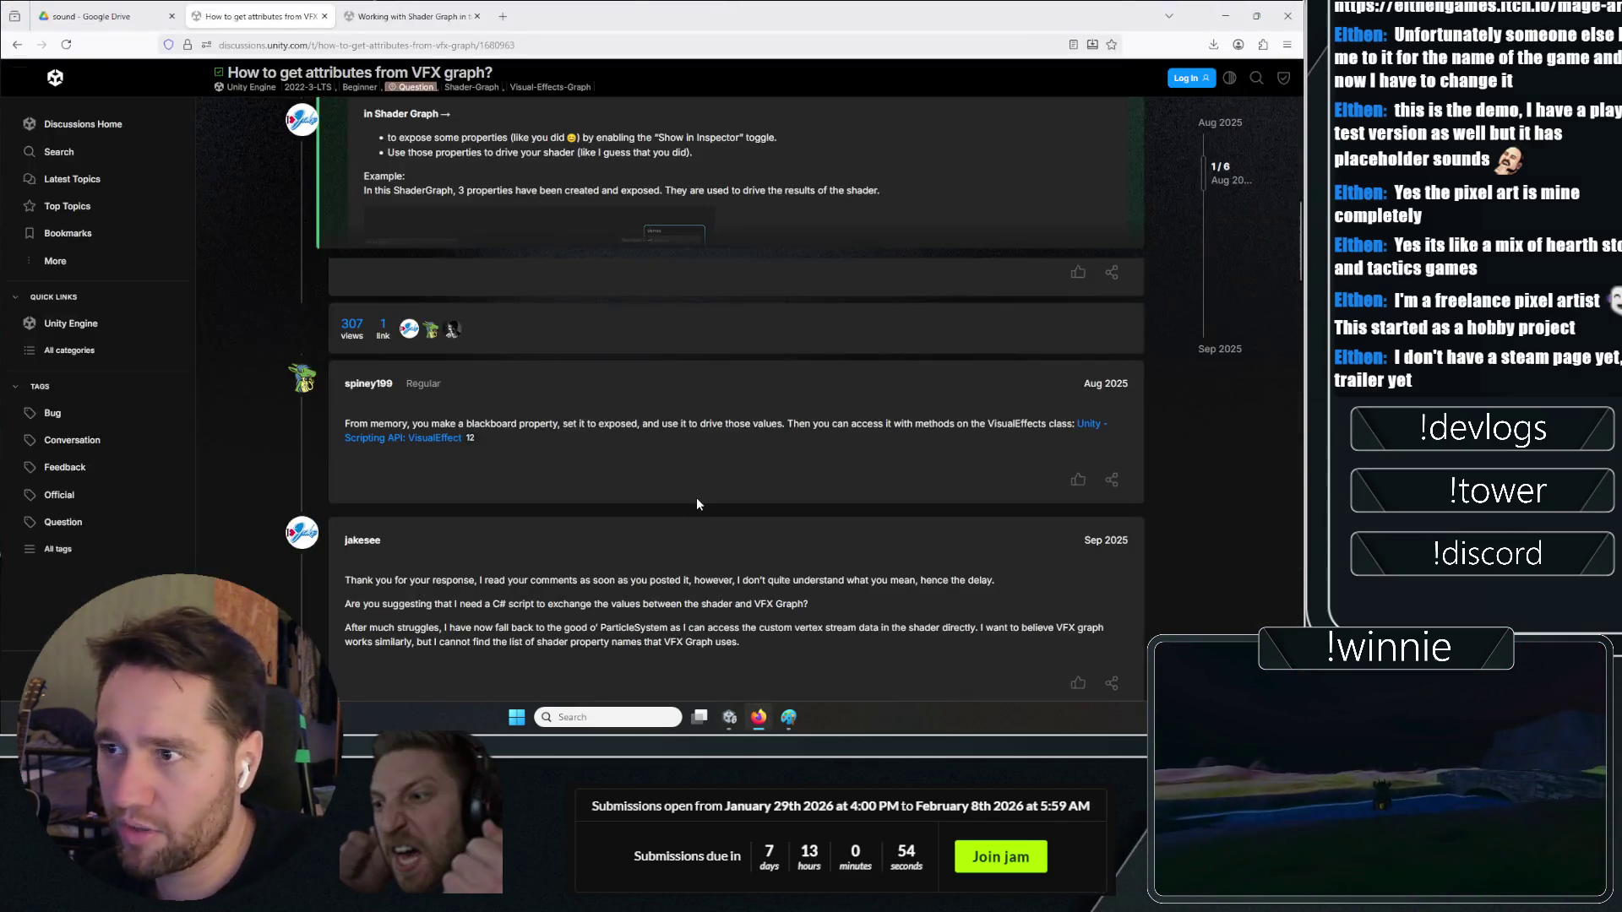
Open the Bigmode Game Jam 2026 submissions and the Stickman entry in a background tab
key(ctrl+t)
text(2026award.amaze-berlin.de/)
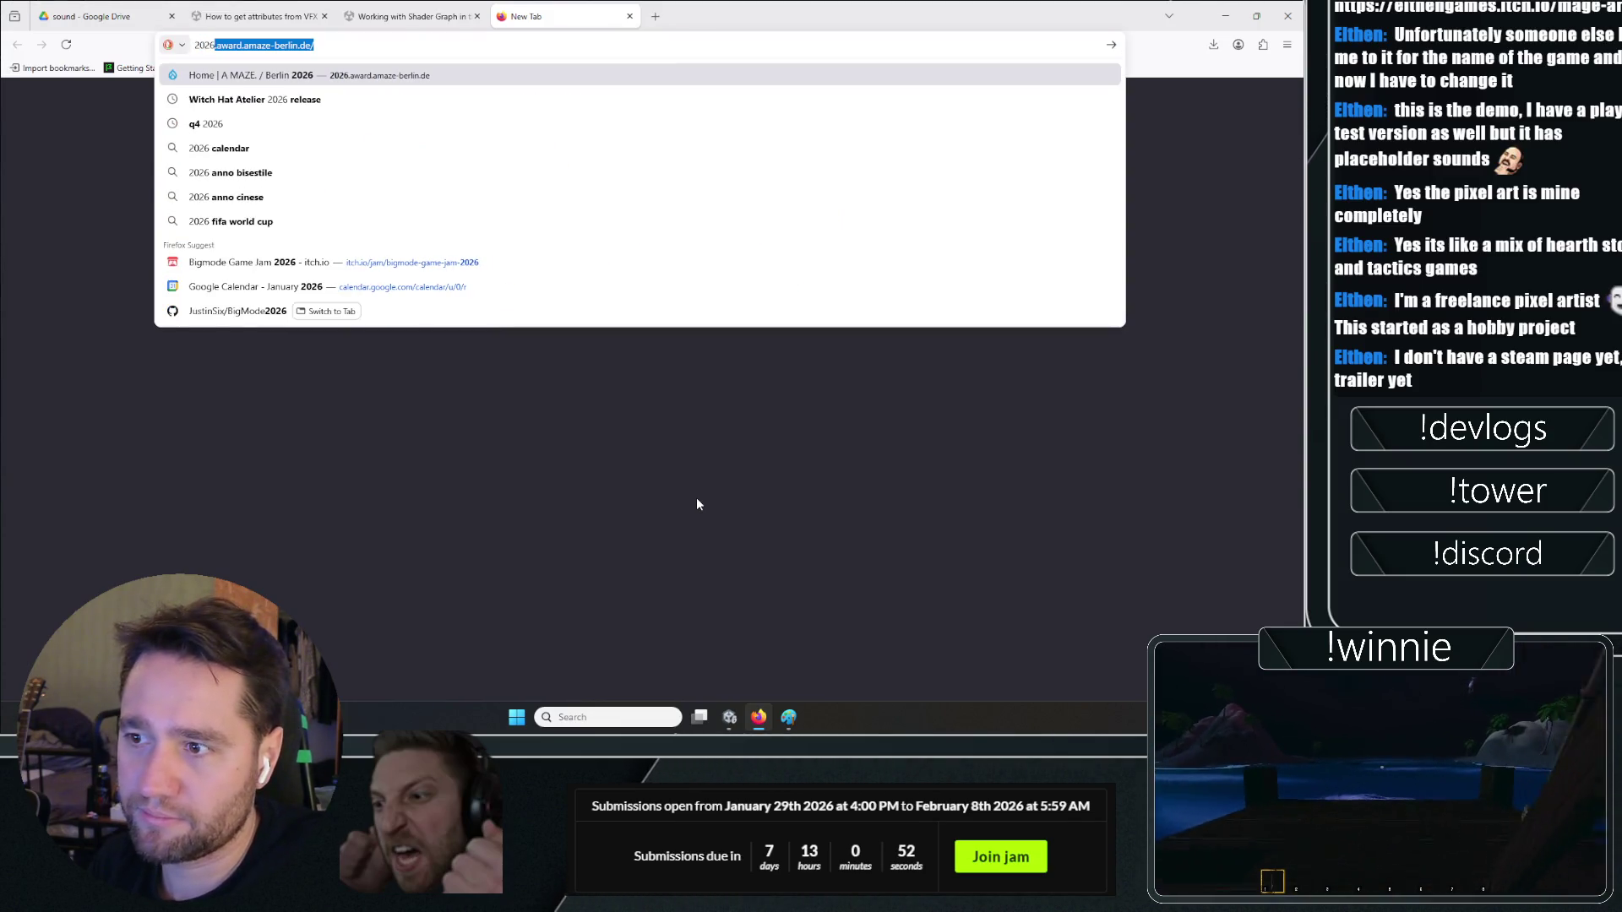
key(Down)
key(Down)
key(Down)
key(Return)
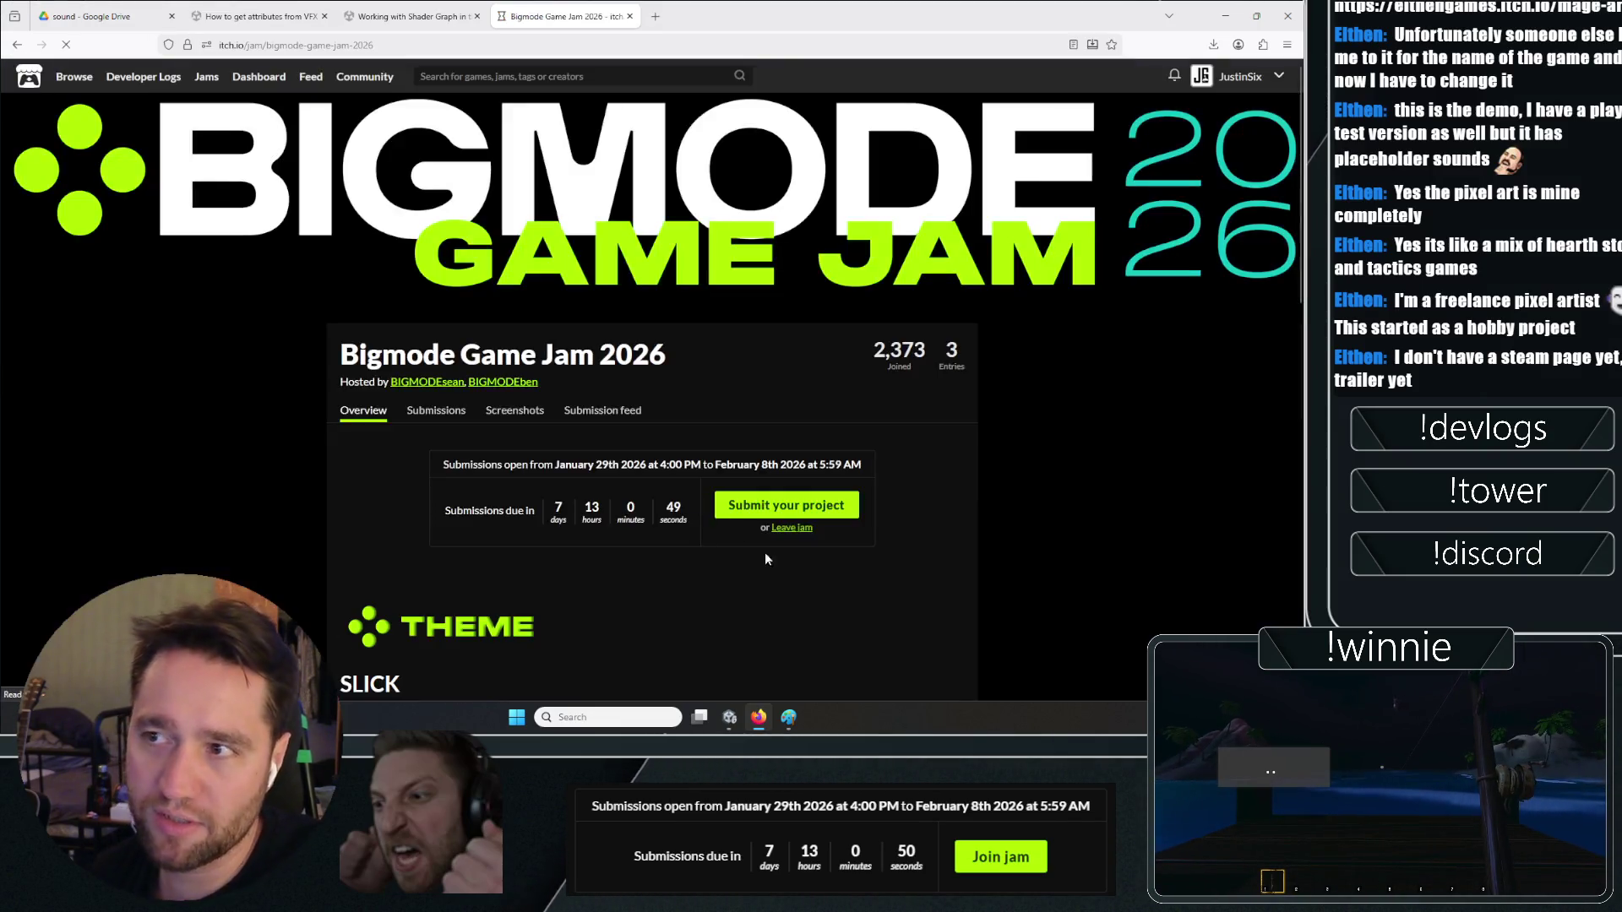
click(453, 411)
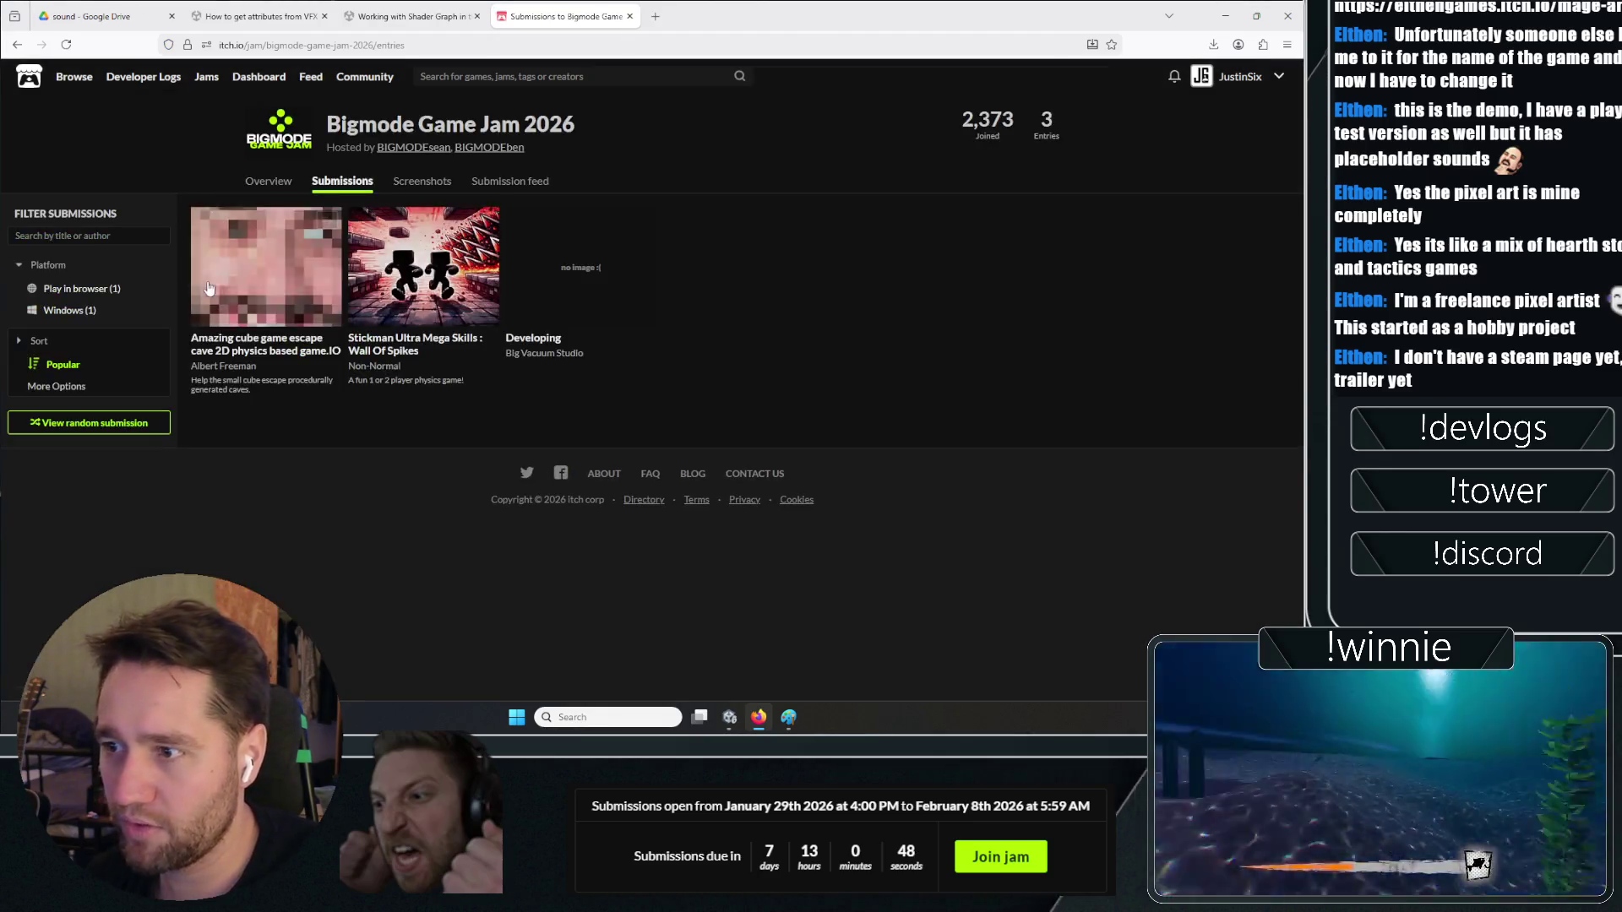
right_click(414, 333)
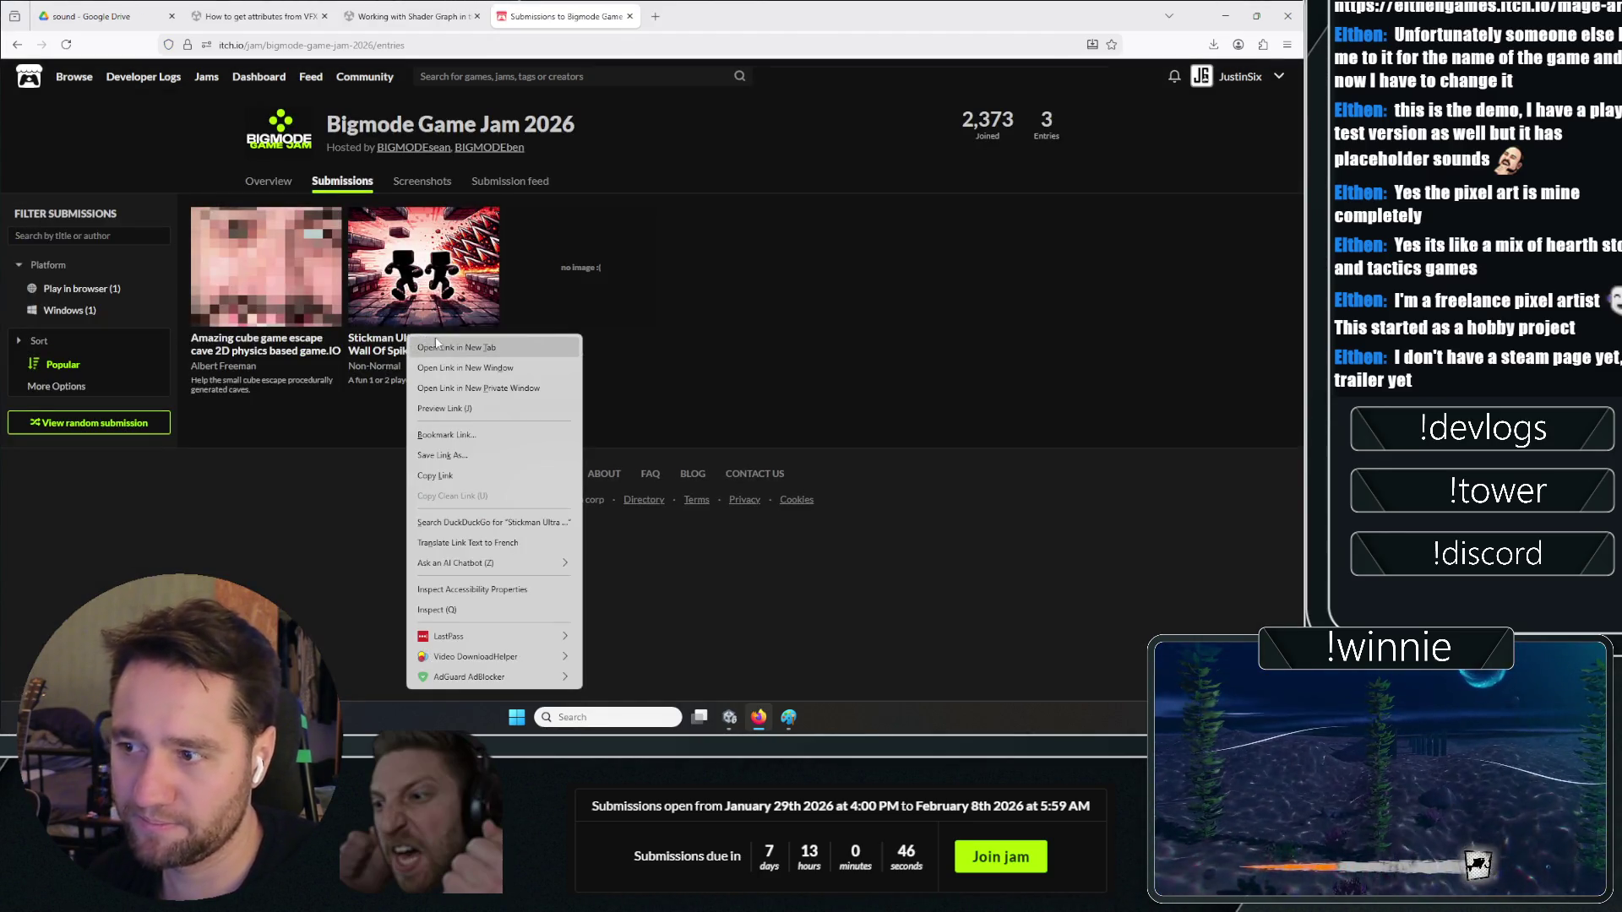
click(439, 344)
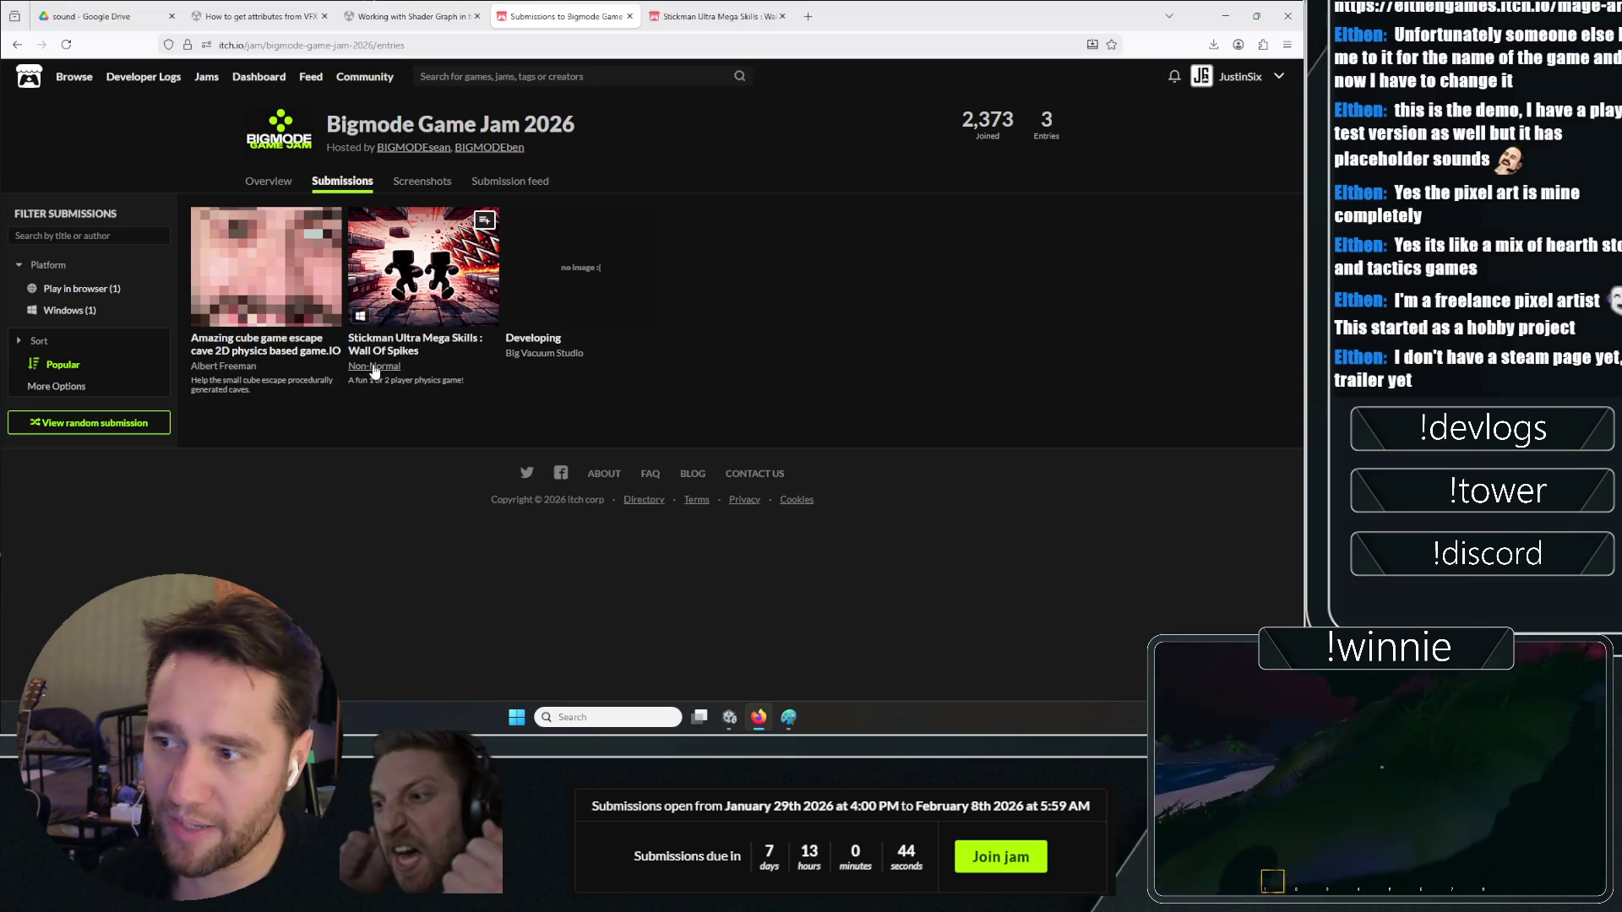
View the Stickman Ultra Mega Skills entry's pink screenshot, then close the tabs and minimize Firefox
key(ctrl+Tab)
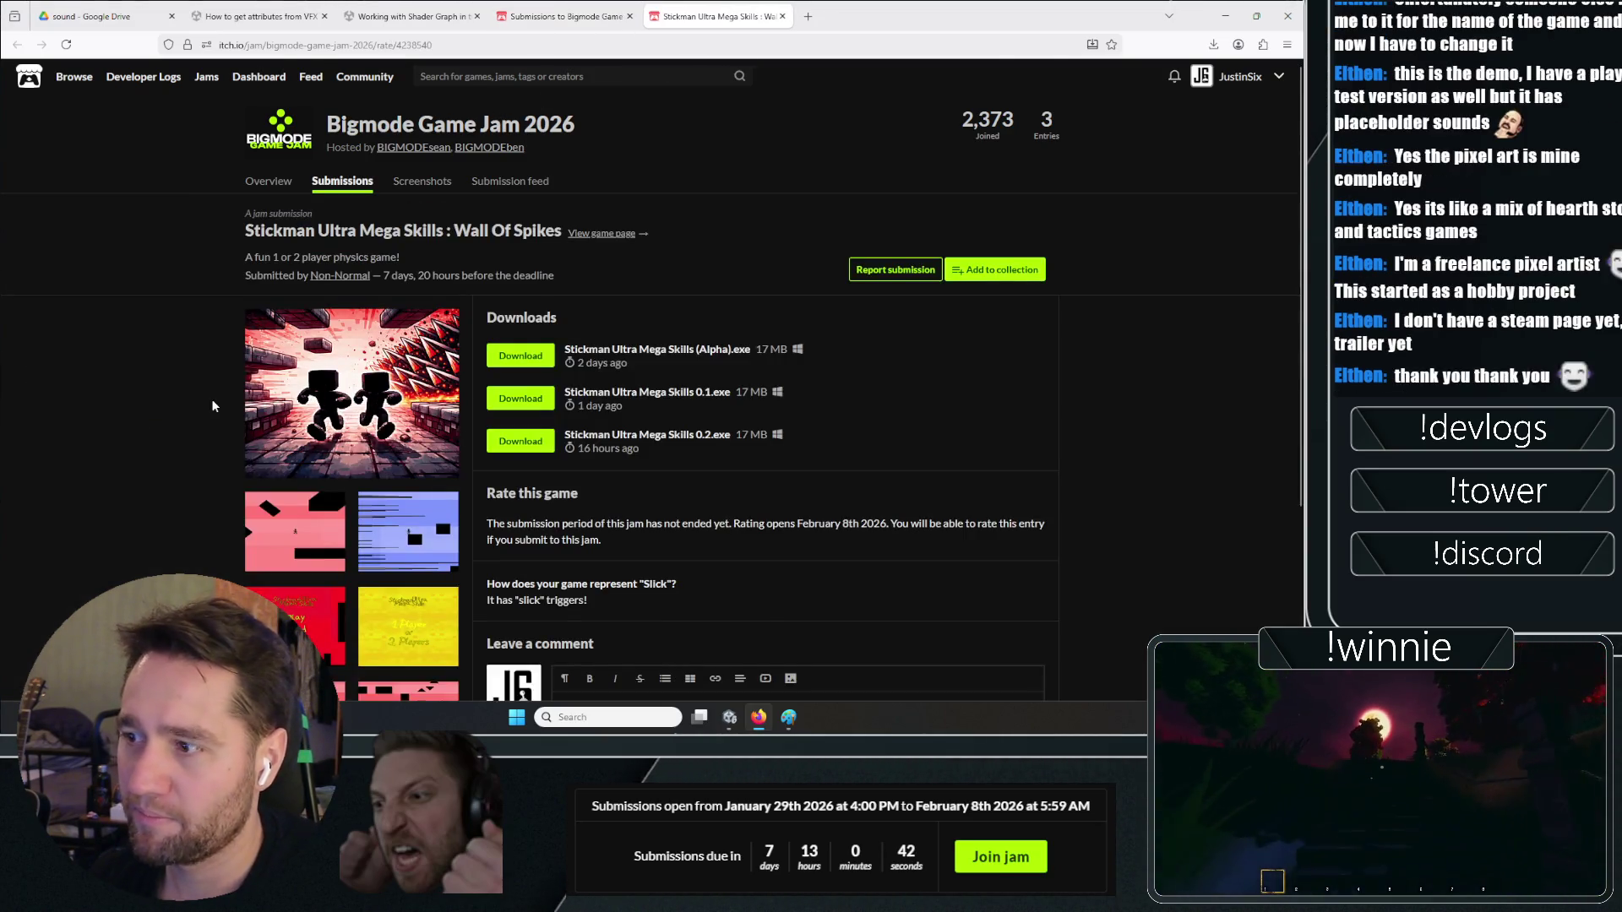
scroll(211, 399, down, 3)
click(294, 287)
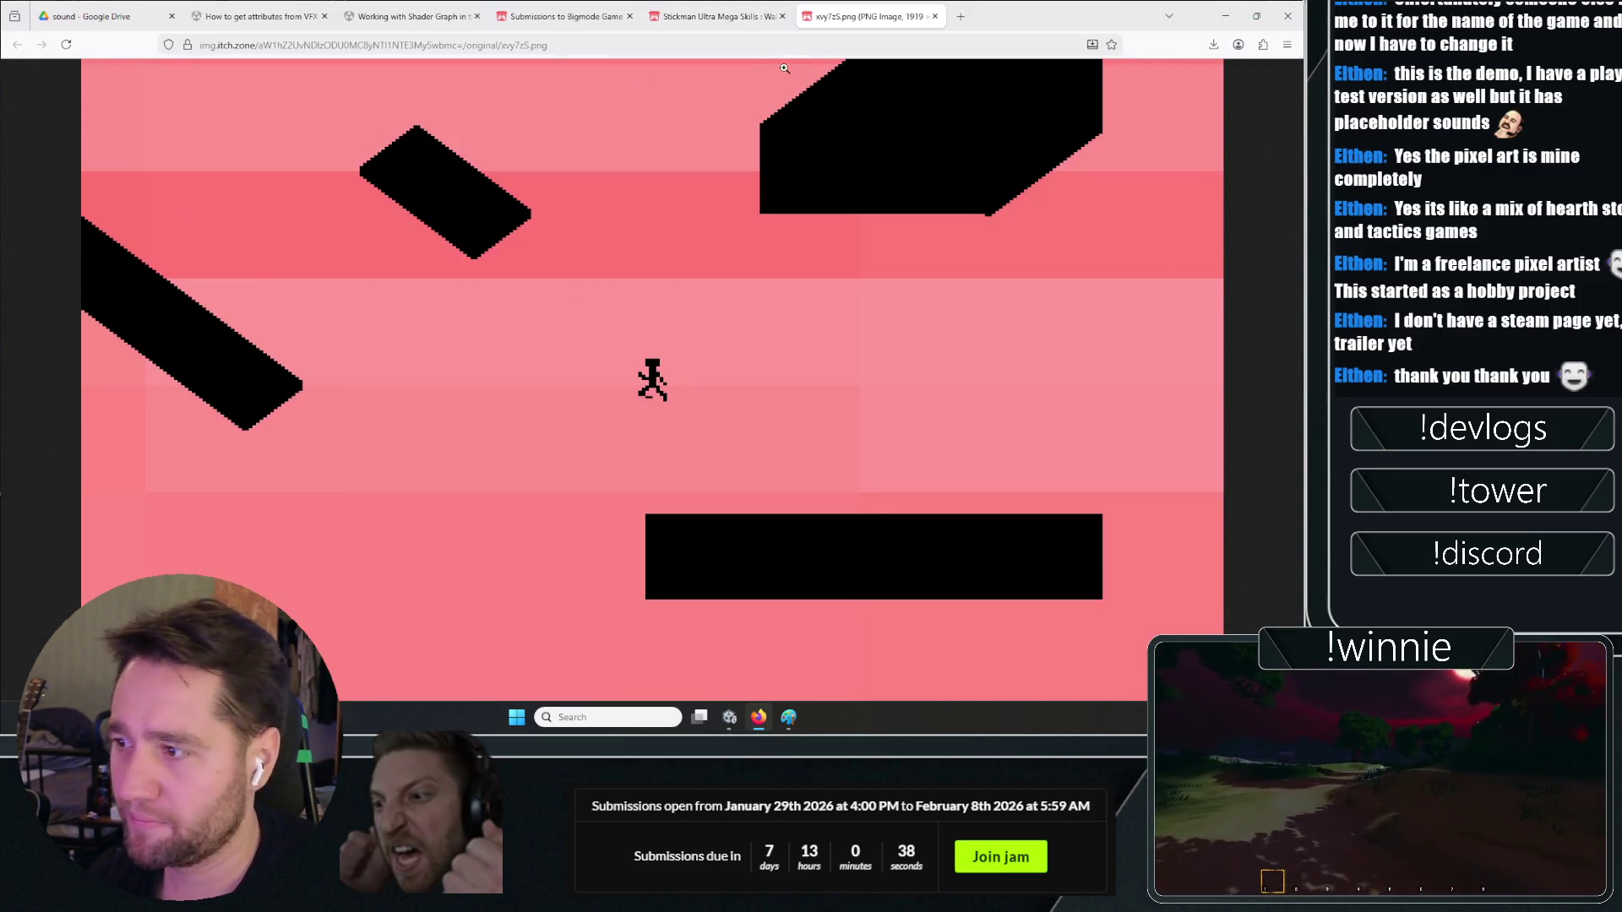
click(936, 17)
scroll(135, 380, up, 5)
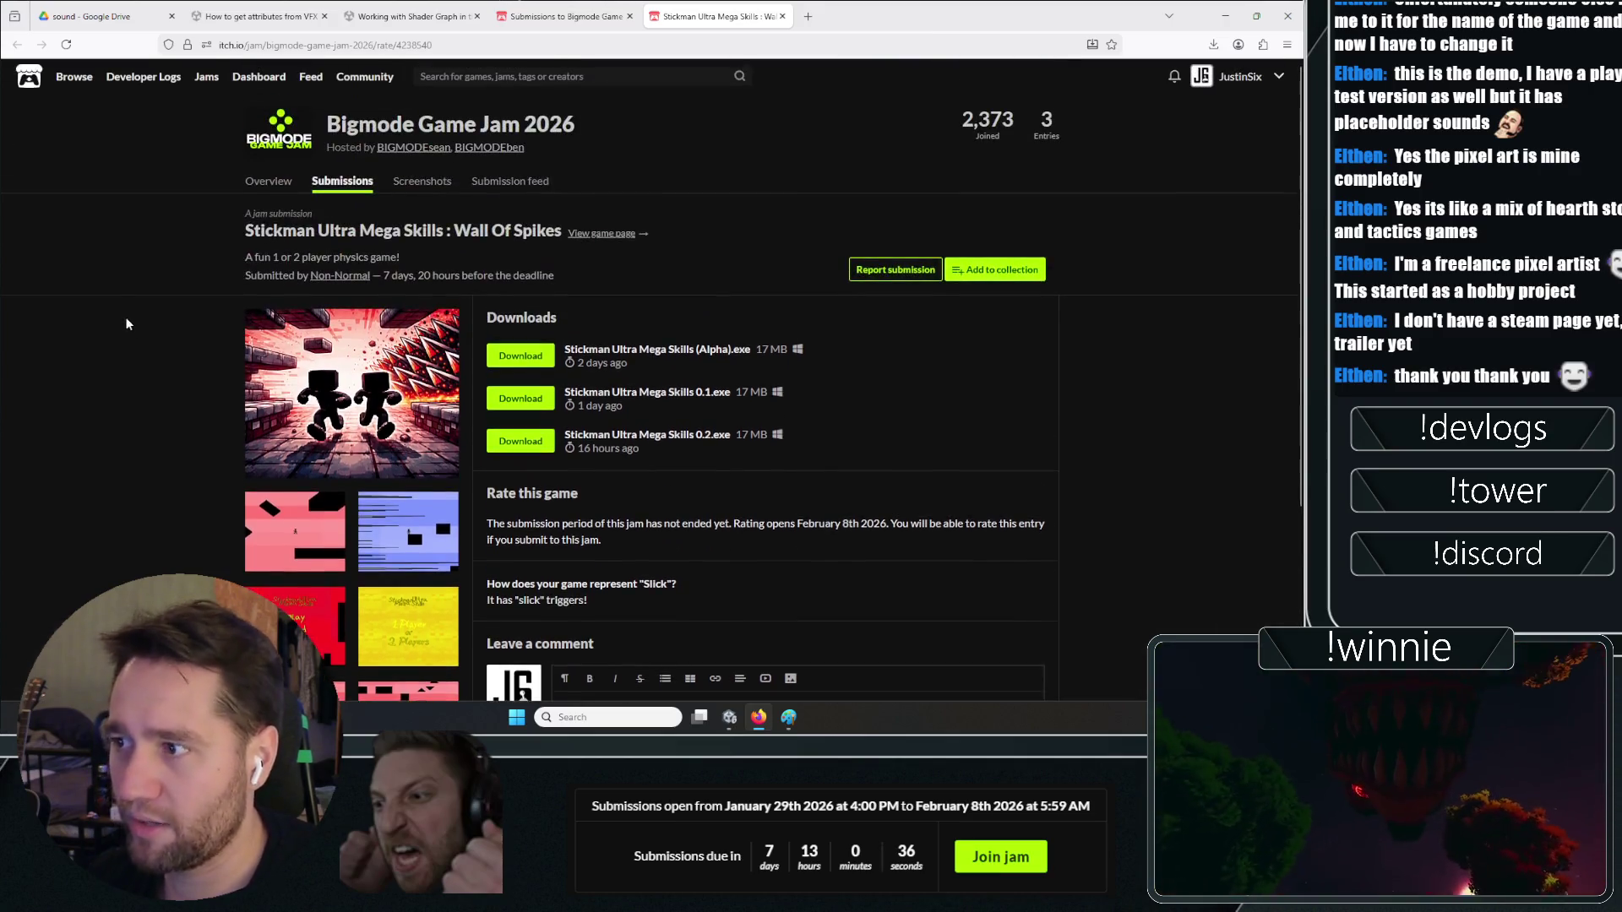
key(ctrl+w)
key(ctrl+w)
click(1224, 16)
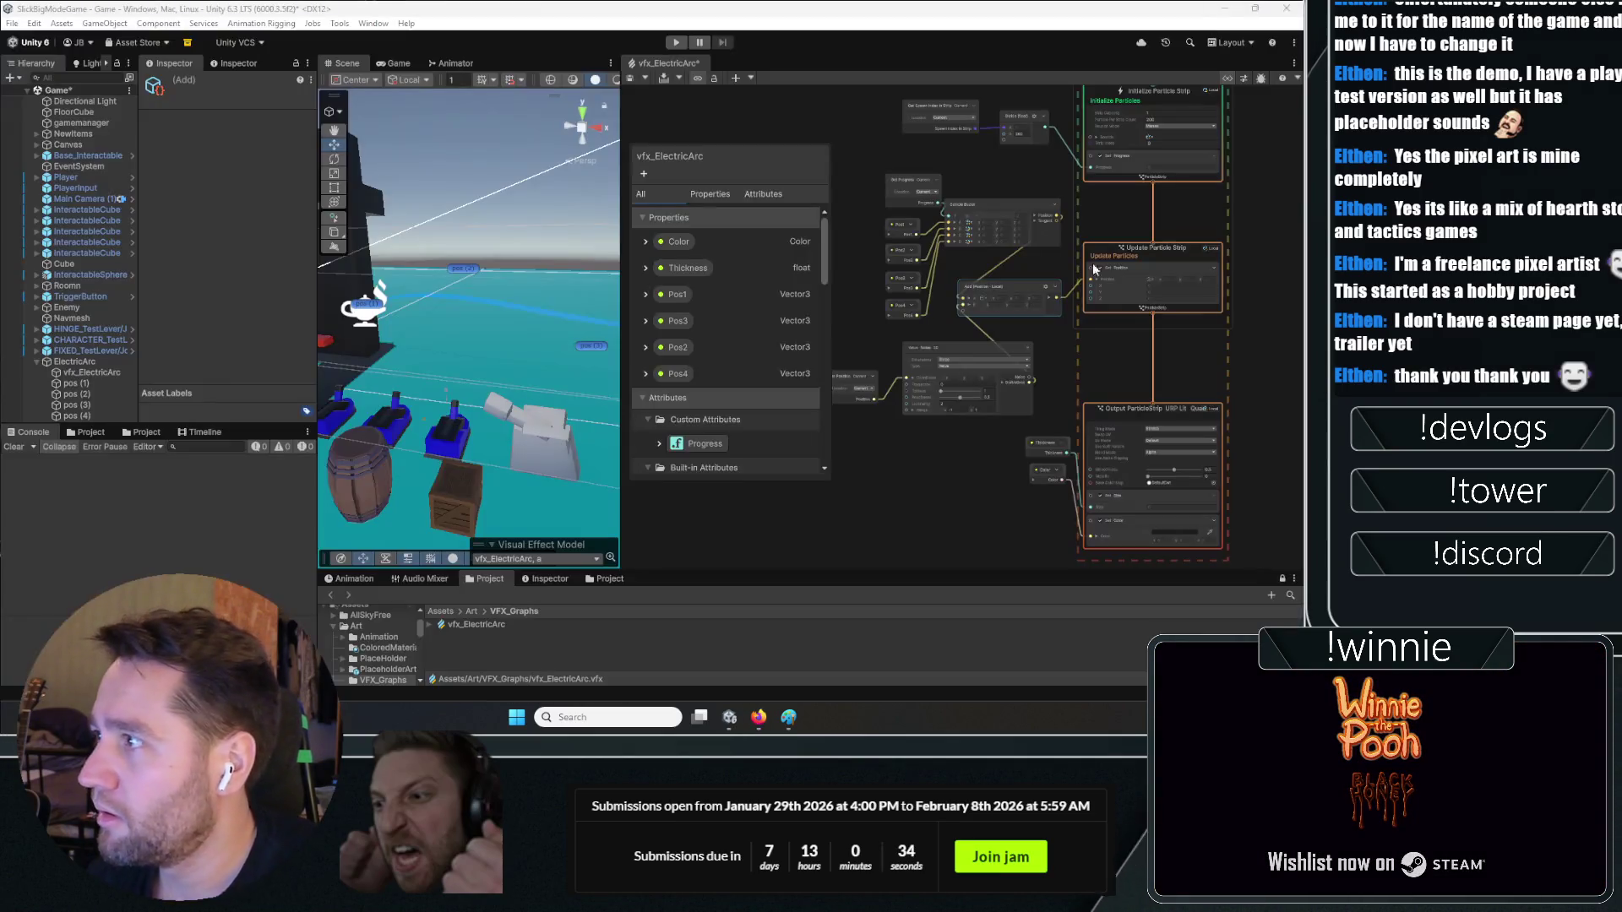
Pan the graph to the Value Noise 3D node and drag its Frequency up from 0 to about 0.28
drag(997, 420, 875, 530)
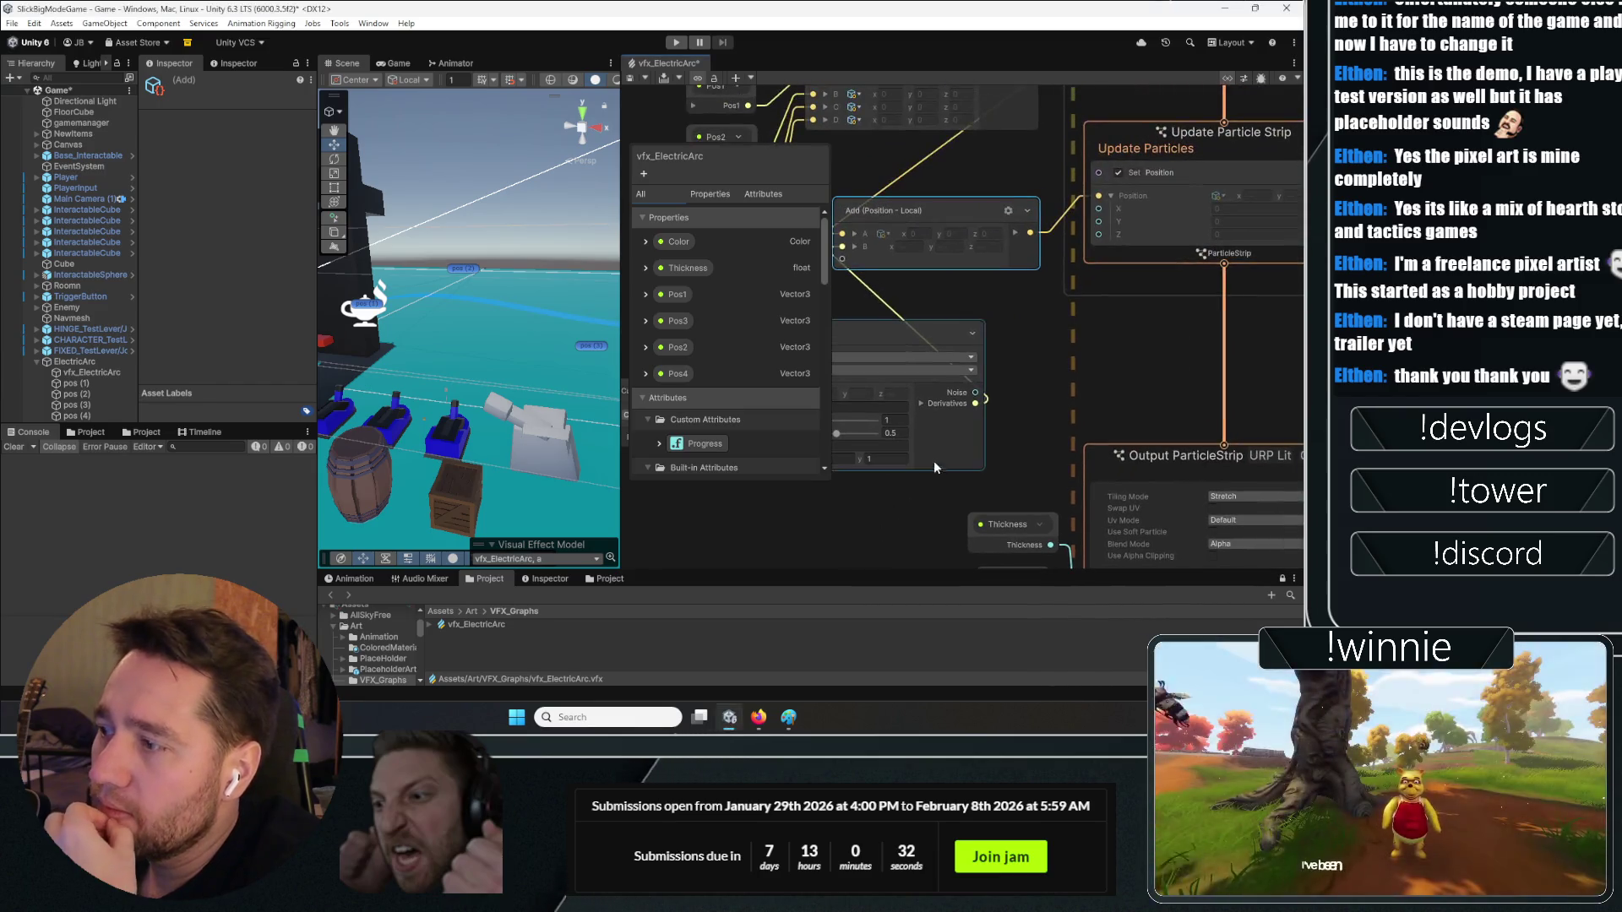
mouse_move(498, 353)
mouse_down()
mouse_move(528, 369)
mouse_move(481, 369)
mouse_up()
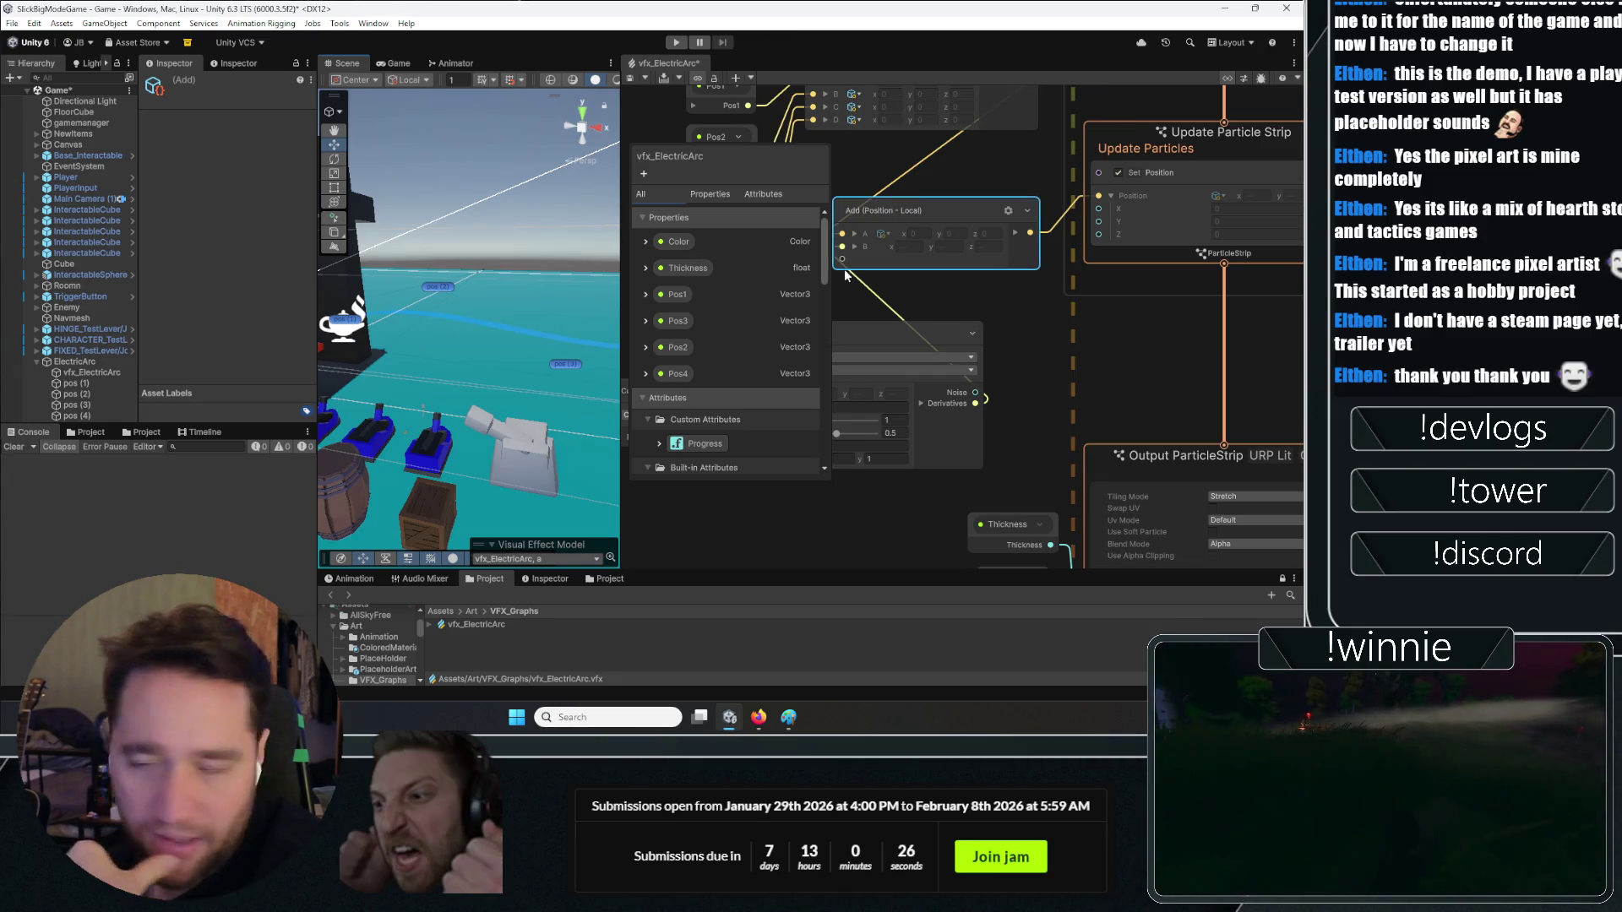
mouse_move(1044, 313)
mouse_down()
mouse_move(1088, 383)
mouse_move(750, 422)
mouse_move(1016, 406)
mouse_up()
scroll(1084, 387, up, 3)
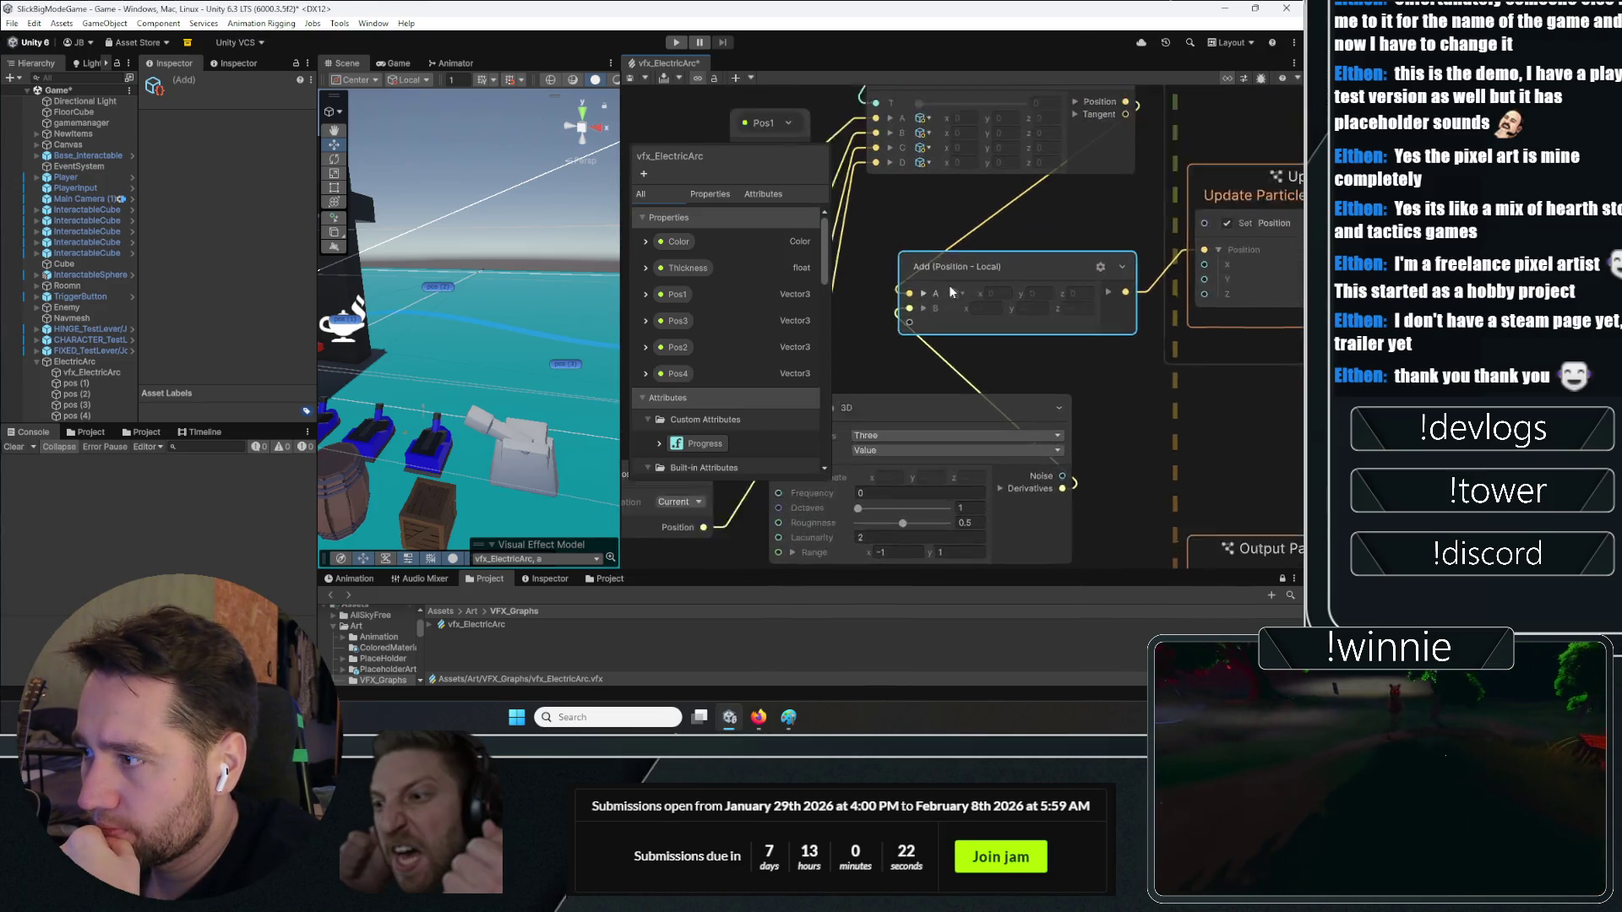
scroll(914, 297, down, 3)
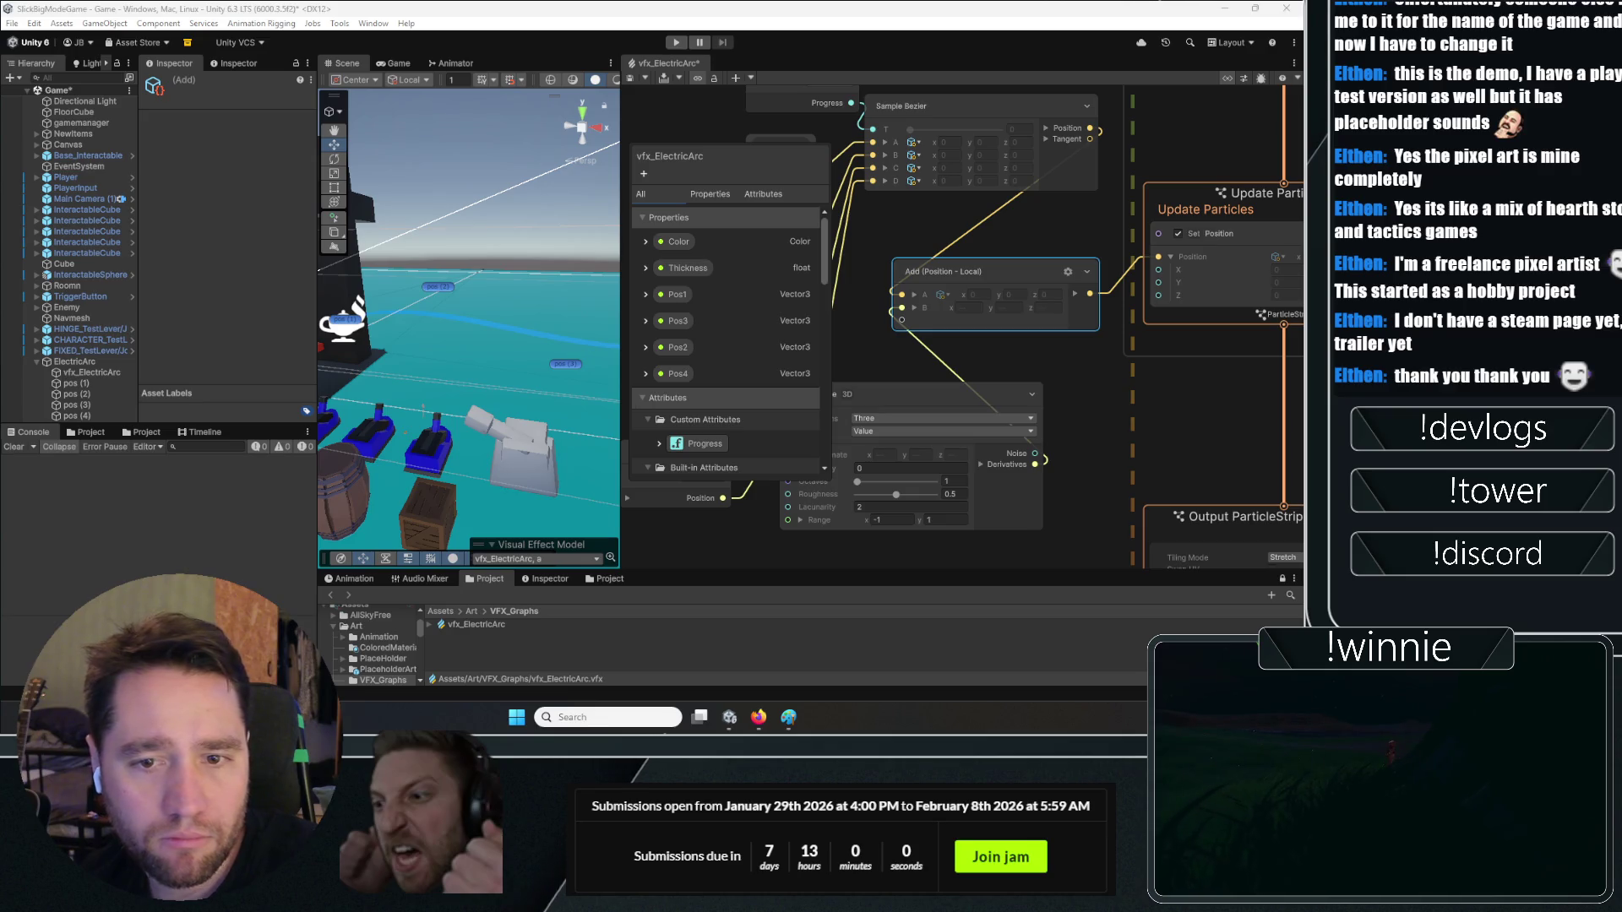
drag(974, 535, 1069, 521)
drag(929, 454, 935, 453)
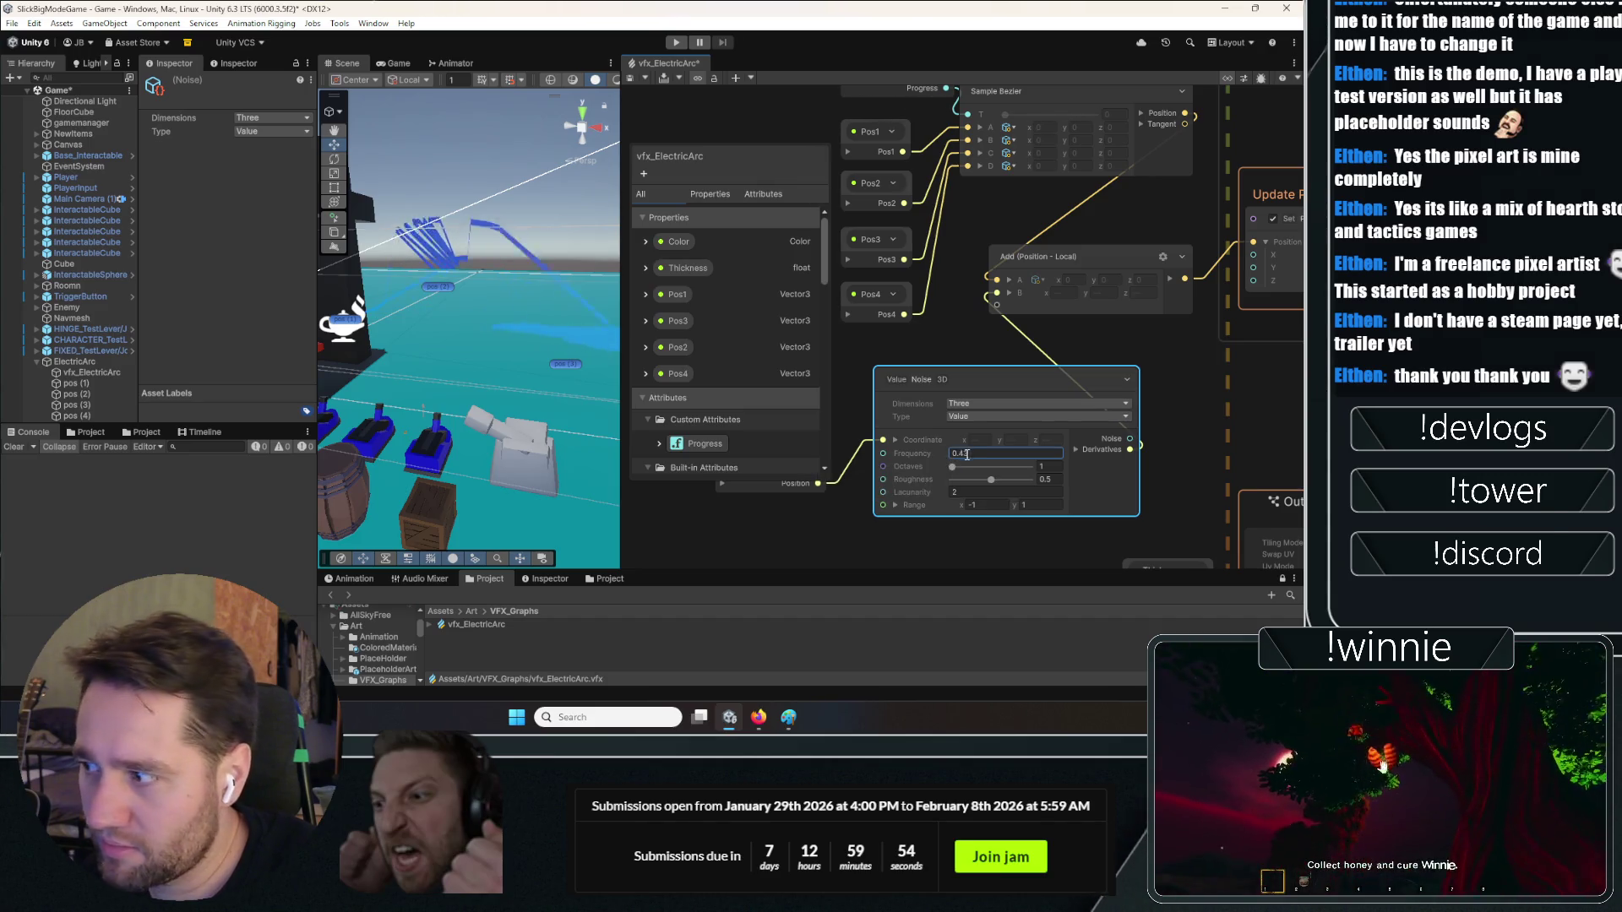
Set the Value Noise 3D Frequency to 0.25
click(968, 454)
text(.1)
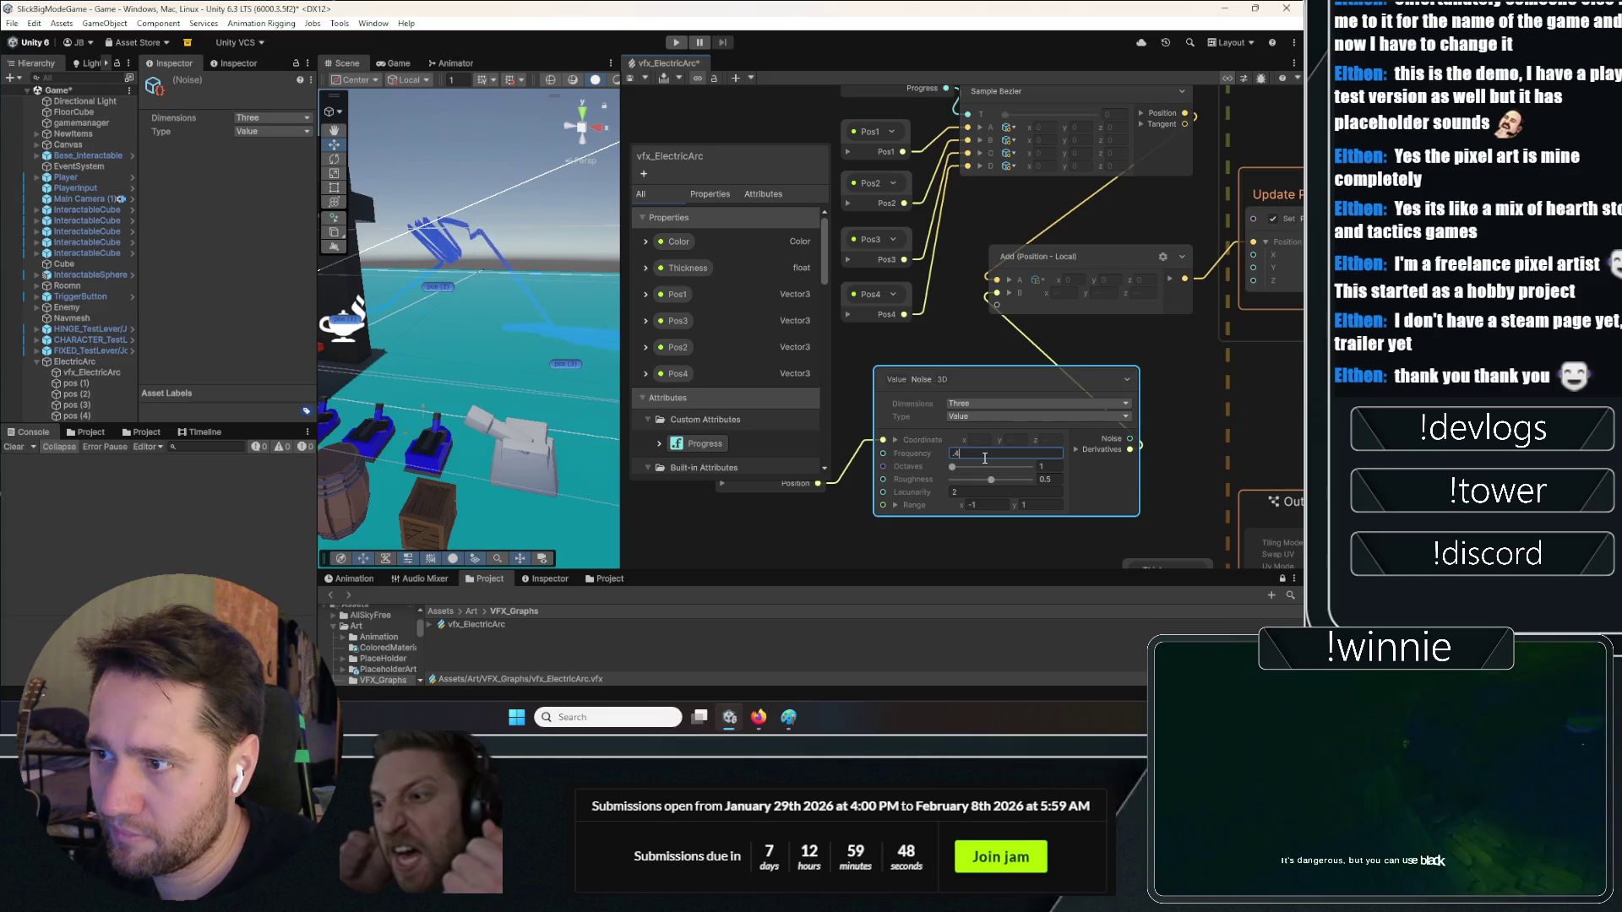
key(BackSpace)
text(25)
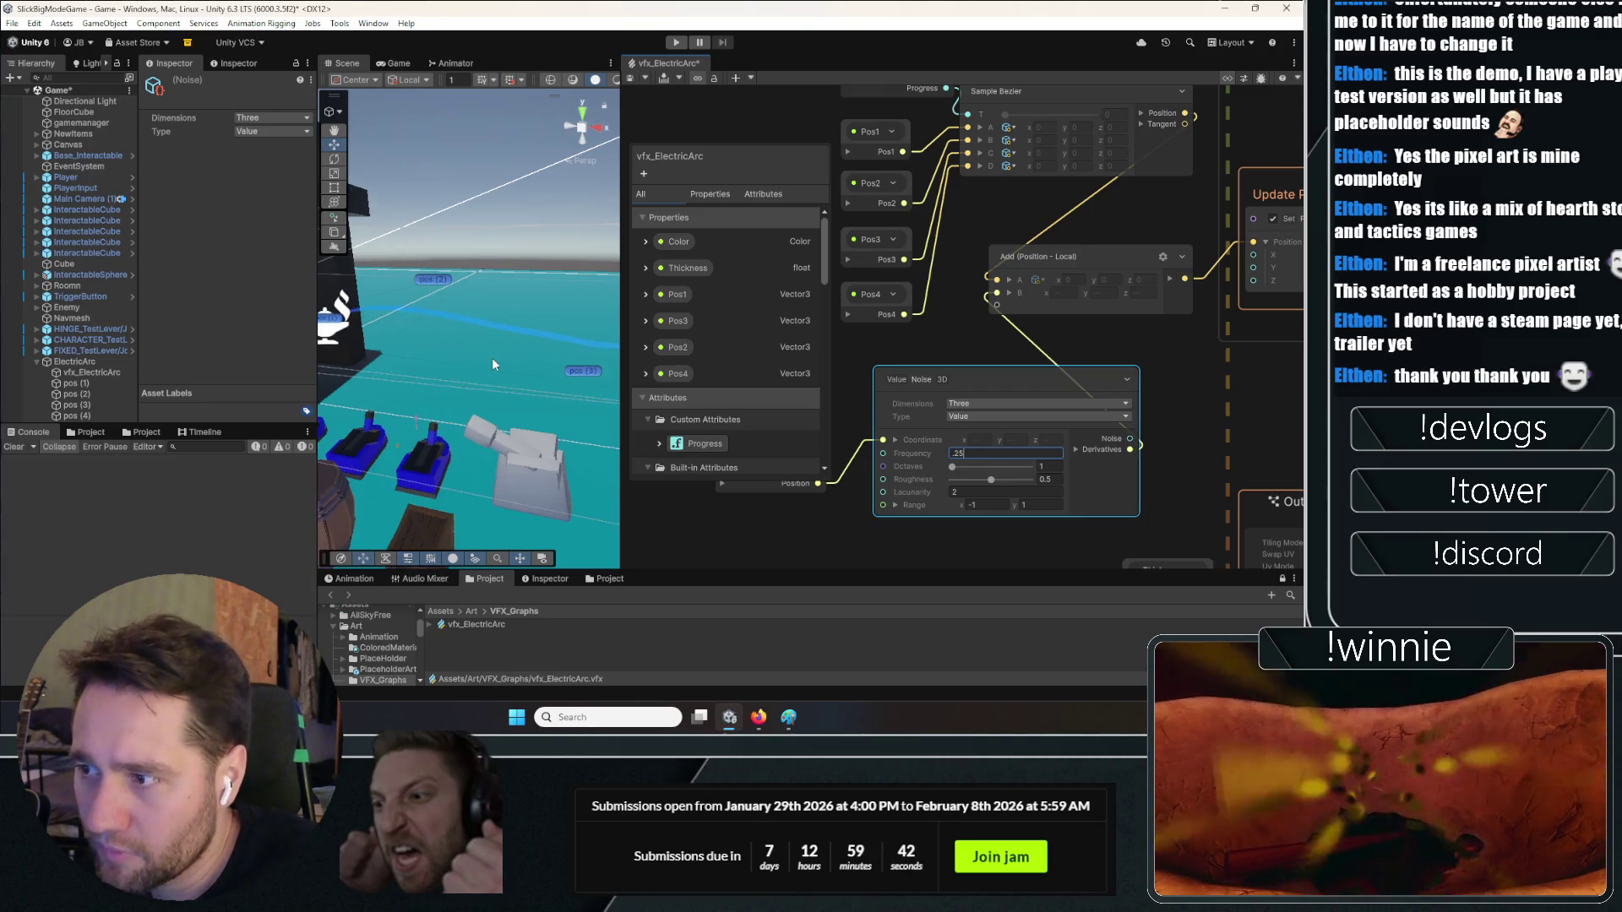
Move the scene camera toward pos (2) and widen the Scene view by narrowing the Inspector
mouse_move(492, 357)
mouse_down()
mouse_move(537, 370)
mouse_move(607, 352)
mouse_up()
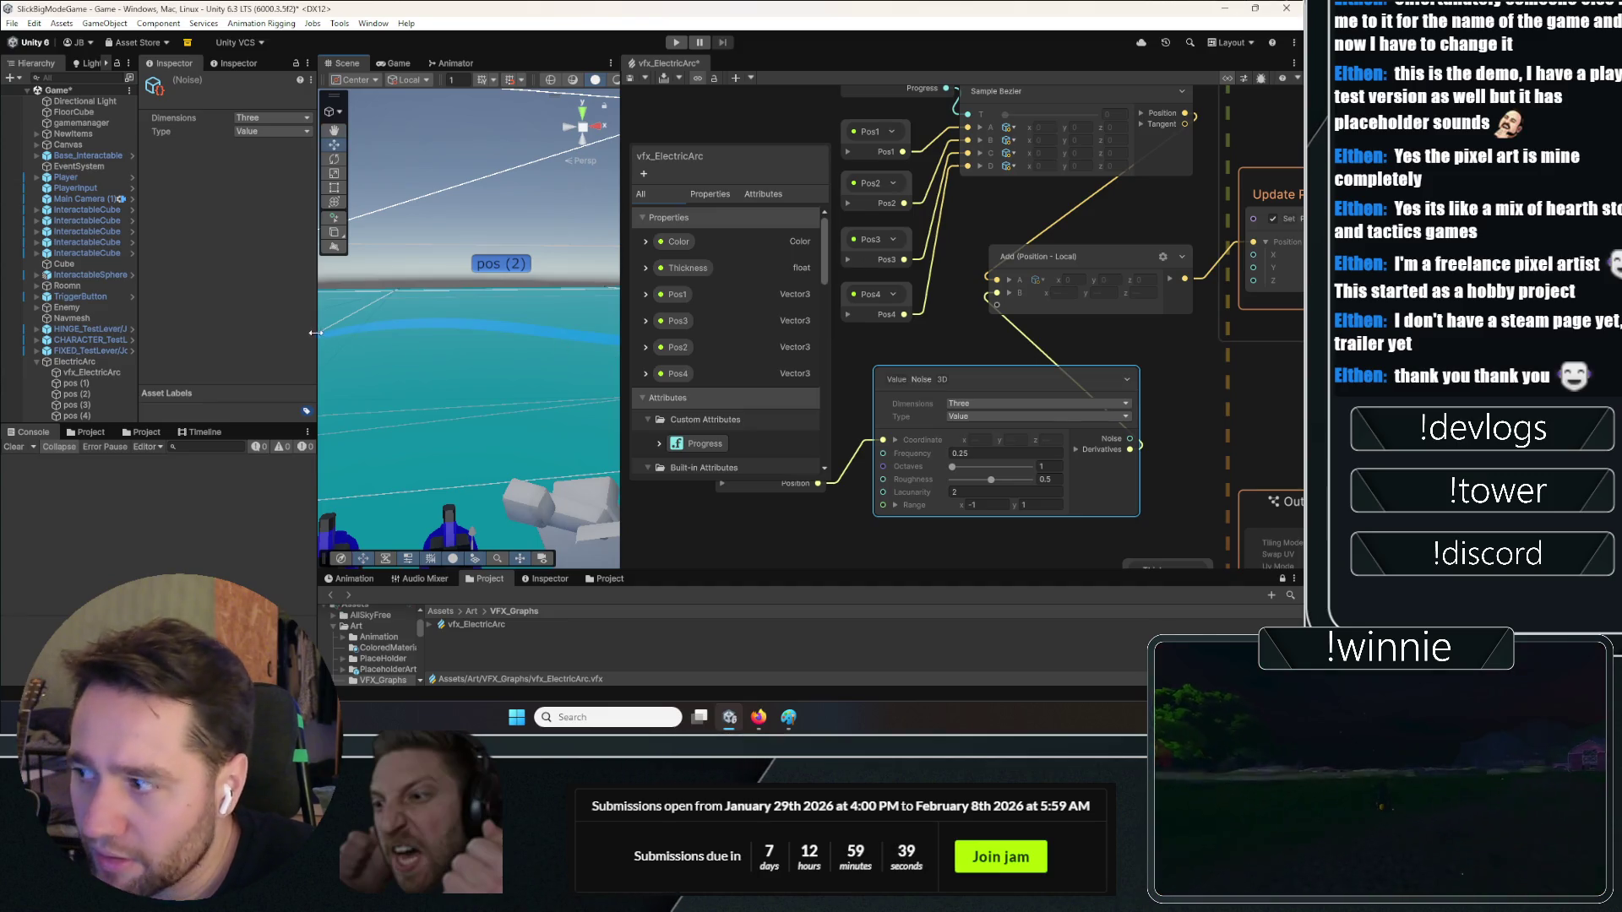
drag(316, 333, 269, 331)
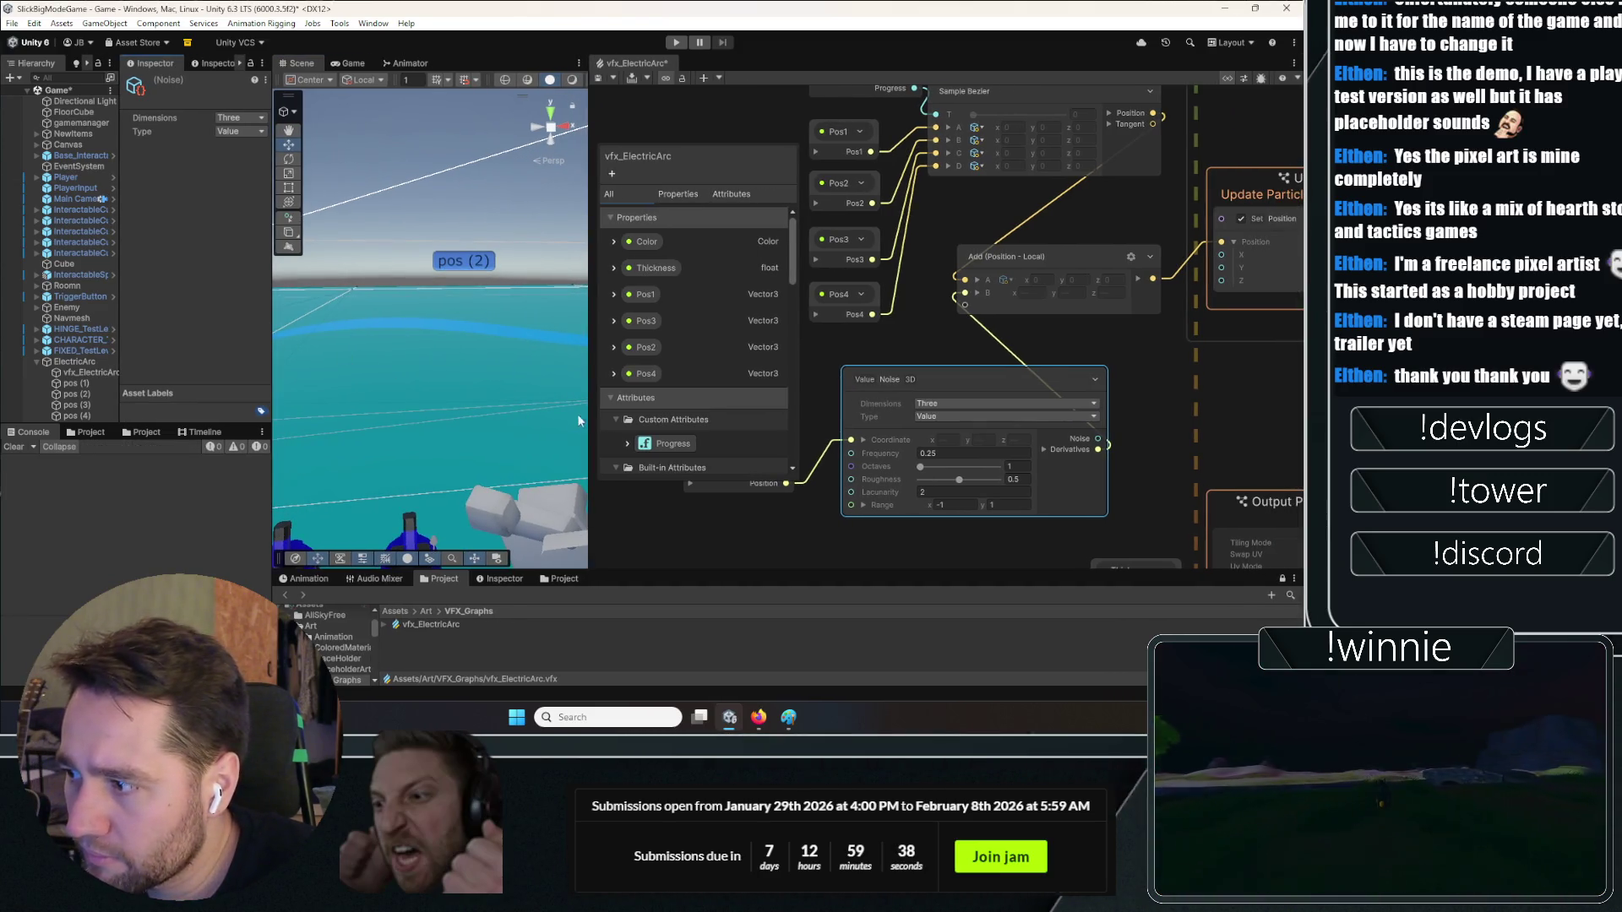
mouse_move(589, 403)
mouse_down()
mouse_move(877, 404)
mouse_move(764, 387)
mouse_up()
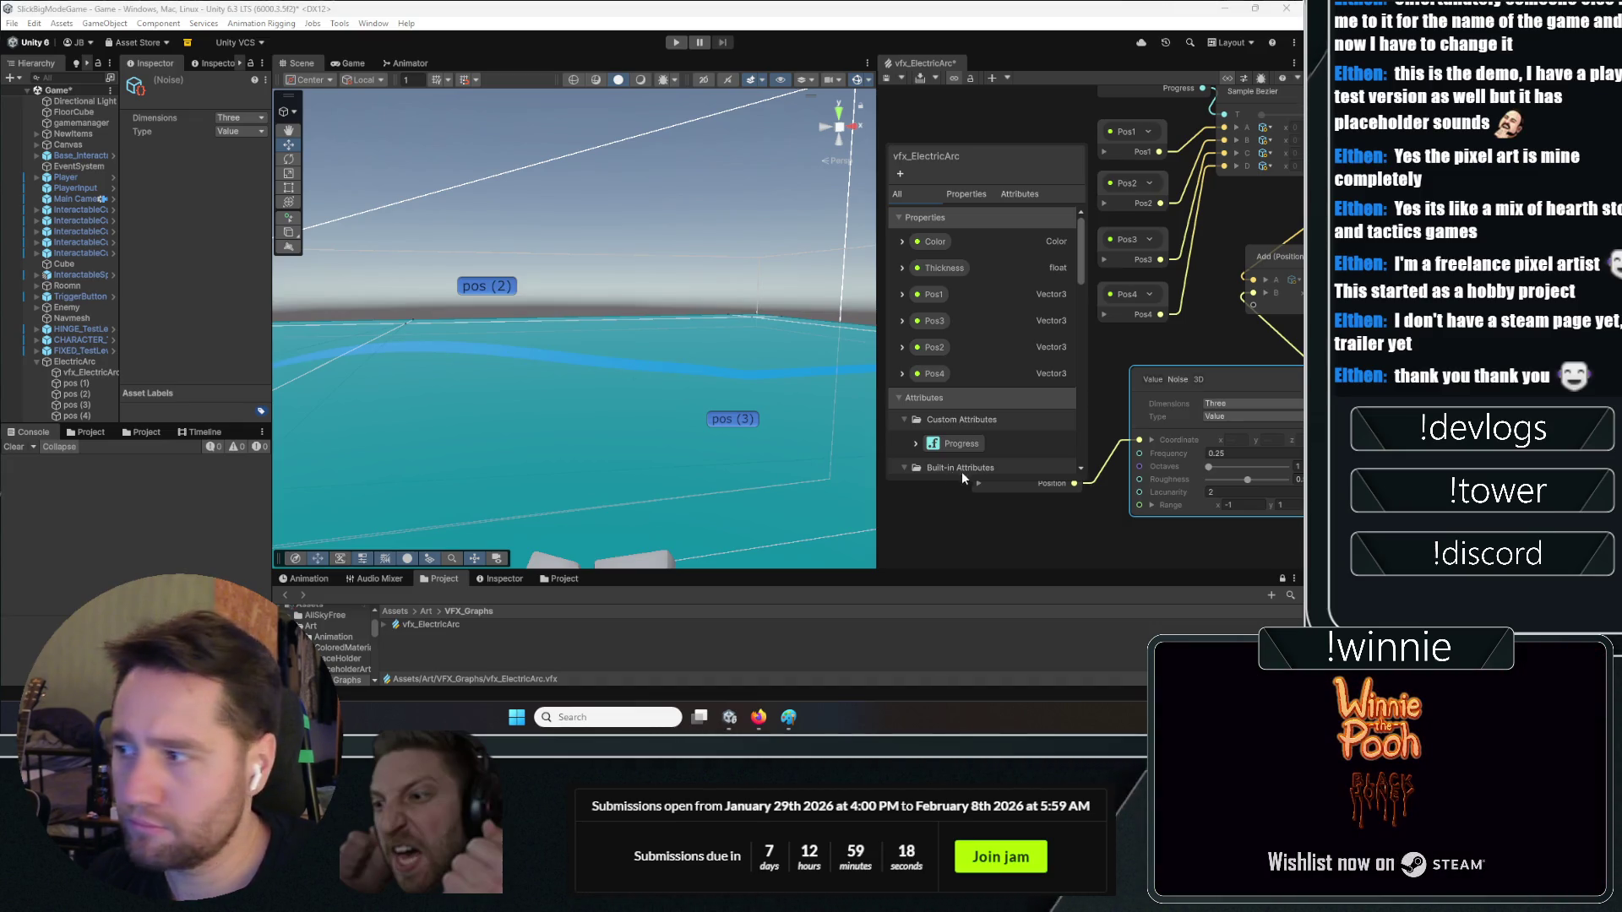
Search for a time node, then abandon it and rewind the tutorial video a few seconds
right_click(1193, 429)
click(1199, 439)
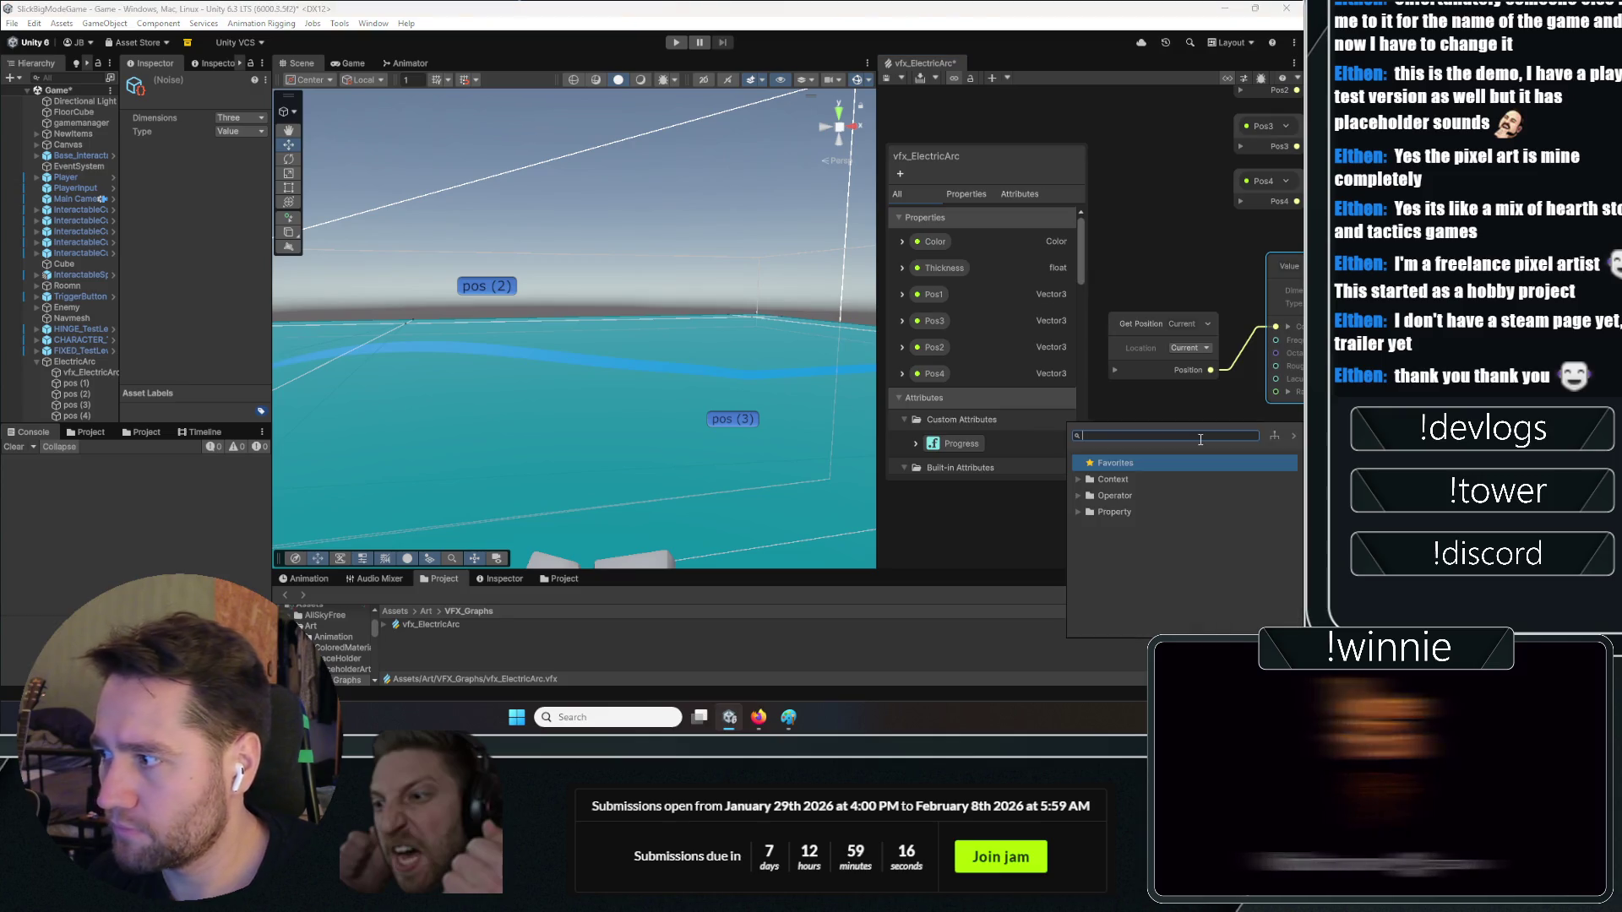
text(time)
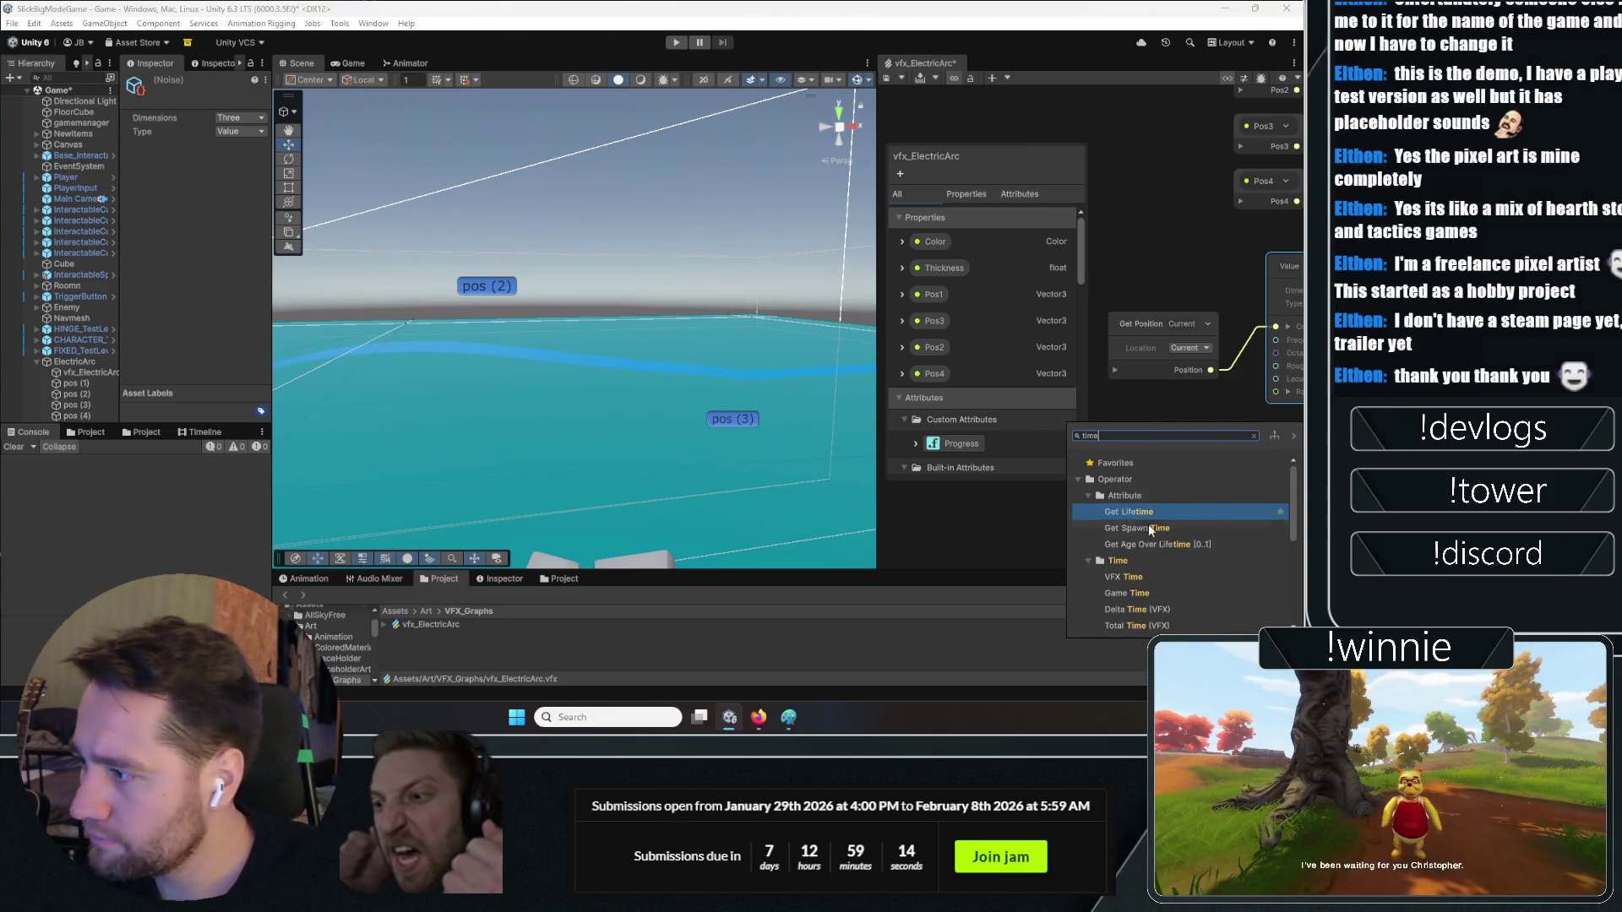
scroll(1148, 524, down, 2)
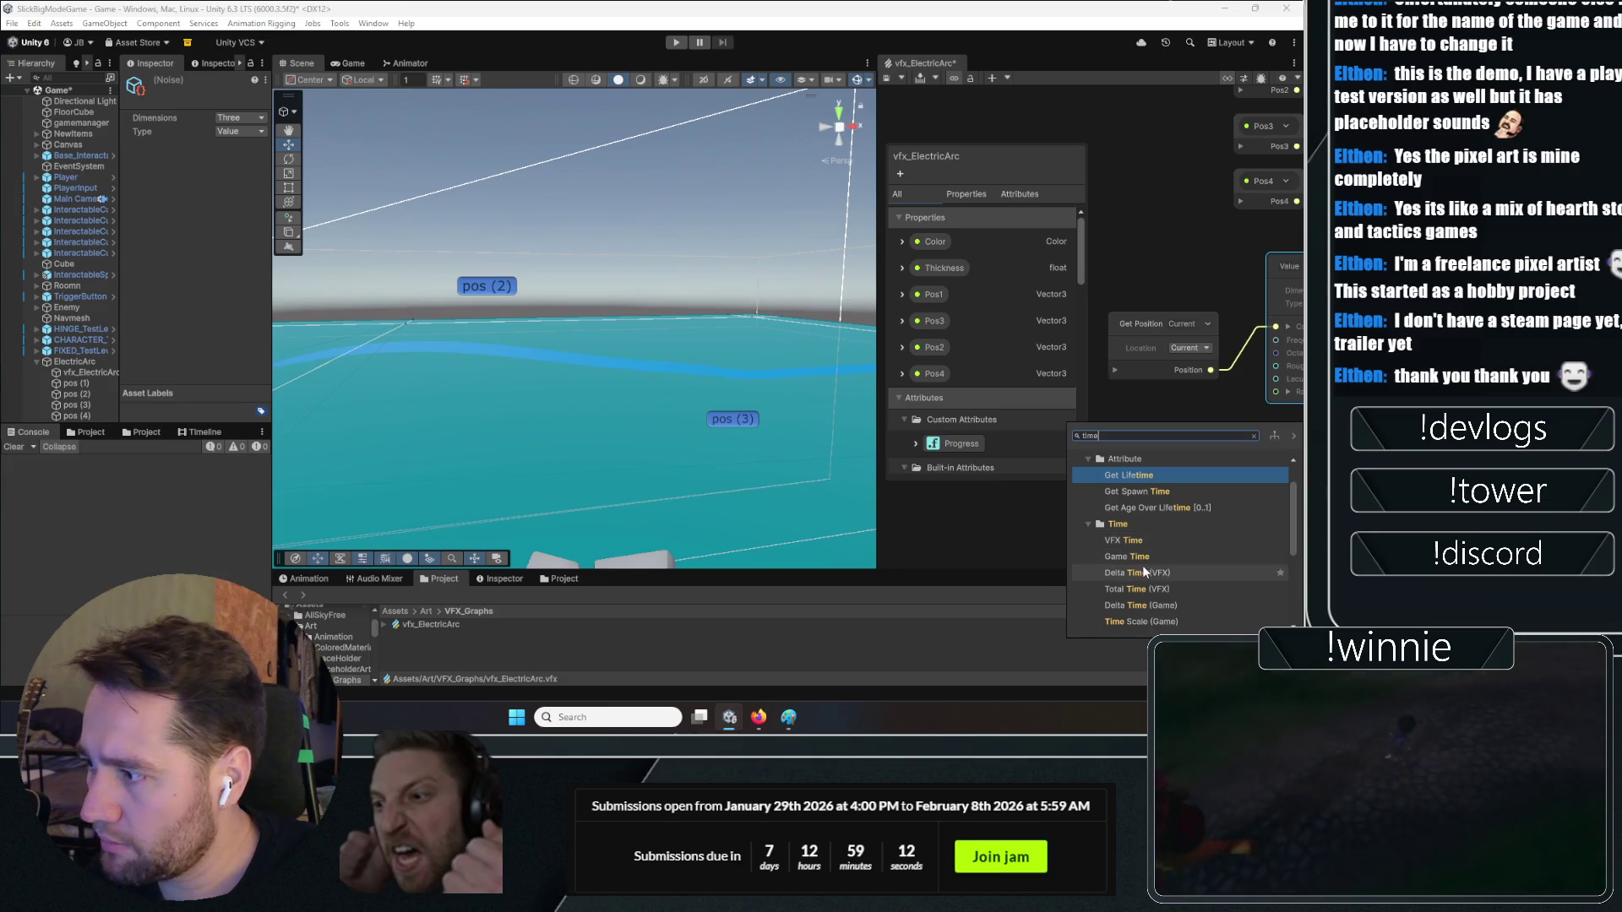
key(alt+Tab)
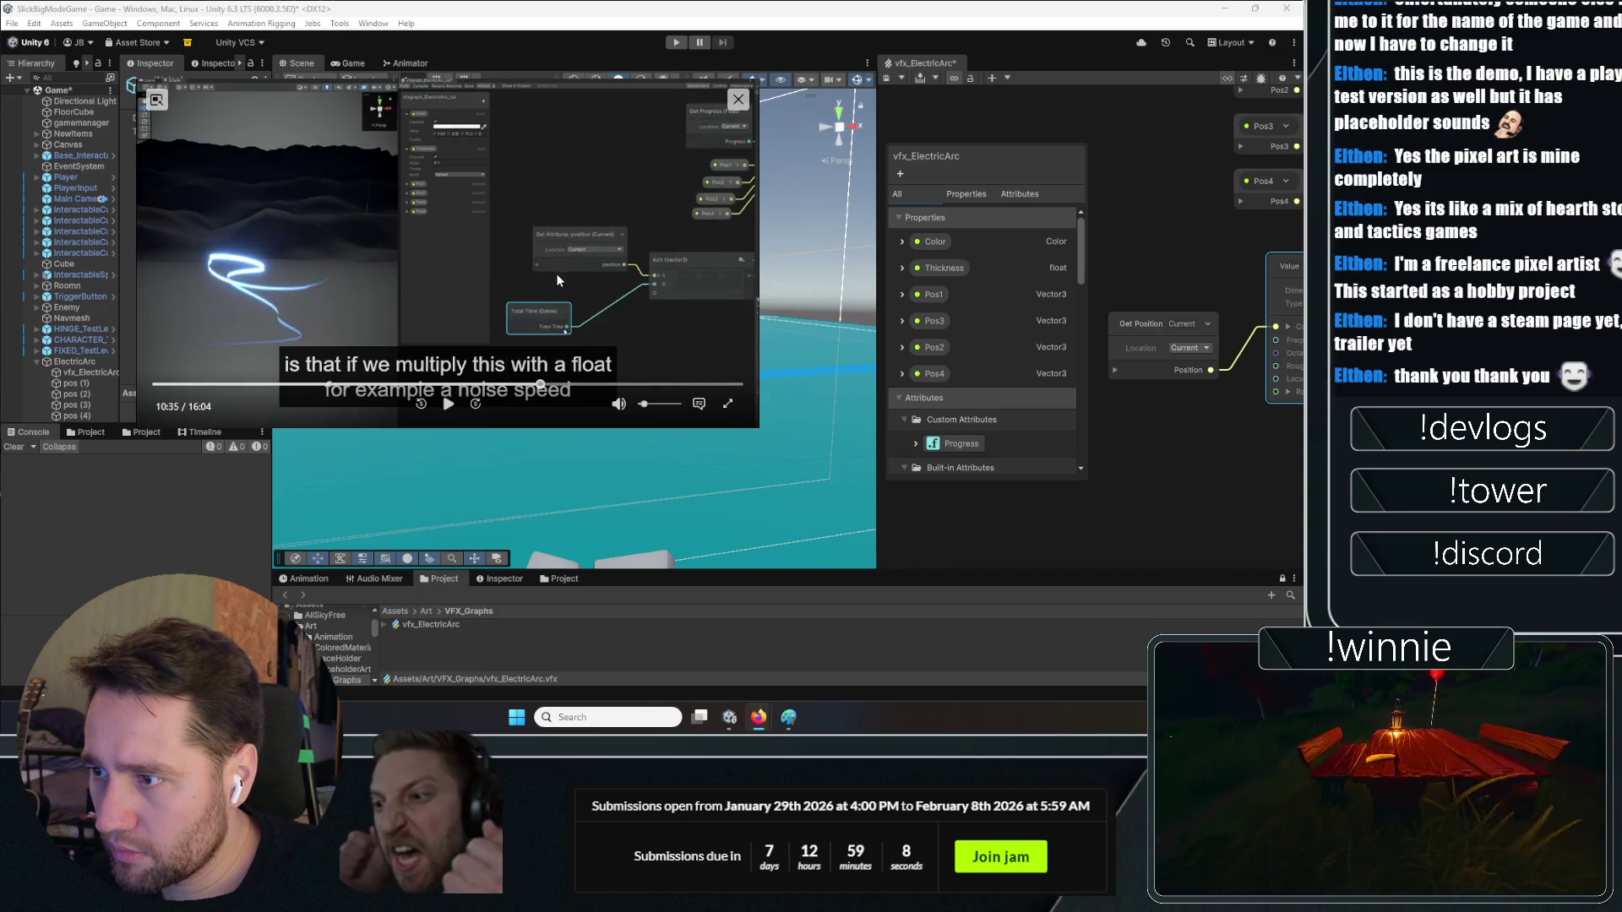
click(420, 403)
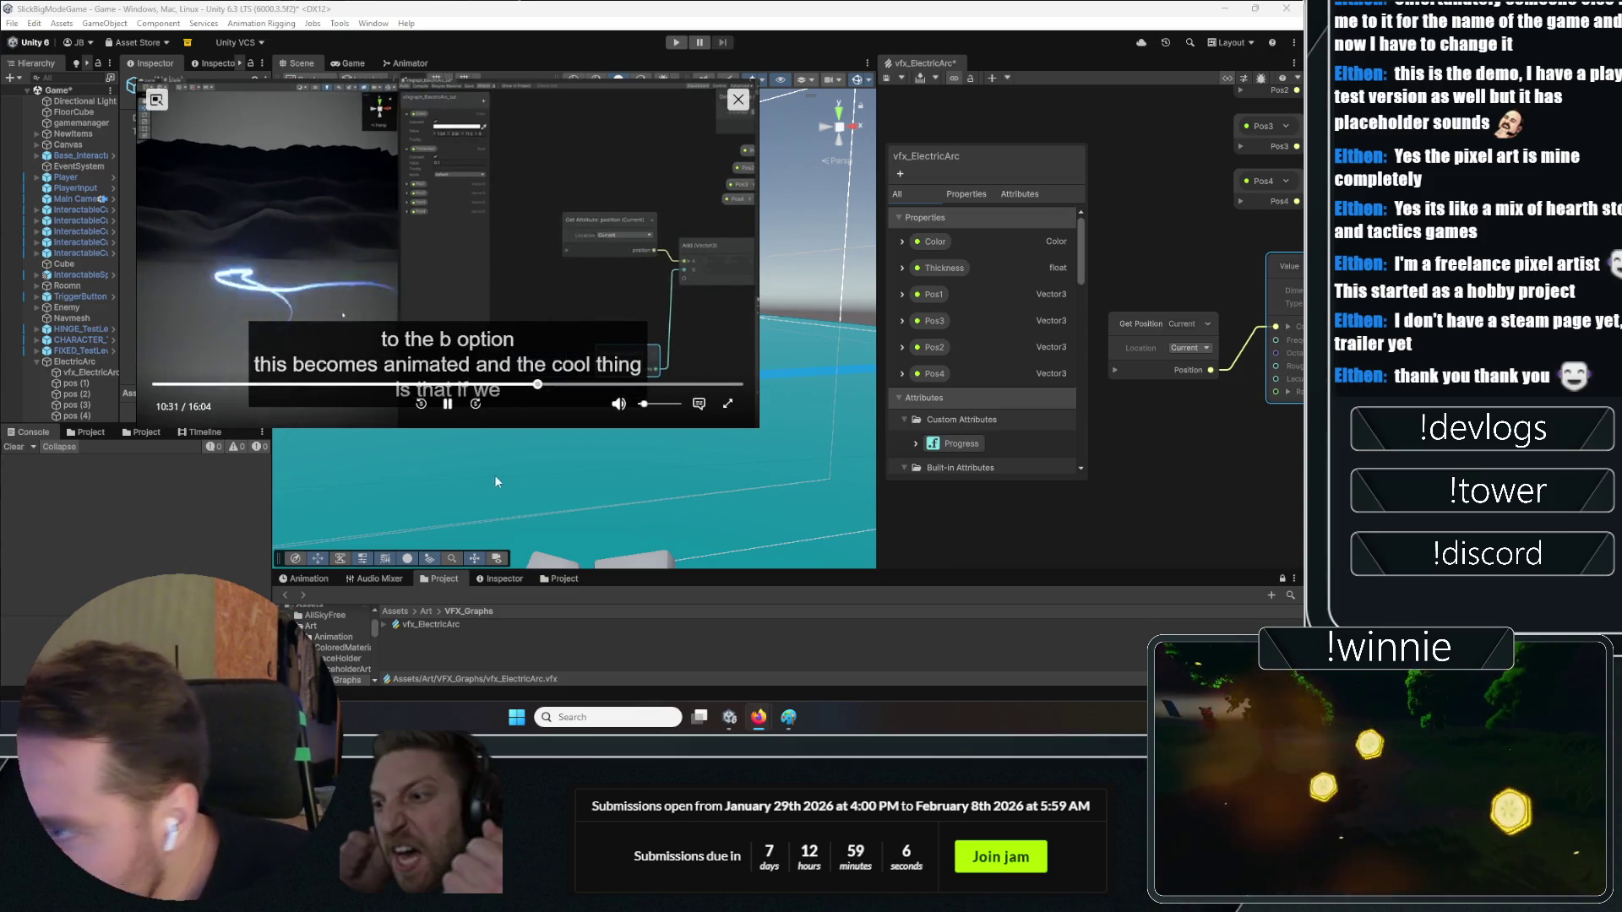
Add a Total Time (Game) node from the 'time' search and place it beside Get Position
right_click(1159, 450)
click(1203, 459)
text(time)
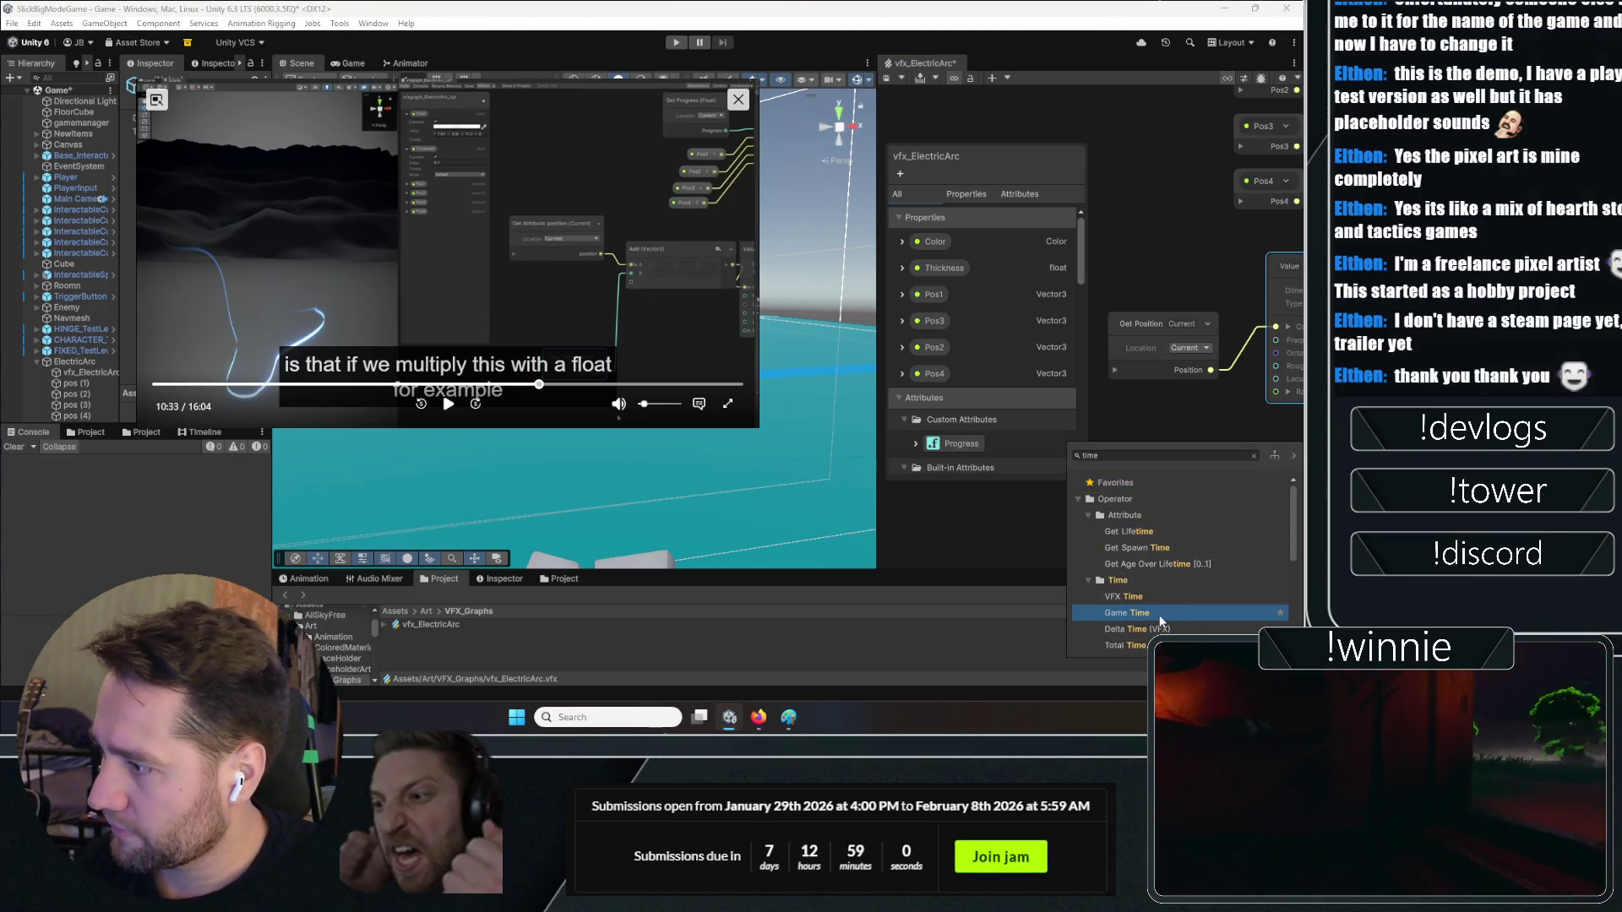
scroll(1159, 615, down, 3)
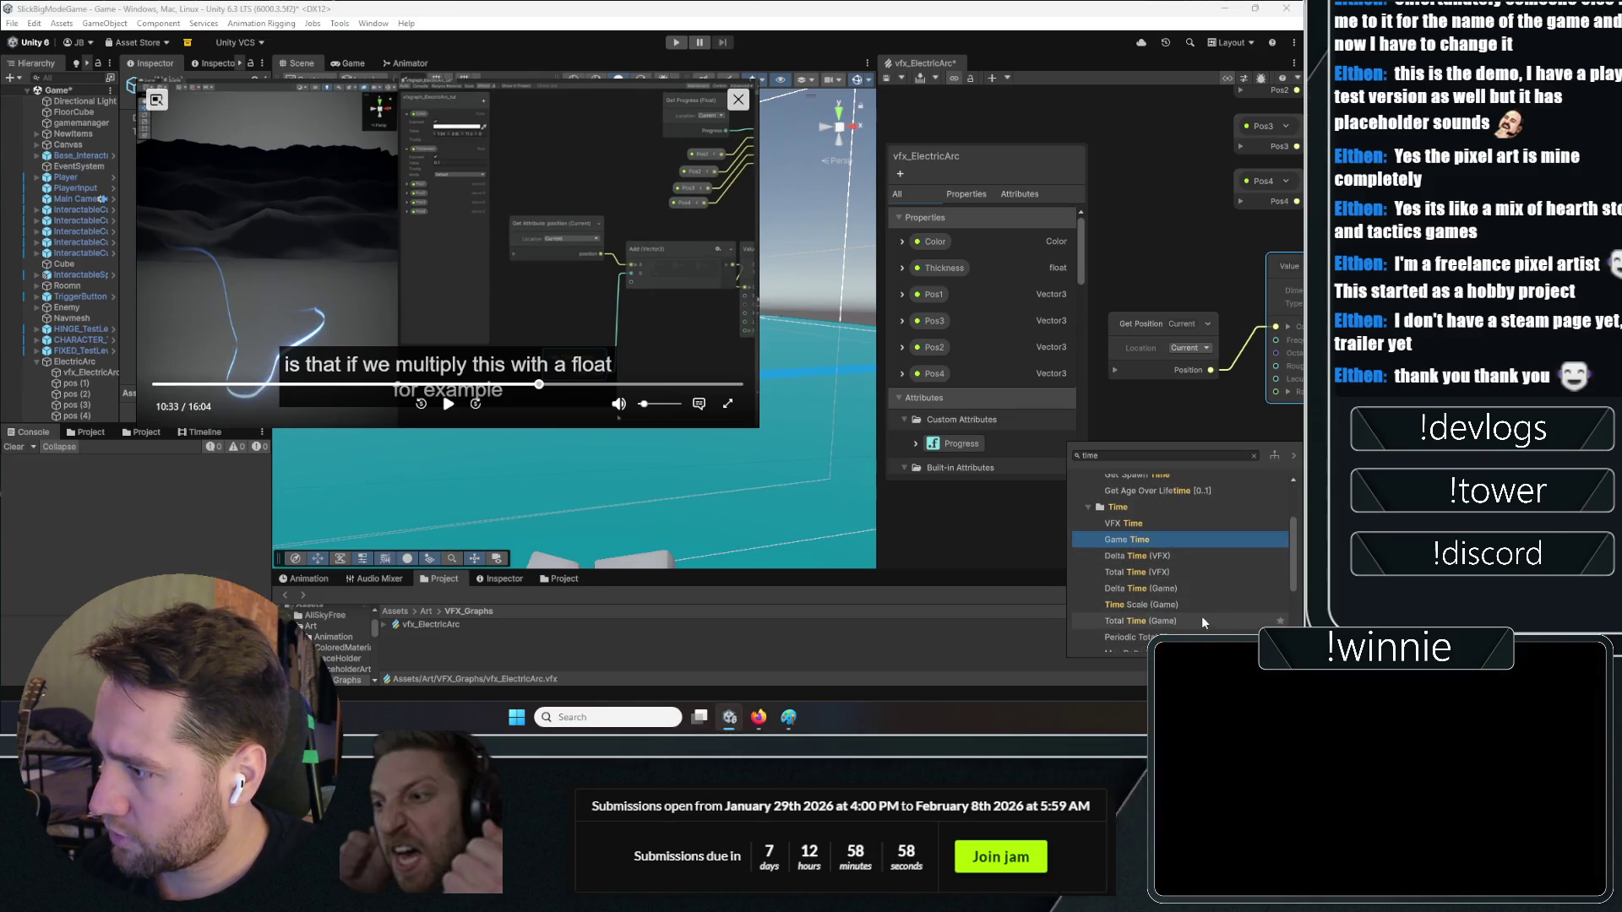
double_click(1195, 620)
drag(1158, 524, 1084, 493)
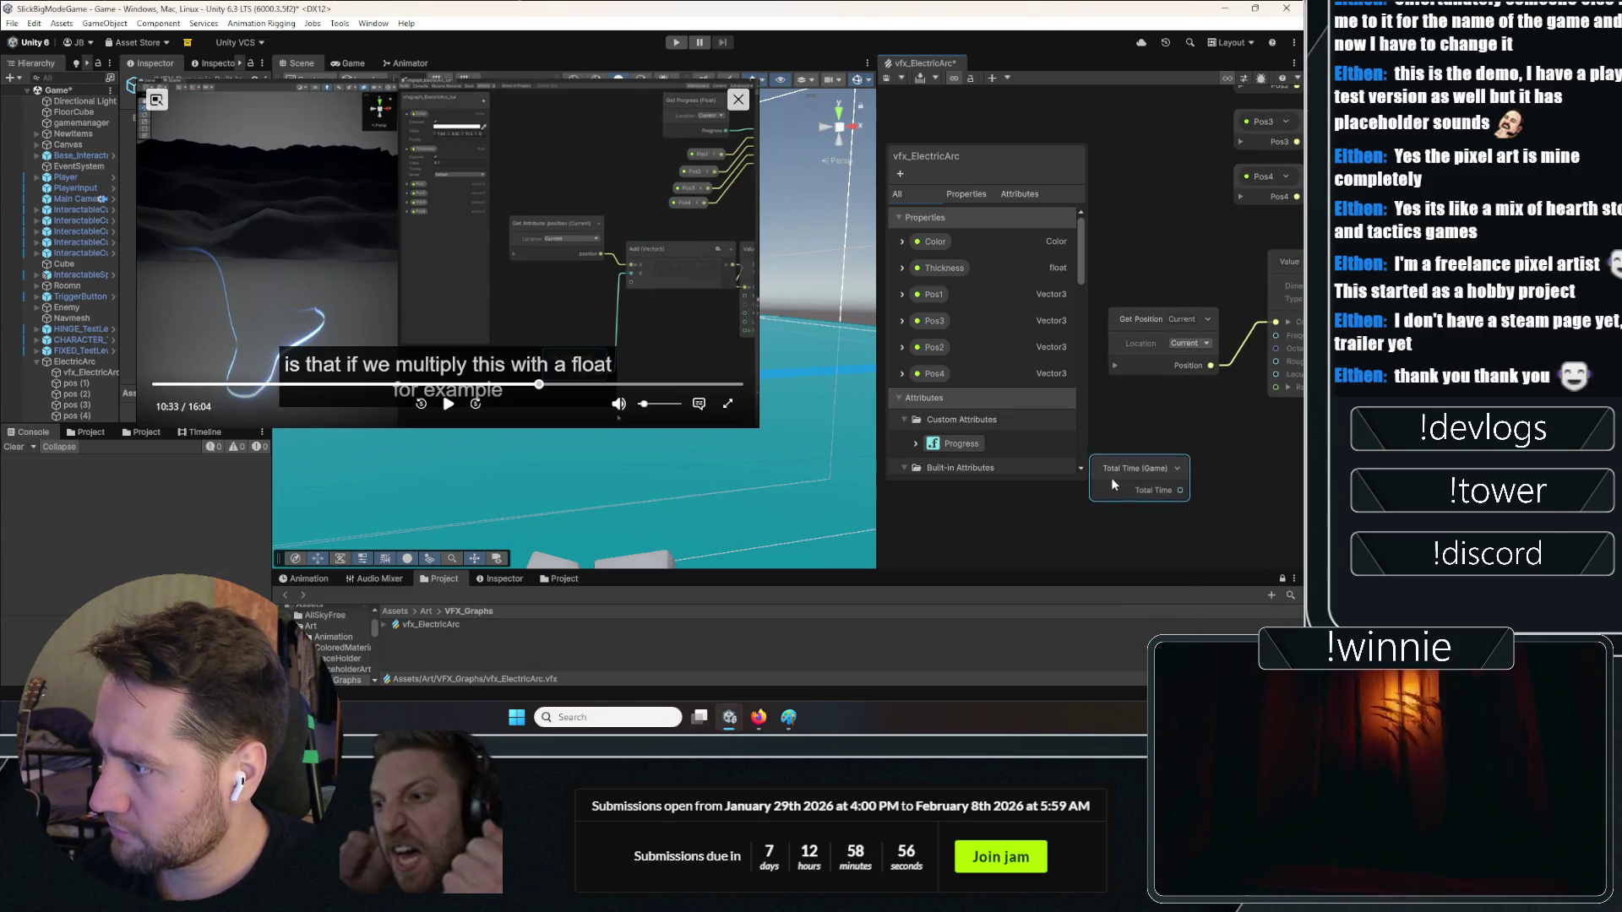
Reposition Get Position and create an Add (Vector3) node fed by its output
drag(1156, 360, 1123, 343)
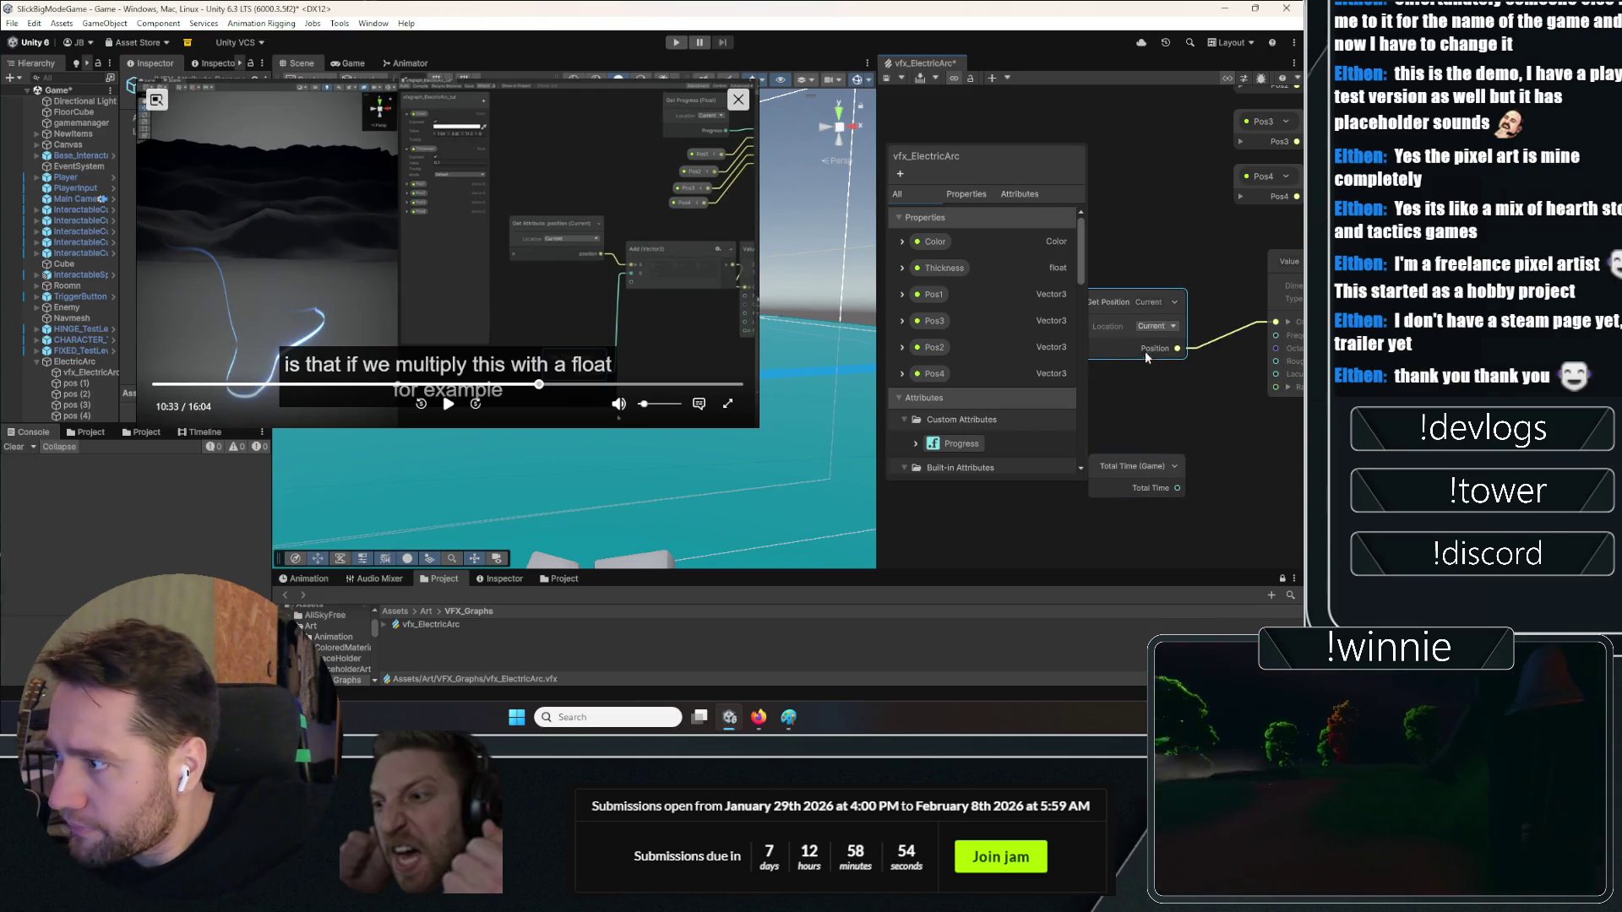
right_click(1141, 414)
click(1176, 420)
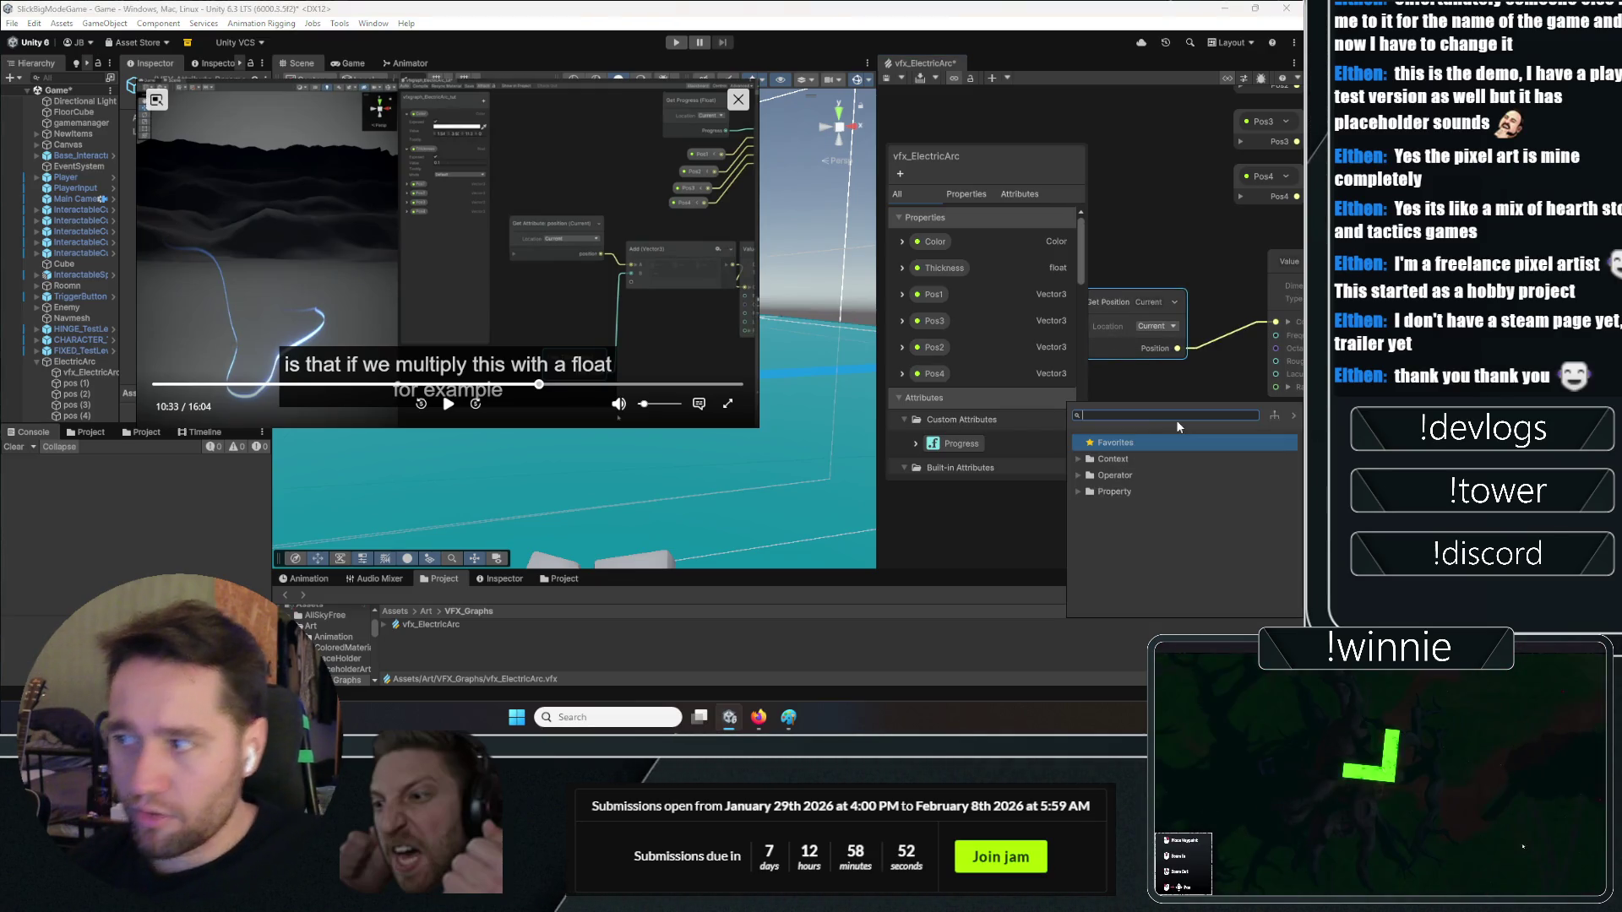
key(Escape)
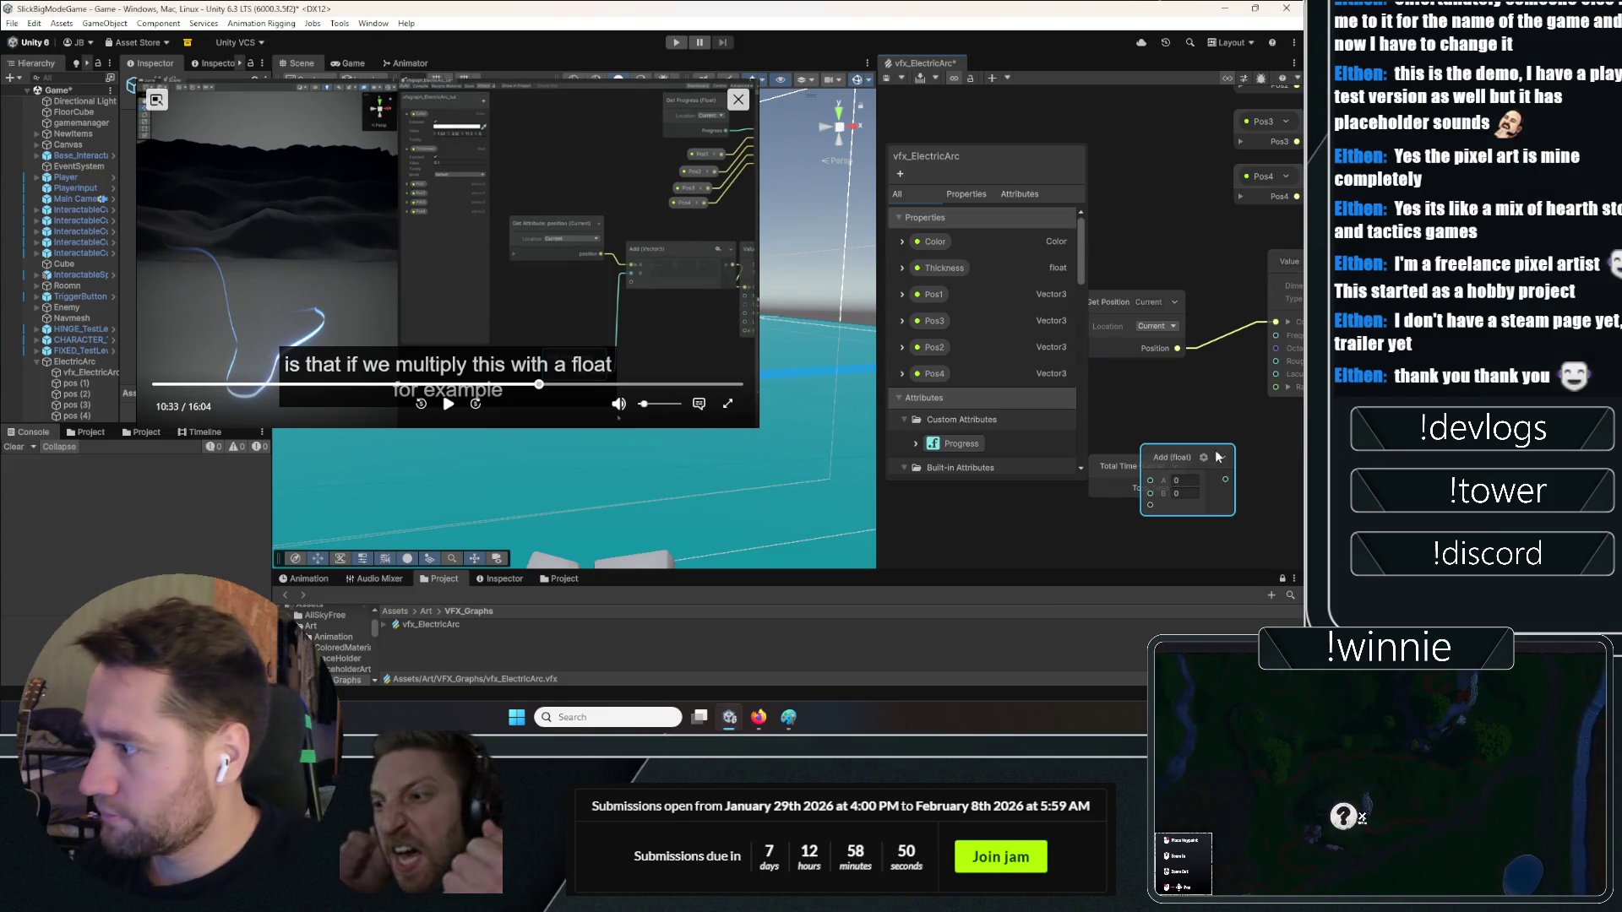
drag(1177, 348, 1150, 480)
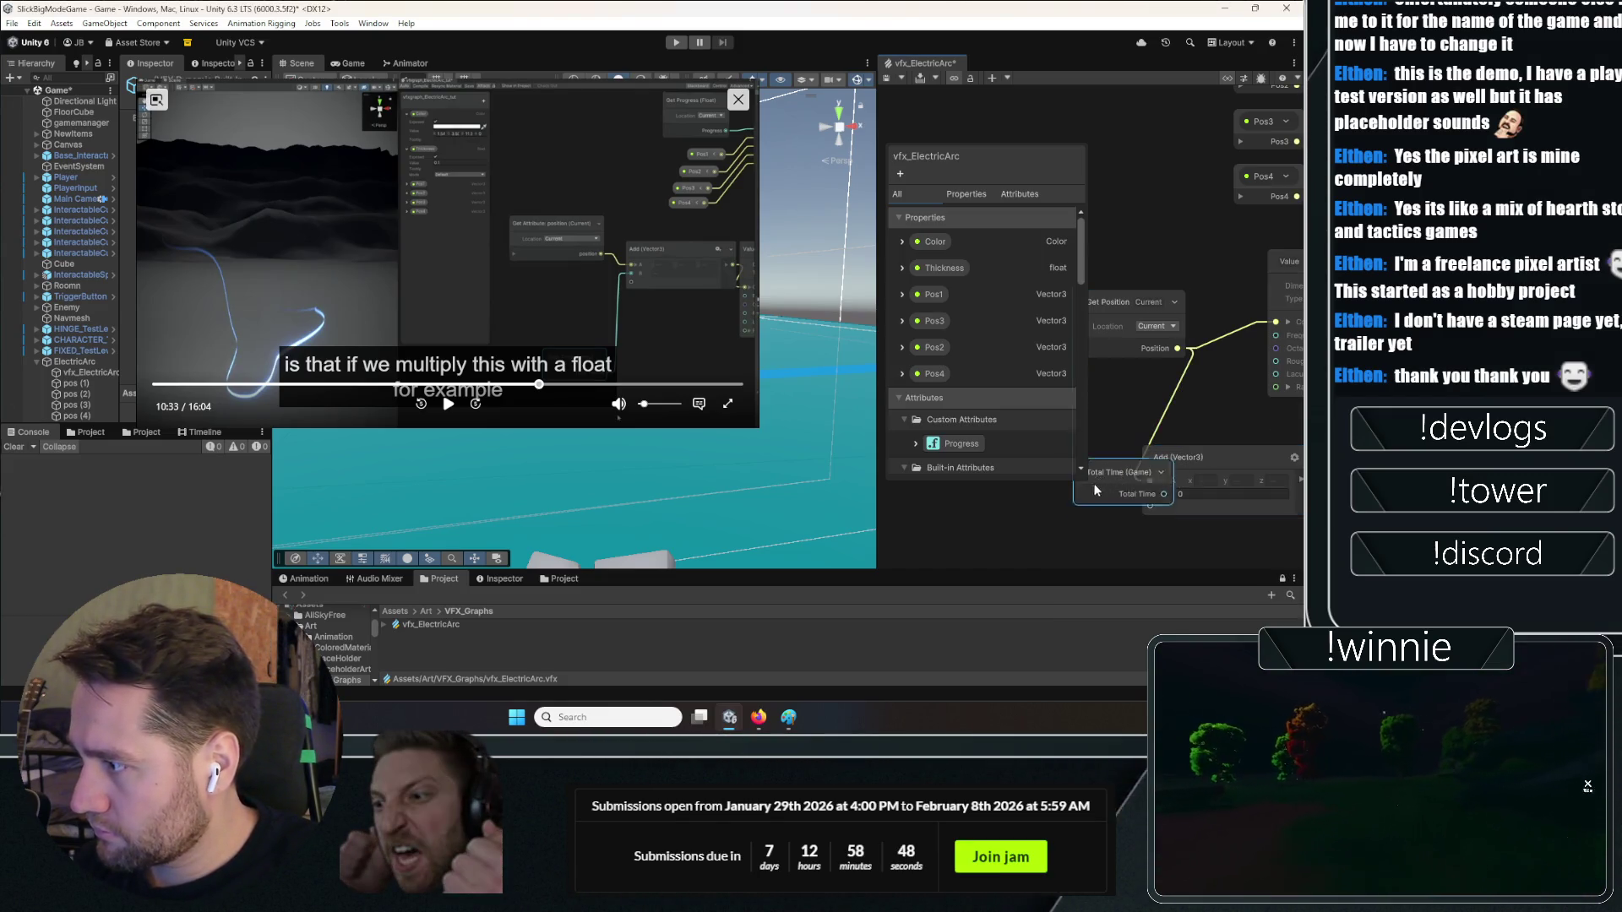
Move Total Time aside, wire Add into Value Noise Coordinate, and close the video overlay
click(1140, 475)
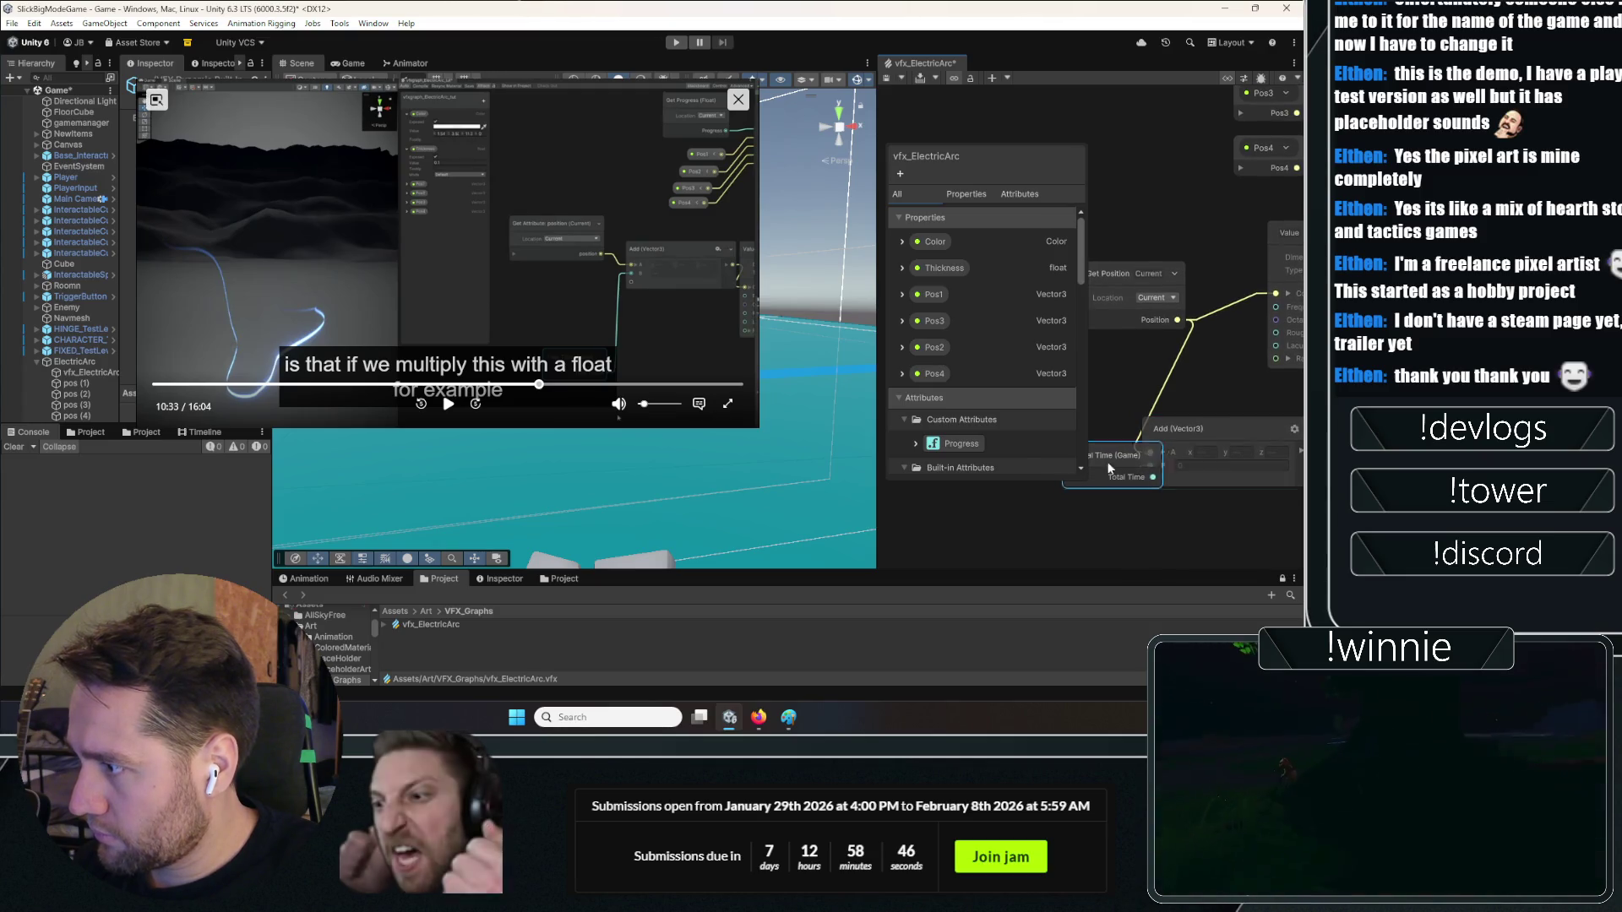
drag(1168, 476, 1122, 507)
drag(1224, 453, 1178, 295)
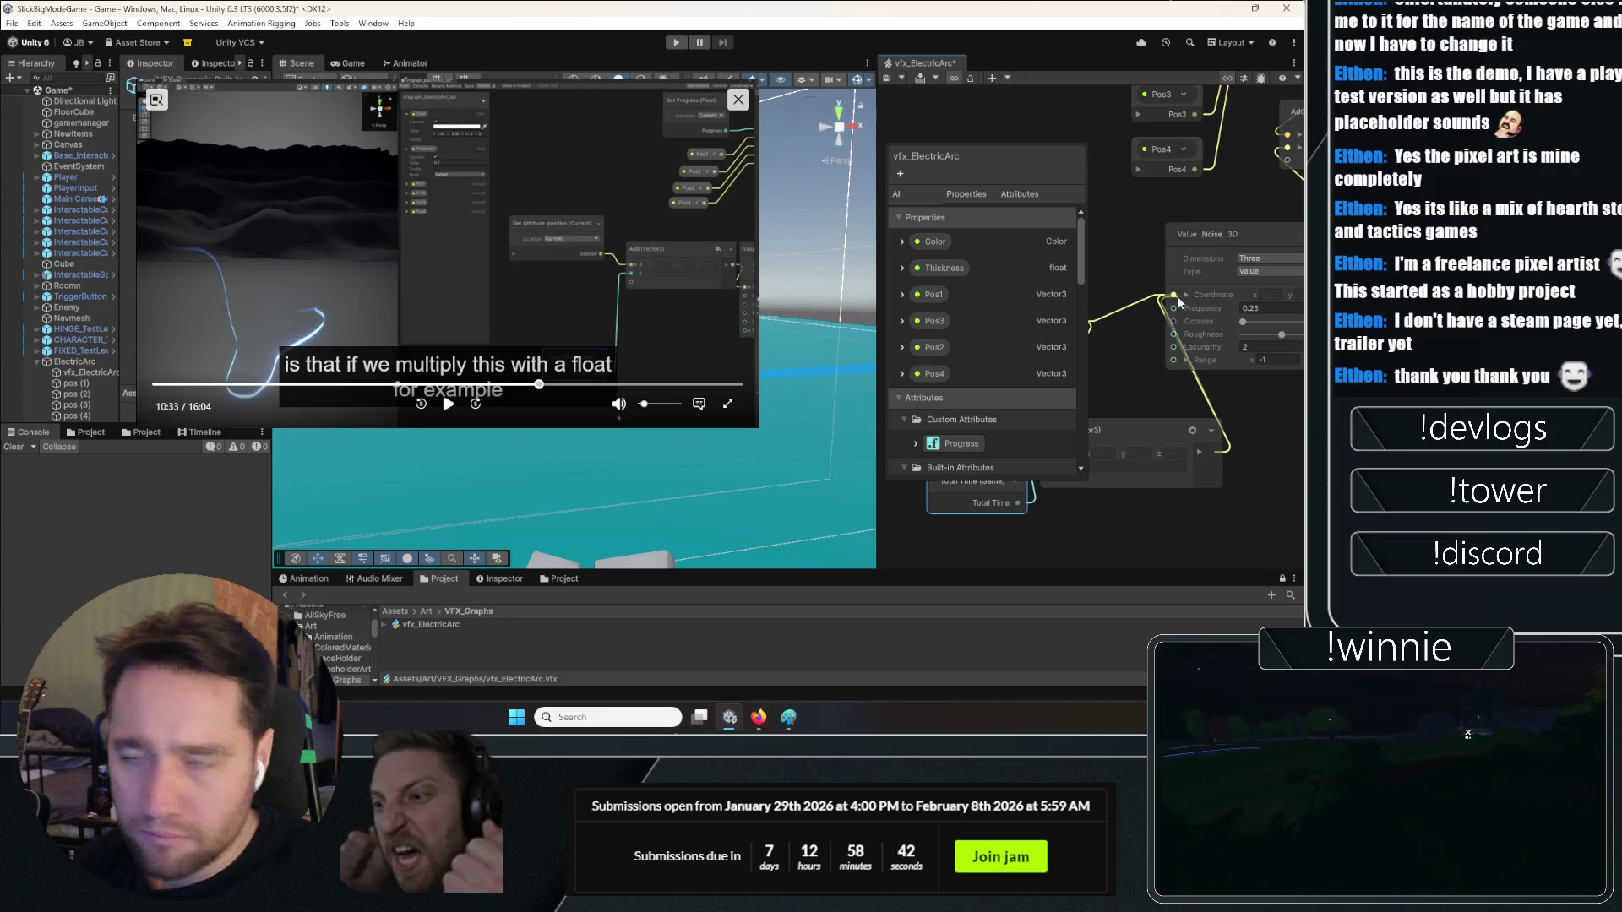
drag(1174, 292, 1174, 292)
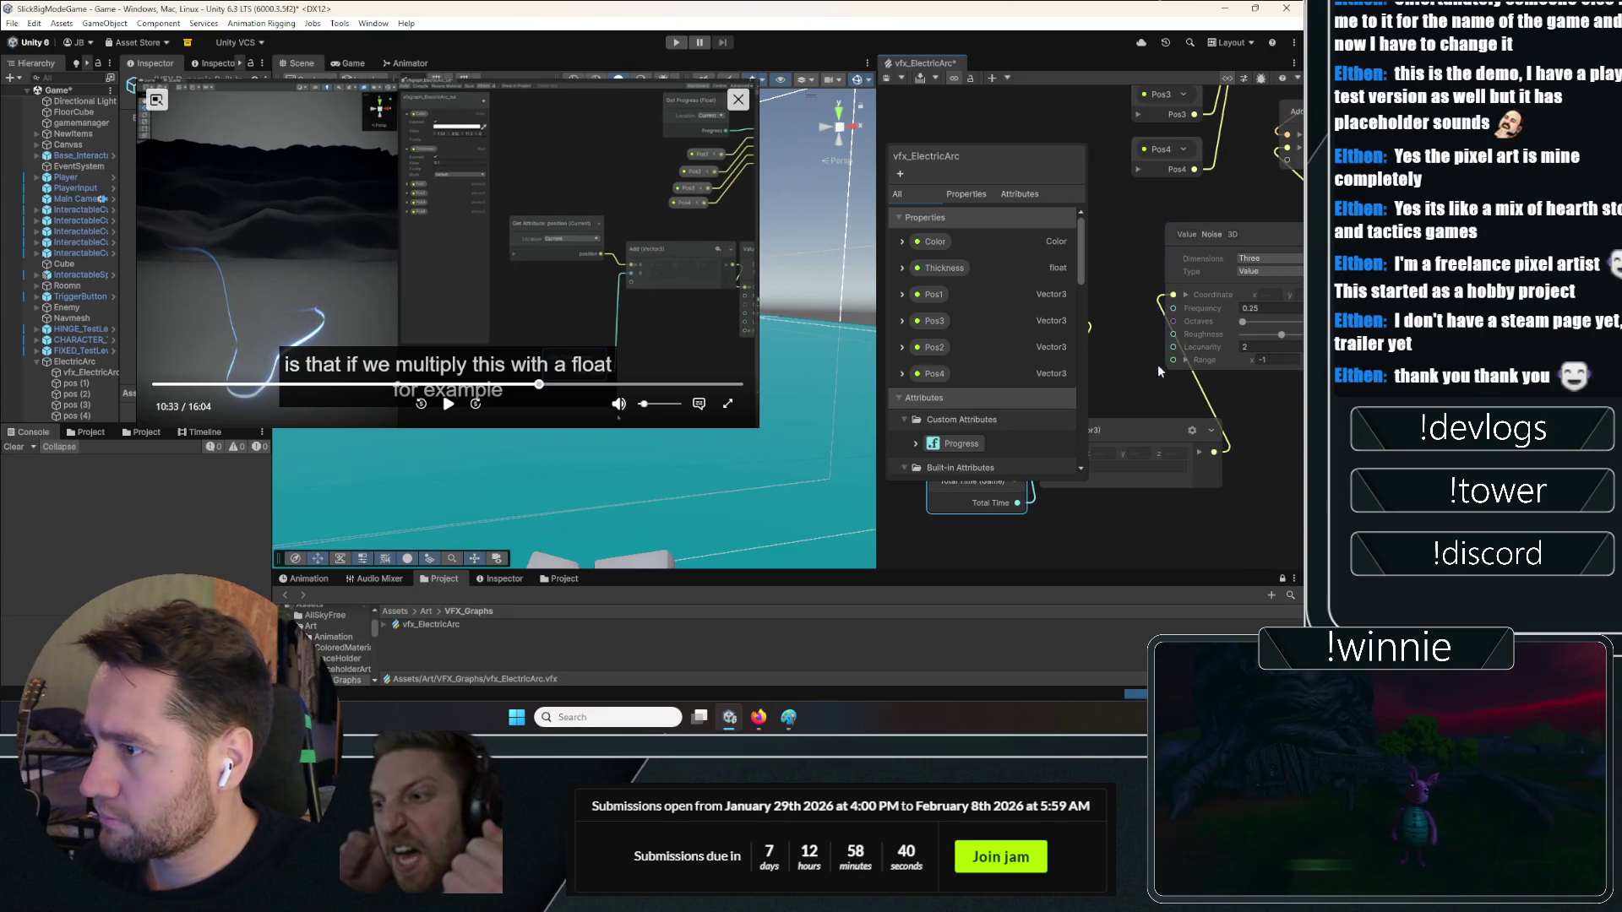
click(738, 99)
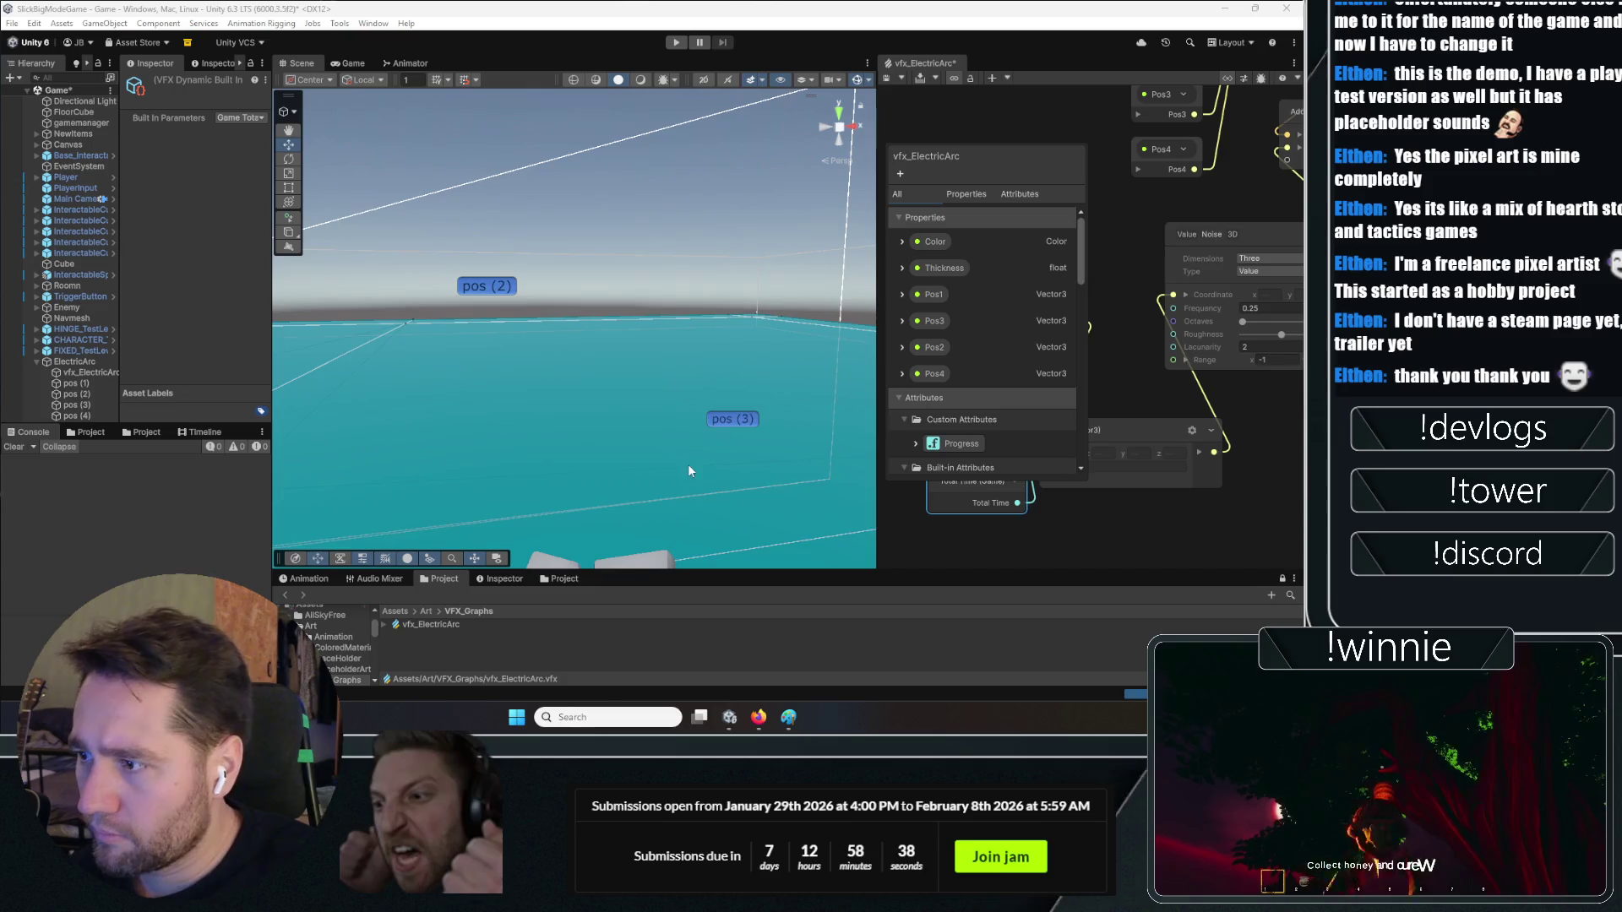
Widen the VFX Graph panel, center the noise node, and show only Properties in the blackboard
drag(877, 304, 542, 304)
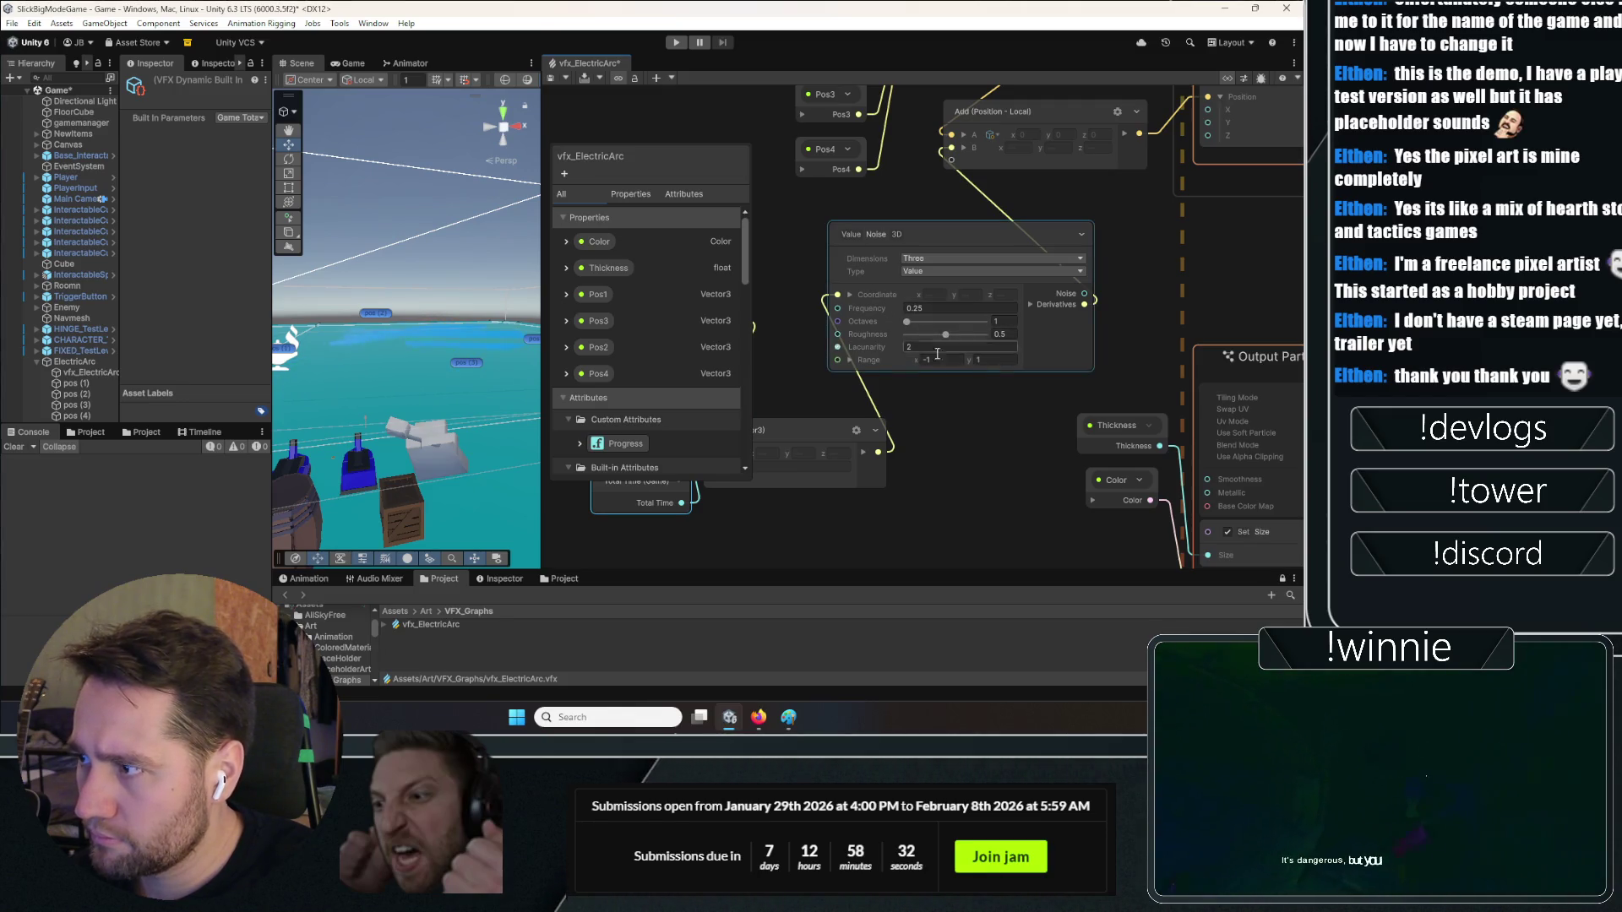
drag(936, 353, 978, 385)
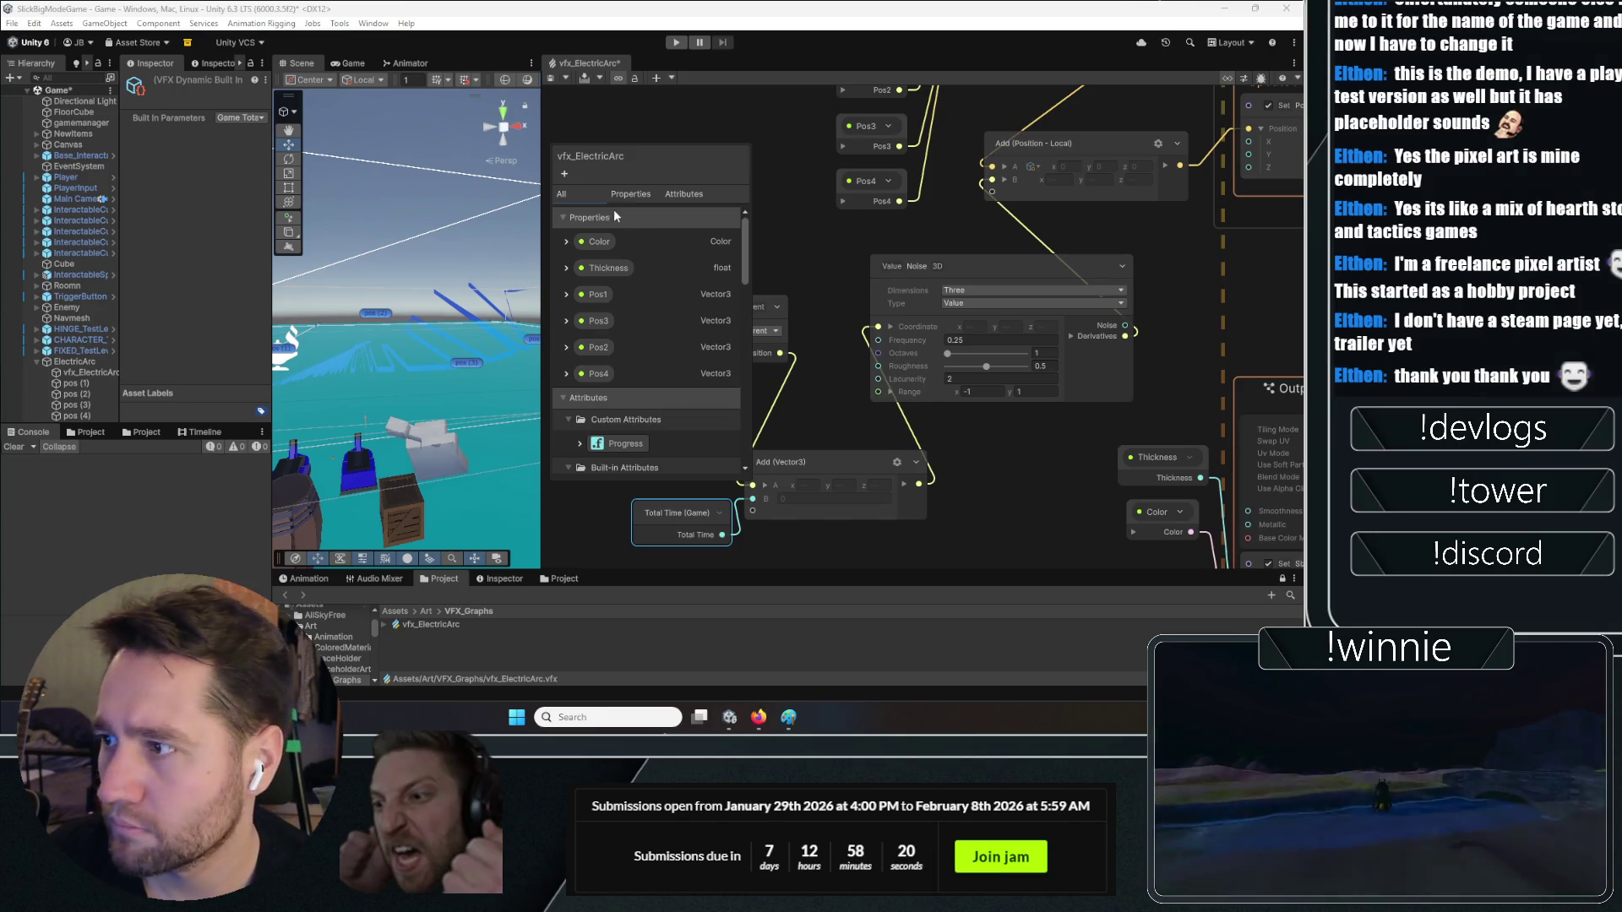
click(631, 195)
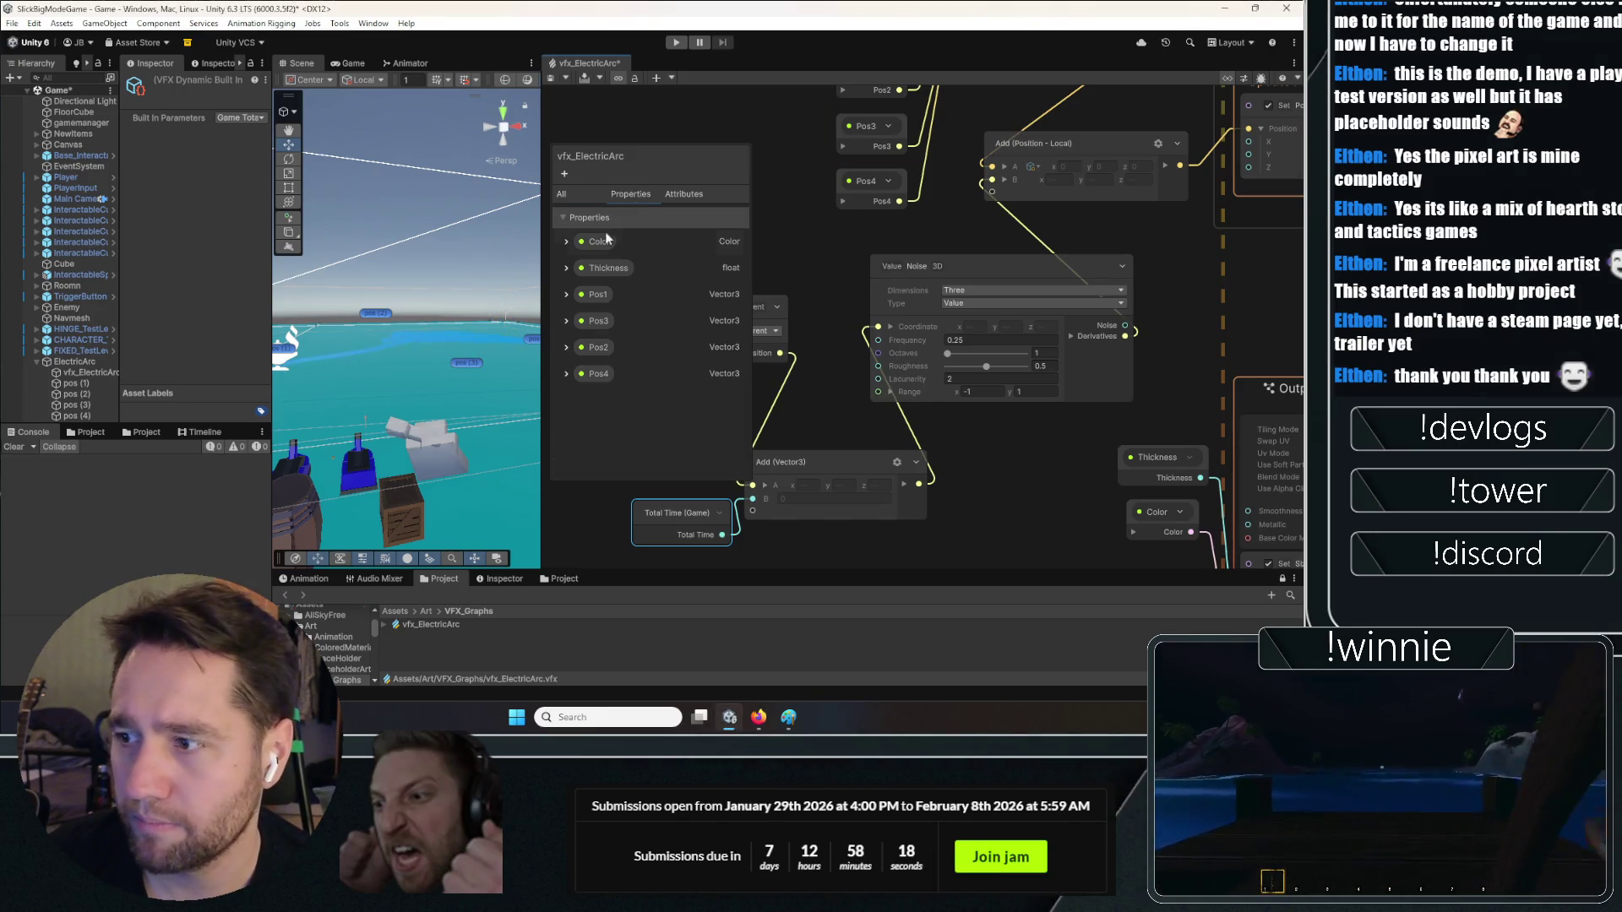
Set Value Noise 3D to Frequency 0.05, Roughness 0, Range -0.1 to 0.1, then view the arc
click(981, 340)
text(1)
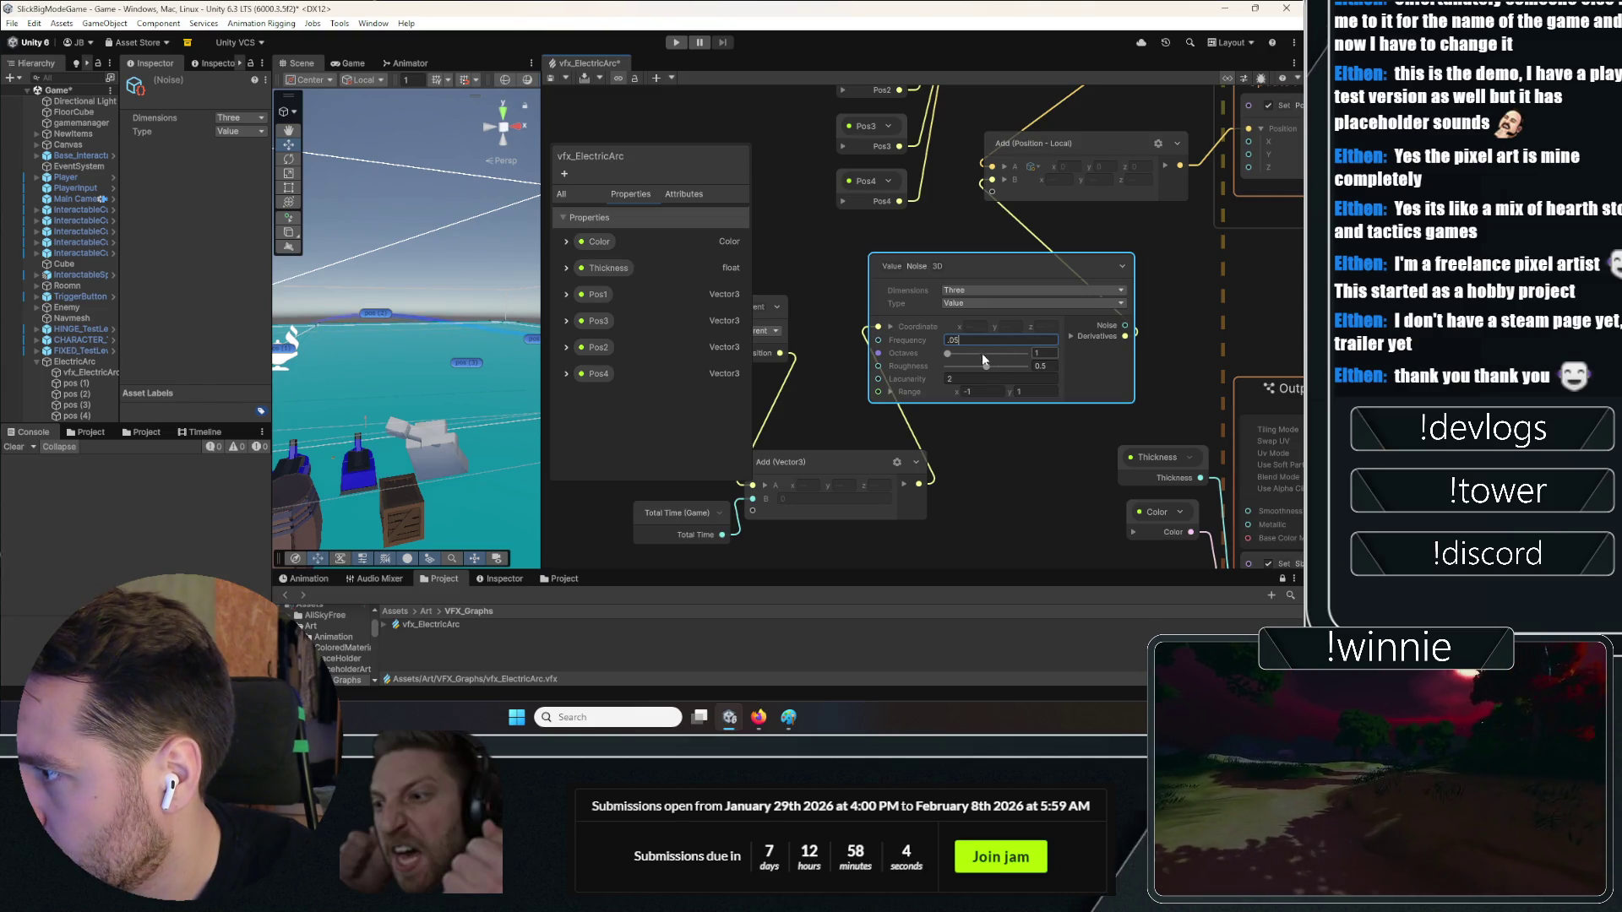
drag(985, 364, 796, 366)
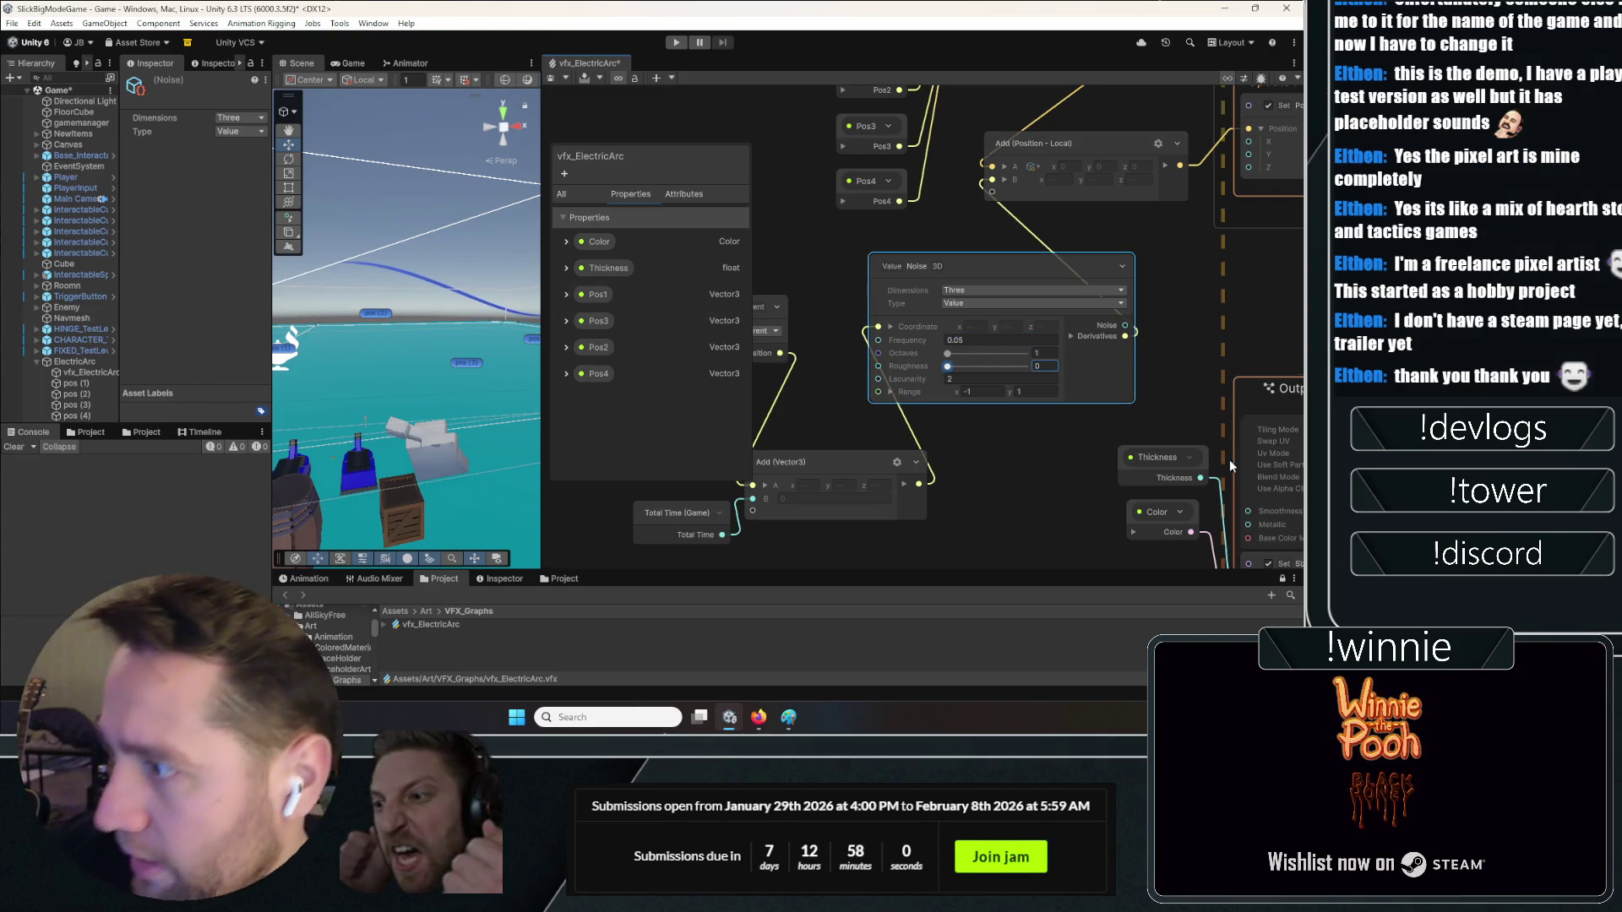
click(982, 392)
text(-1)
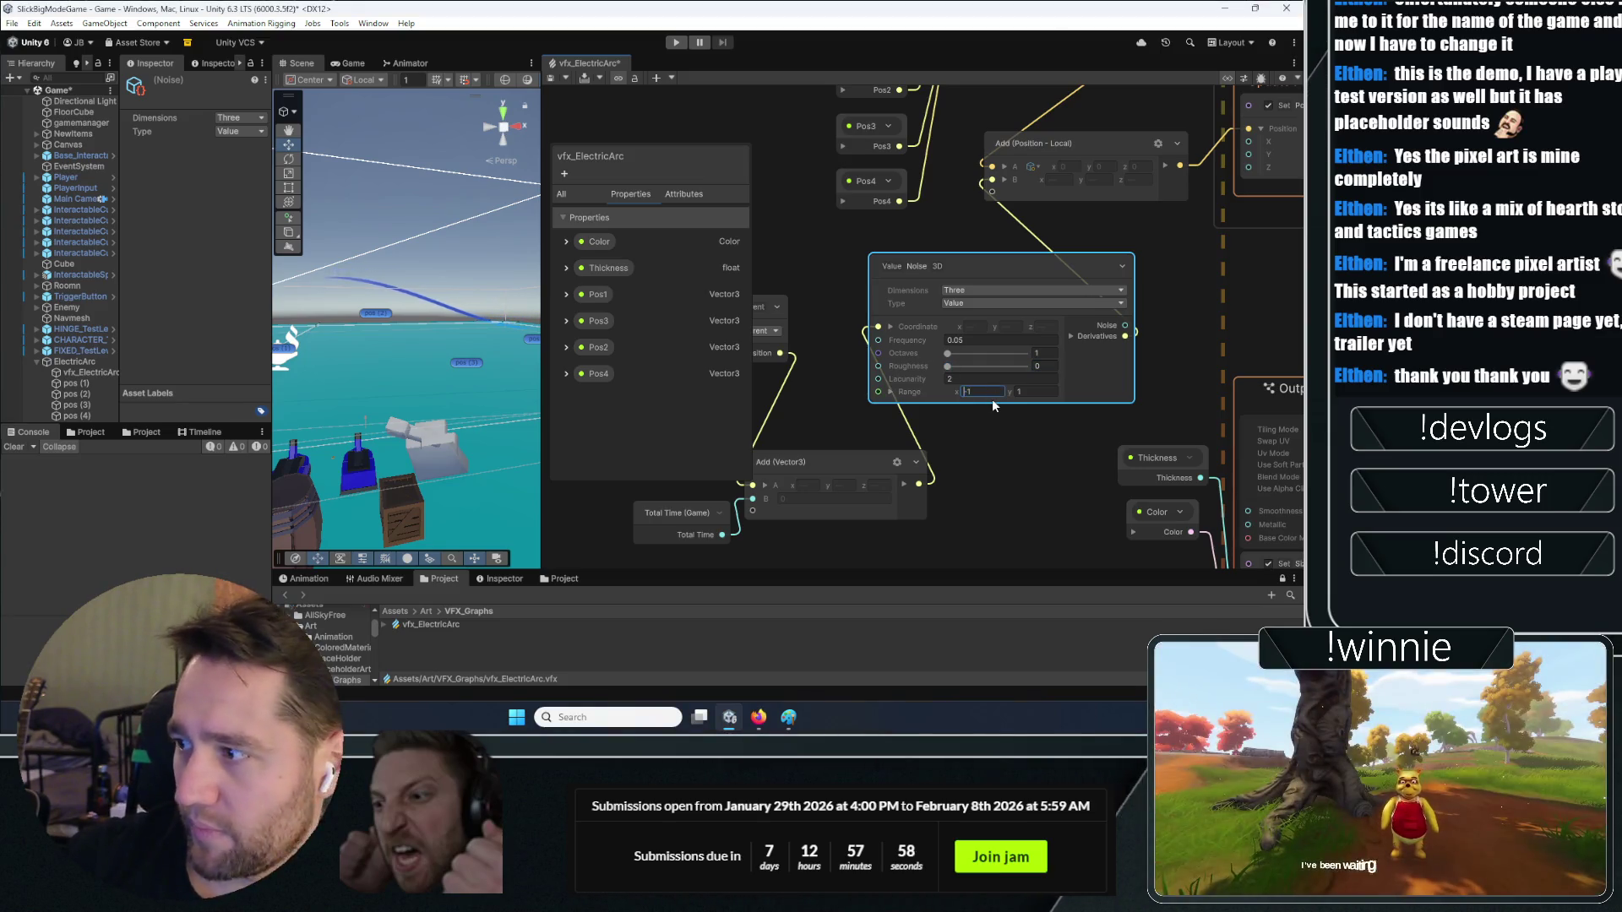
text(0.1)
click(1059, 392)
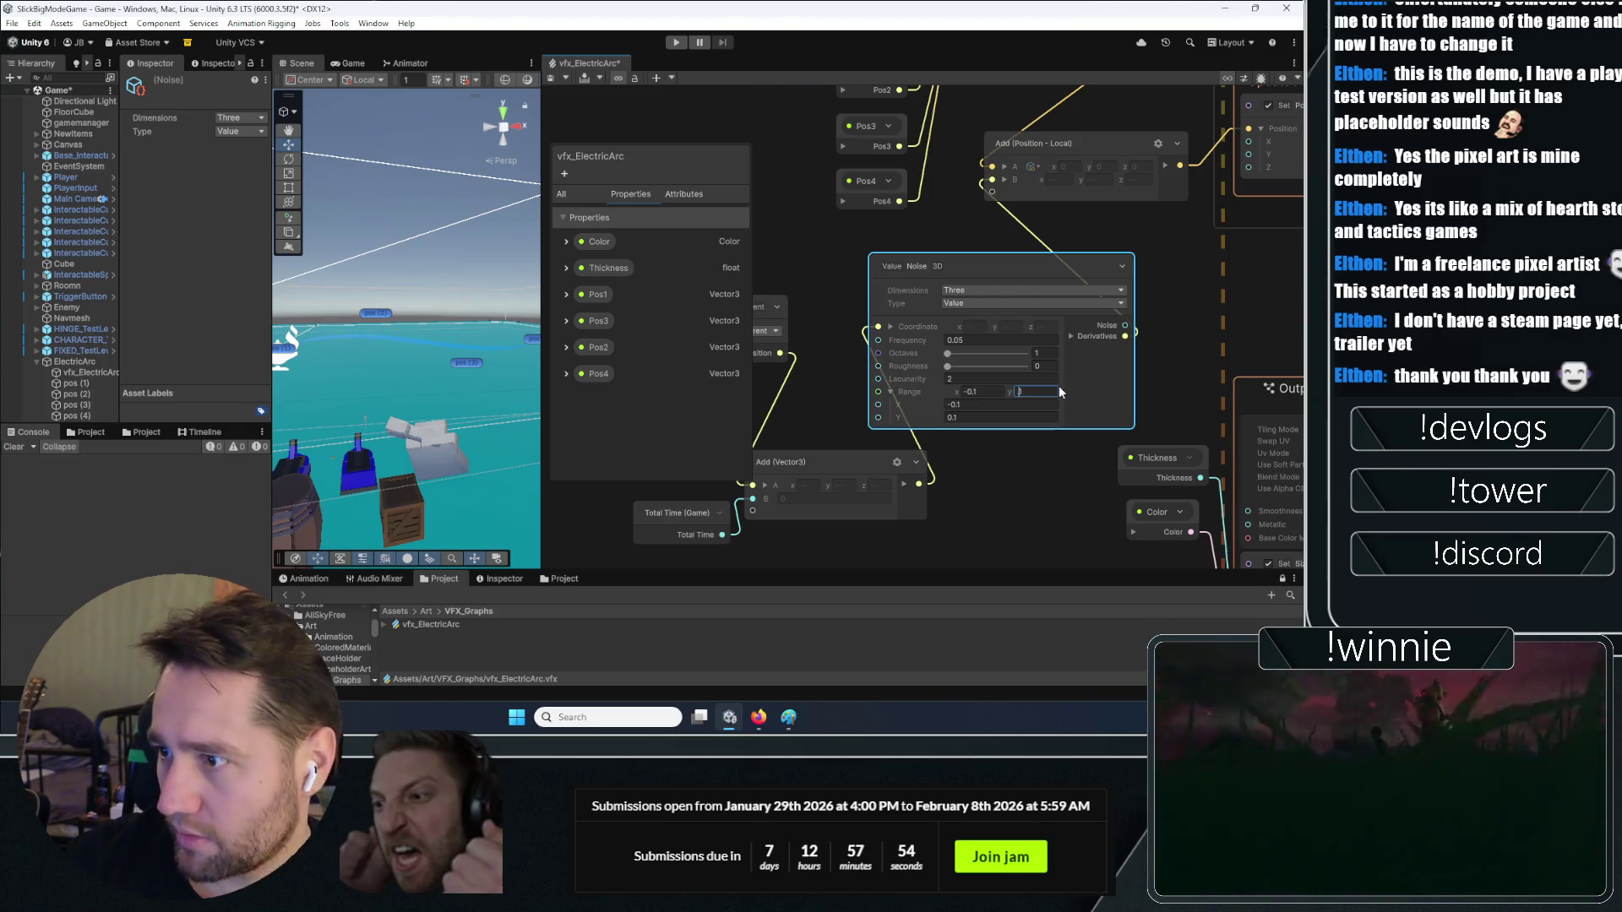
double_click(301, 63)
drag(682, 451, 699, 398)
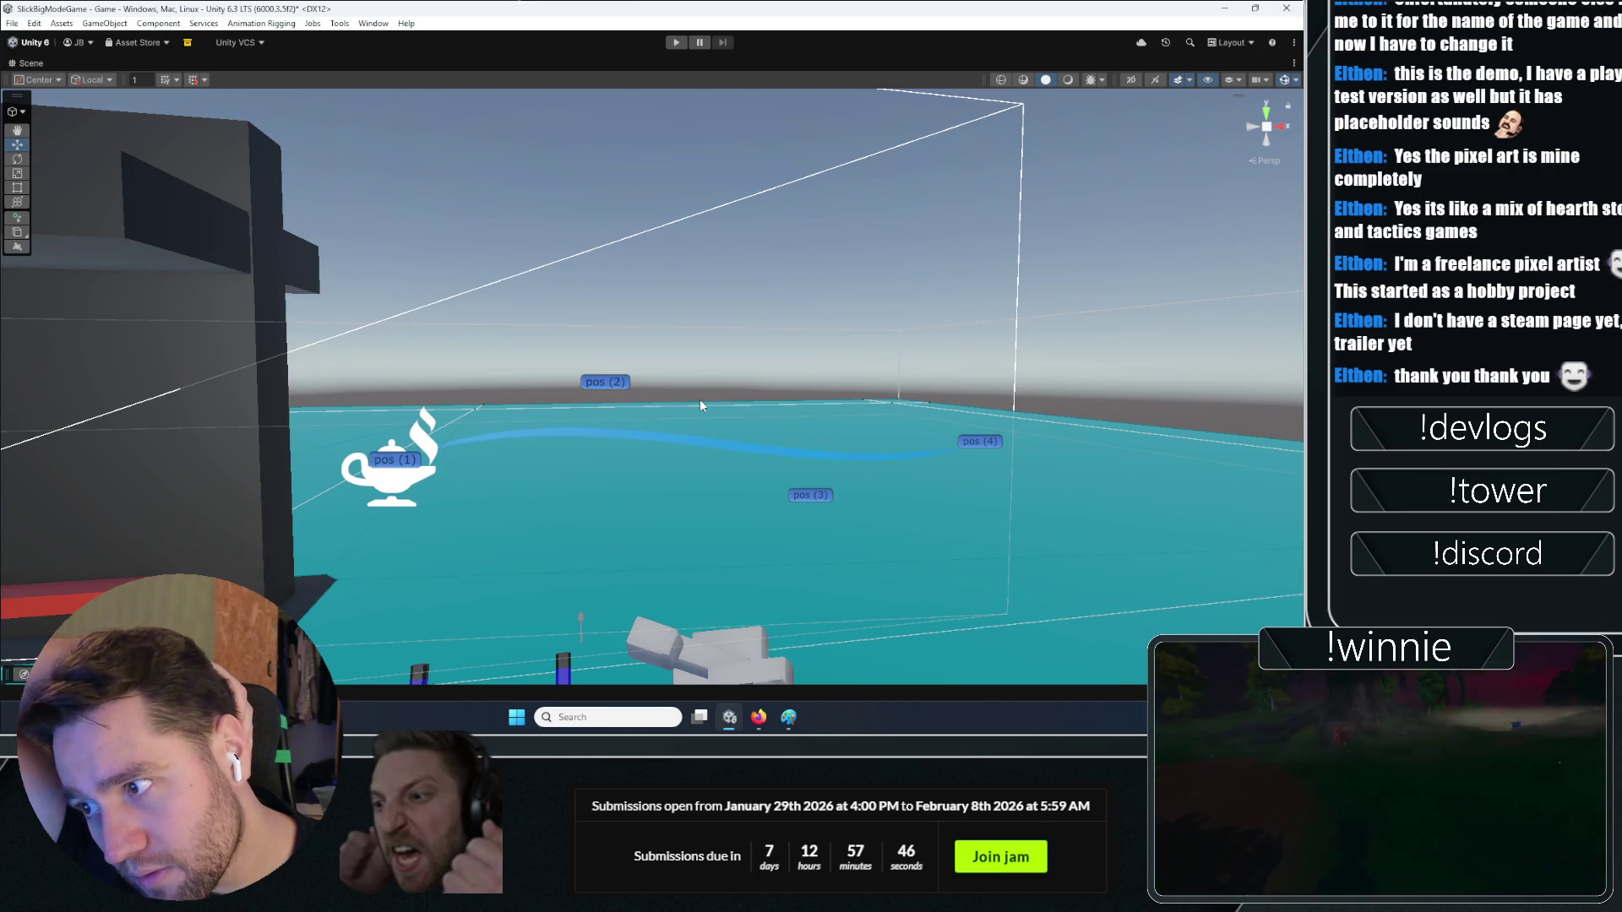
mouse_move(699, 406)
mouse_down()
mouse_move(661, 411)
mouse_move(565, 493)
mouse_up()
scroll(661, 411, up, 3)
right_click(661, 409)
key(shift+space)
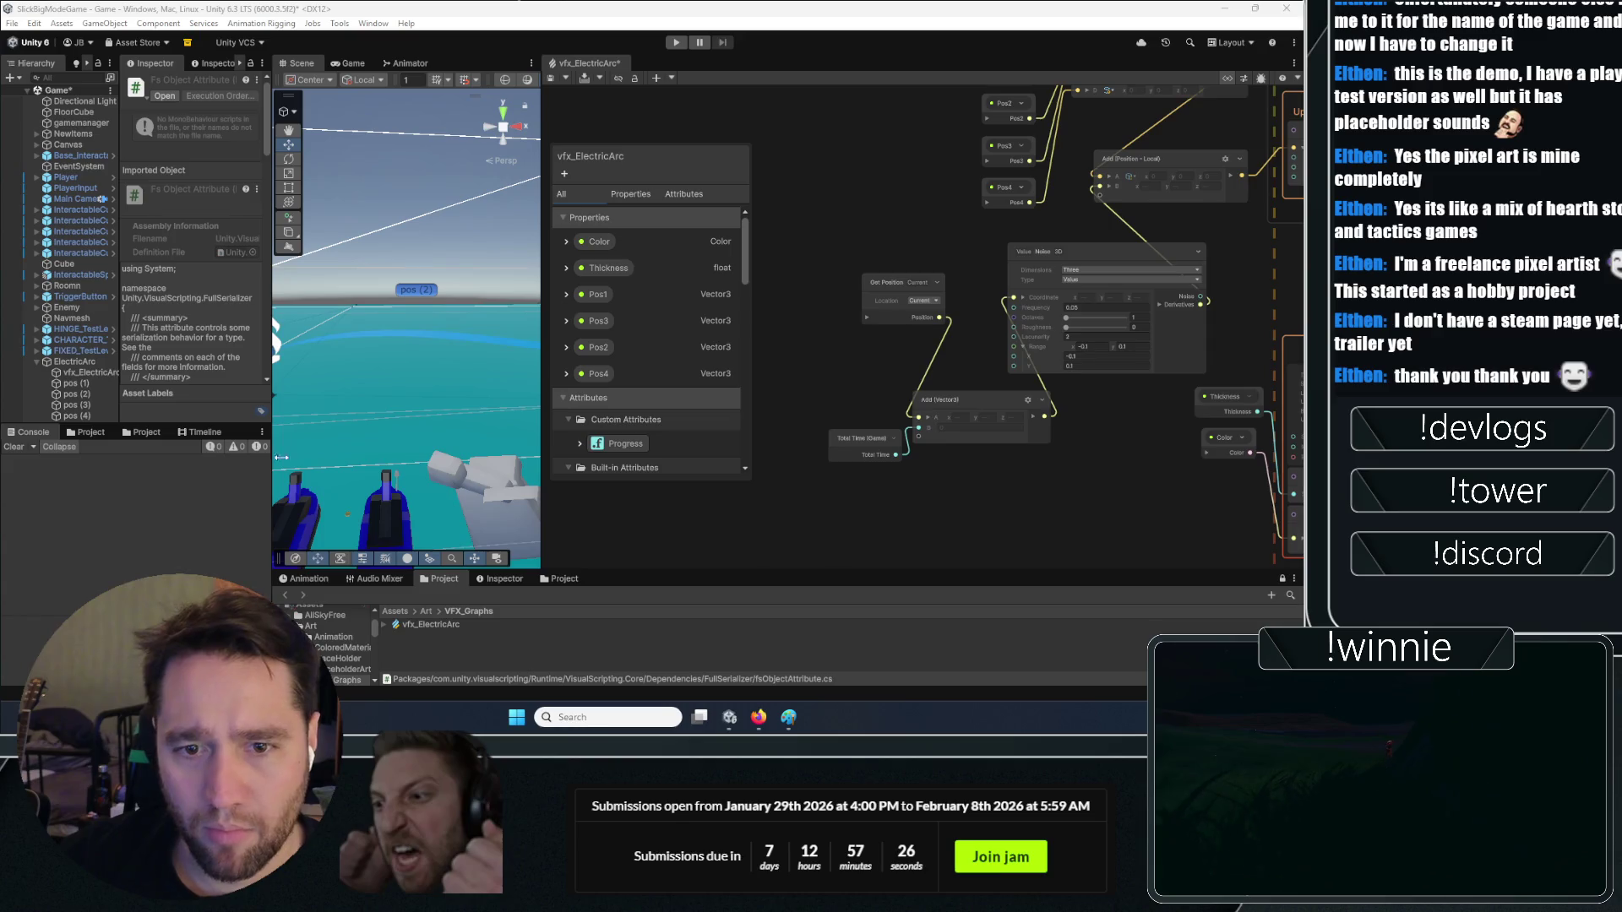
Add a Multiply node beside the Add node, moving Total Time to the left
right_click(929, 432)
click(955, 438)
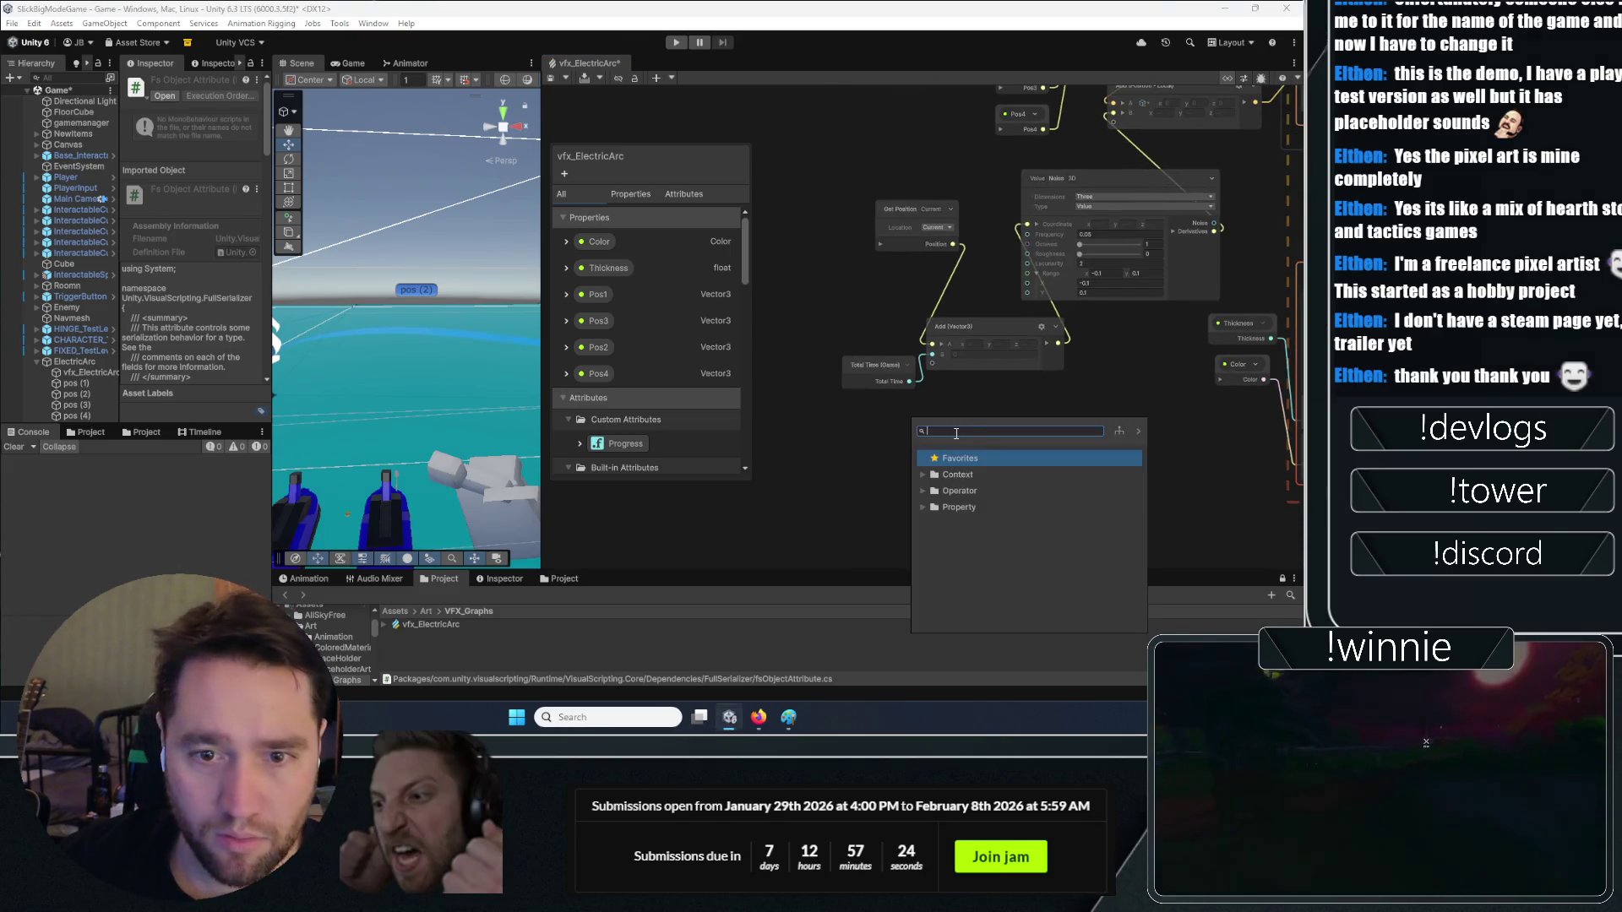
text(multi)
key(Return)
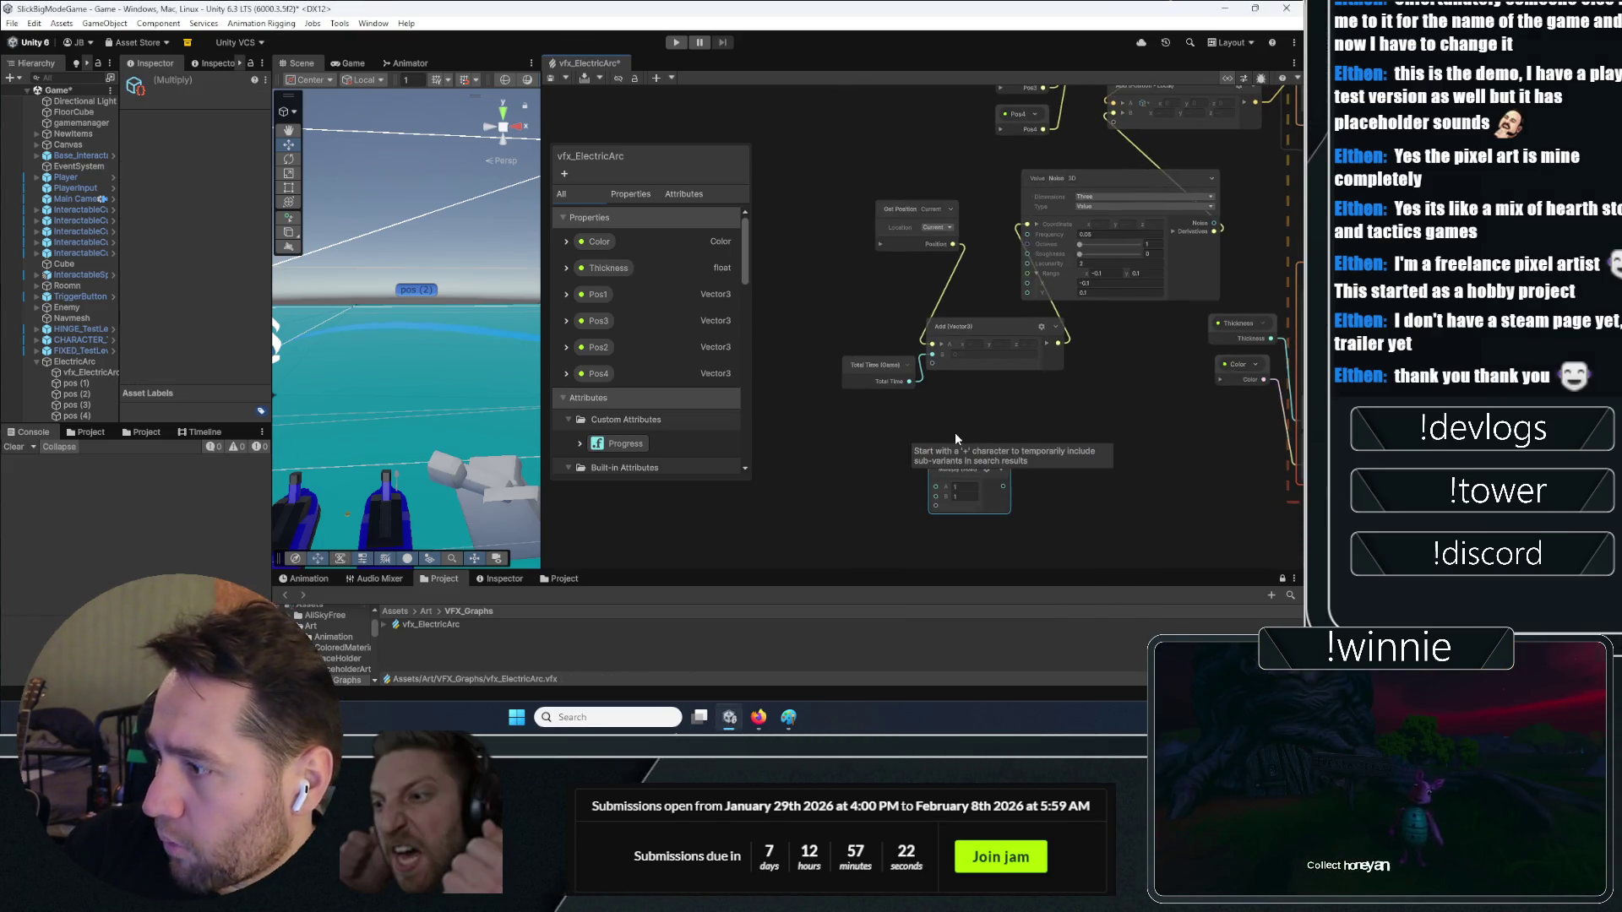
drag(879, 365, 784, 380)
drag(964, 470, 858, 359)
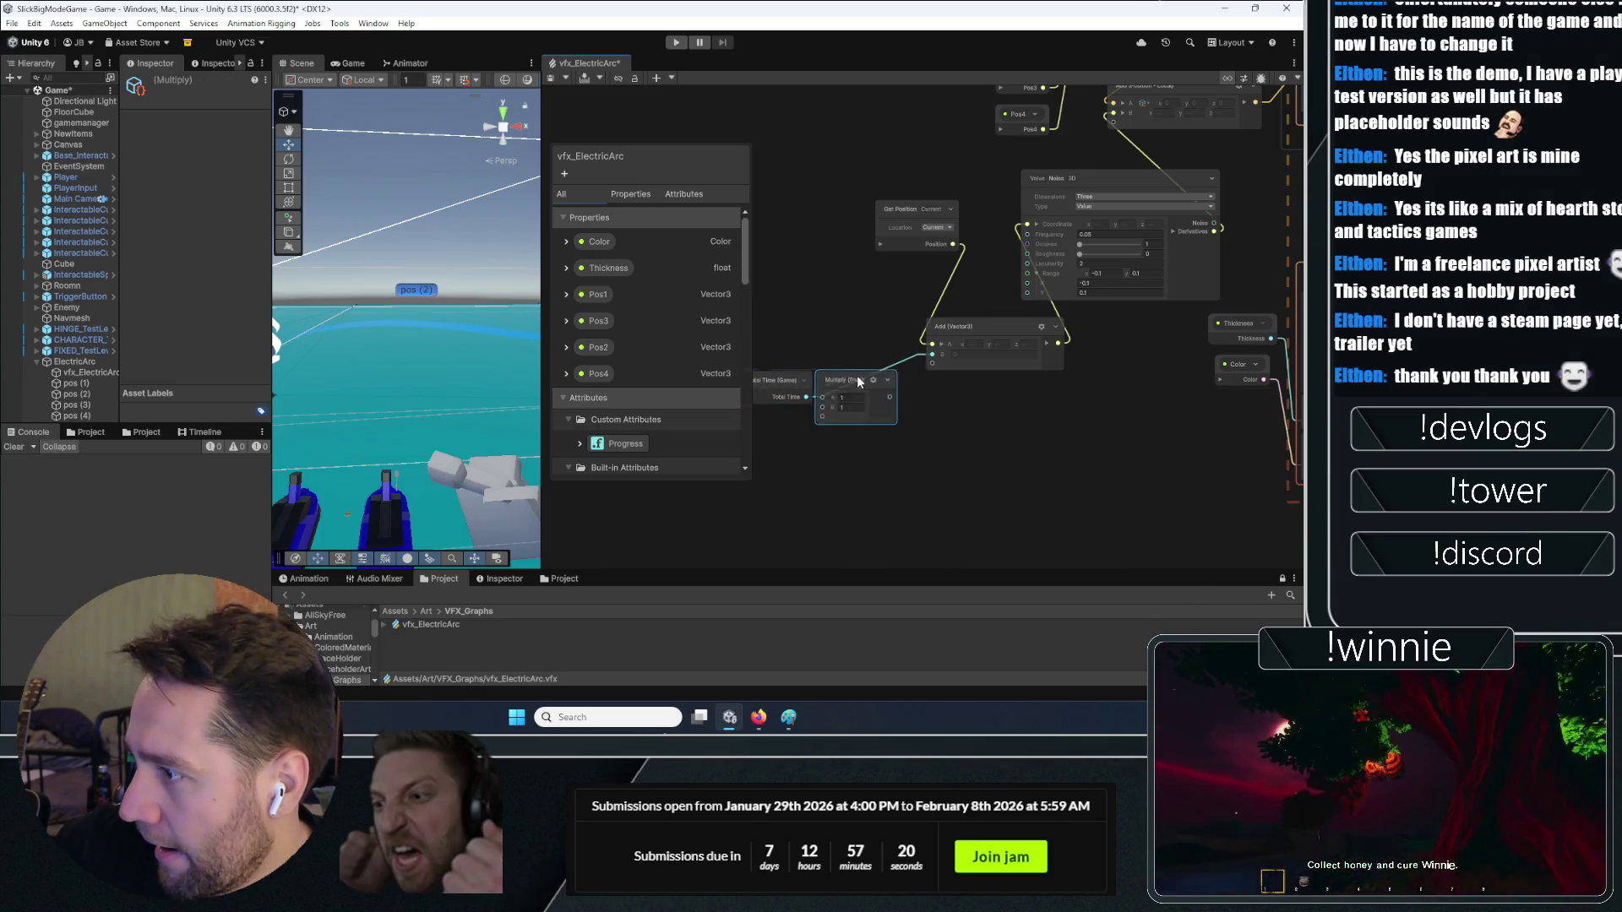
Create a float blackboard property named NoiseSpeed
click(644, 193)
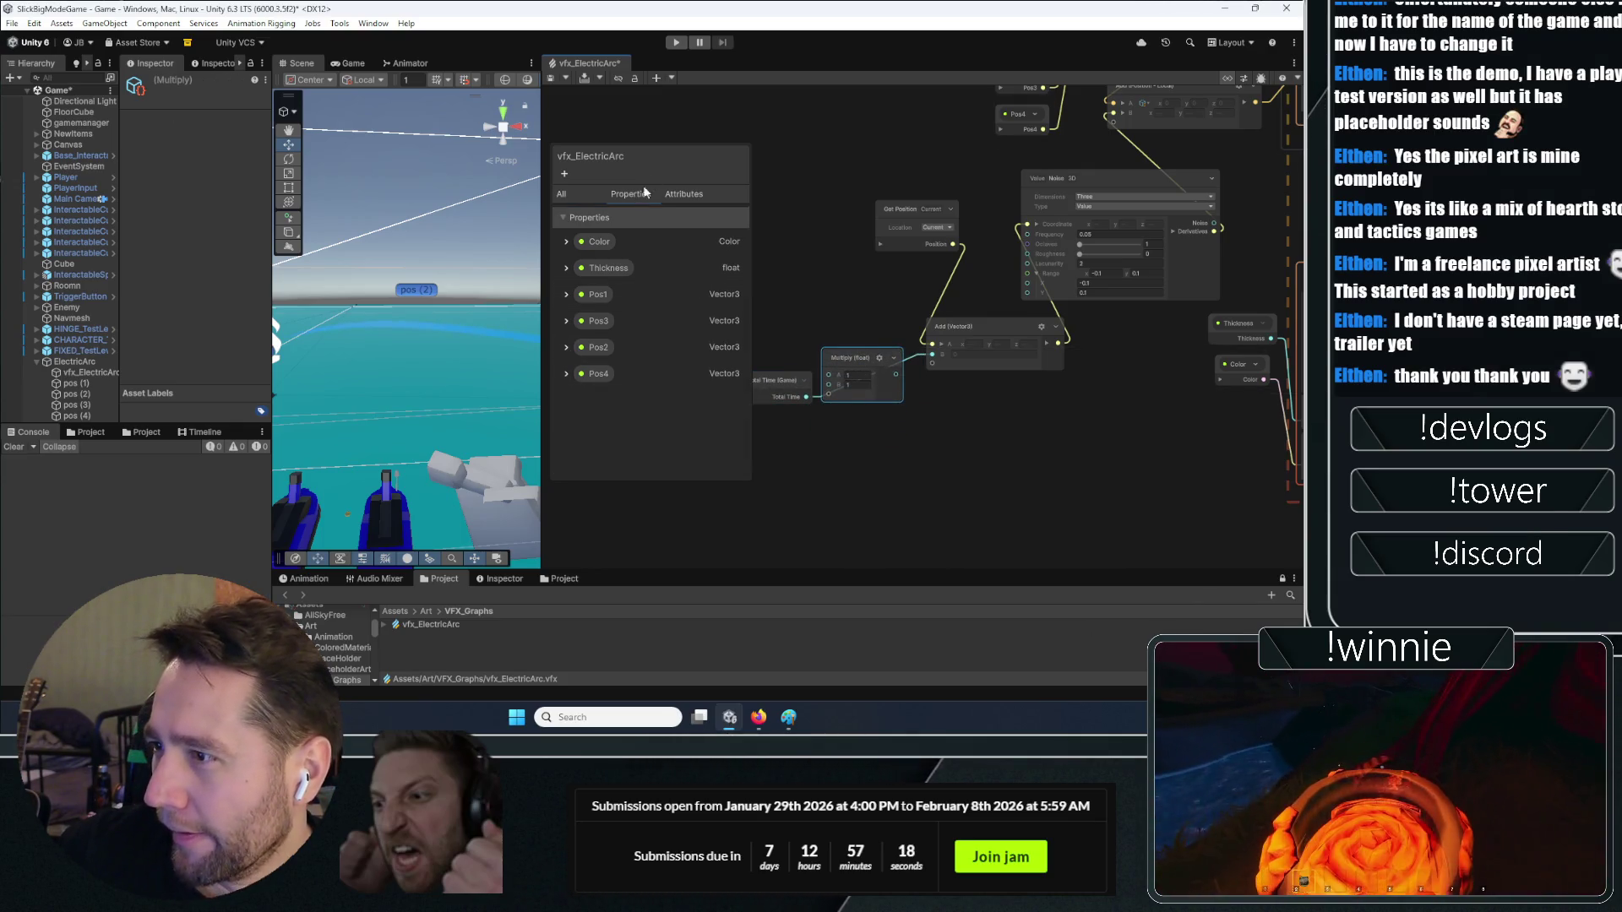
right_click(605, 408)
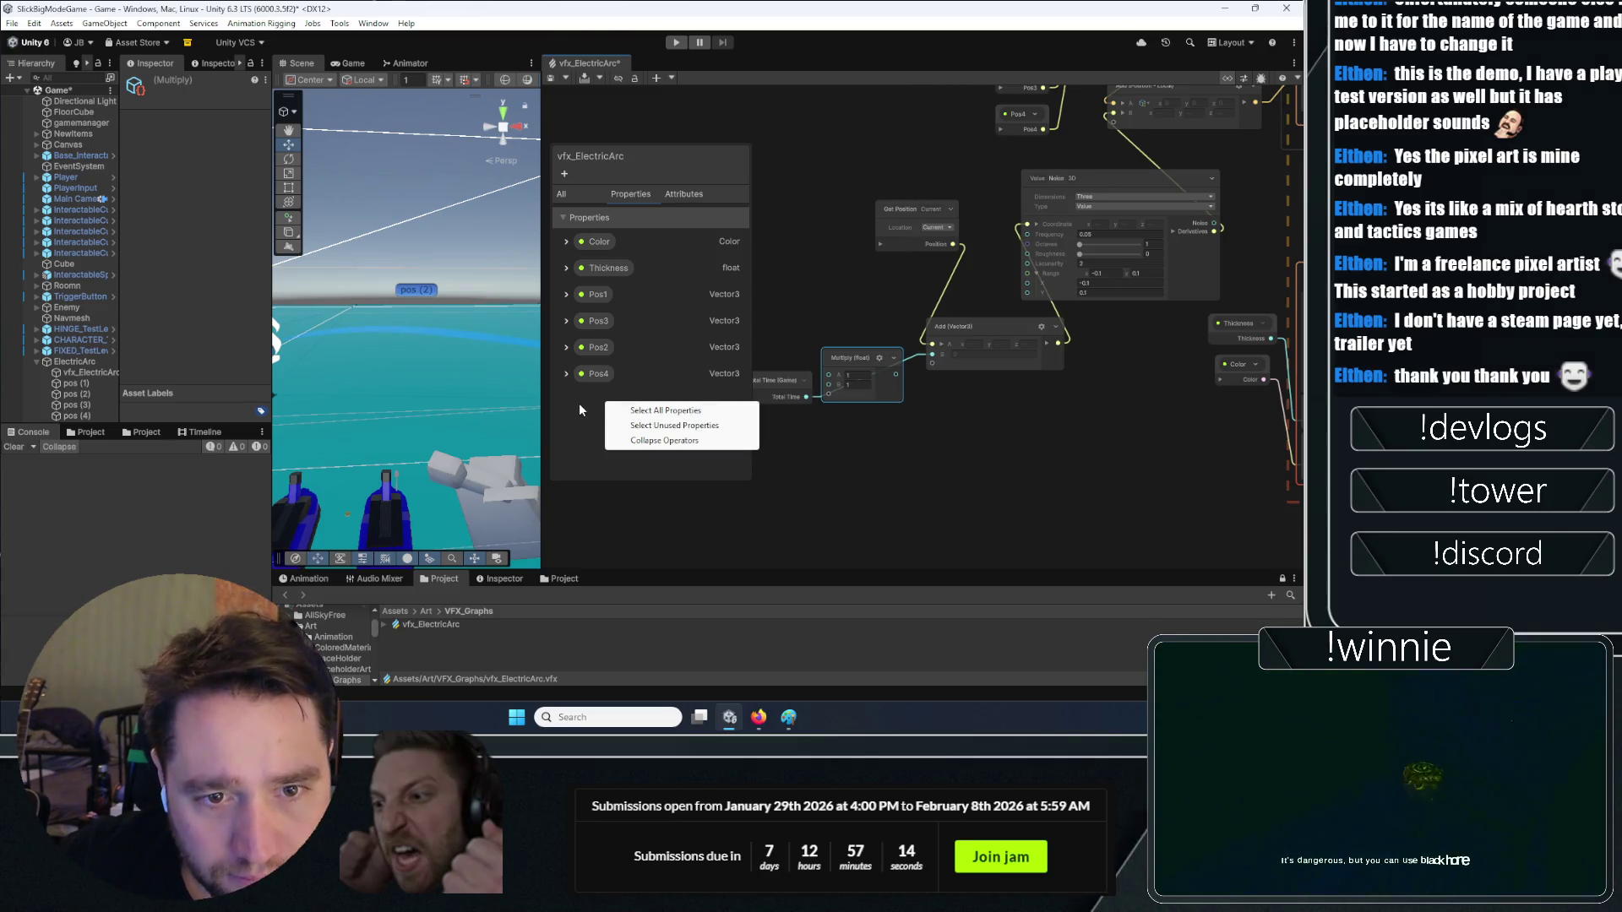
key(Escape)
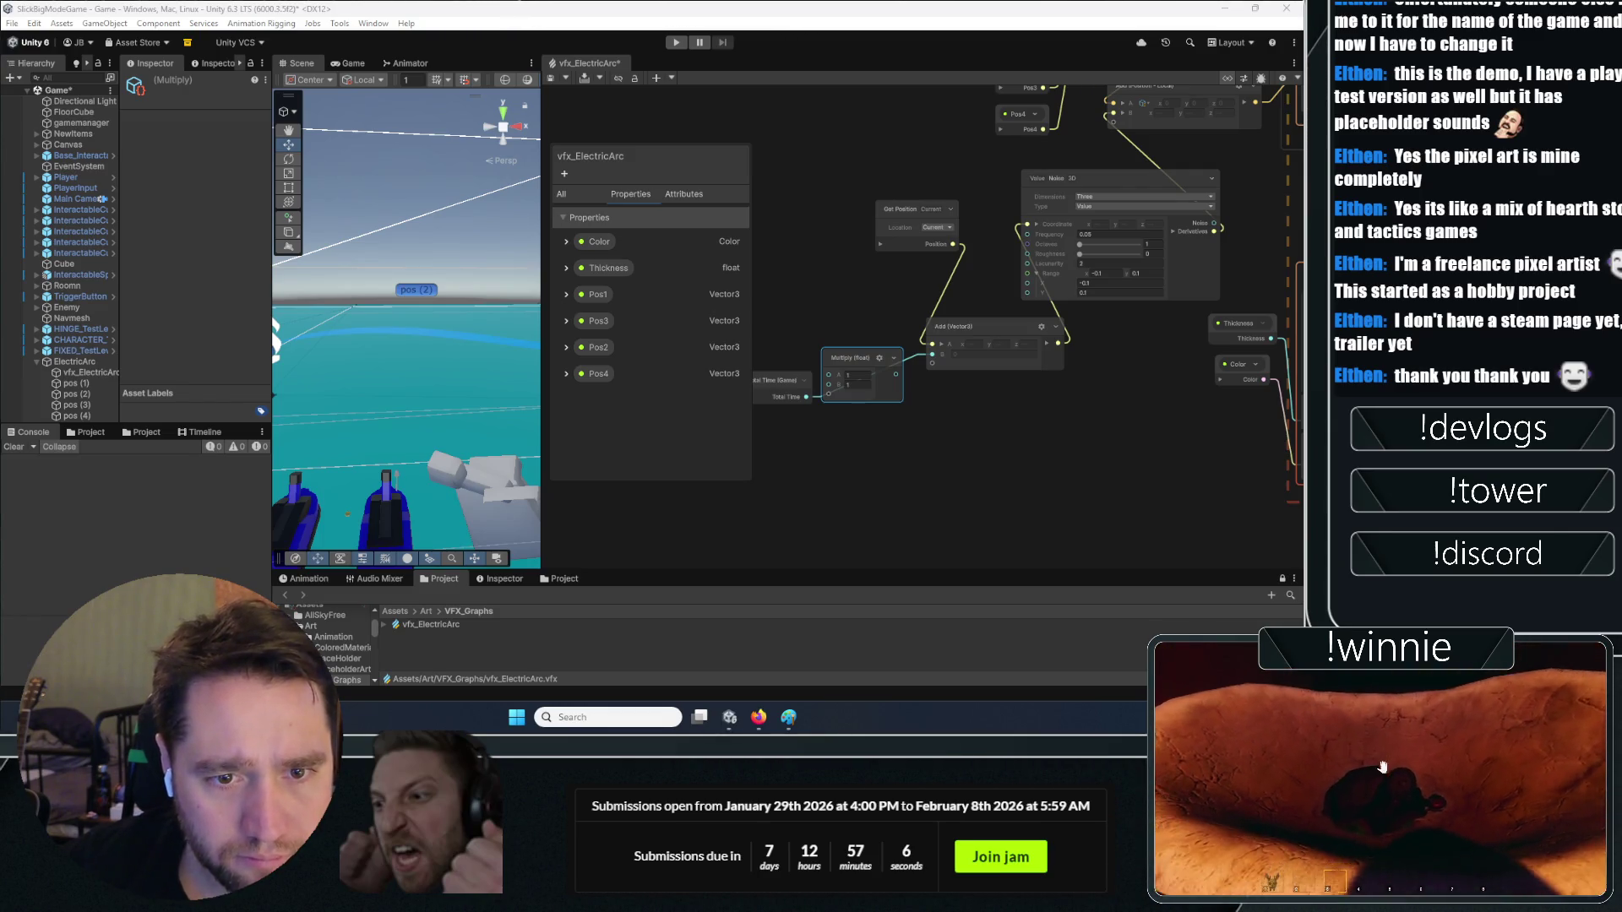
right_click(605, 420)
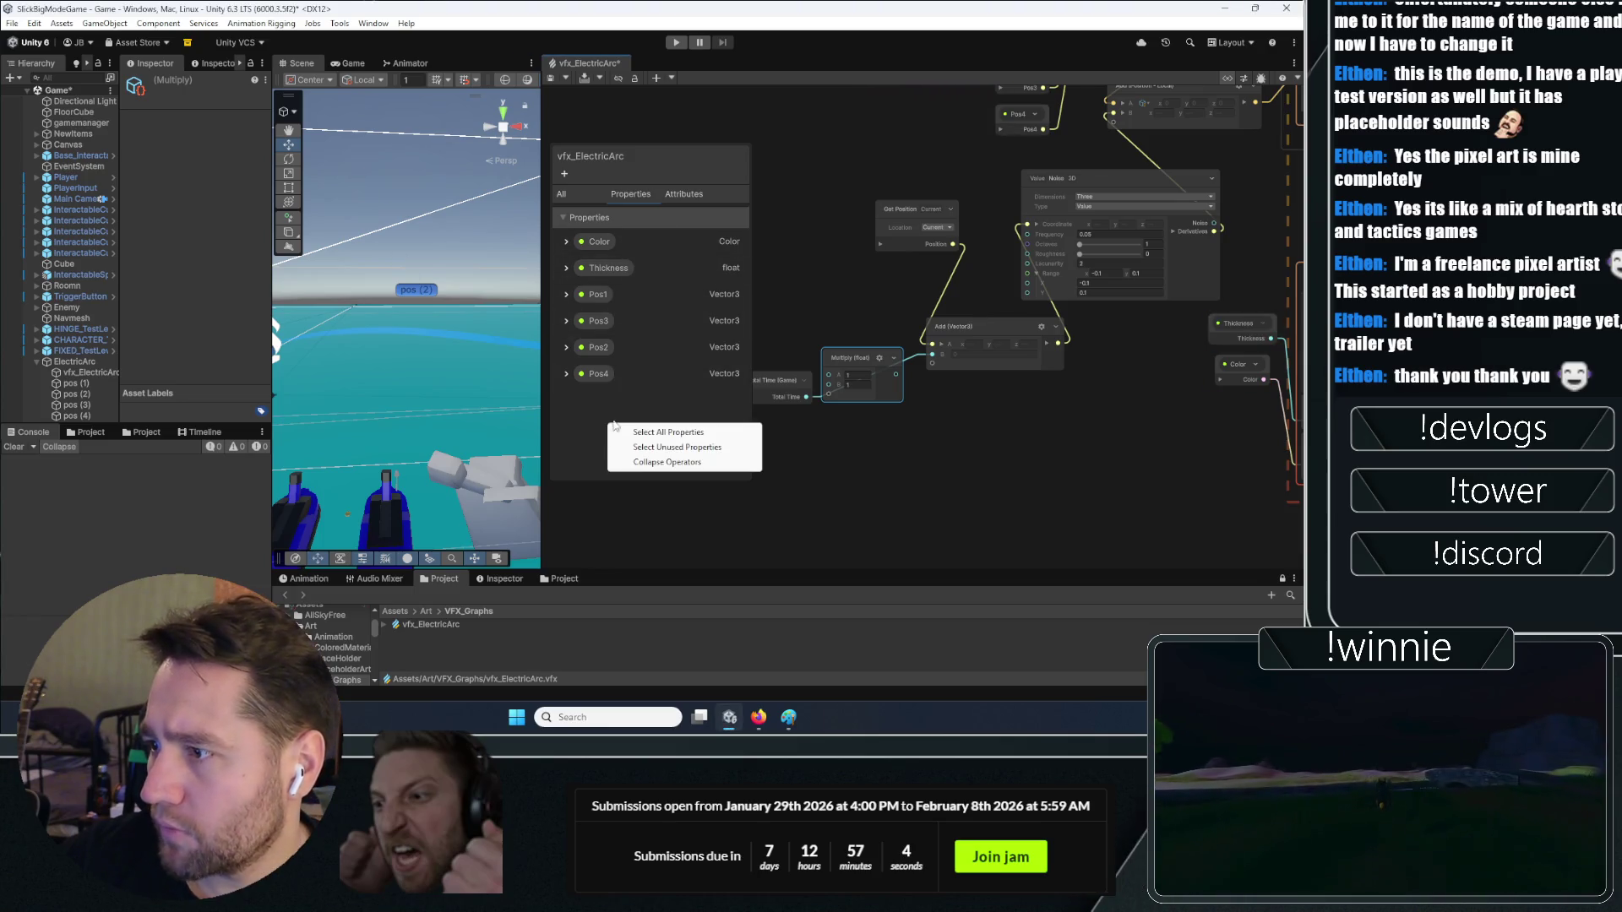
click(566, 173)
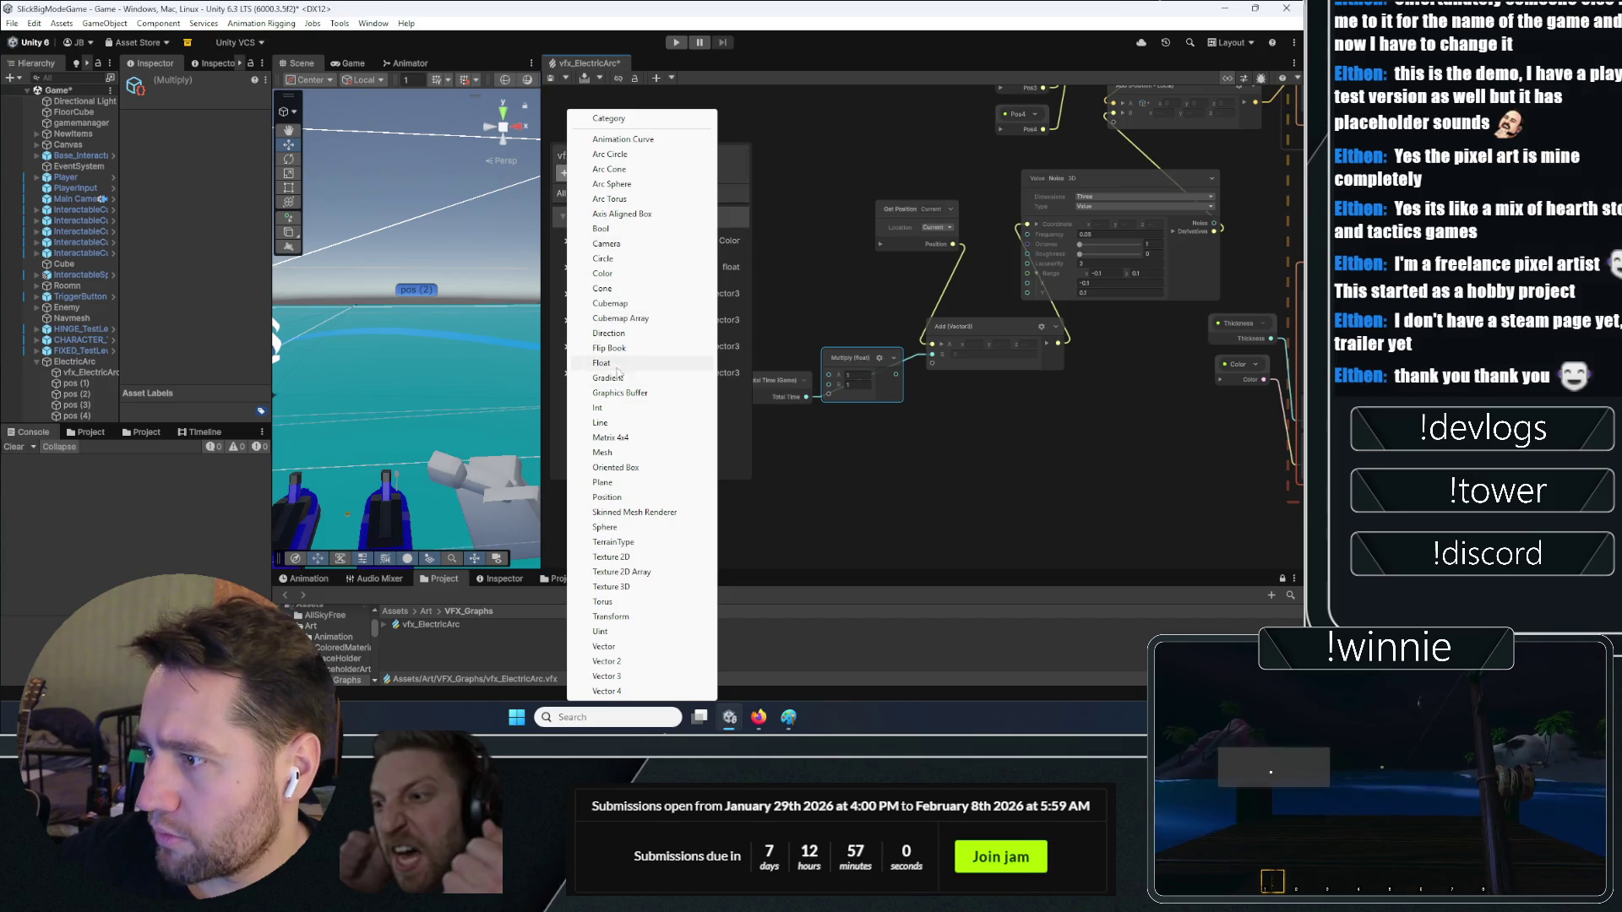
click(601, 363)
text(NoiseS)
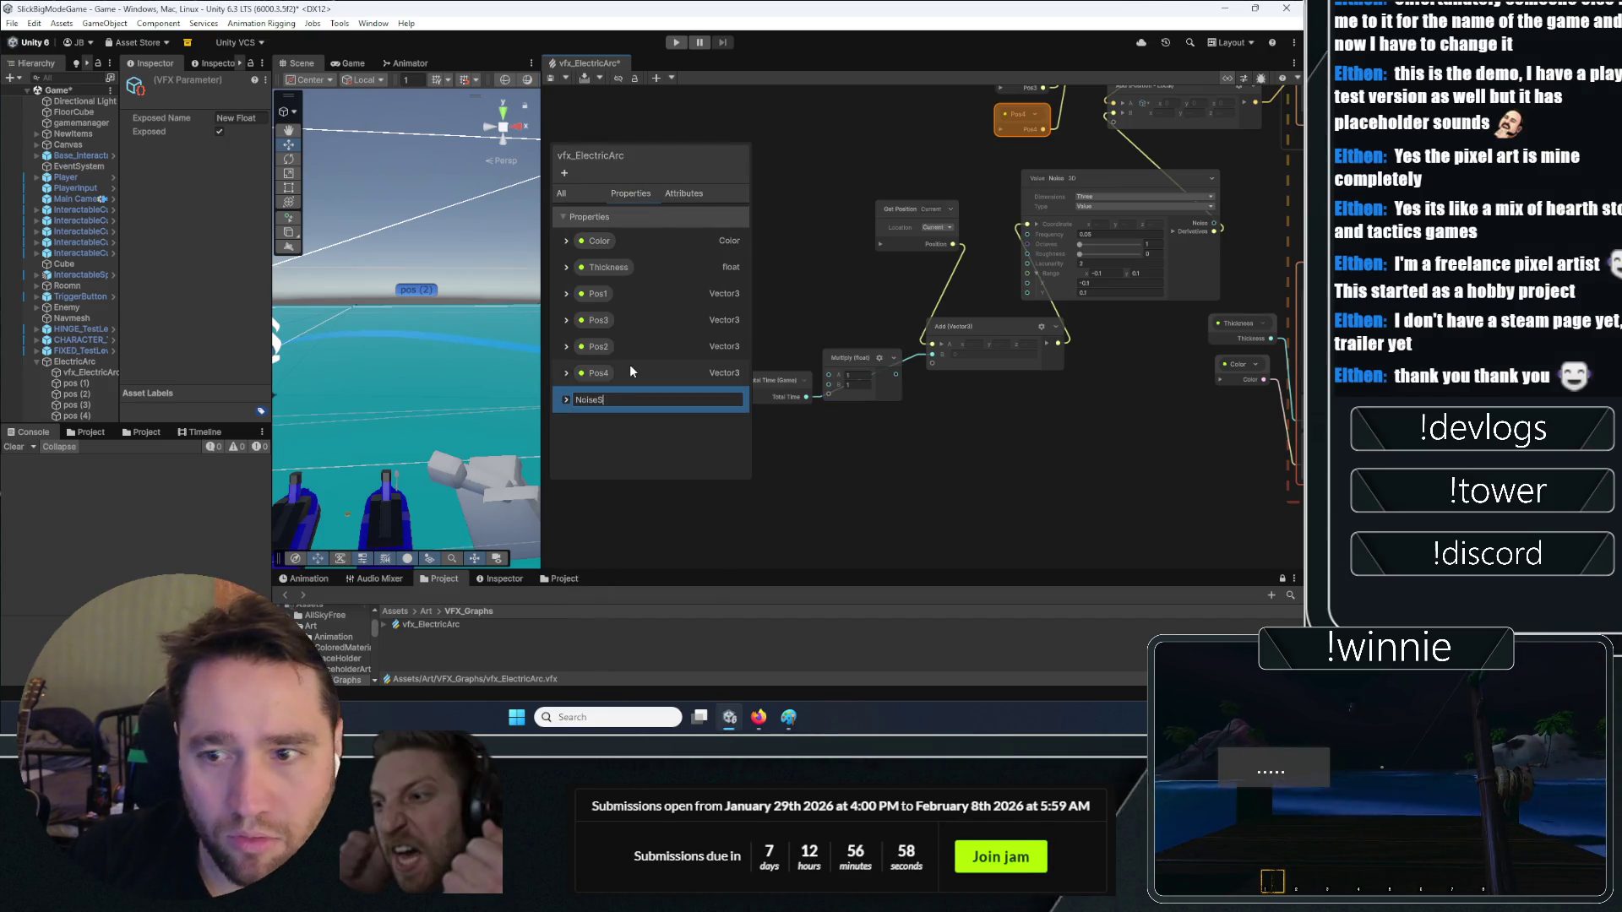
key(Return)
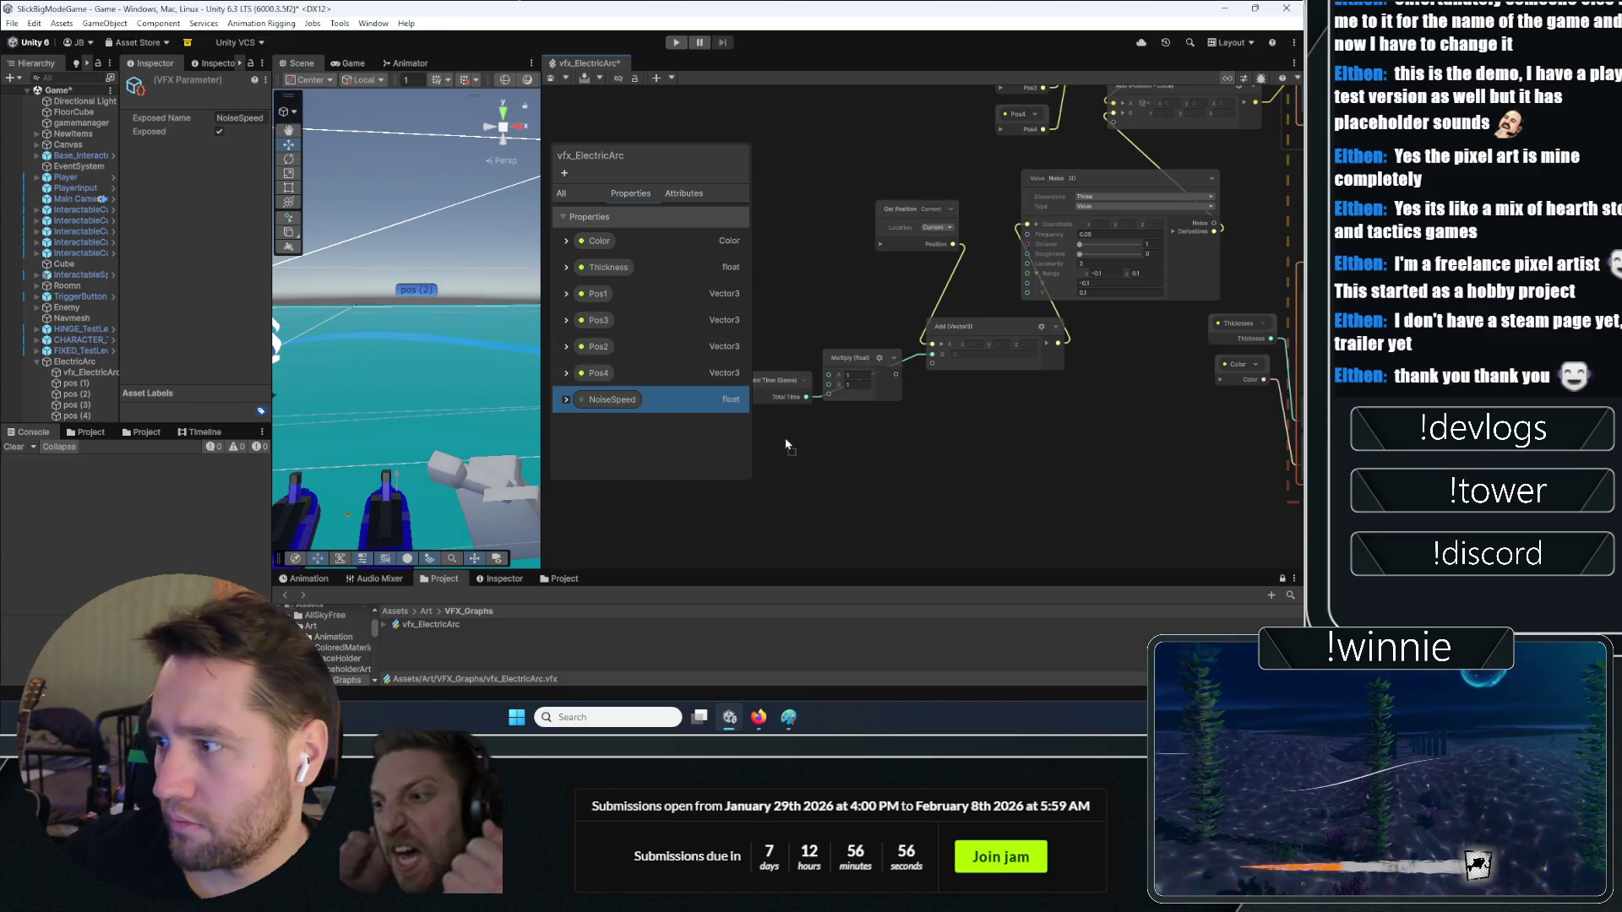
Place a NoiseSpeed node and wire Total Time and NoiseSpeed into Multiply
drag(785, 444, 830, 449)
mouse_move(788, 390)
mouse_down()
mouse_move(792, 349)
mouse_move(828, 375)
mouse_up()
drag(879, 461, 820, 391)
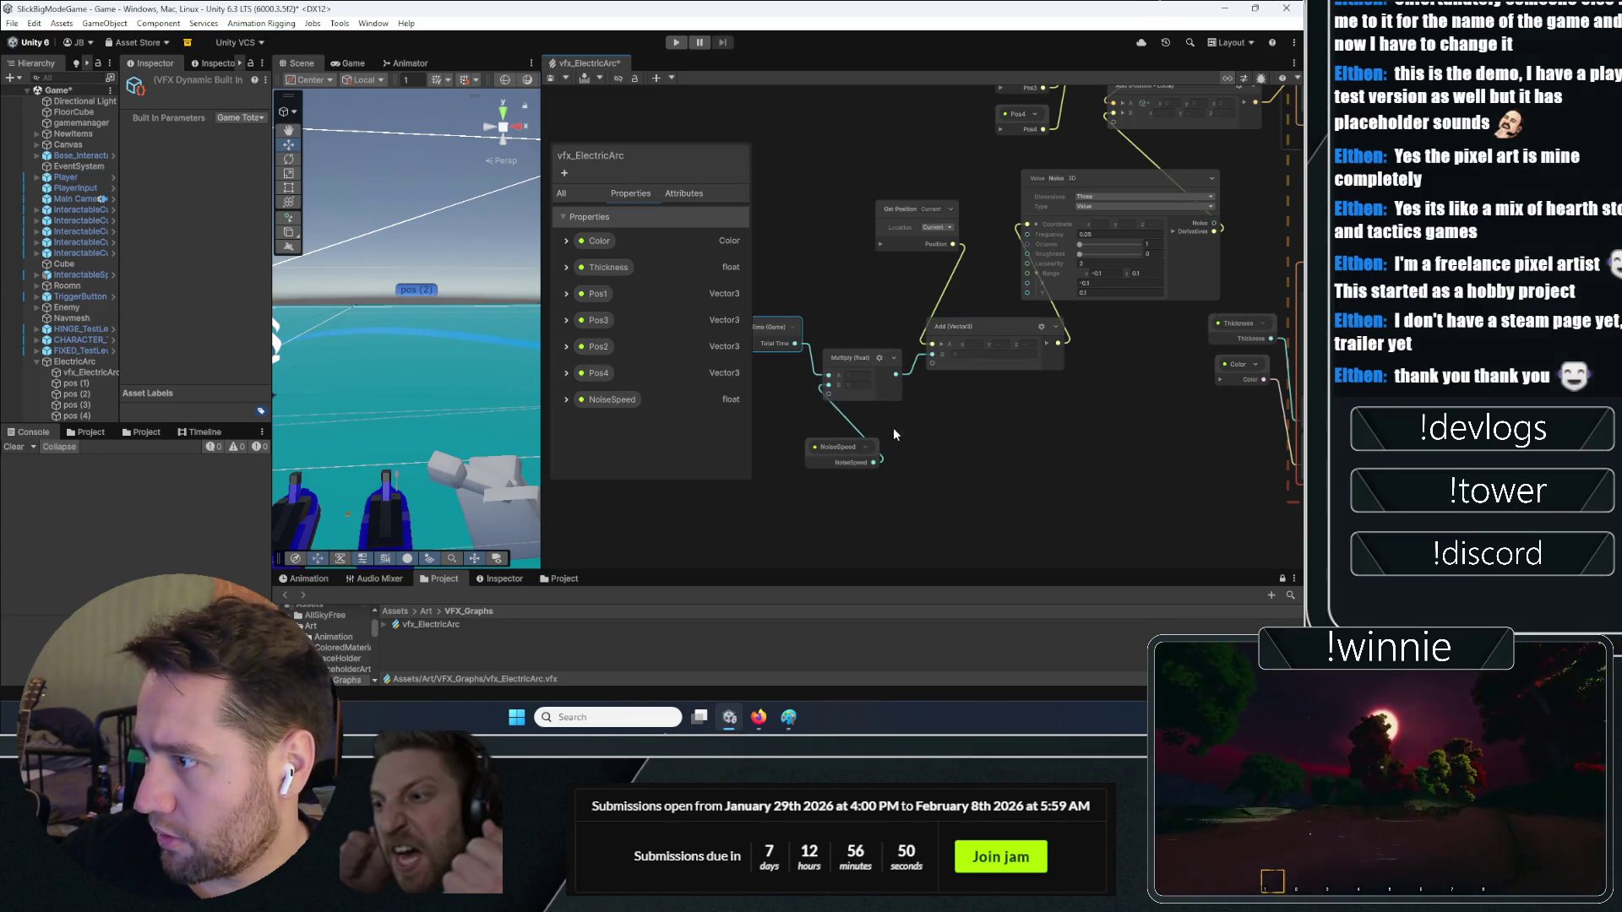
drag(856, 433, 860, 436)
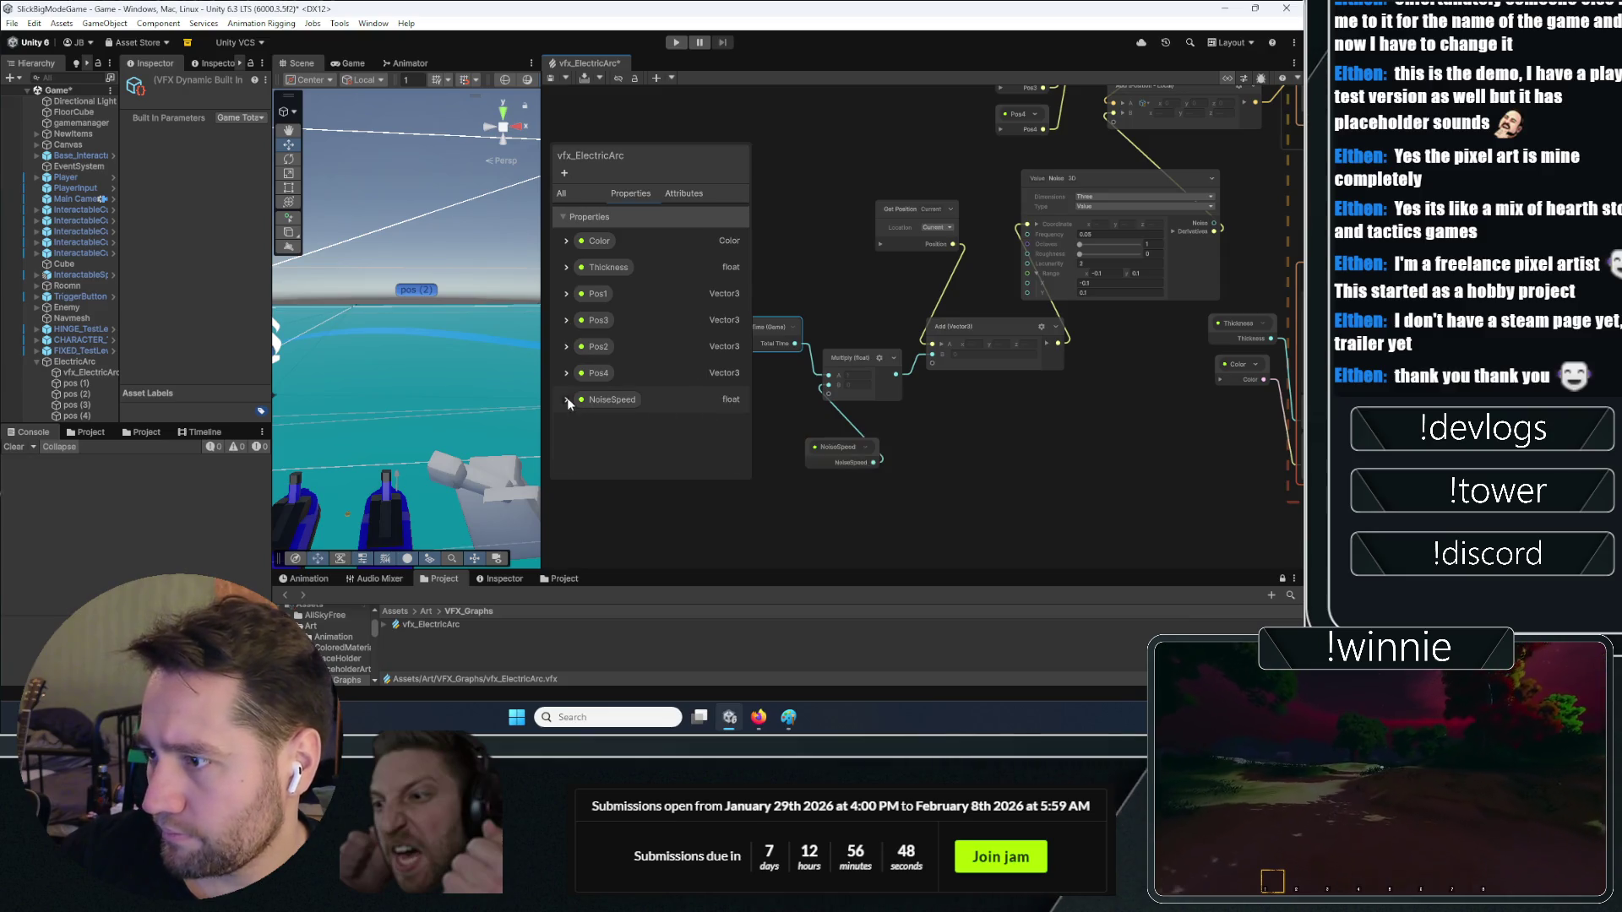
Set NoiseSpeed's default value to 2
click(628, 400)
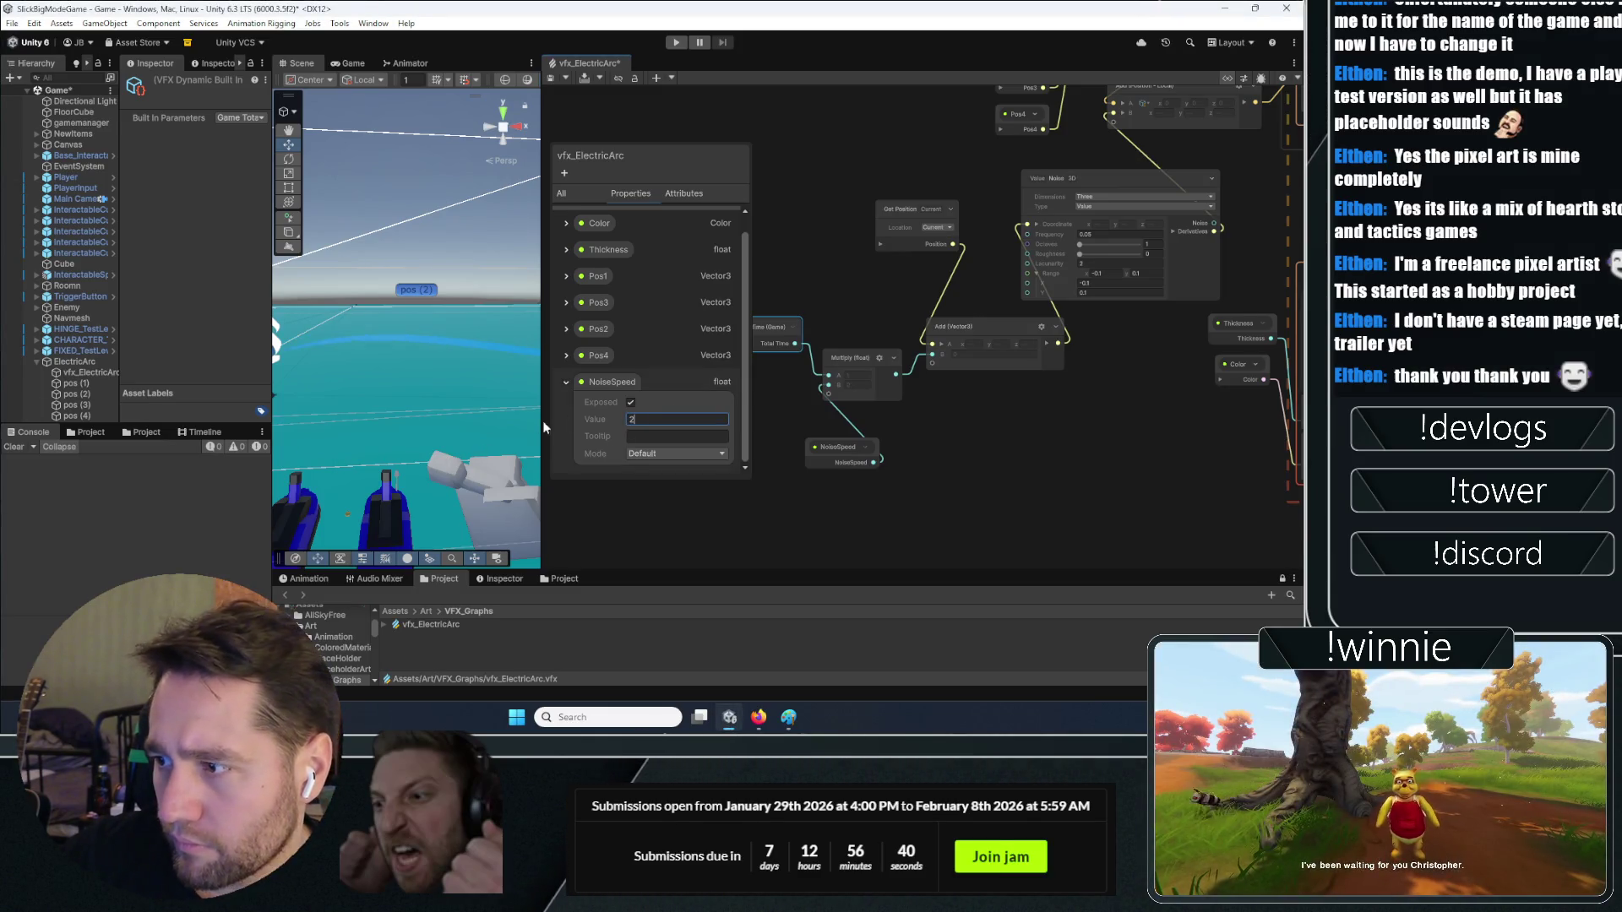
double_click(642, 420)
text(2)
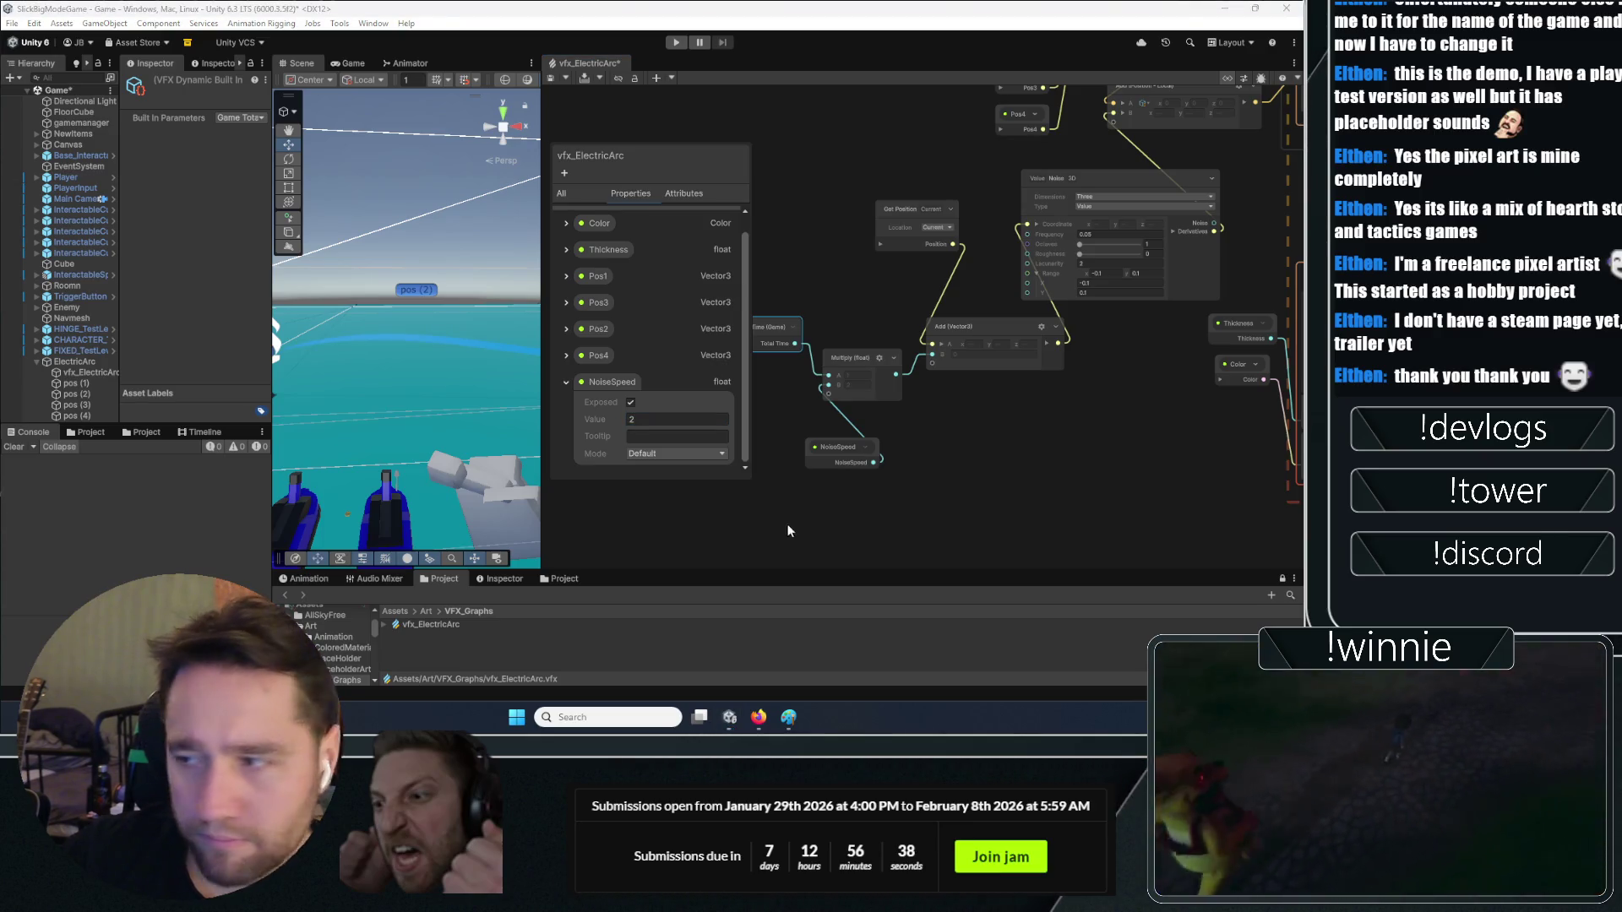
click(769, 530)
scroll(1040, 445, up, 5)
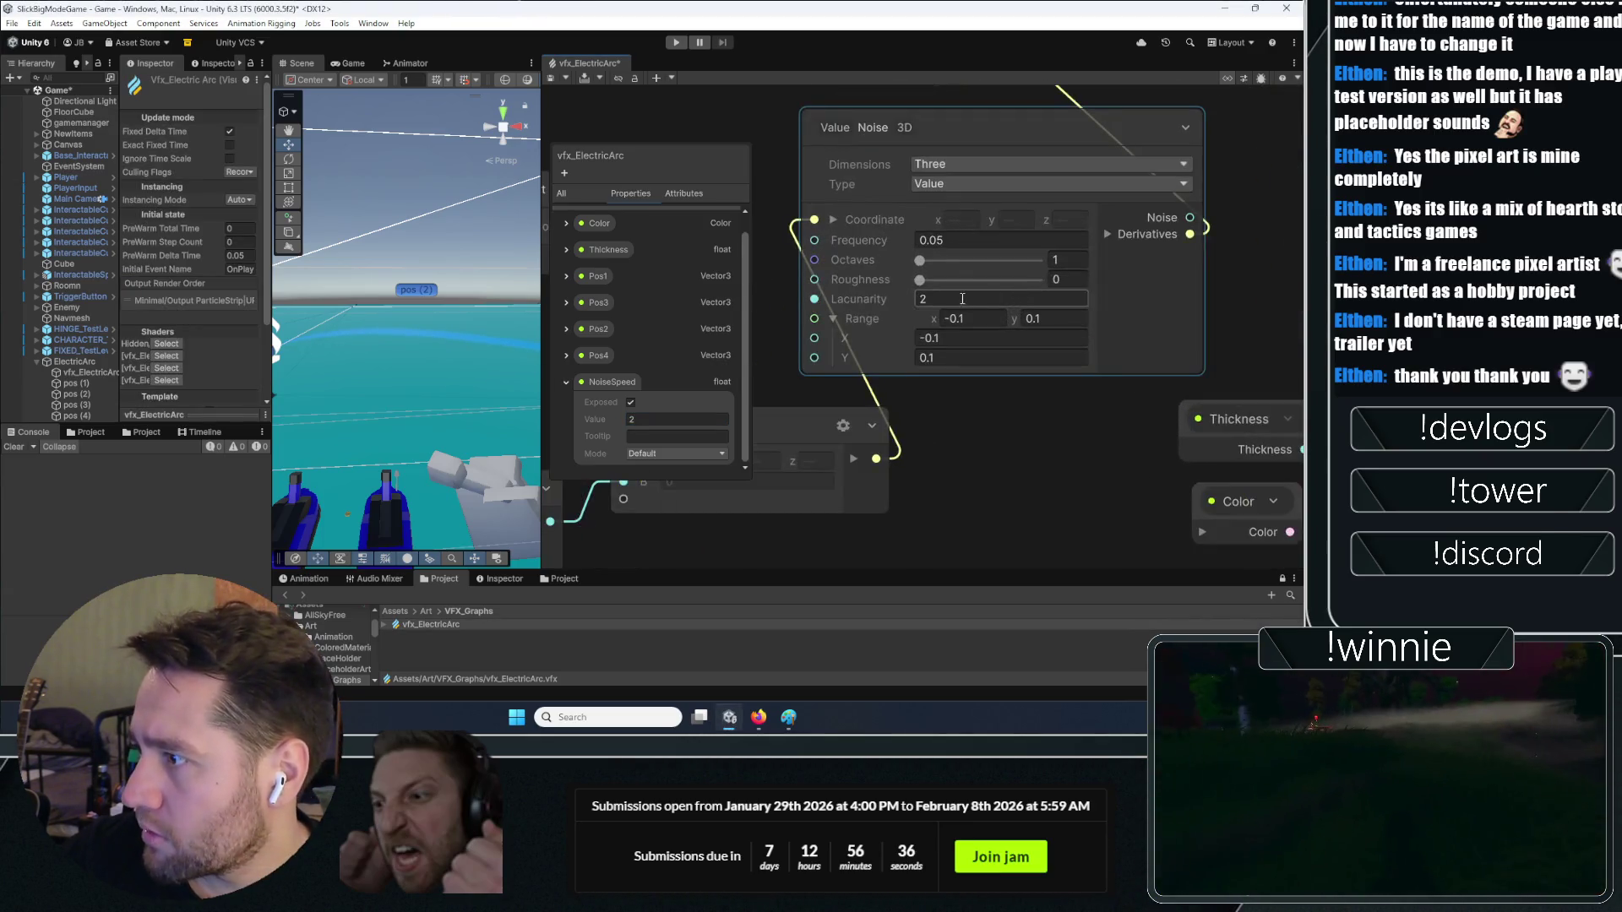
Change the Value Noise 3D Frequency from 0.05 to 2
click(918, 241)
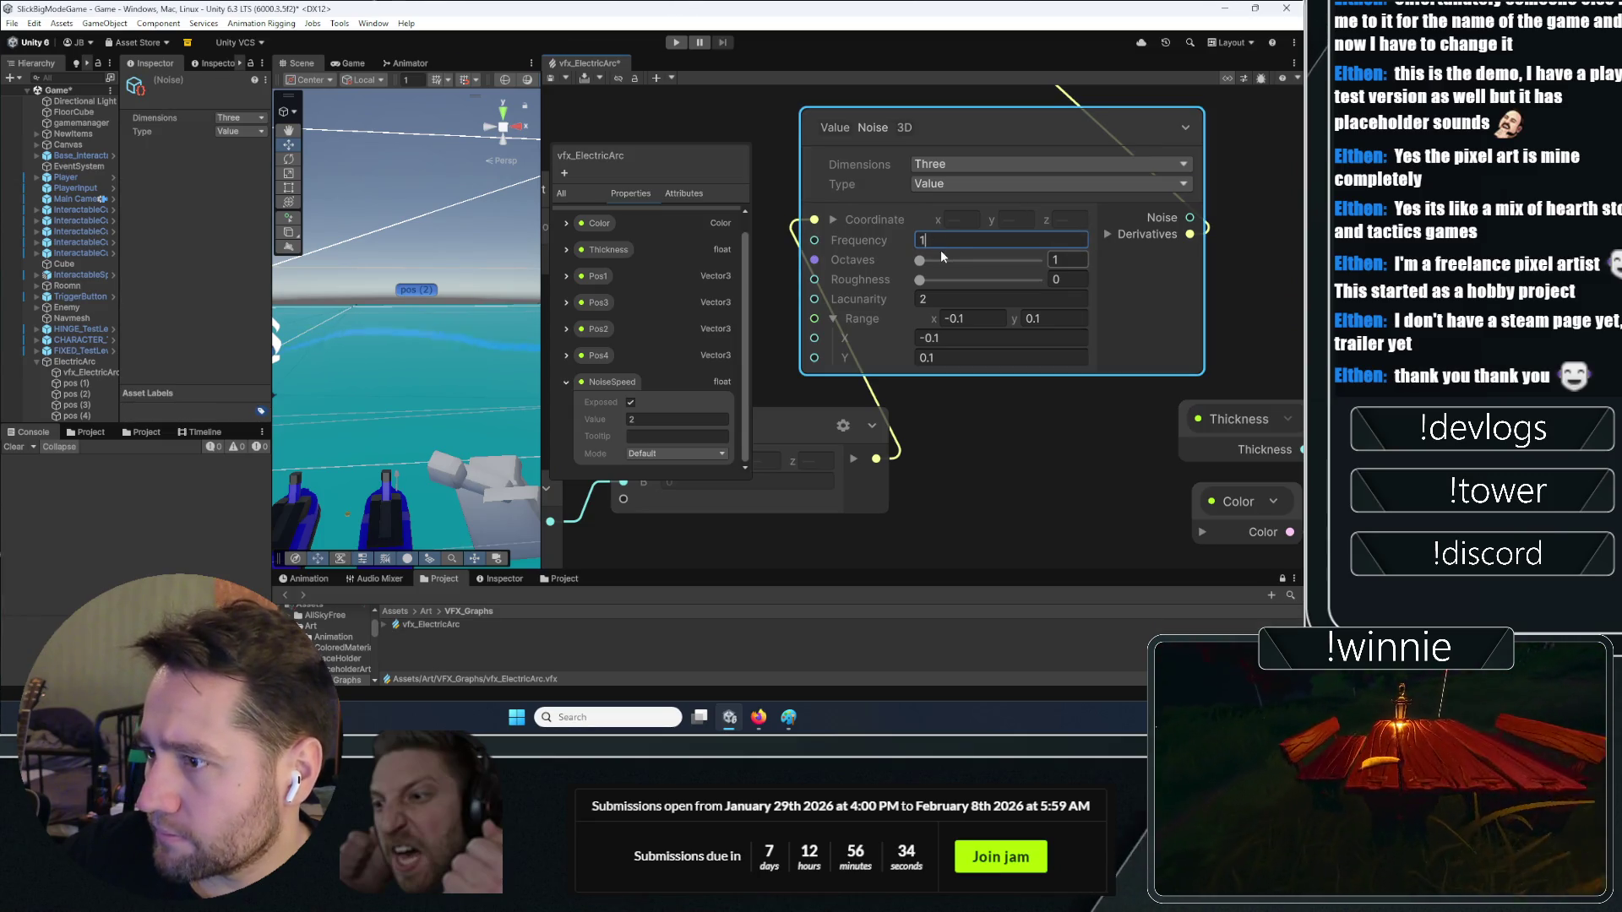
text(2)
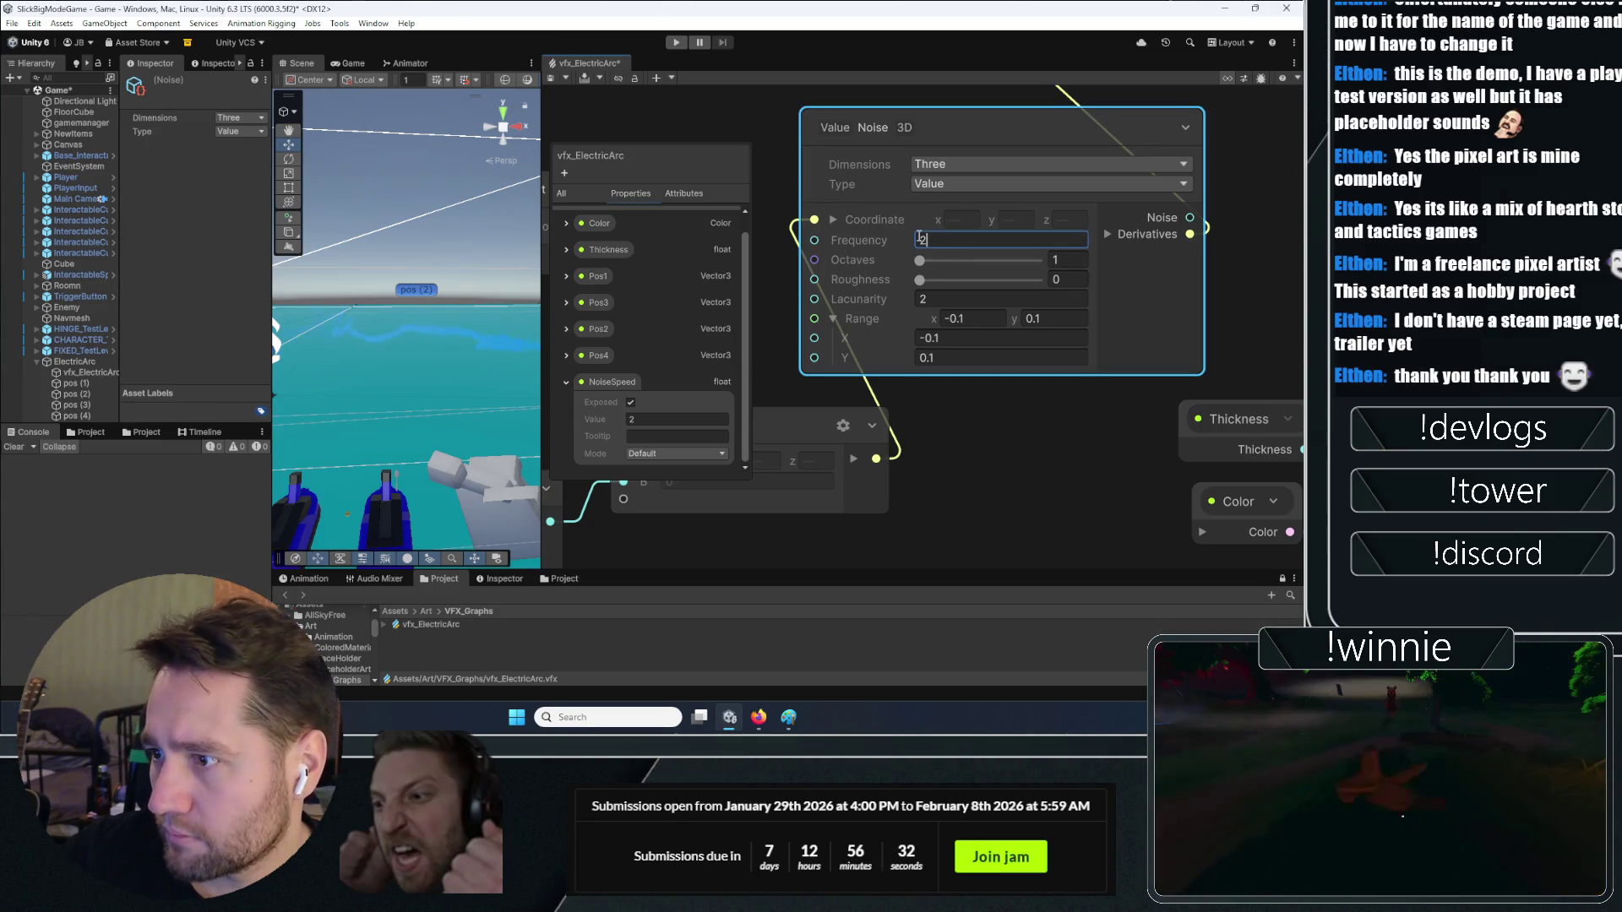
scroll(384, 367, down, 3)
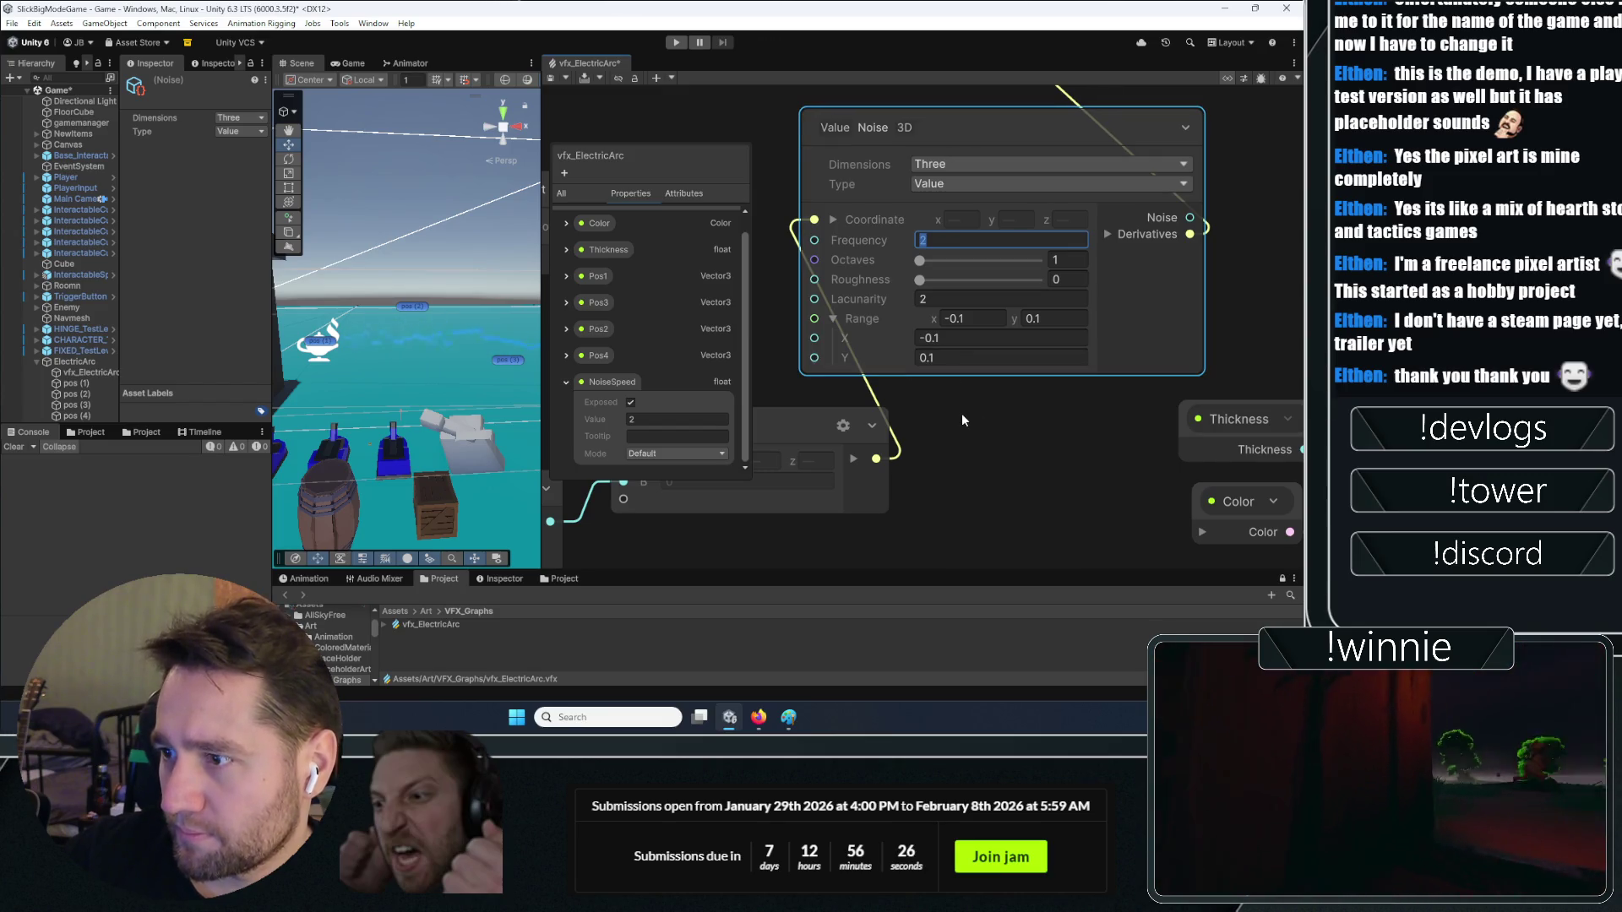
scroll(483, 386, down, 2)
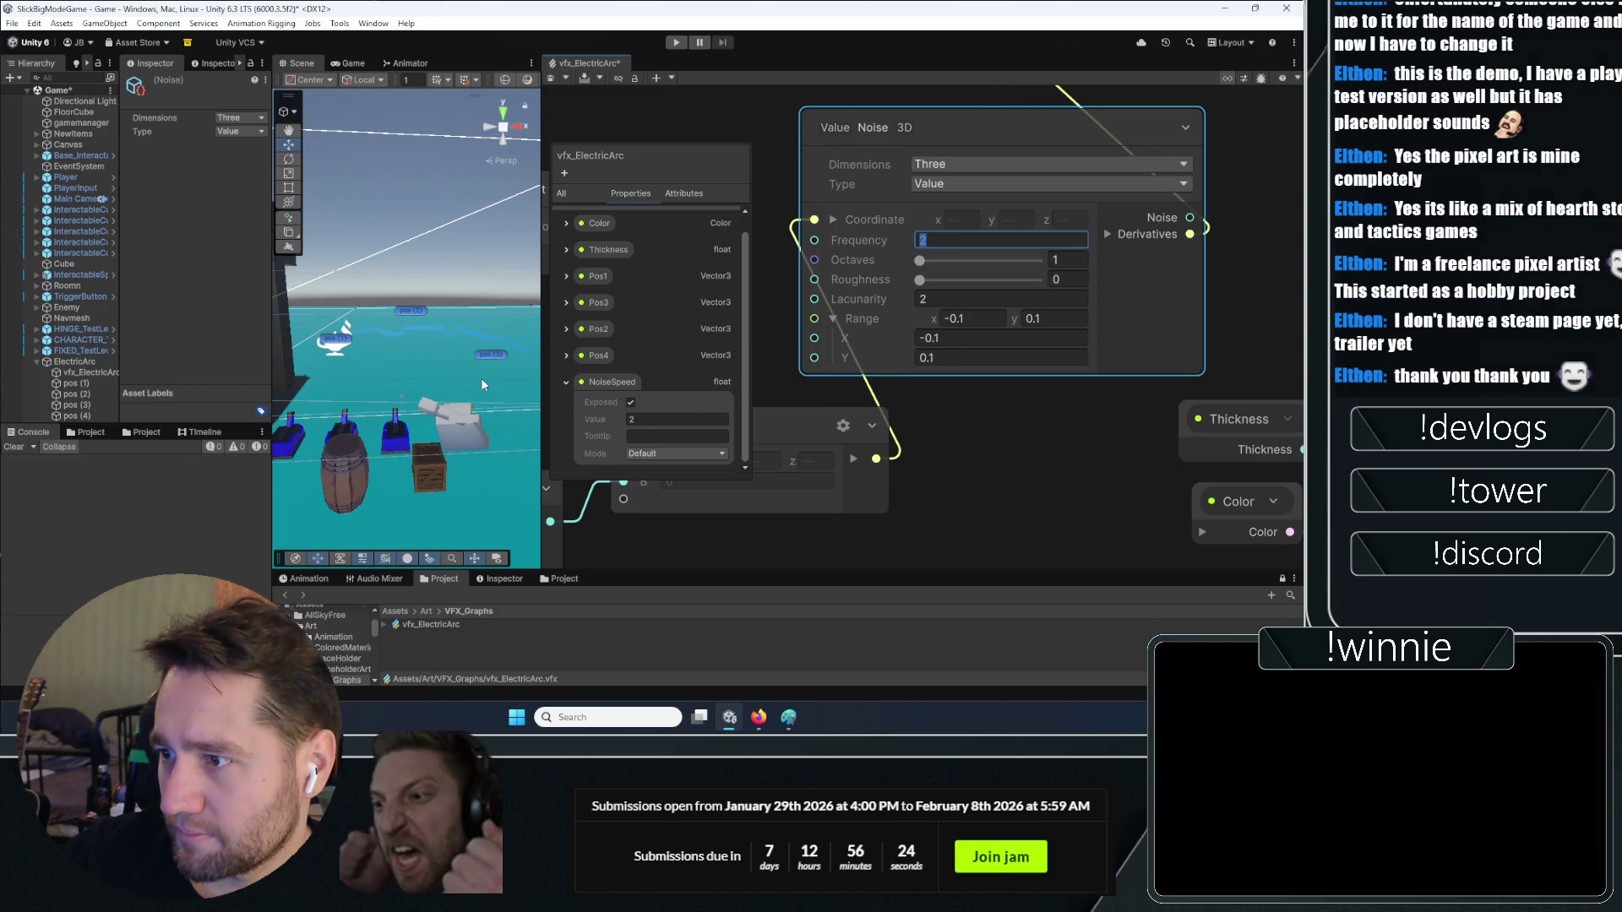
scroll(483, 386, up, 2)
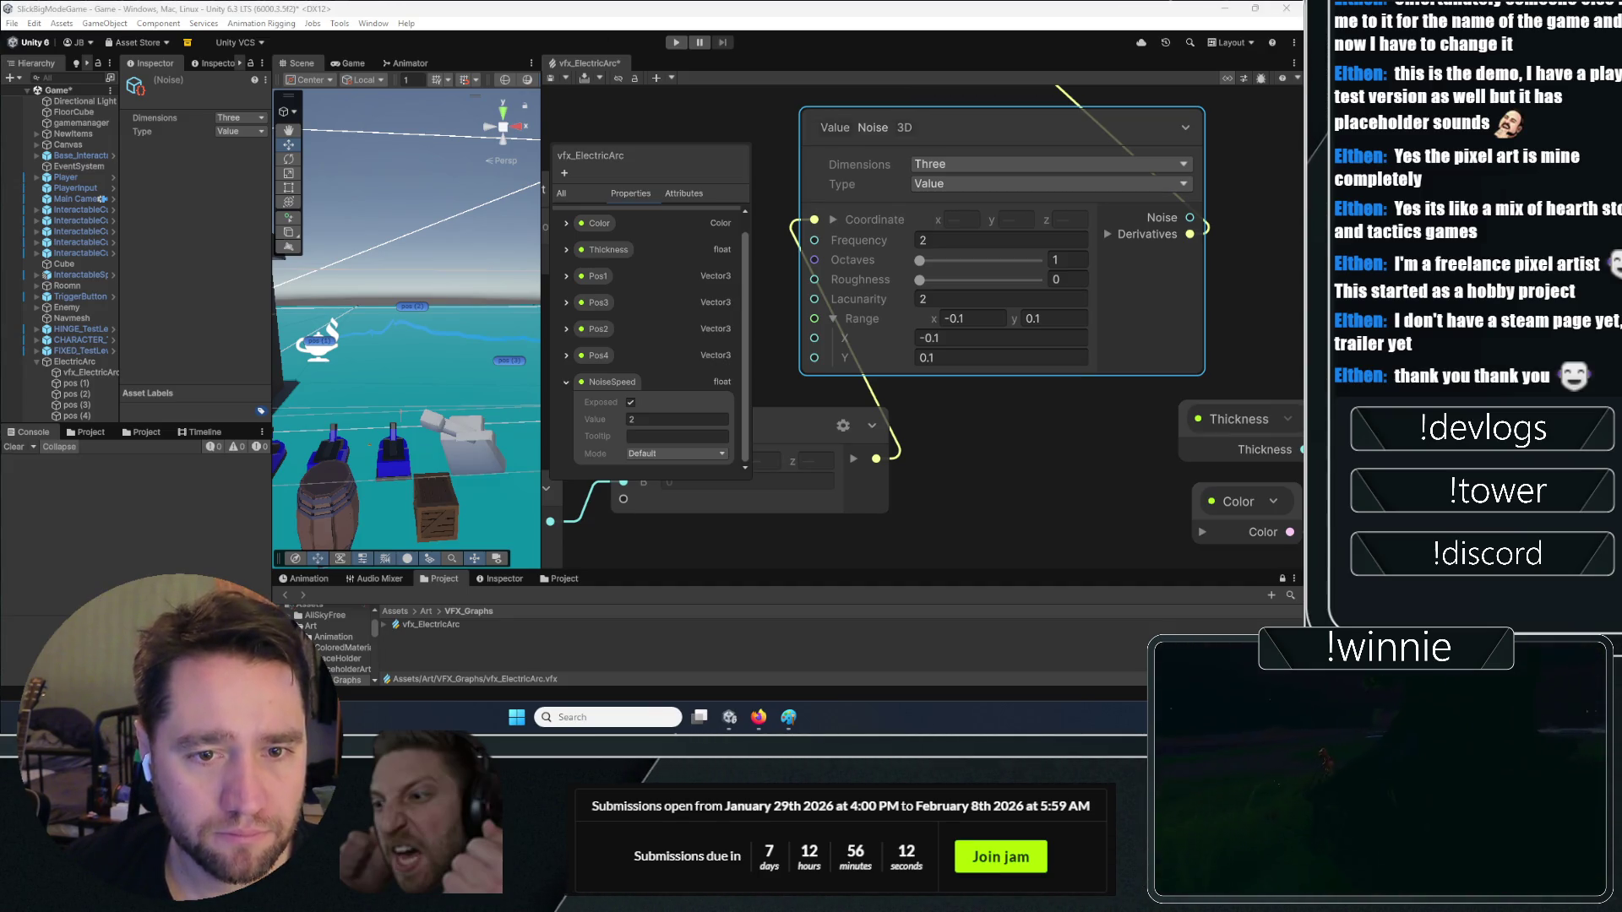
scroll(941, 484, down, 5)
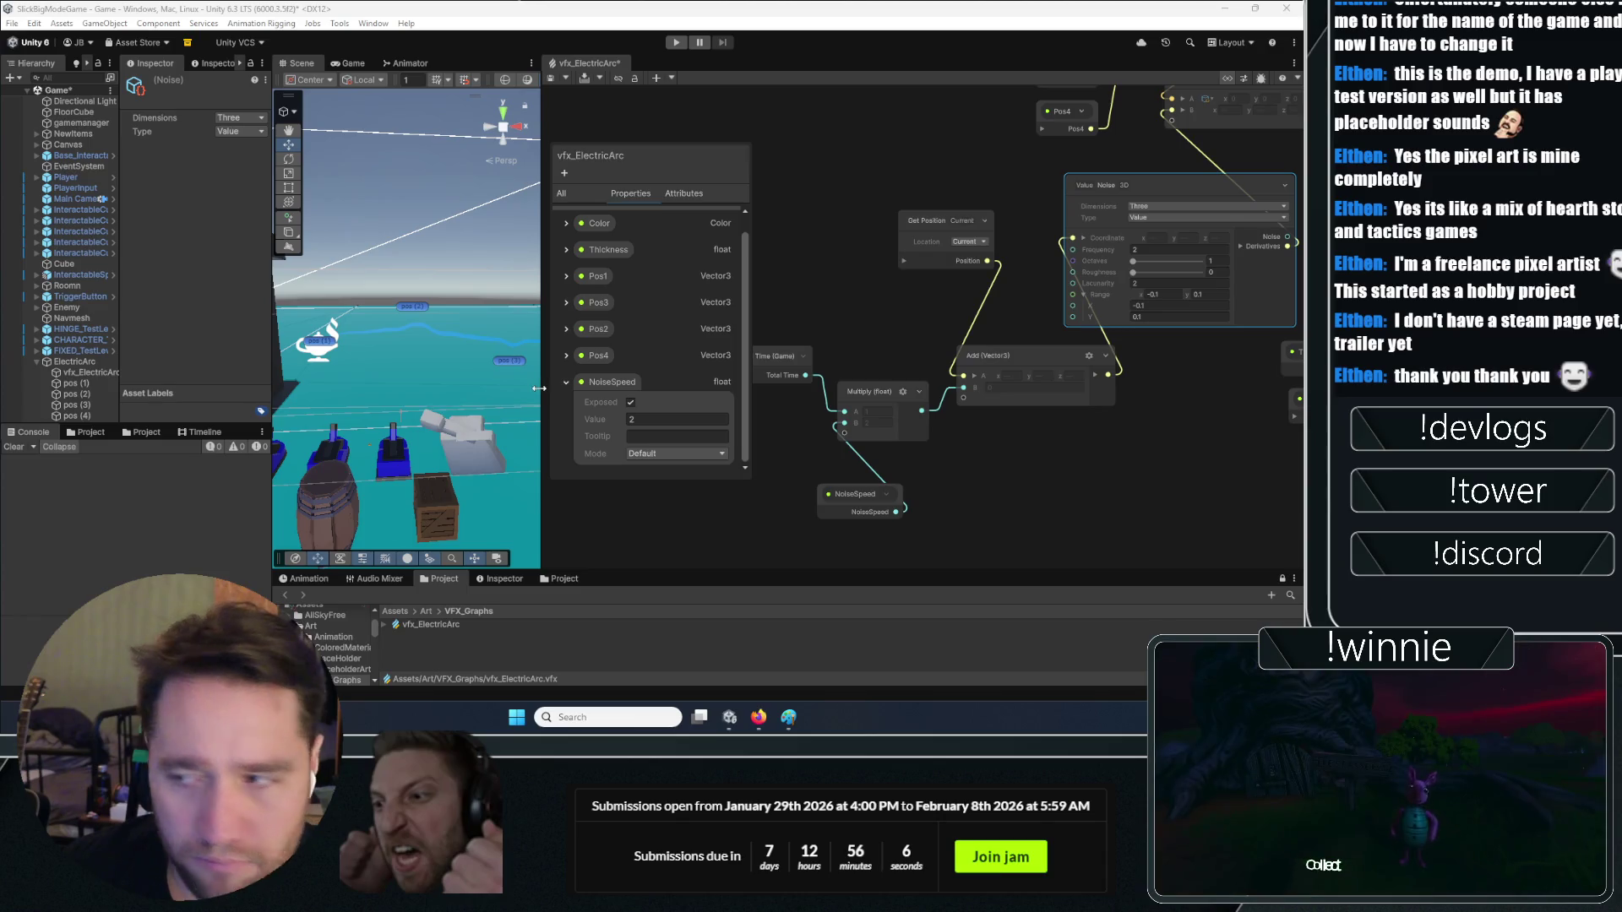
Rename the Multiply-wired NoiseSpeed property to NoisePower
click(567, 383)
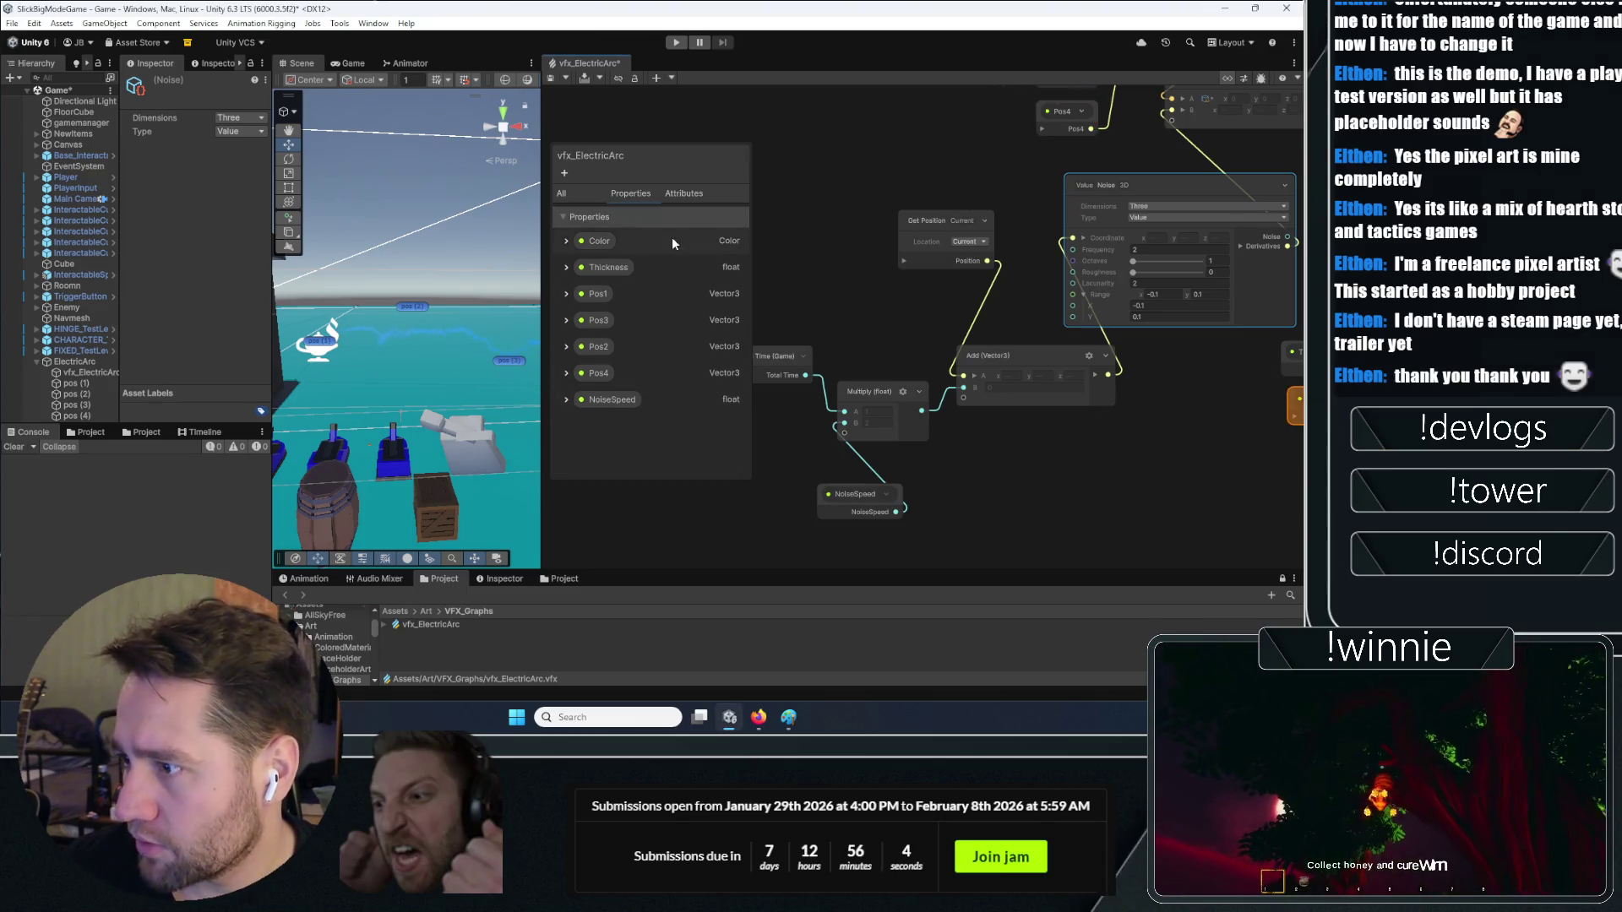
click(614, 397)
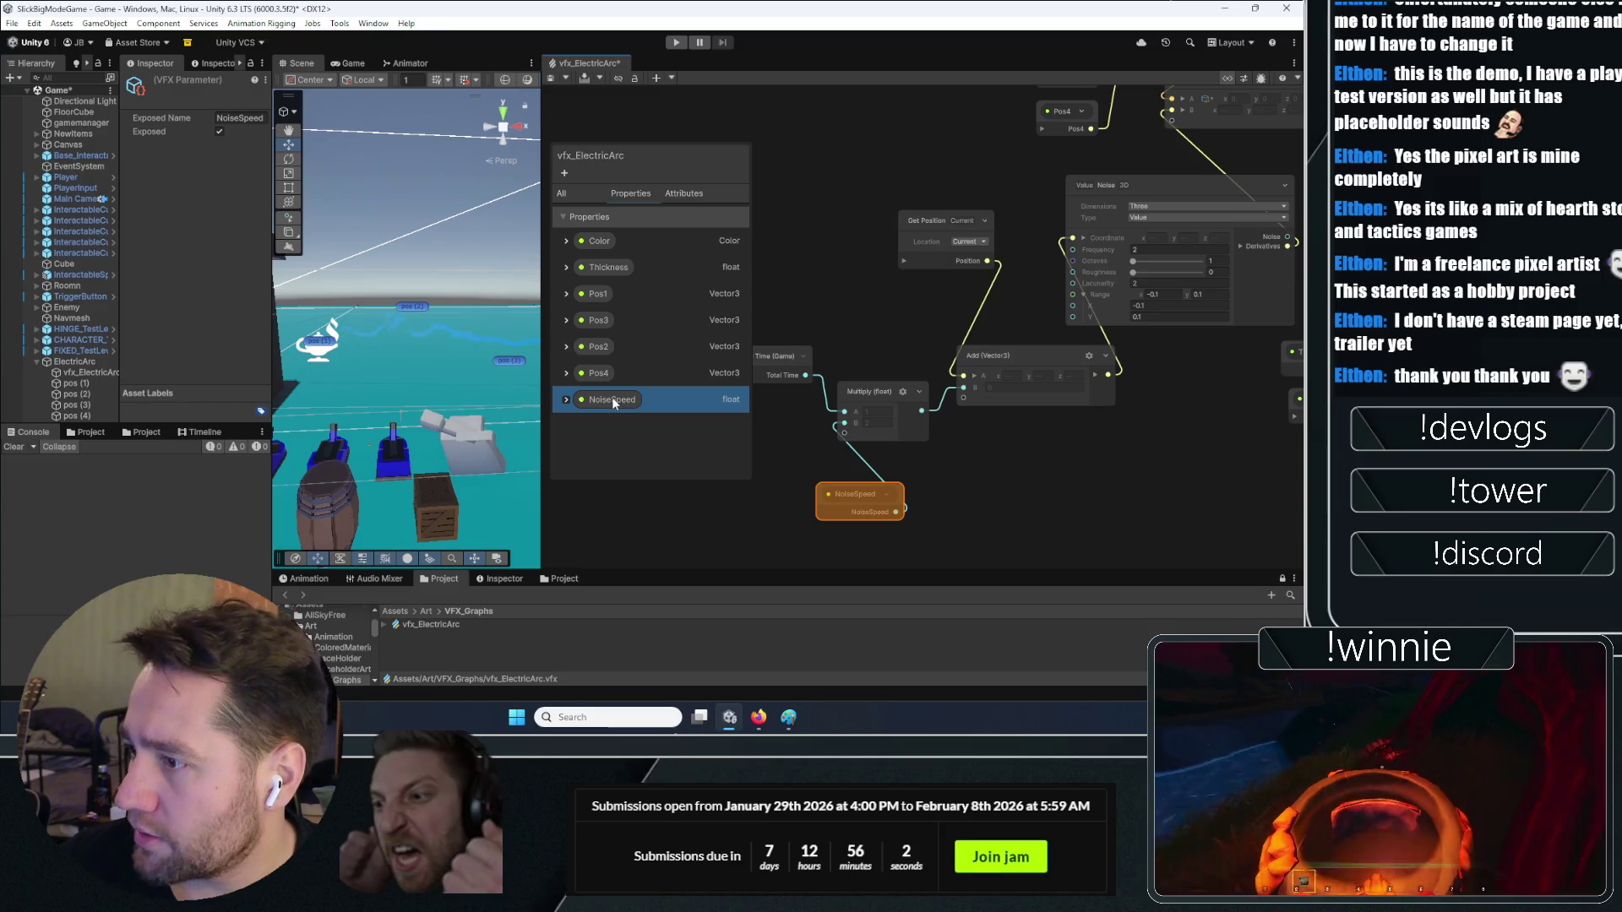
double_click(612, 397)
key(BackSpace)
key(BackSpace)
key(BackSpace)
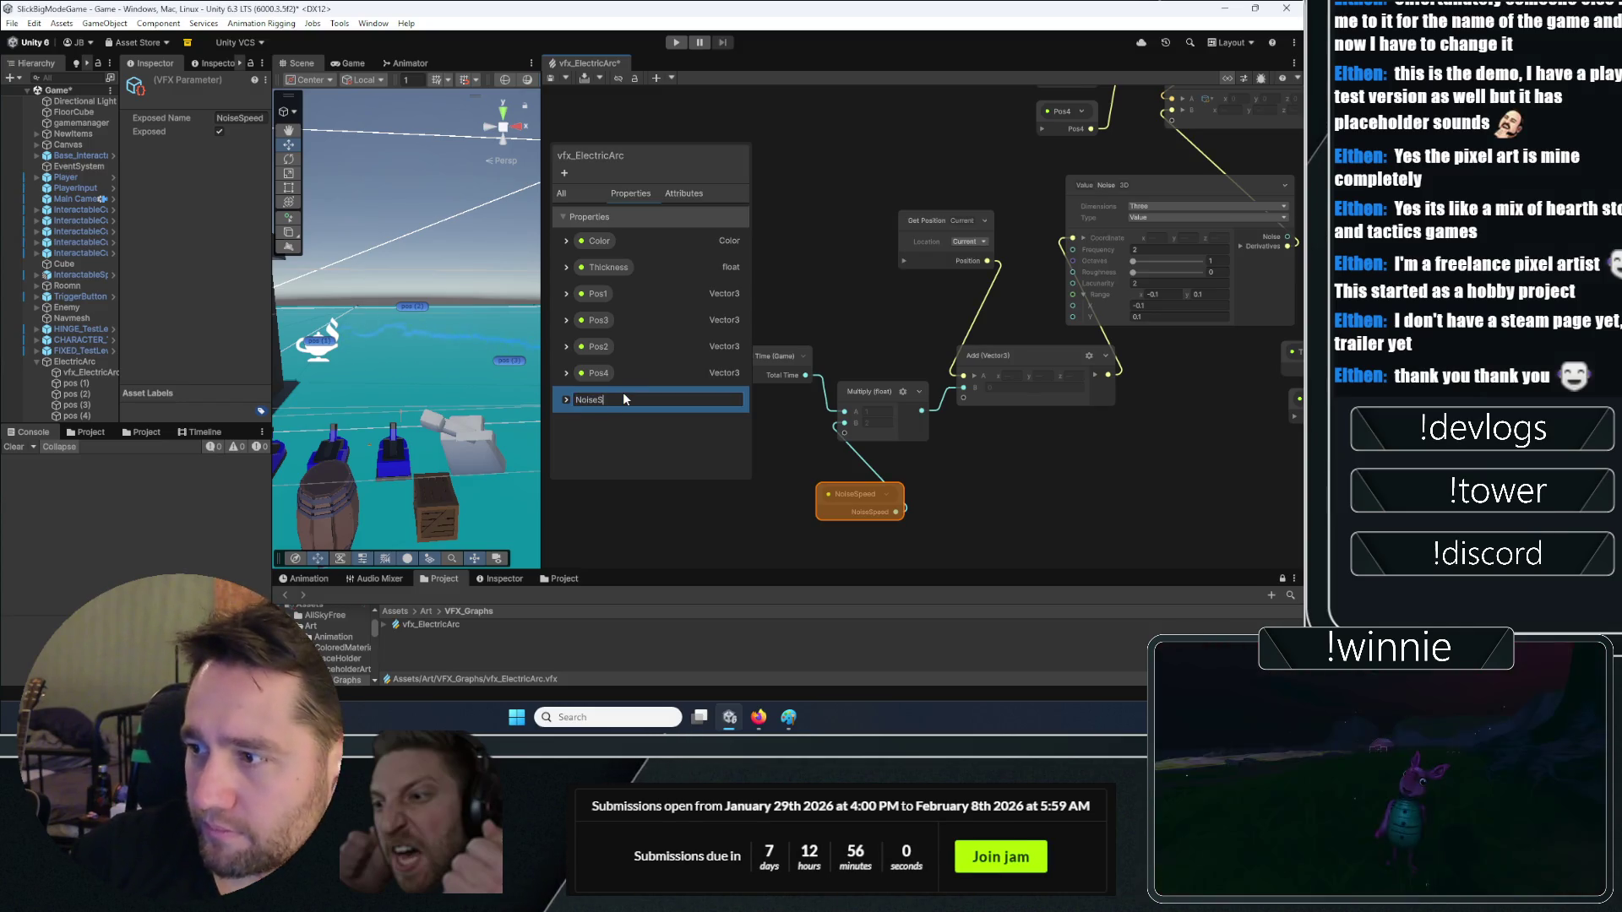
text(Power)
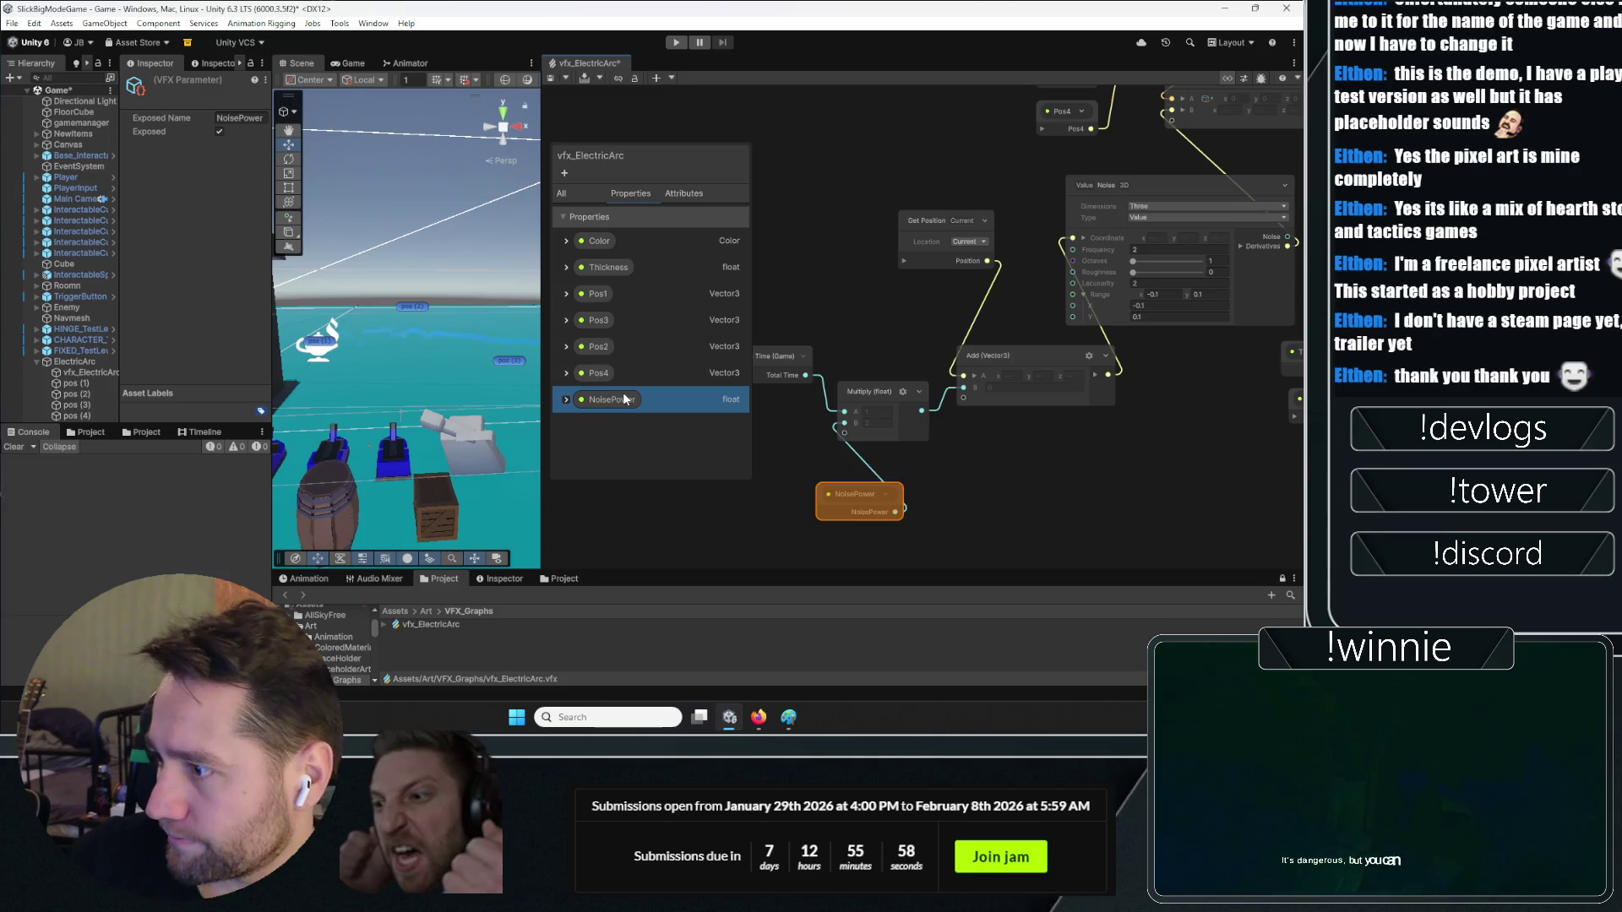
key(Return)
Add a new Float blackboard property named NoiseSpeed
click(565, 173)
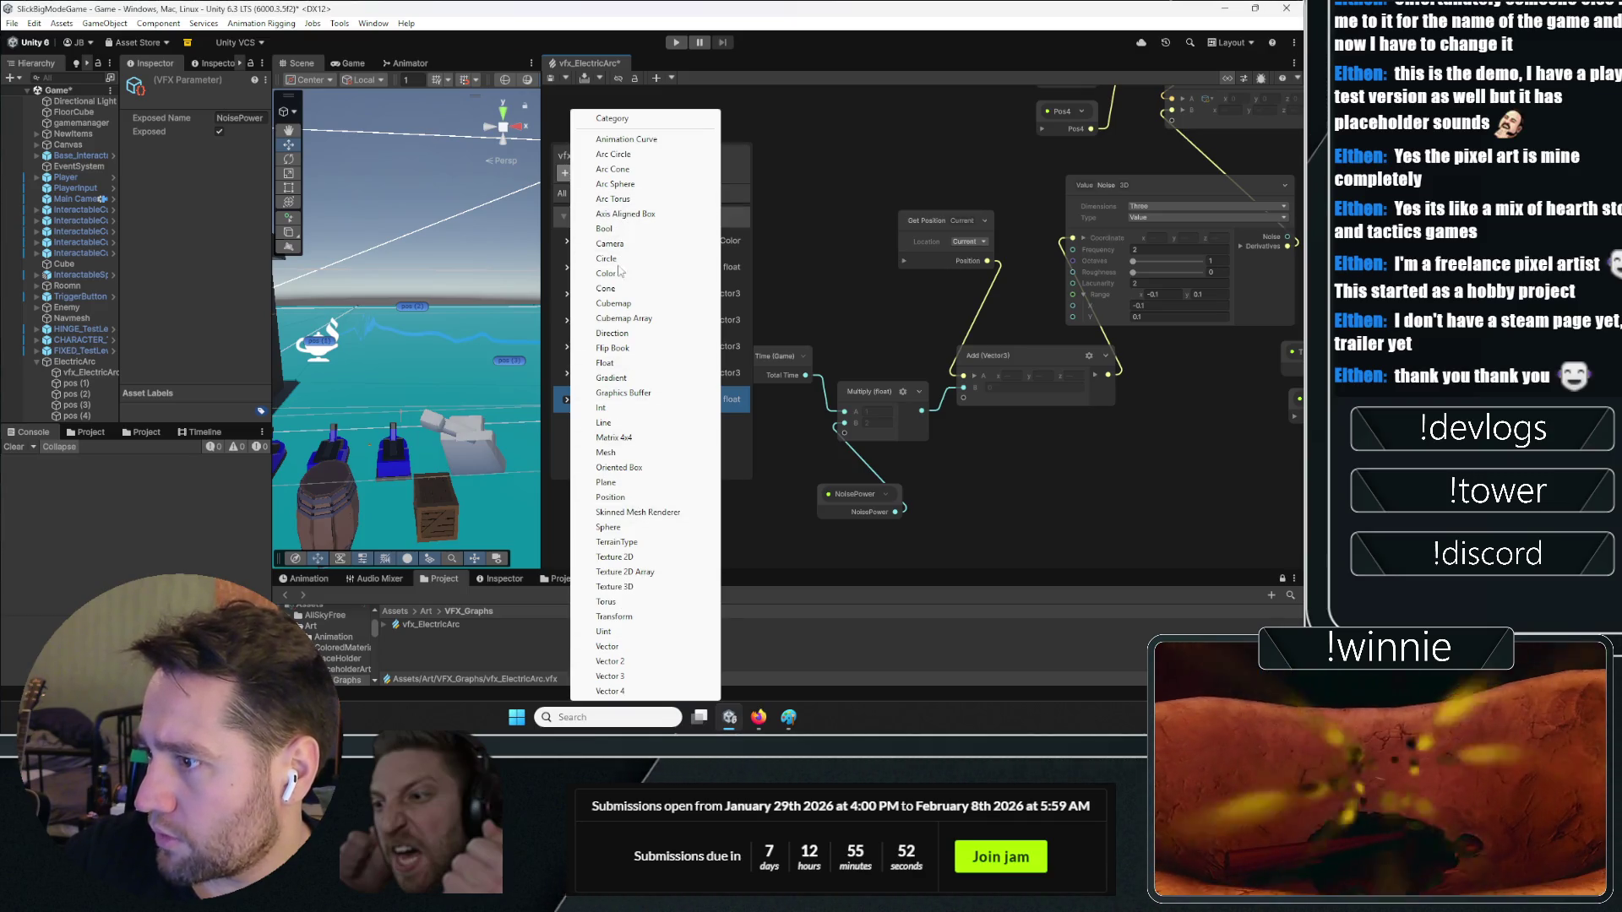
click(640, 364)
text(NoiseSpeed)
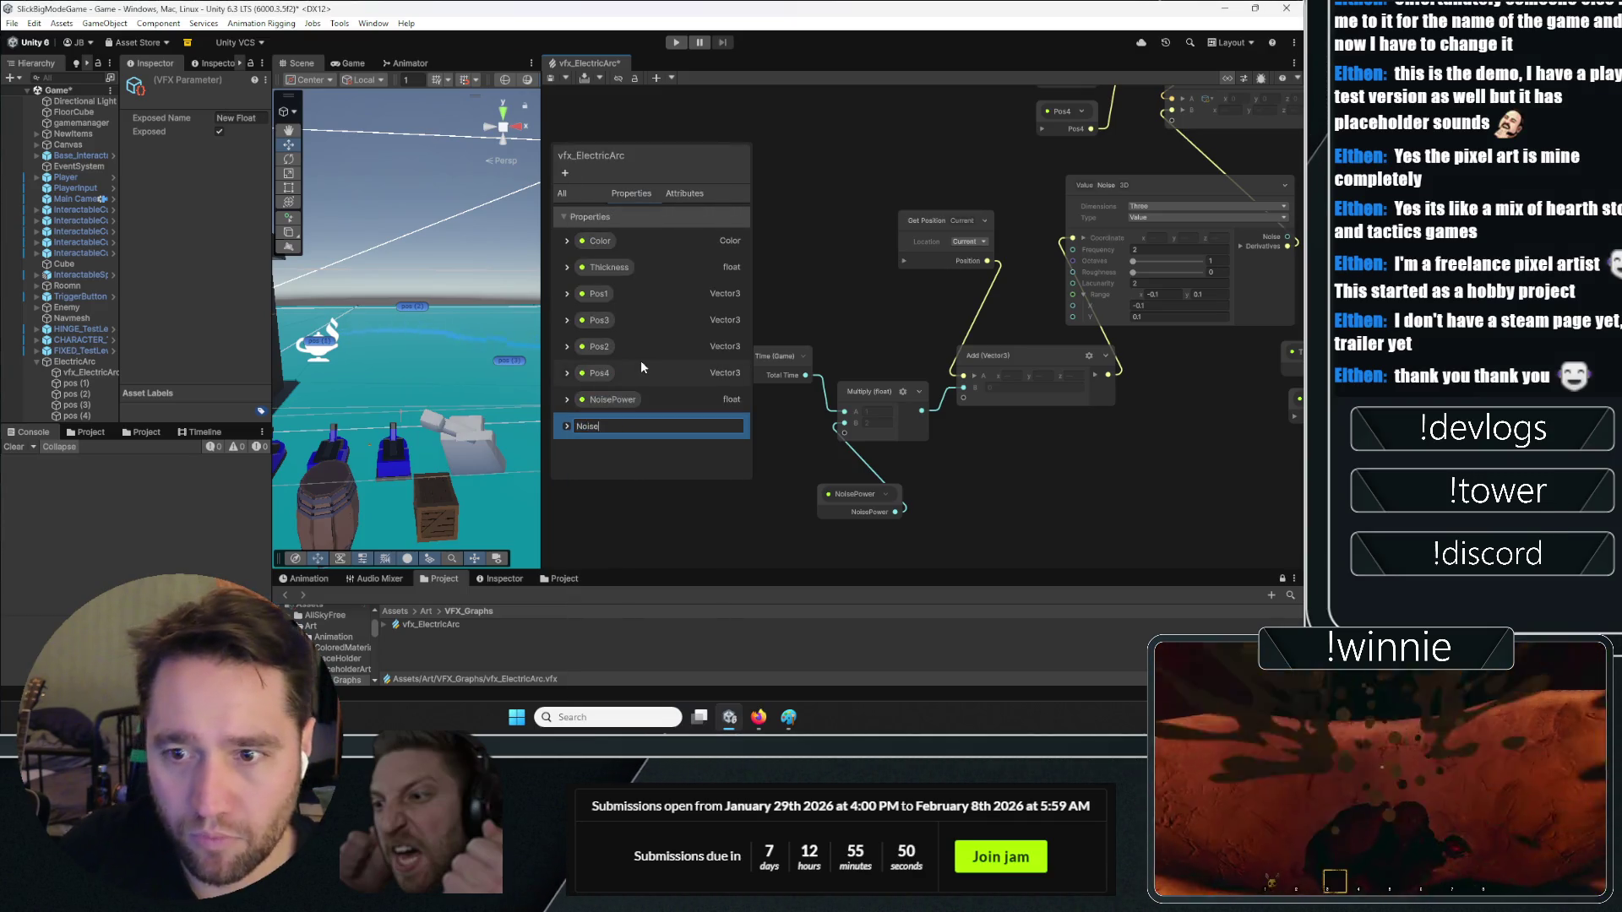
key(Return)
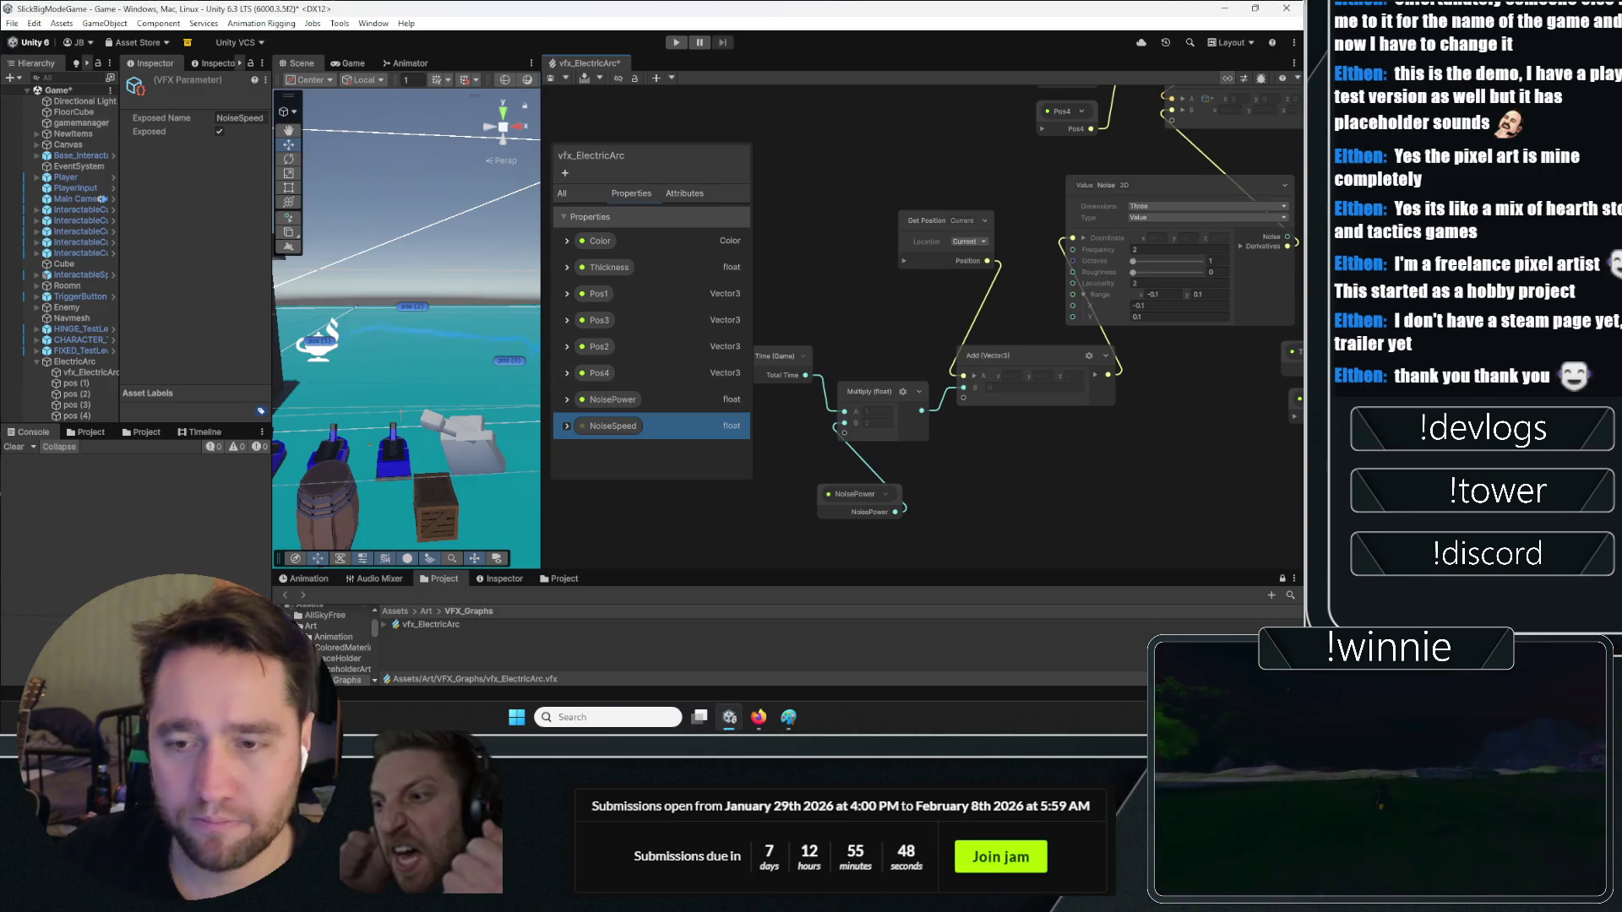
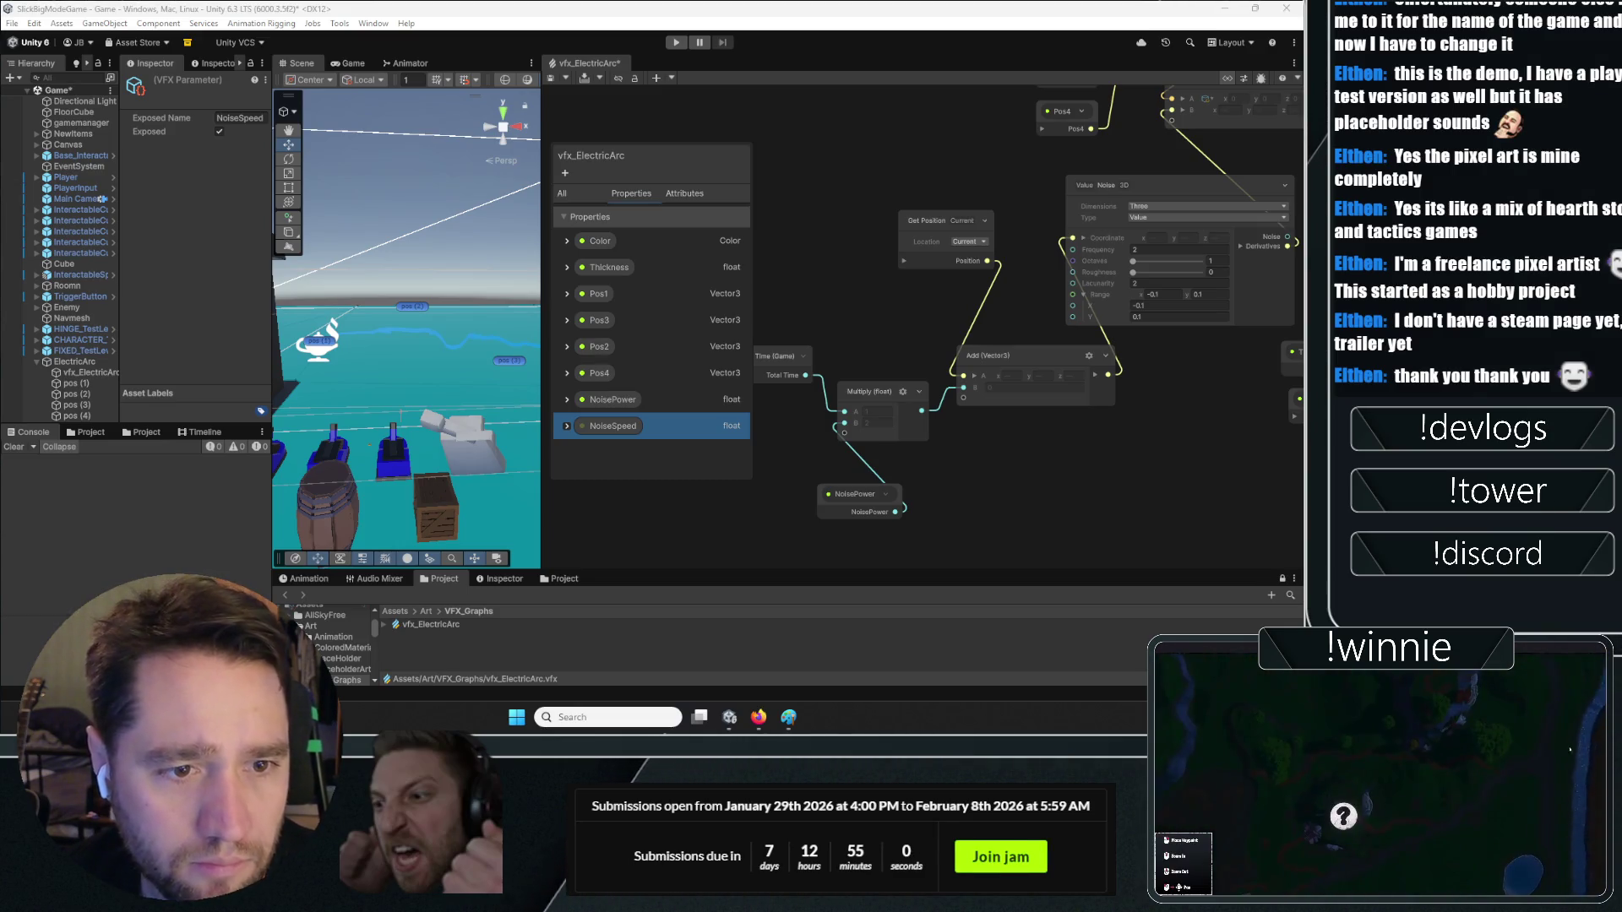
Duplicate NoiseSpeed as NoiseFrequency and wire it into the Value Noise Frequency input
right_click(626, 436)
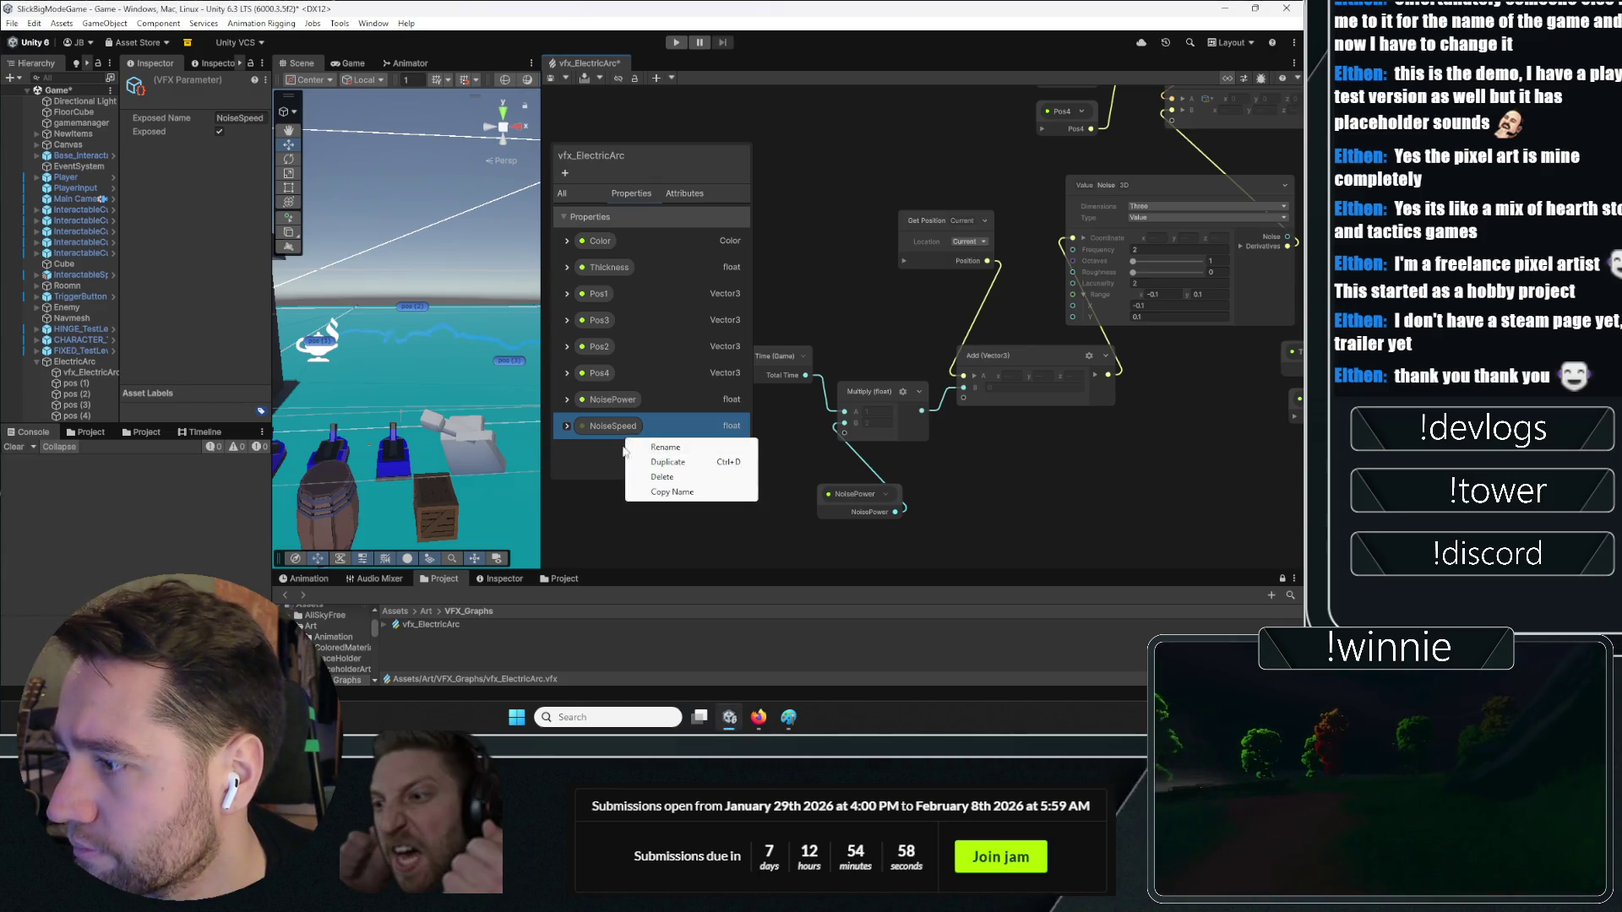
key(Escape)
key(ctrl+d)
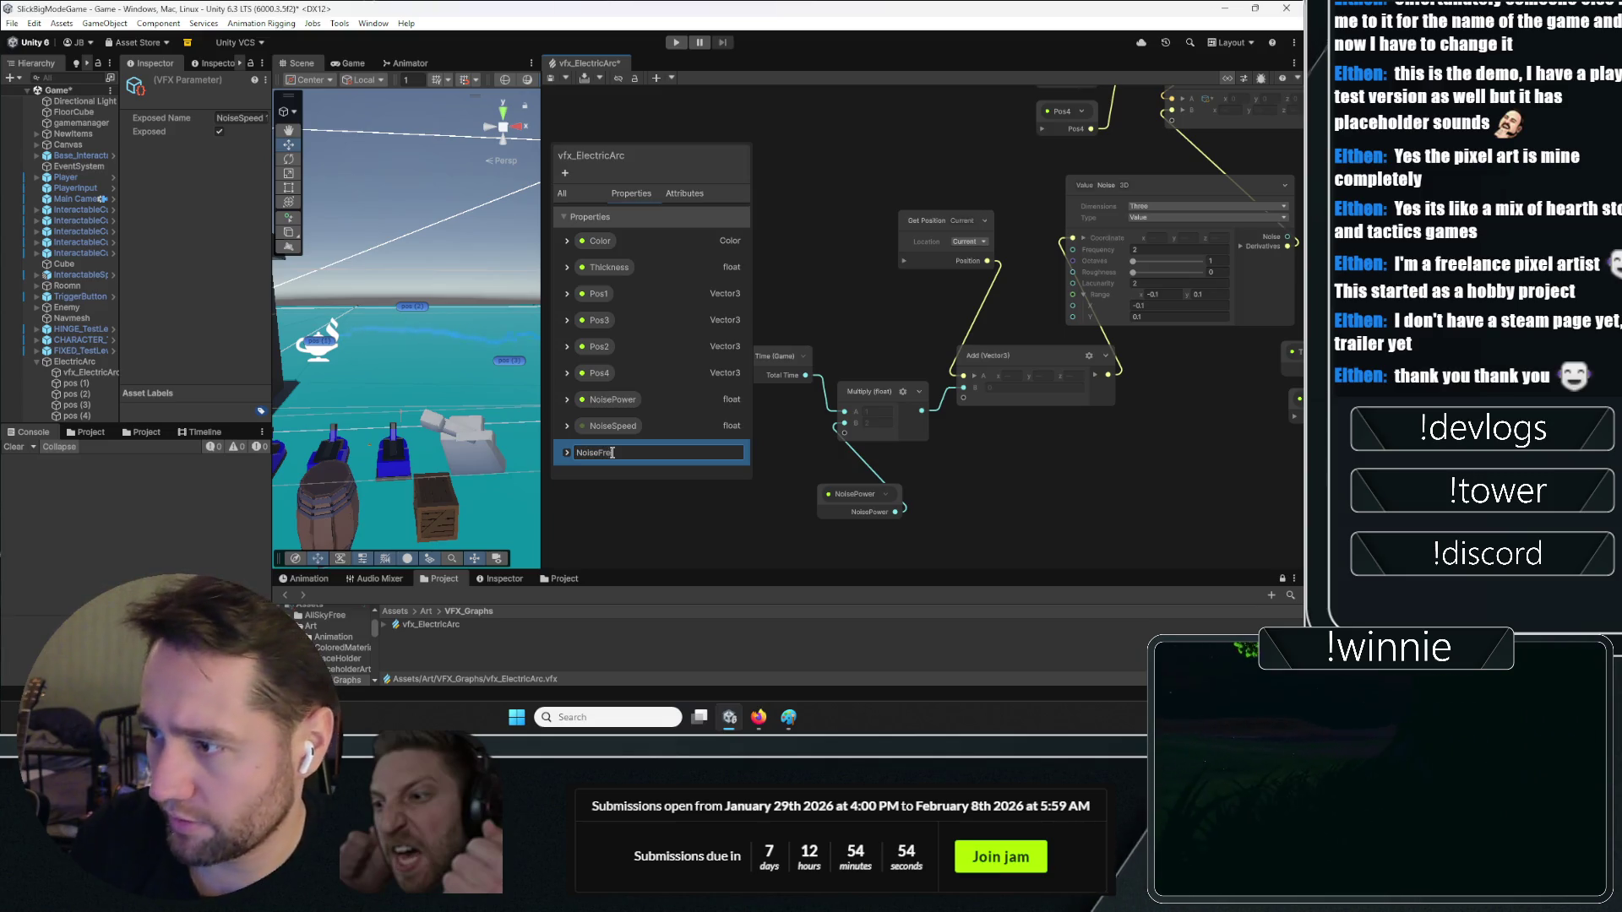
text(quency)
key(Return)
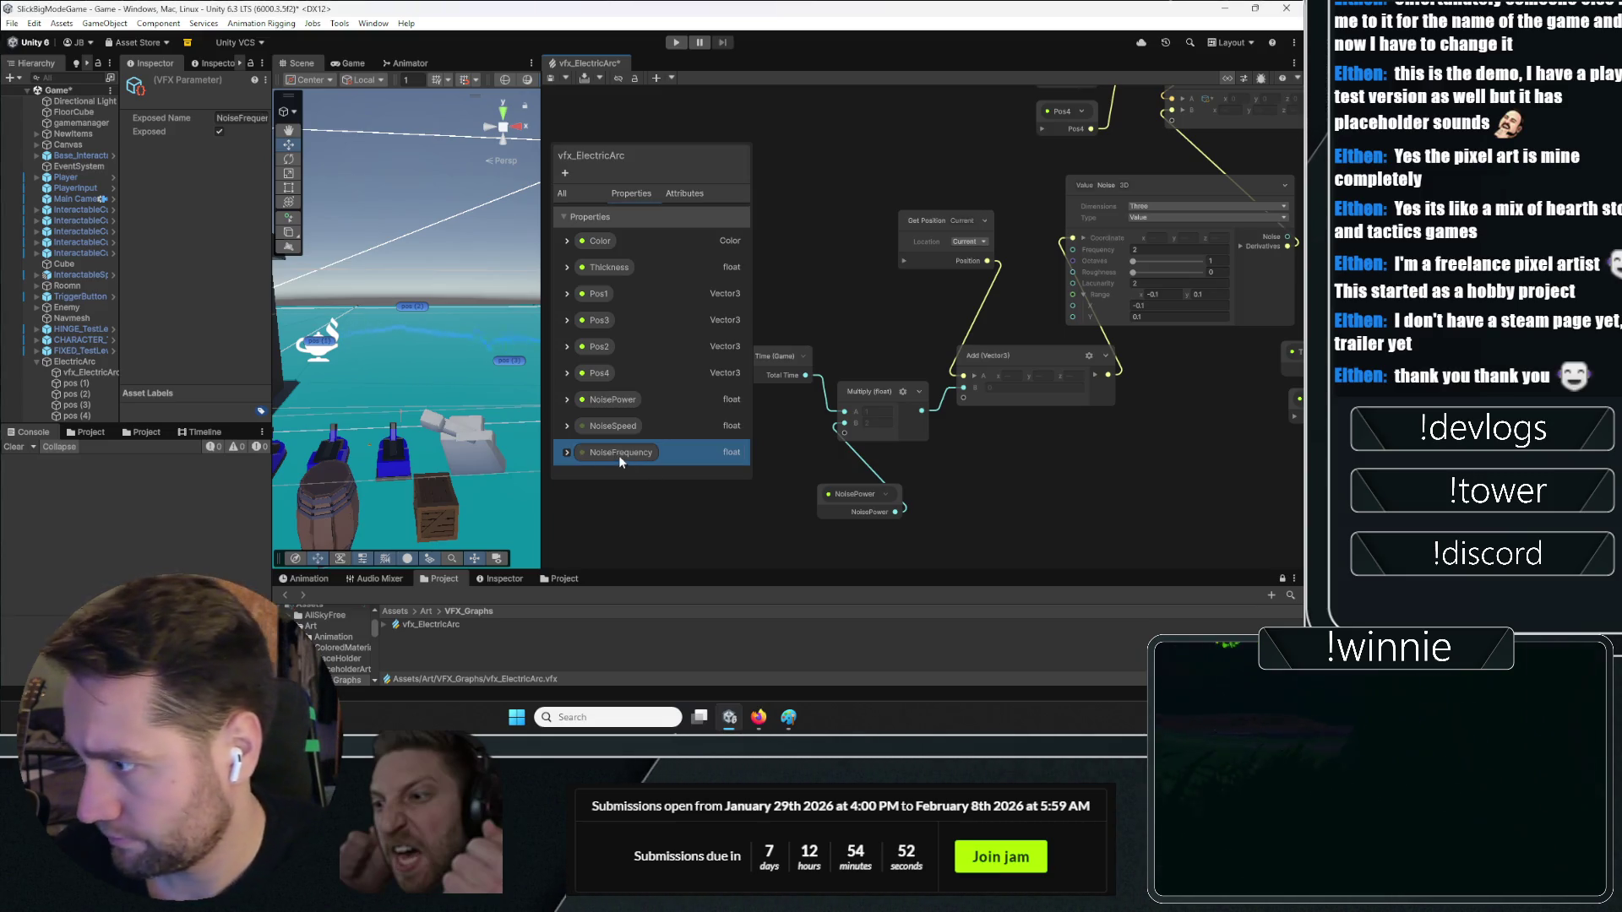
mouse_move(618, 454)
mouse_down()
mouse_move(978, 329)
mouse_move(1074, 249)
mouse_up()
click(967, 241)
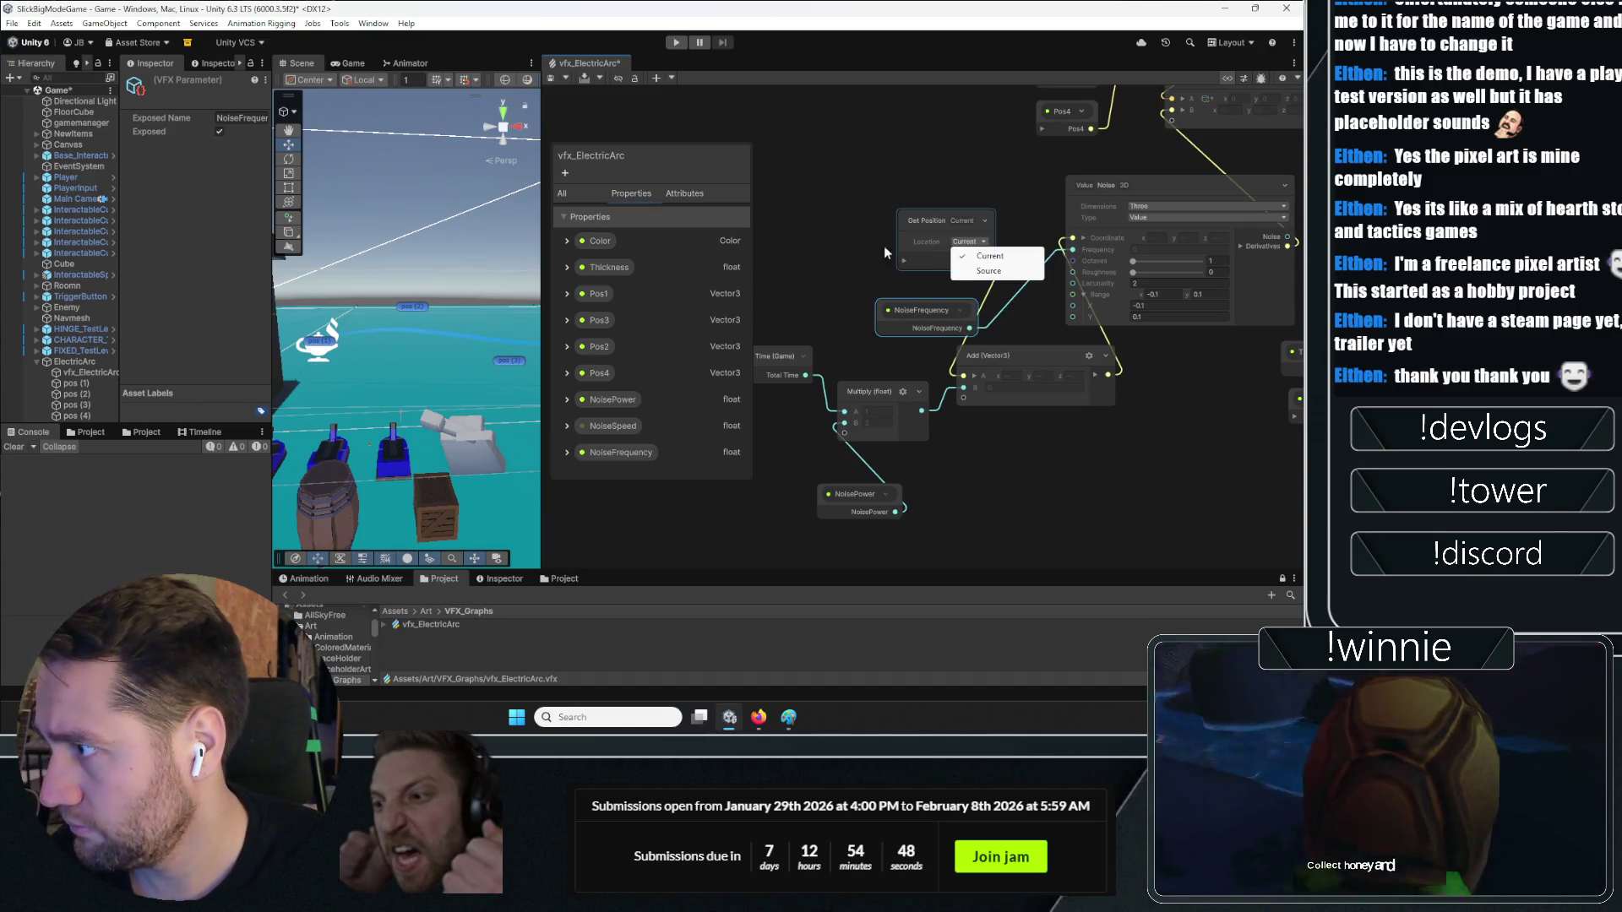
click(883, 246)
Edit NoiseFrequency's default value and rearrange the Get Position and NoiseFrequency nodes
click(568, 453)
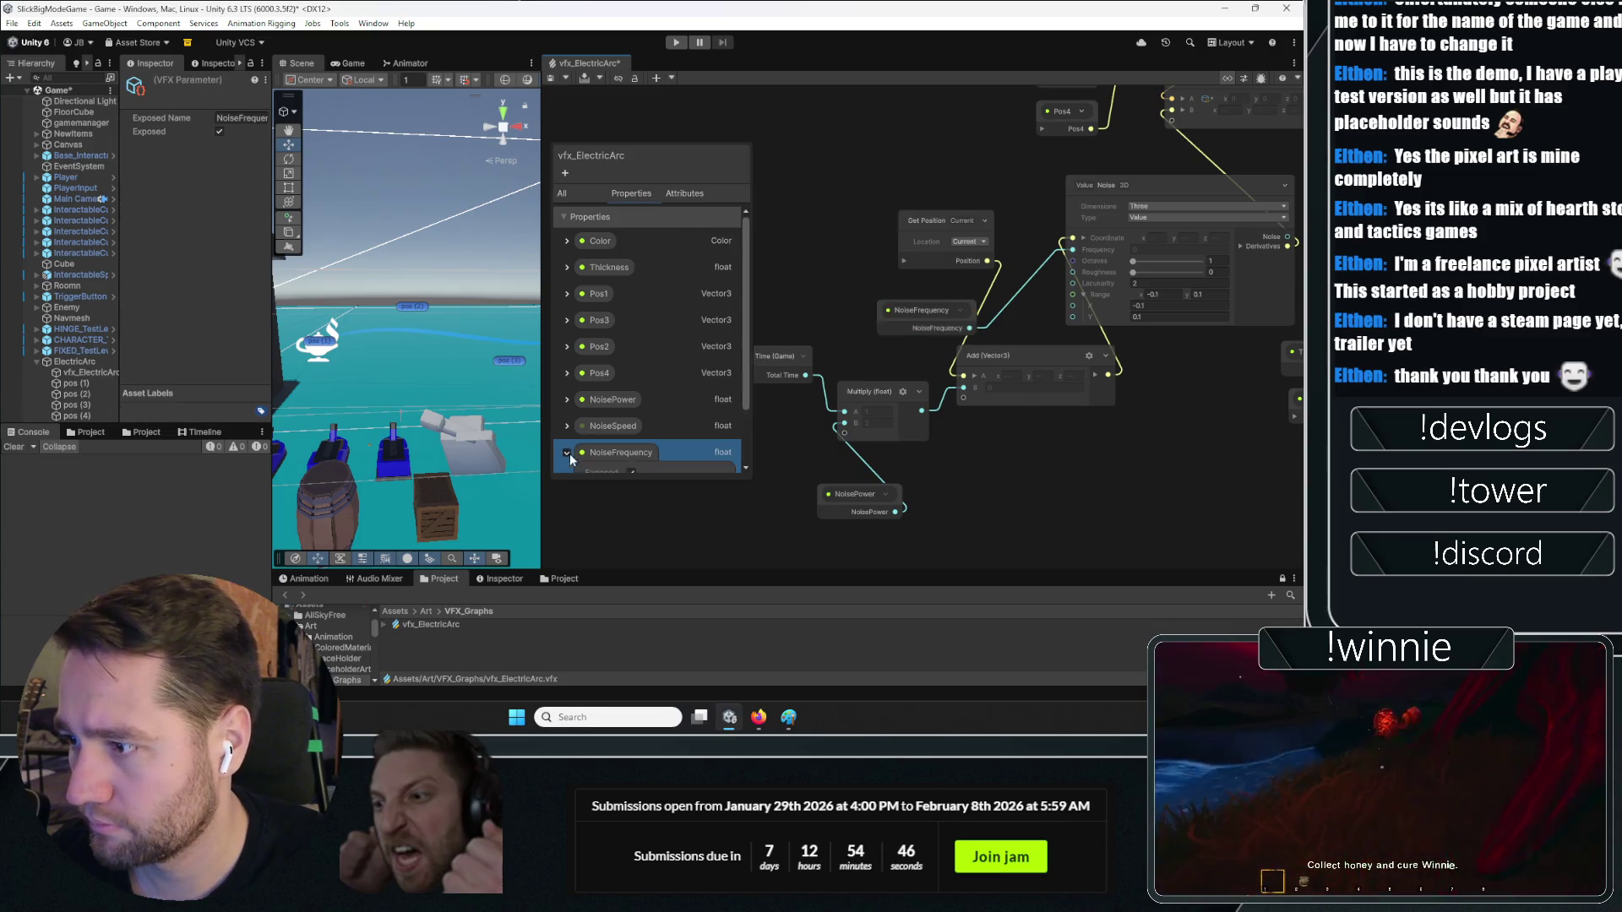
scroll(625, 431, down, 2)
click(667, 419)
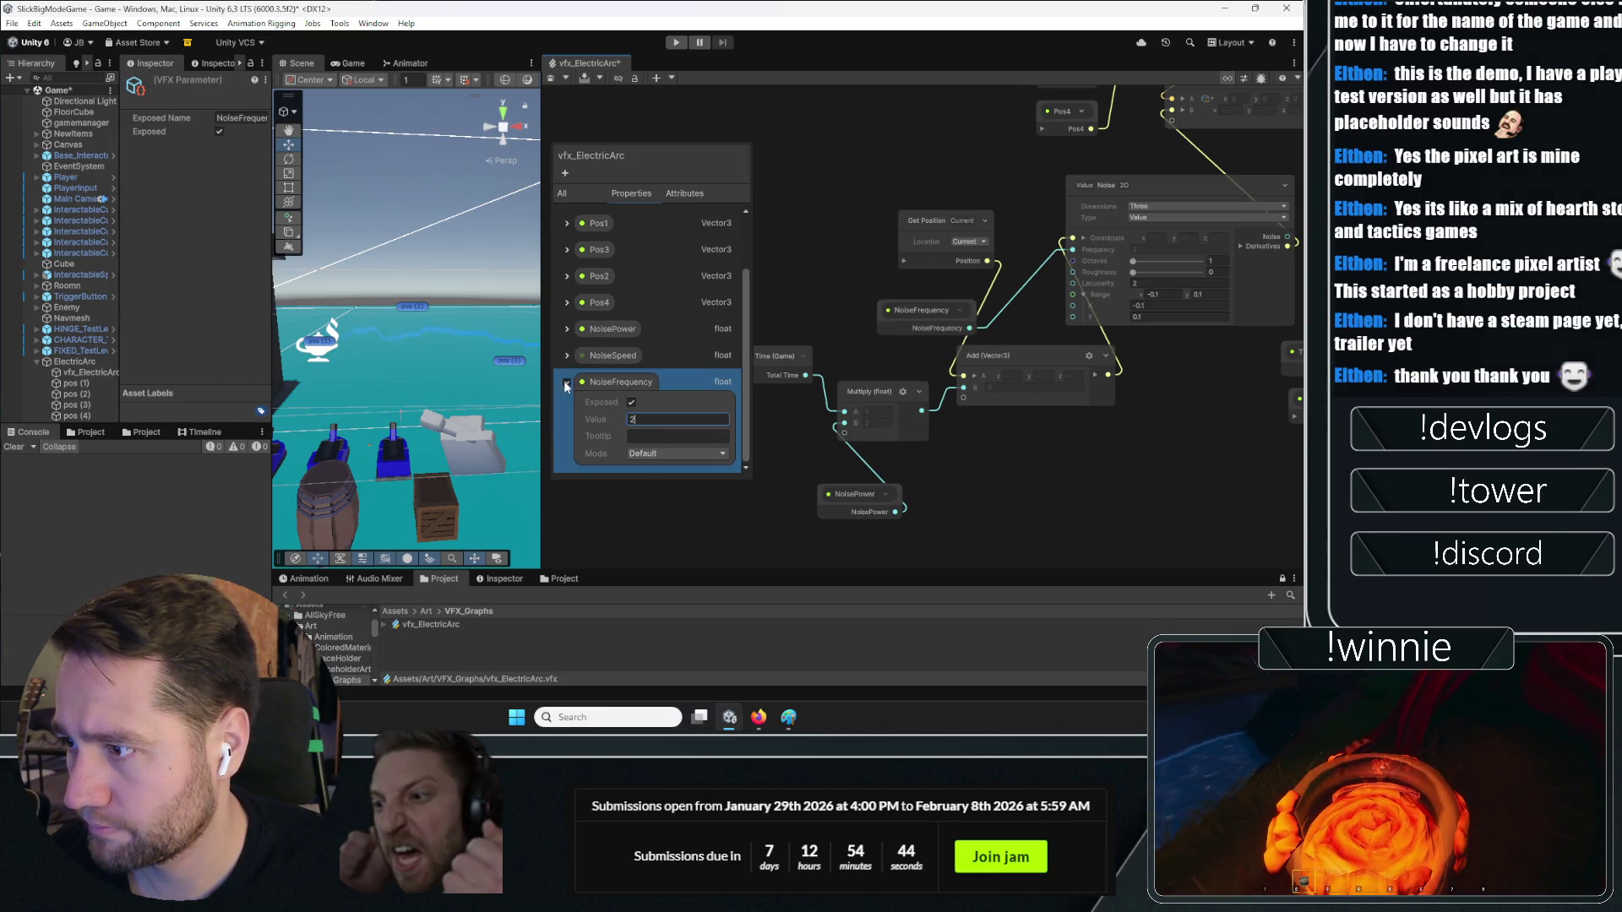
click(566, 385)
drag(909, 229, 824, 194)
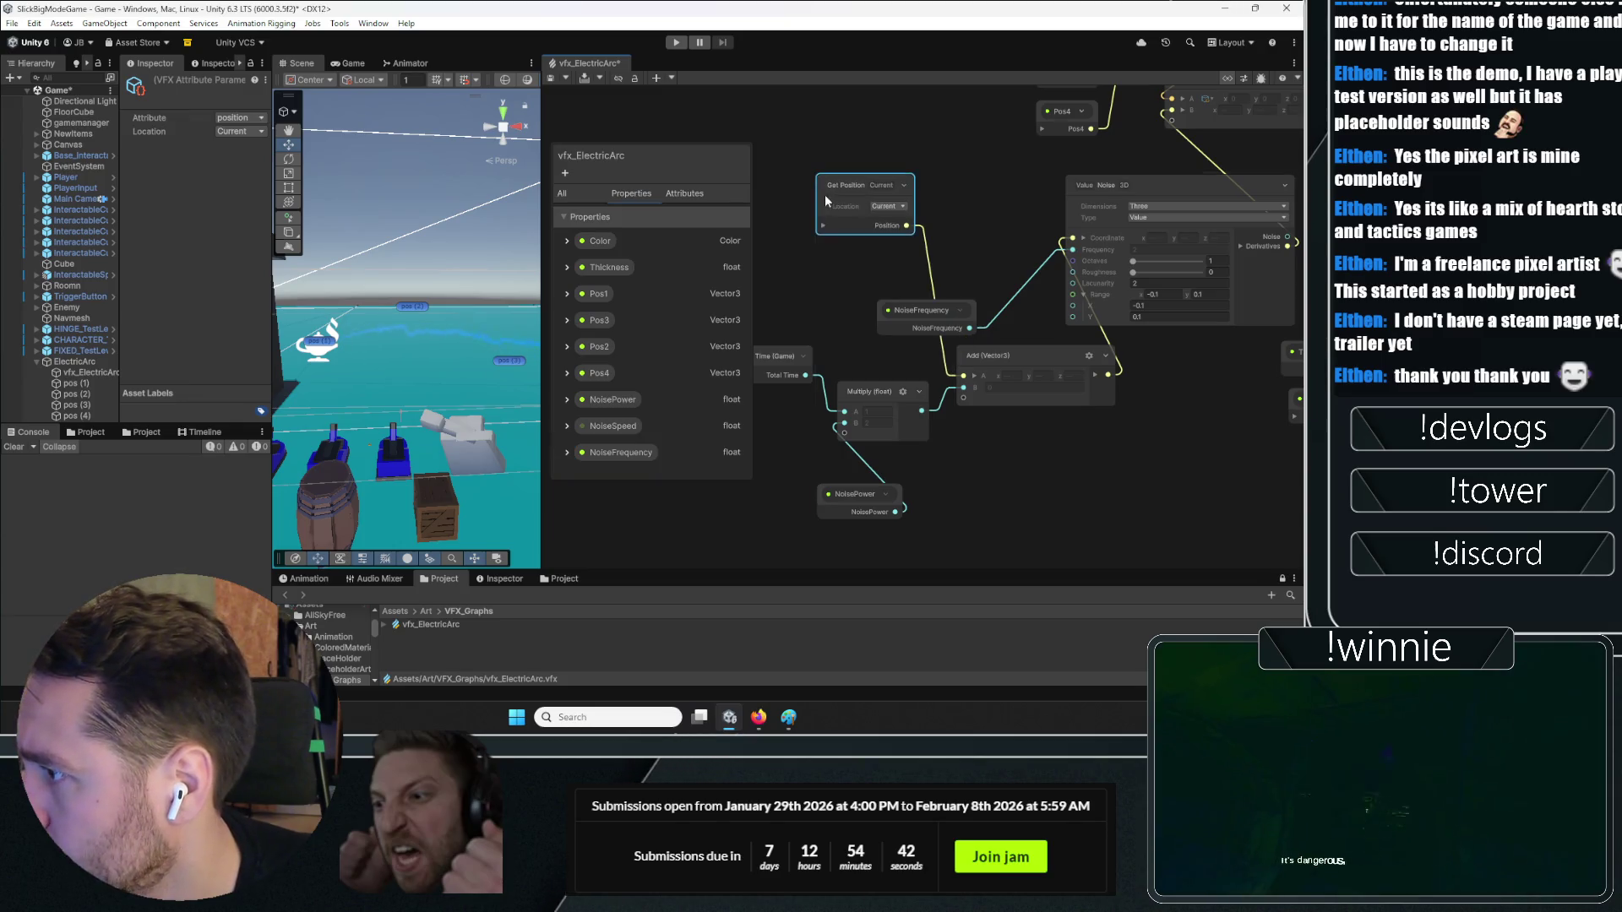
drag(910, 312, 976, 237)
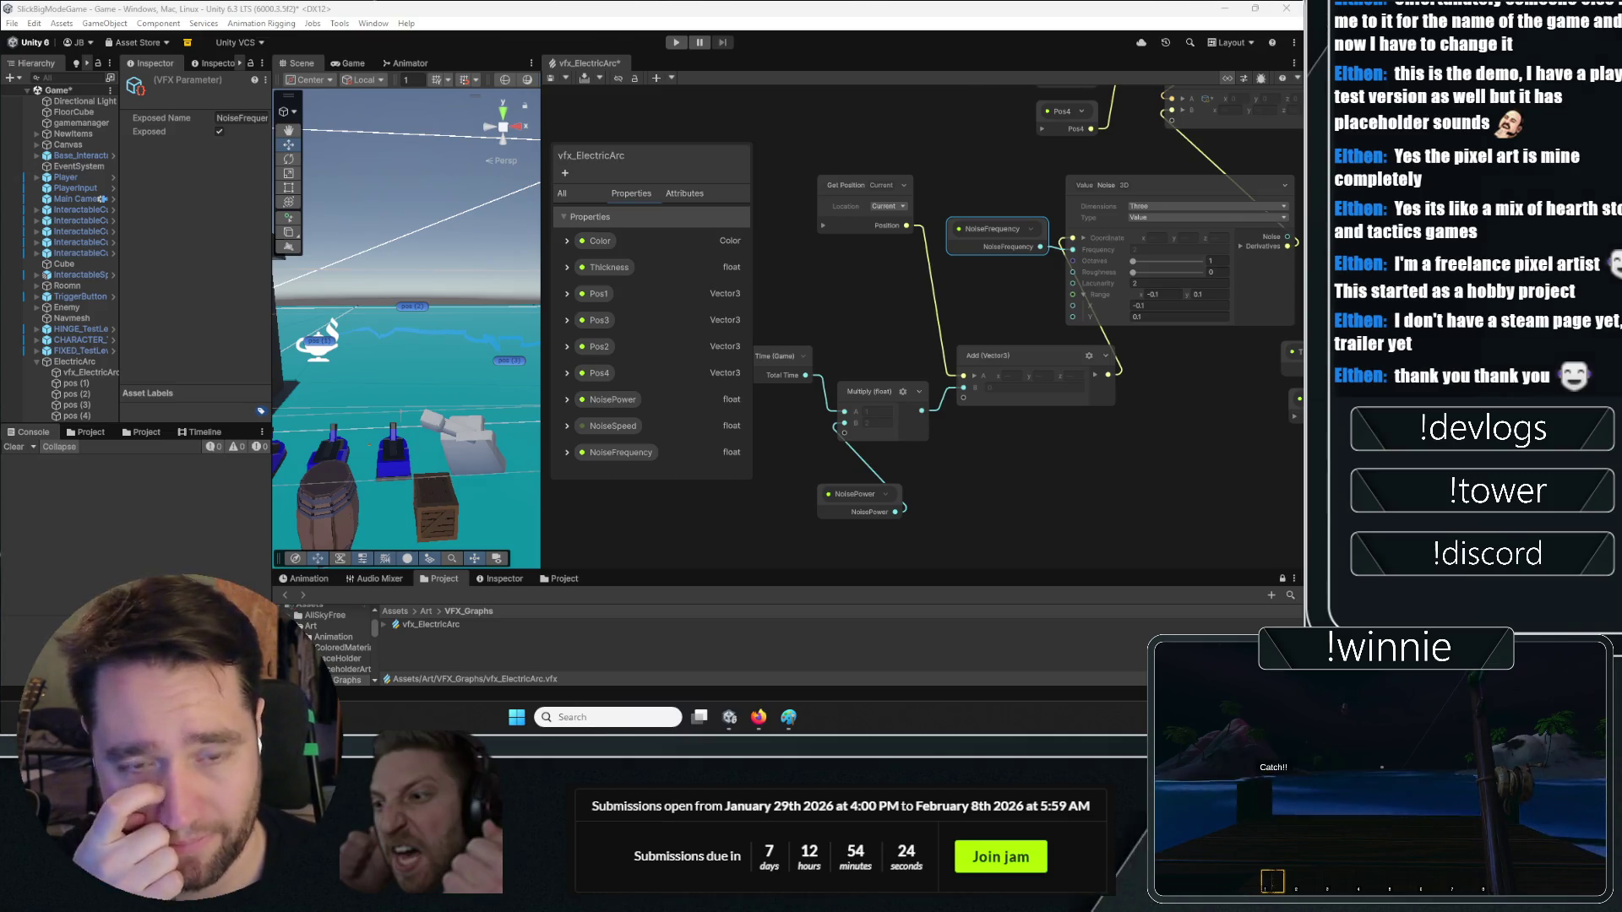
scroll(1004, 377, down, 5)
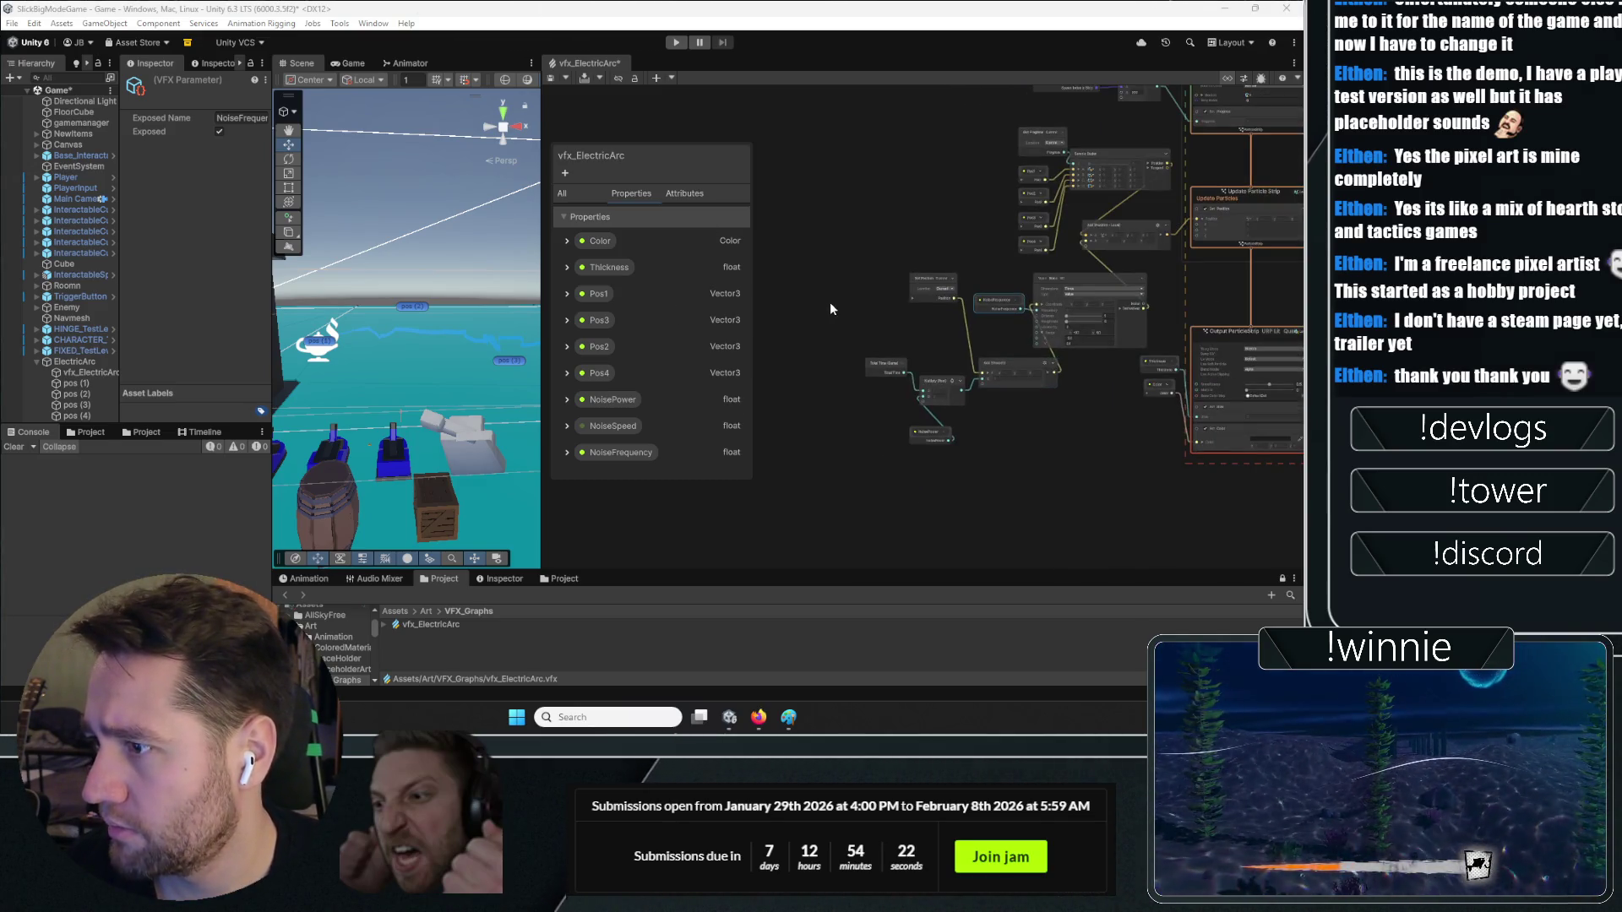
scroll(904, 409, down, 3)
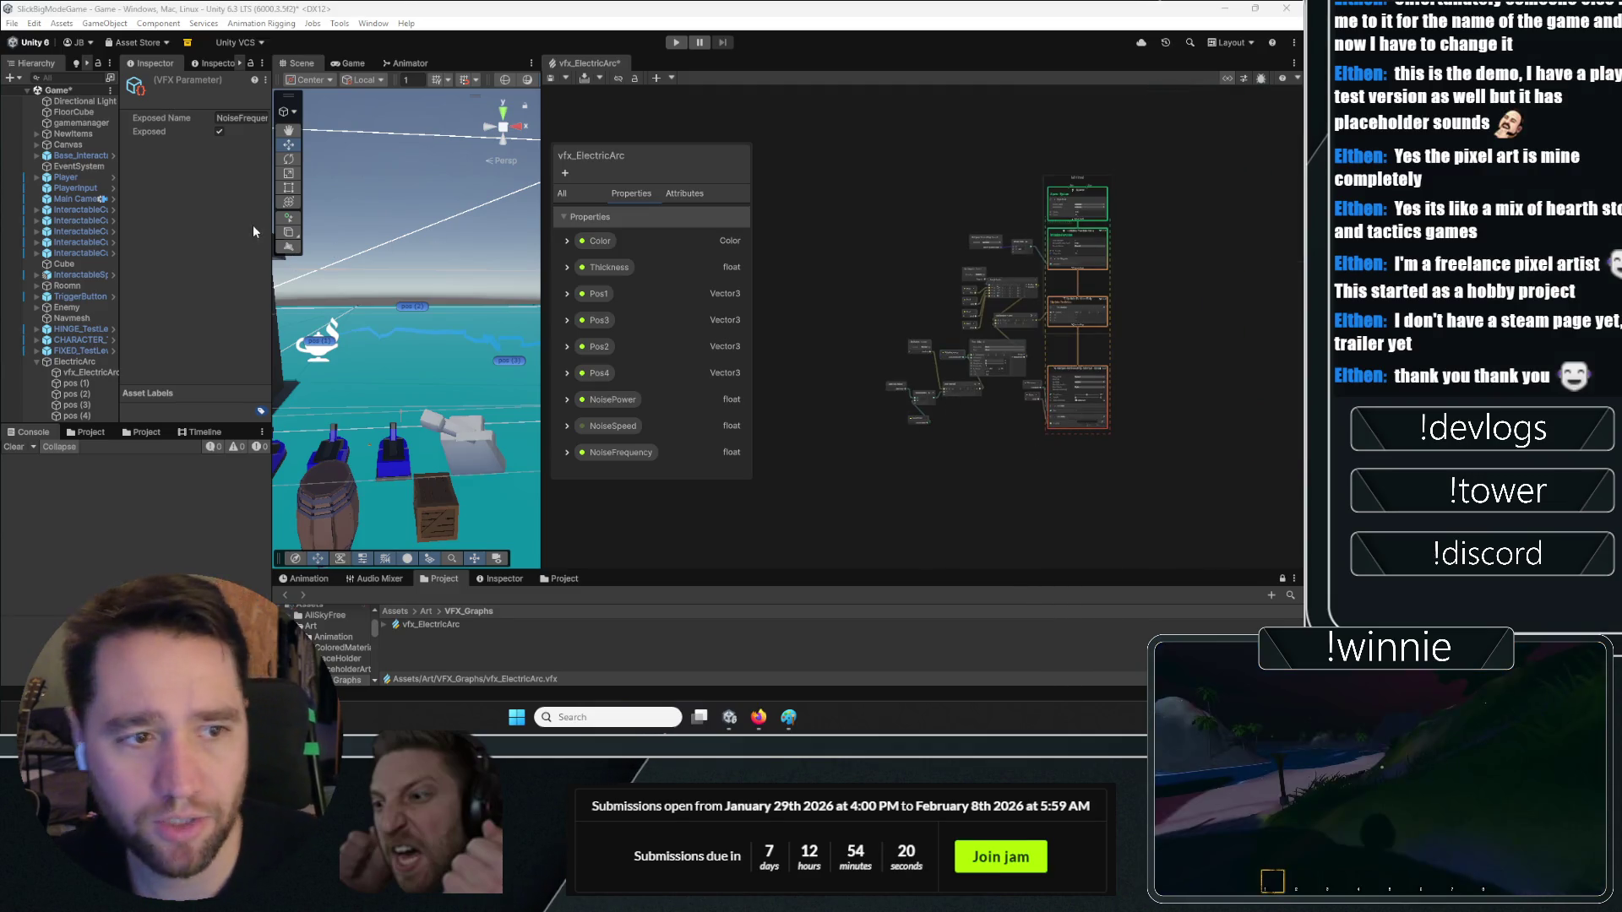
click(59, 90)
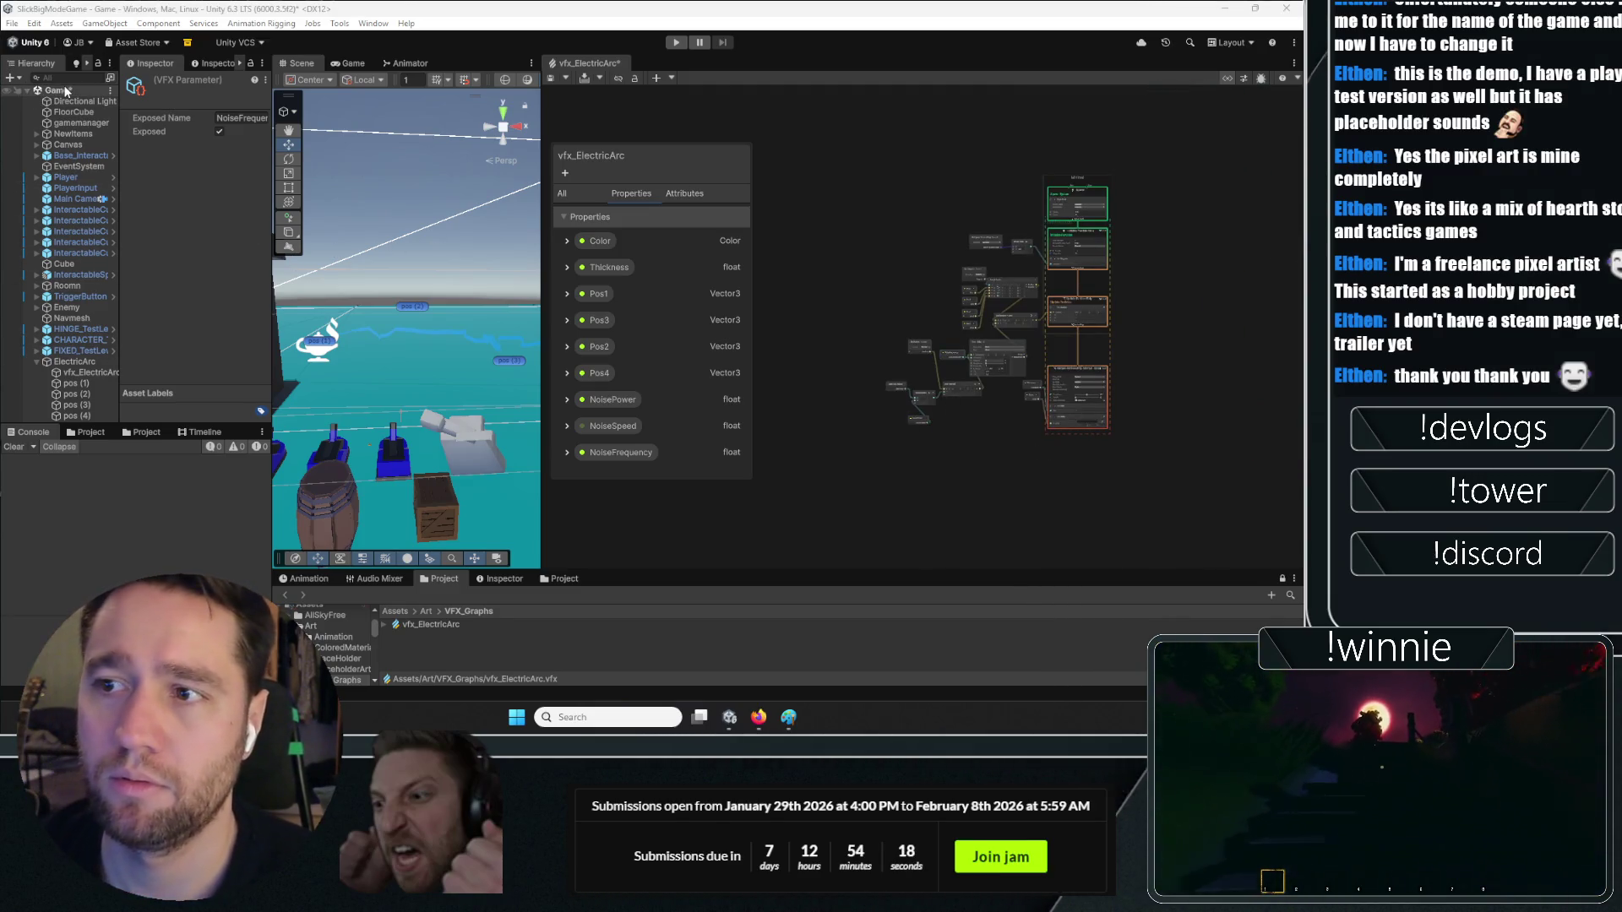
Save the VFX graph and add a Global Volume to the scene
key(ctrl+s)
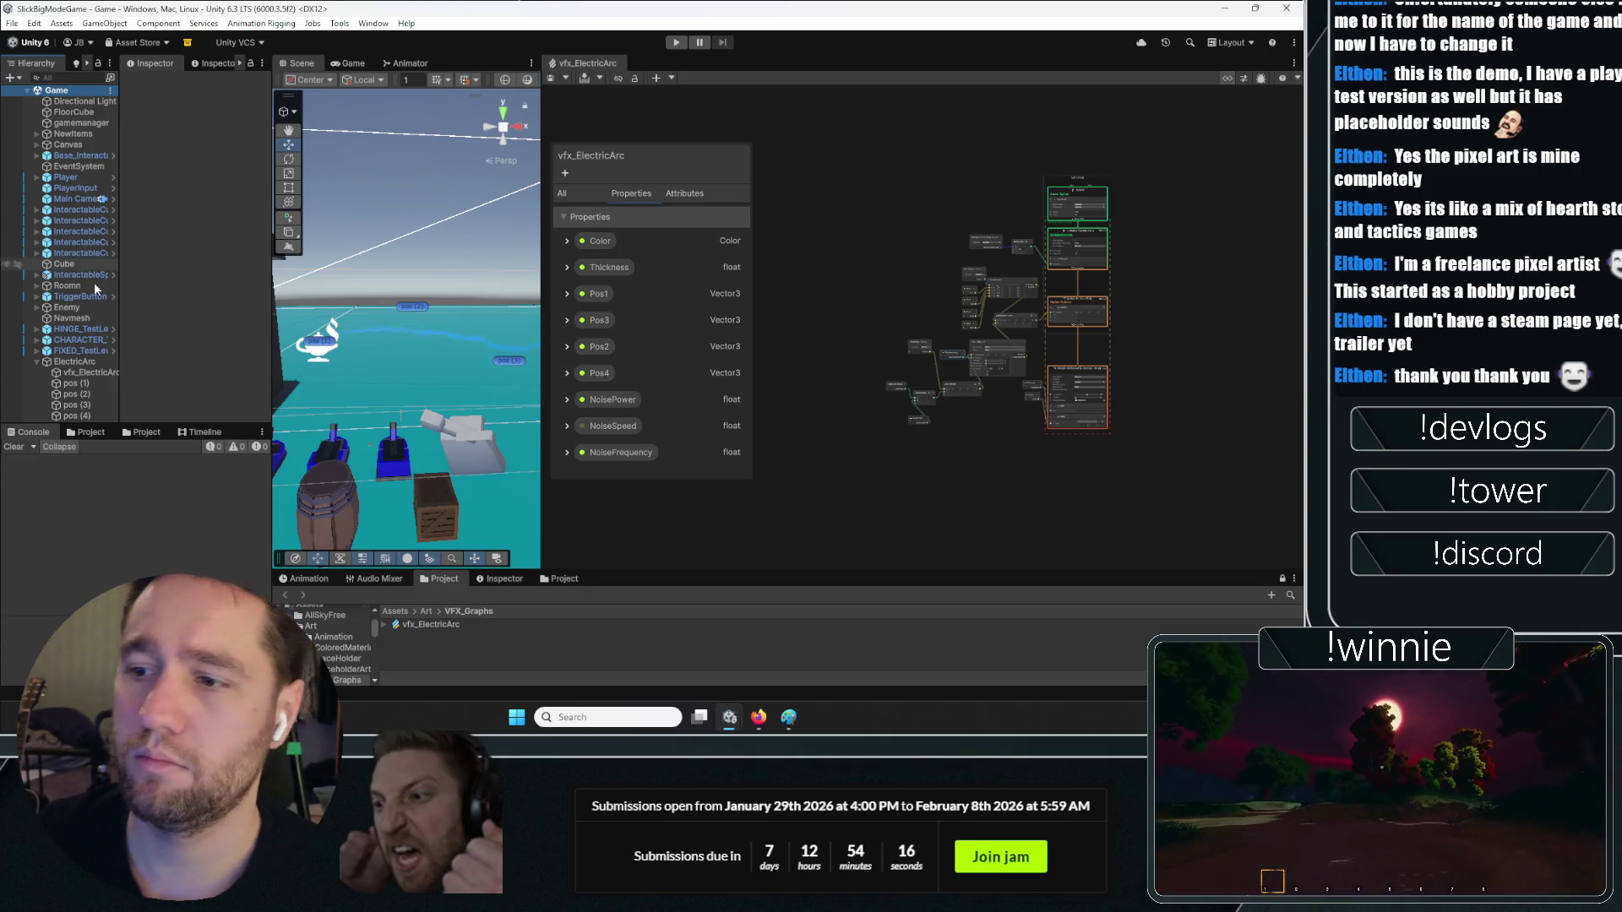
right_click(79, 365)
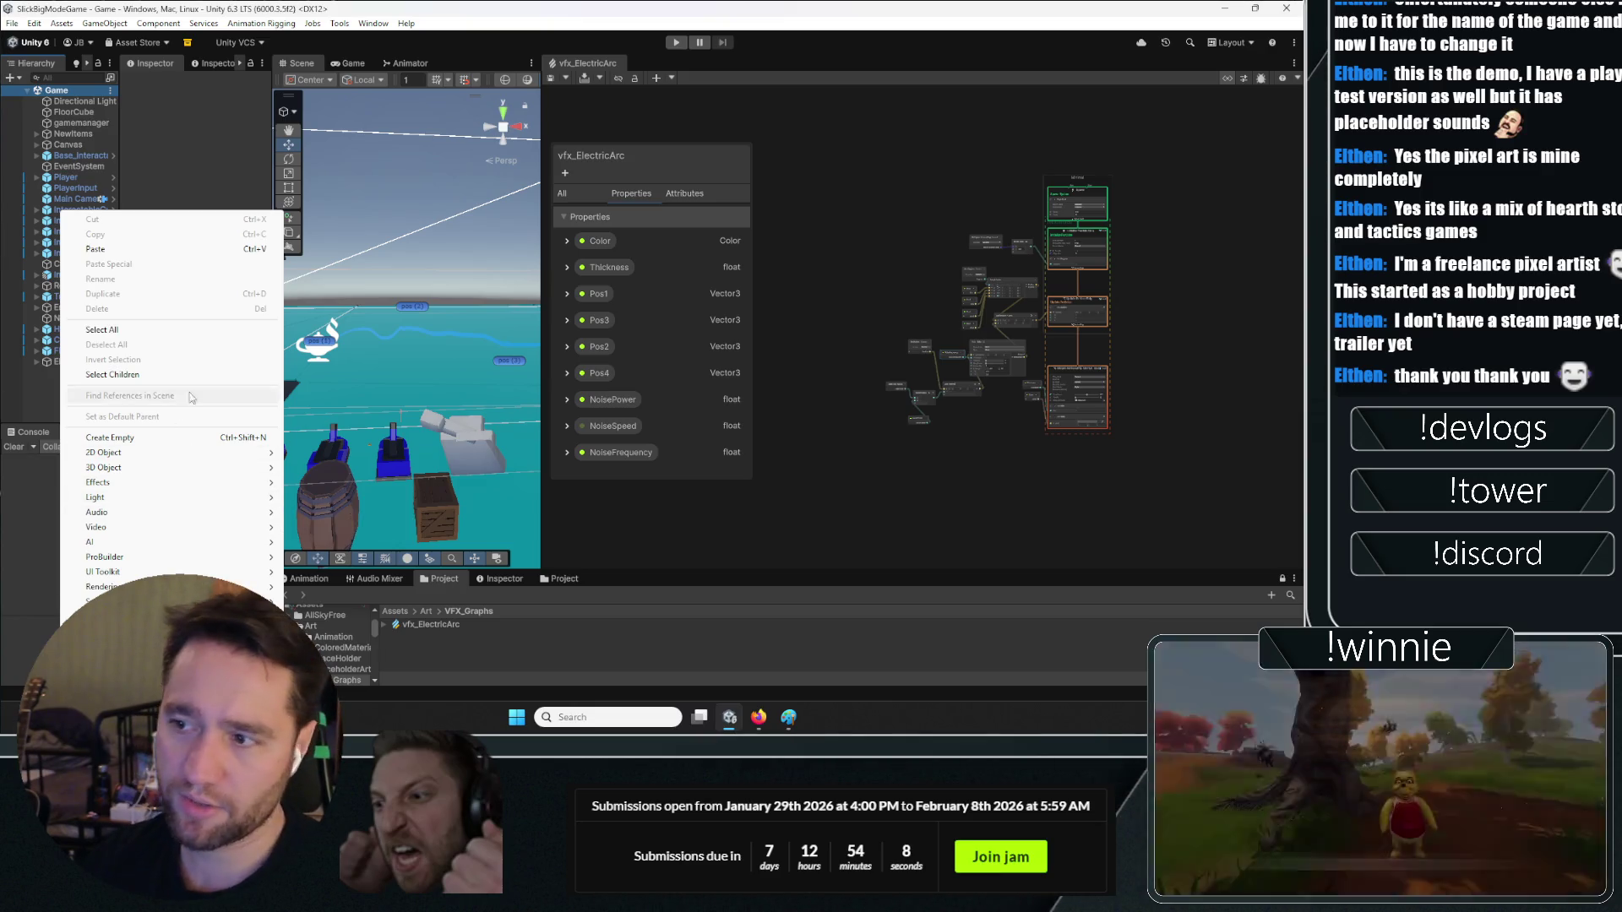
mouse_move(254, 602)
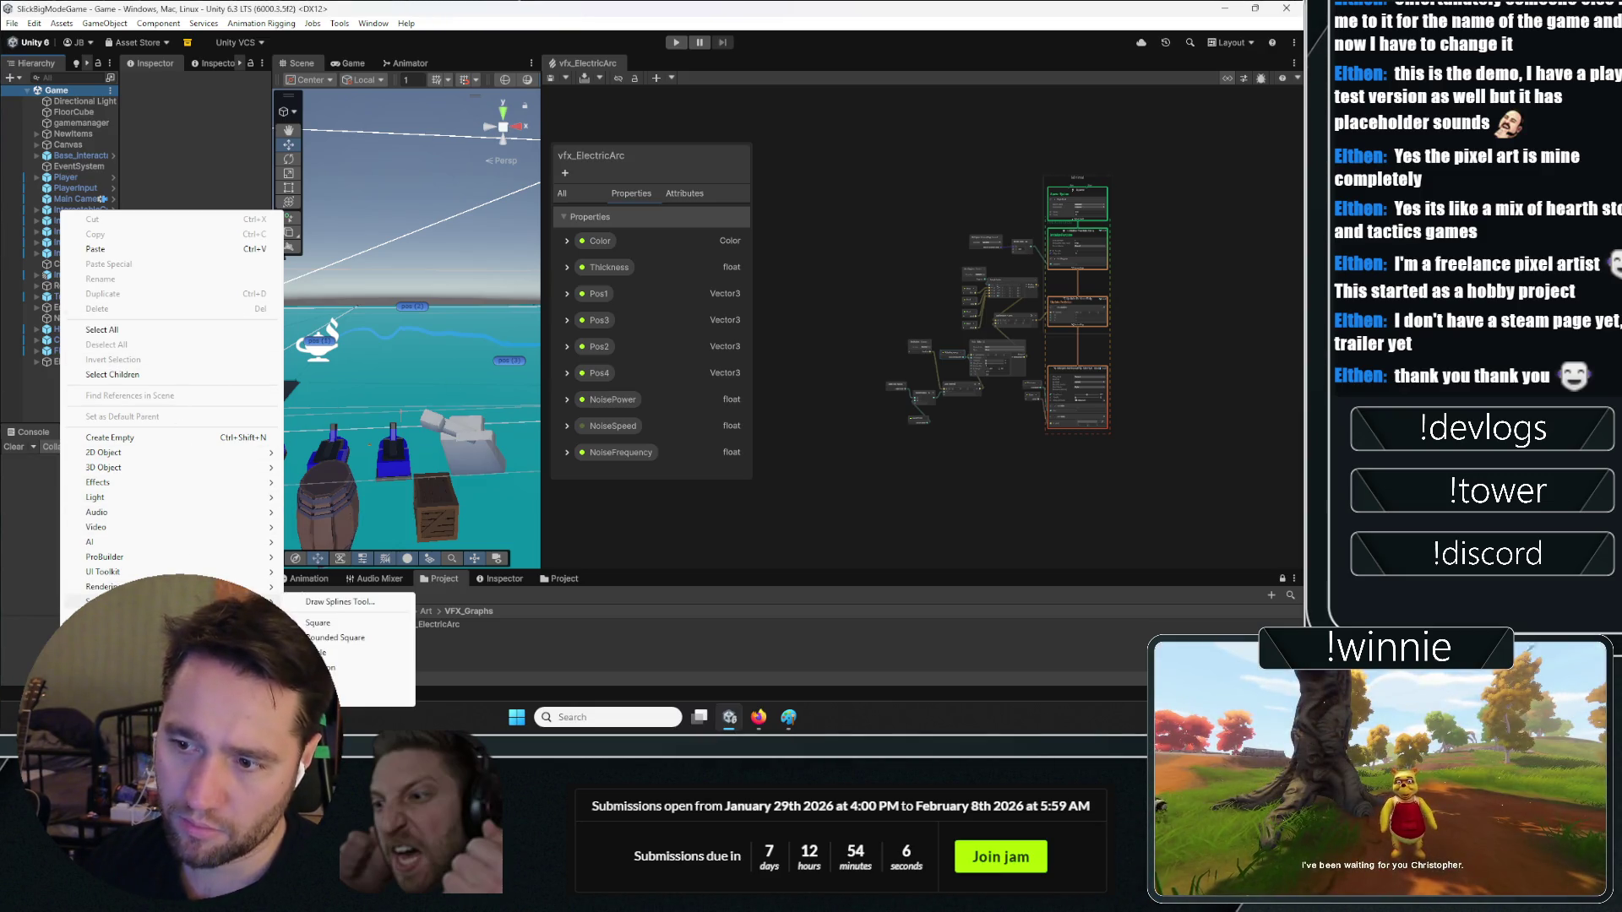
click(392, 622)
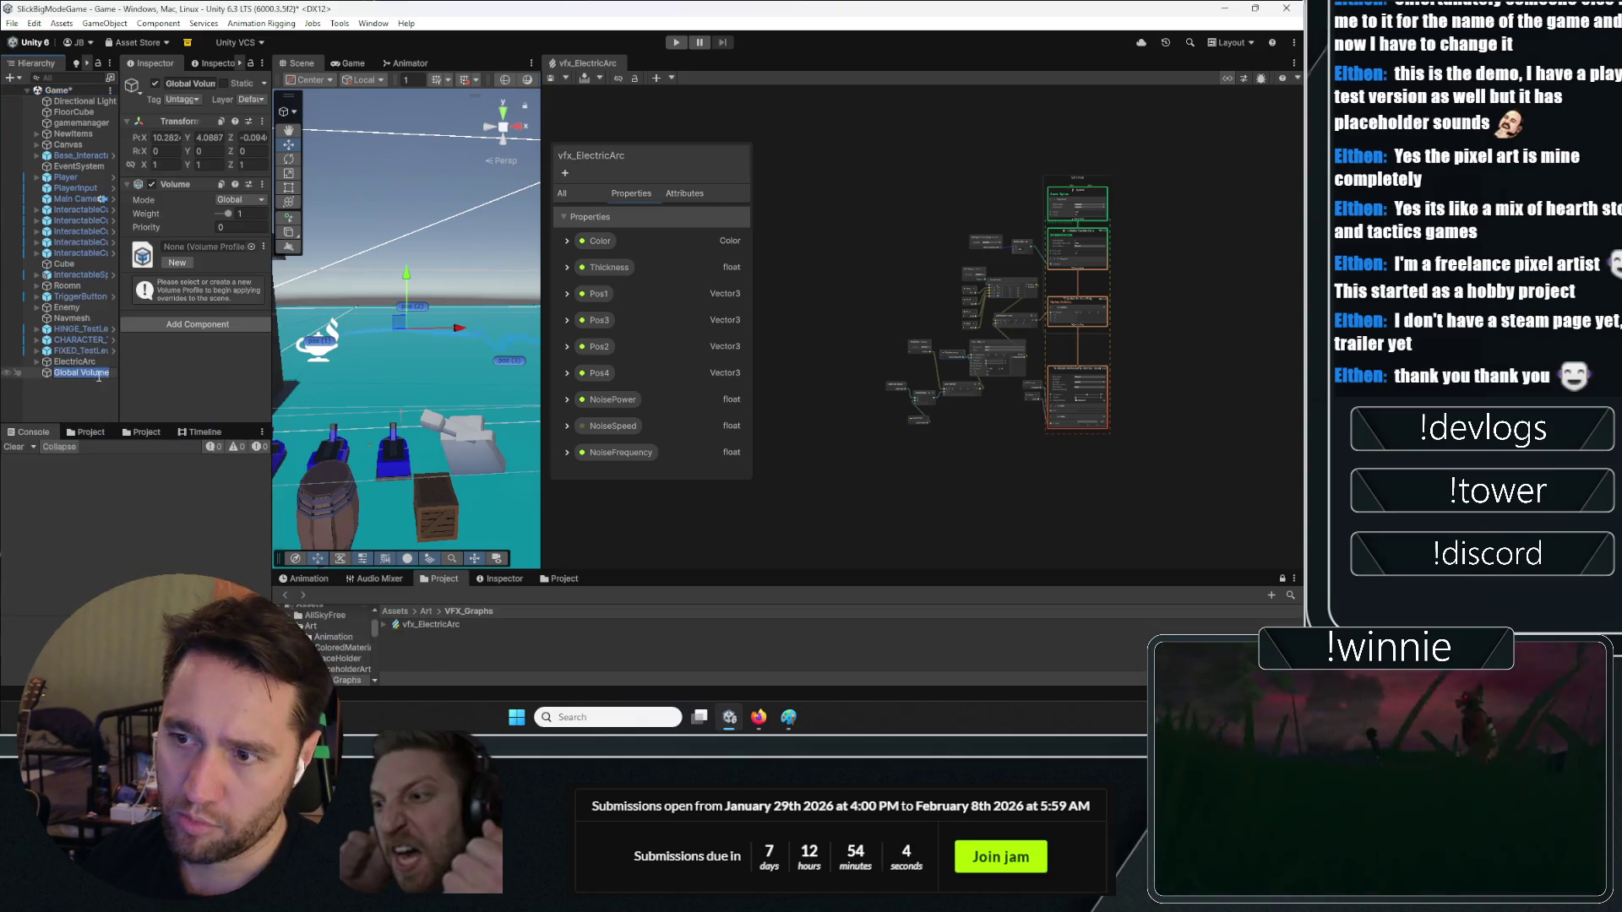
Give the volume a new profile with a Bloom override: threshold off, intensity 1.91
click(184, 263)
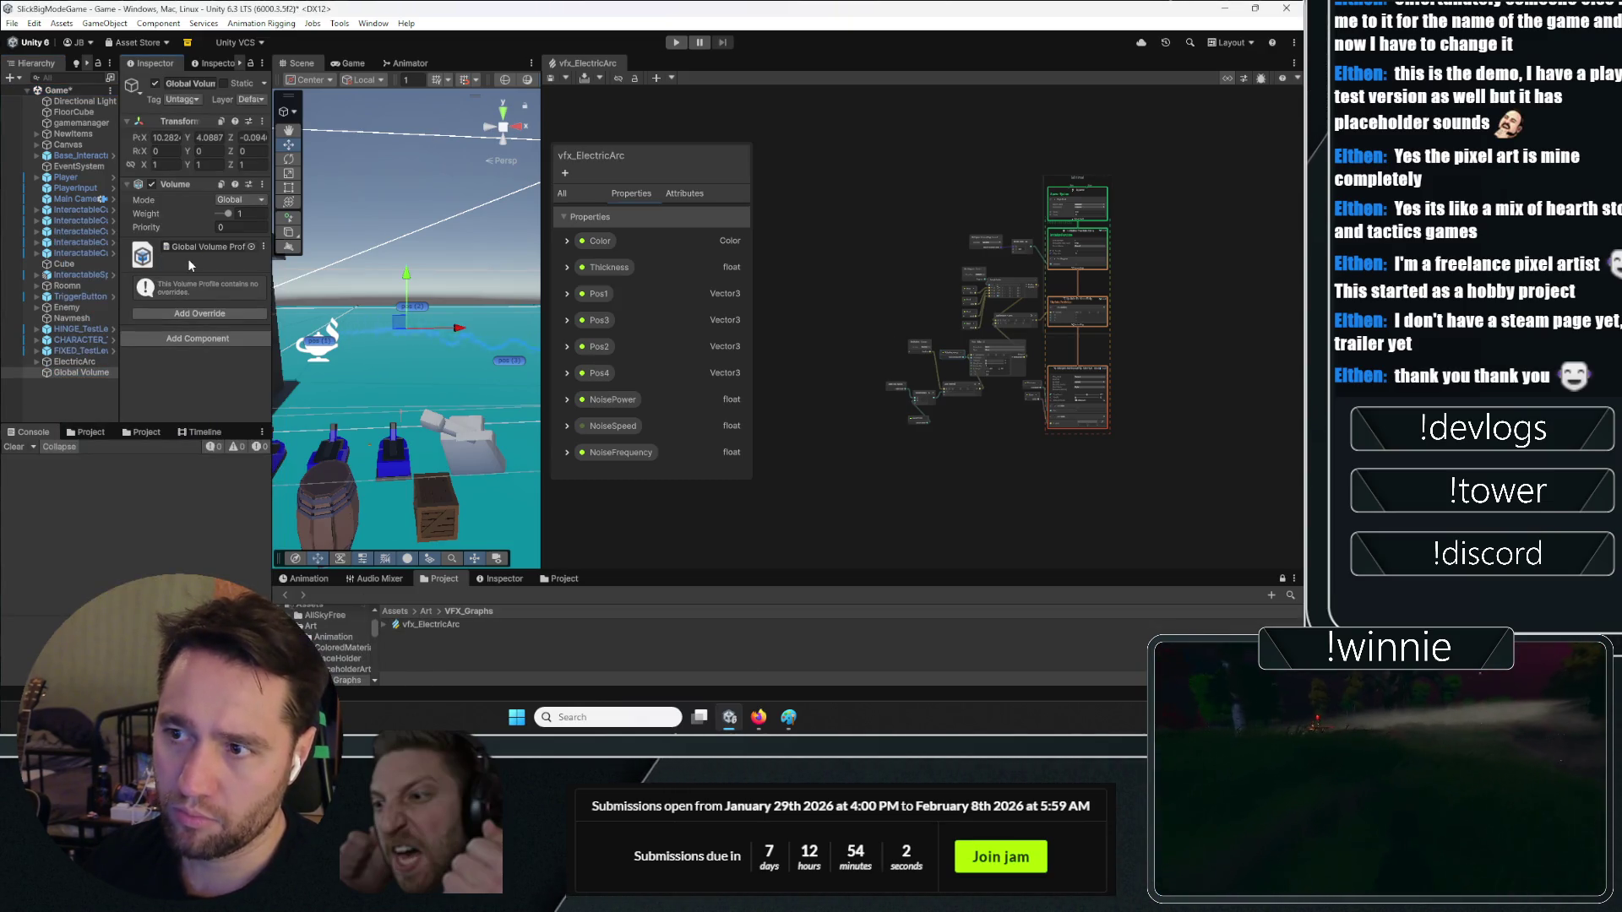
click(224, 309)
text(bloom)
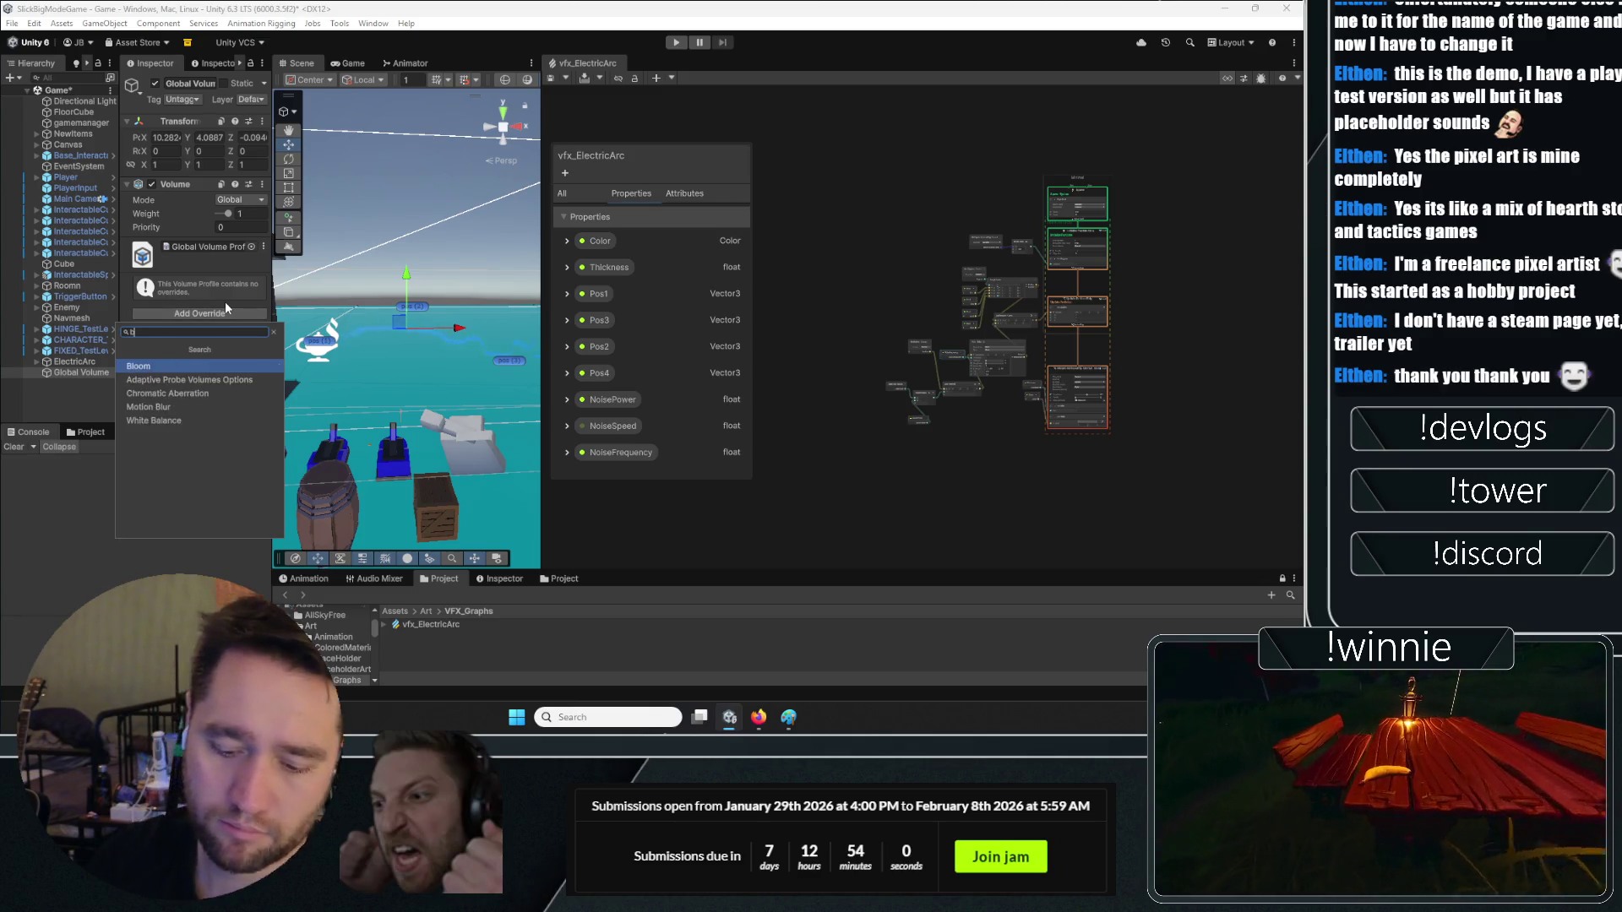
key(Return)
scroll(203, 302, down, 3)
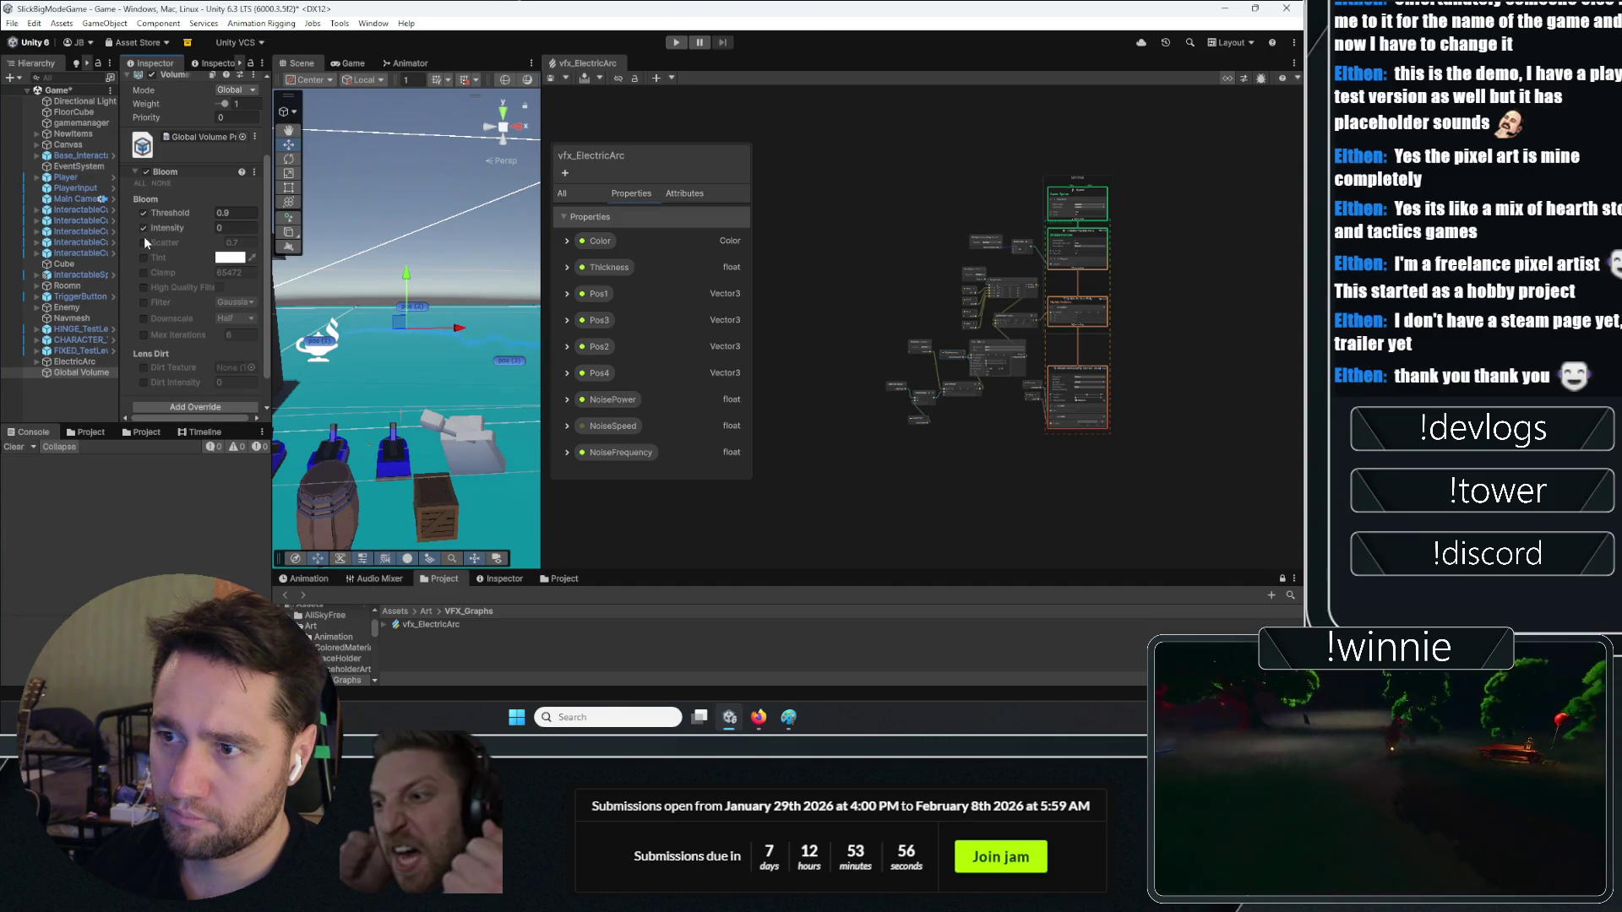
drag(189, 222, 245, 225)
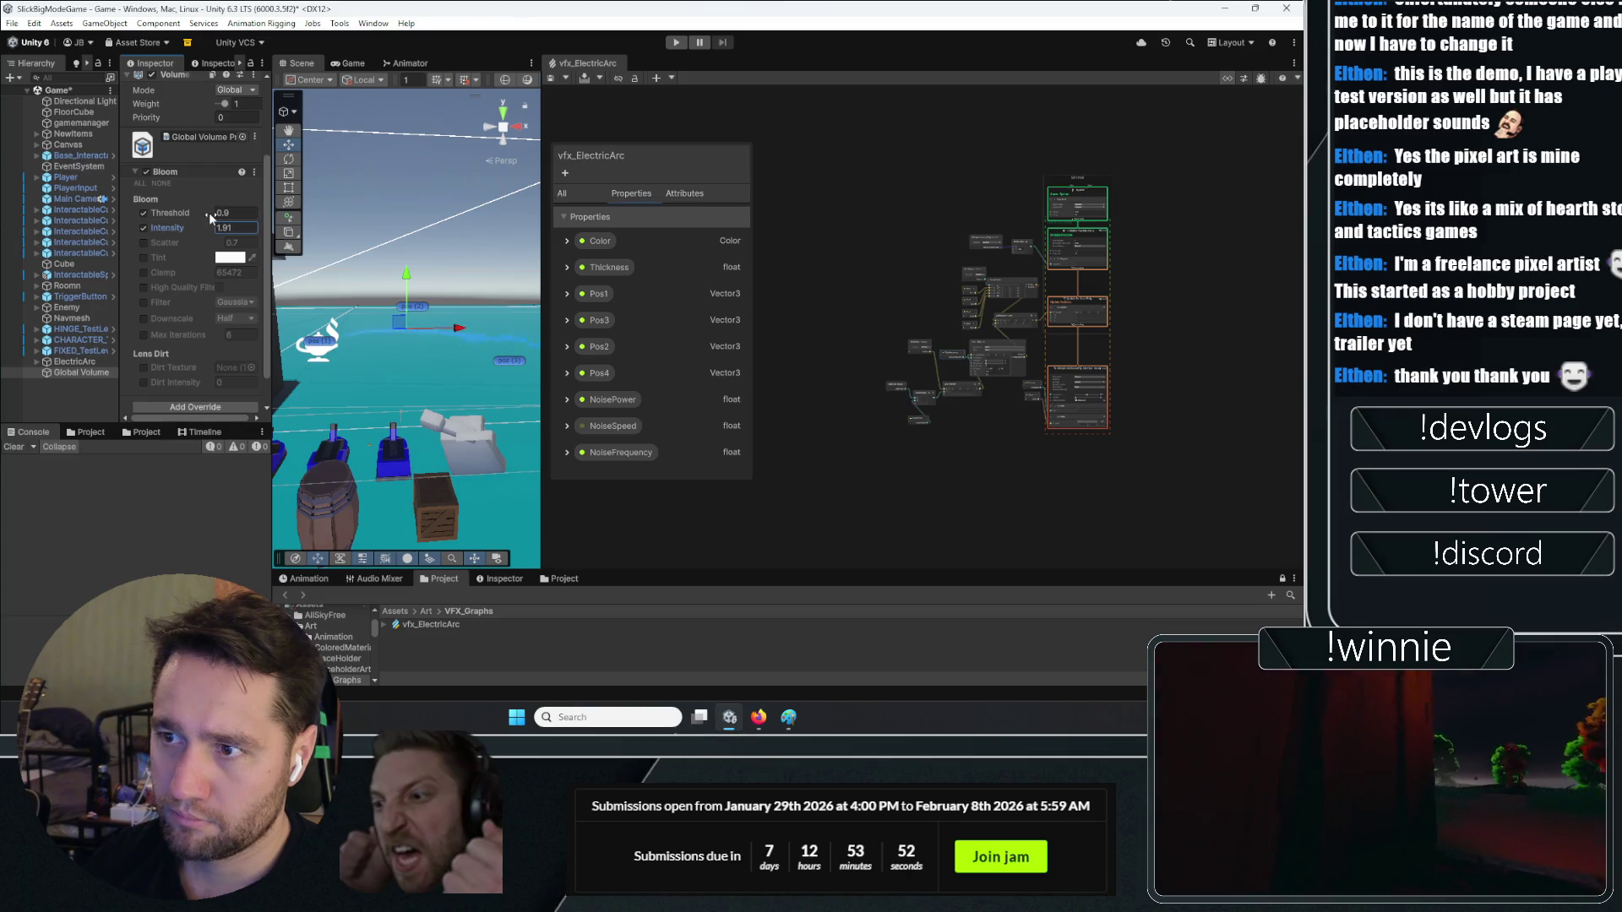
click(144, 214)
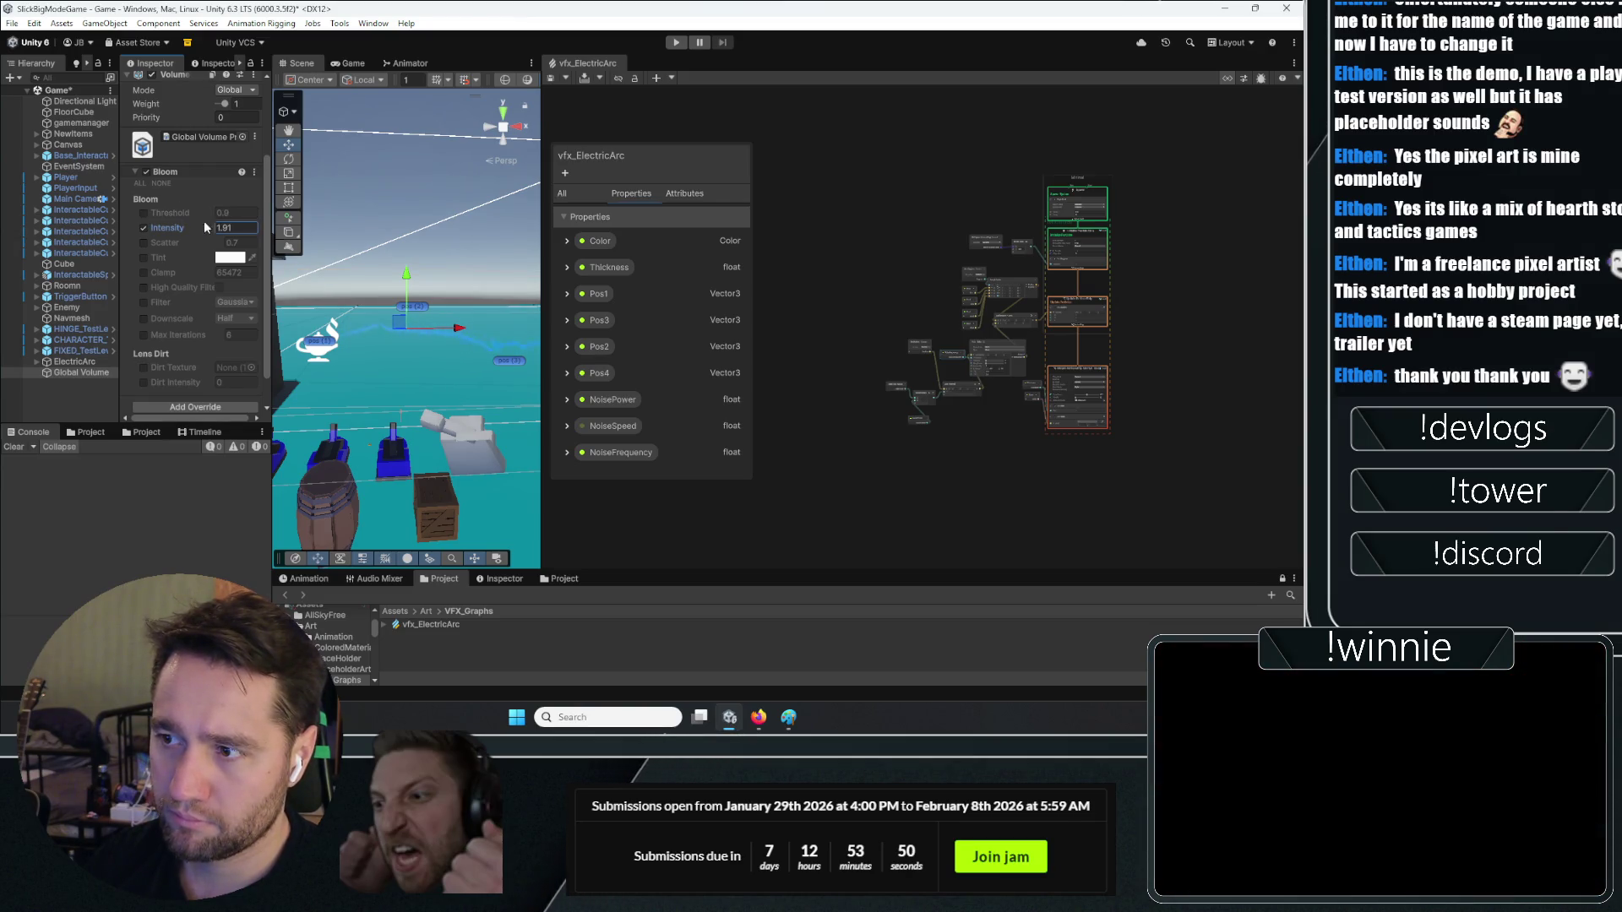
click(234, 227)
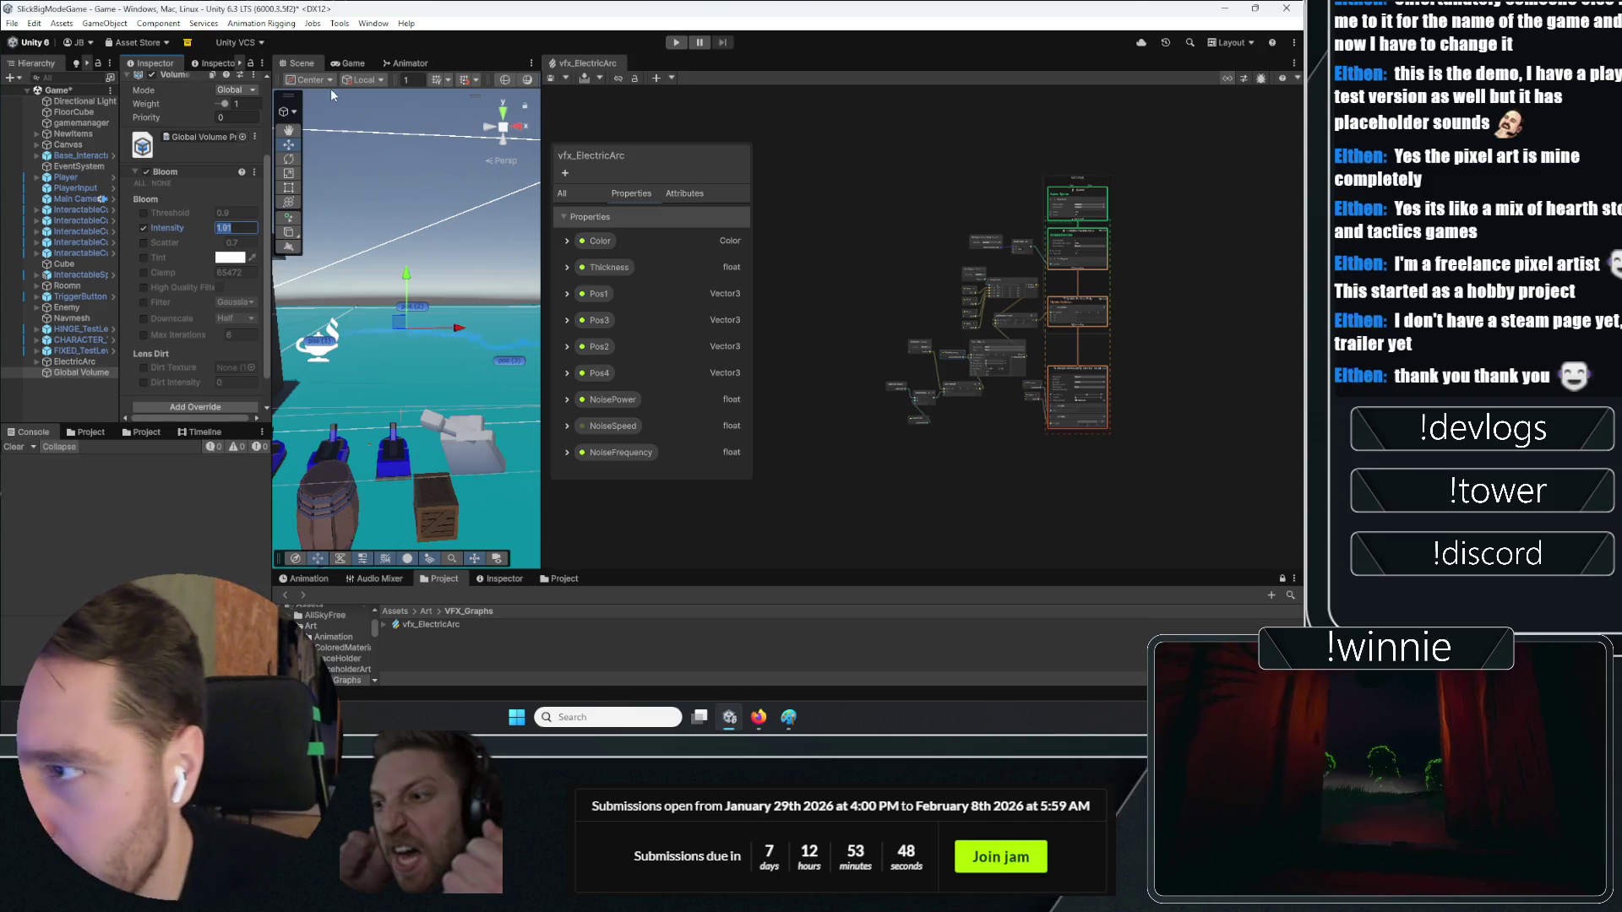
Preview the Game view, then select the vfx_ElectricArc child of ElectricArc
click(351, 64)
click(304, 63)
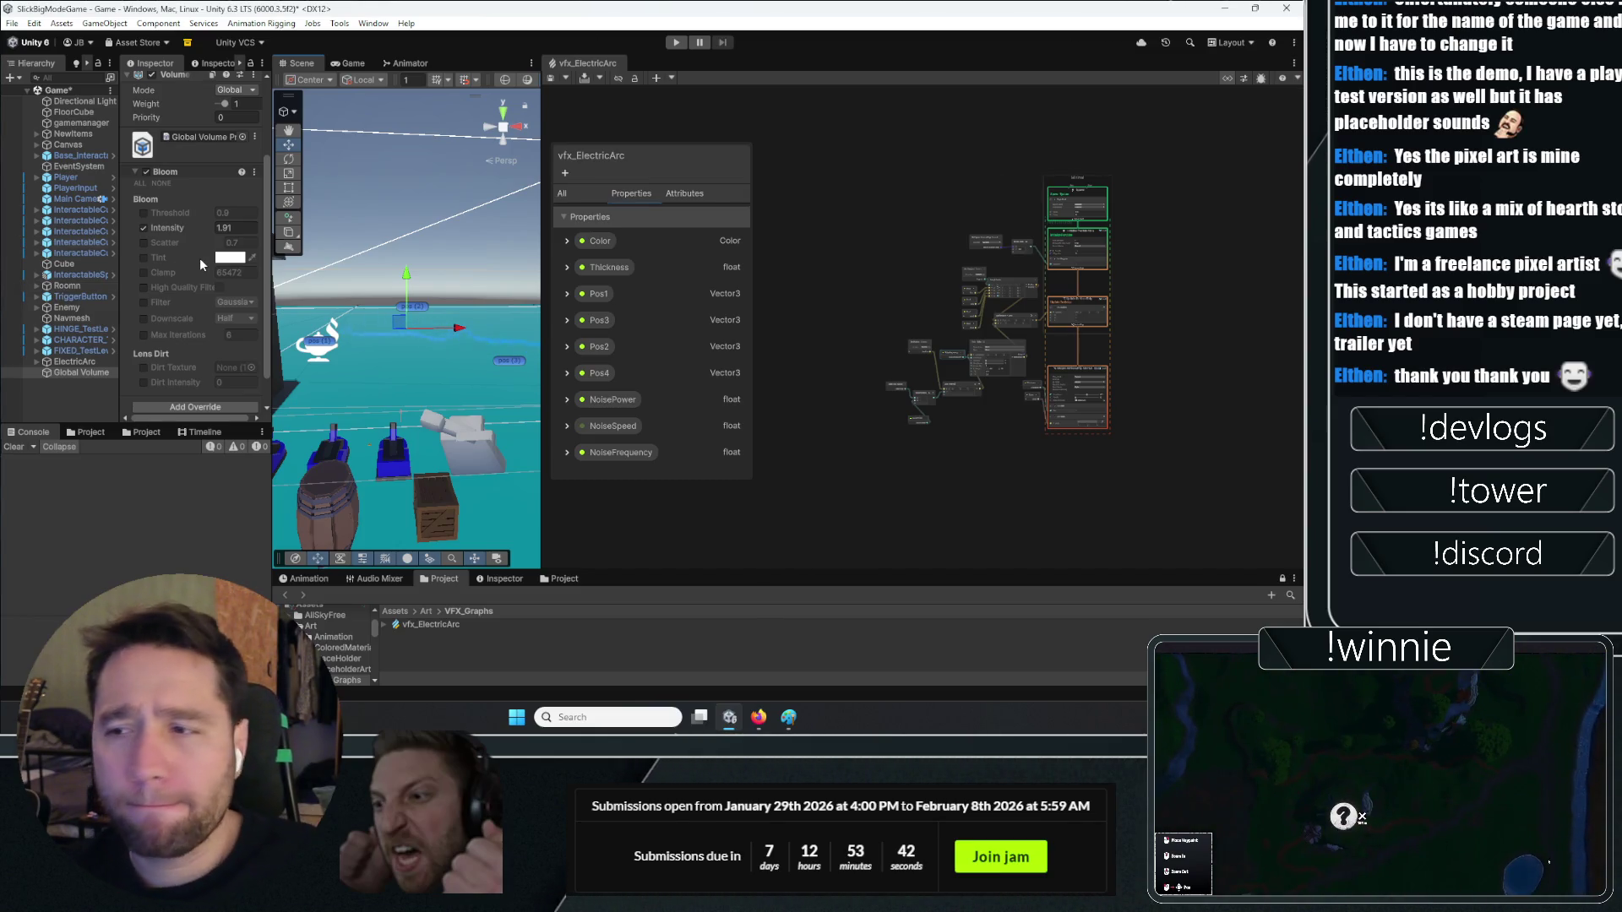
click(74, 361)
click(37, 362)
click(67, 373)
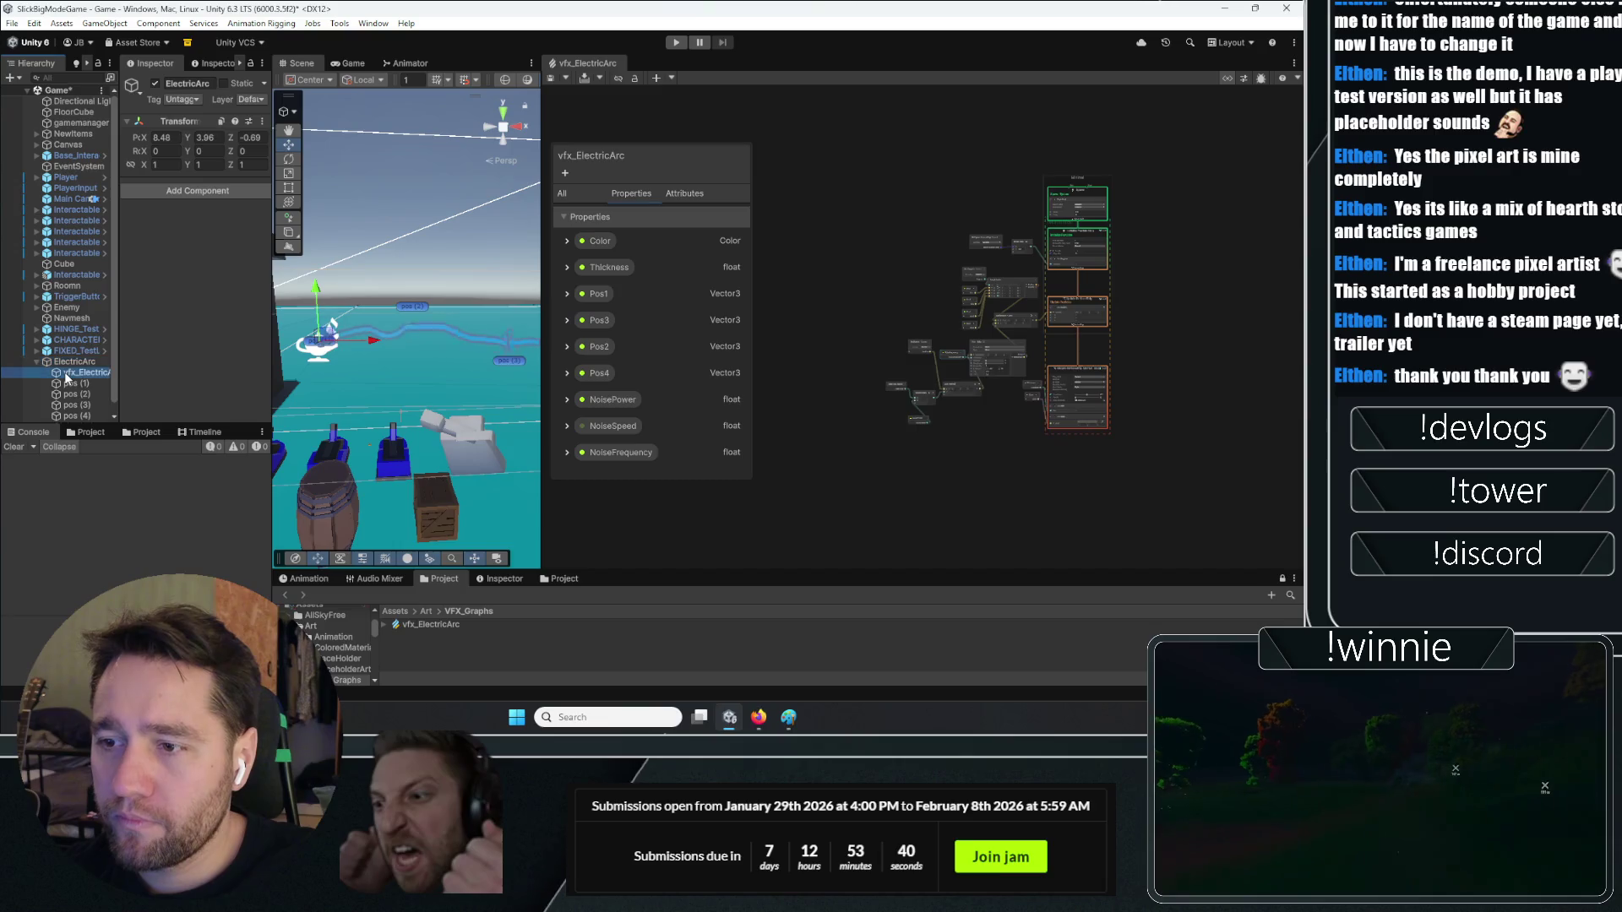
Inspect the arc's blue Color in the HDR Color picker and close it again
scroll(240, 297, down, 3)
click(233, 185)
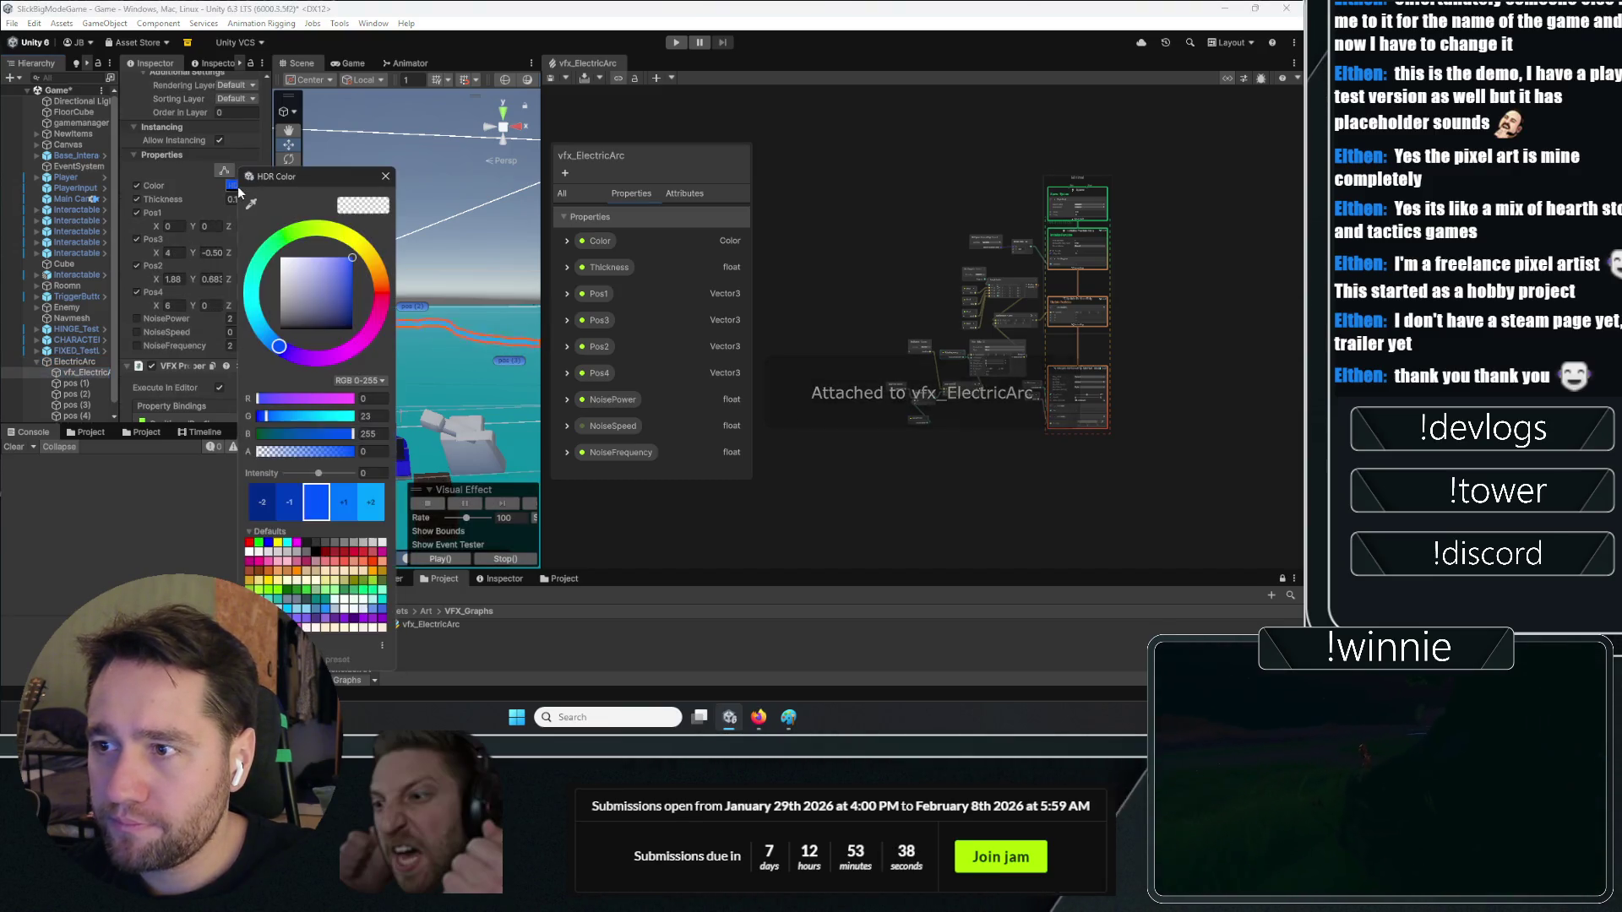
click(385, 176)
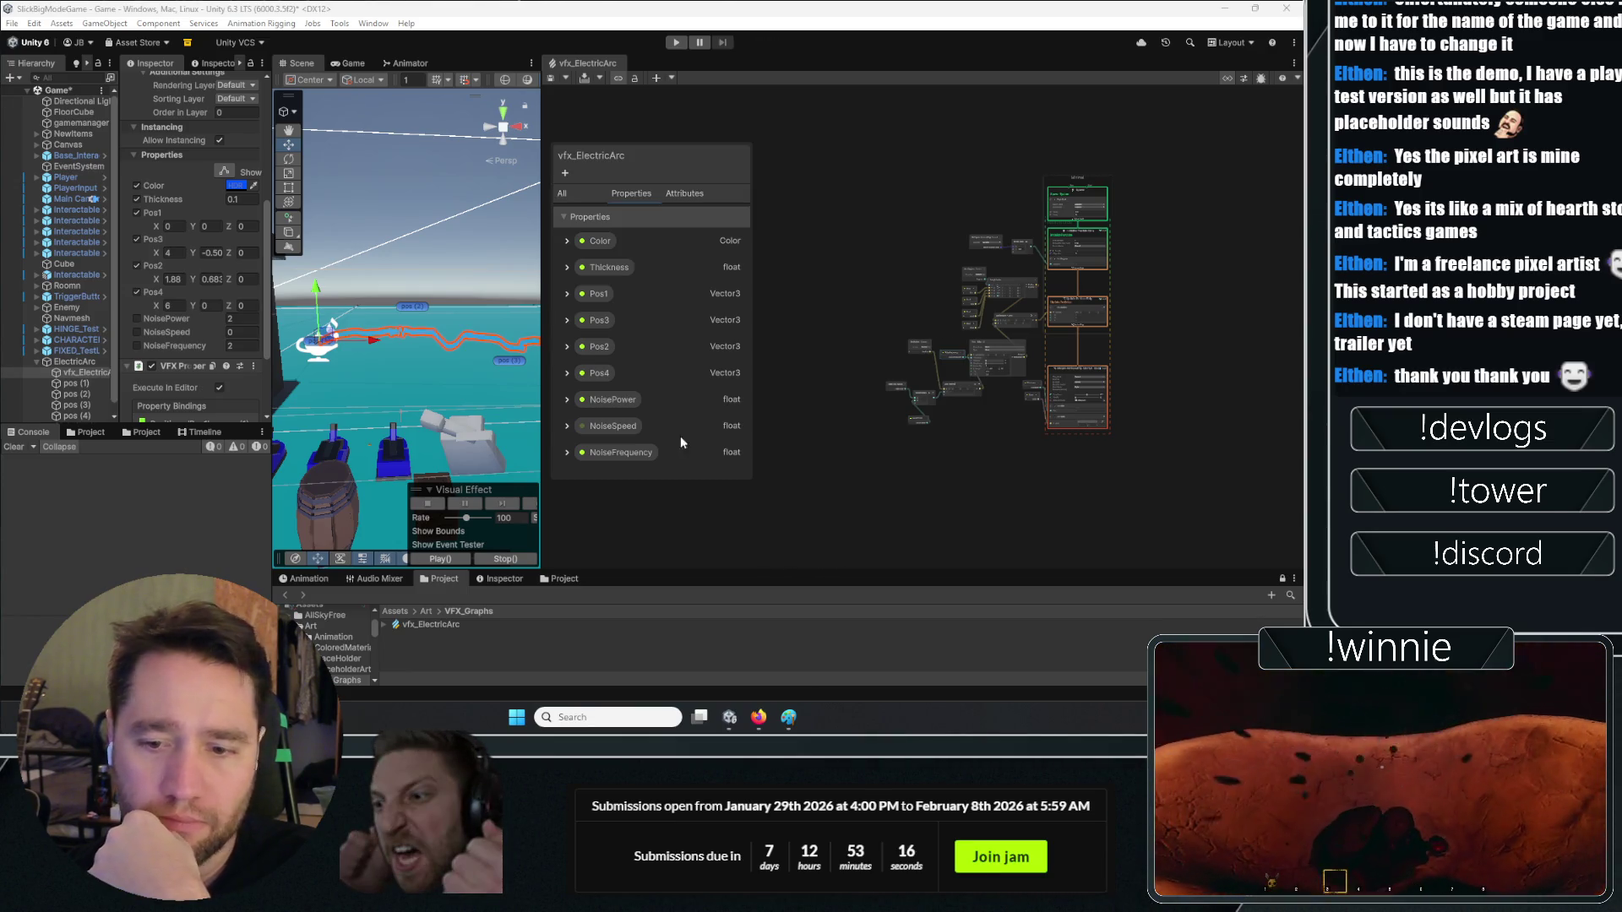
scroll(879, 408, up, 10)
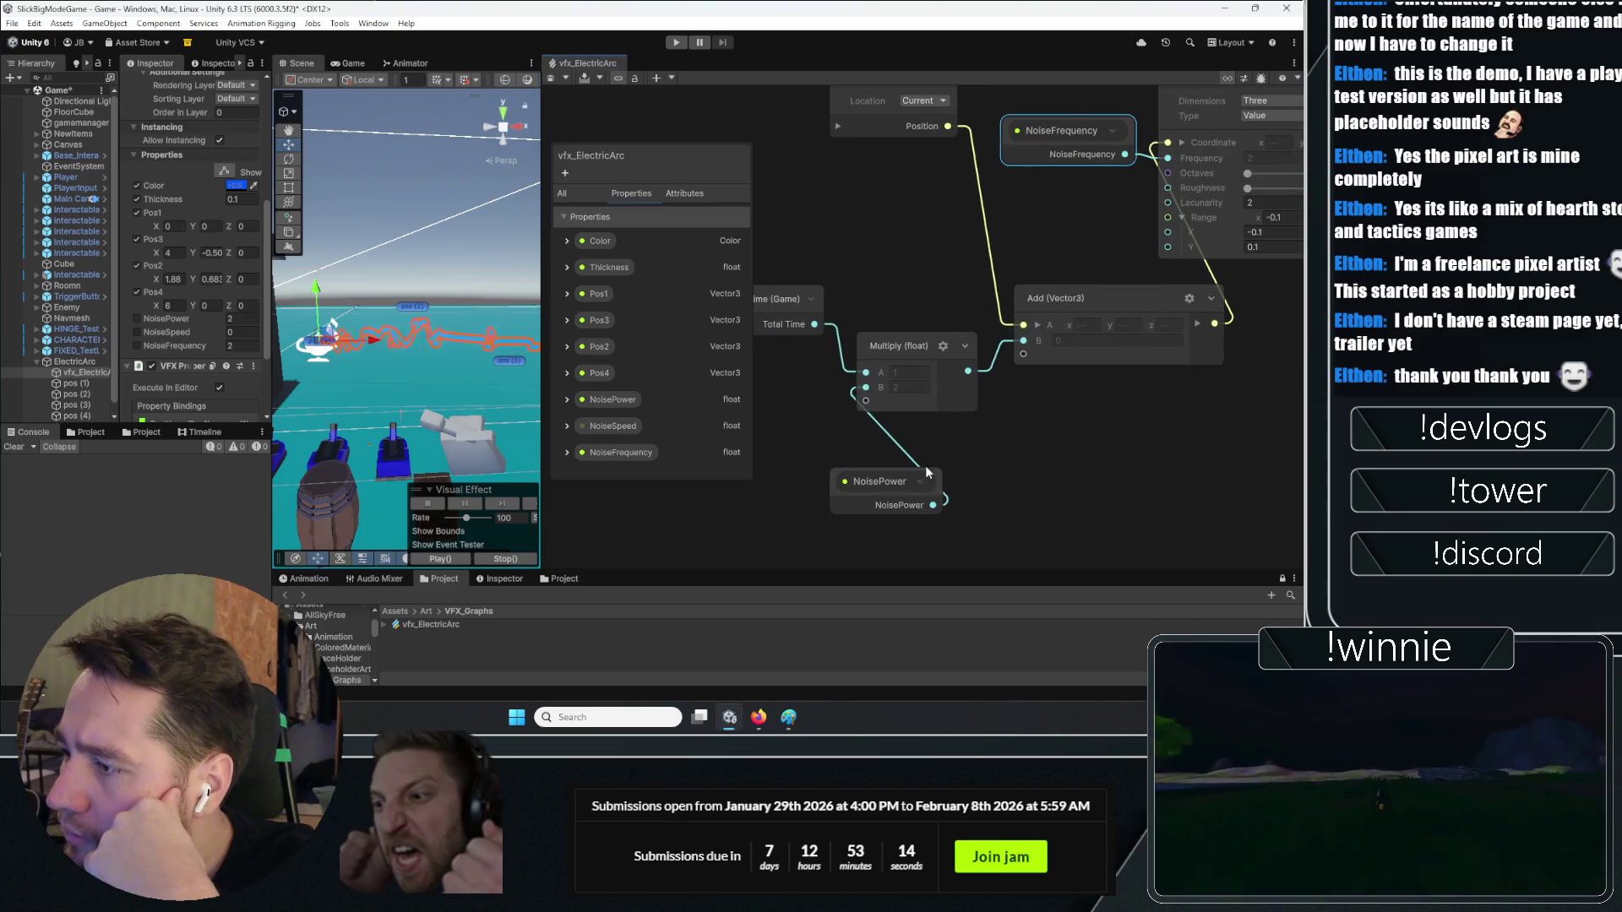
Replace NoisePower with NoiseSpeed, valued 2, as the Multiply node's B input beside Total Time
click(793, 478)
click(851, 392)
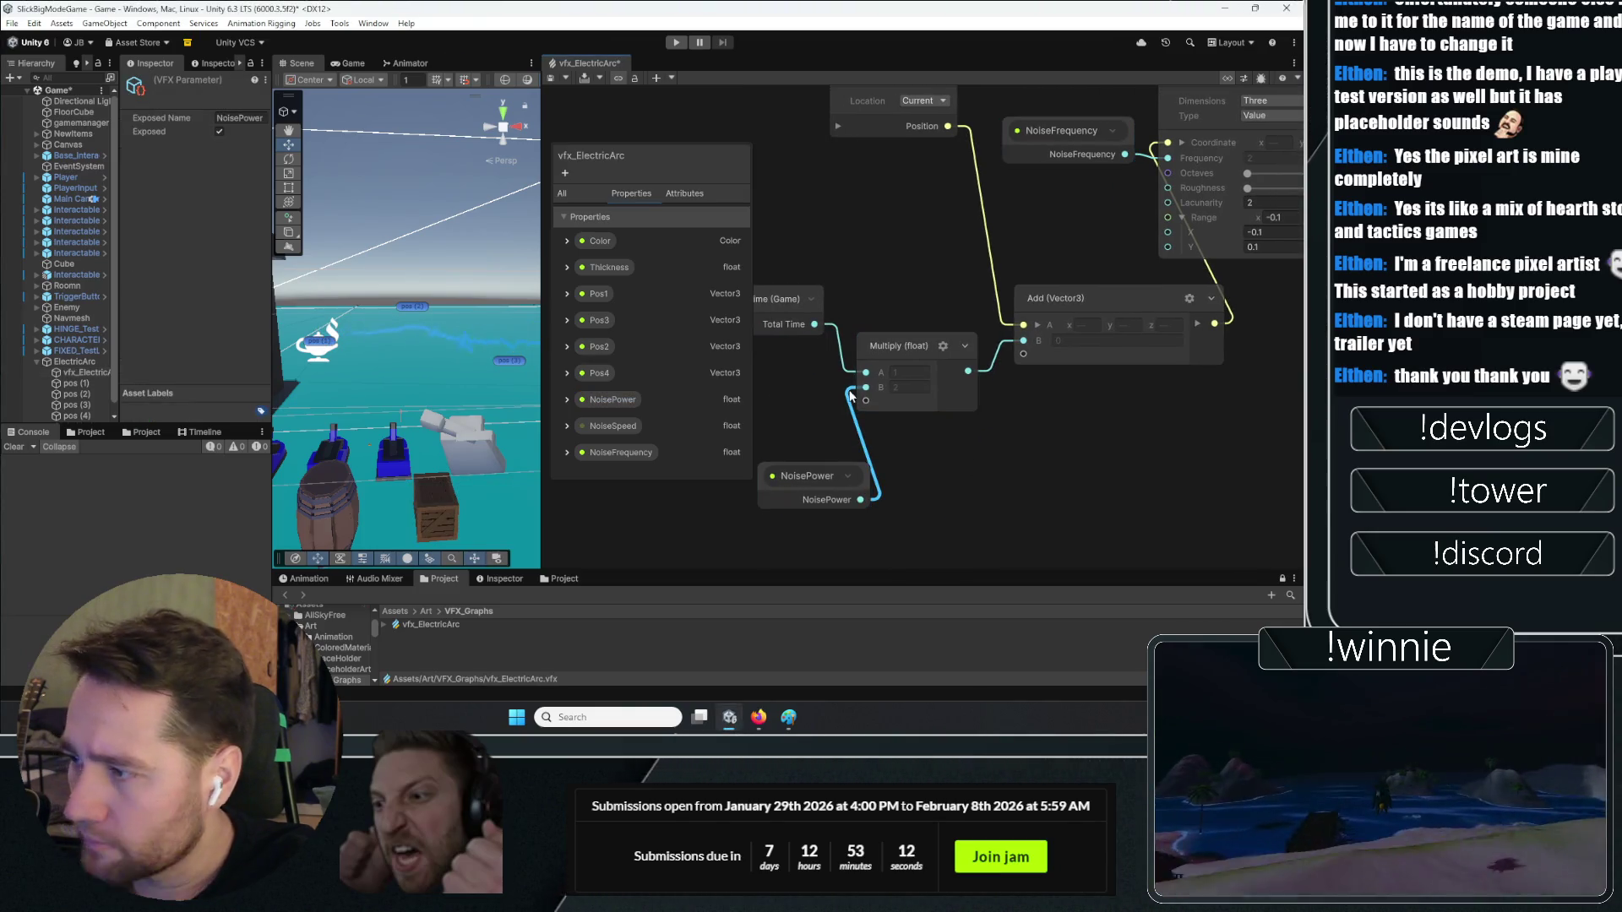
key(Delete)
drag(806, 480, 933, 500)
mouse_move(652, 434)
mouse_down()
mouse_move(714, 427)
mouse_move(795, 458)
mouse_move(863, 435)
mouse_move(875, 391)
mouse_up()
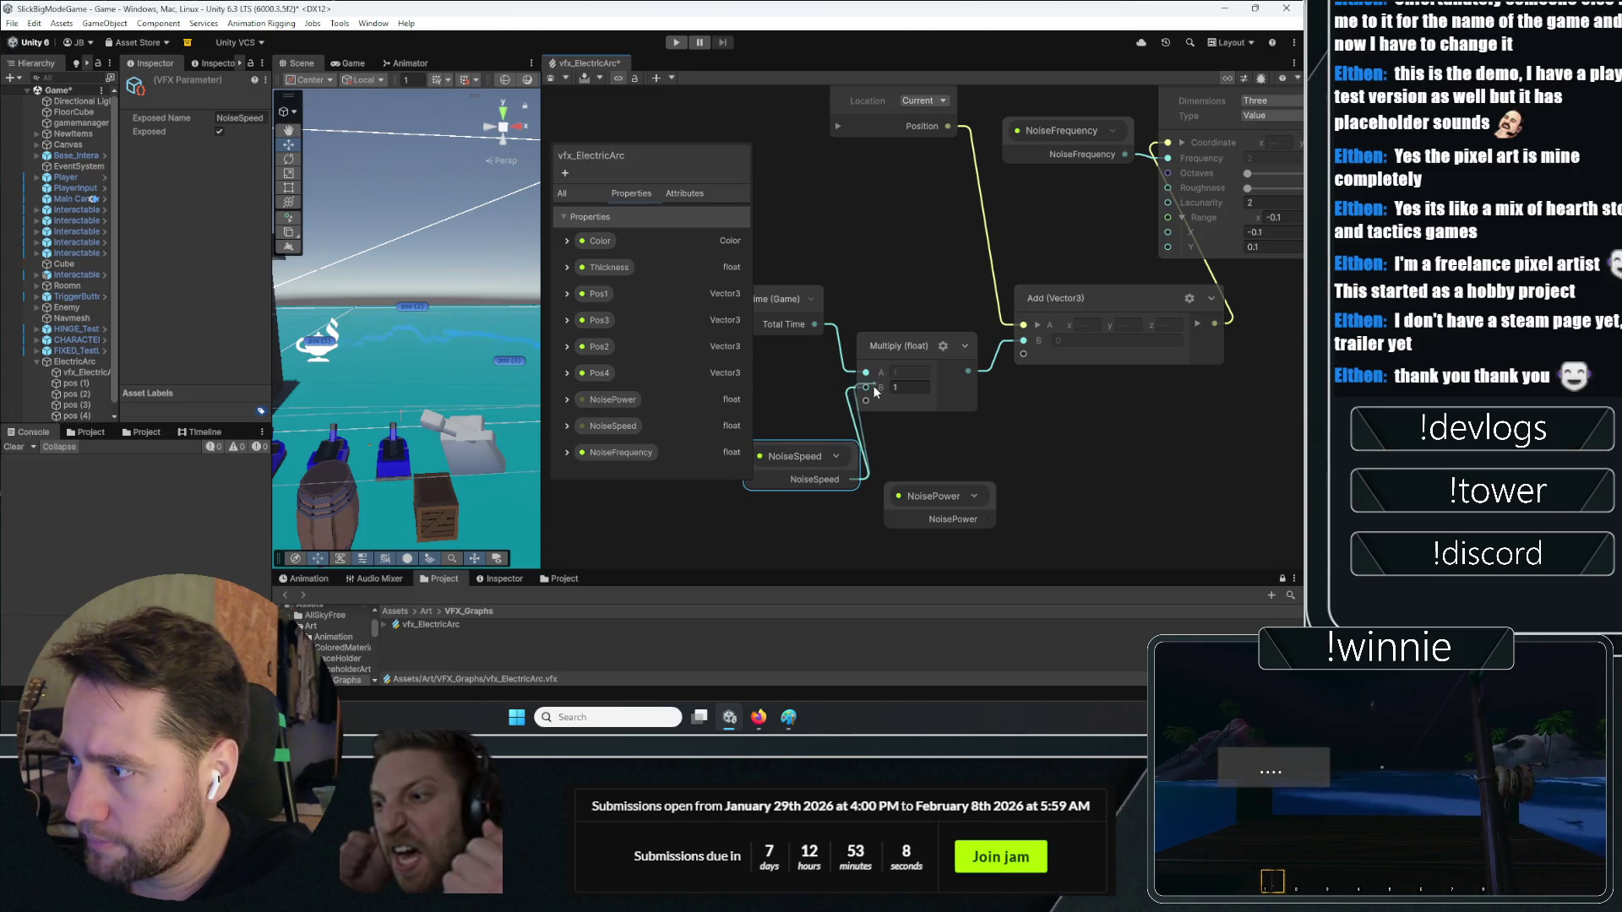
click(642, 425)
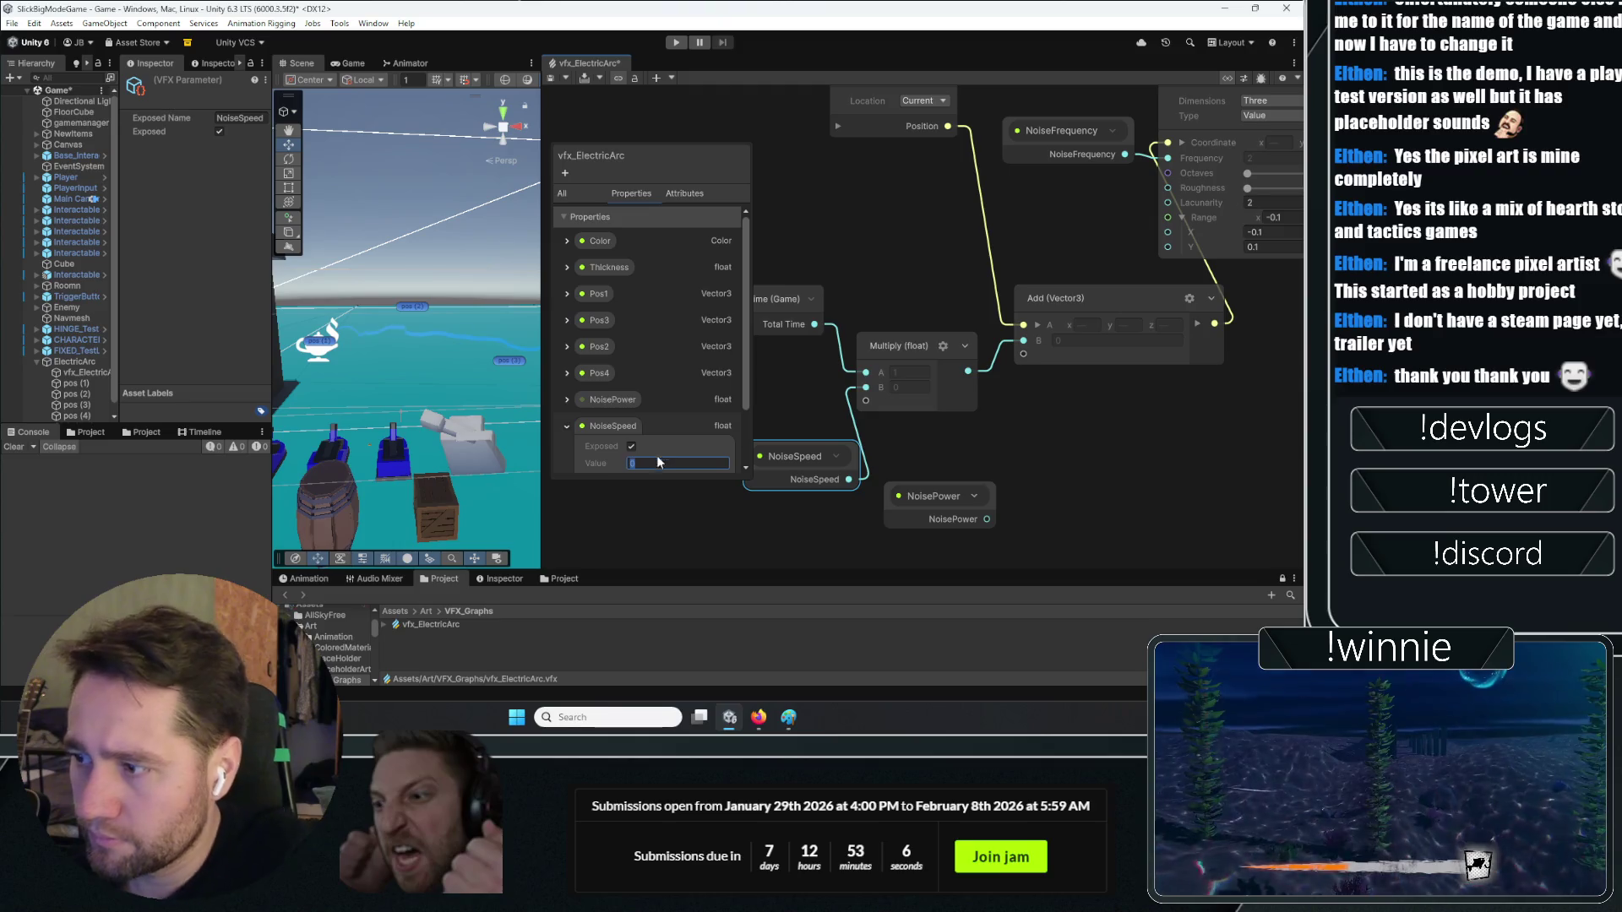
click(1101, 430)
drag(1101, 430, 1075, 434)
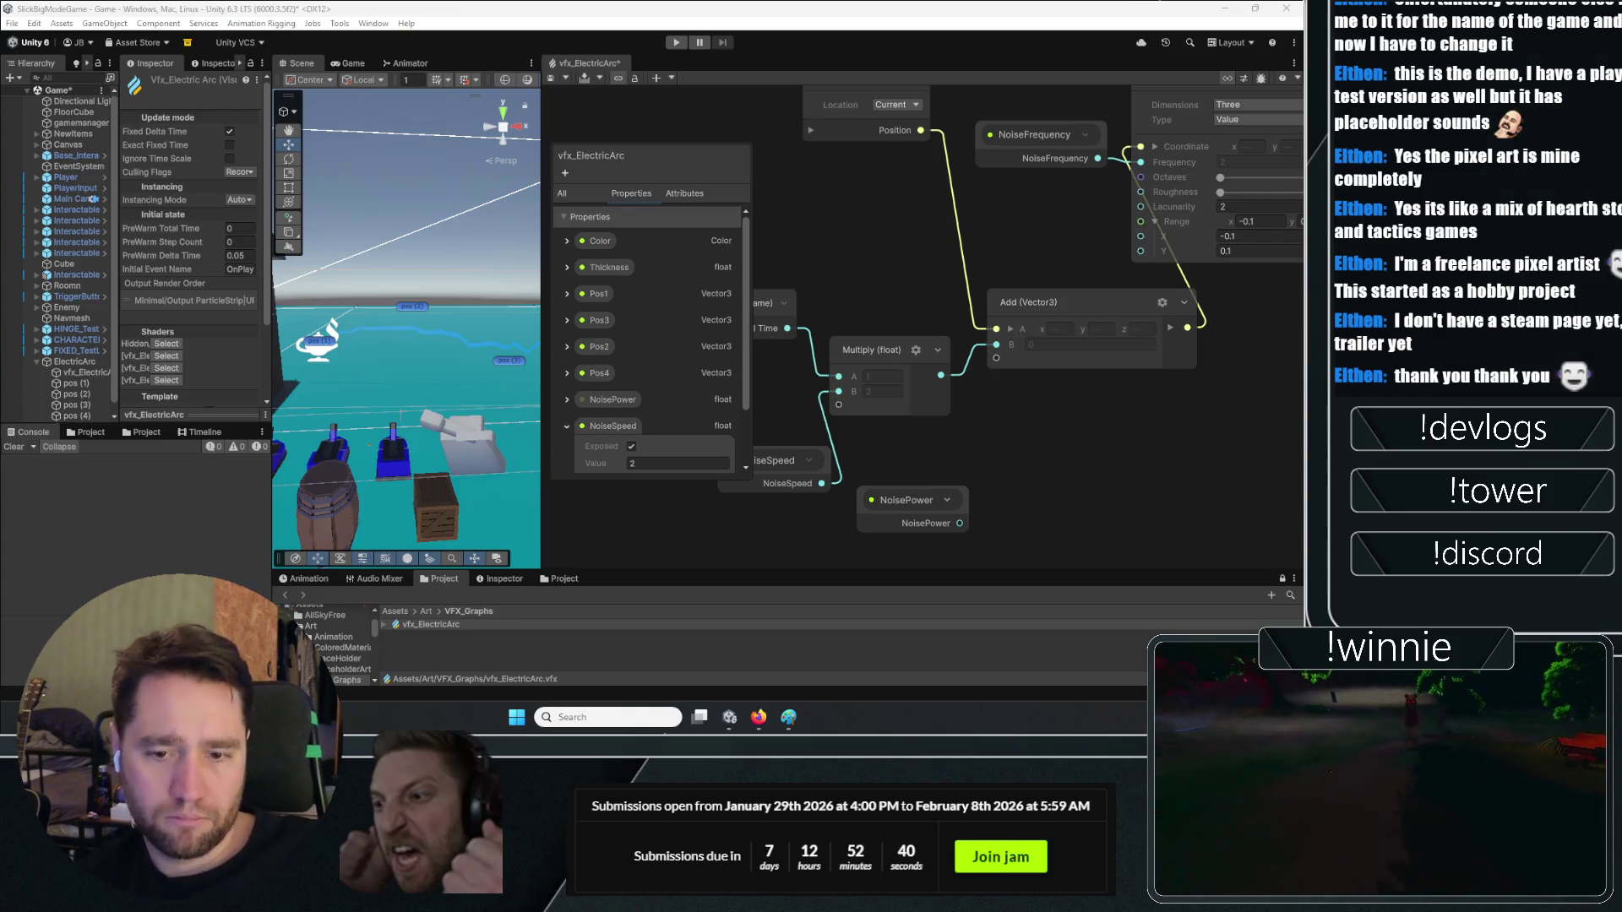
click(950, 464)
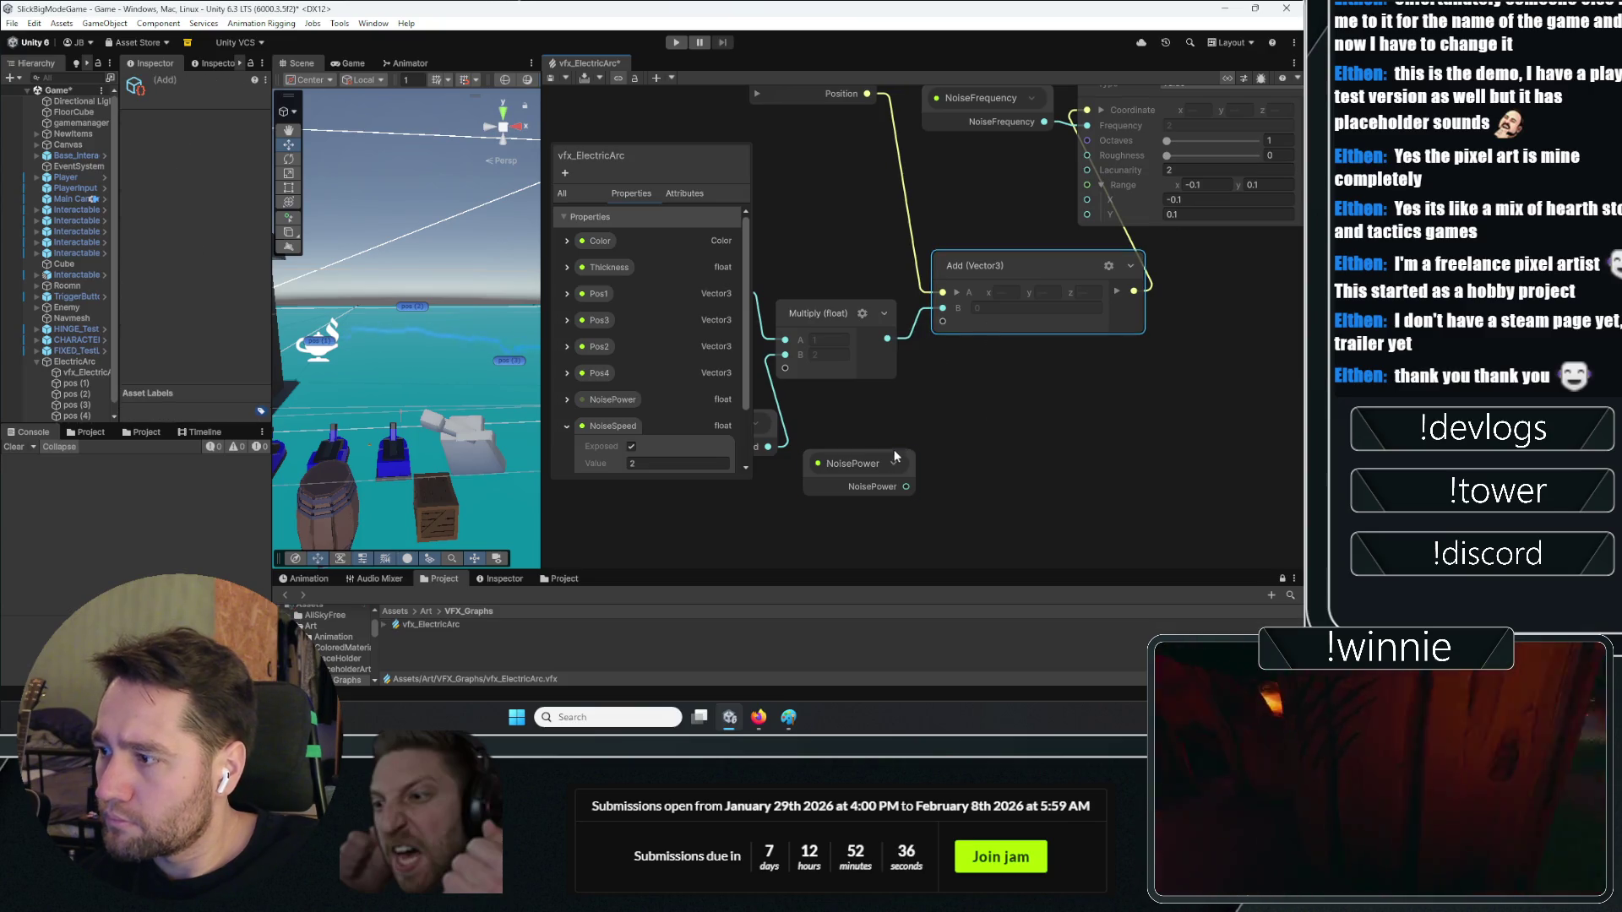
Wire NoisePower into the noise Range X and, through a new Negate node, into Range Y
mouse_move(914, 487)
mouse_down()
mouse_move(1001, 215)
mouse_move(1108, 199)
mouse_up()
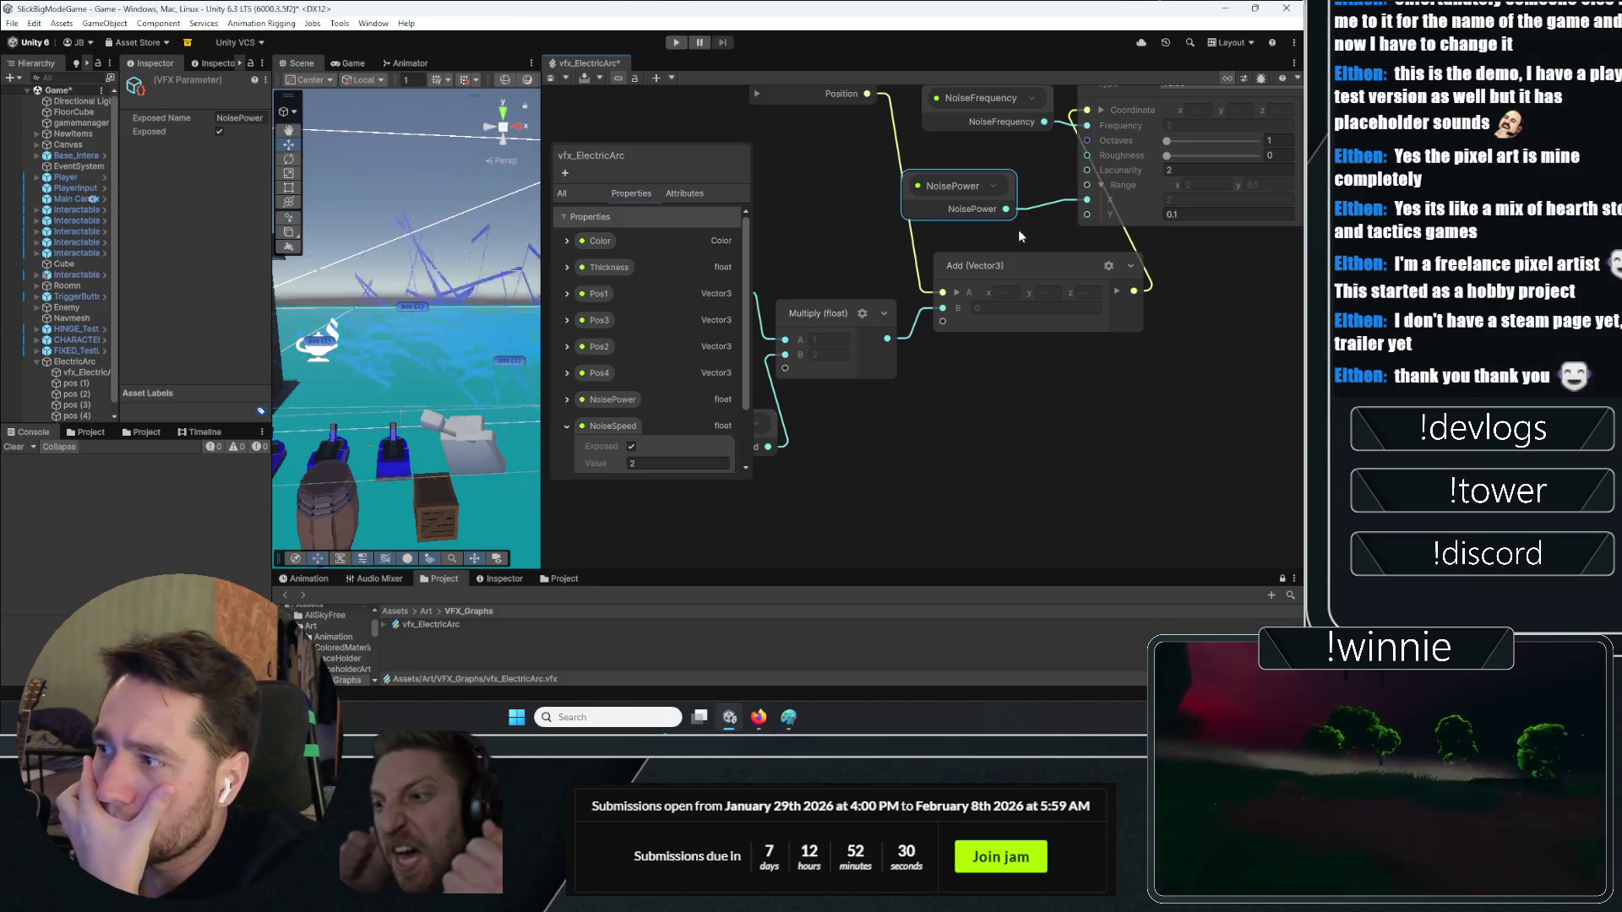
drag(994, 213, 1000, 204)
key(space)
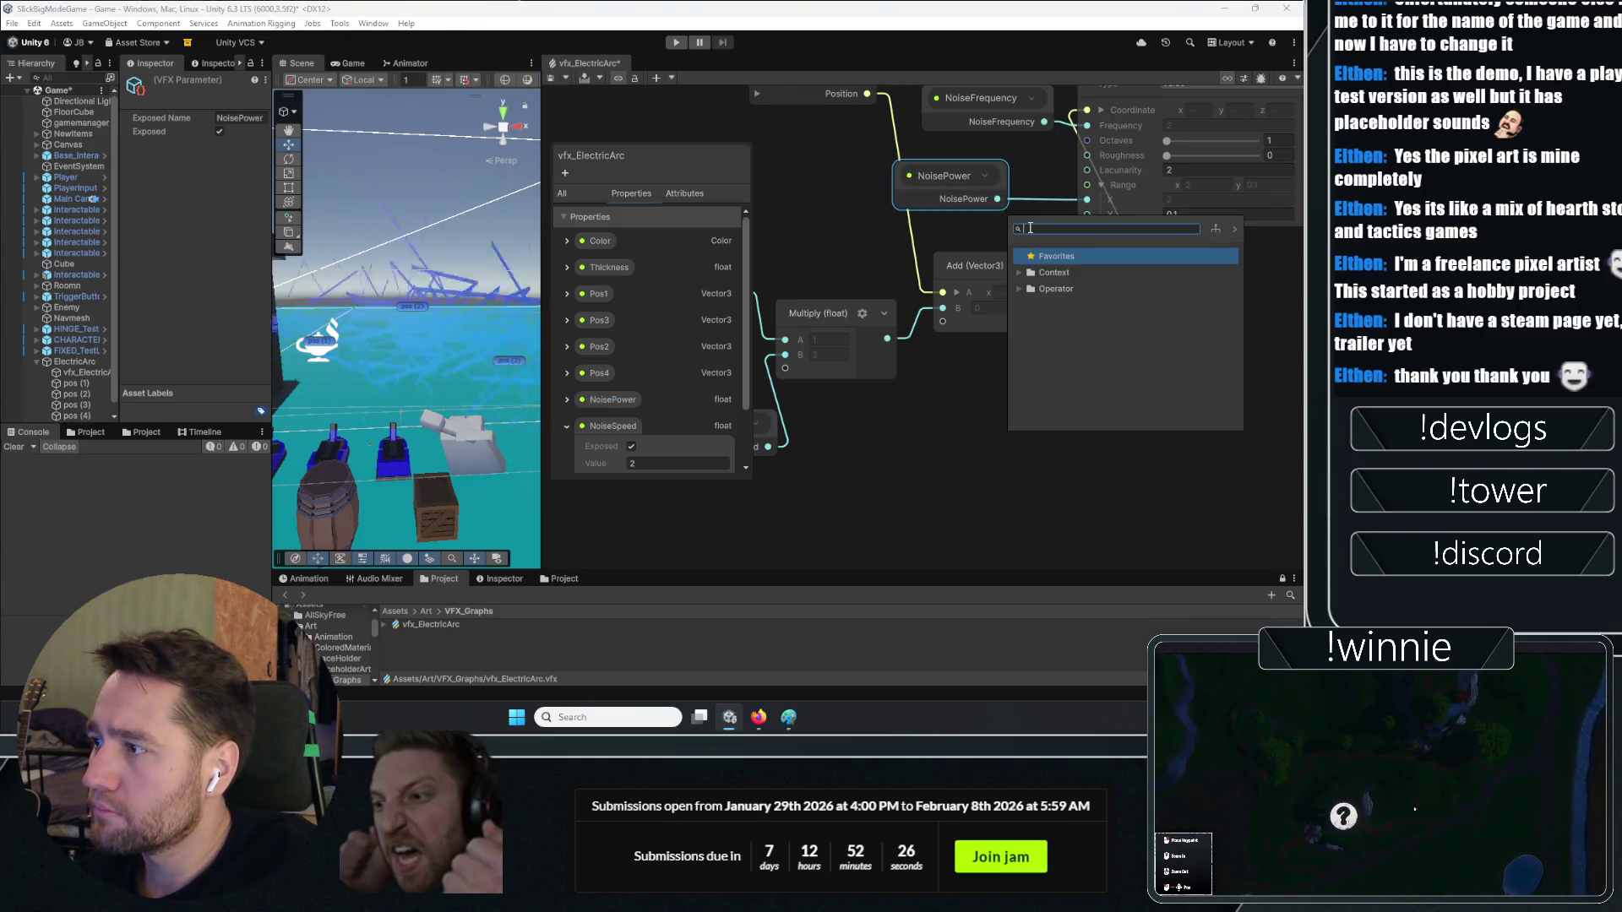
text(negate)
key(Return)
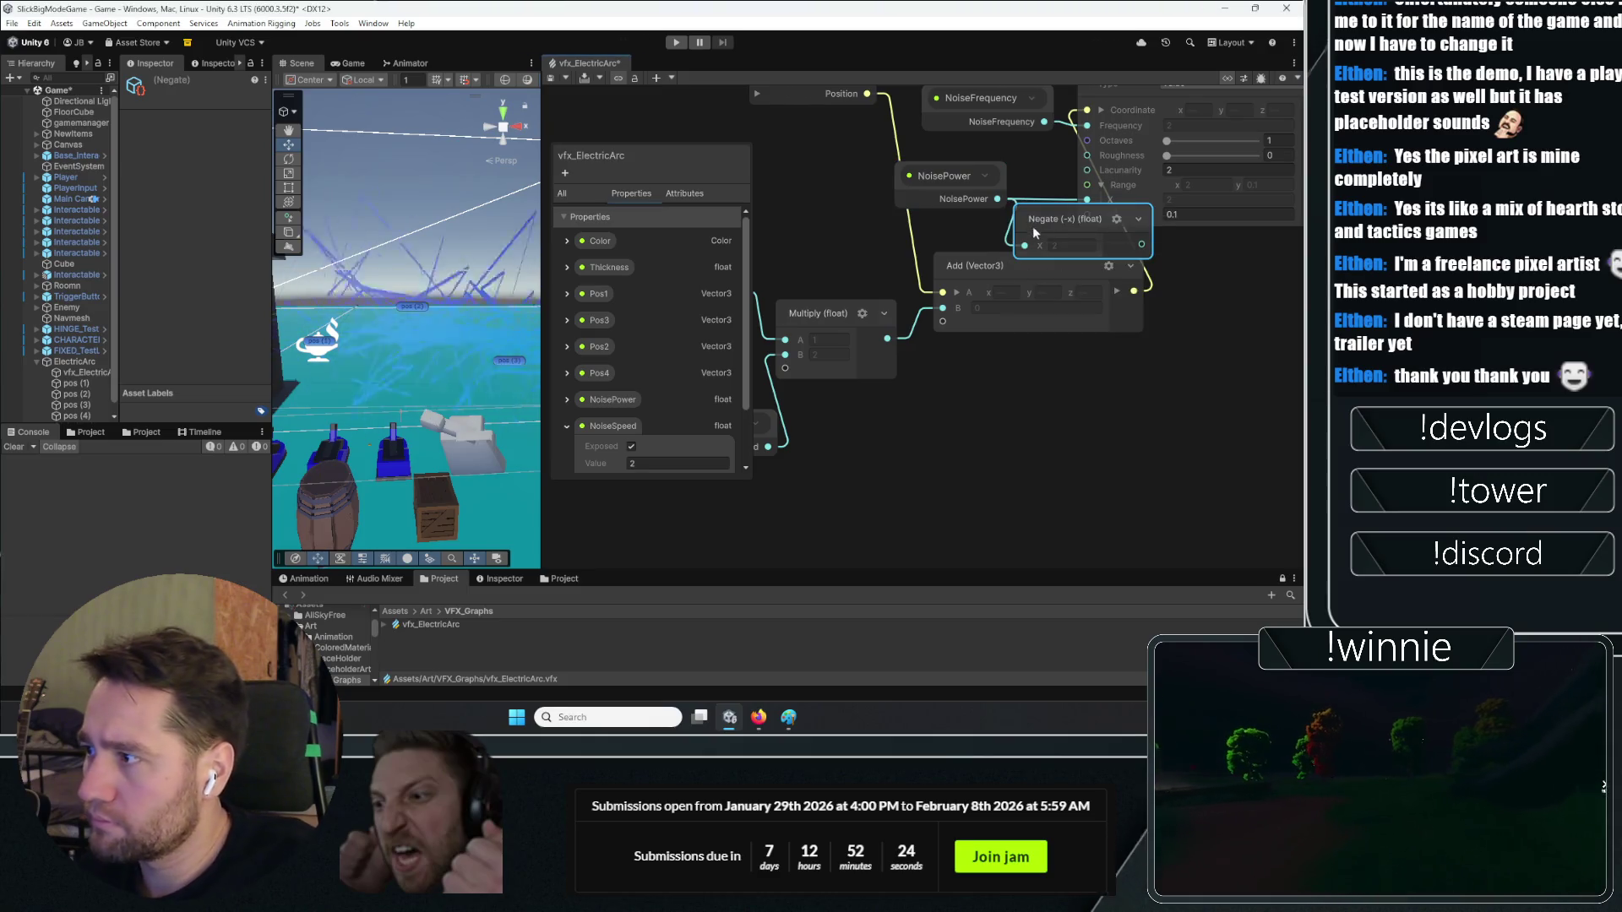
mouse_move(1048, 231)
mouse_down()
mouse_move(983, 231)
mouse_move(1088, 213)
mouse_up()
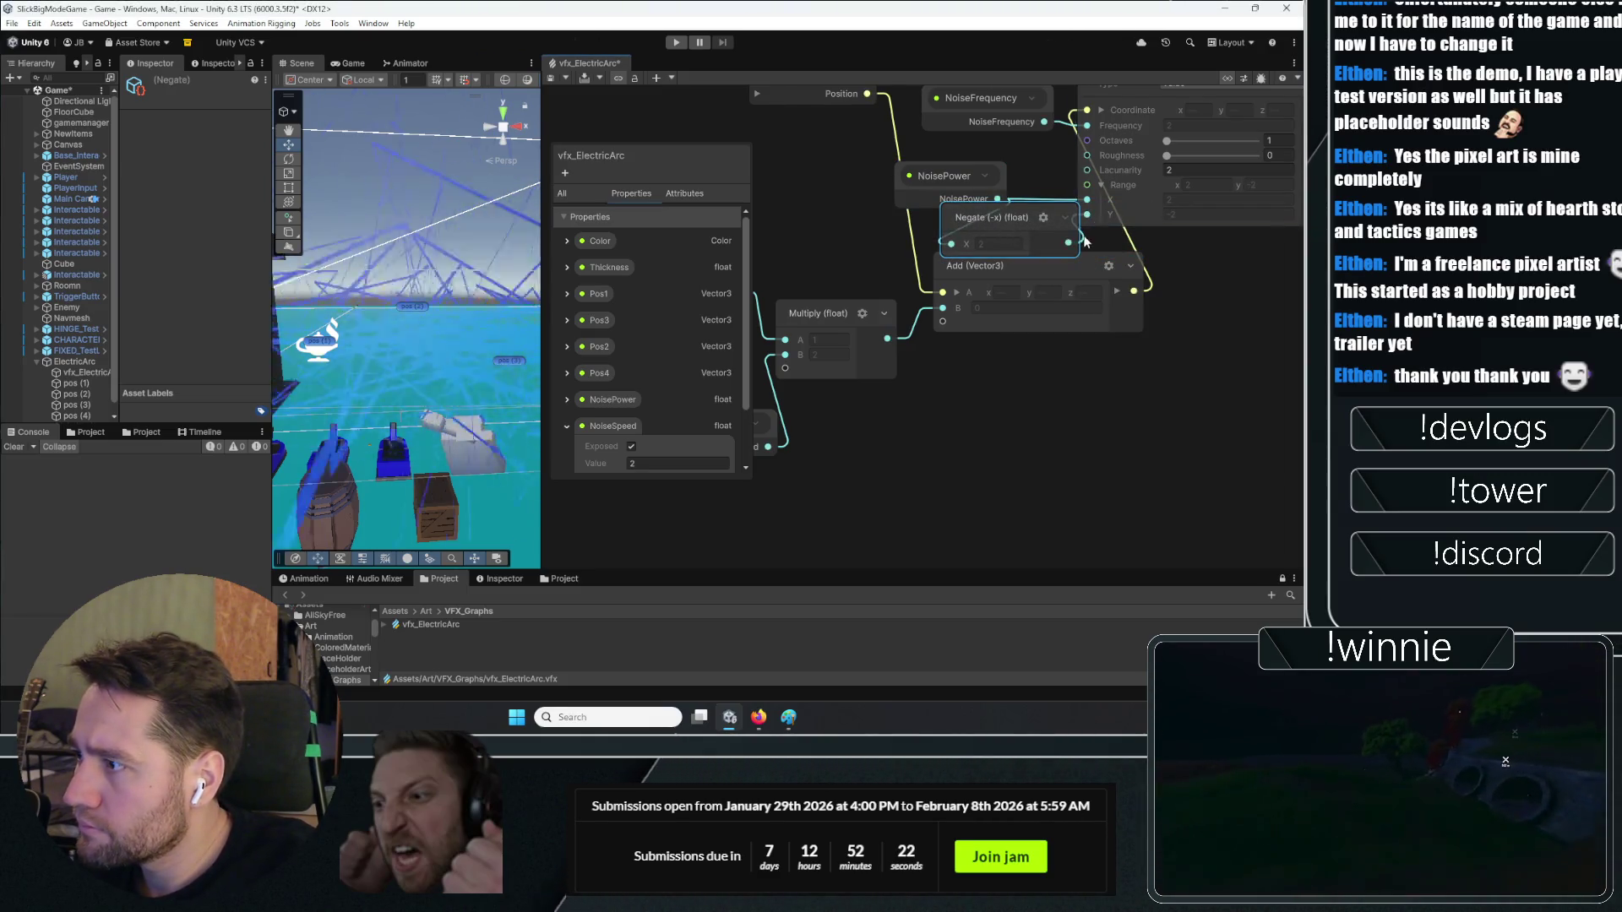
Expose NoiseSpeed with a value of 0.1
click(630, 446)
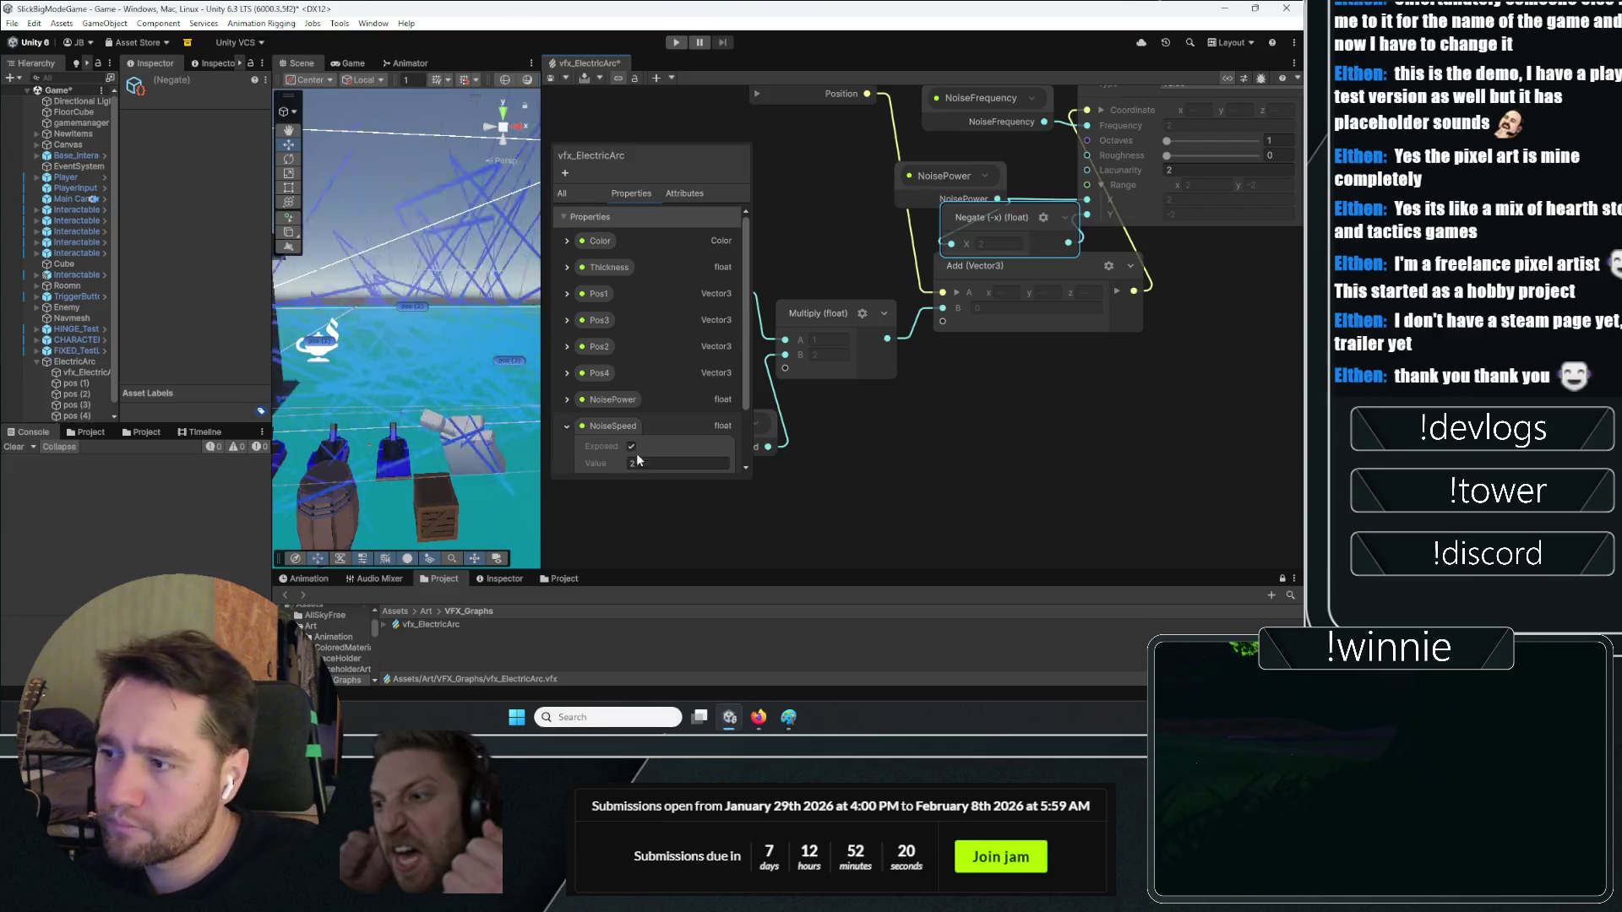
text(0.1)
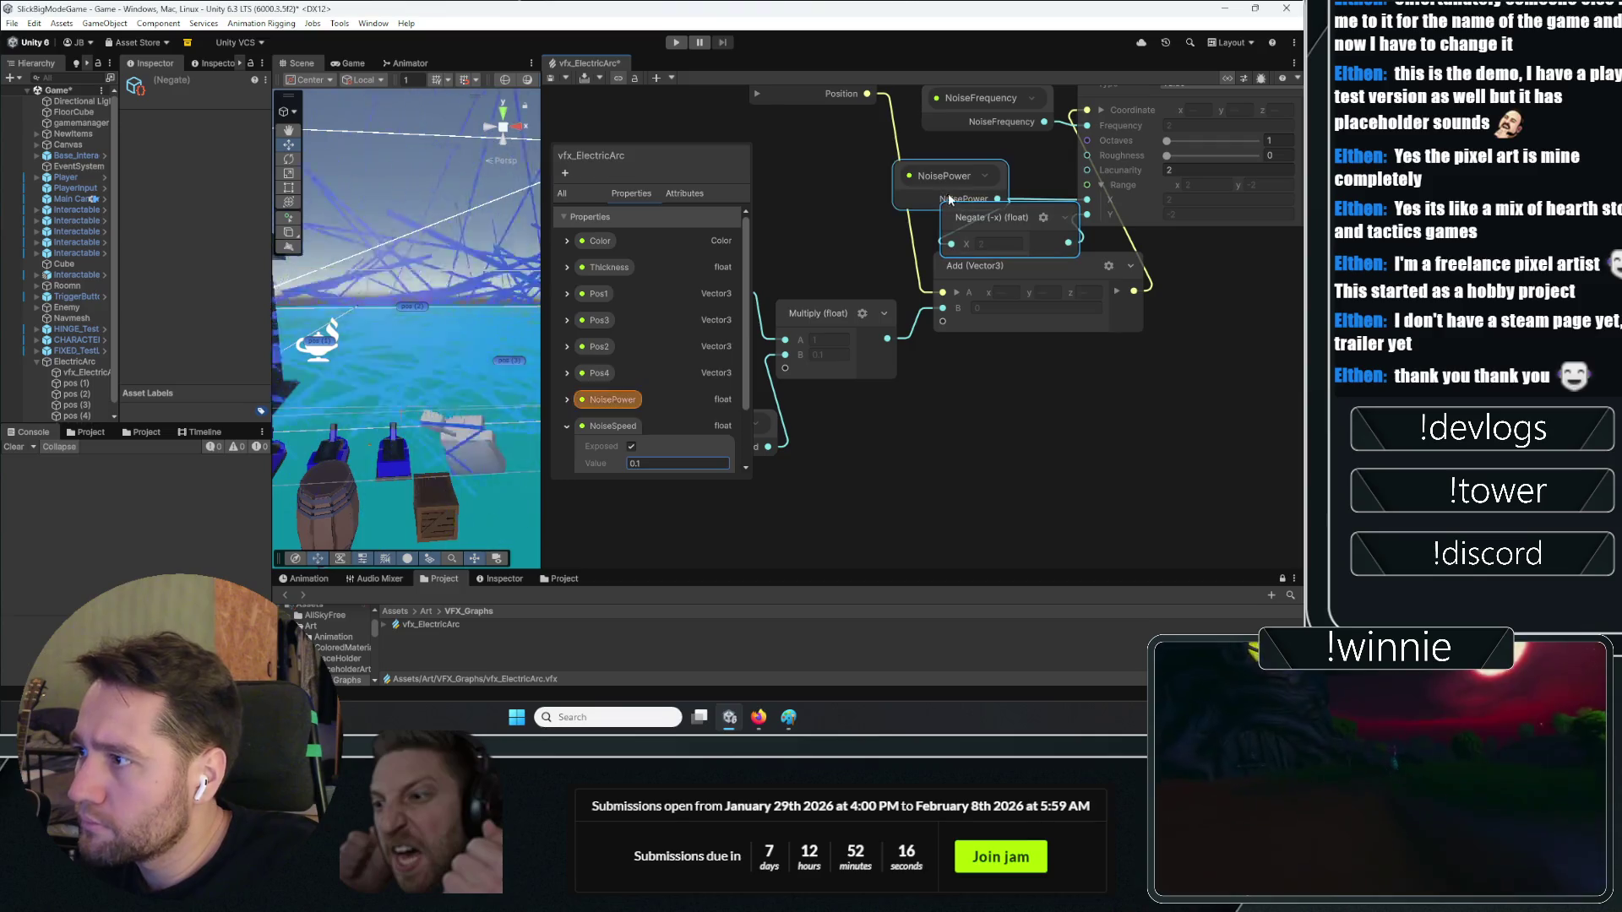
drag(943, 187, 870, 176)
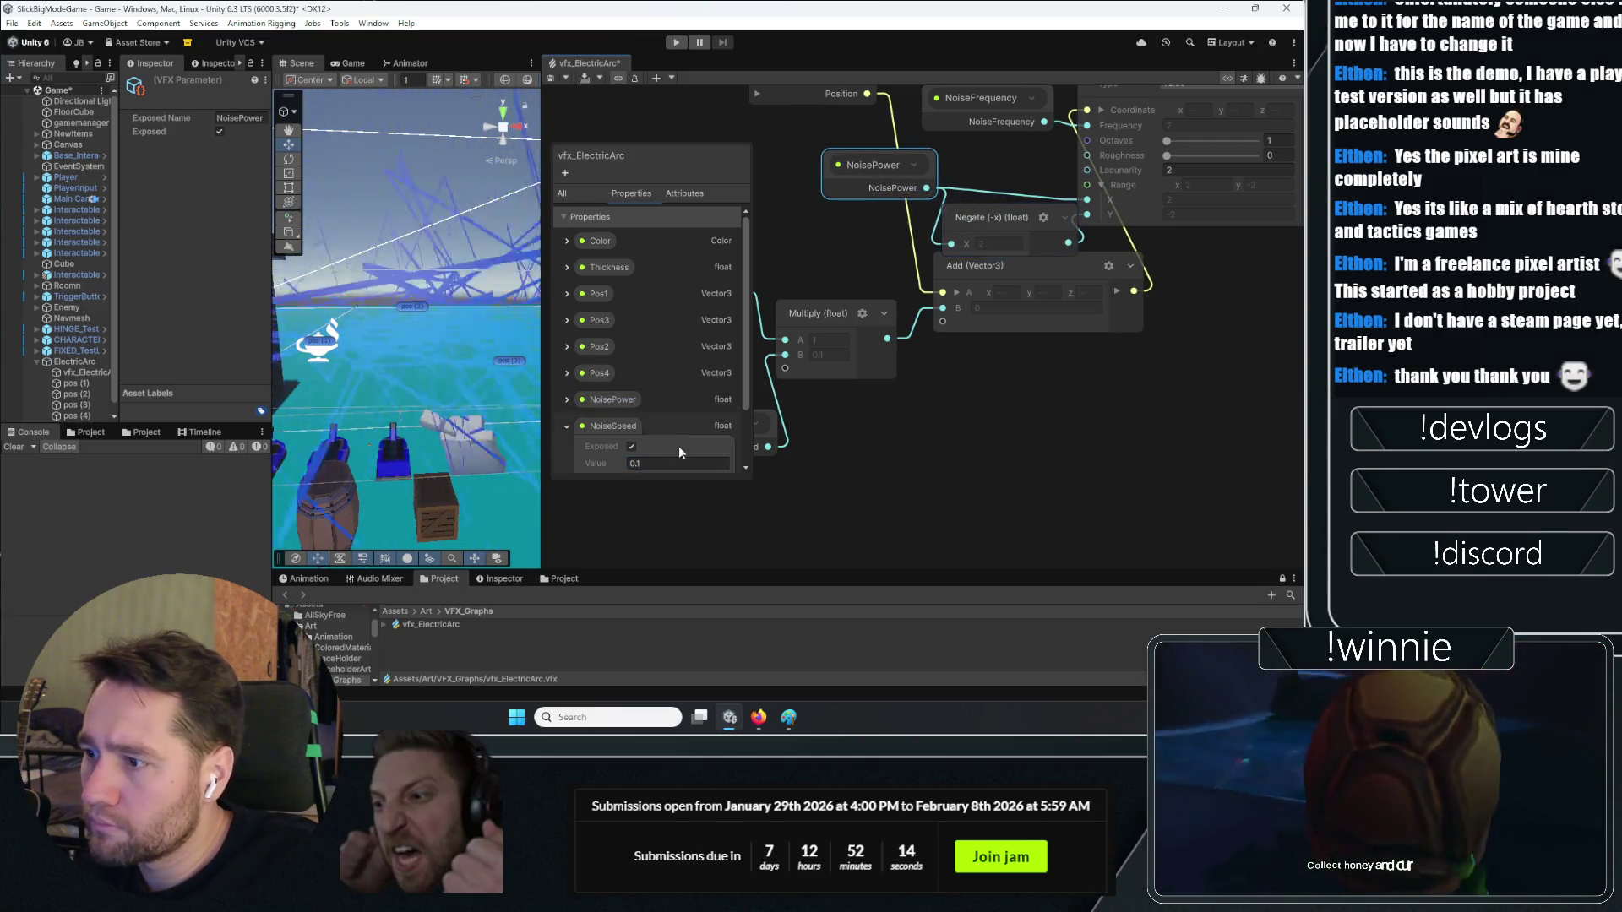
click(566, 400)
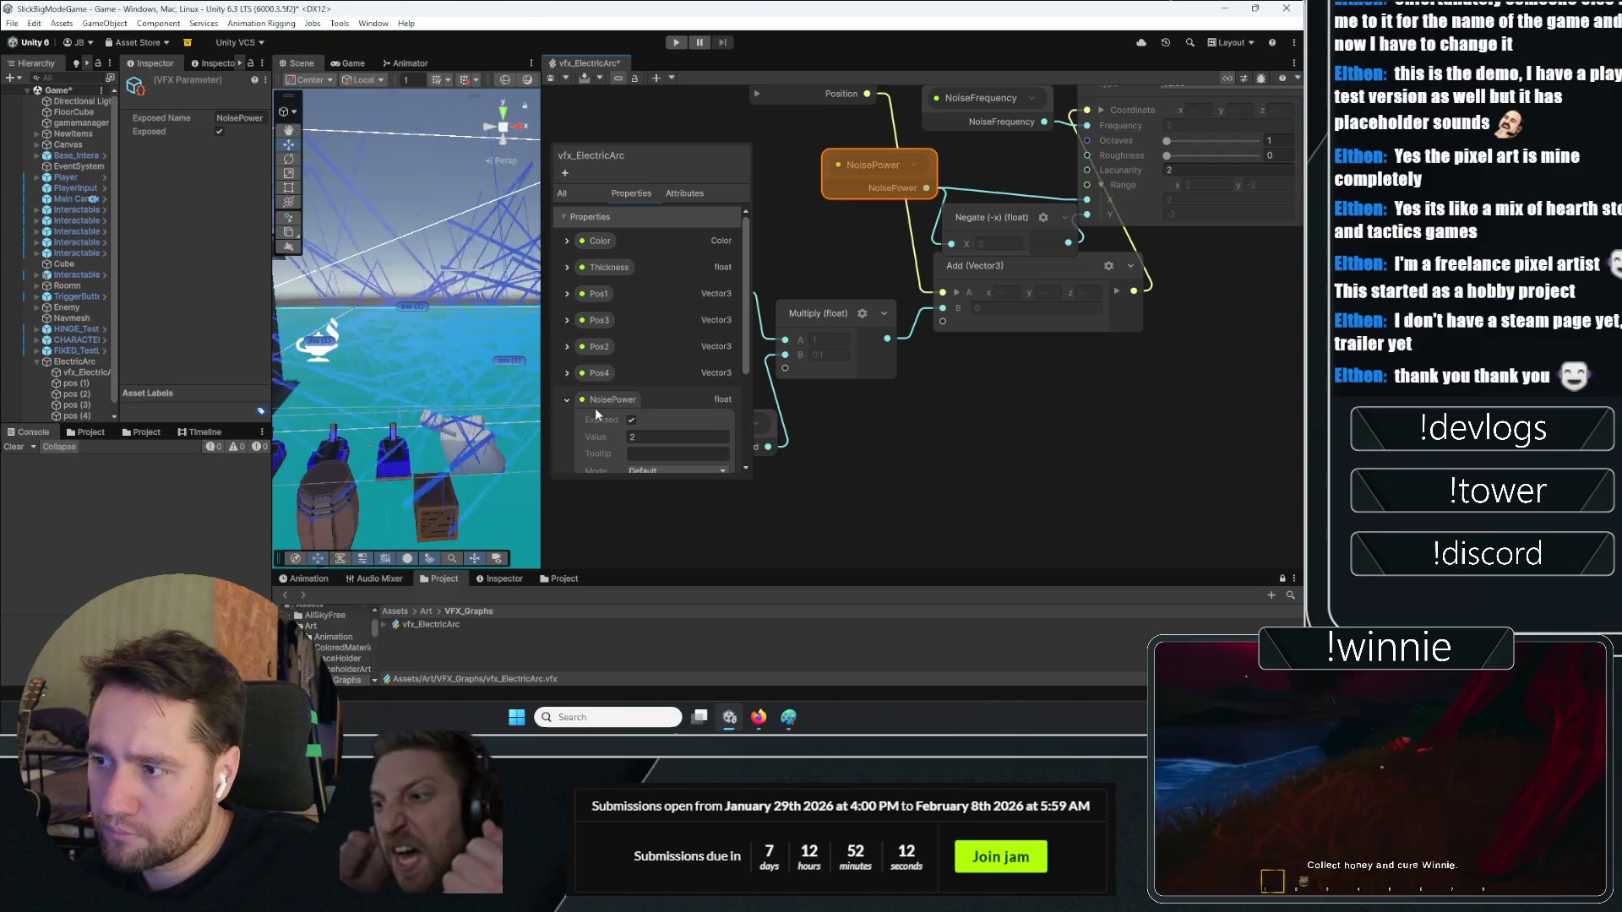
Set the graph defaults NoisePower to 0.1 and NoiseFrequency to 1, then tidy the Add node
click(656, 436)
text(.1)
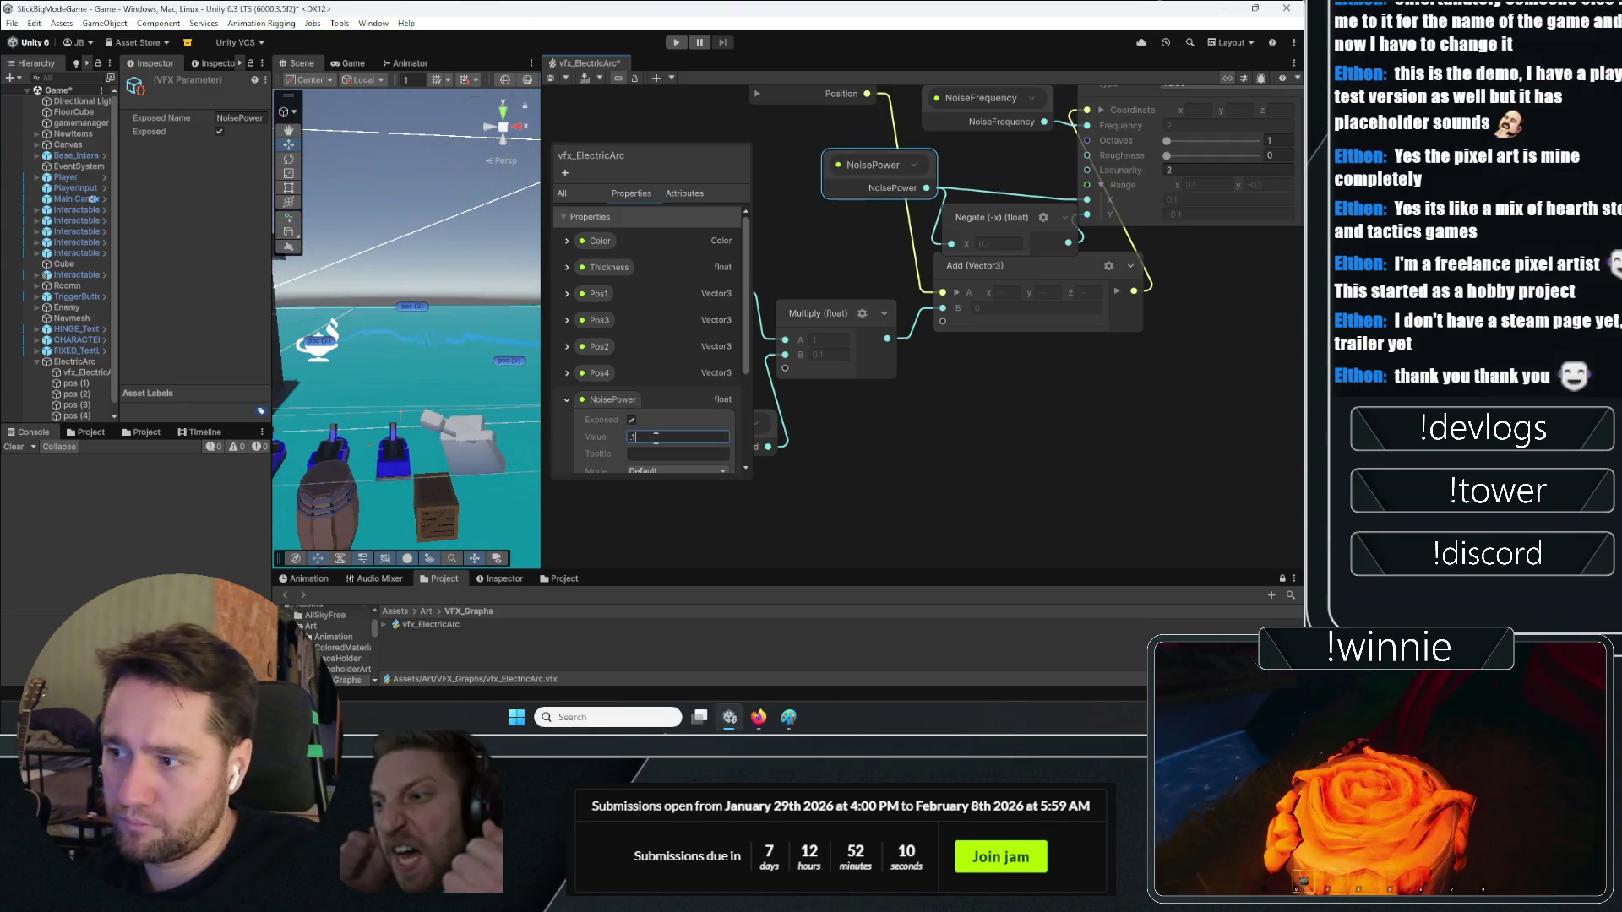
scroll(654, 388, down, 2)
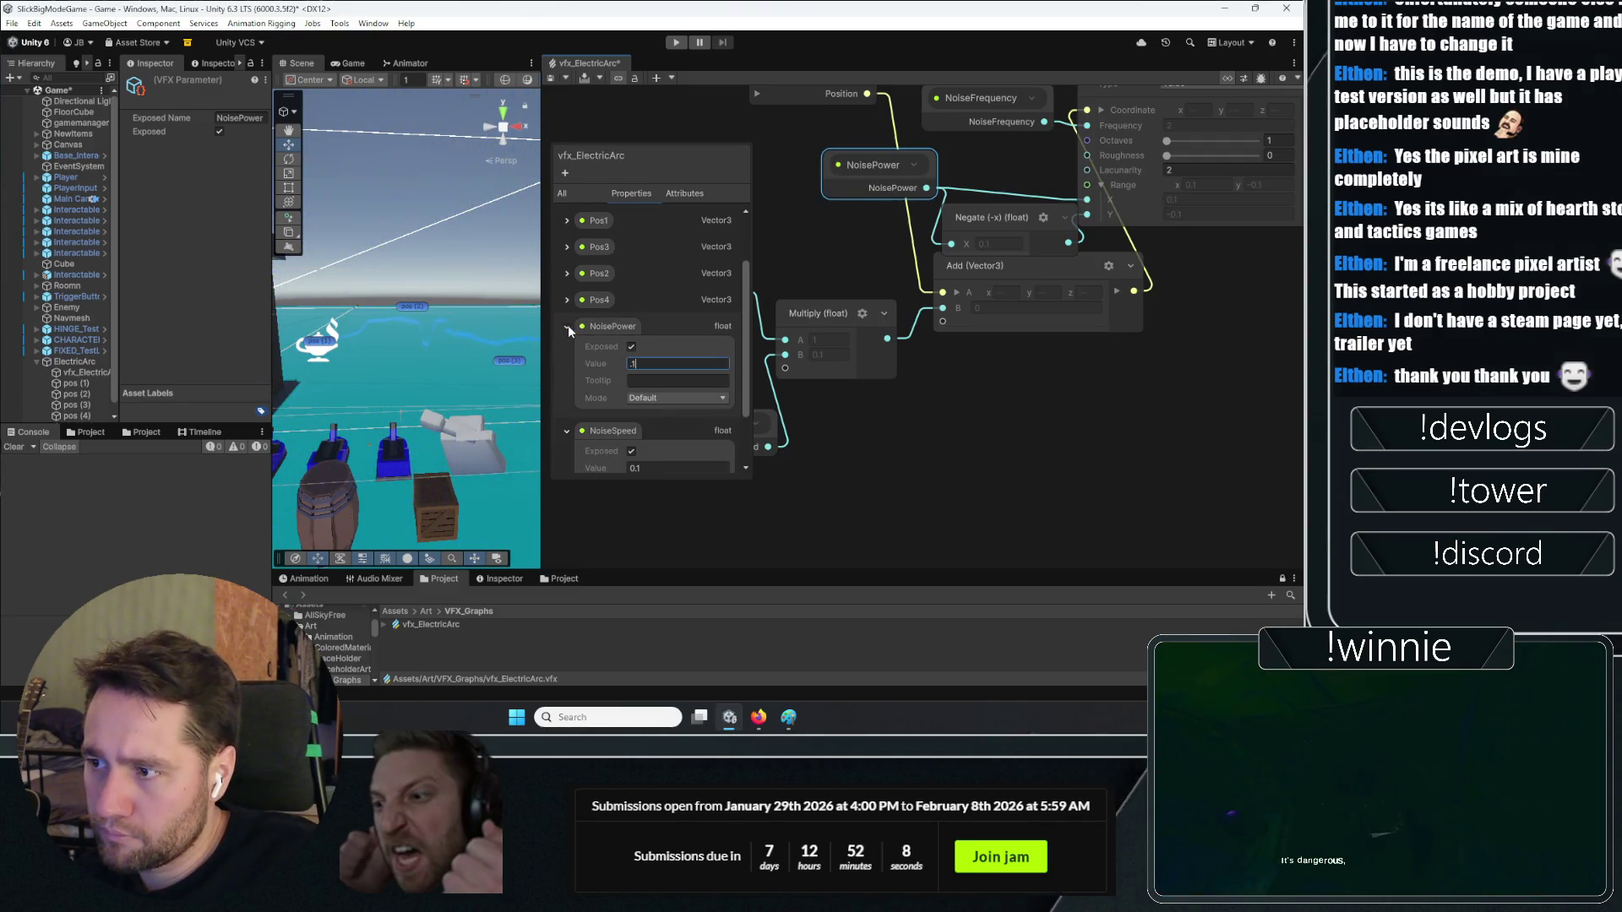
click(566, 356)
click(615, 457)
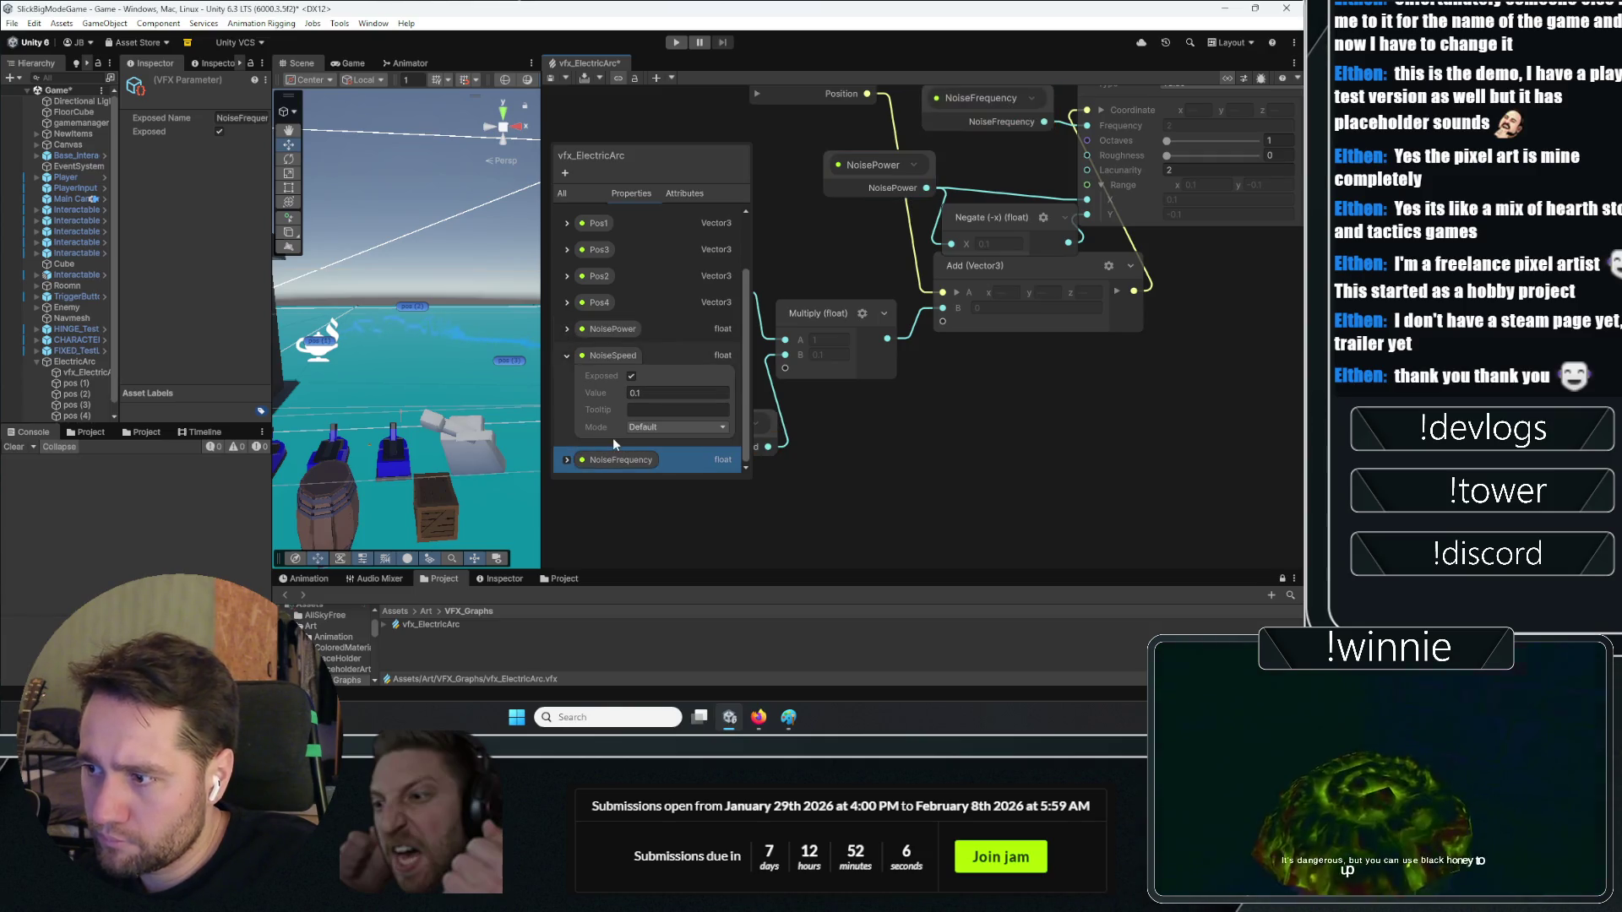
scroll(611, 433, down, 3)
click(663, 420)
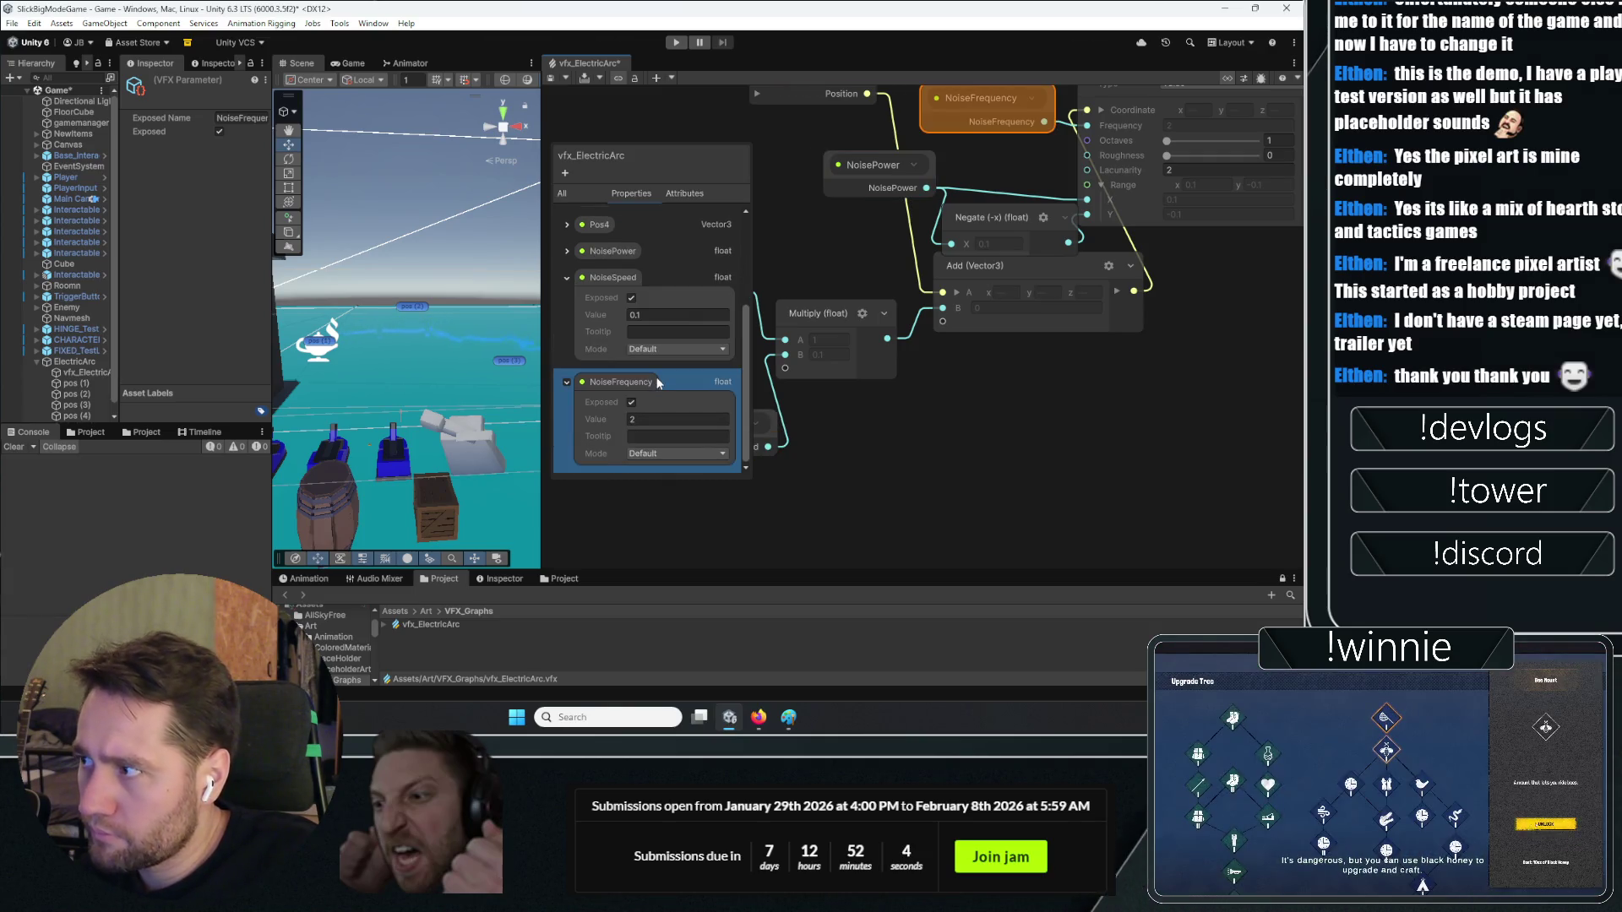
text(2)
key(BackSpace)
text(1)
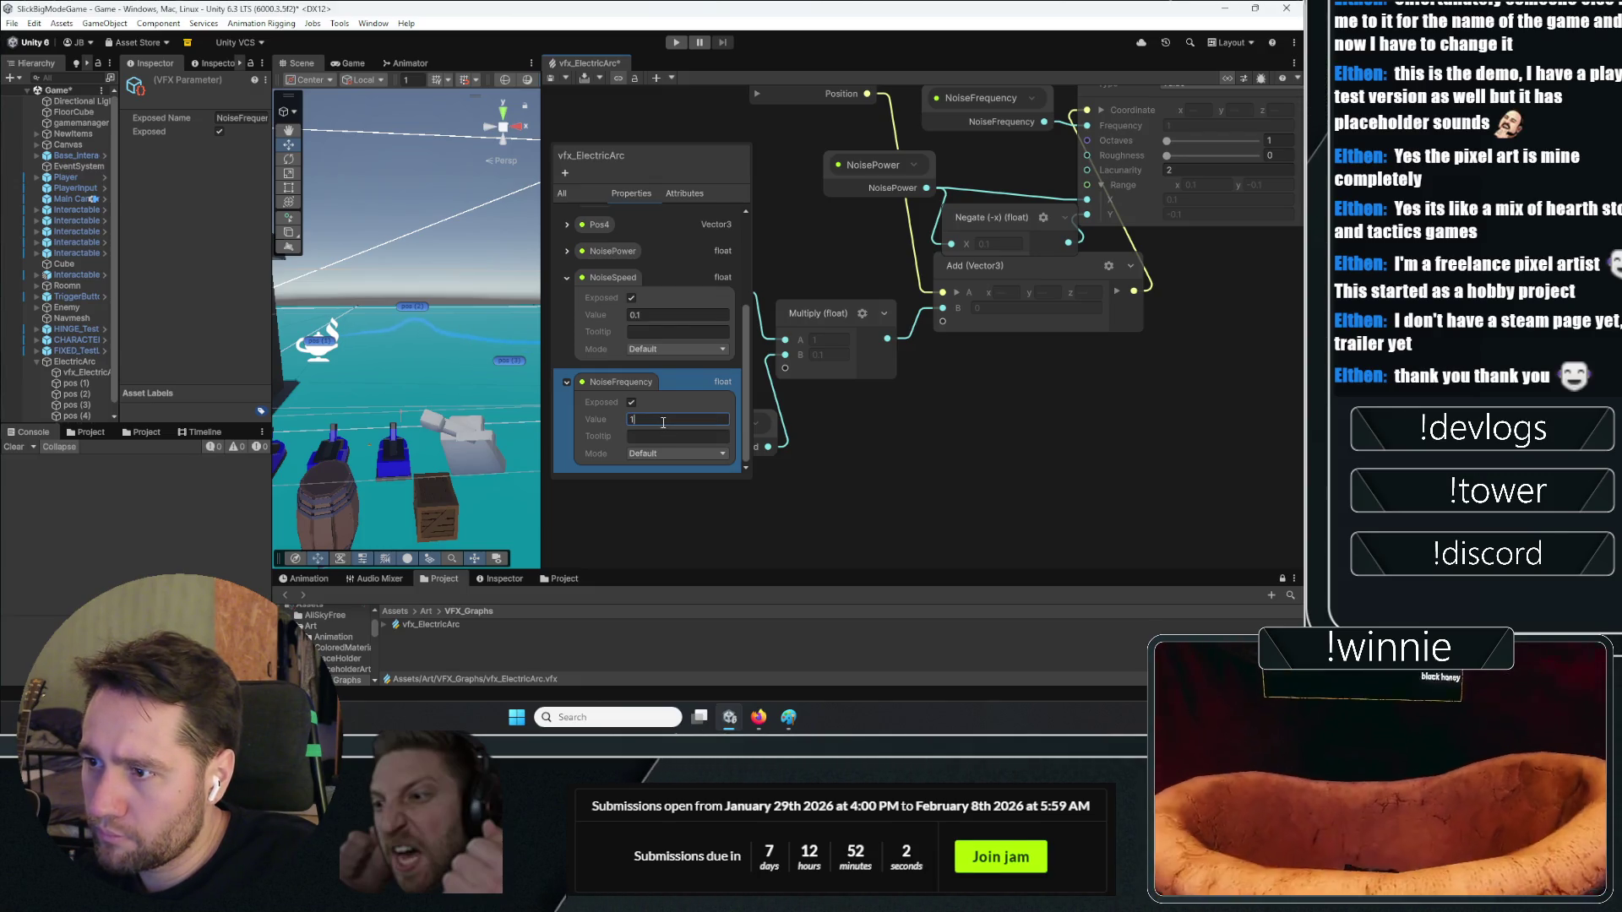
click(936, 427)
mouse_move(936, 419)
mouse_down()
mouse_move(1122, 422)
mouse_move(1095, 399)
mouse_move(1045, 420)
mouse_up()
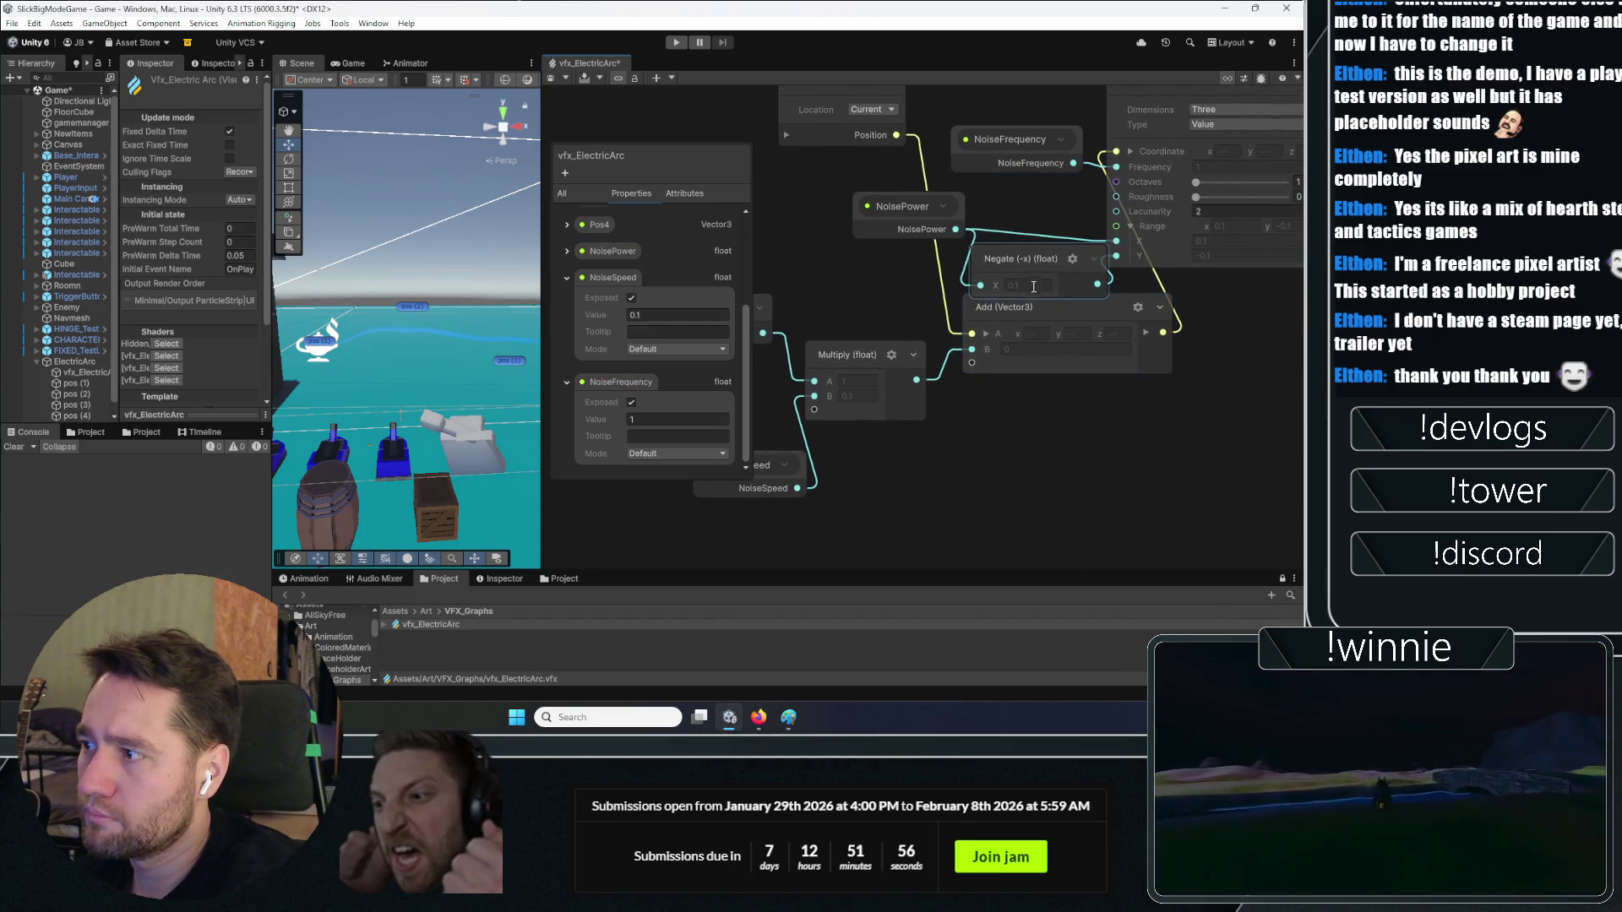
drag(1073, 321, 1091, 401)
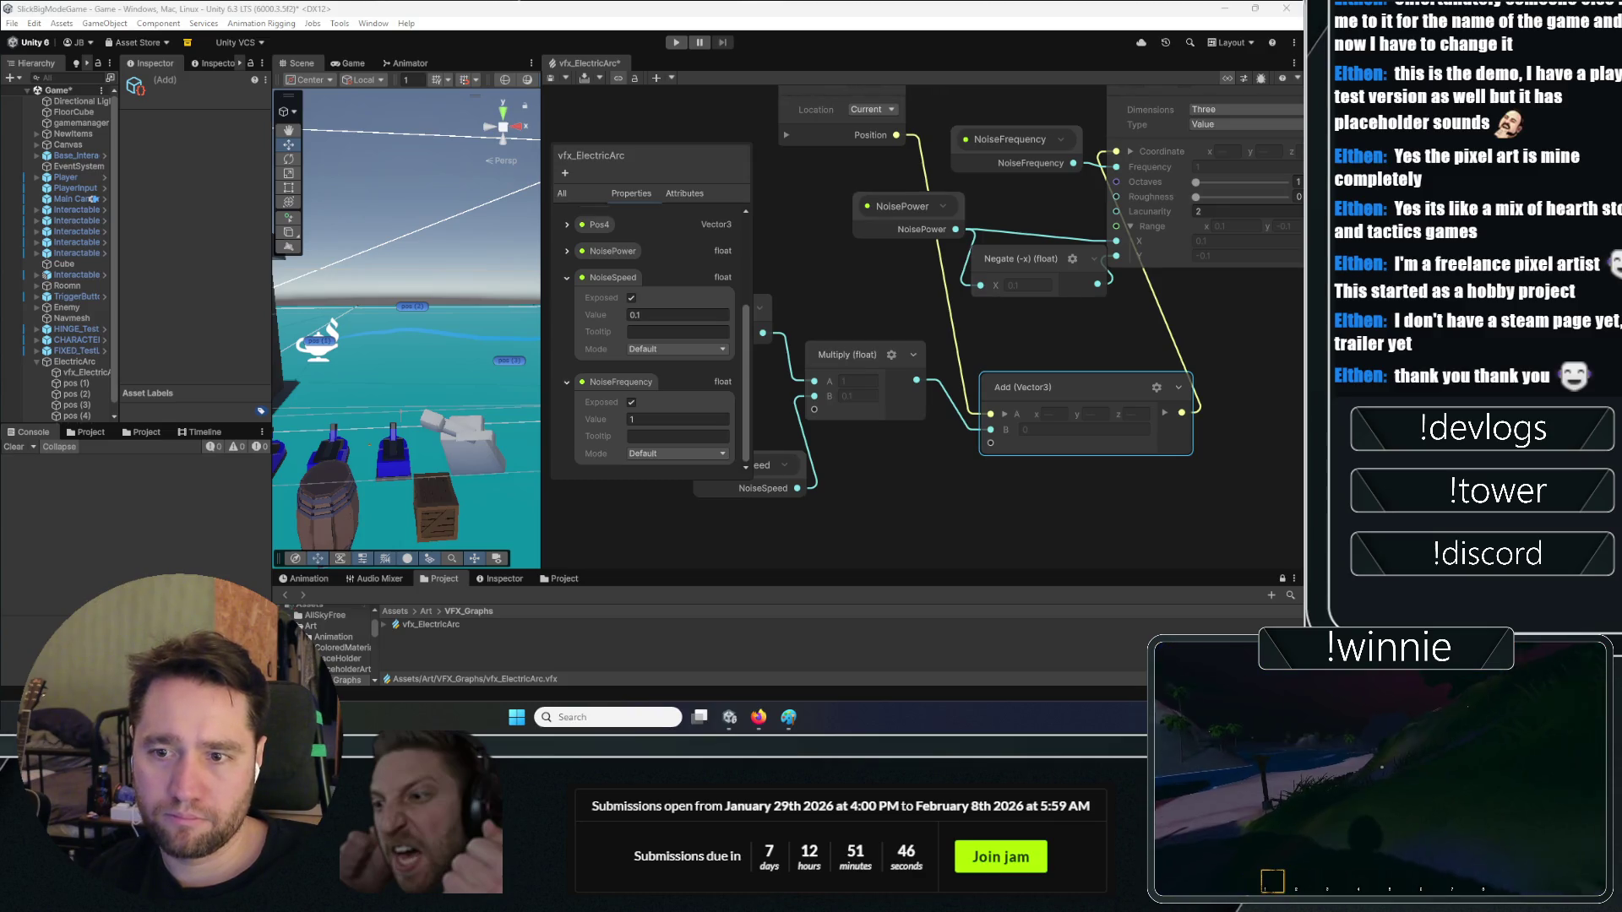
Select the arc object and enable its NoisePower, NoiseSpeed and NoiseFrequency overrides
click(85, 372)
scroll(199, 260, down, 5)
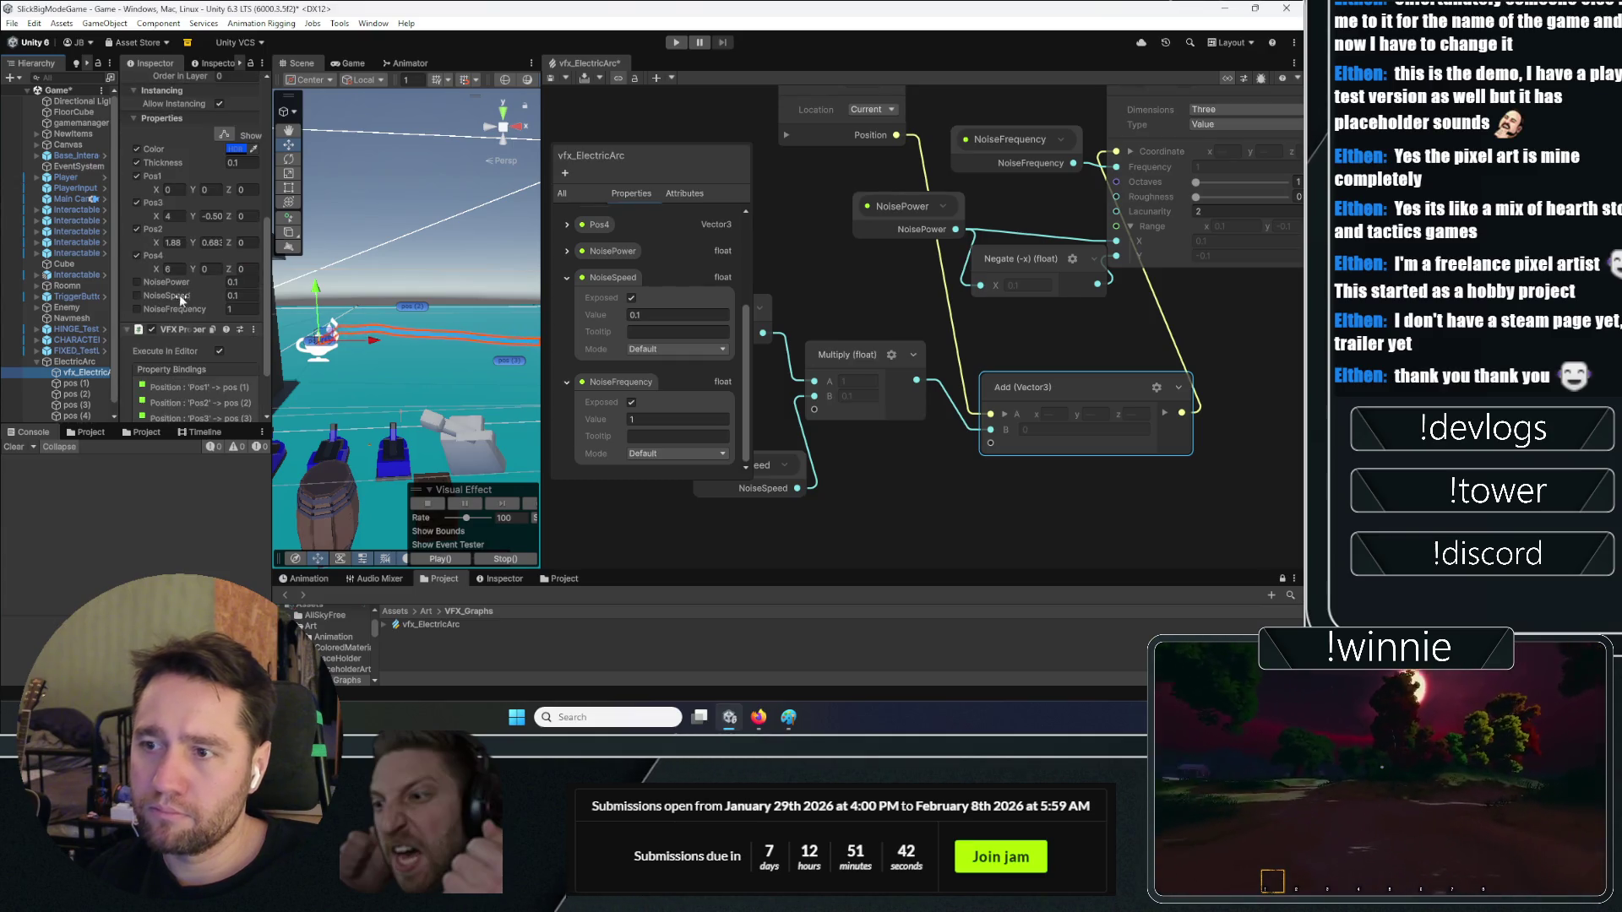
click(136, 282)
click(136, 296)
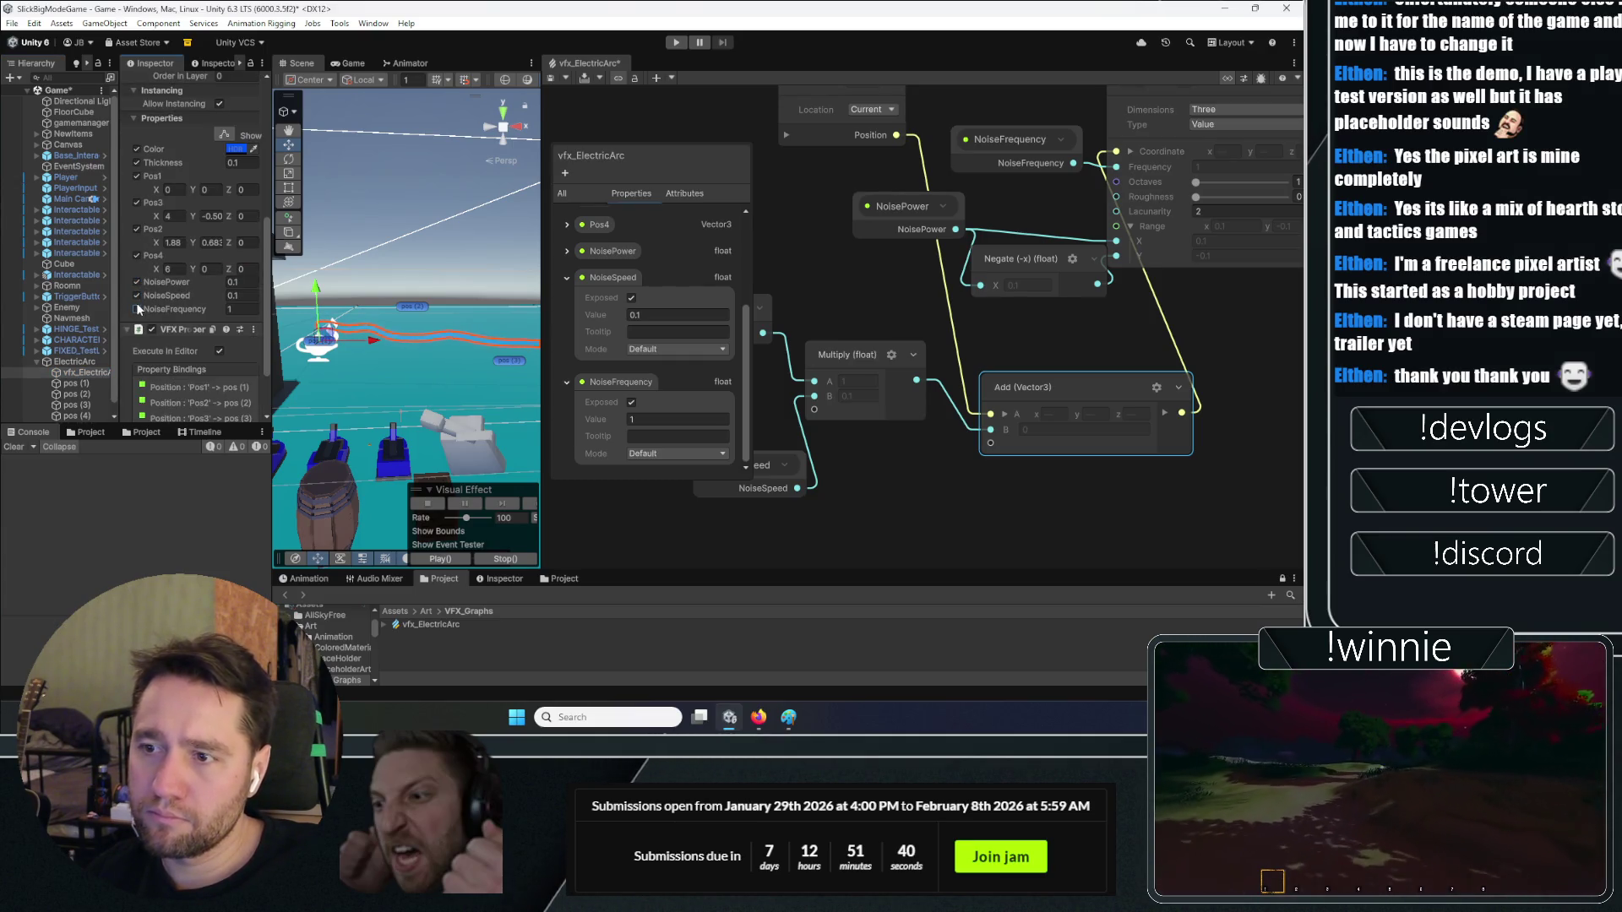
click(136, 309)
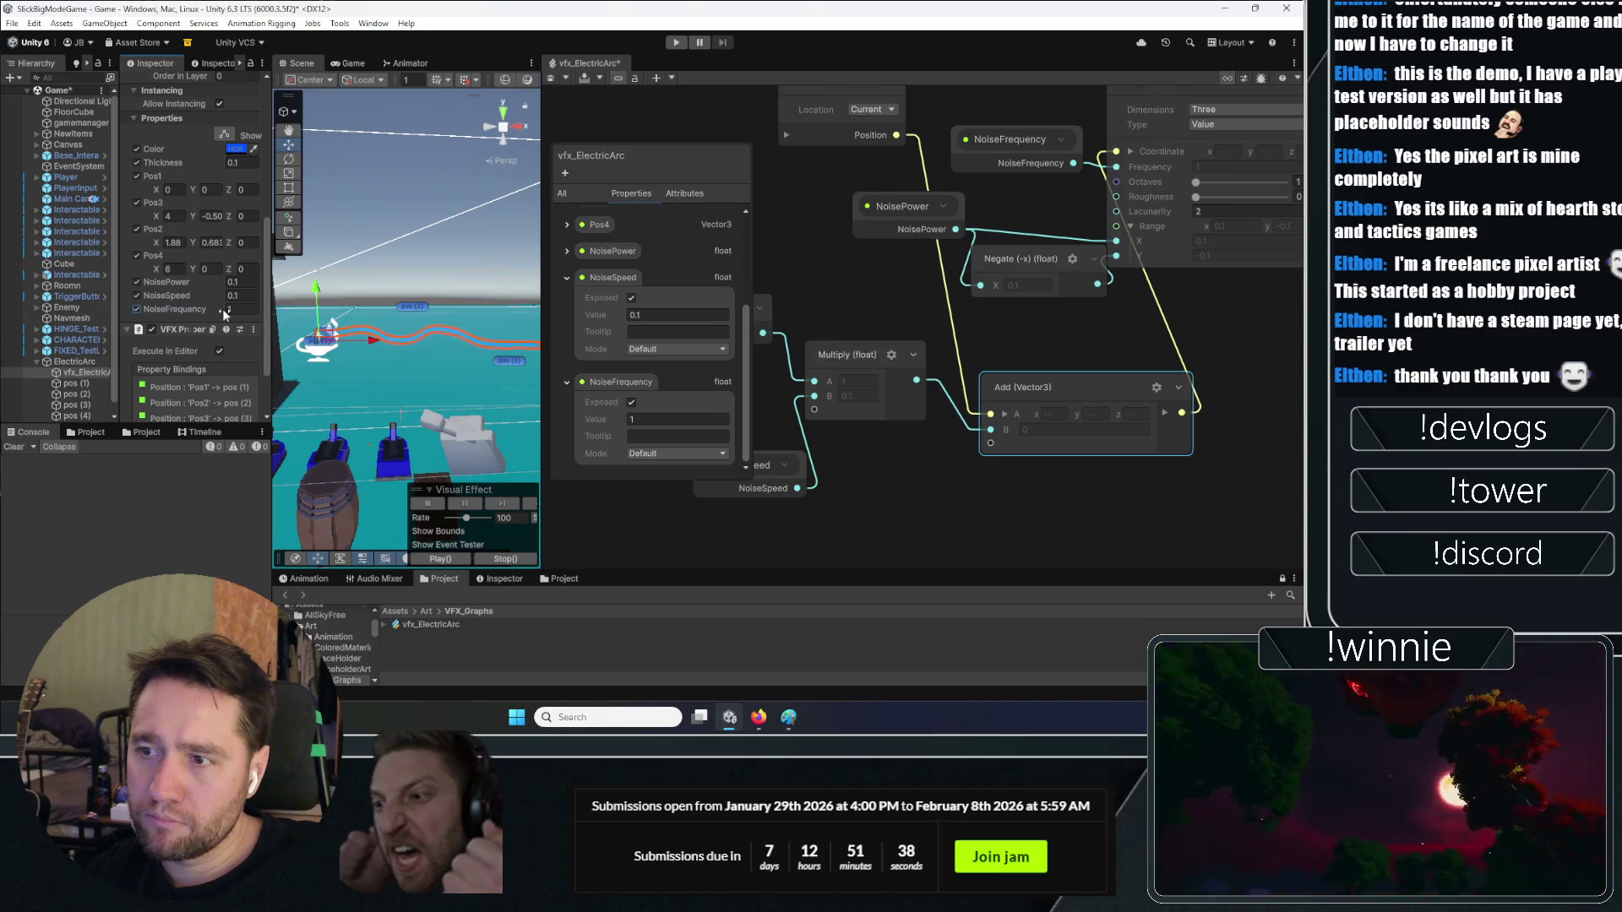
drag(230, 308, 269, 306)
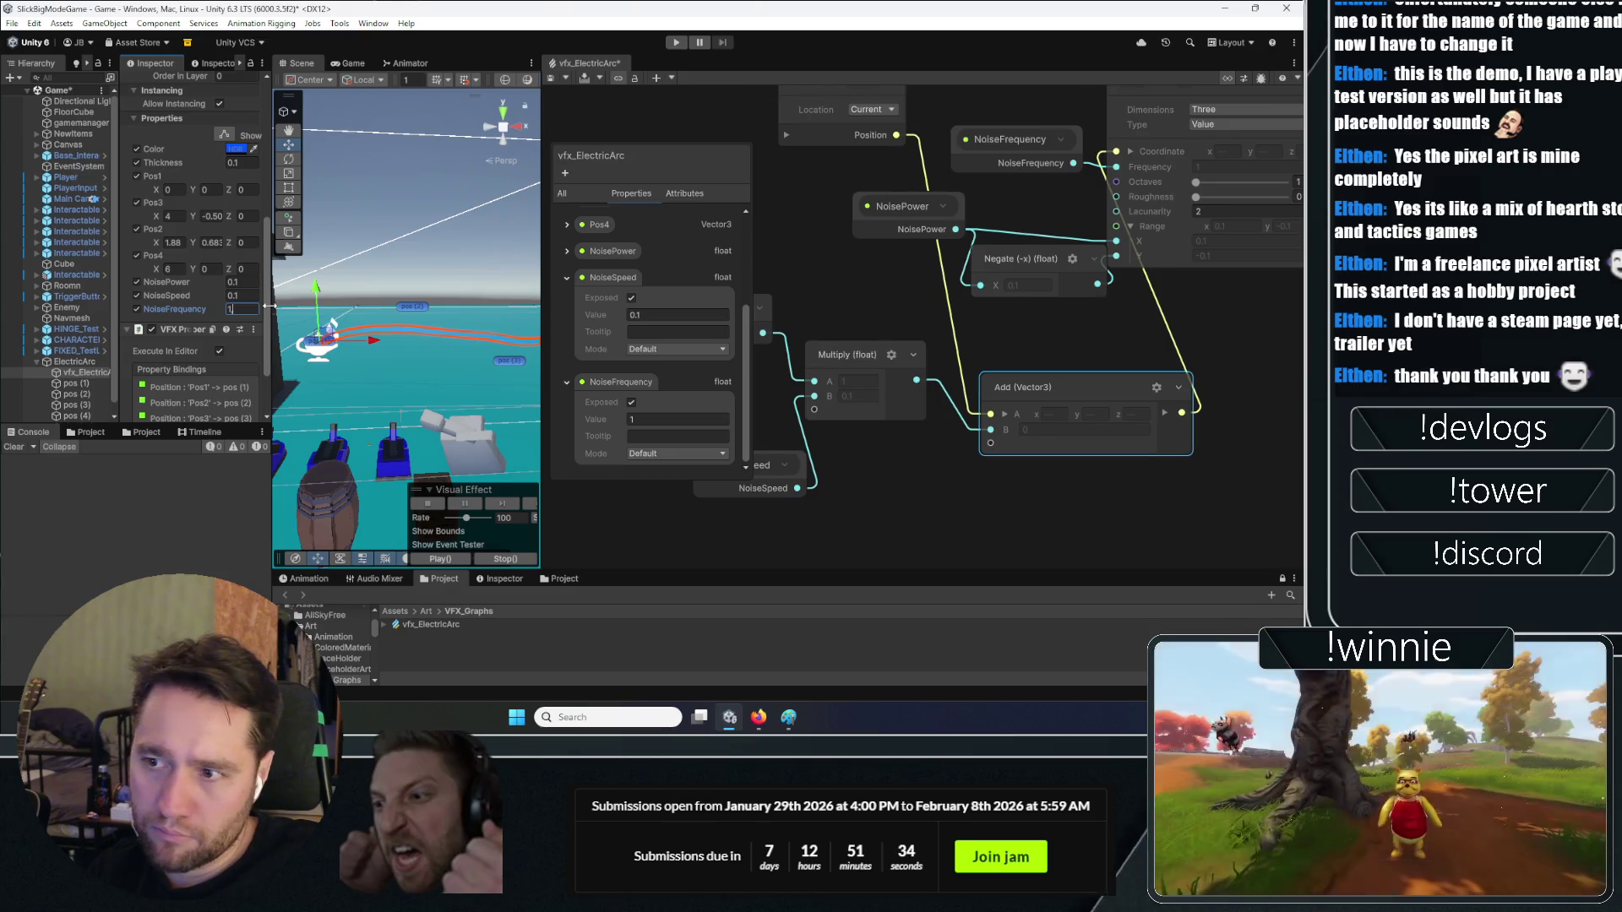
text(.5)
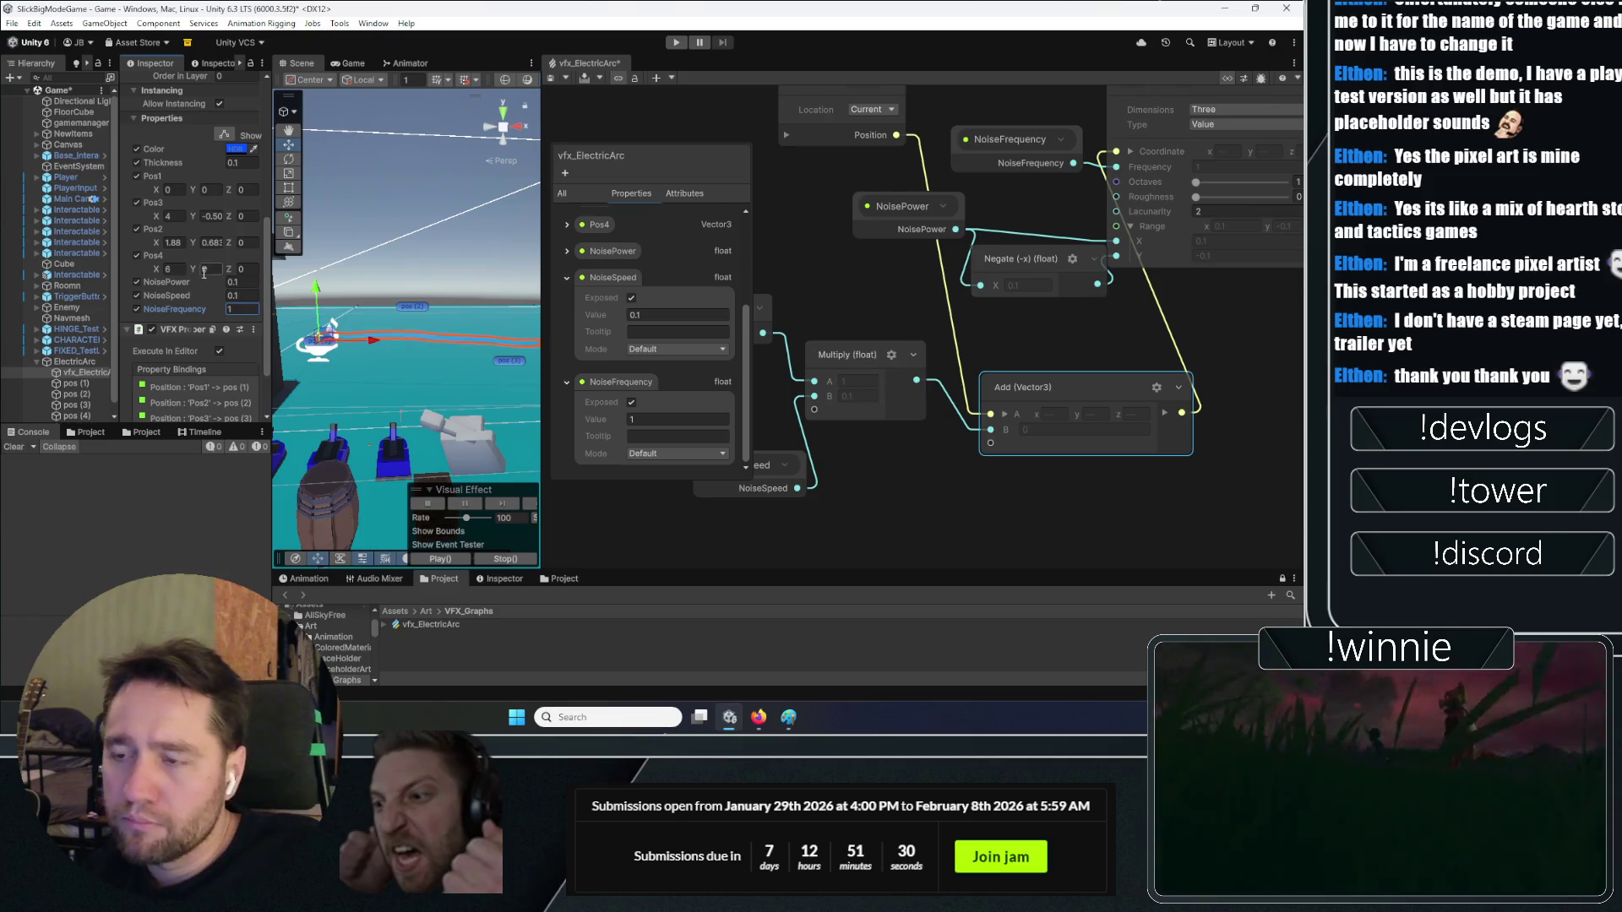
text(1)
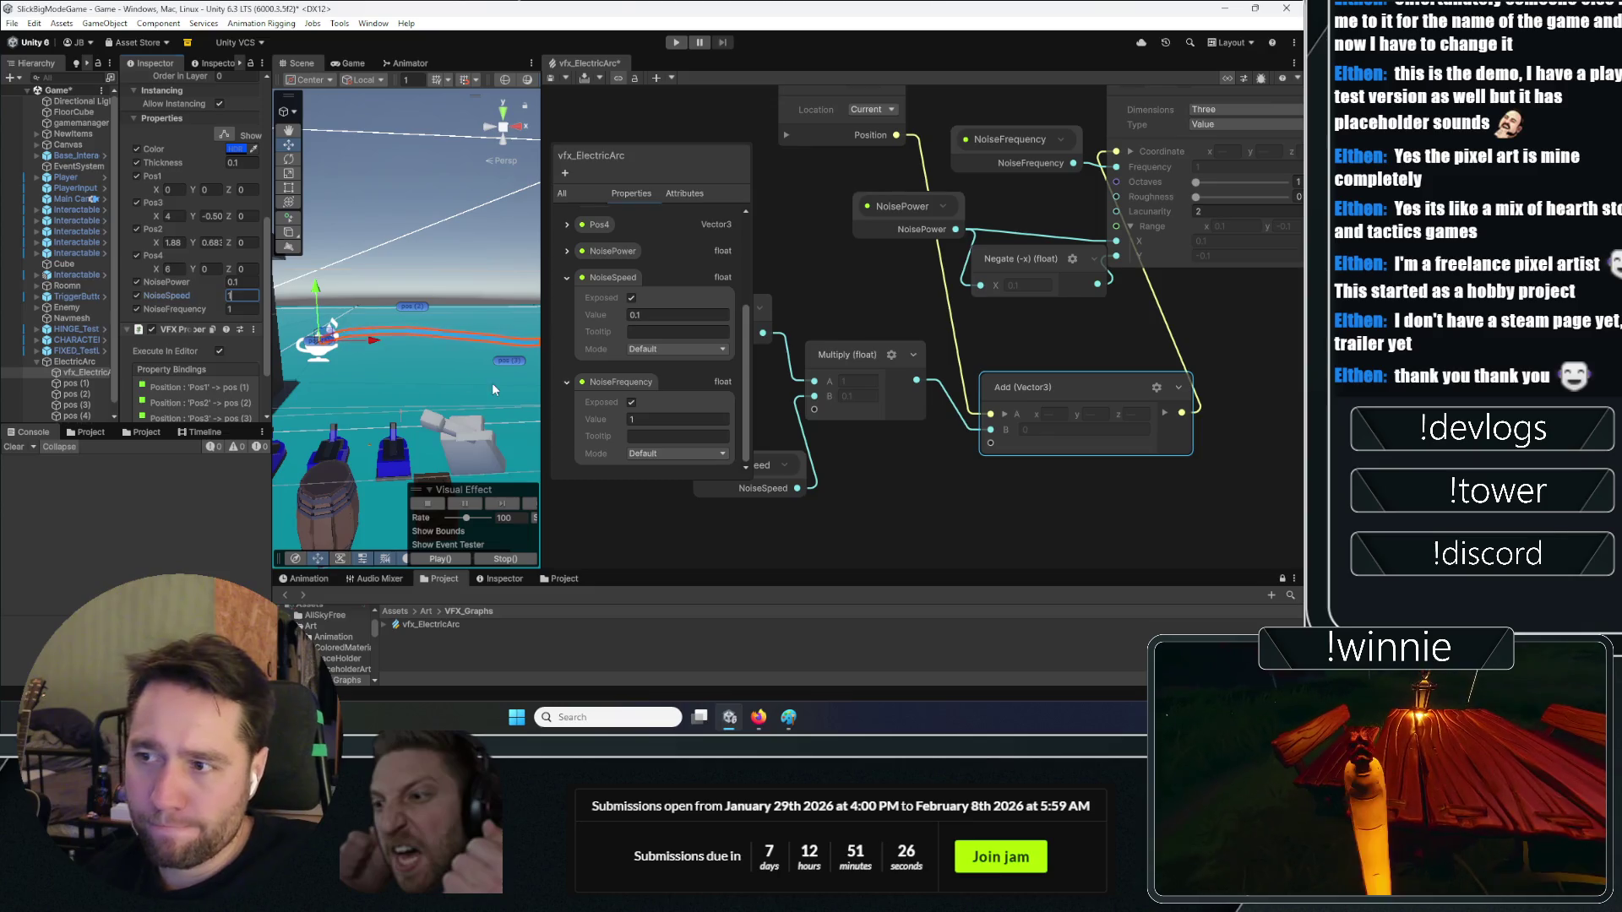
Override the arc's NoisePower to 0.1, NoiseSpeed to 0.5 and NoiseFrequency to 2
scroll(326, 338, down, 3)
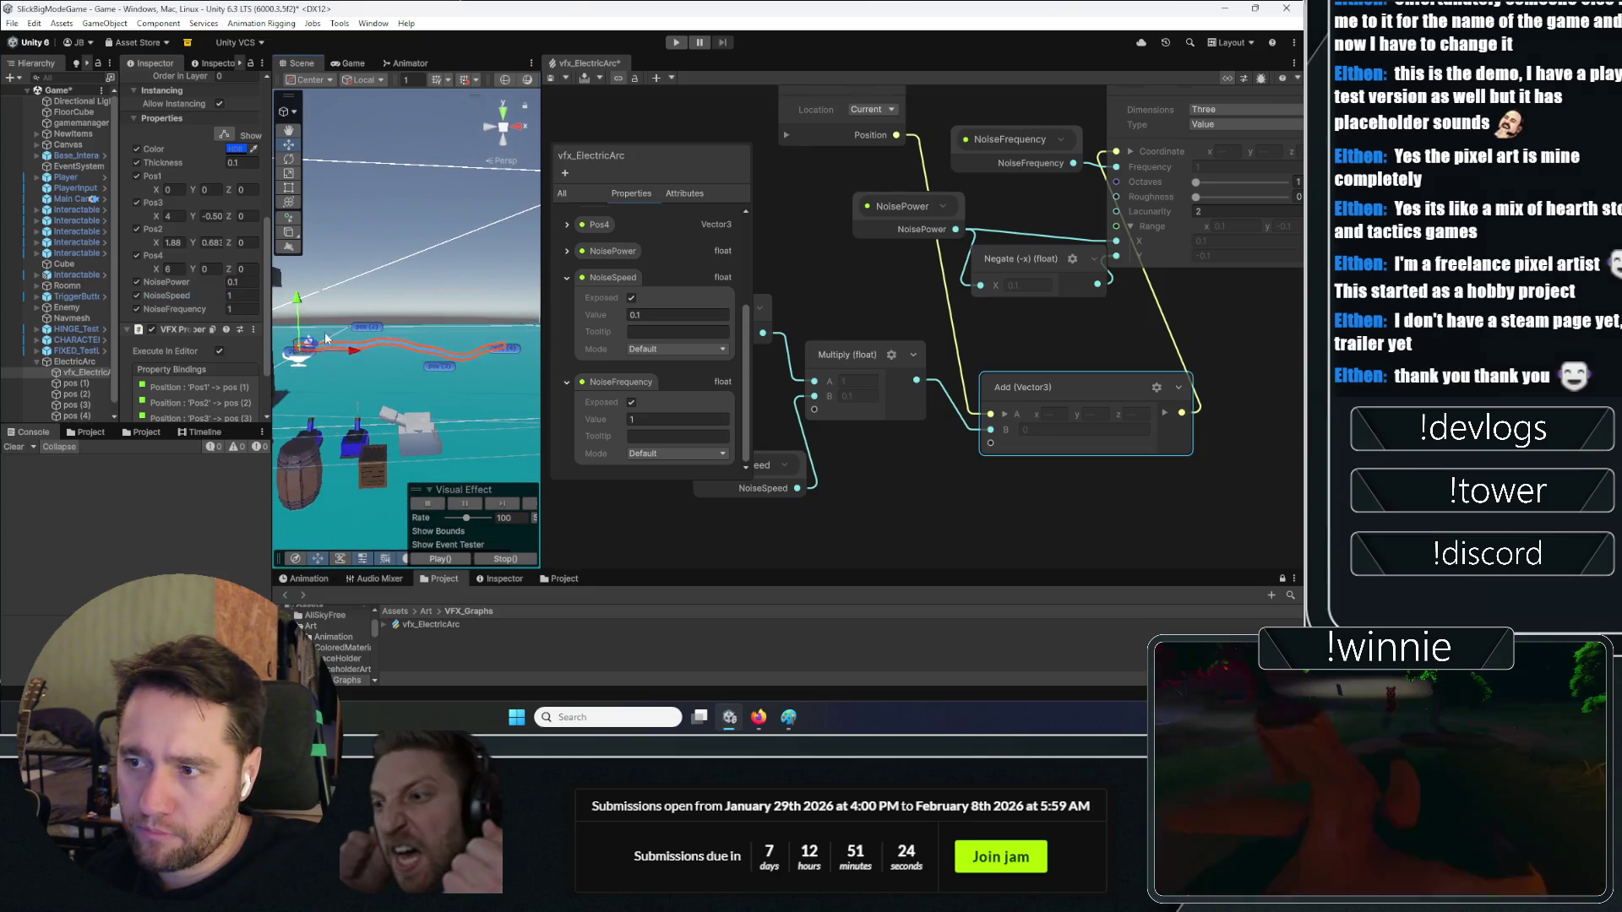
click(249, 283)
key(BackSpace)
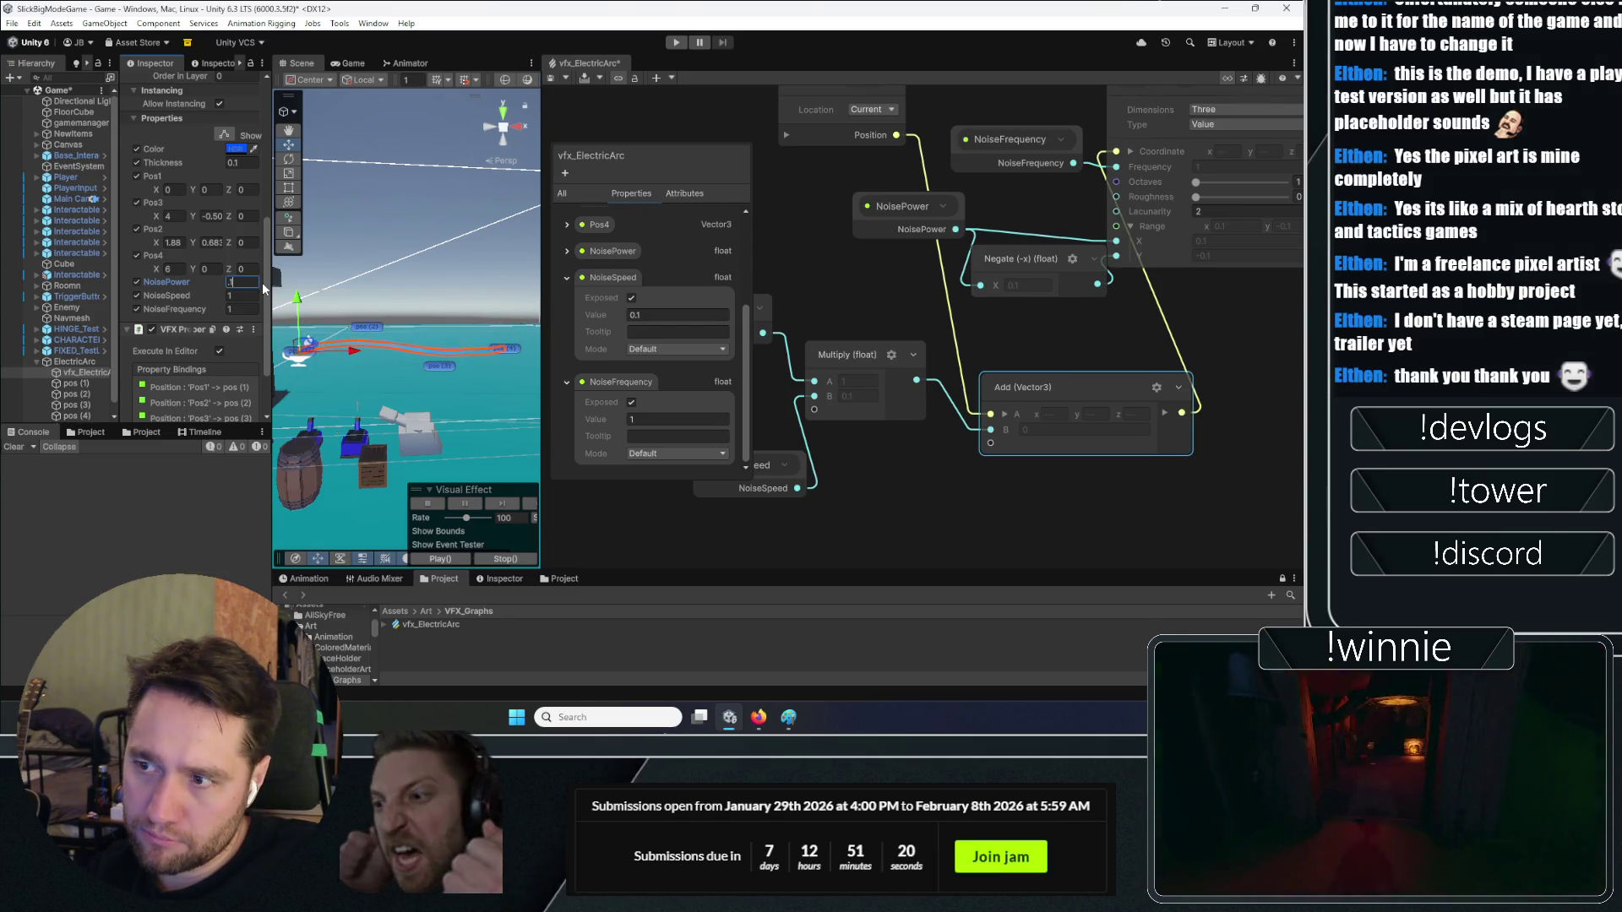
text(.1)
key(Tab)
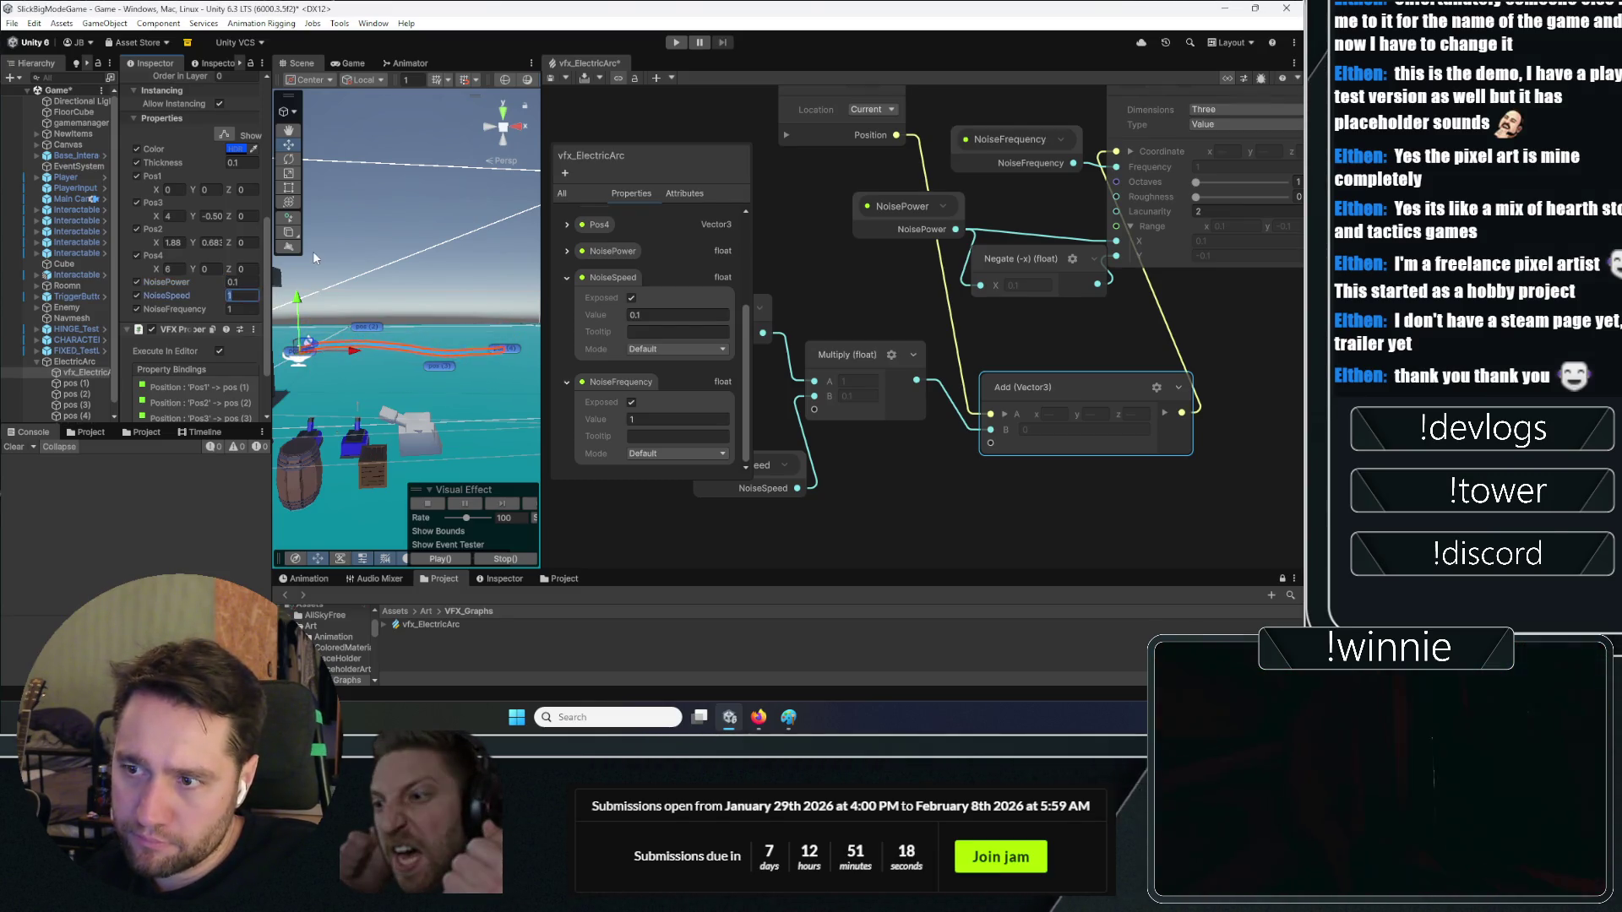
text(.5)
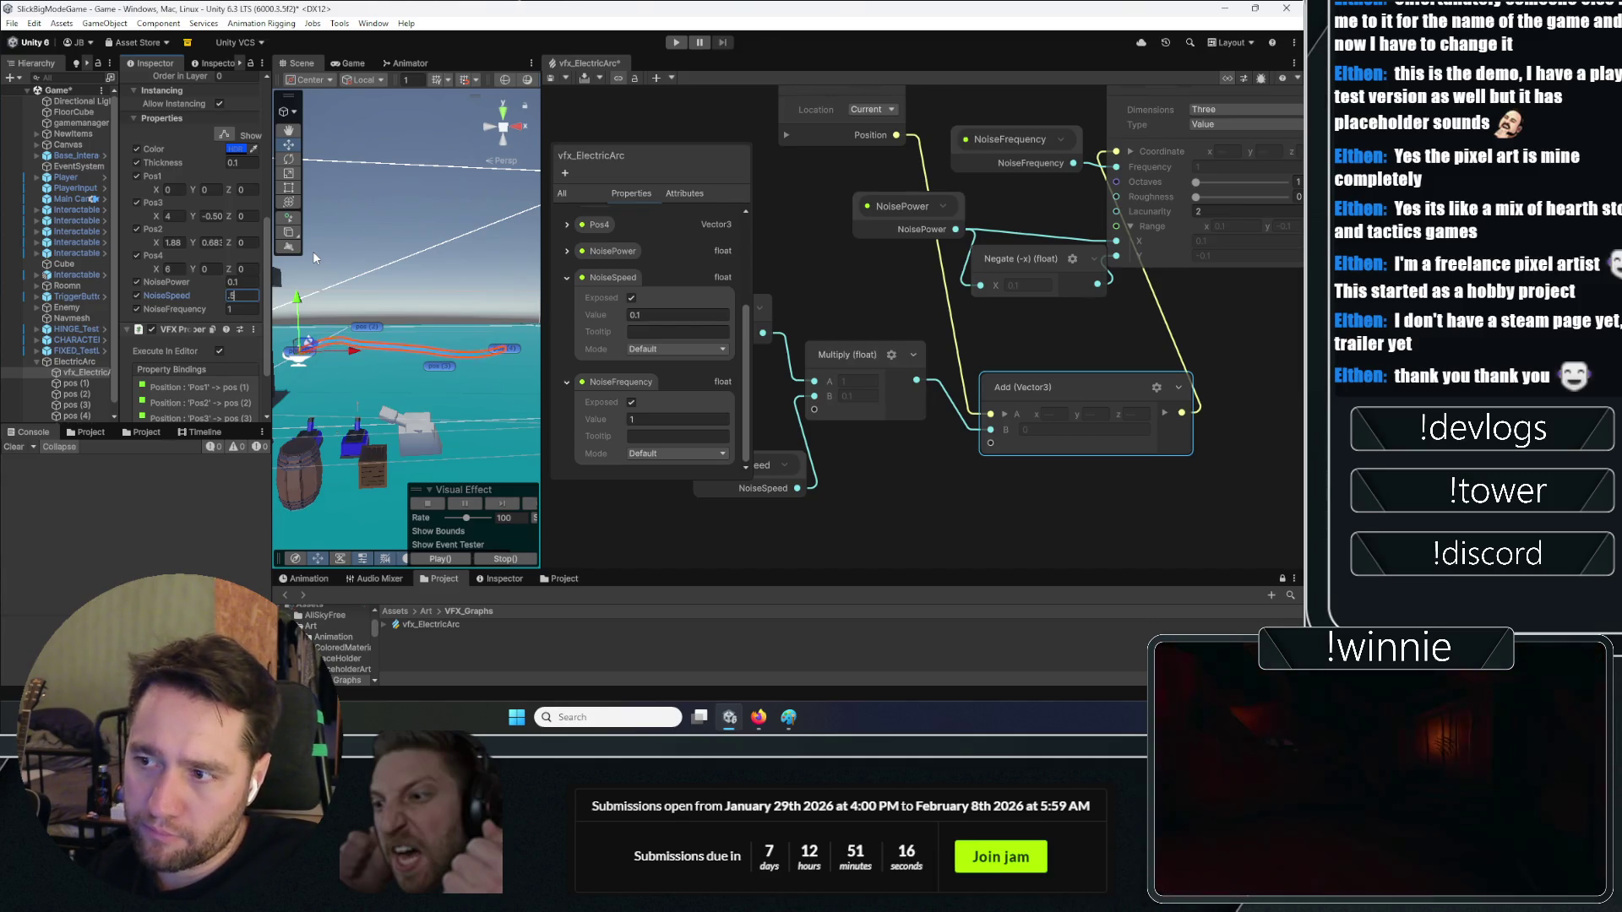
key(Tab)
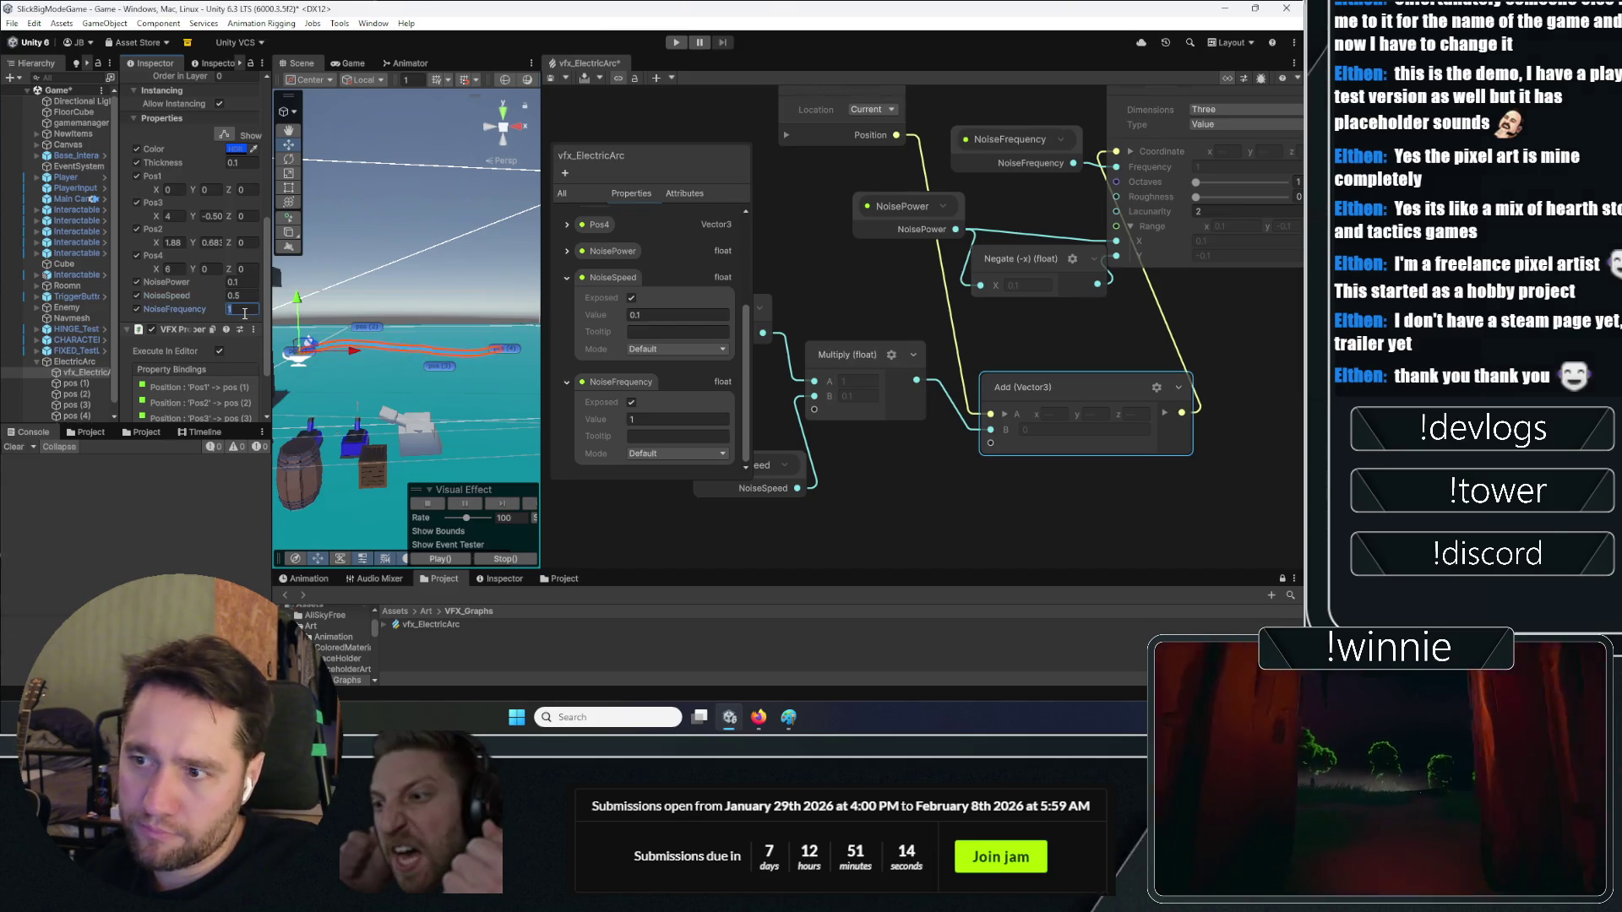
text(2)
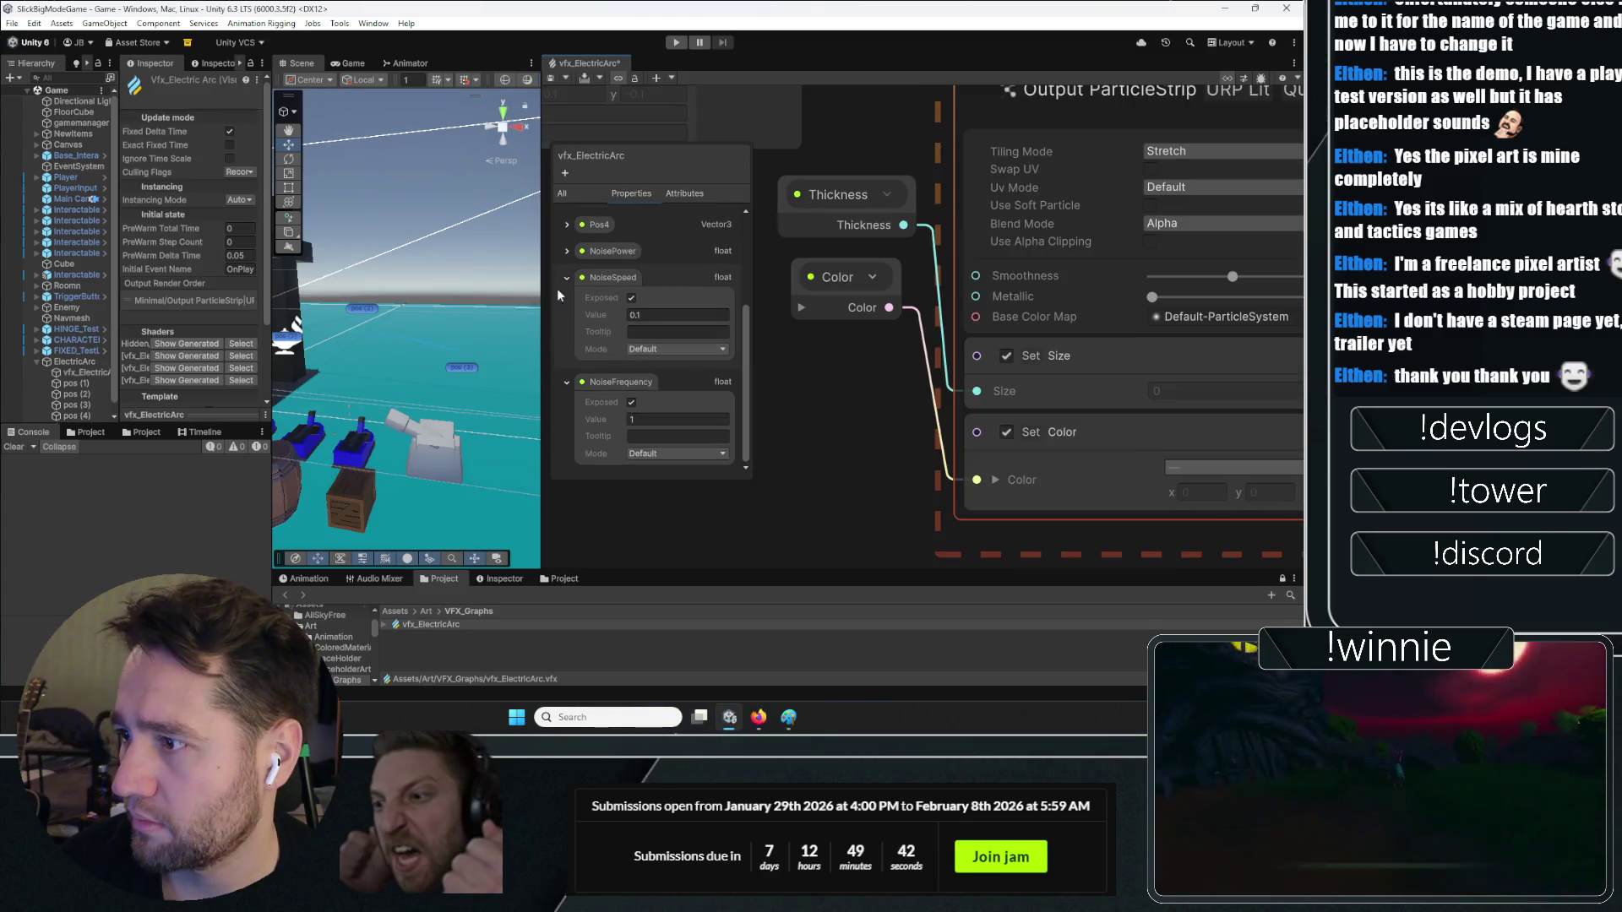
Add a Gradient property named ColorGradient to the Blackboard
click(565, 359)
click(568, 316)
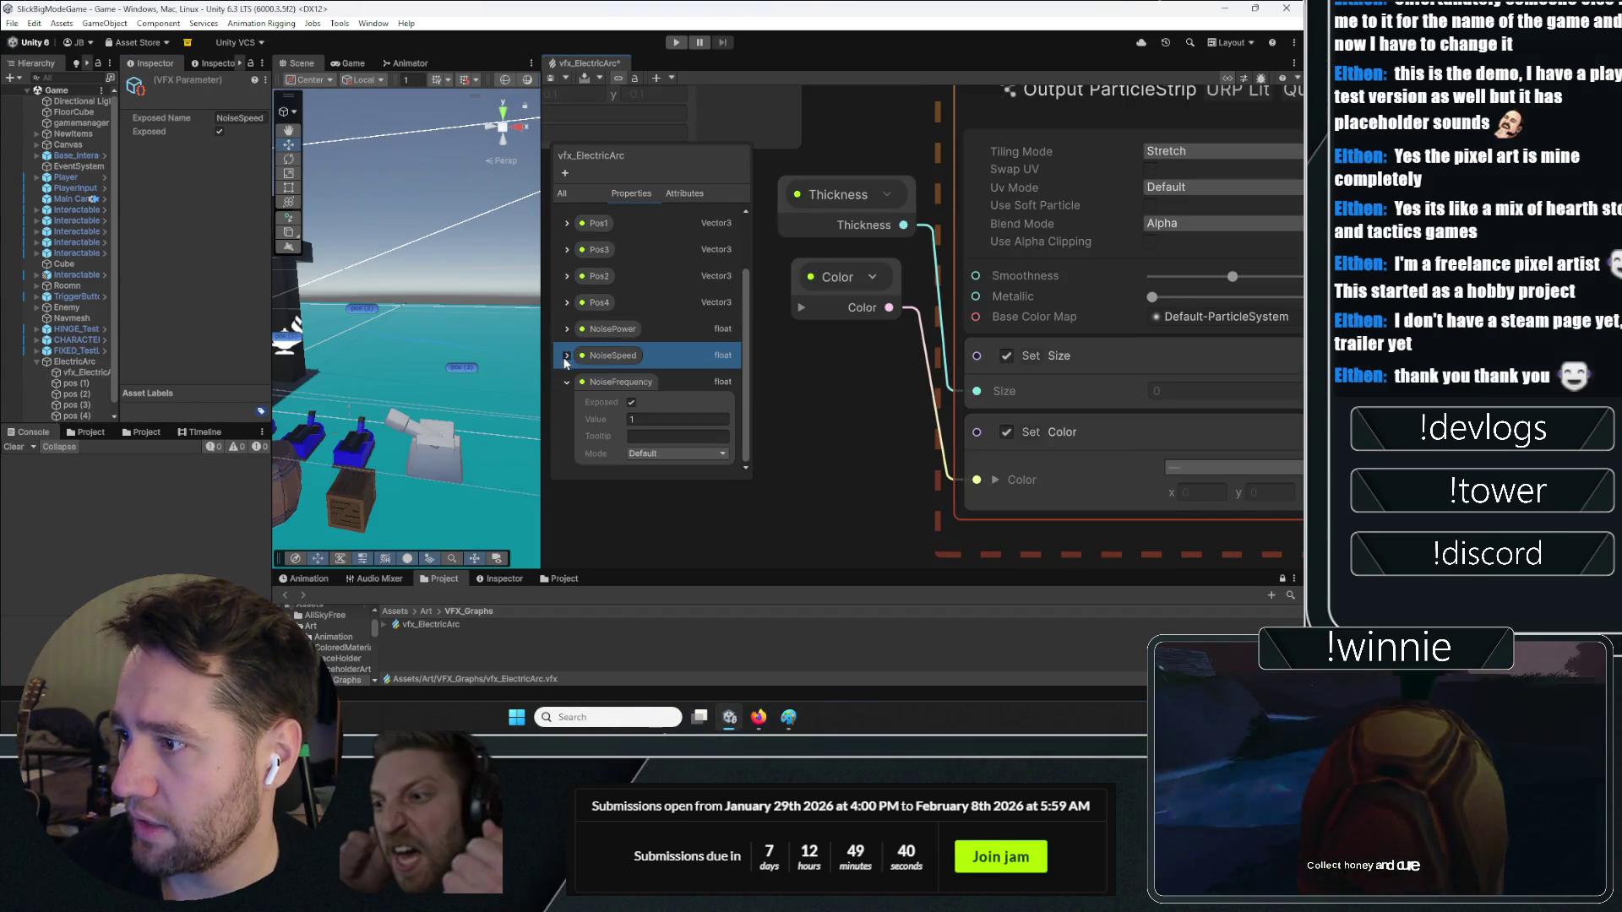
click(566, 379)
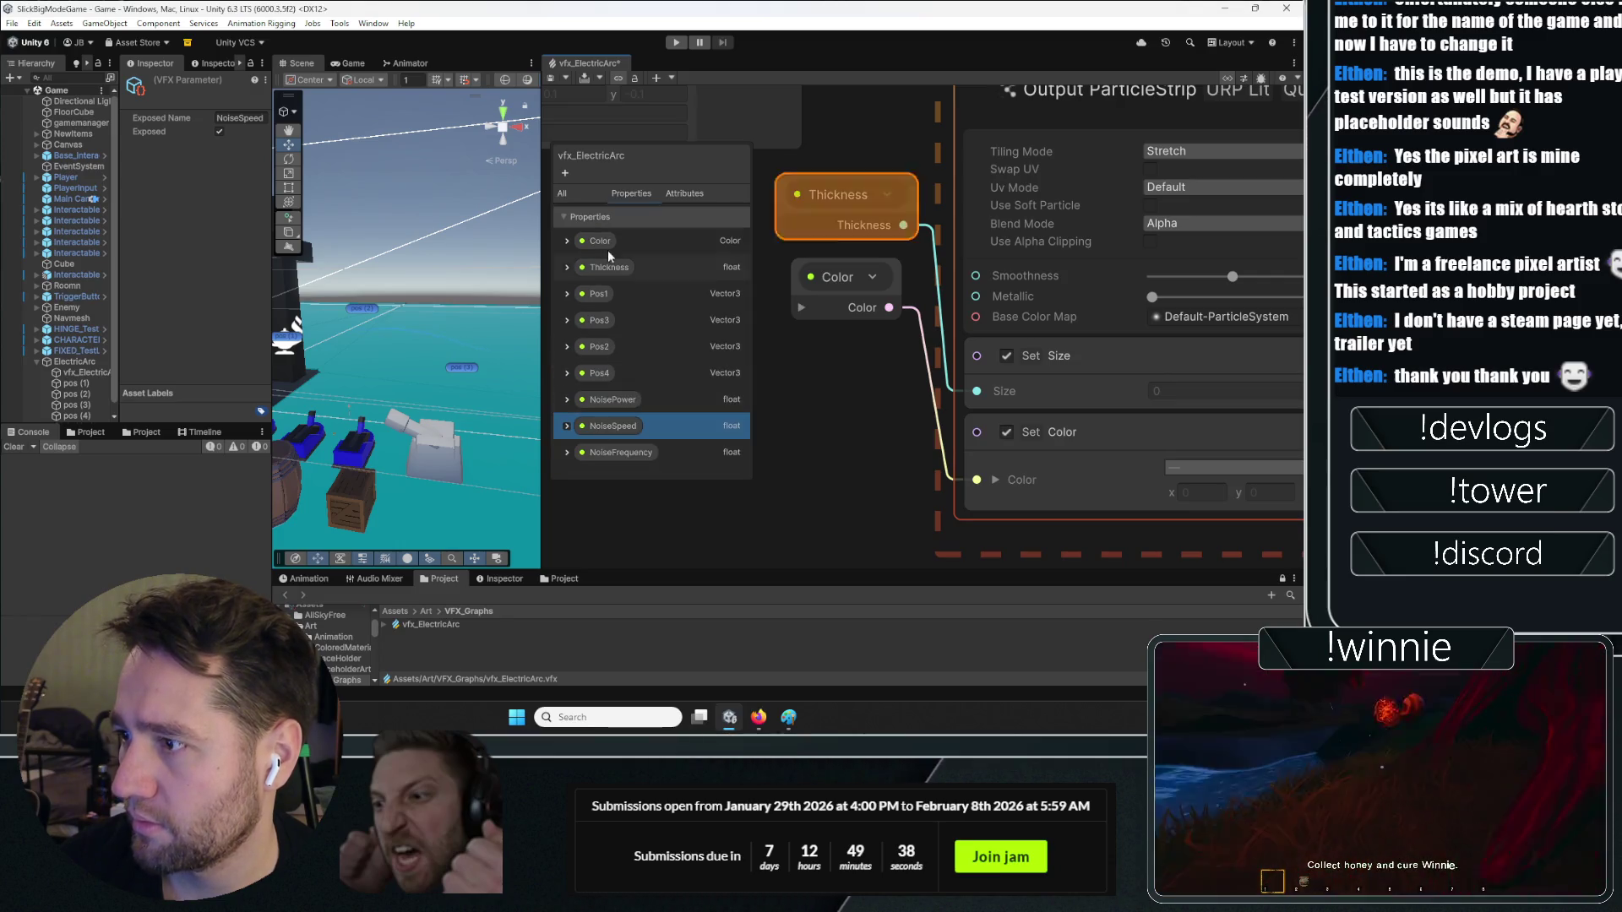
click(565, 173)
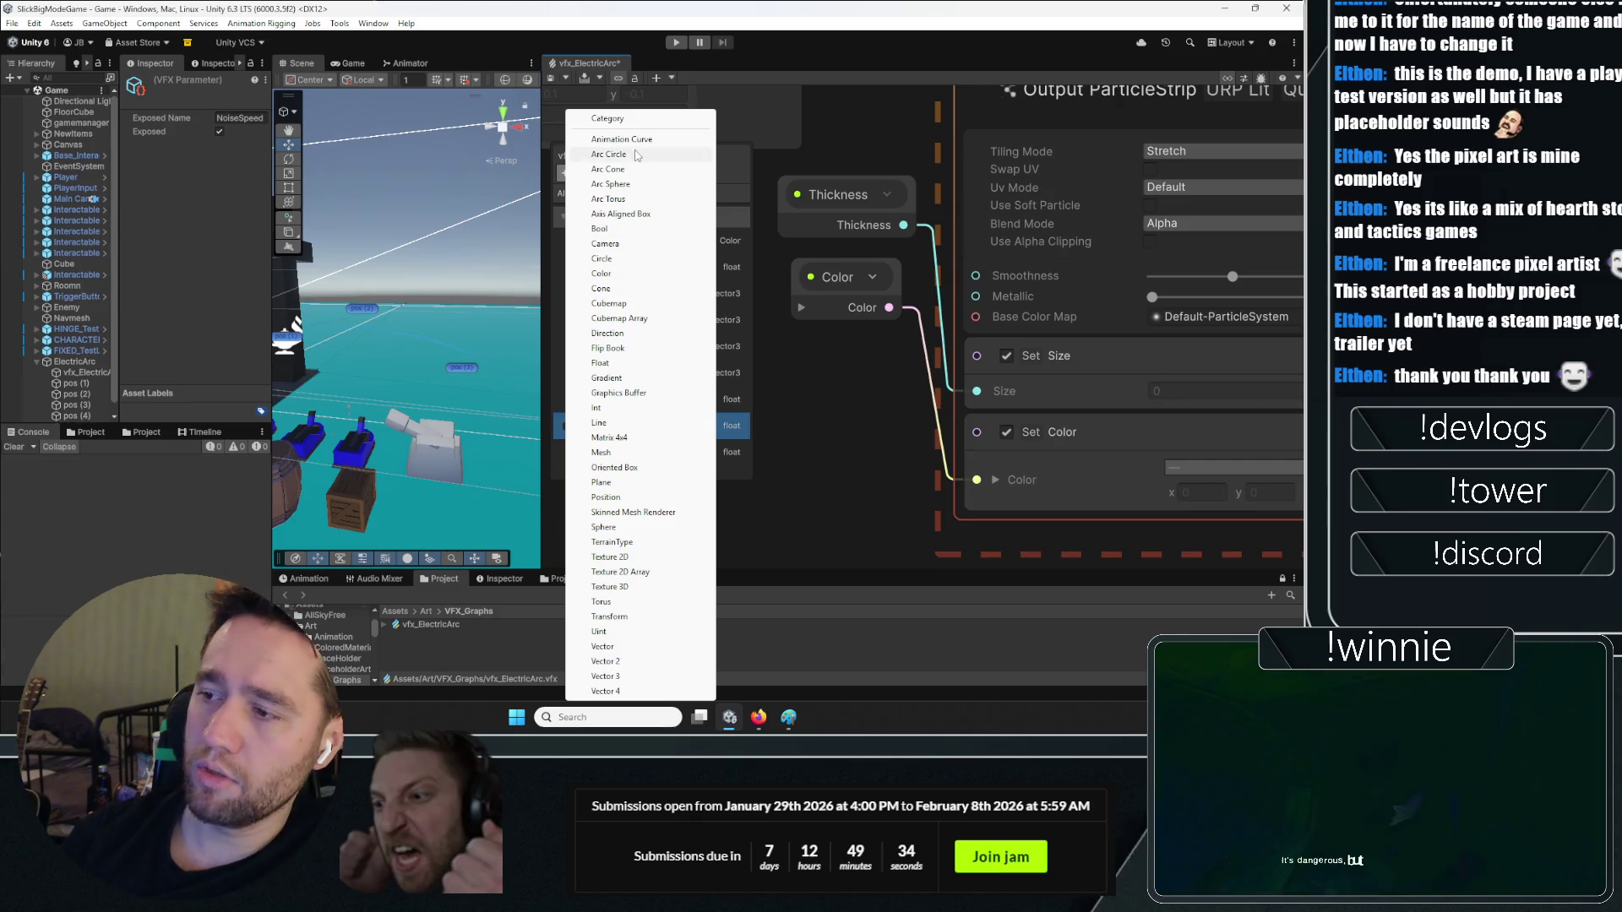
click(606, 378)
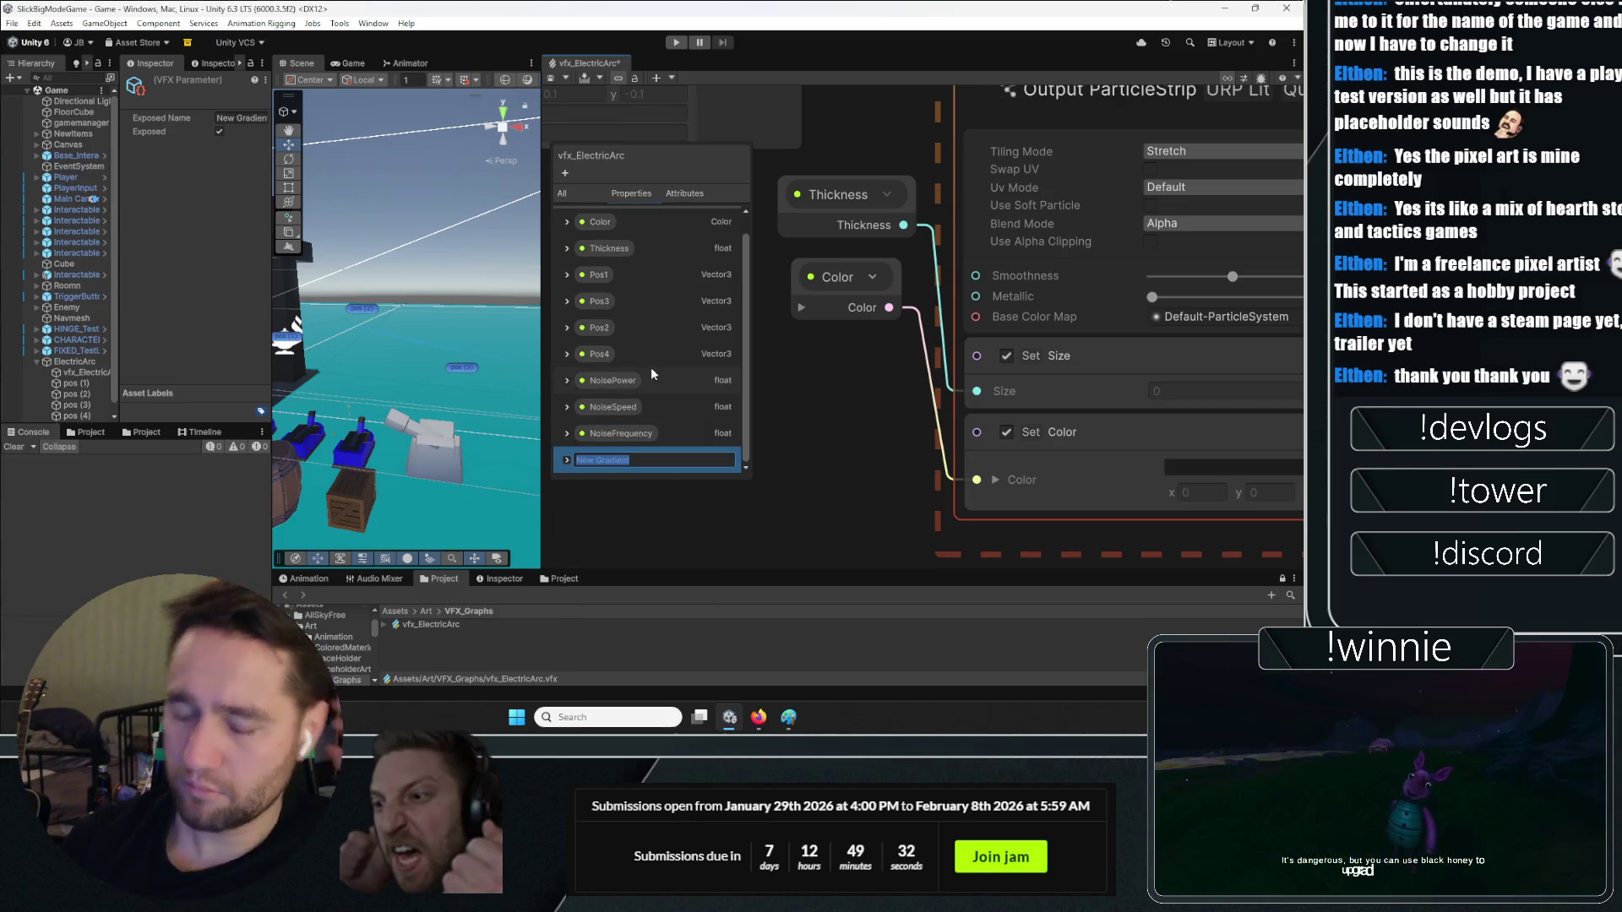
text(ColorGradie)
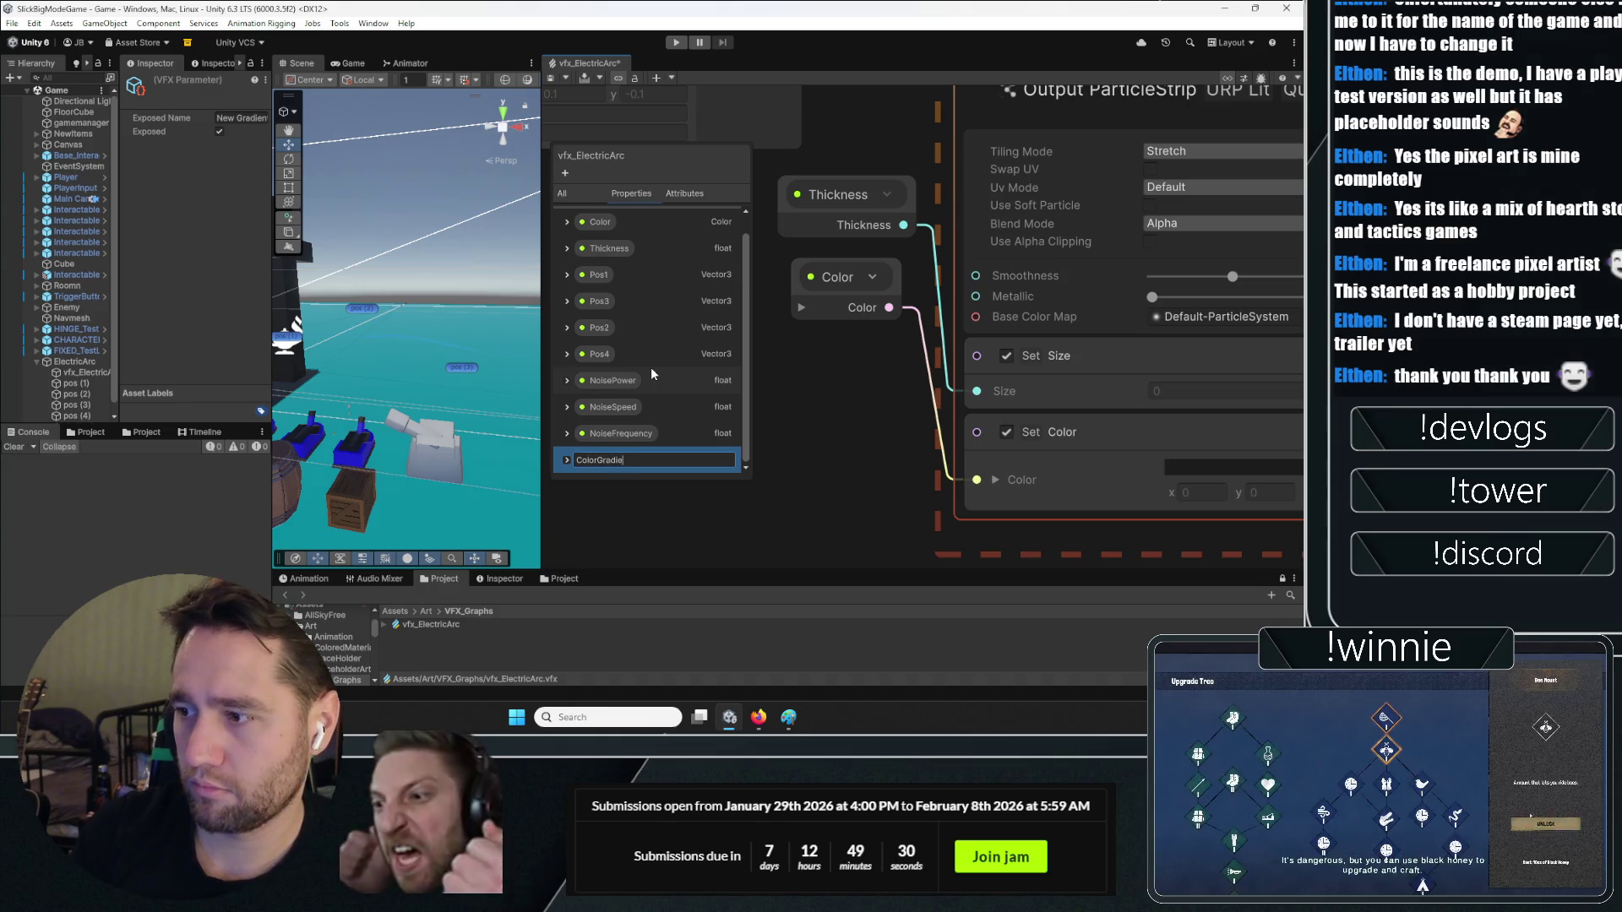
text(nt)
key(Return)
Place a ColorGradient node, delete the Color node and wire ColorGradient toward Set Color
mouse_move(792, 387)
mouse_down()
mouse_move(839, 378)
mouse_move(962, 476)
mouse_up()
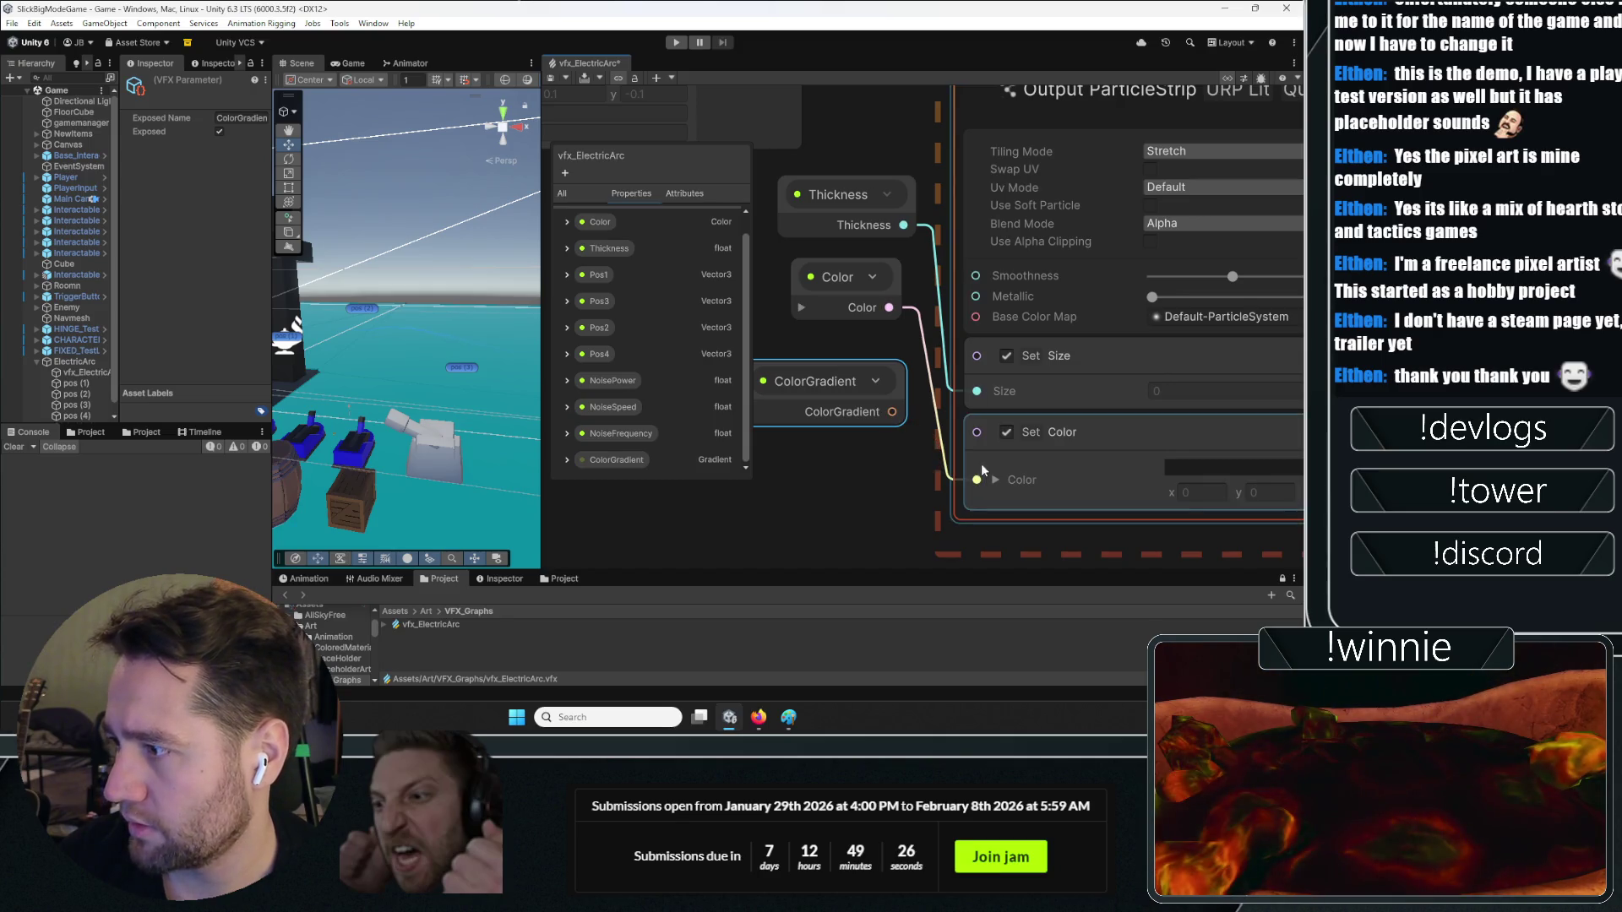
click(834, 297)
key(Delete)
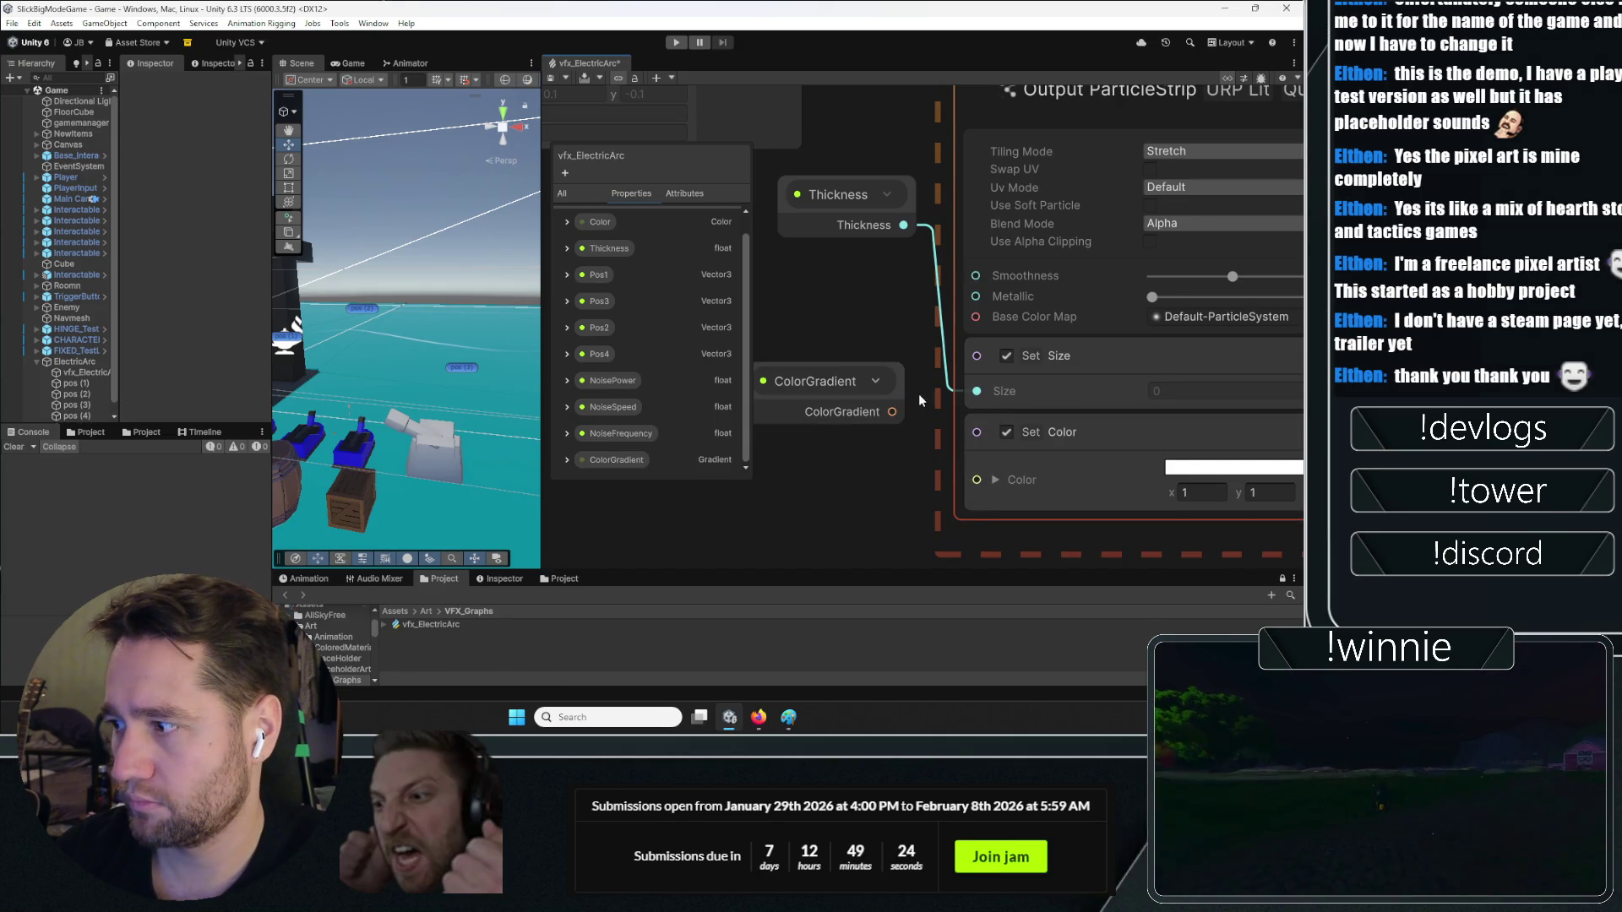
drag(899, 413, 989, 487)
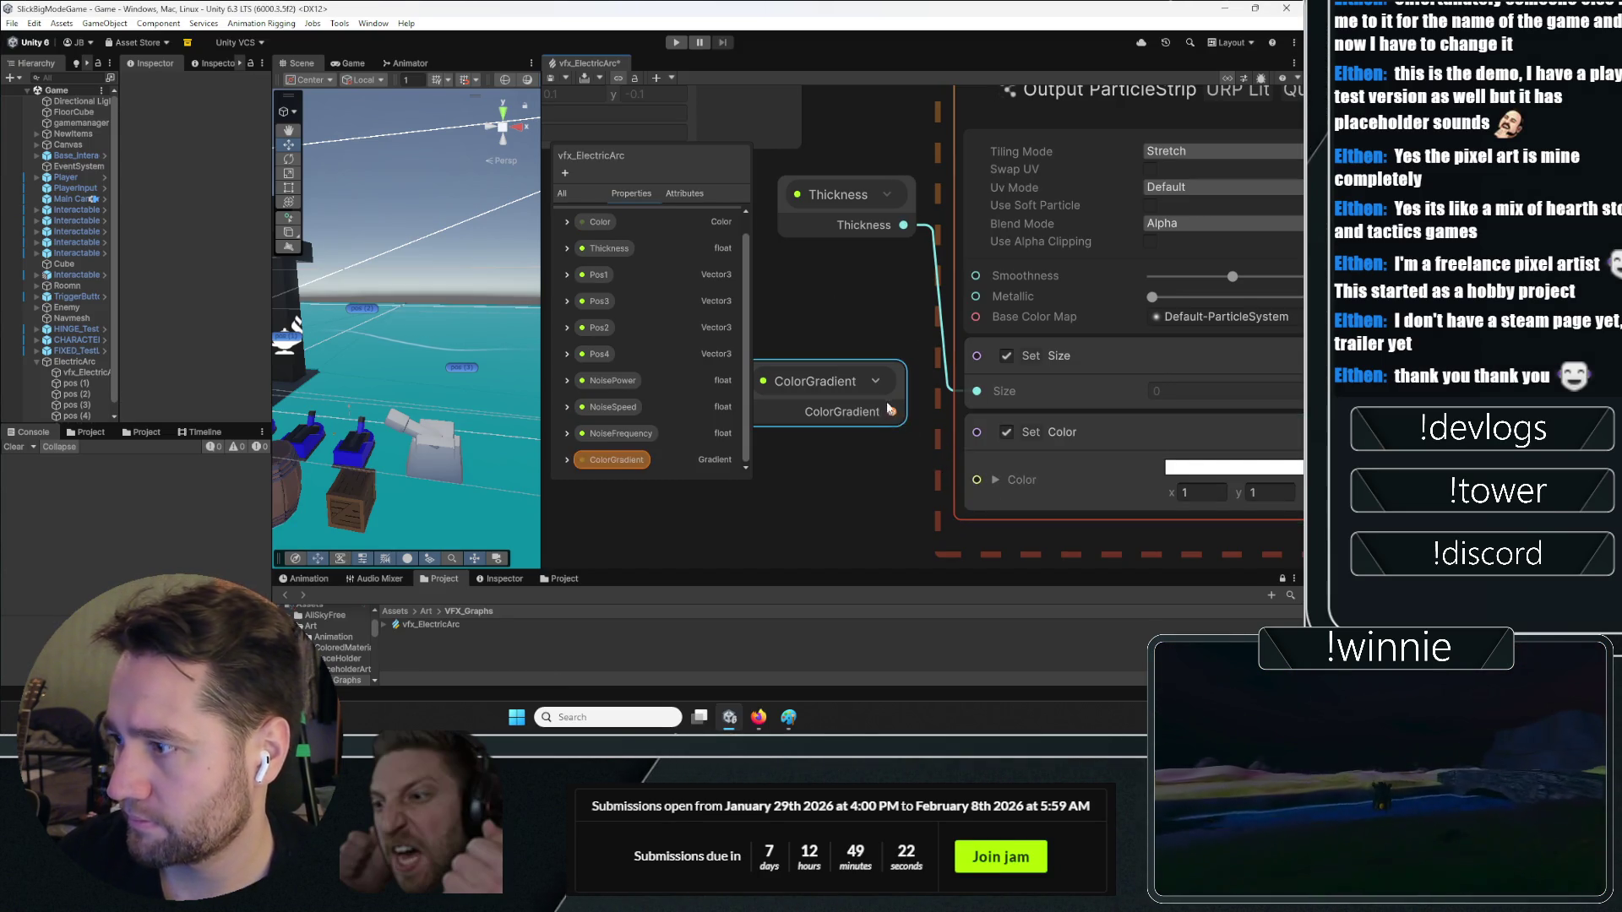
scroll(1007, 450, down, 1)
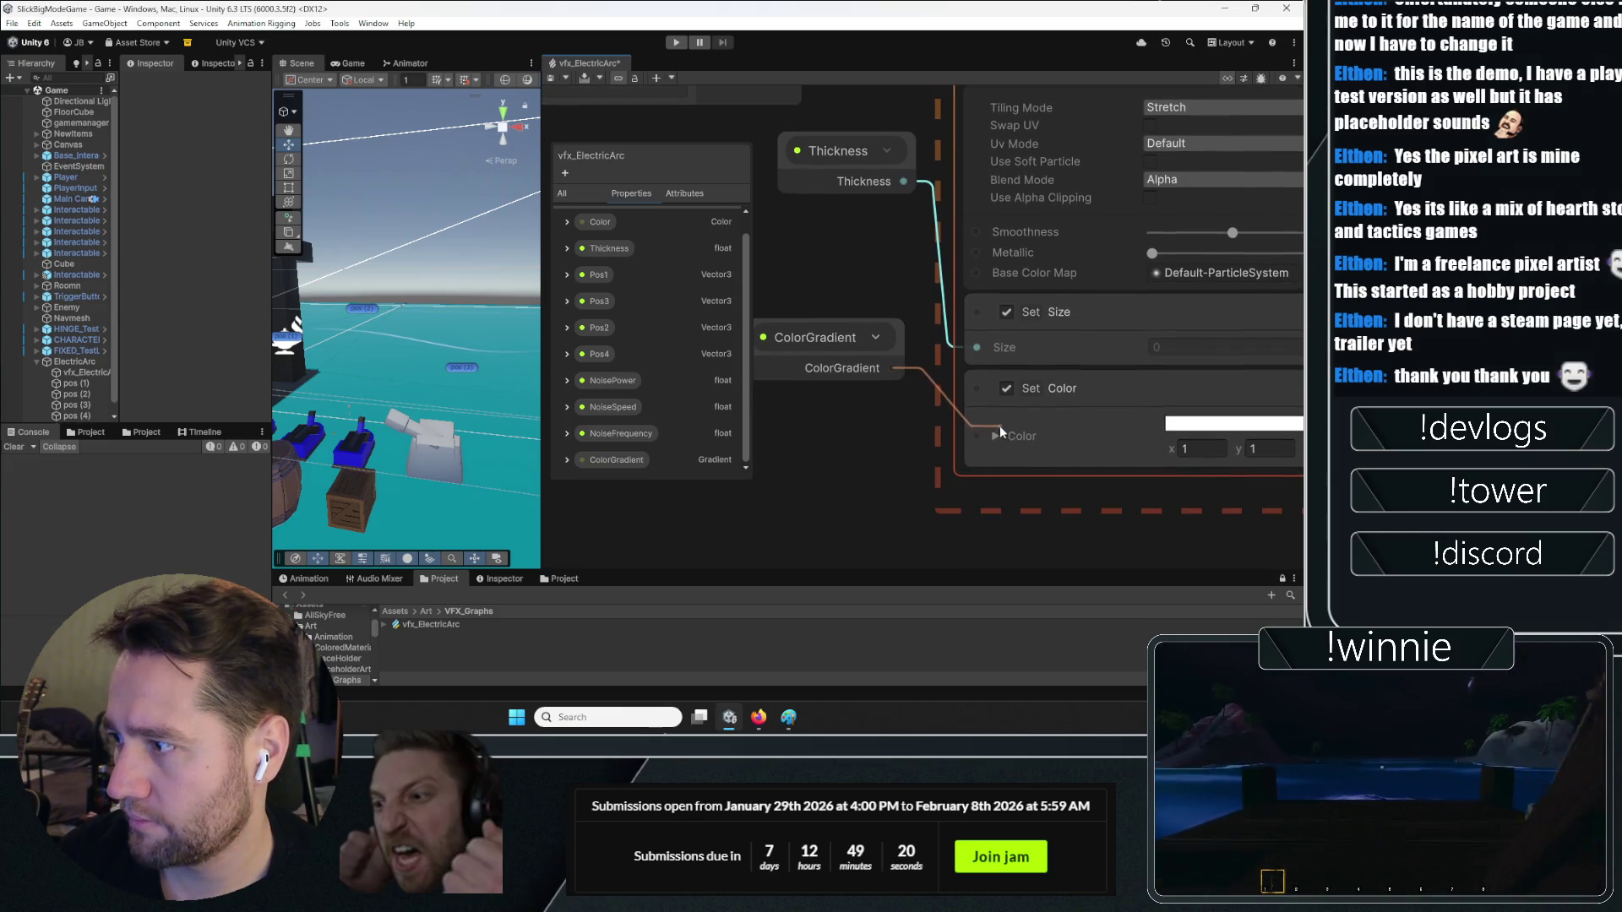
scroll(853, 474, down, 1)
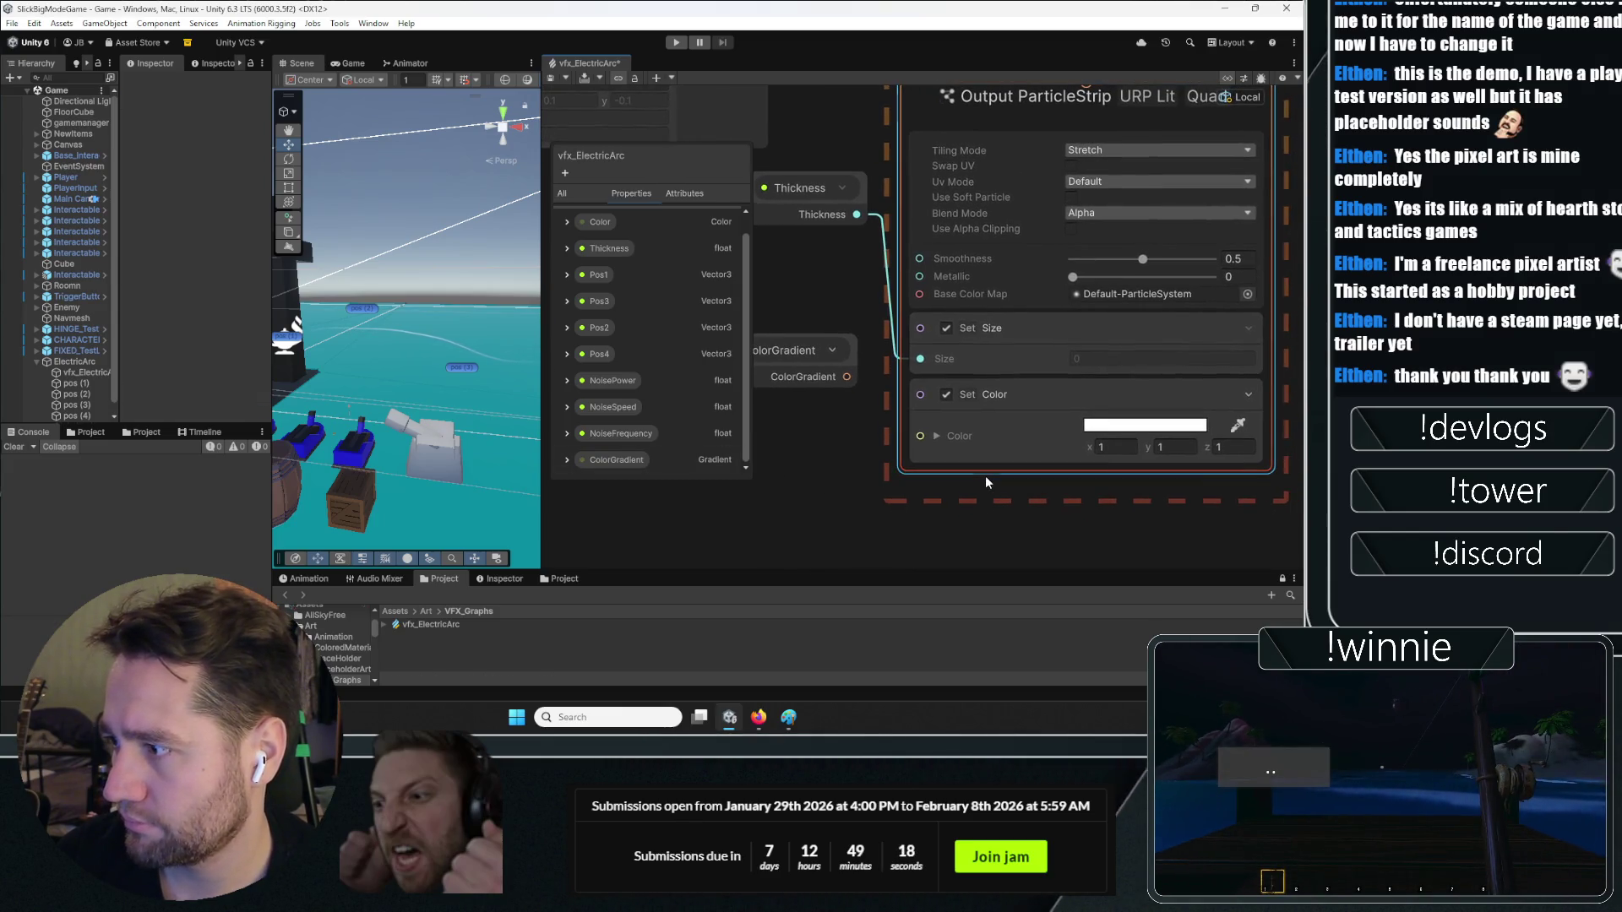
Search for a color block on the particle strip output, then cancel without adding one
click(985, 473)
key(space)
text(colo)
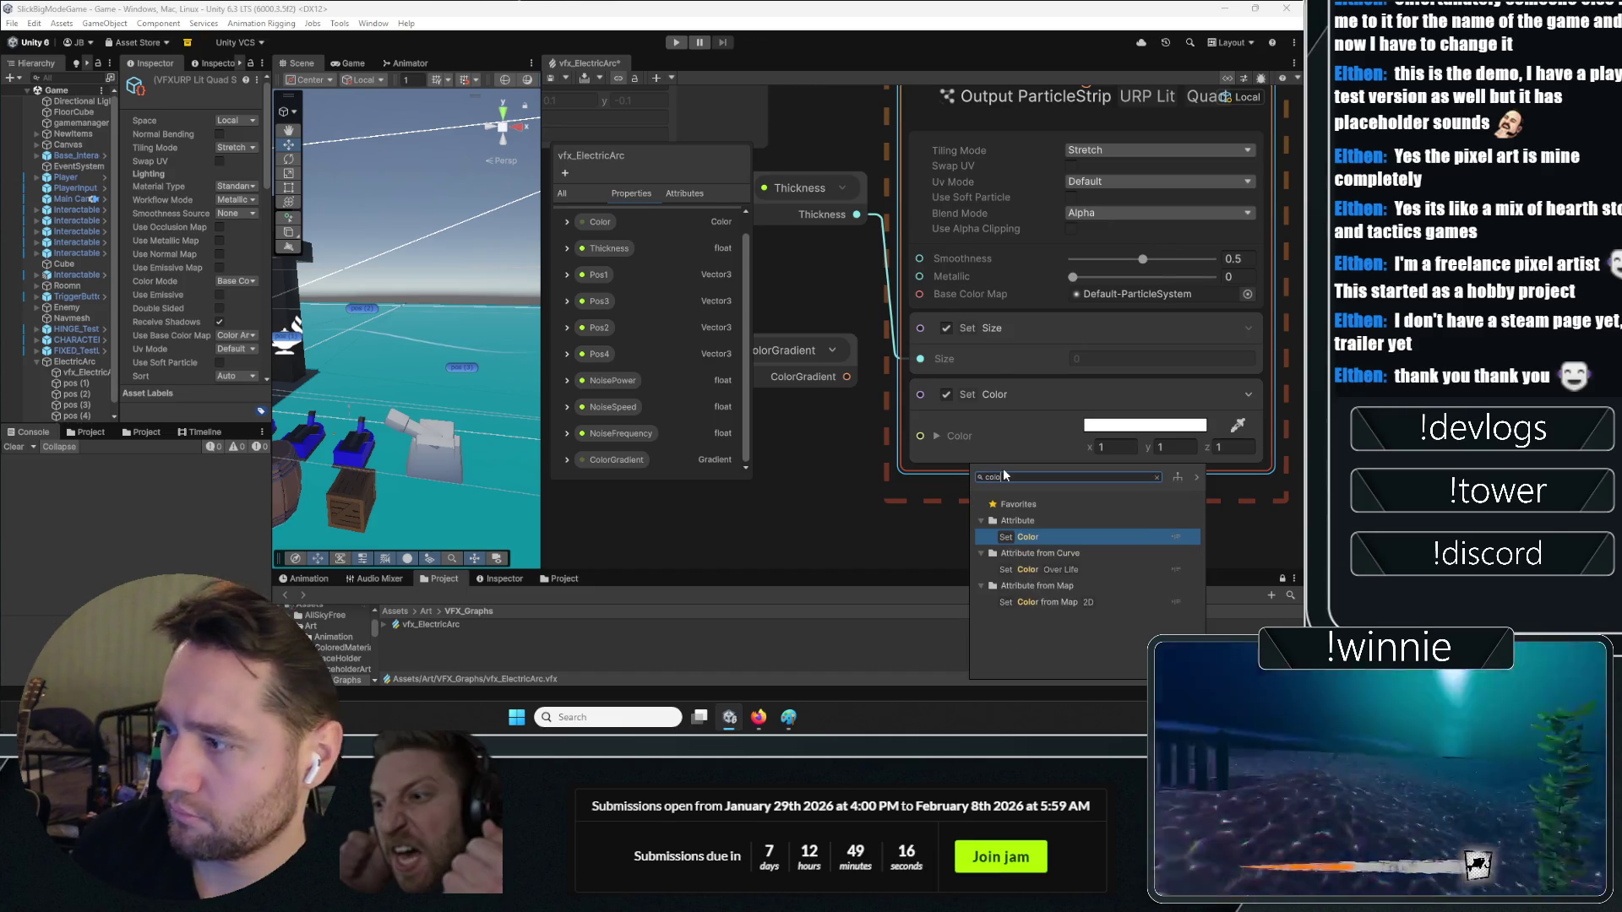
key(Down)
key(Down)
key(Down)
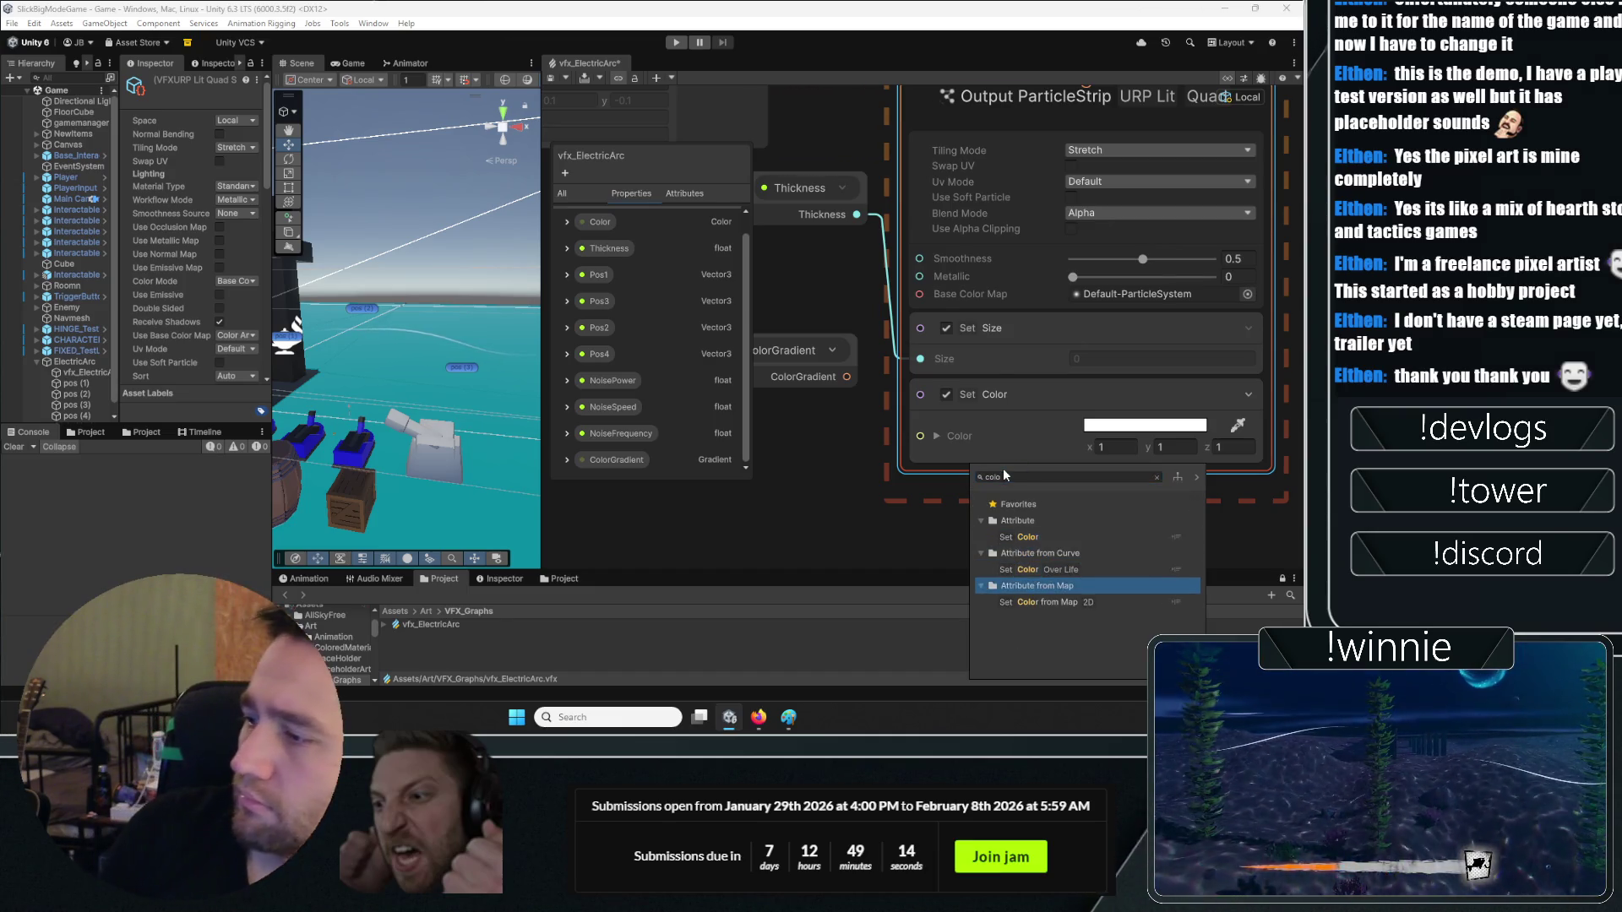
key(Up)
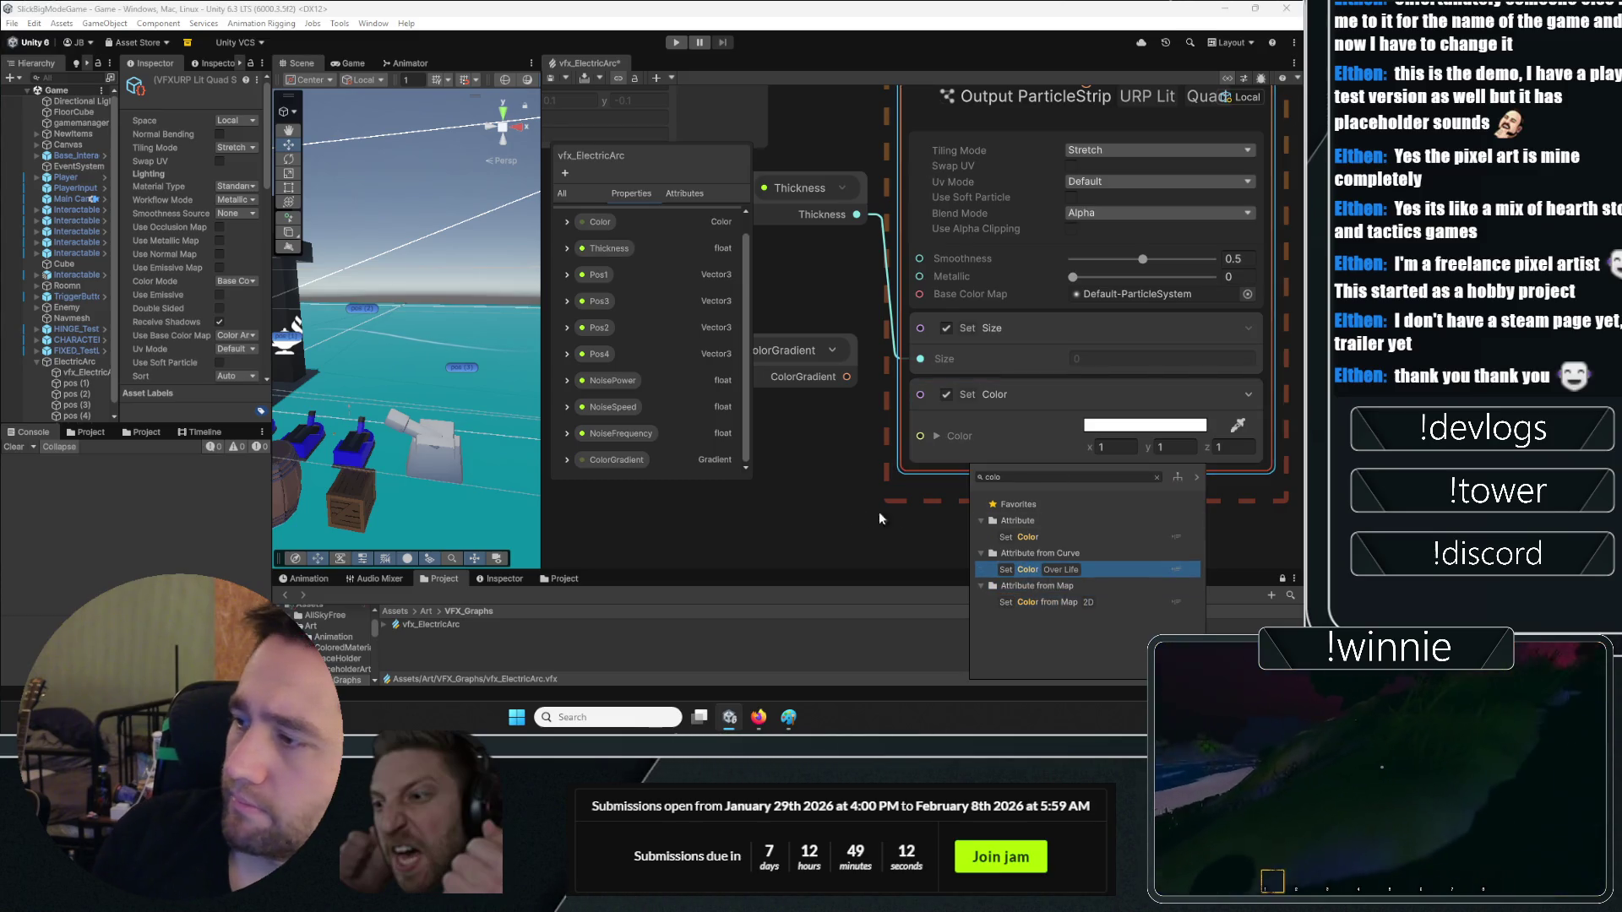
click(804, 424)
Put a Color node back into Set Color's Color input and move ColorGradient aside
drag(830, 446, 959, 478)
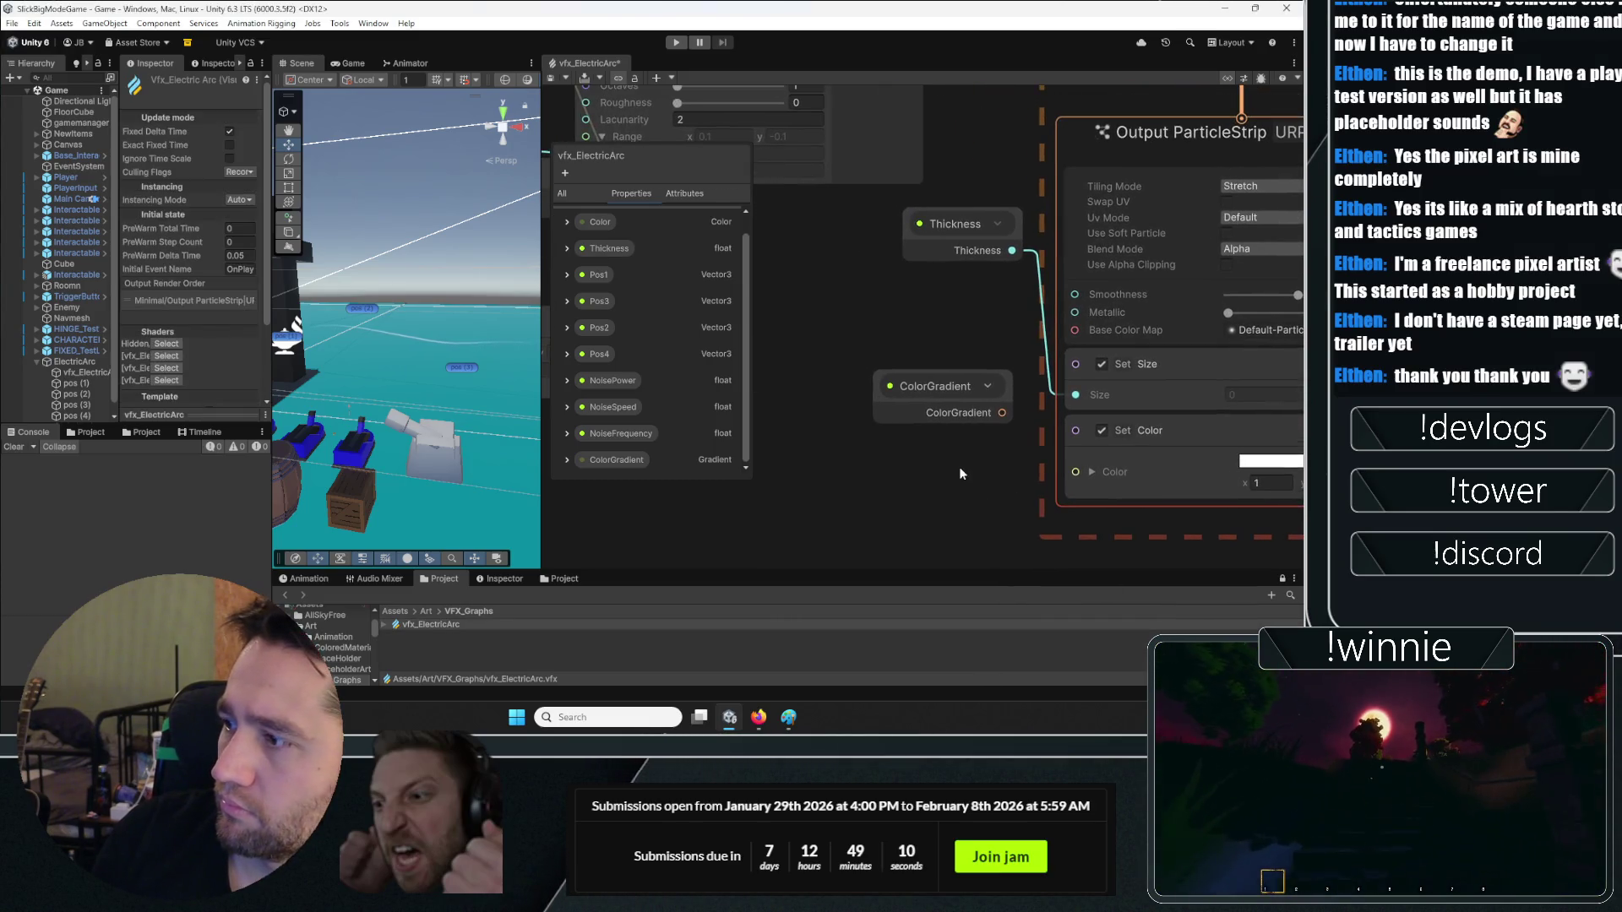
mouse_move(602, 222)
mouse_down()
mouse_move(757, 282)
mouse_move(798, 277)
mouse_up()
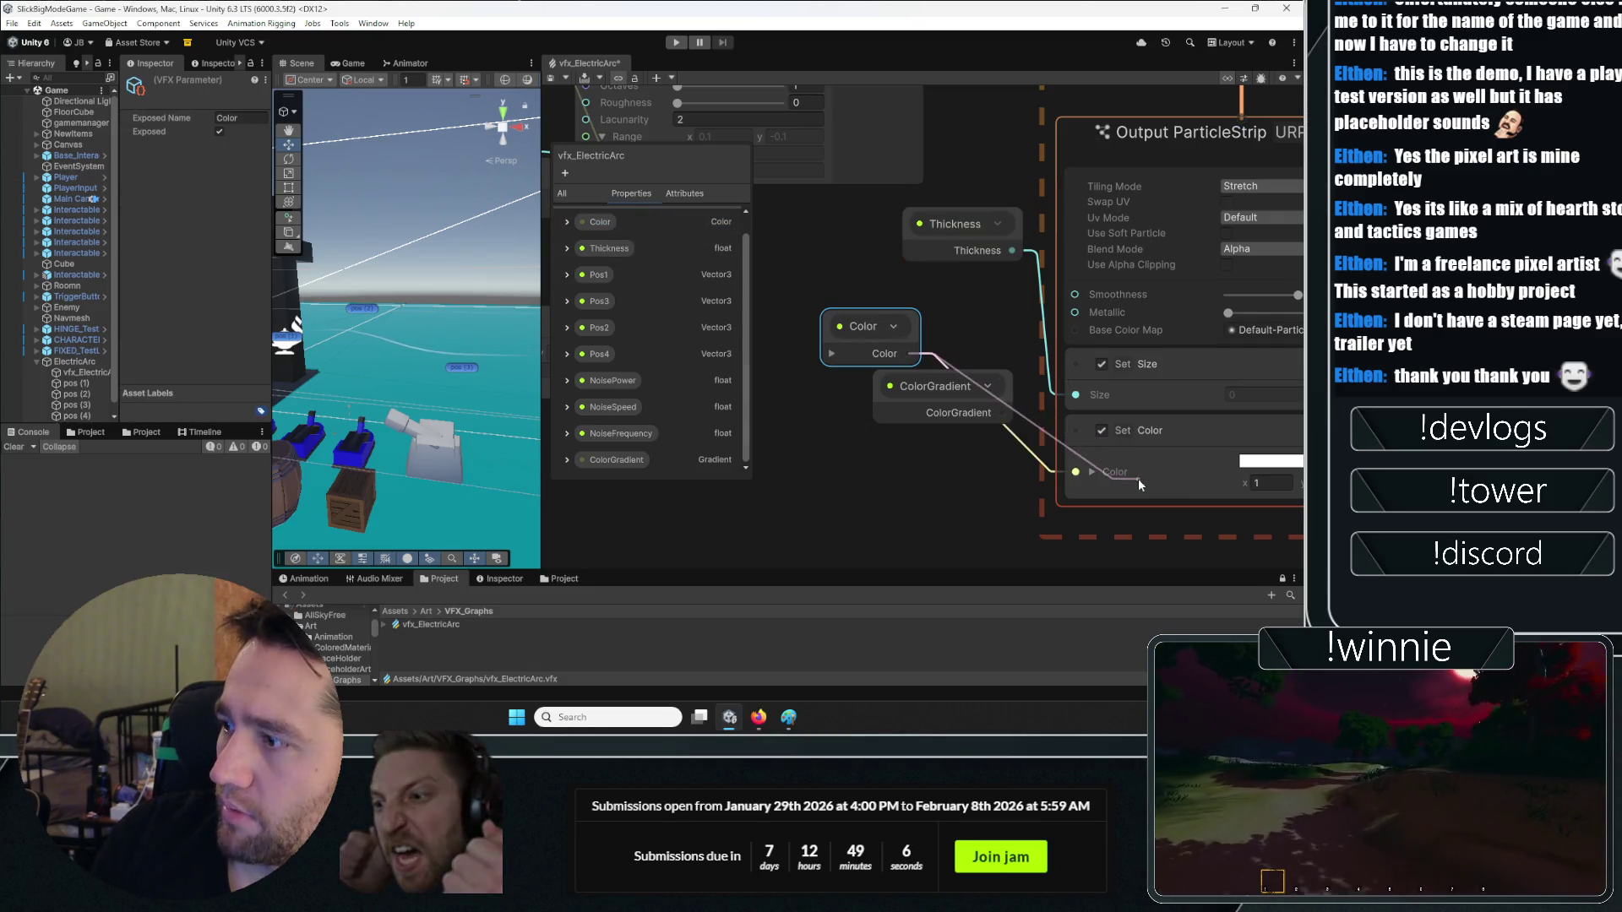
drag(1138, 478, 1132, 476)
drag(924, 406, 824, 467)
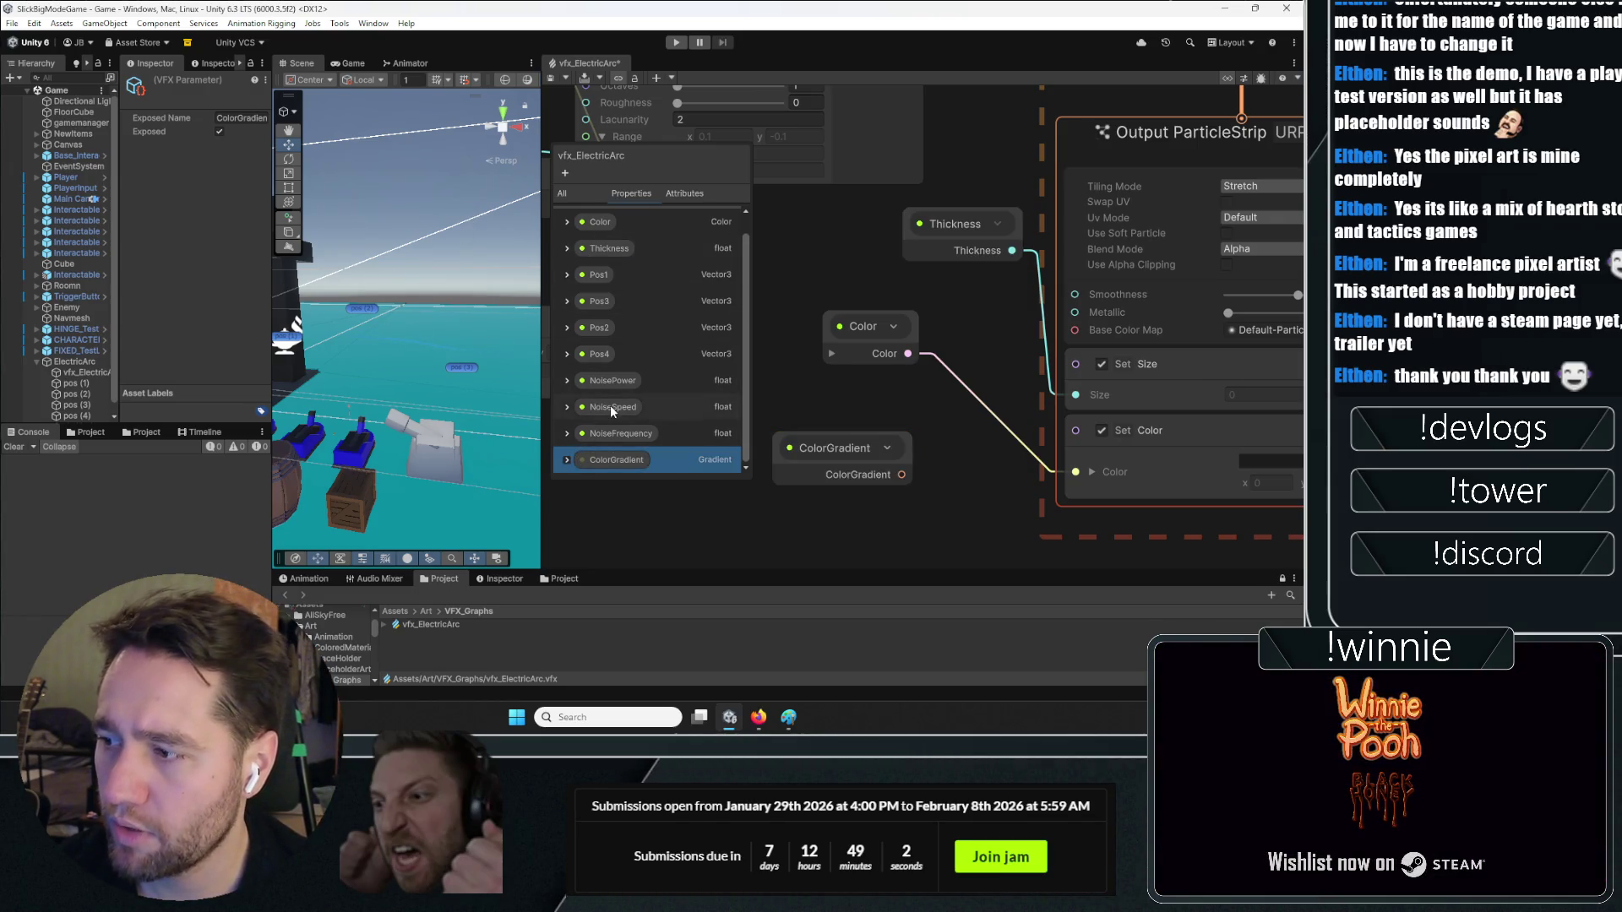
click(566, 459)
Inspect ColorGradient's white default gradient in the HDR Gradient Editor, then close it
click(655, 434)
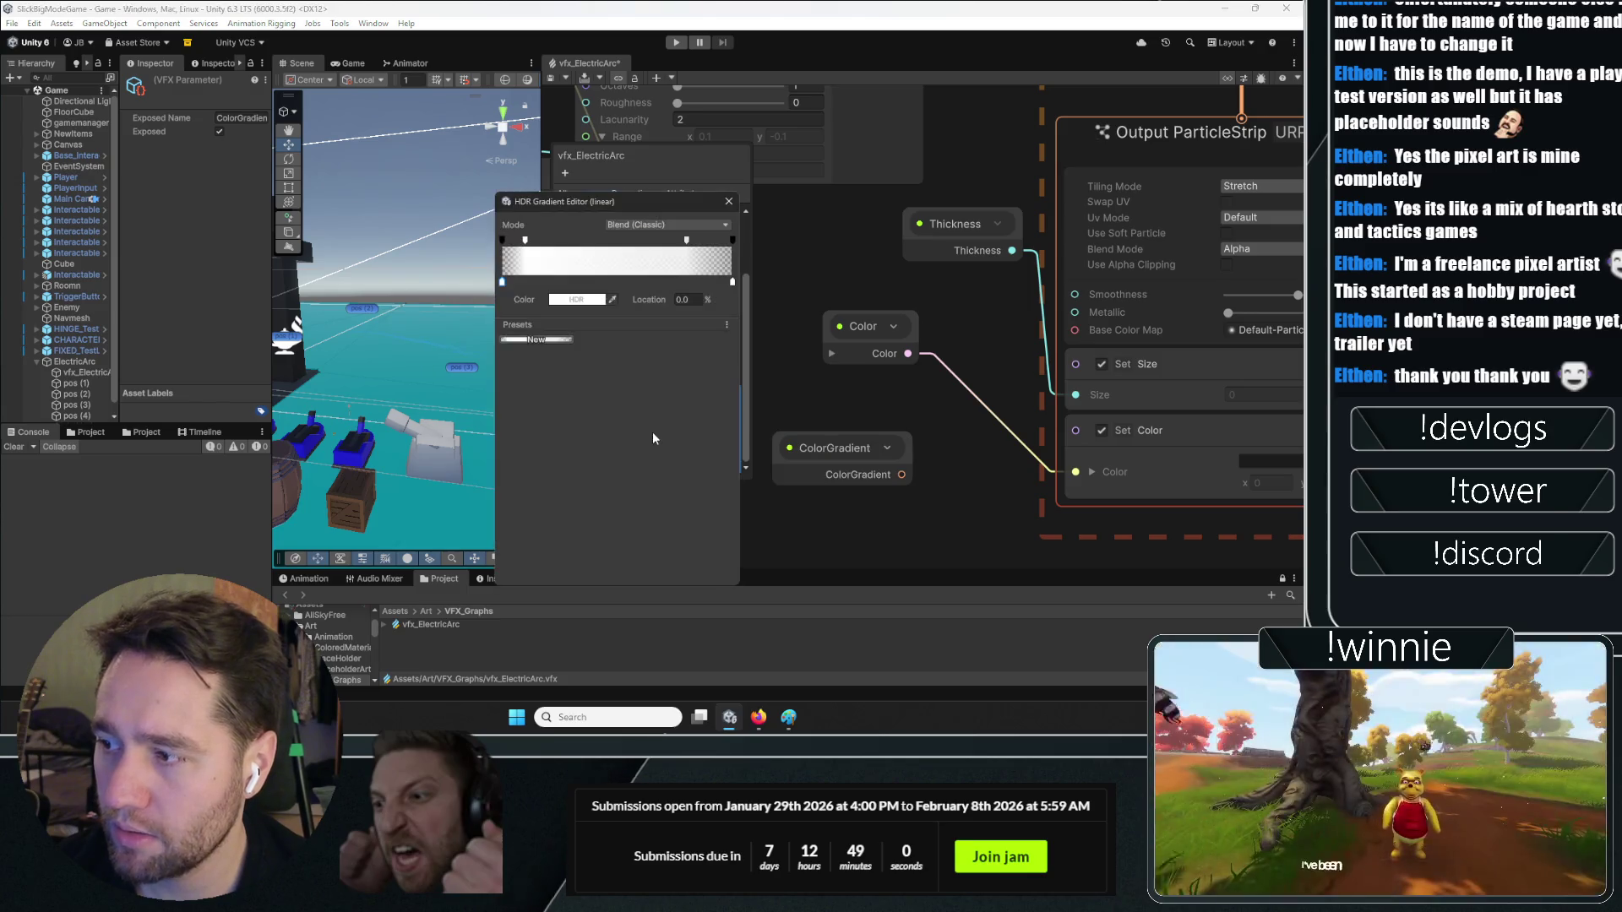
click(728, 202)
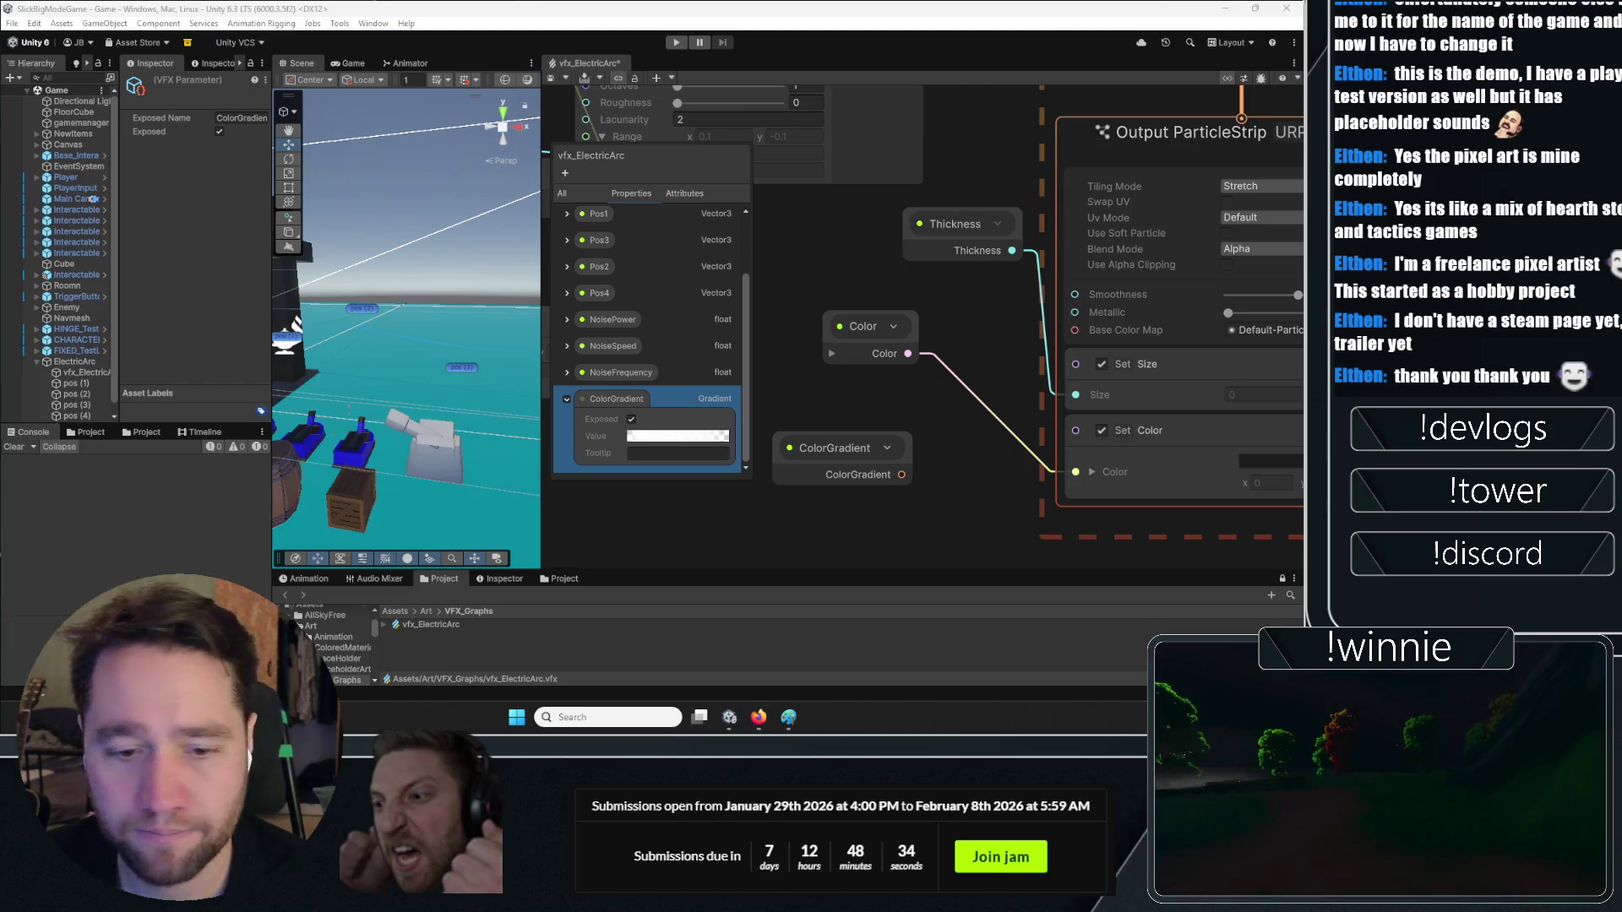
click(990, 413)
Search graph nodes for emission, then turn to Firefox's Shader Graph in VFX Graph manual page
key(space)
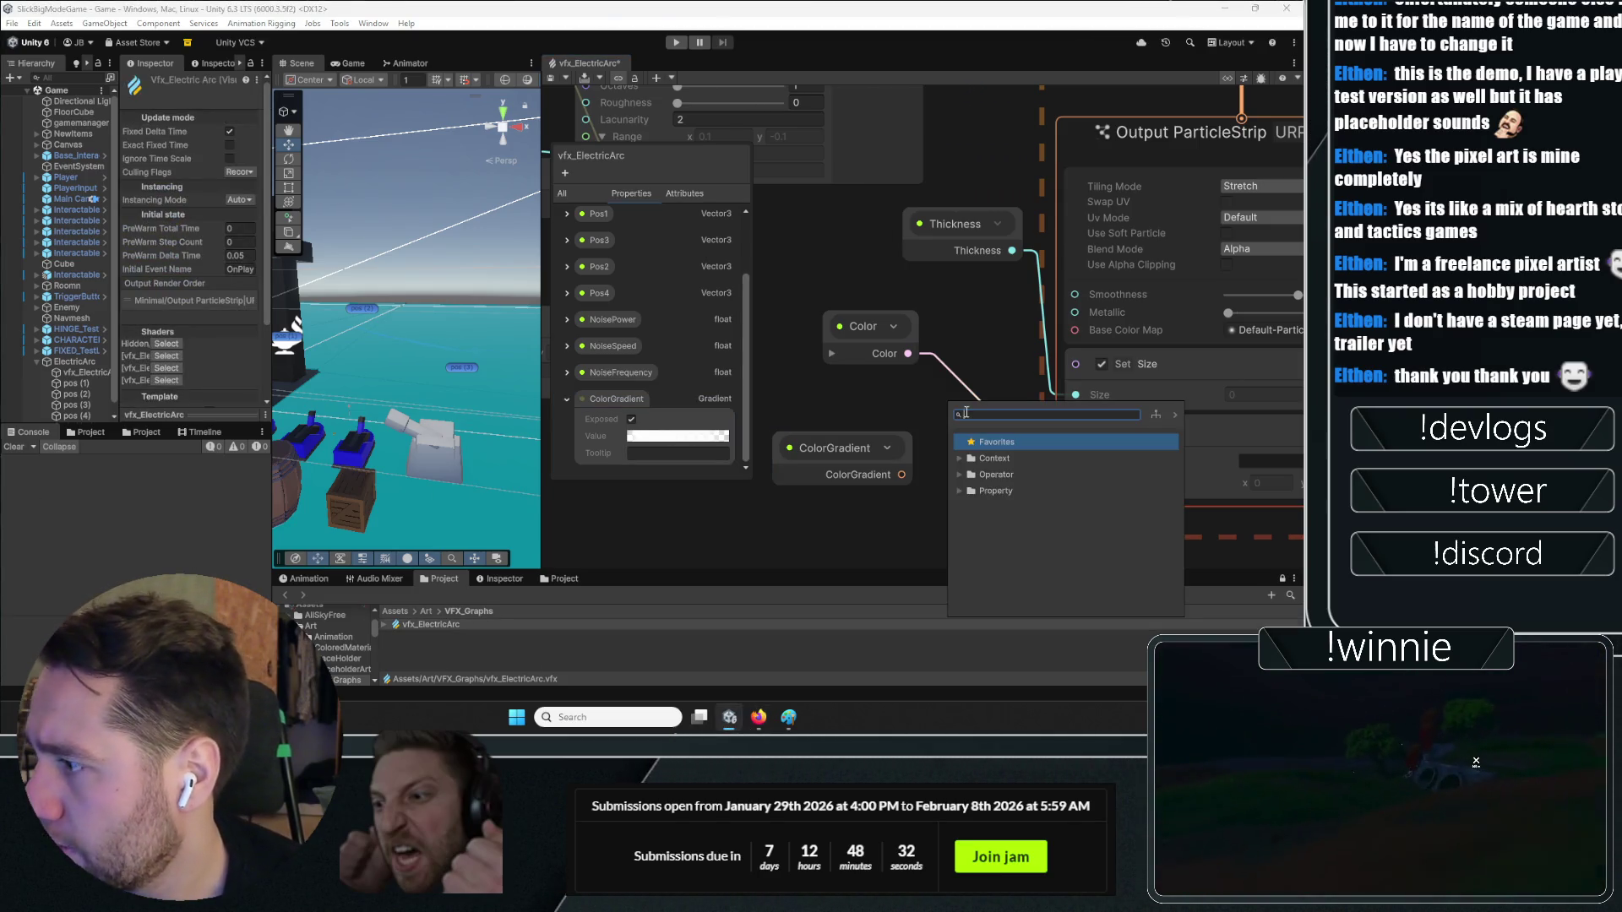
text(emiss)
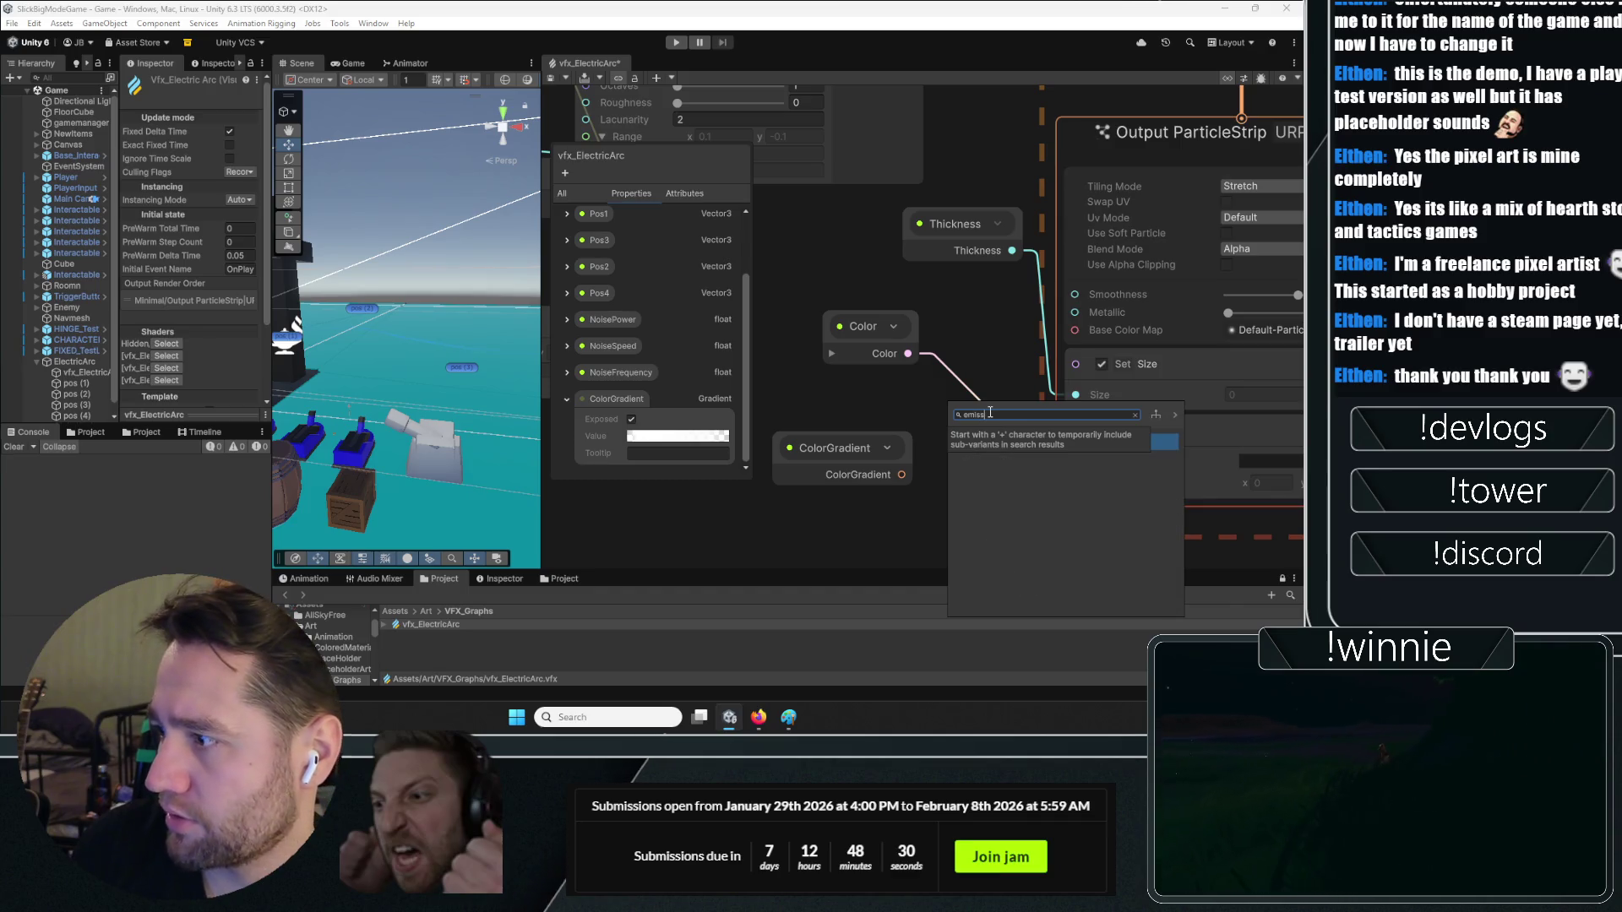
text(g)
key(BackSpace)
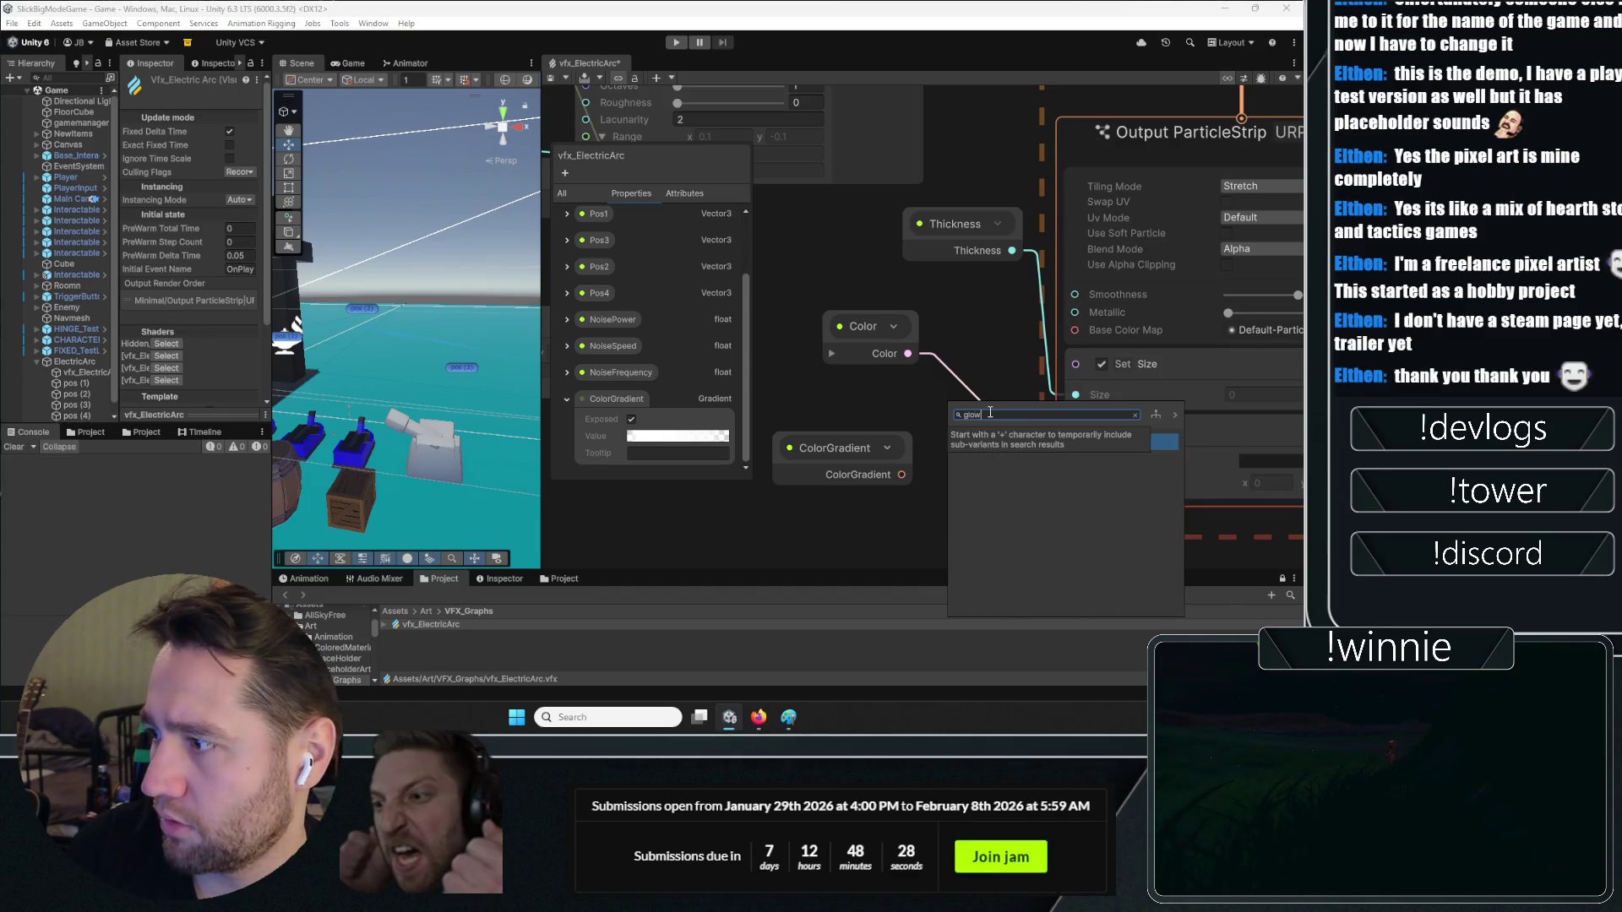
text(g)
click(758, 717)
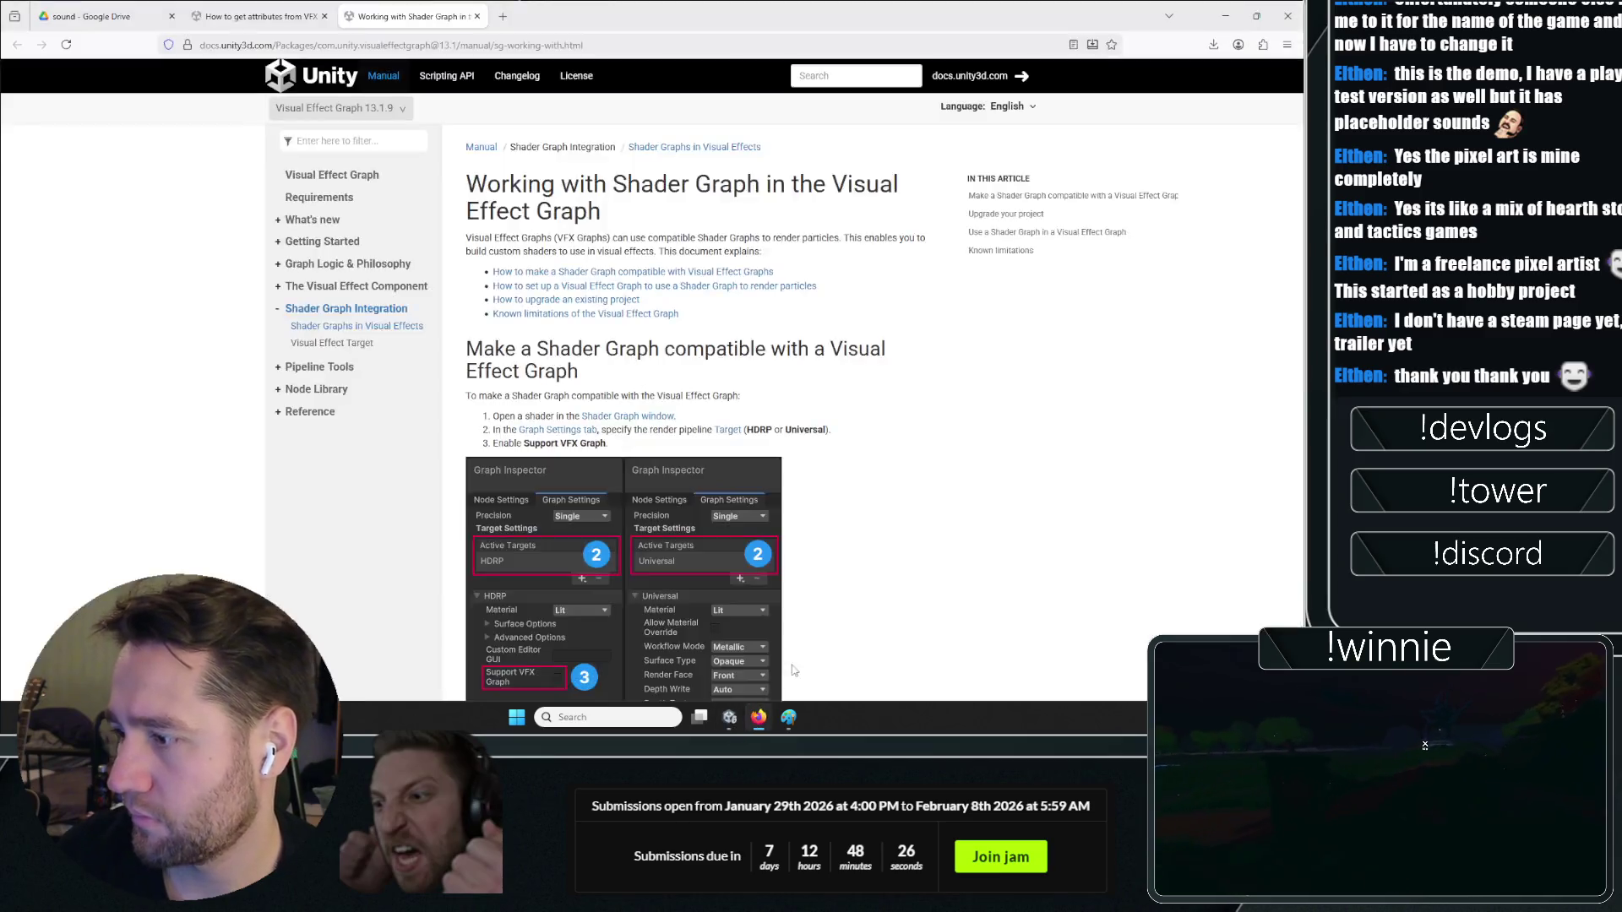
Search 'make vfx graph effect glow emission unity' and open the first YouTube tutorial in a new tab
key(ctrl+t)
text(make vfx )
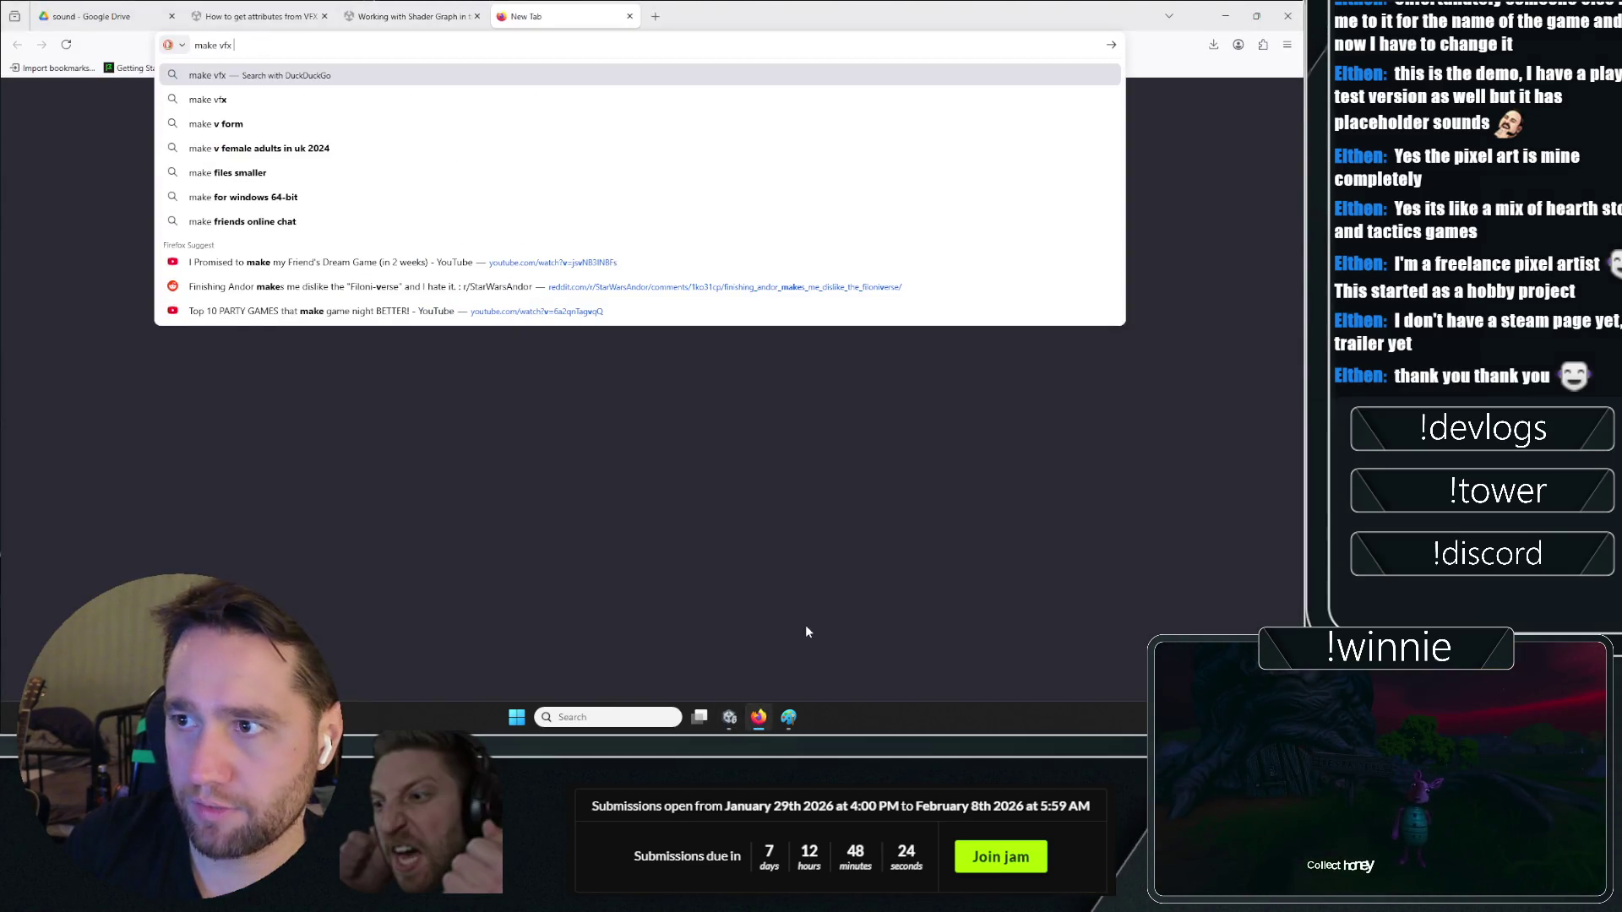
text(graph effect g)
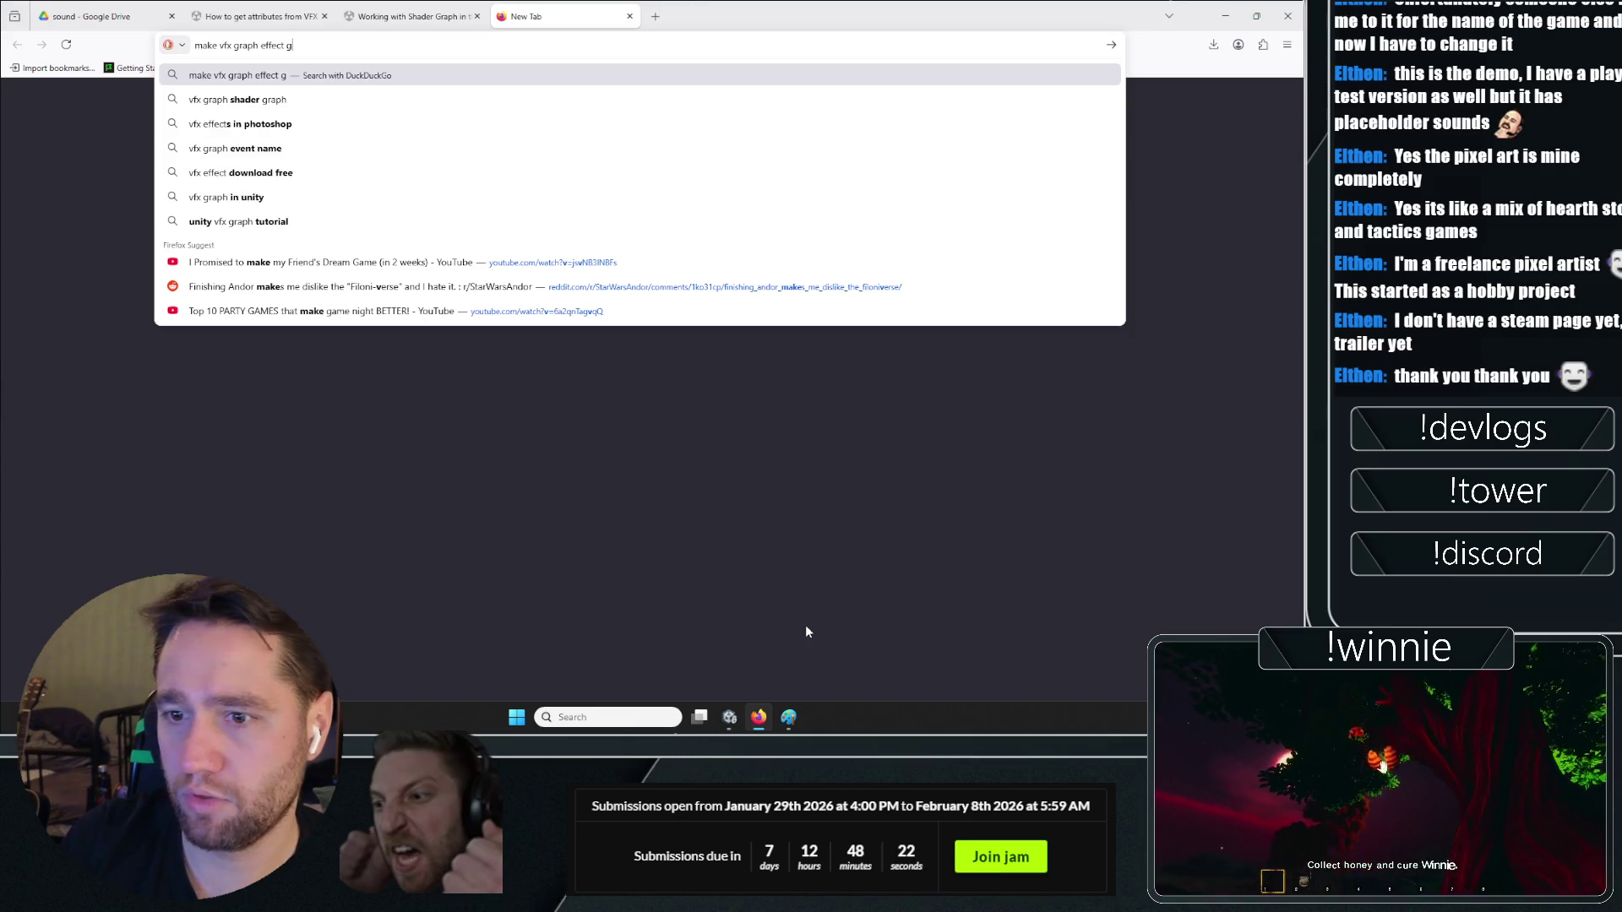
text(low emission unity)
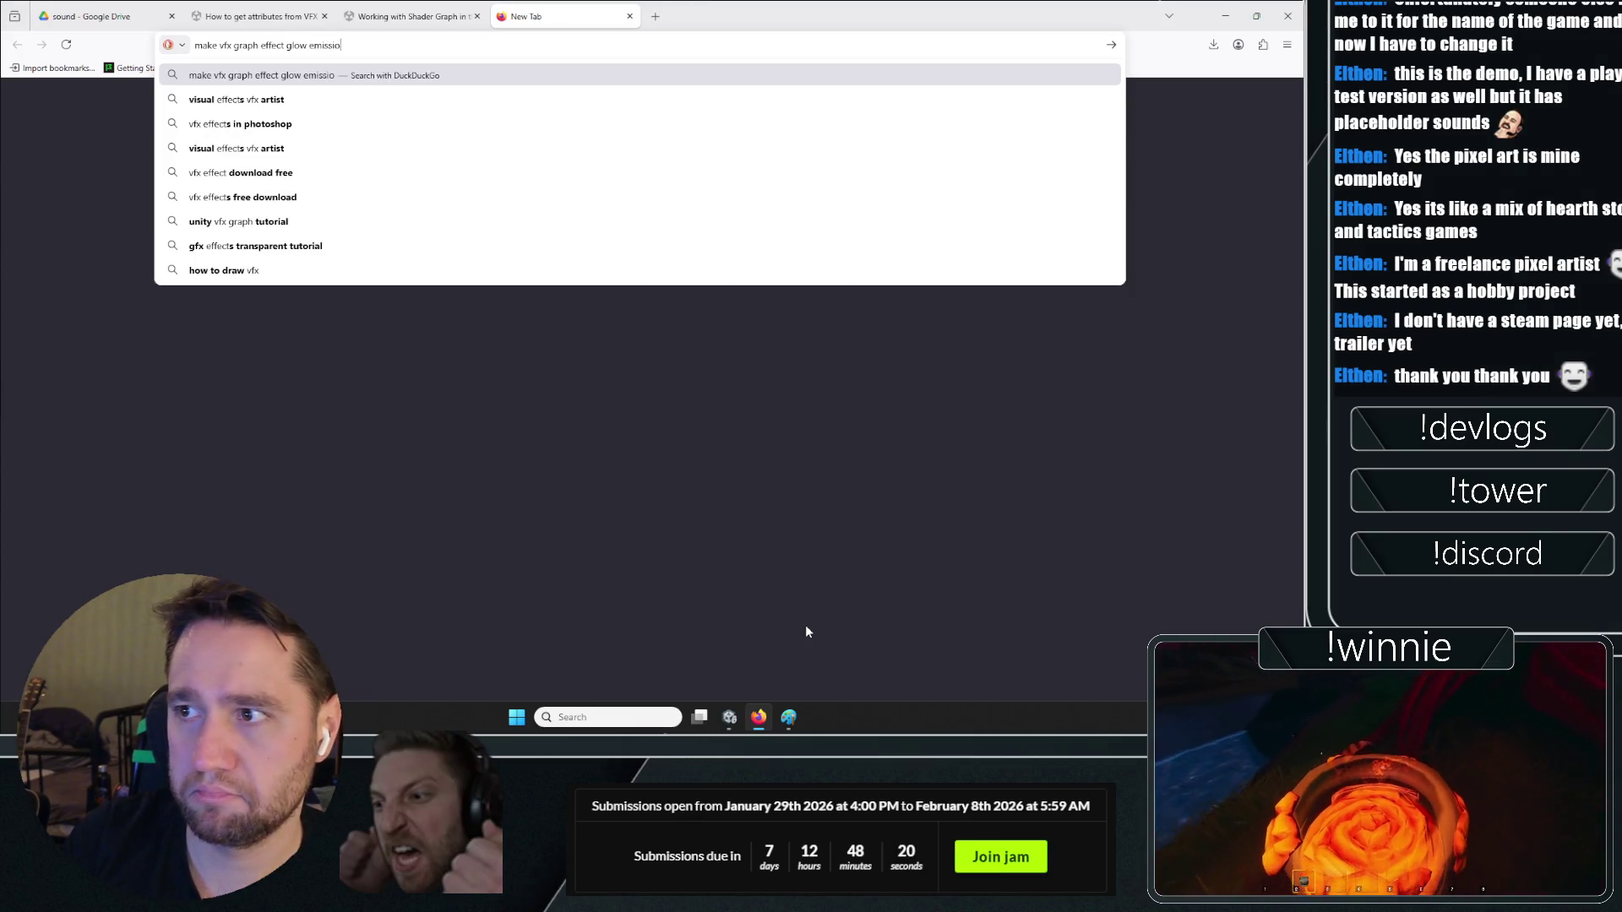
key(Return)
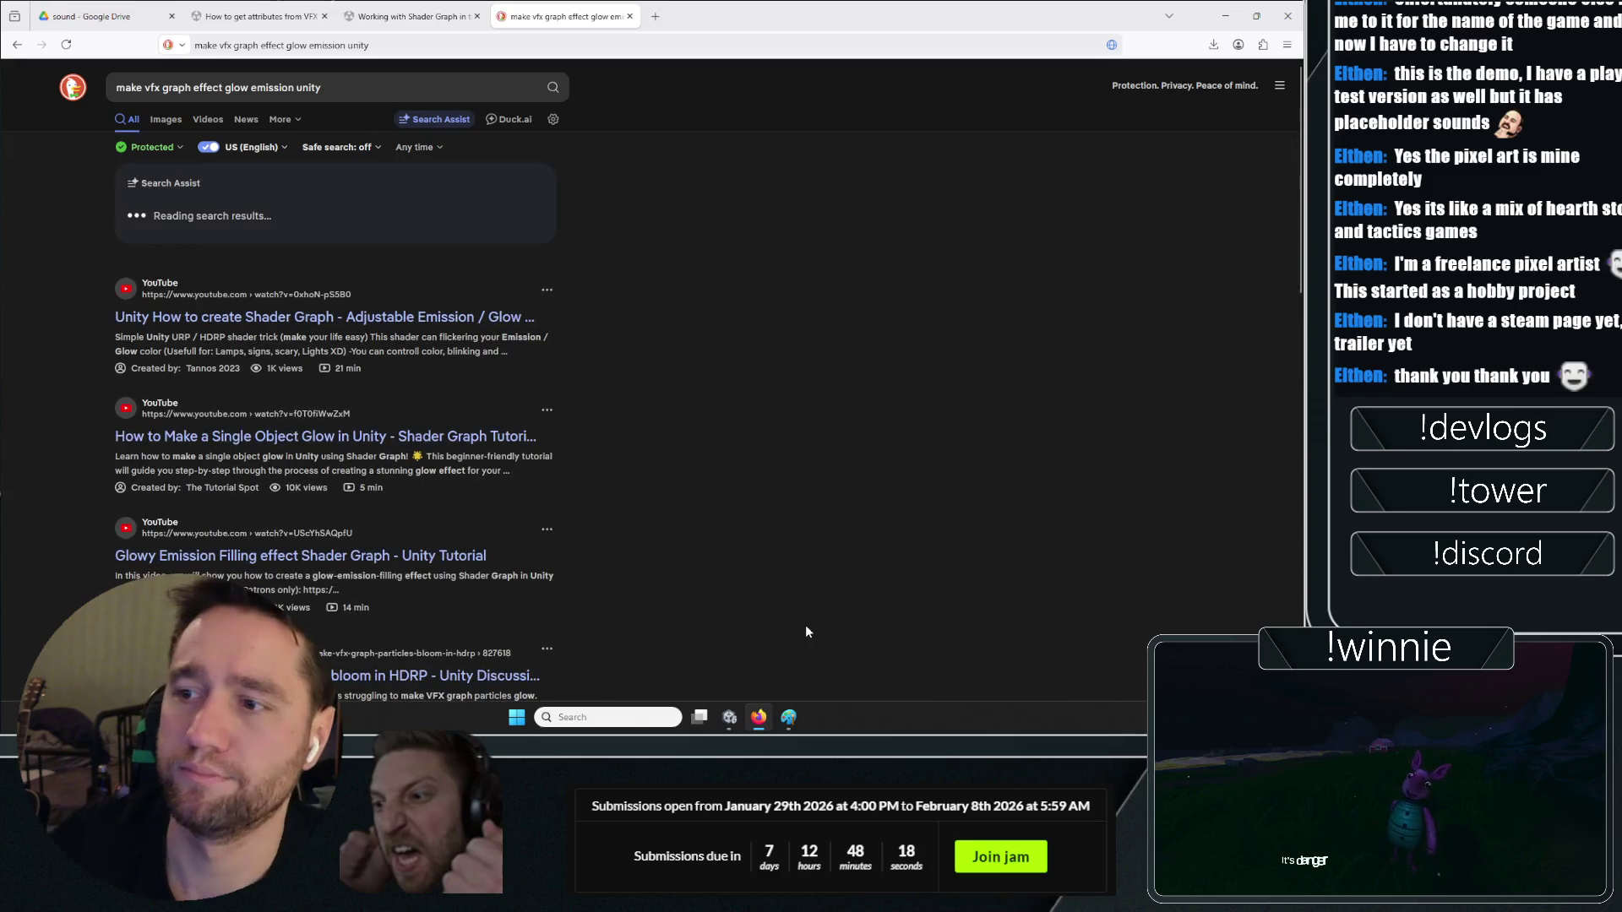
right_click(440, 246)
click(477, 256)
click(700, 9)
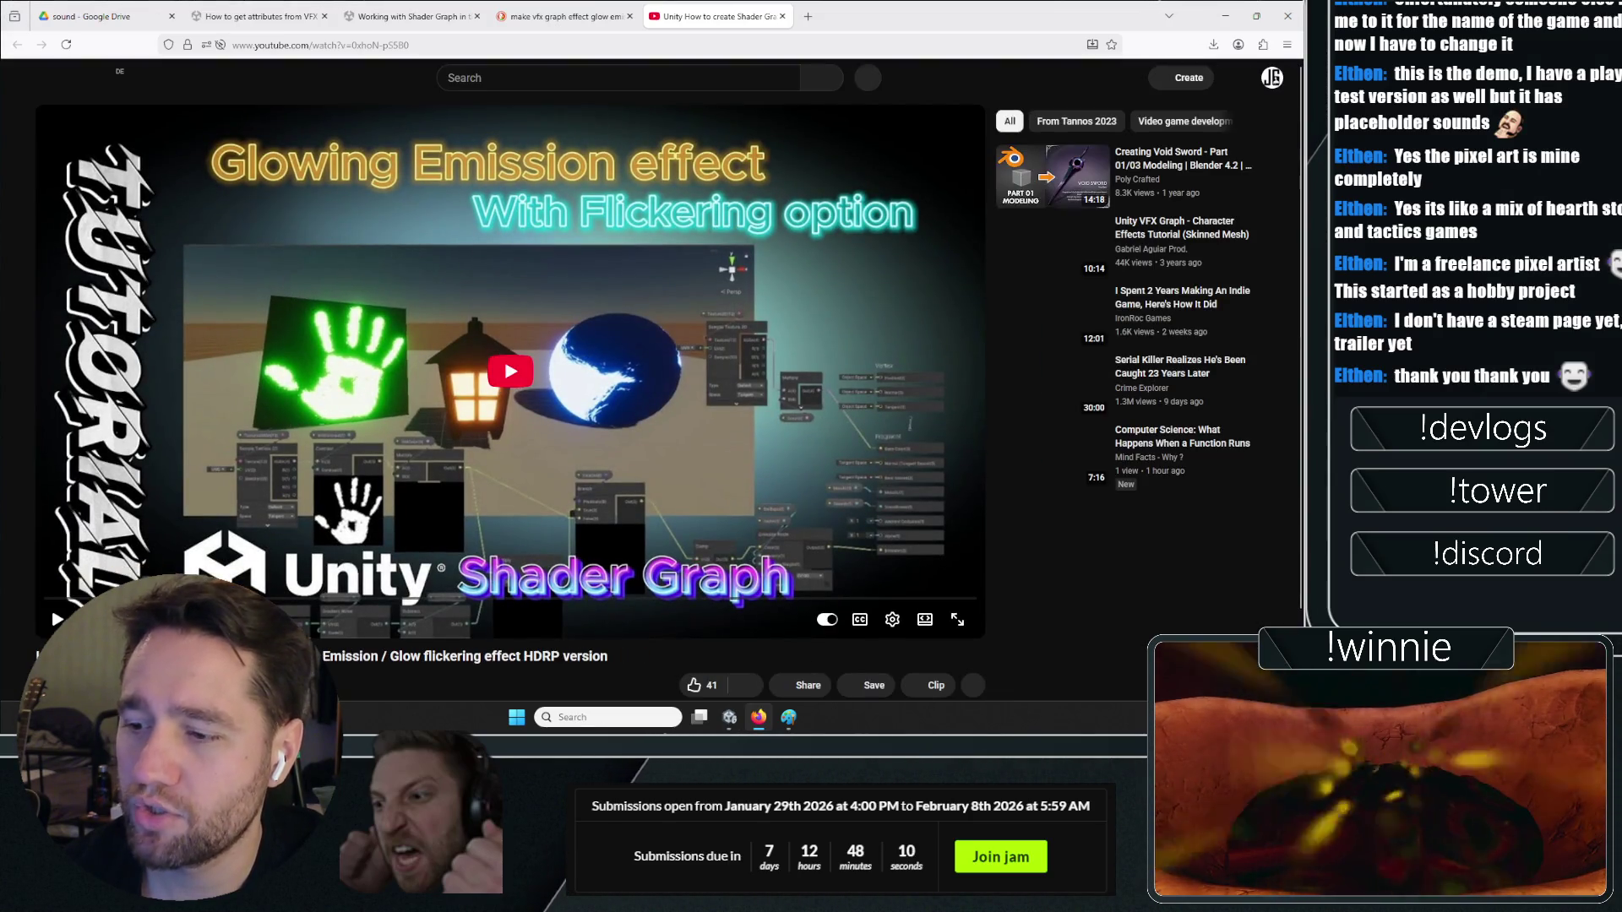
Search YouTube for 'vfx graph glowing urp', then refine the query with 'unity'
click(591, 77)
text(vf)
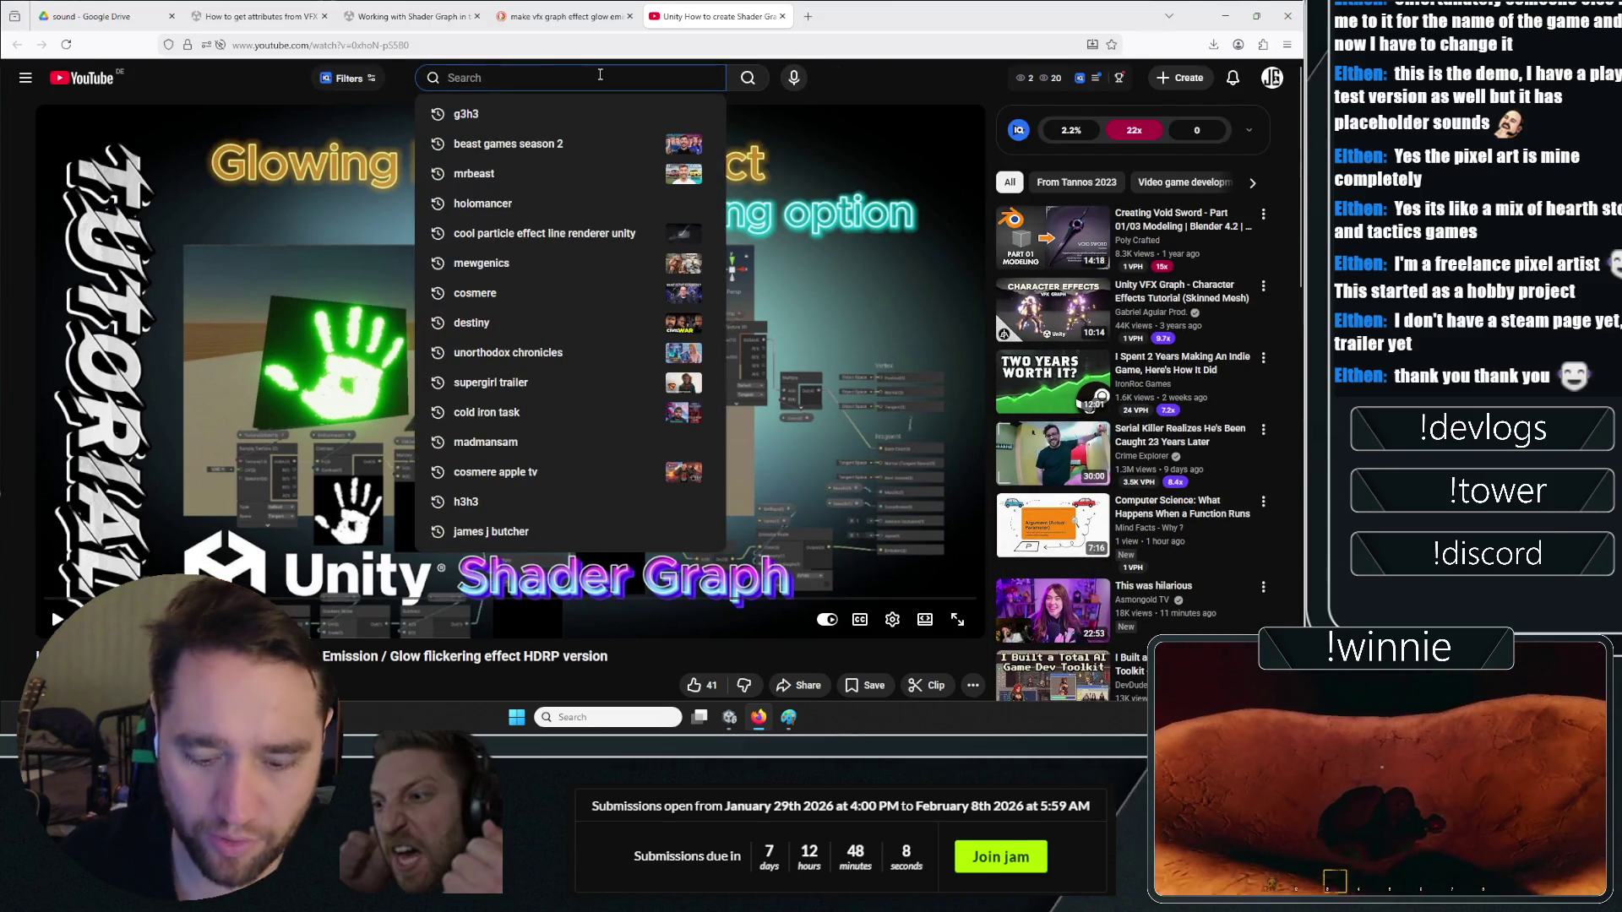
text(x graph g)
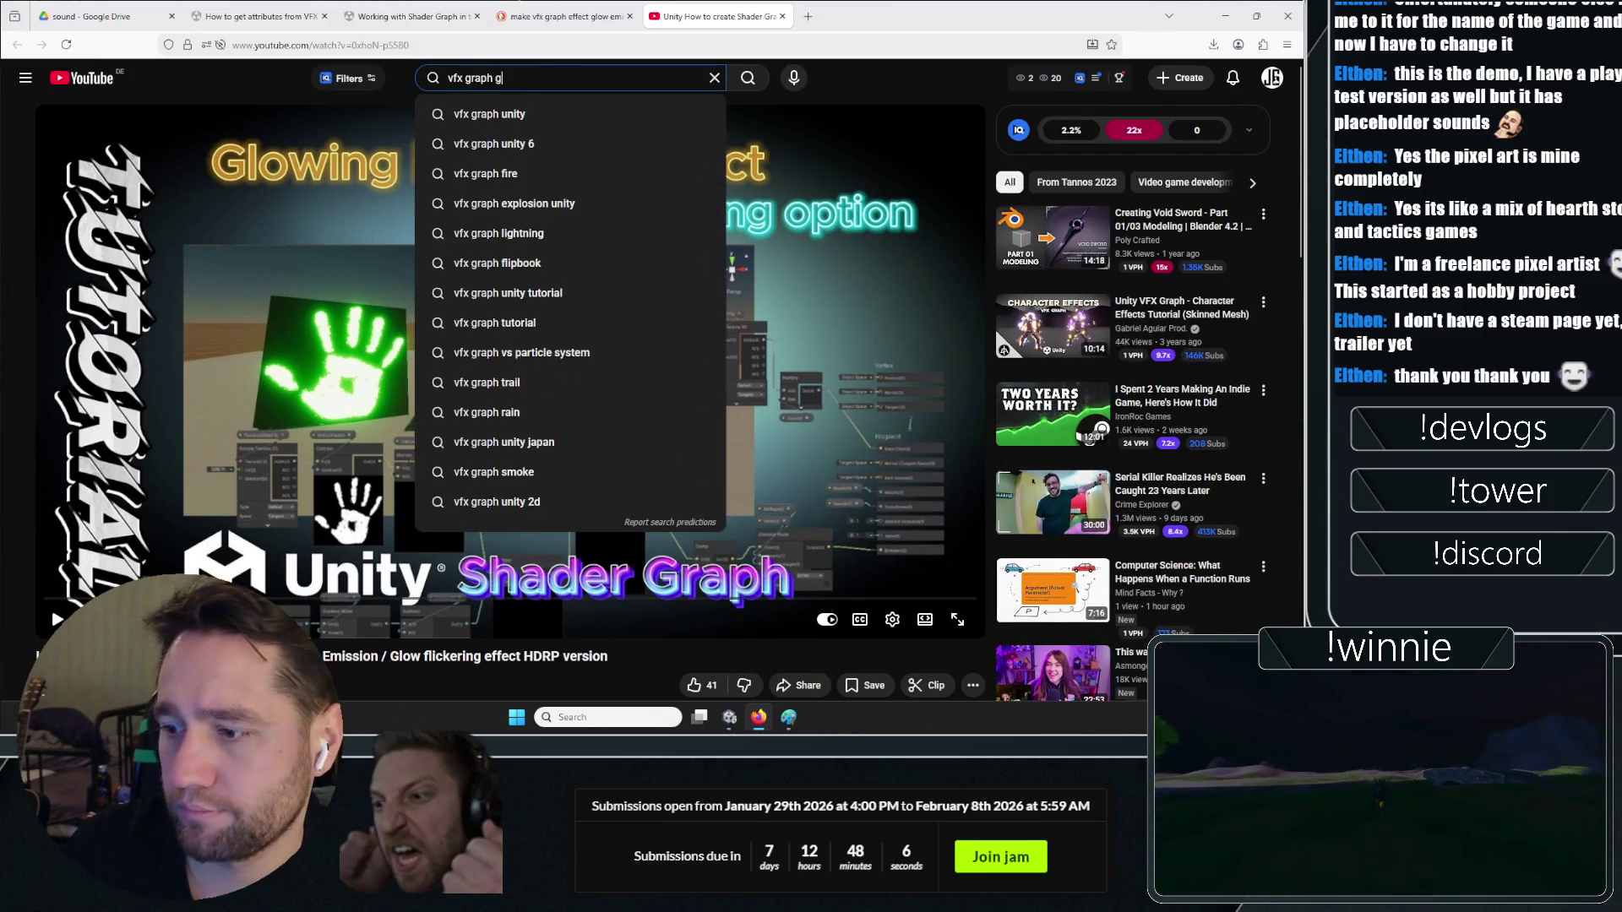
text(lowing )
text(urp)
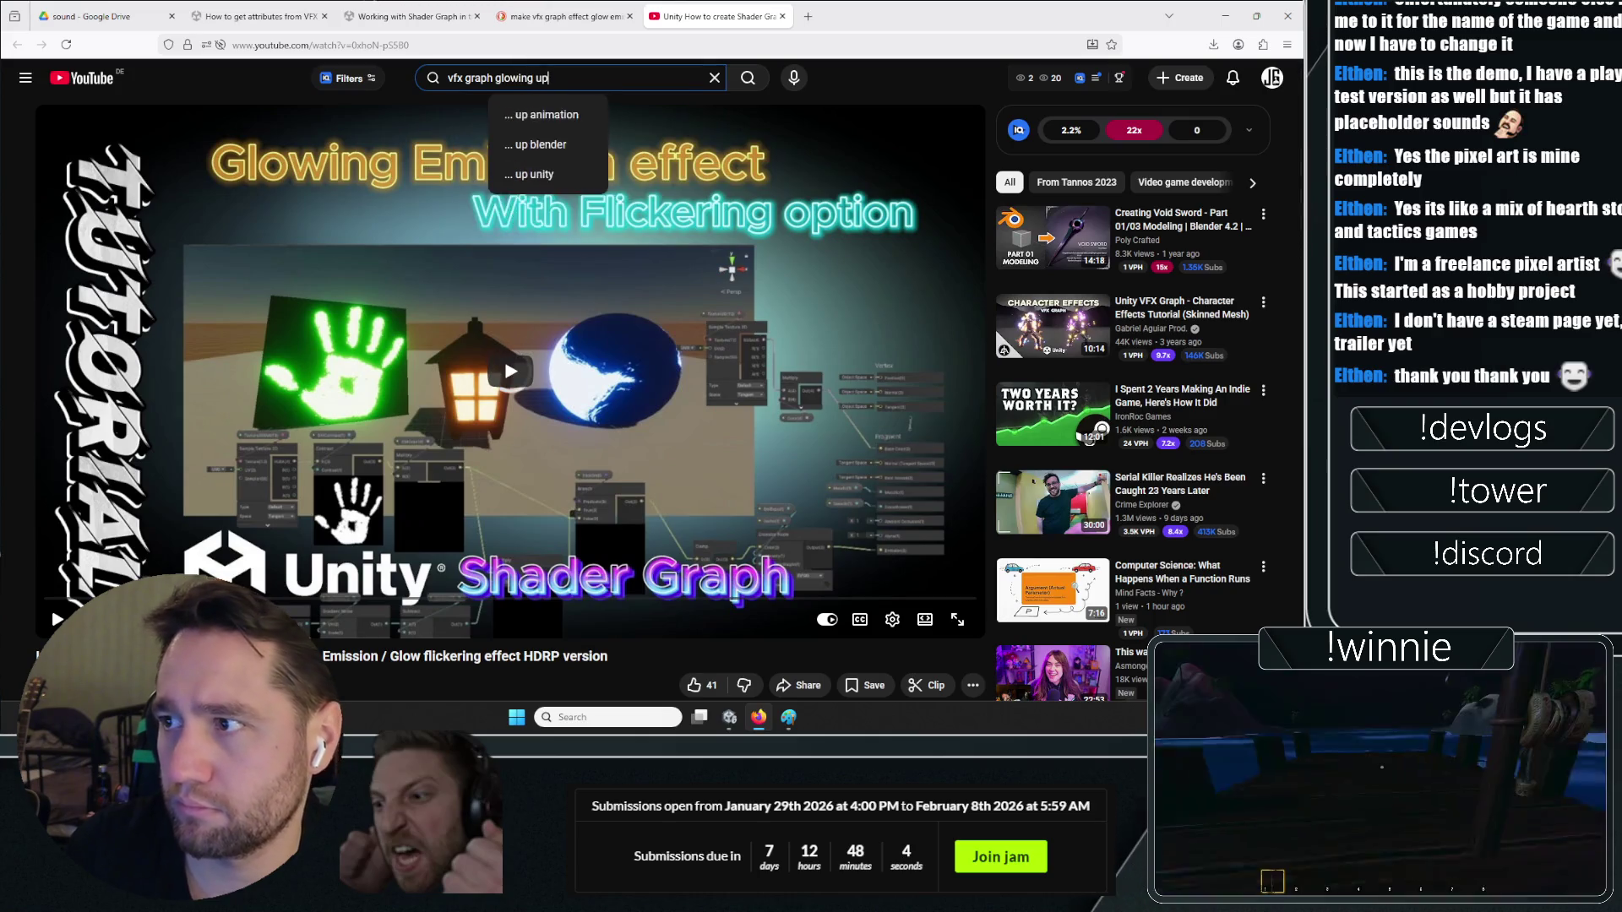
key(Return)
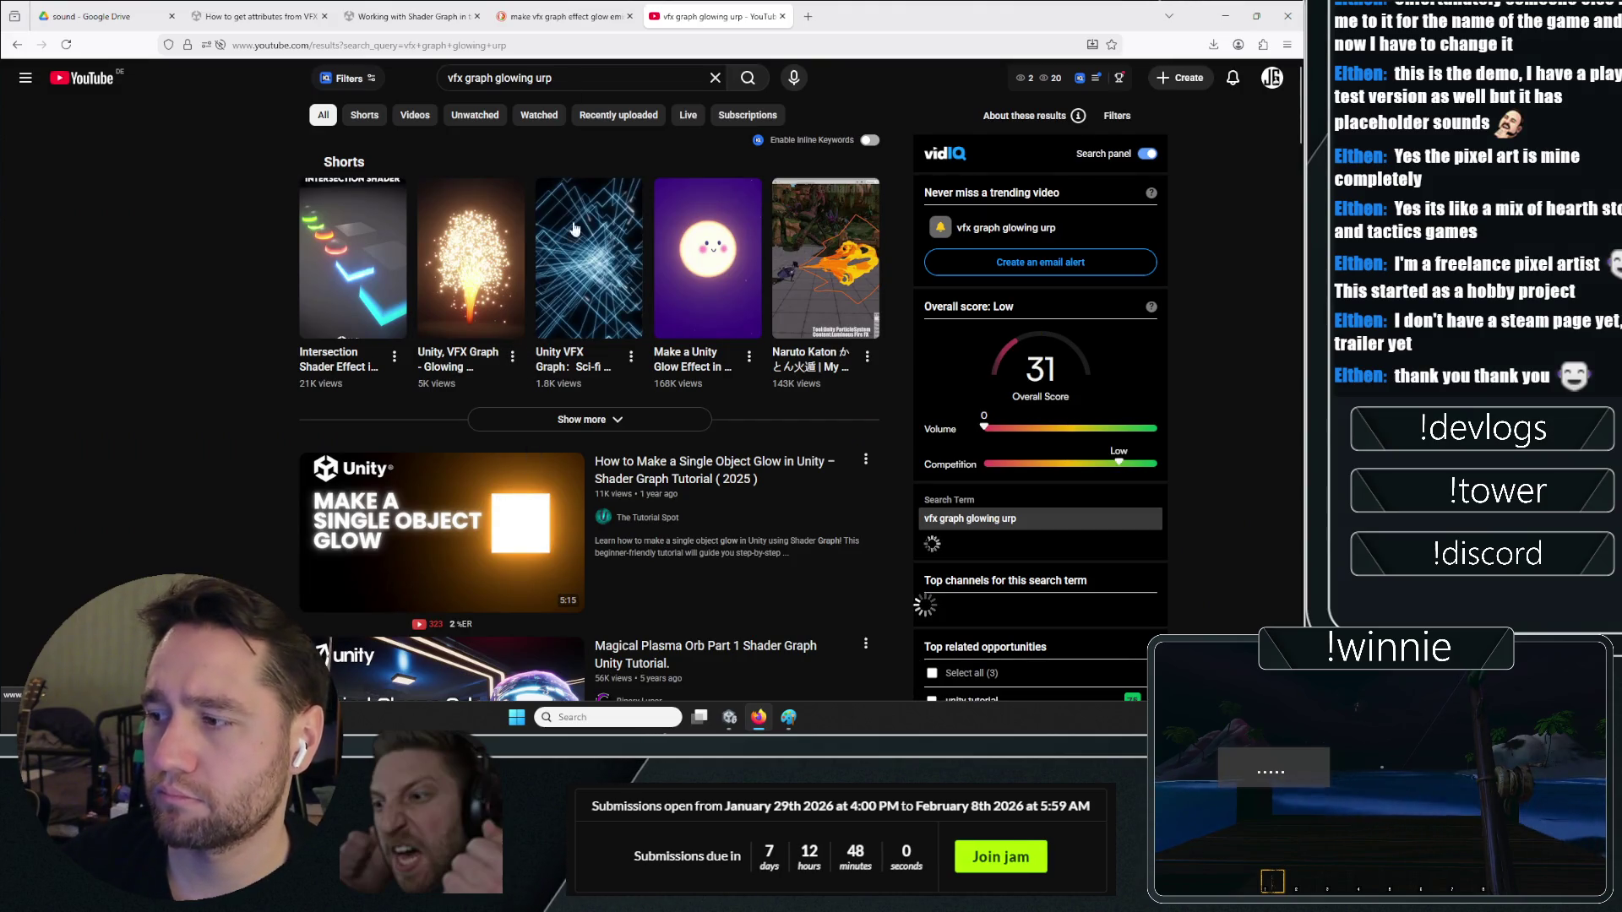
click(588, 79)
text(unity)
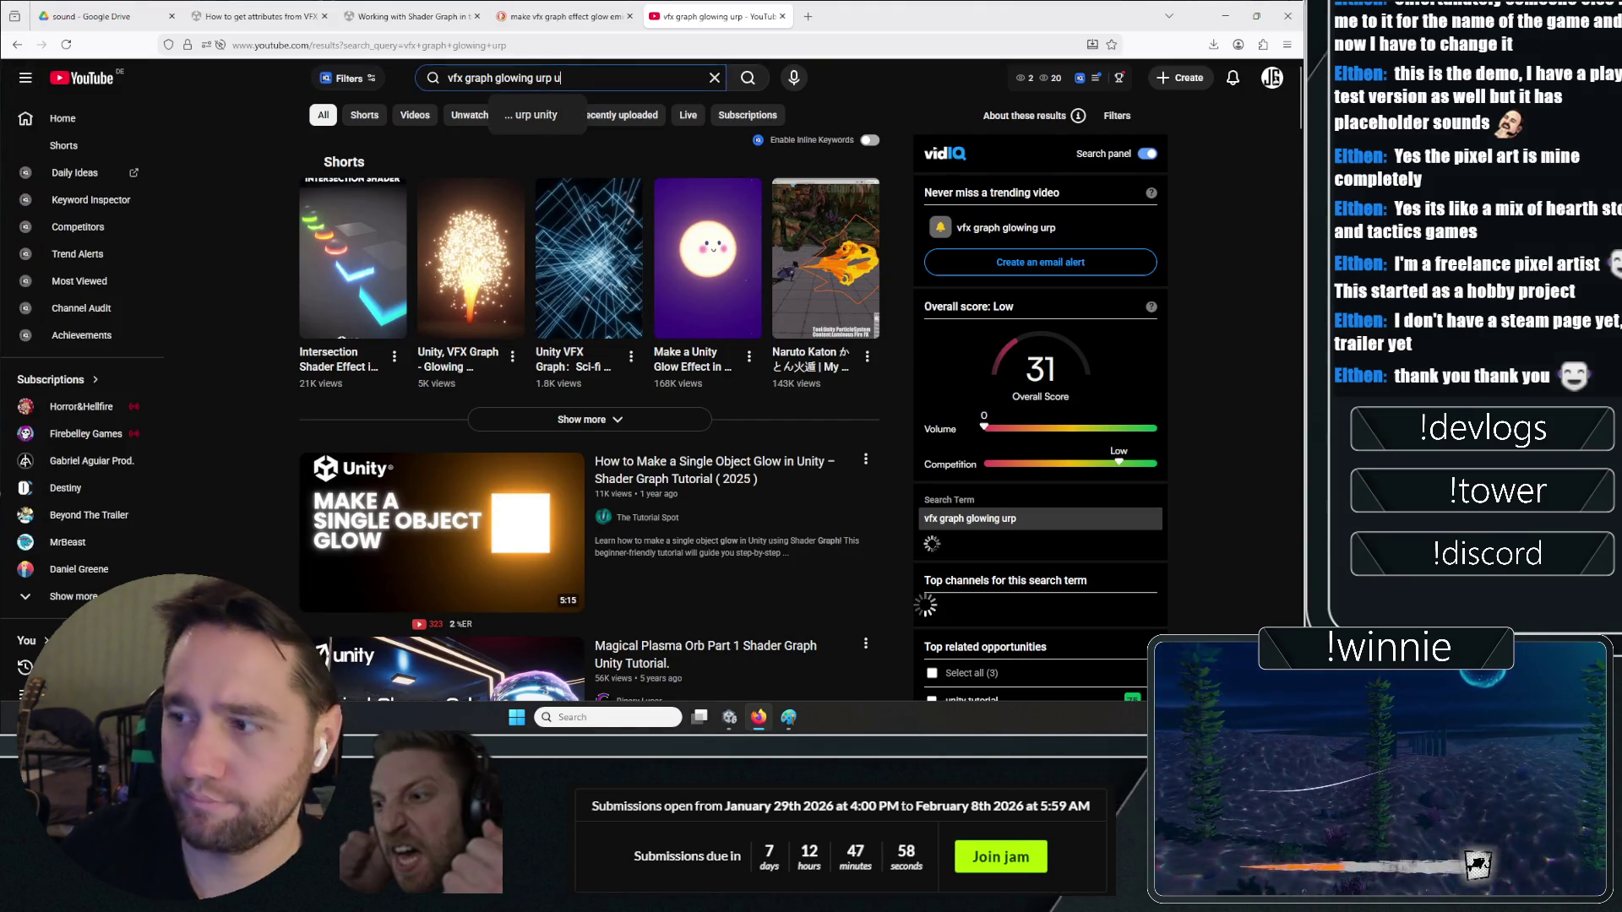
key(Return)
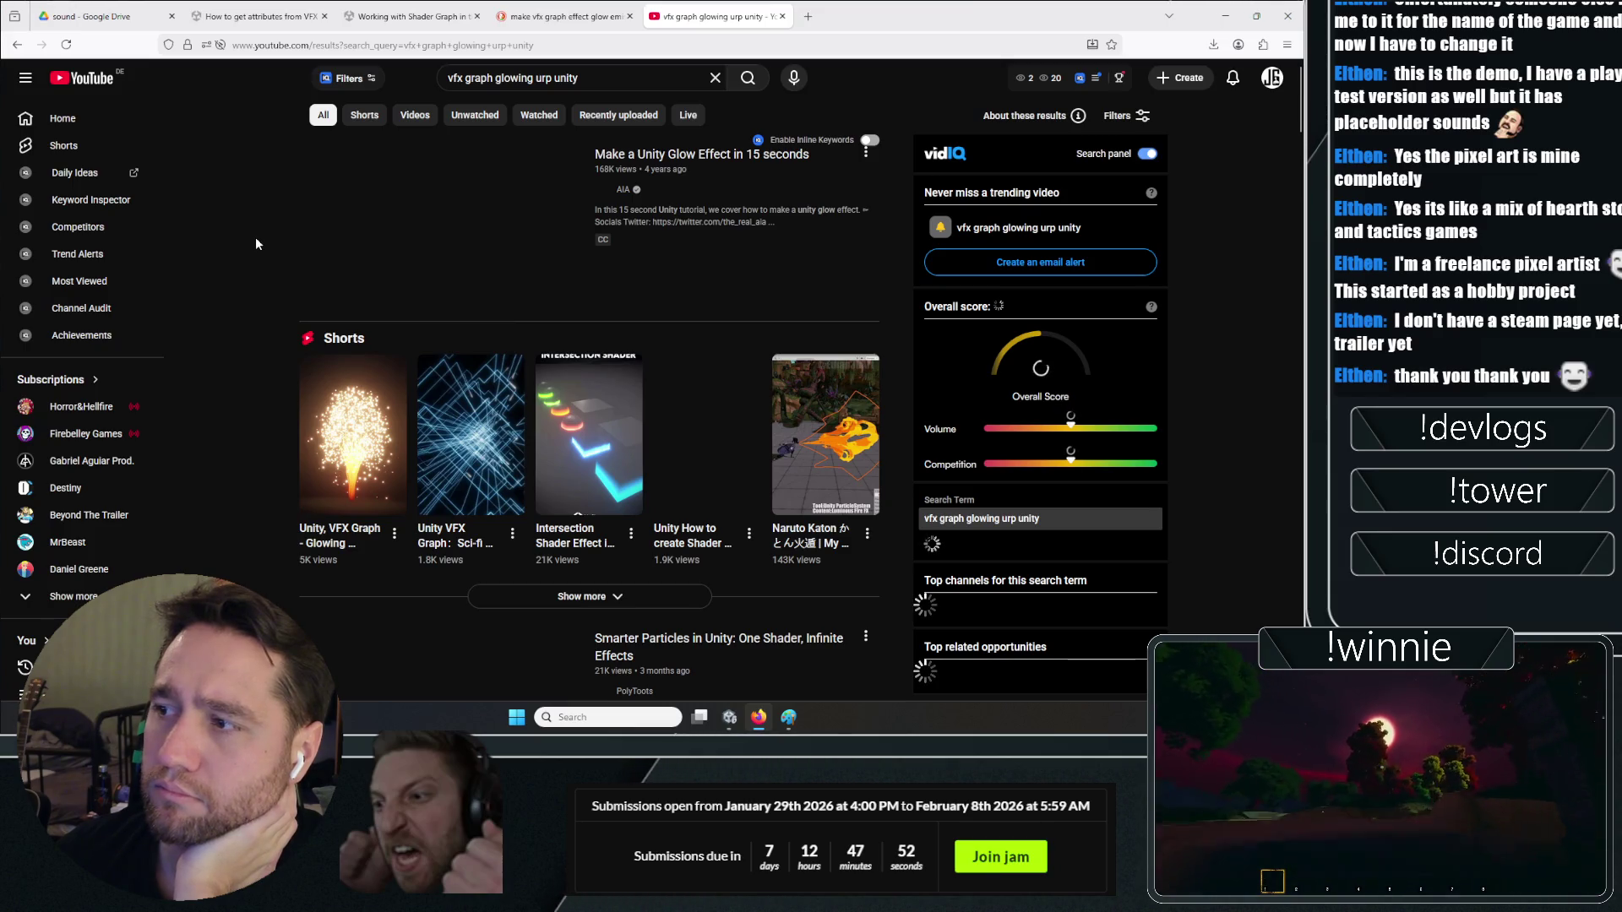
Open the first video result in a new browser tab
scroll(255, 237, down, 3)
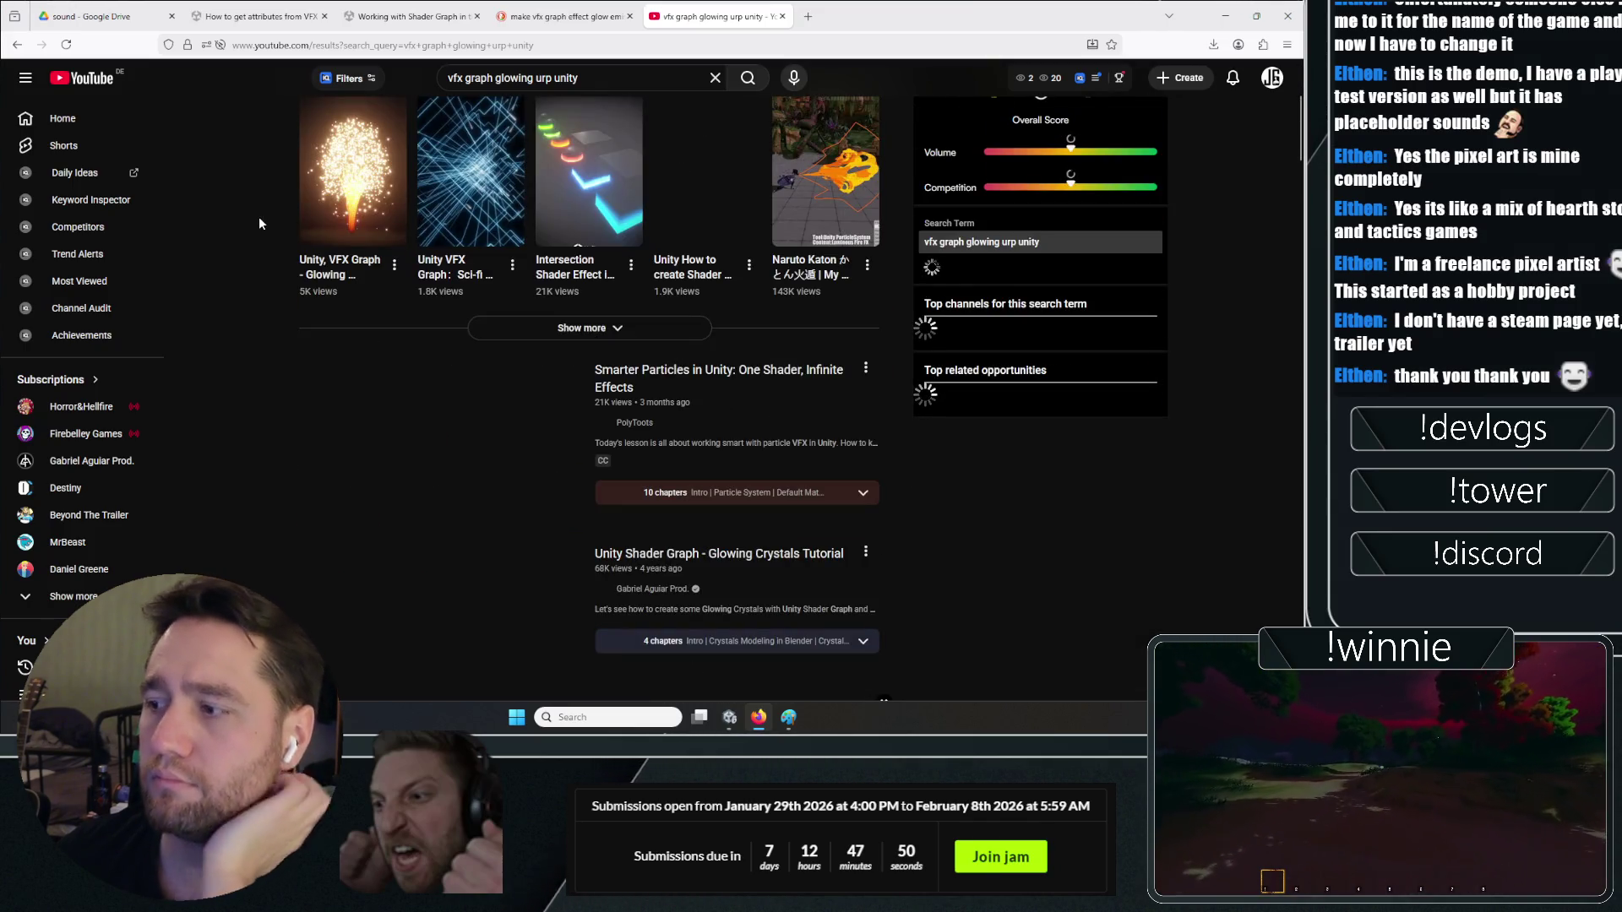
scroll(261, 261, down, 2)
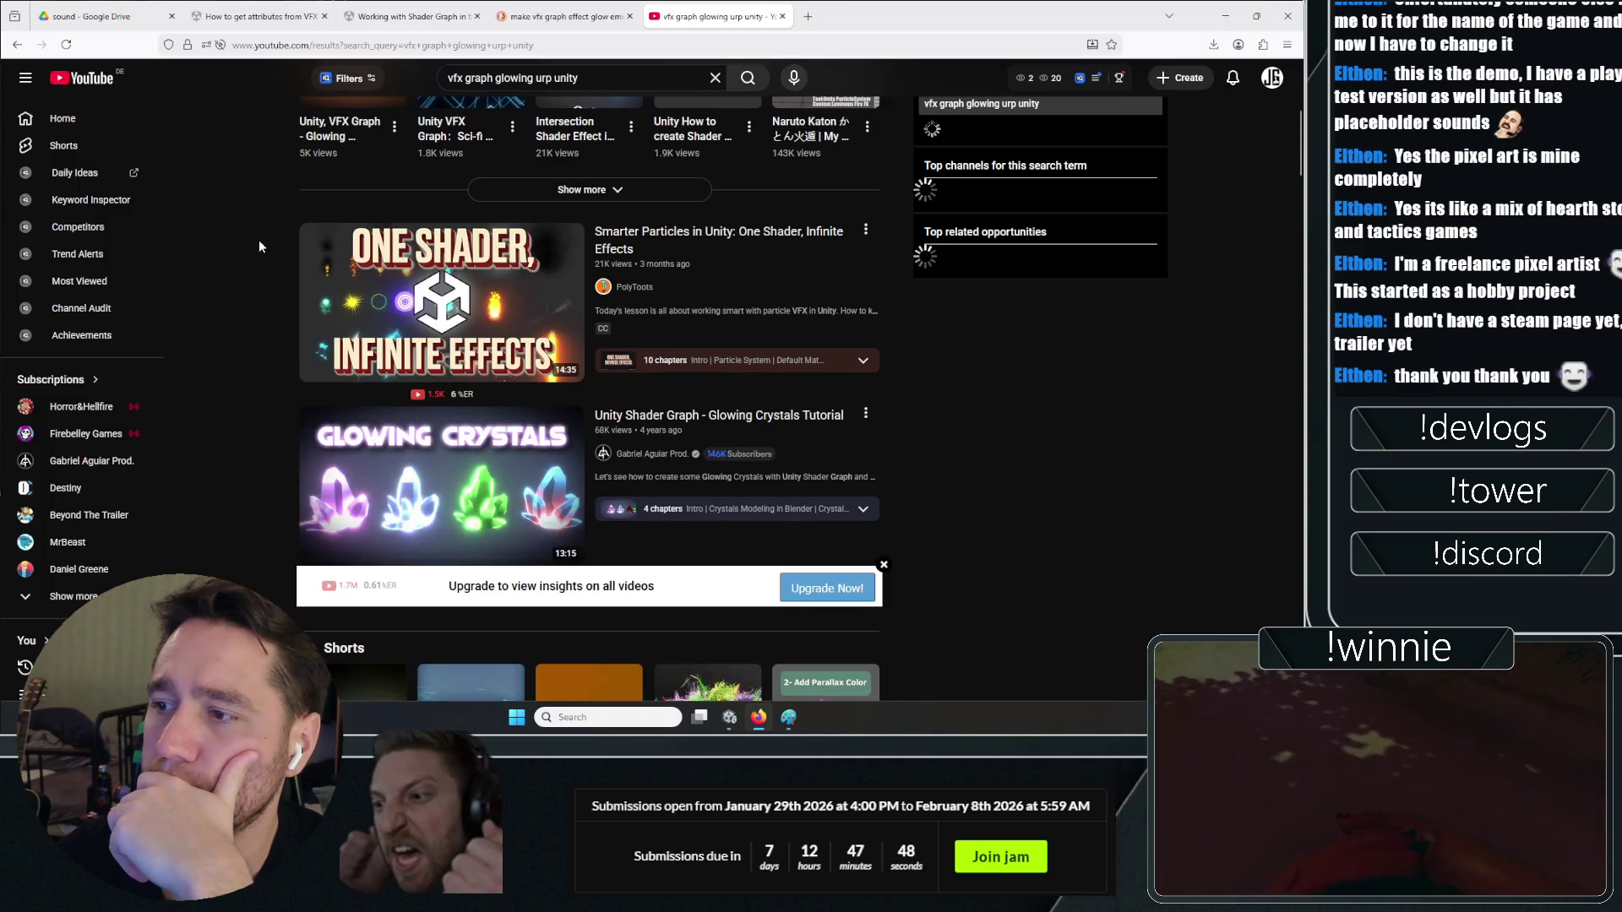
right_click(433, 217)
click(473, 226)
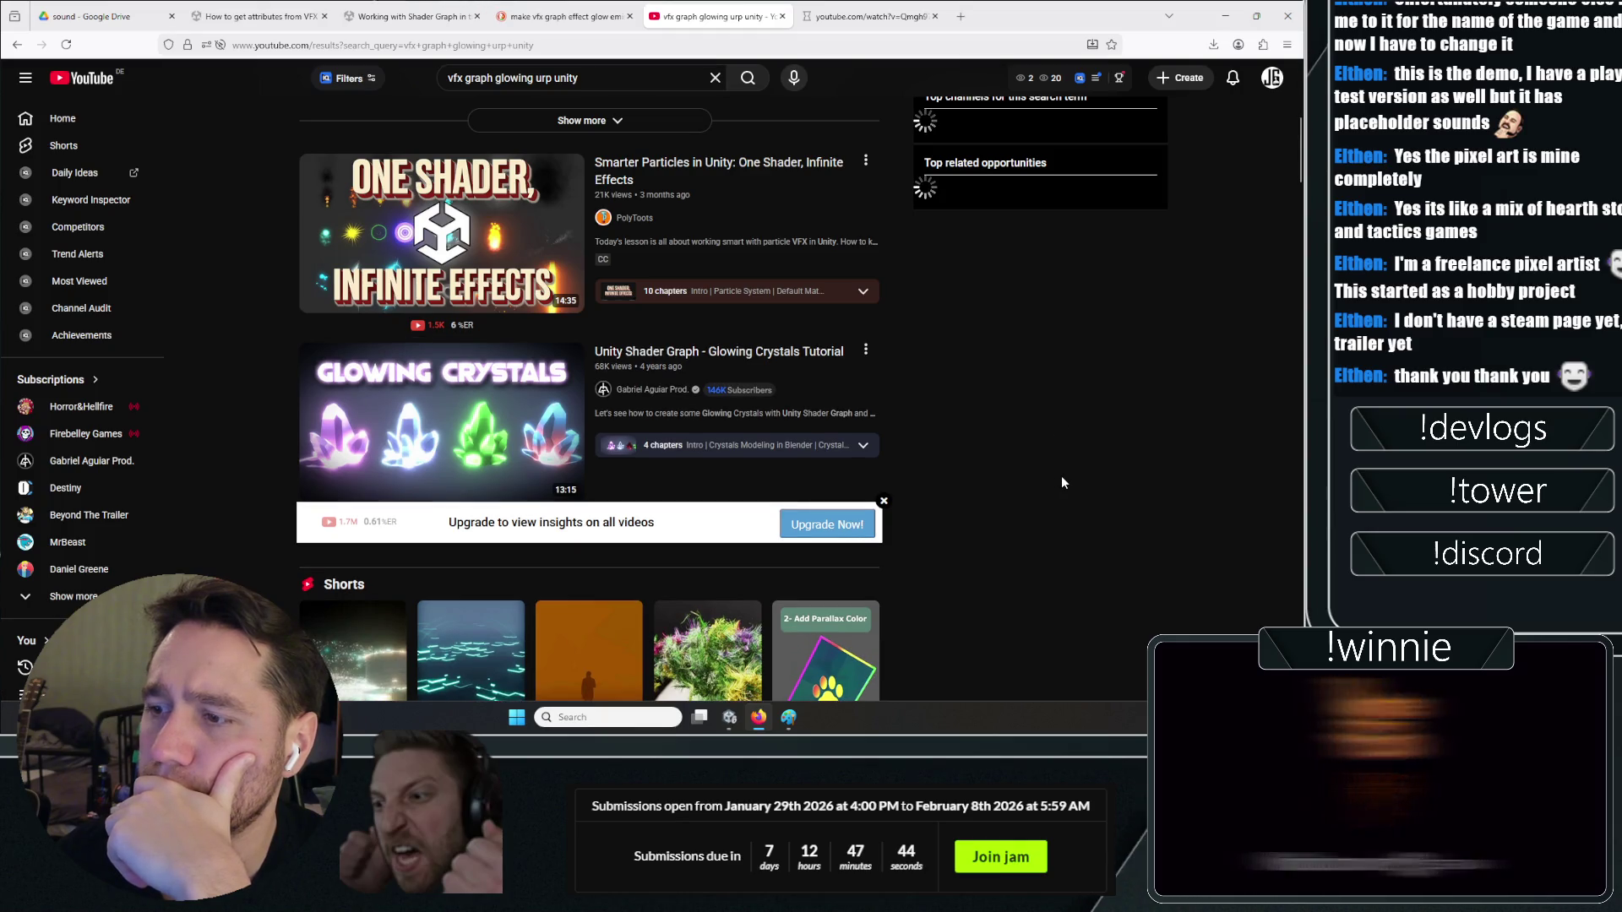
Play the Unity glow-effect Short, pausing and resuming it
scroll(459, 249, up, 6)
click(460, 249)
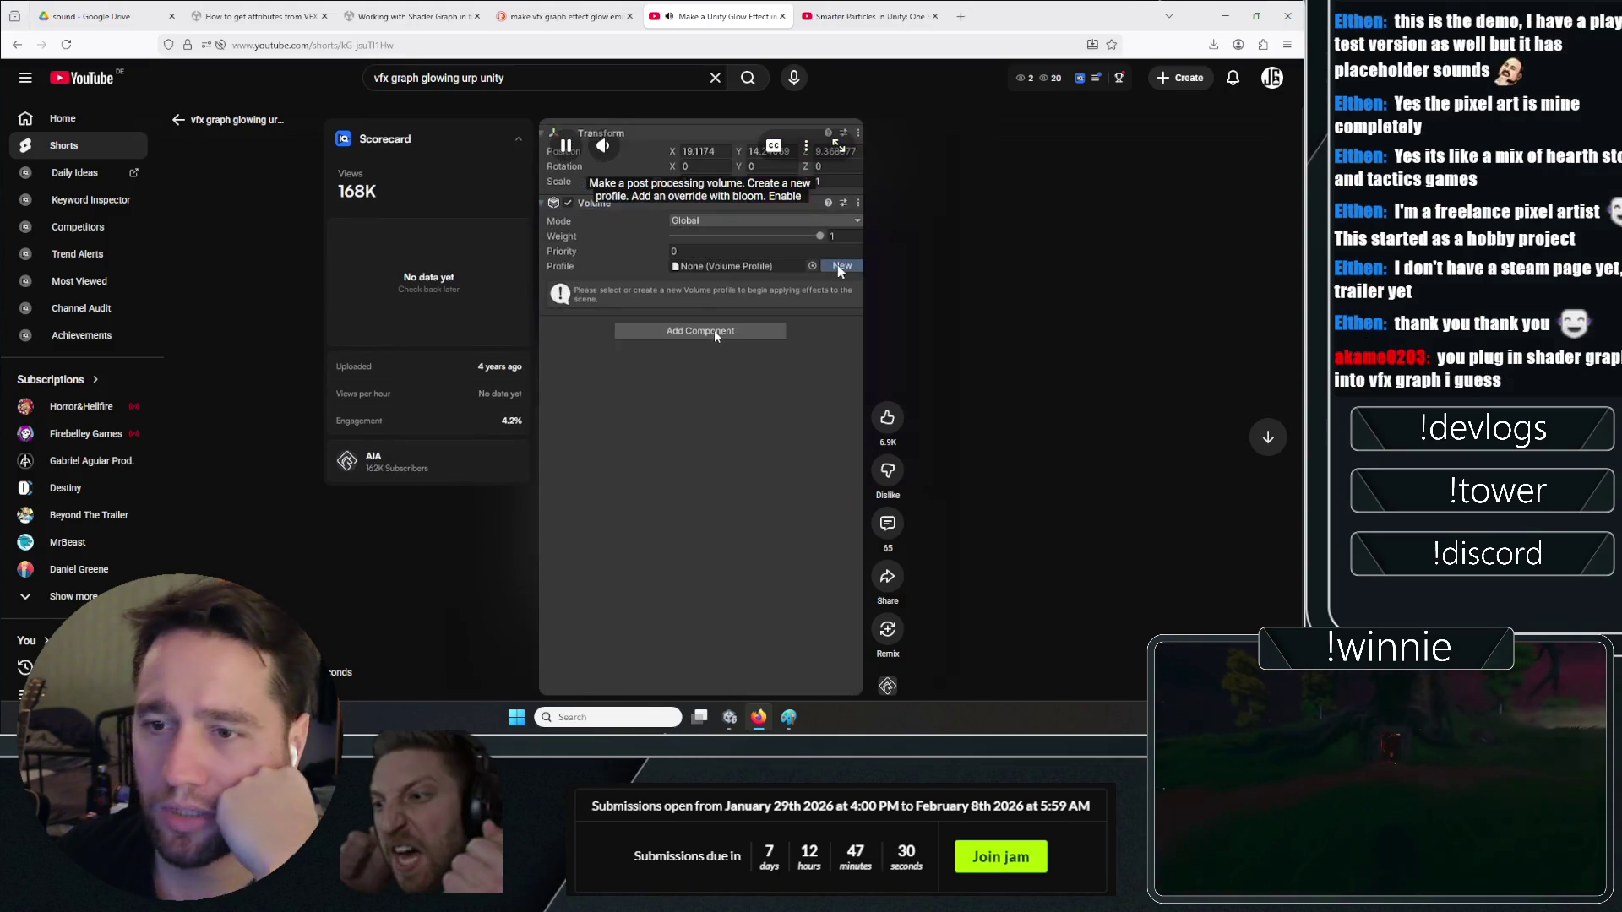
click(715, 335)
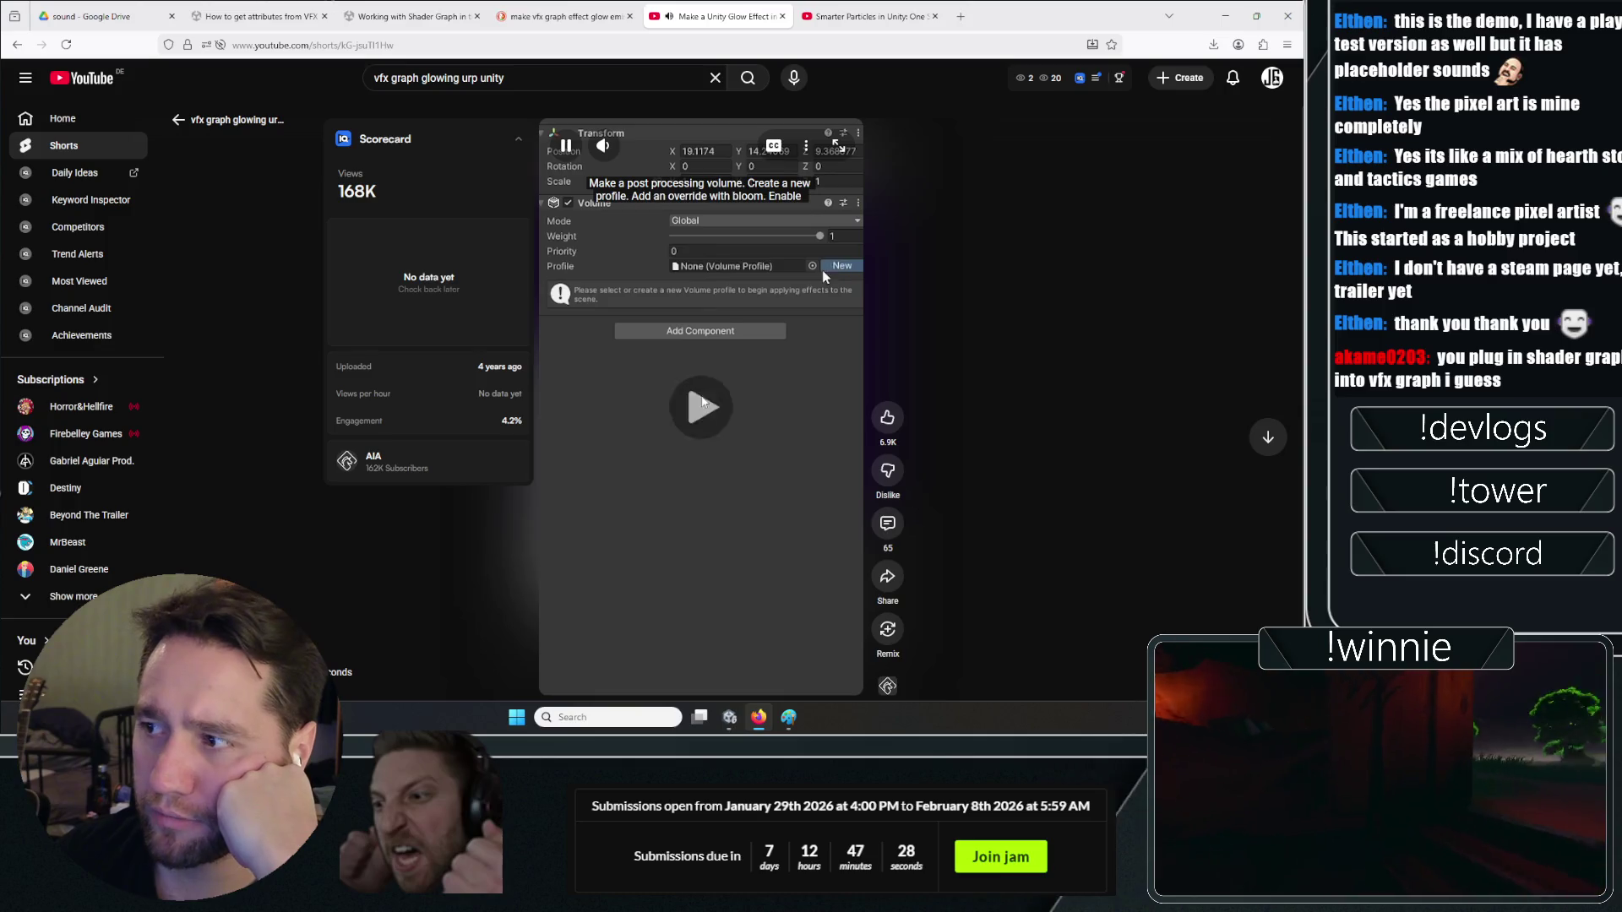
click(702, 402)
scroll(962, 517, down, 4)
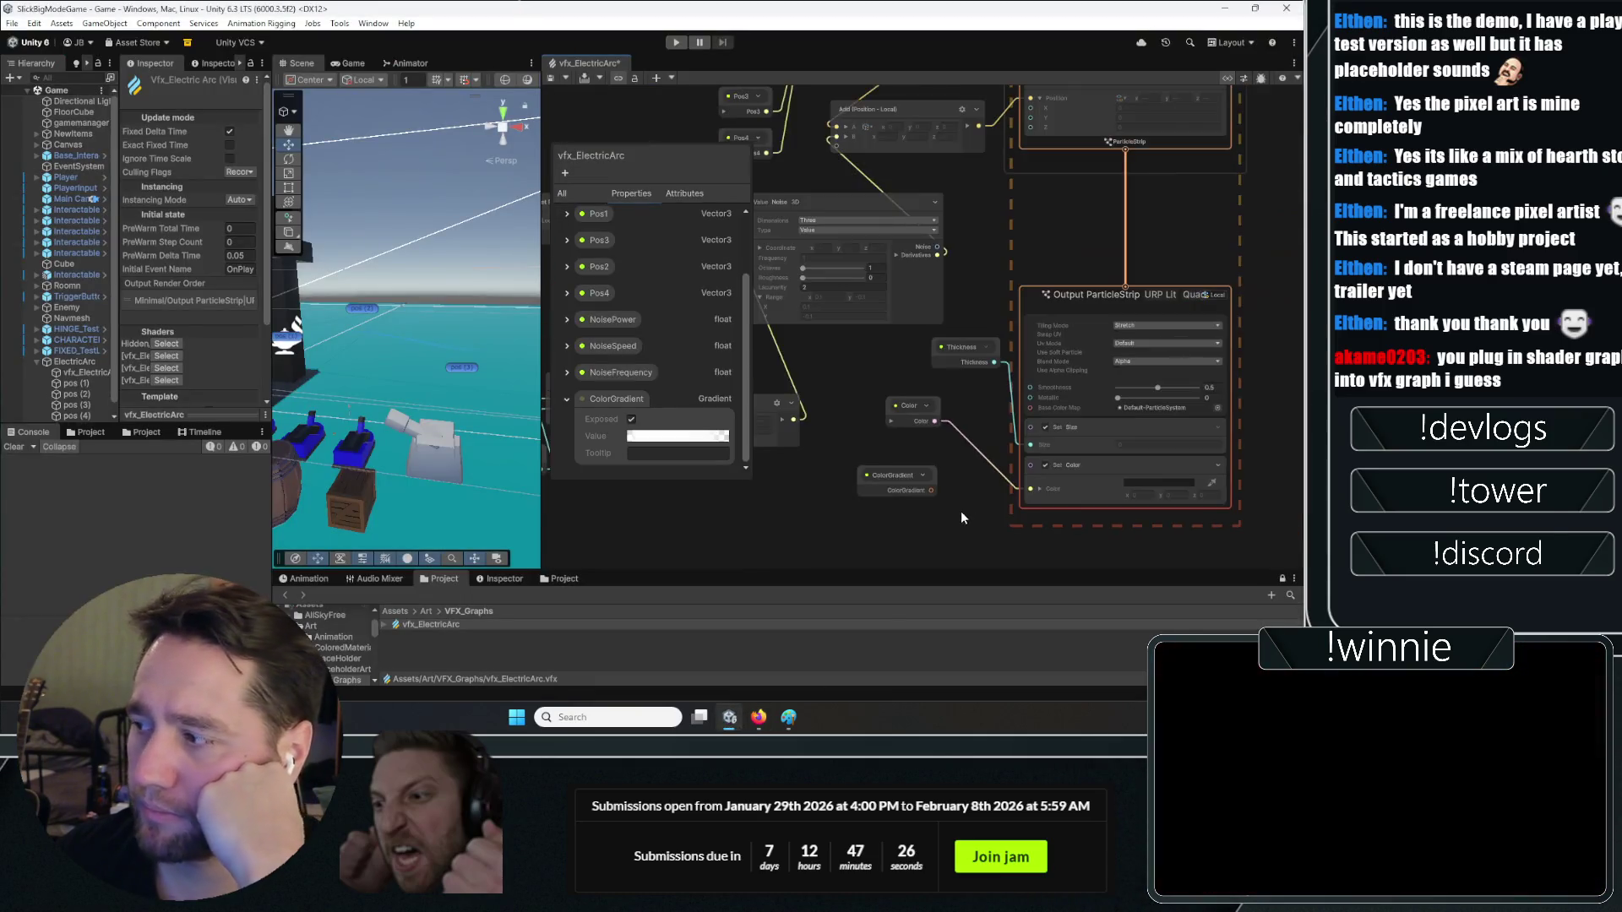
Zoom around the Output ParticleStrip node, then return to the browser showing the Short
scroll(1165, 460, up, 3)
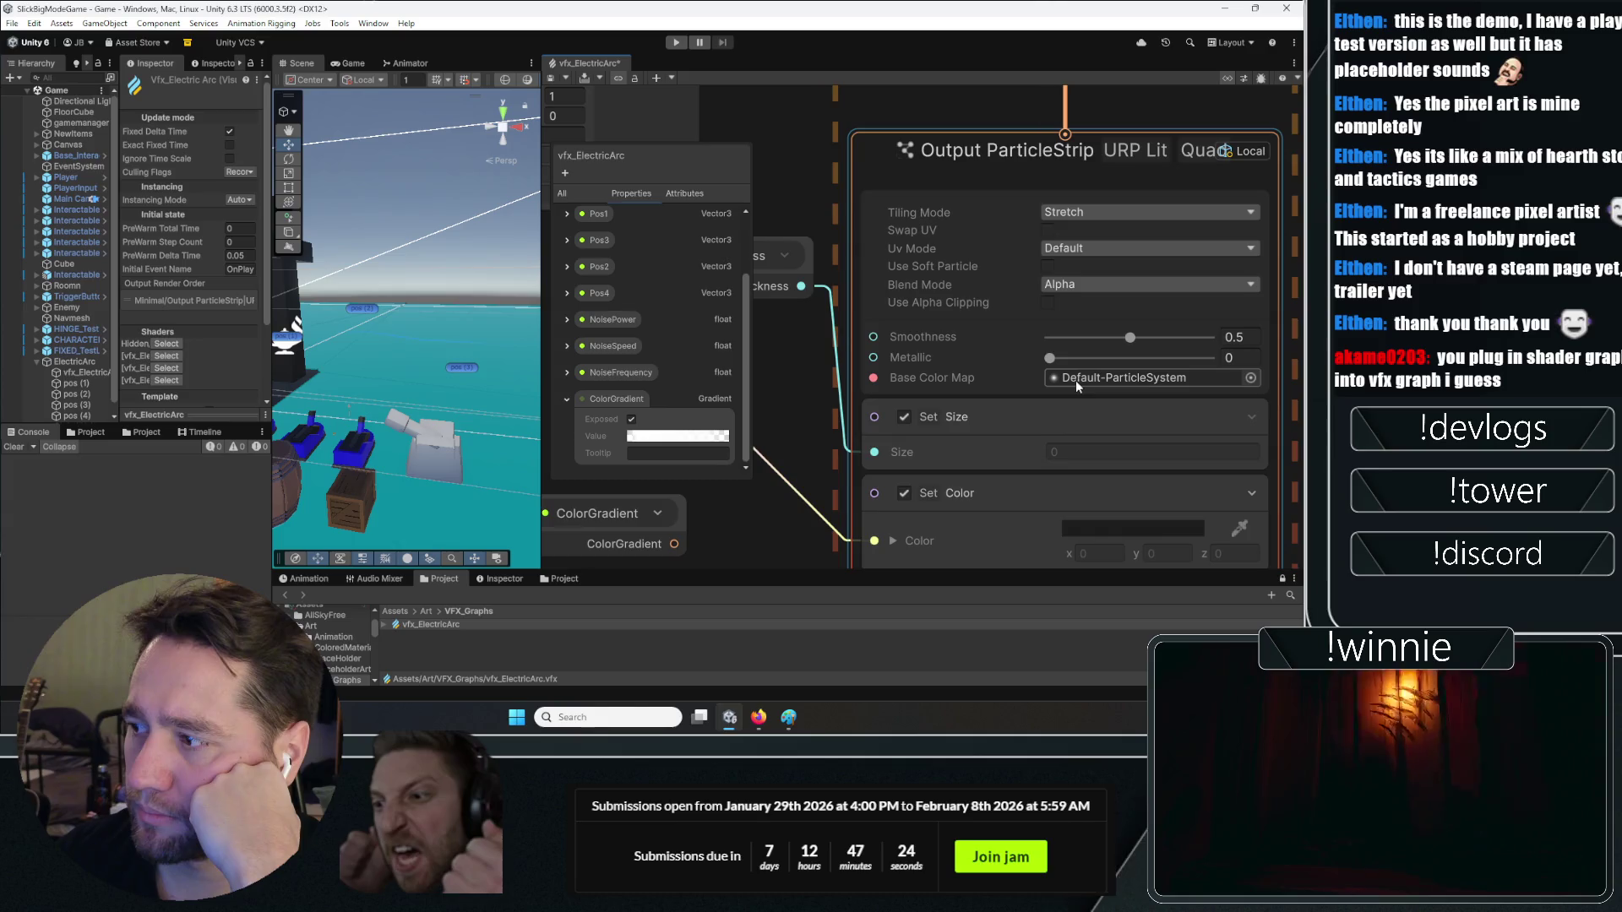
scroll(964, 423, down, 2)
scroll(1119, 391, down, 3)
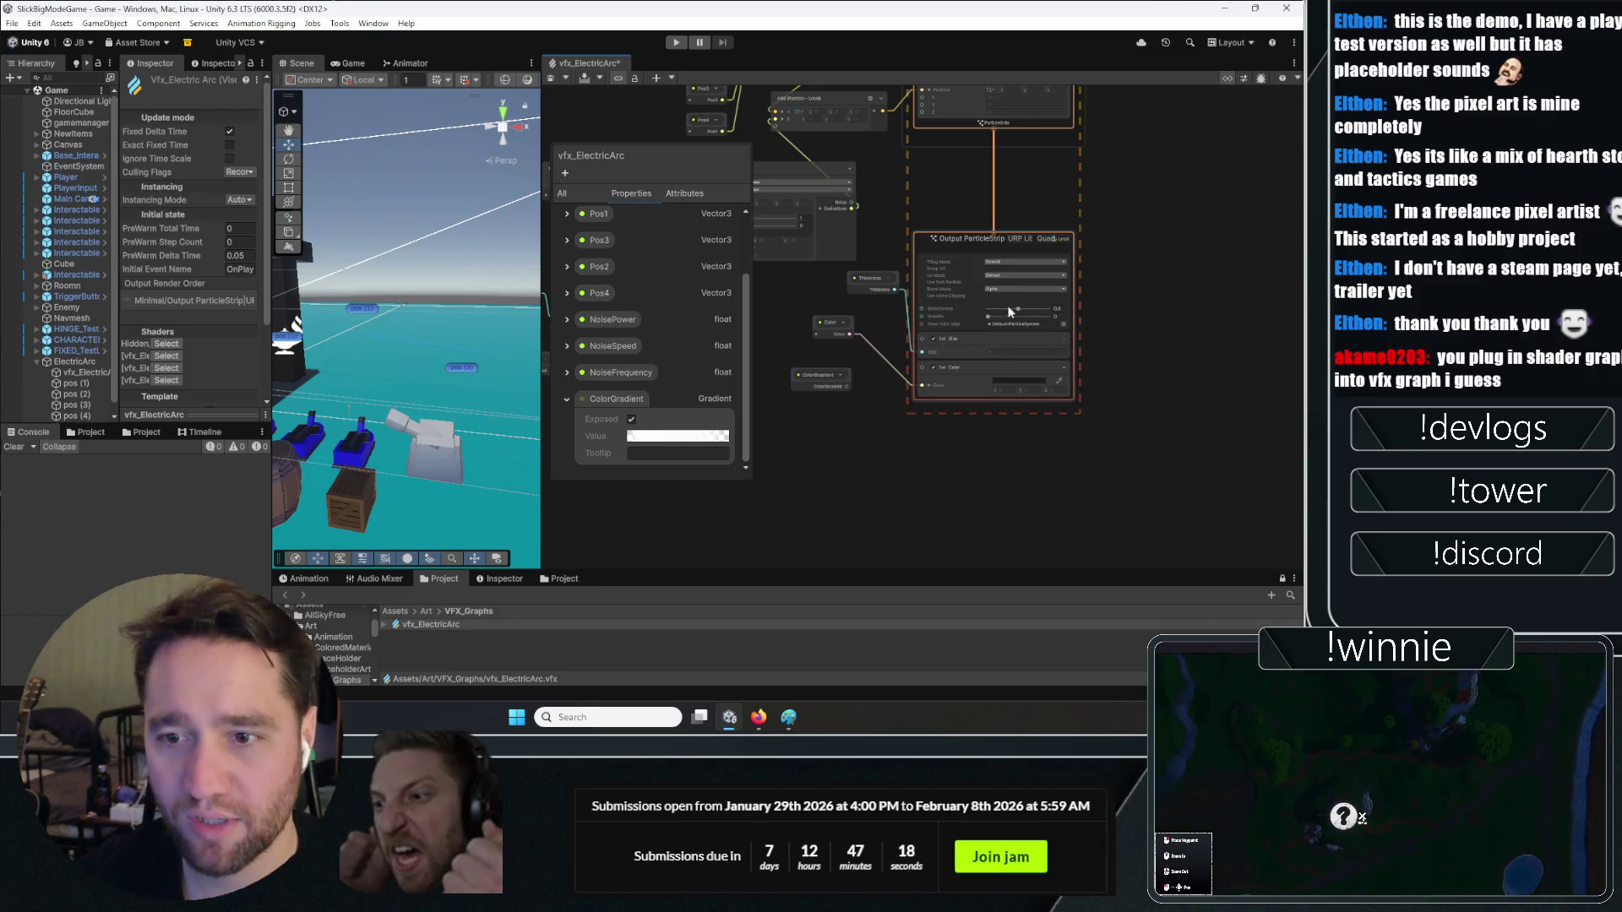
scroll(956, 414, up, 2)
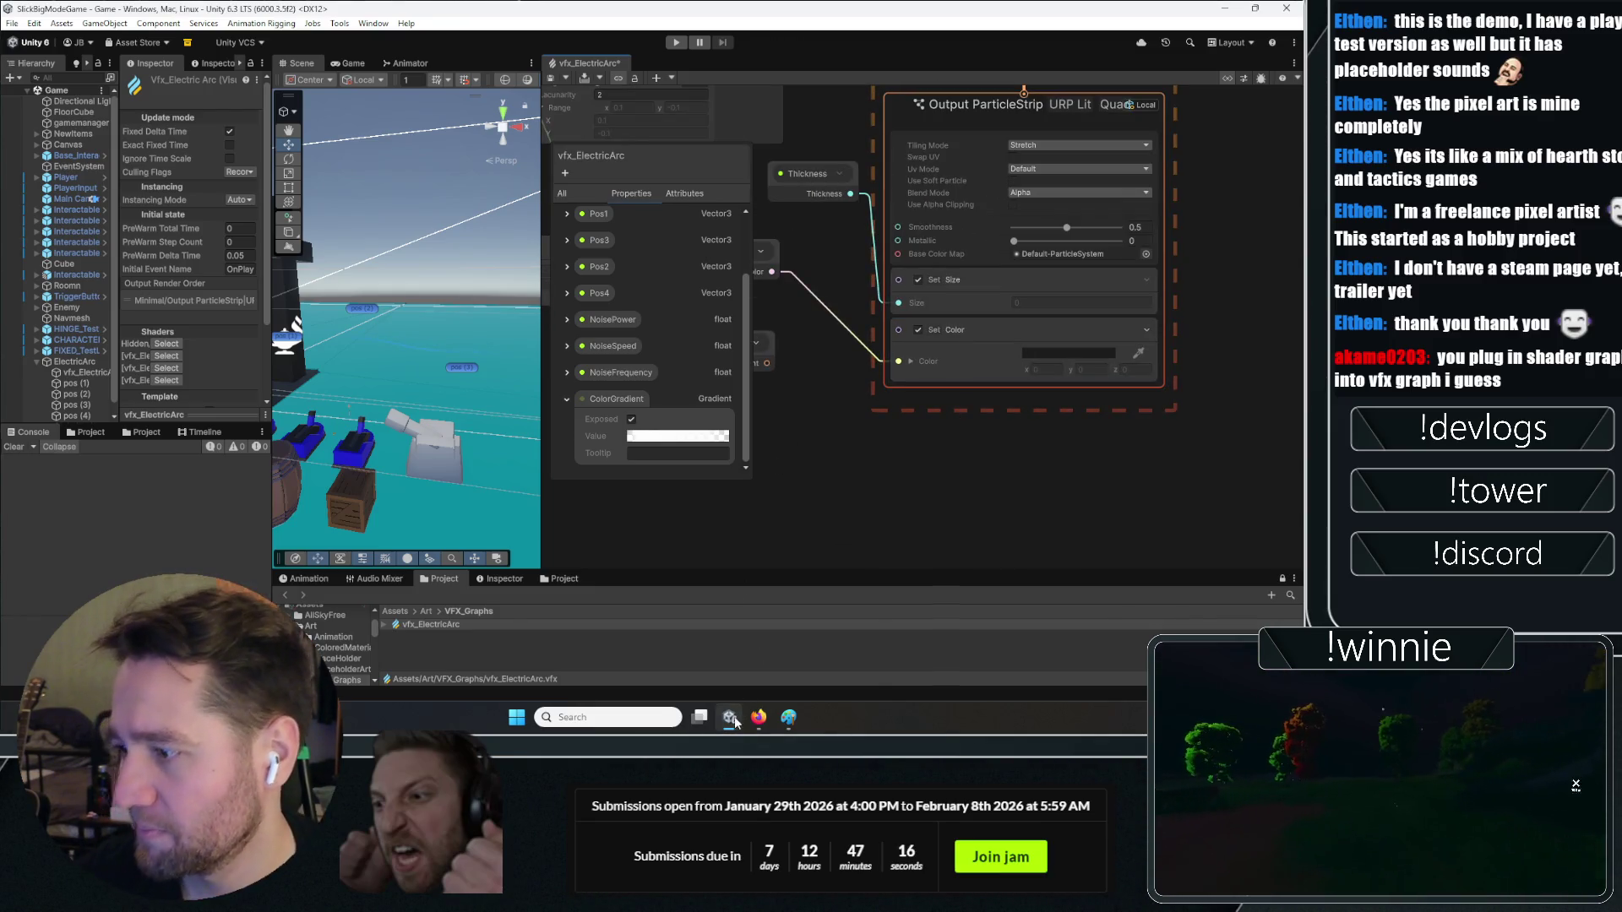
click(731, 719)
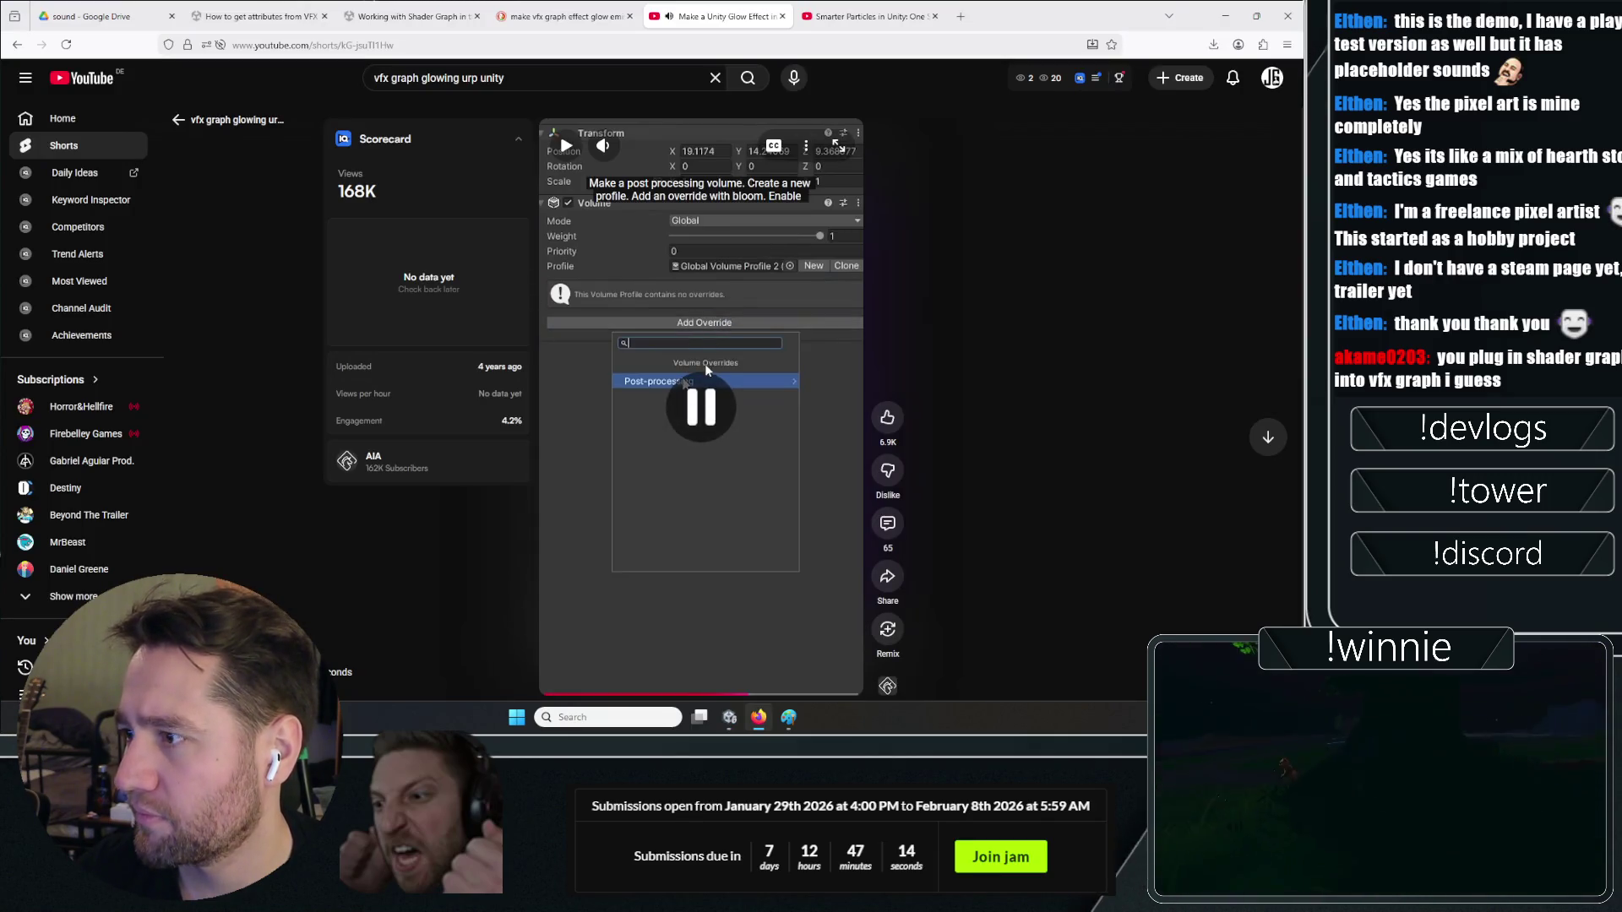
Resume the glow-effect Short to see its next step, then pause it
click(704, 363)
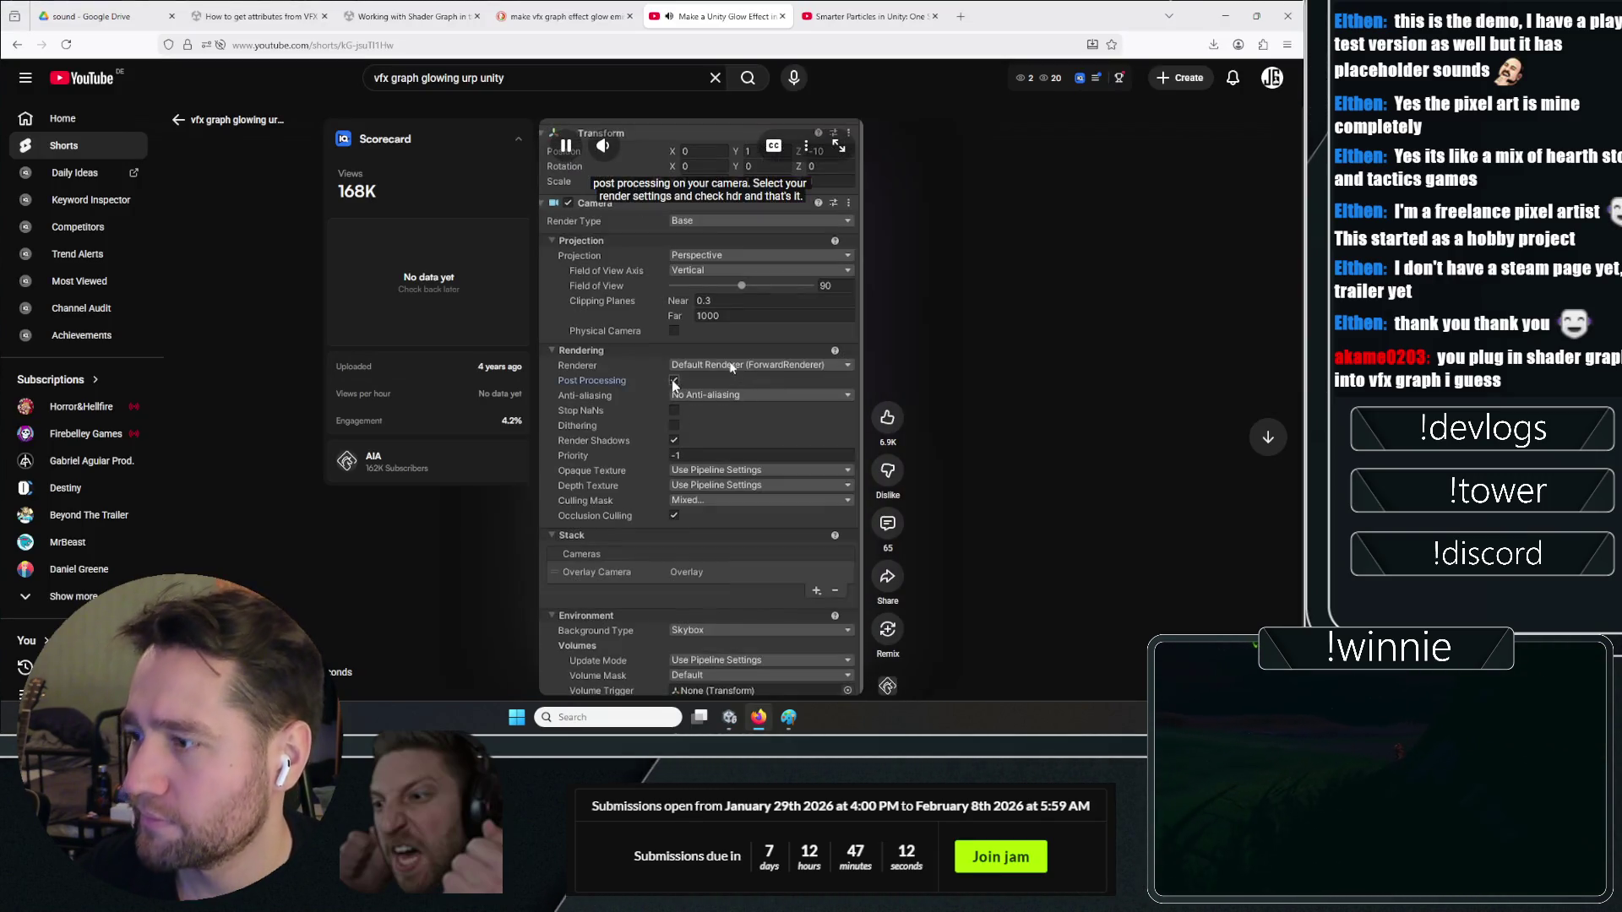
click(731, 475)
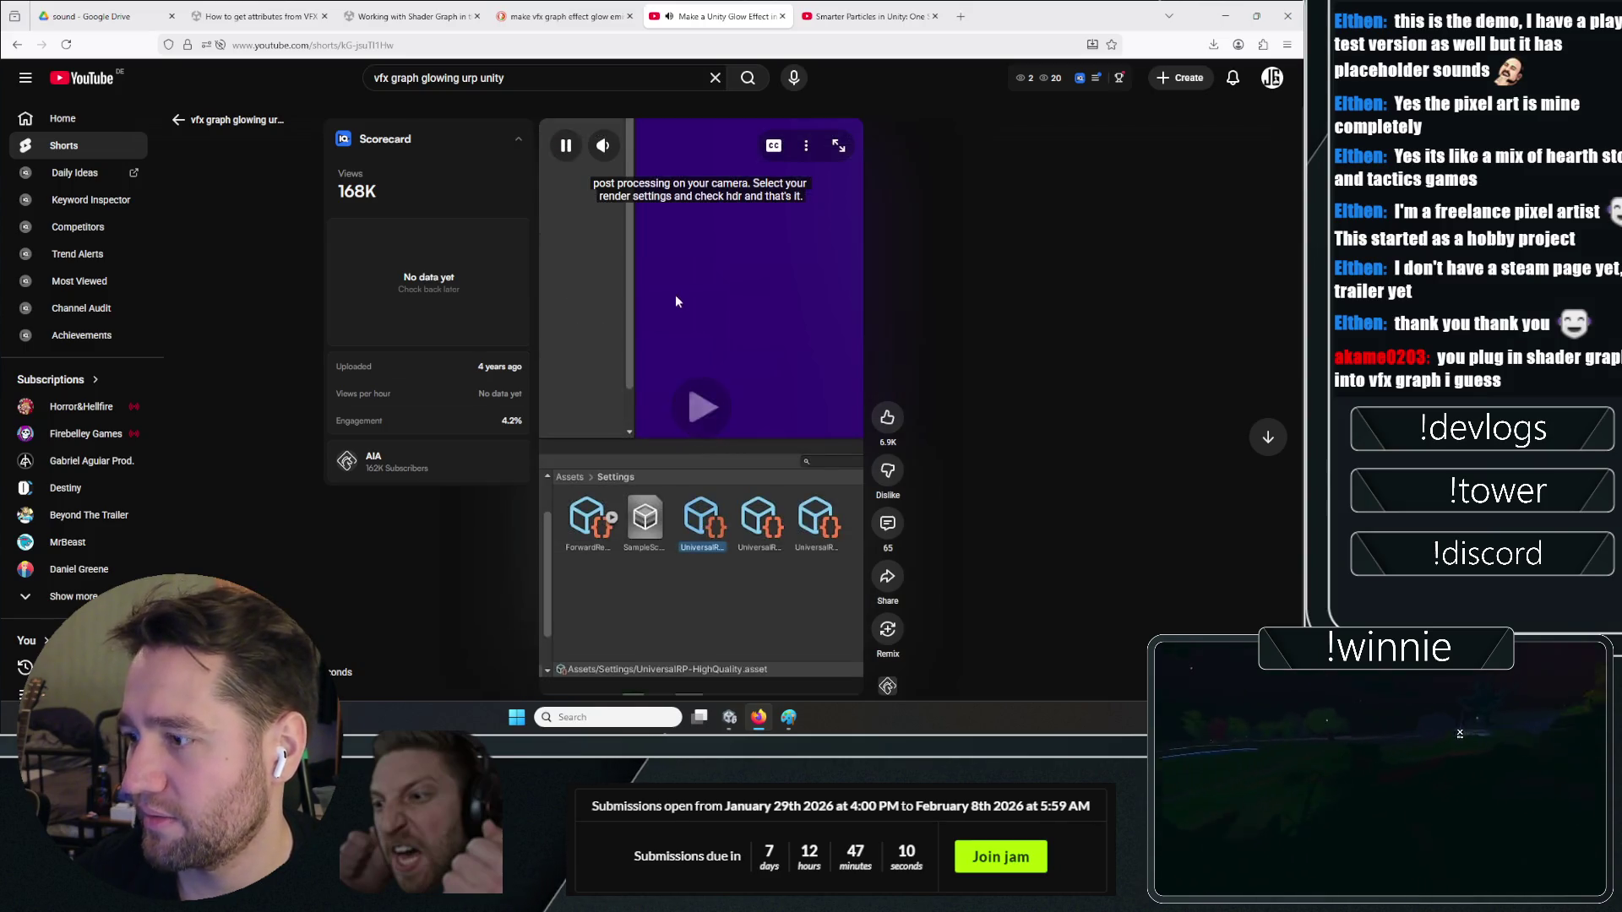
click(570, 294)
Play and skim ahead through the Smarter Particles in Unity video, then return to Unity
key(ctrl+Tab)
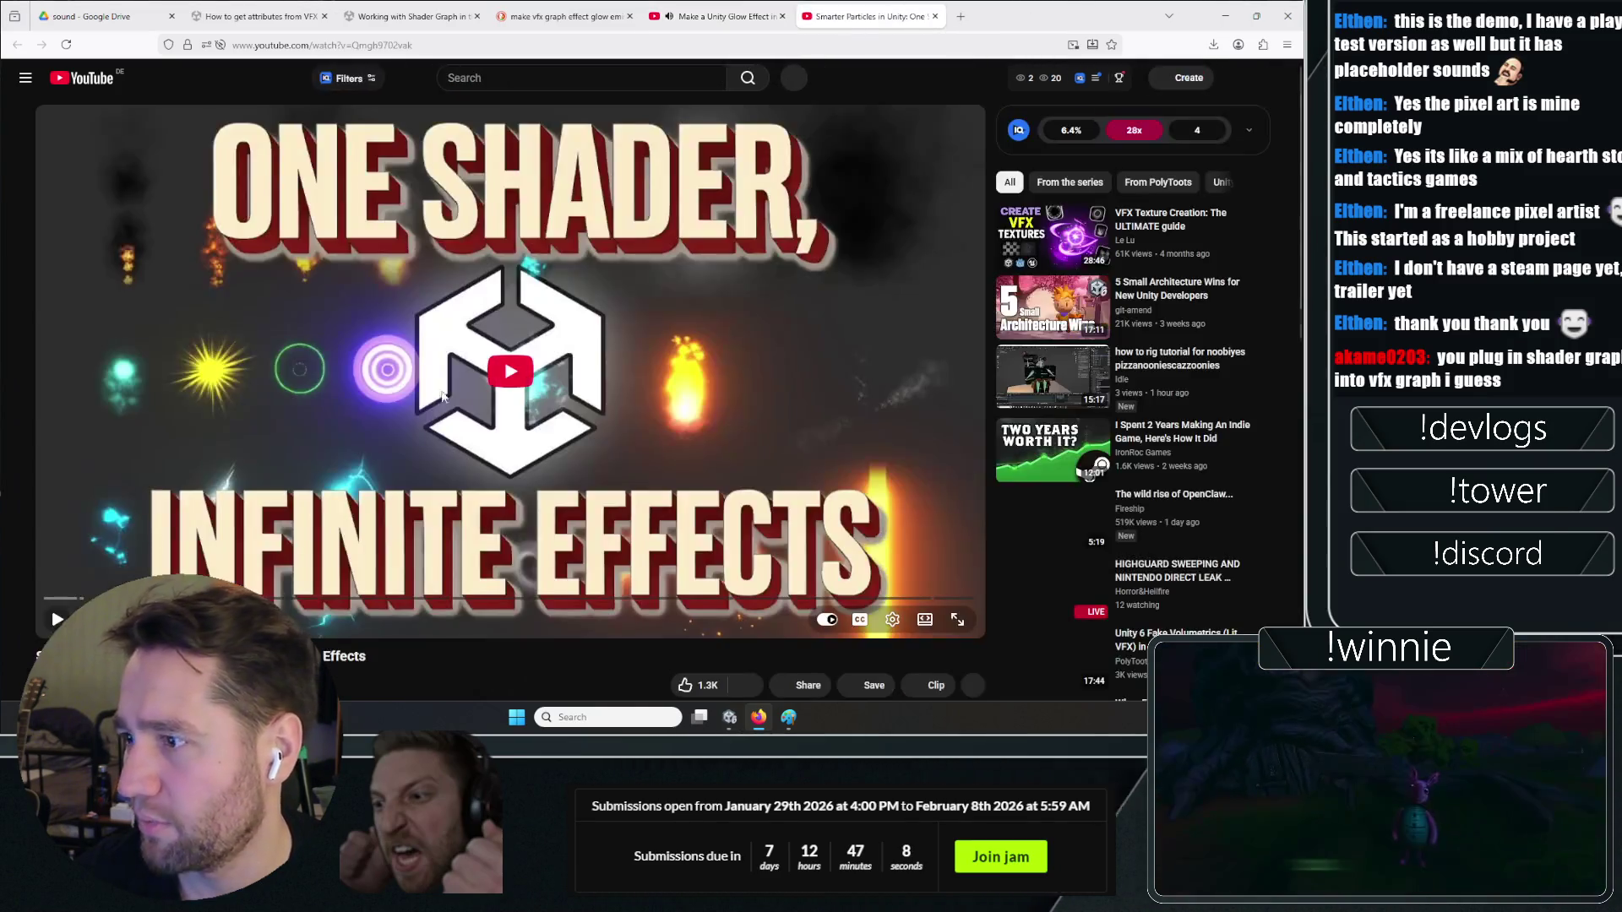
click(443, 396)
mouse_move(46, 598)
mouse_down()
mouse_move(586, 605)
mouse_move(463, 603)
mouse_up()
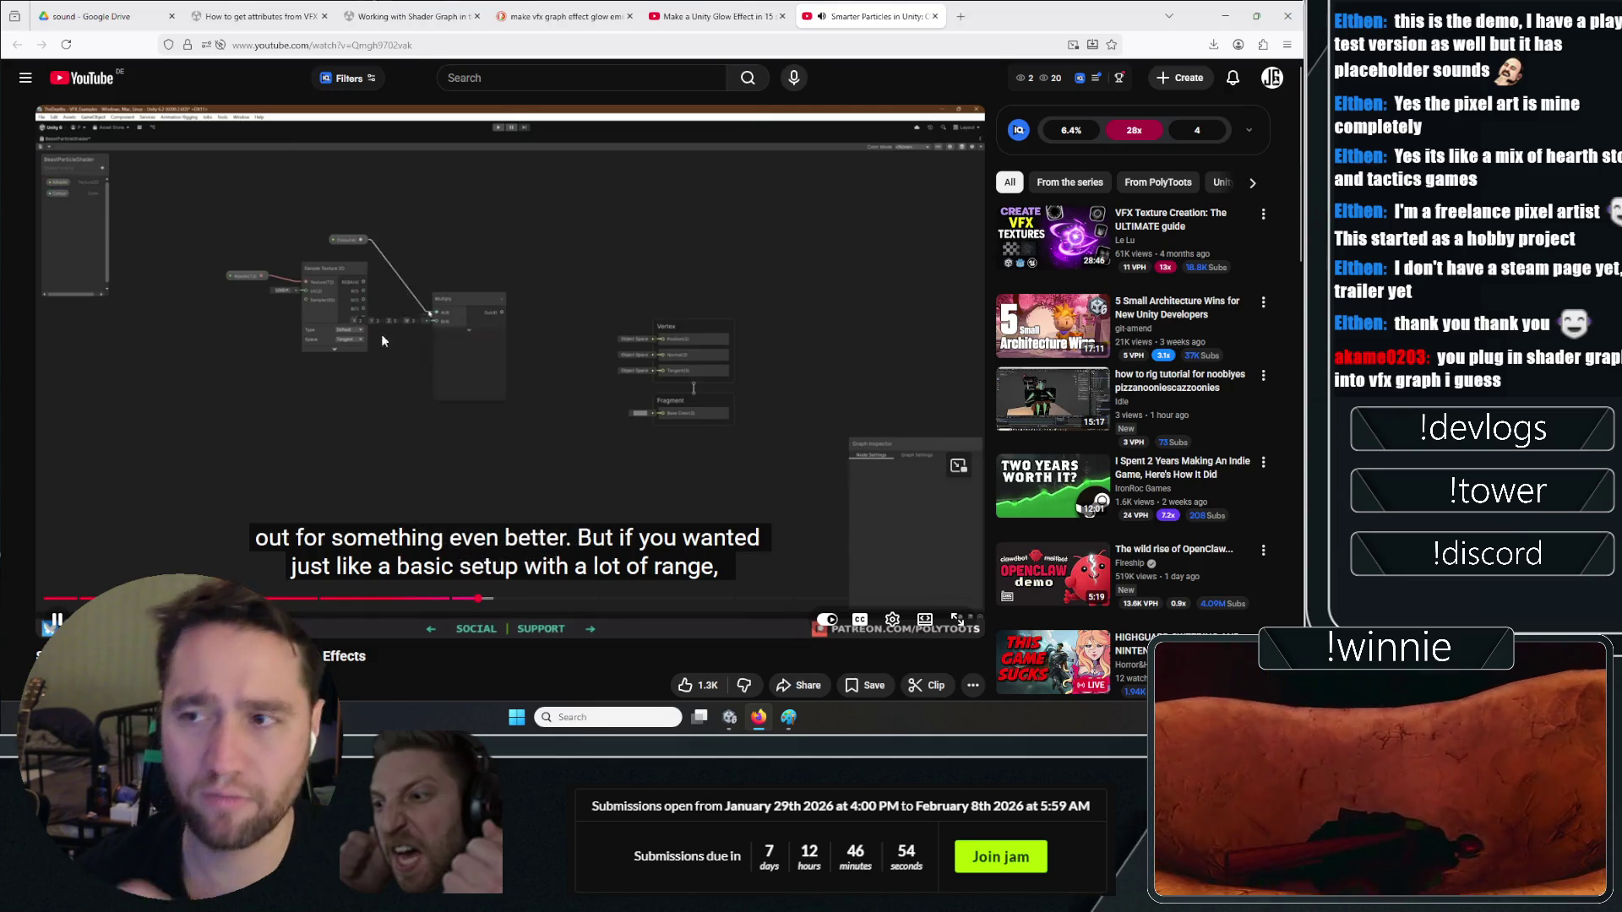
drag(515, 605, 595, 600)
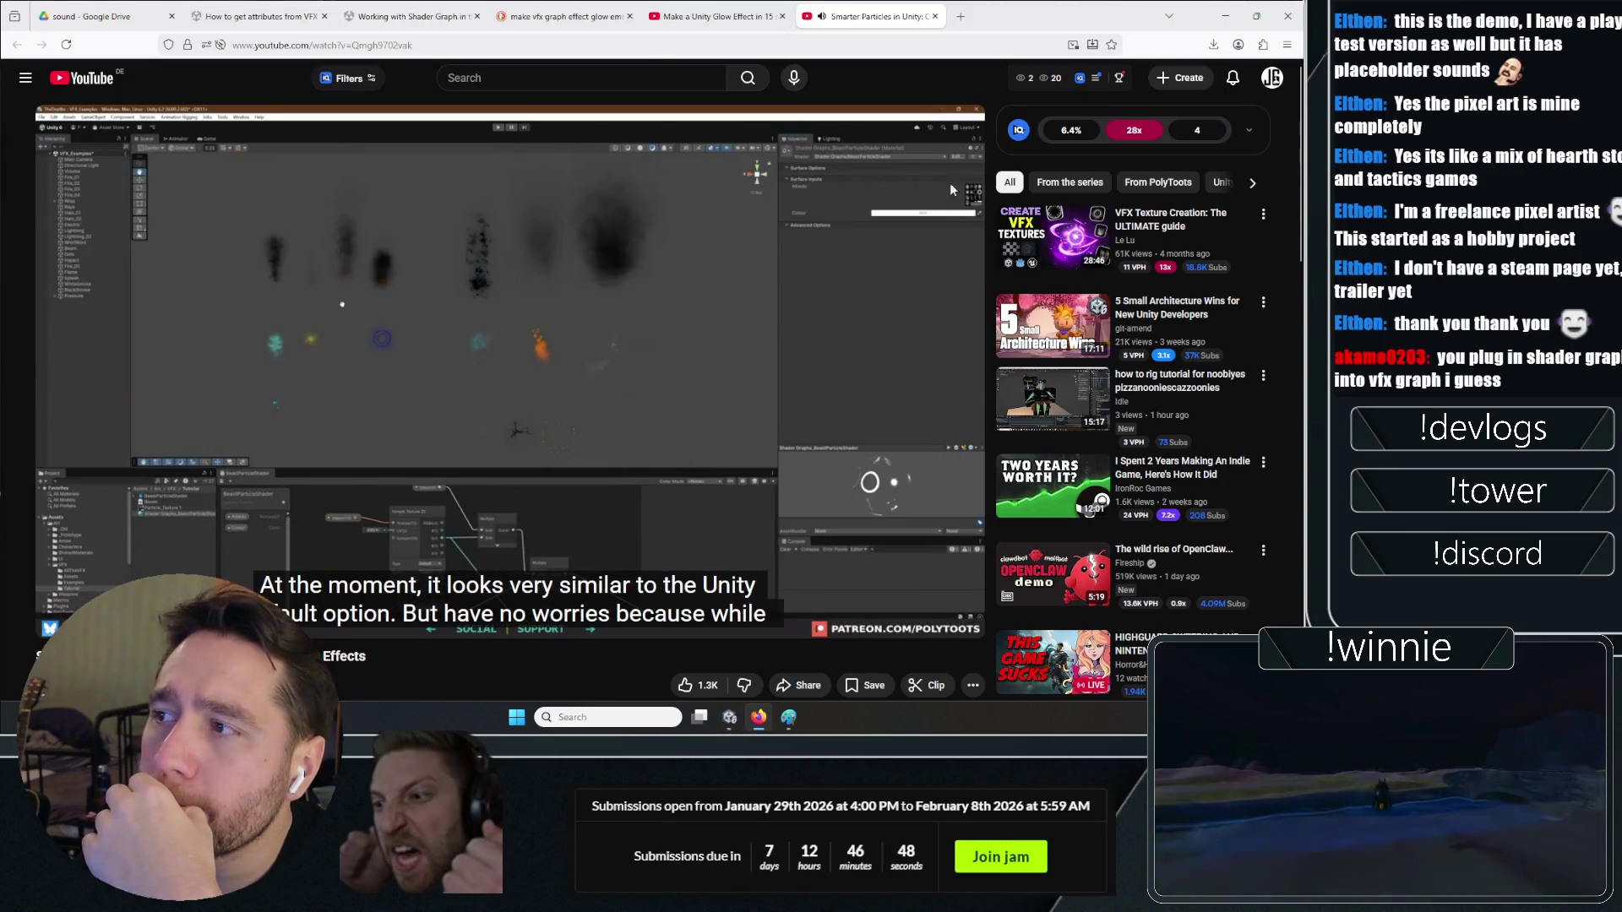
key(alt+Tab)
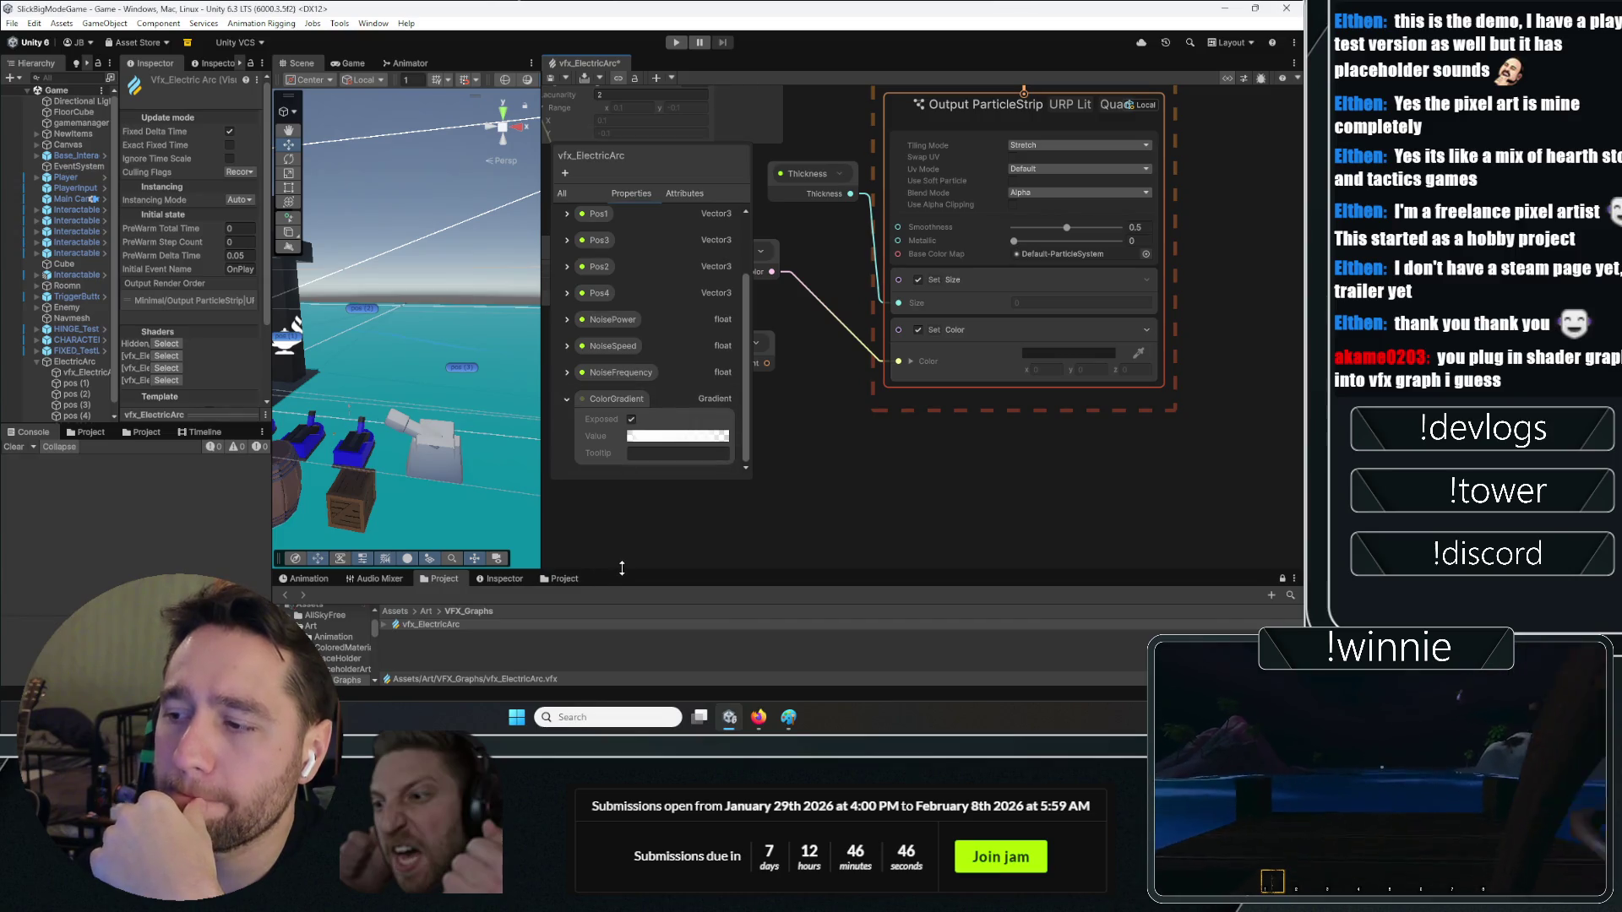
Create a URP Lit Shader Graph named Glow in VFX_Graphs, set to open automatically
drag(622, 569, 622, 314)
right_click(445, 393)
mouse_move(591, 31)
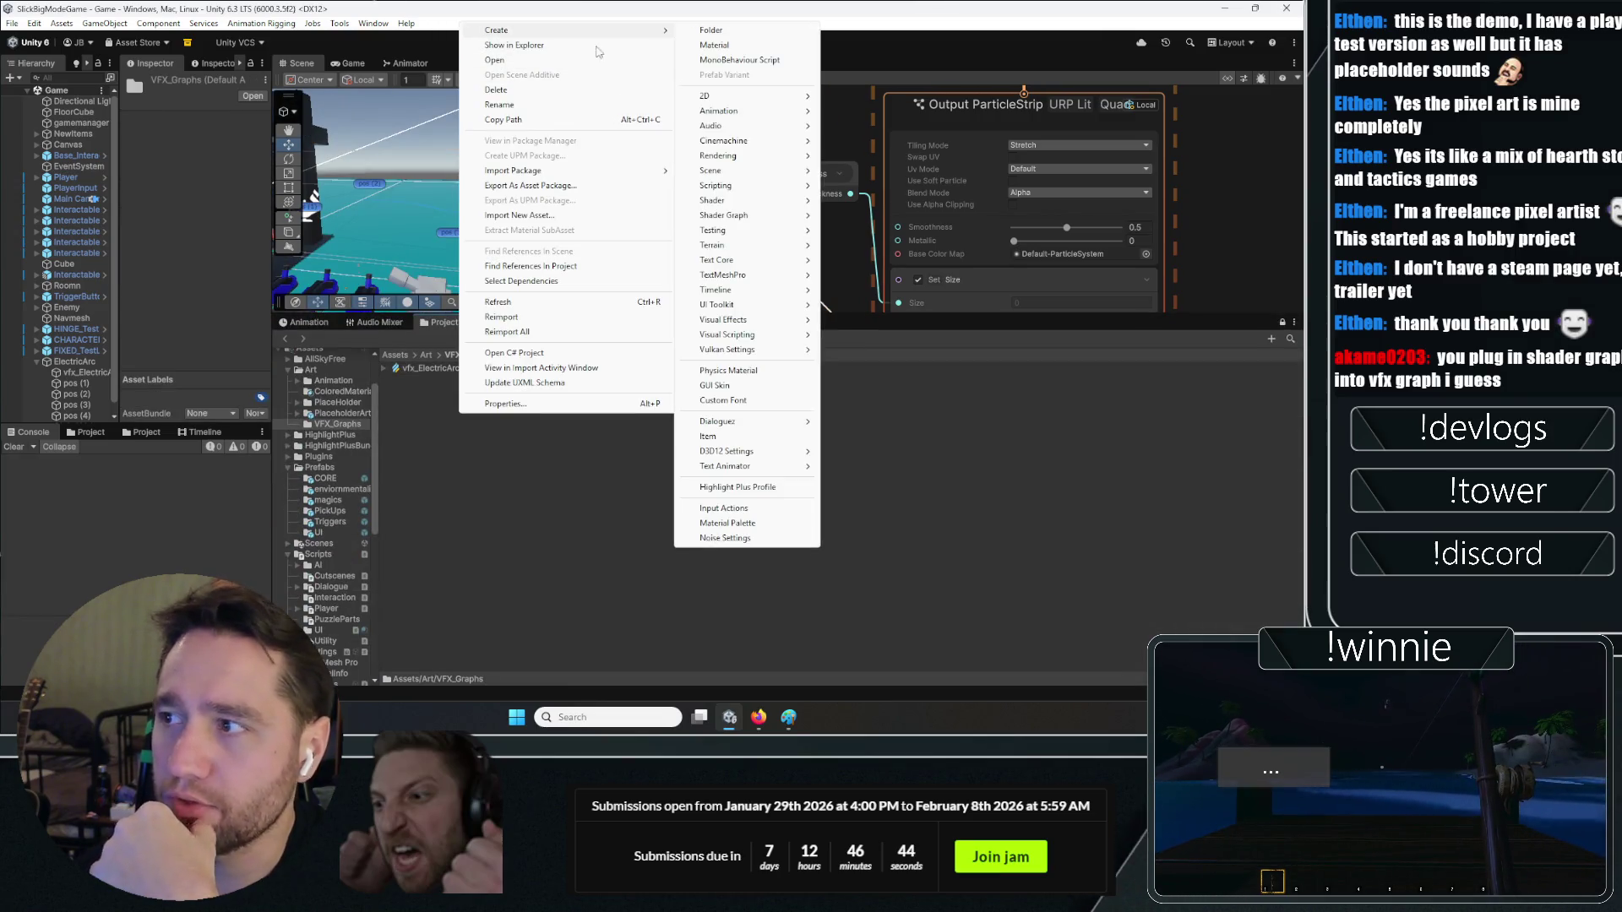
mouse_move(786, 216)
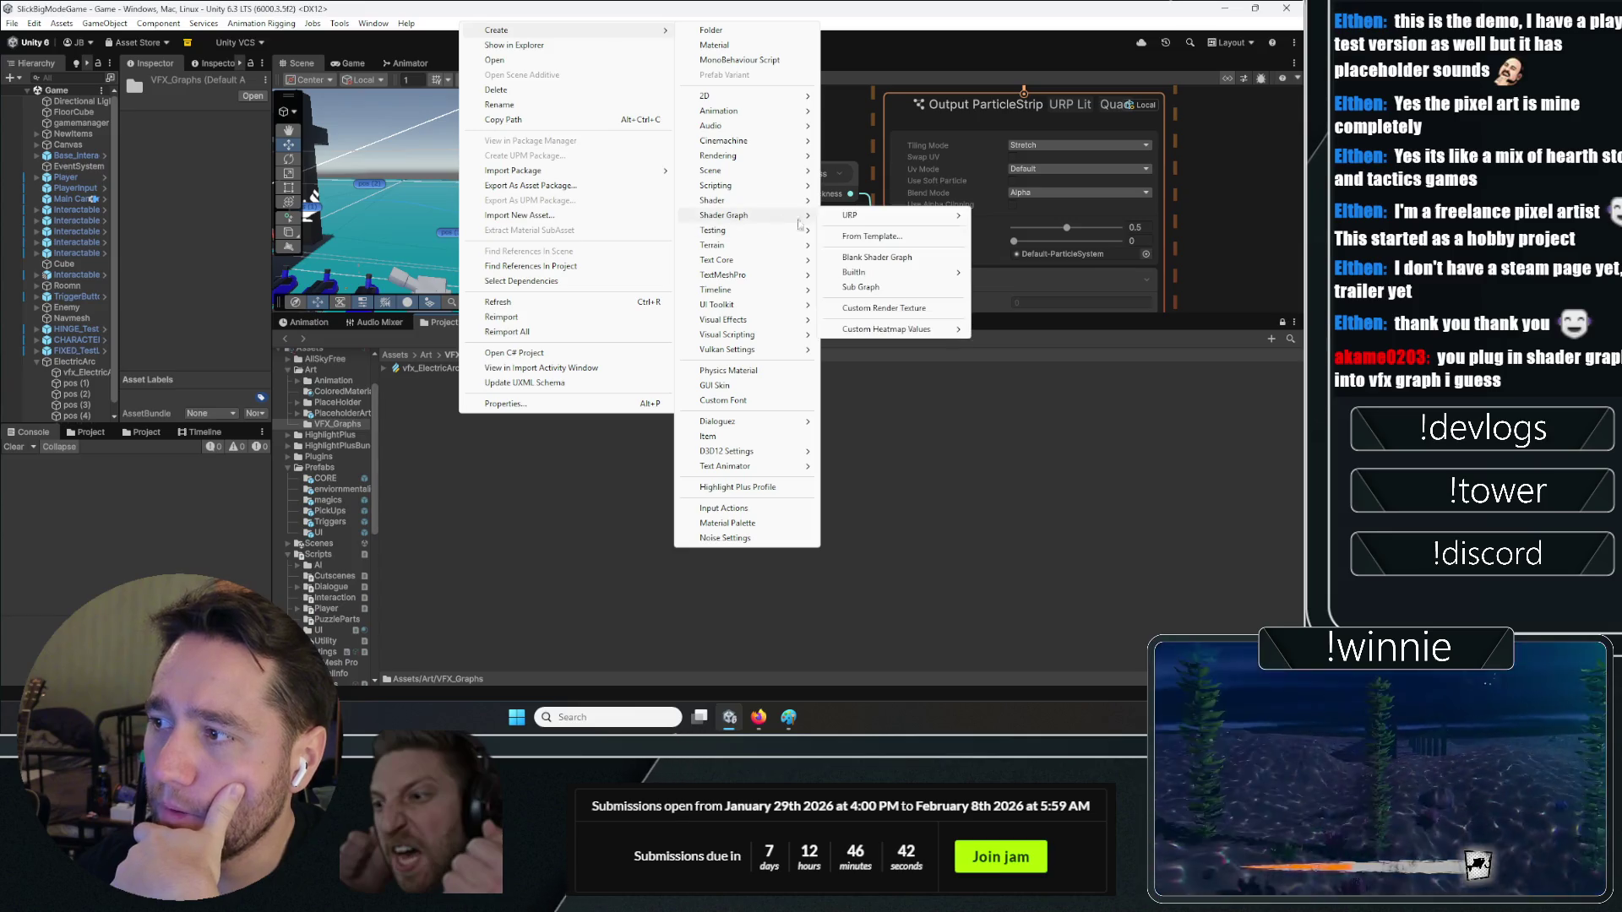
mouse_move(862, 221)
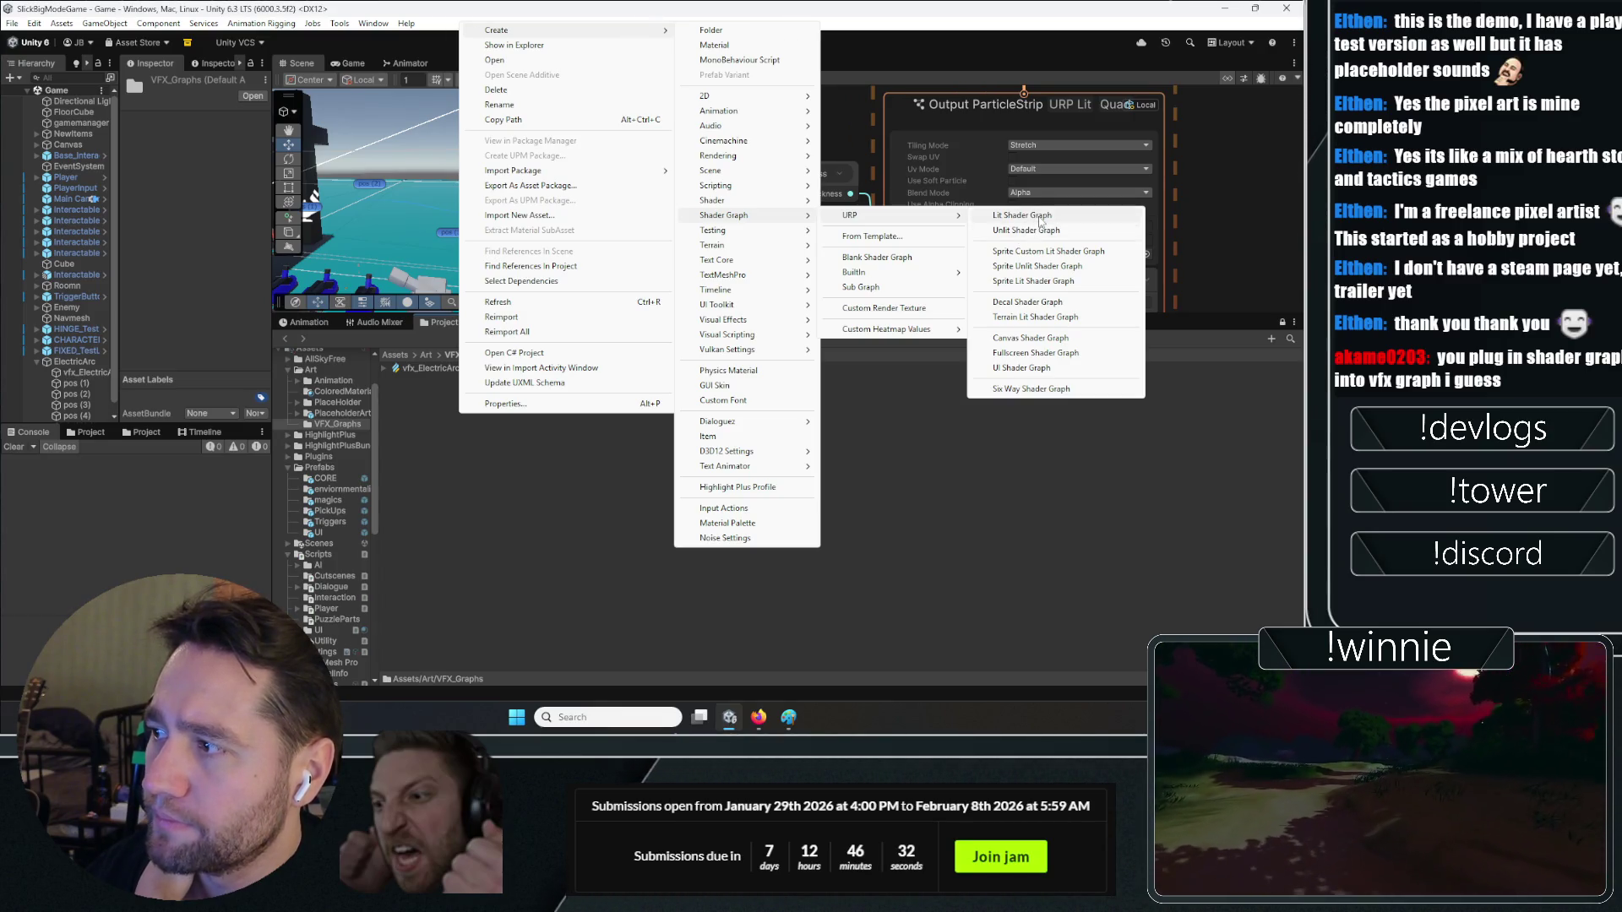
click(1039, 219)
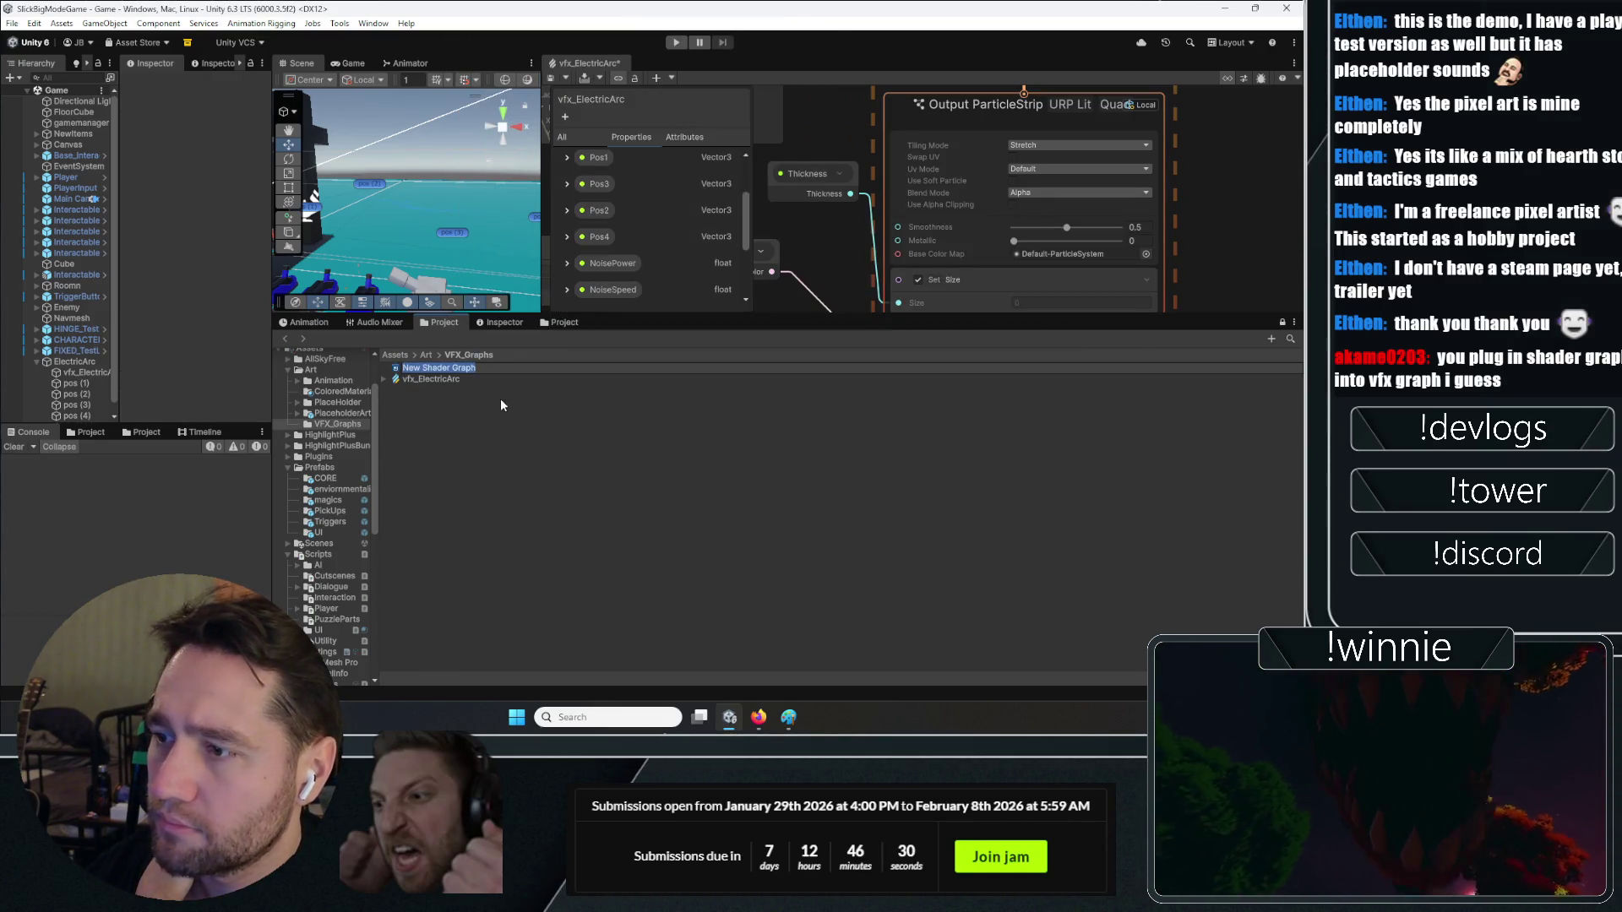
text(Glow)
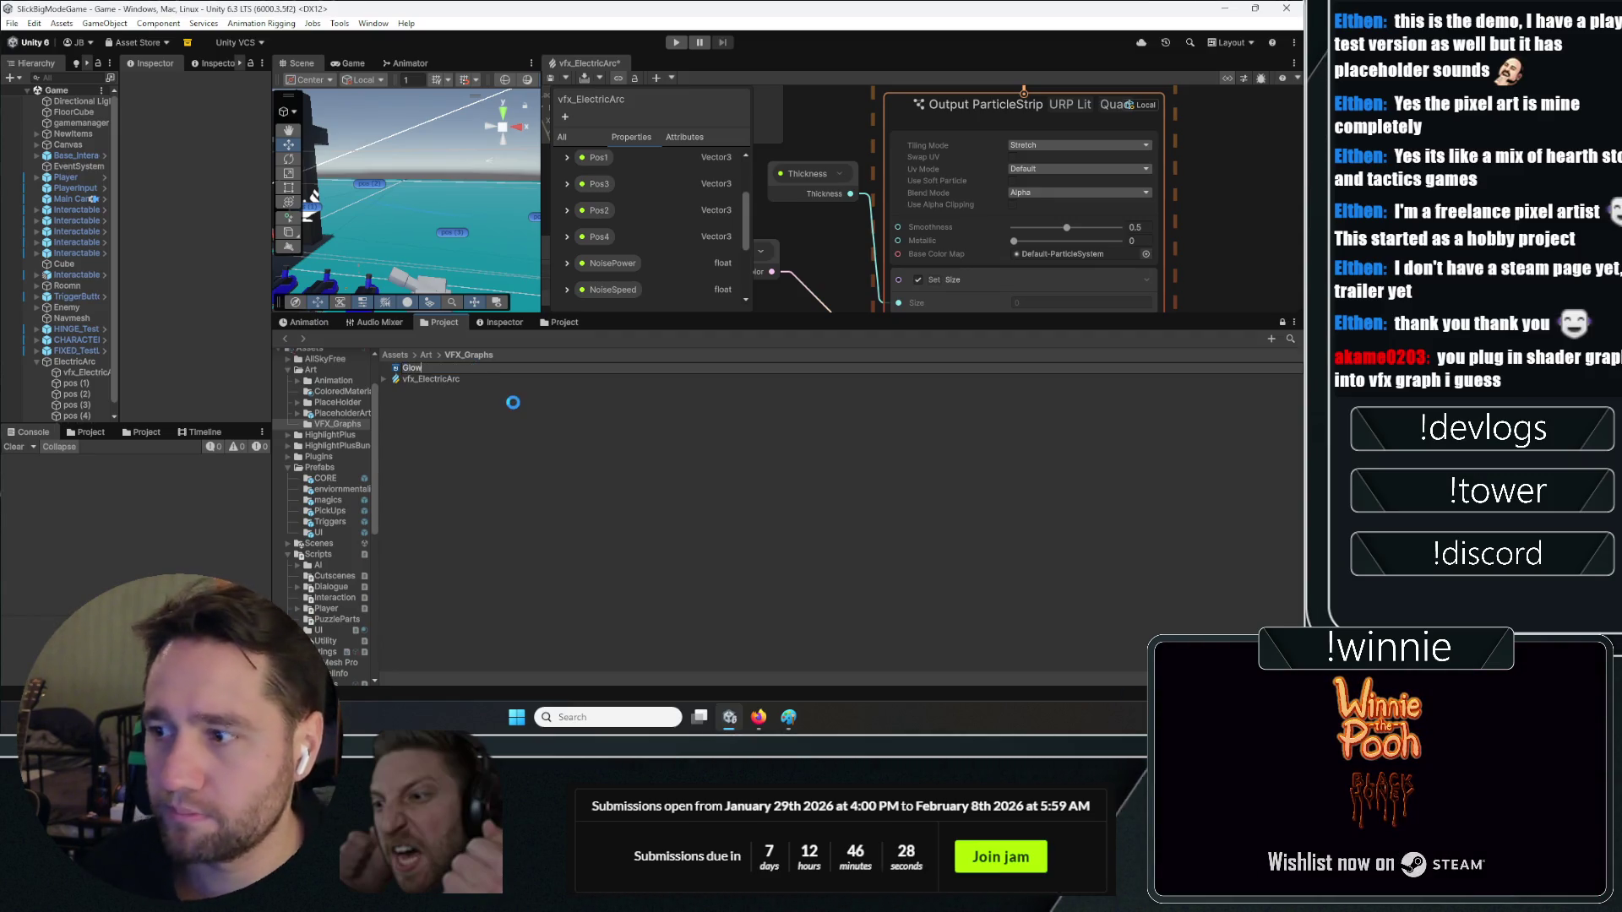
key(Return)
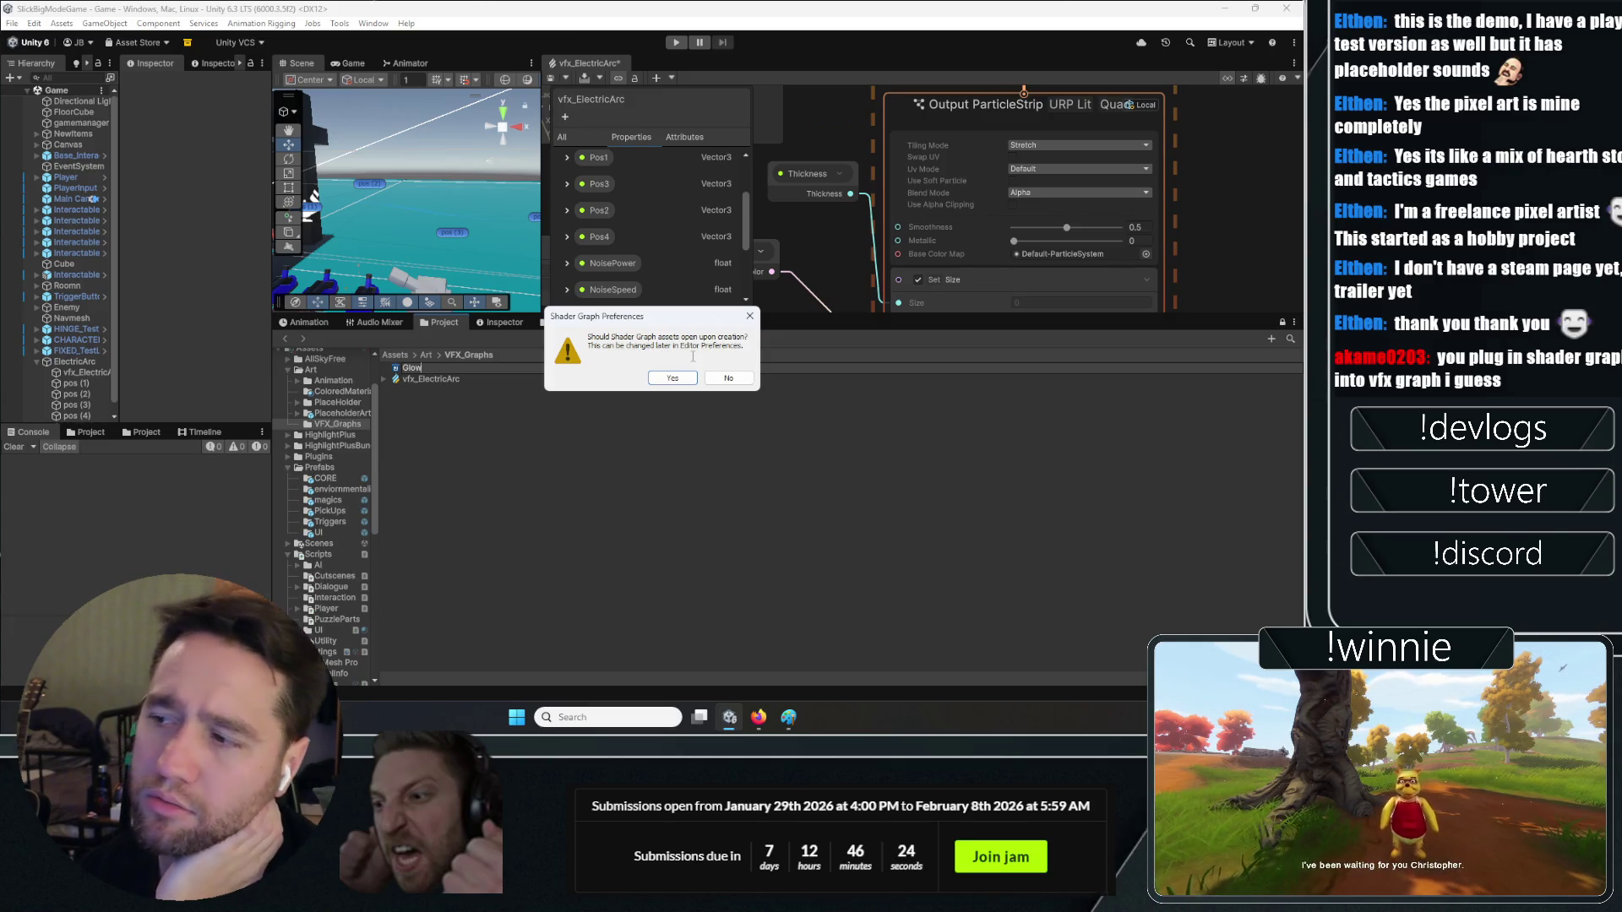
click(673, 377)
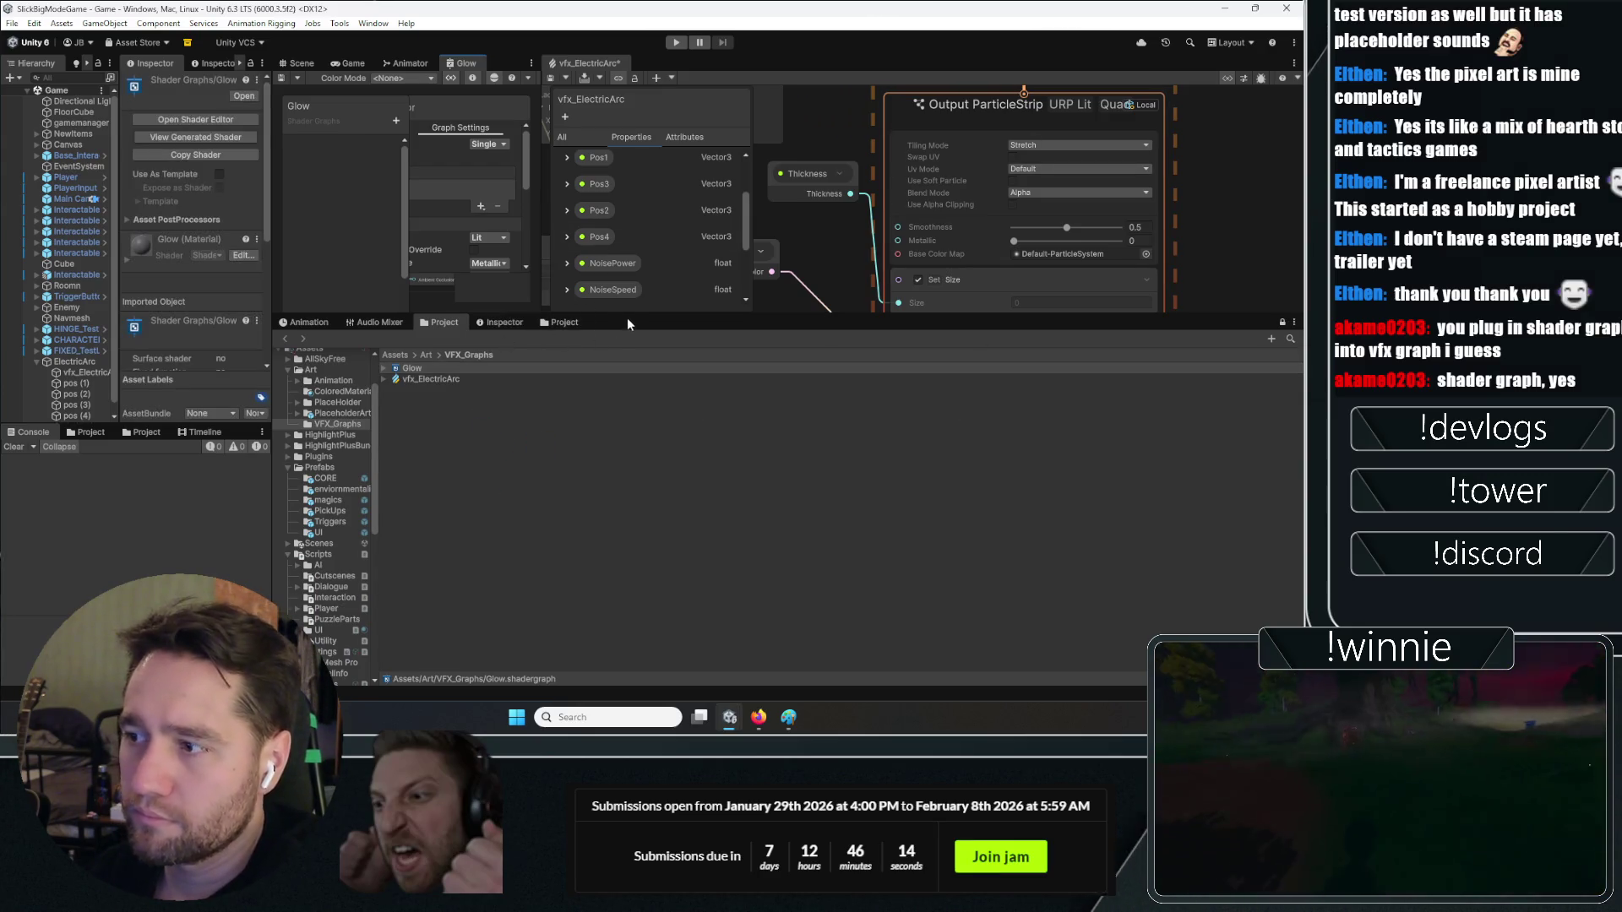
Enlarge the graph area and add a 2D Light Texture node beside Base Color
drag(631, 315, 633, 454)
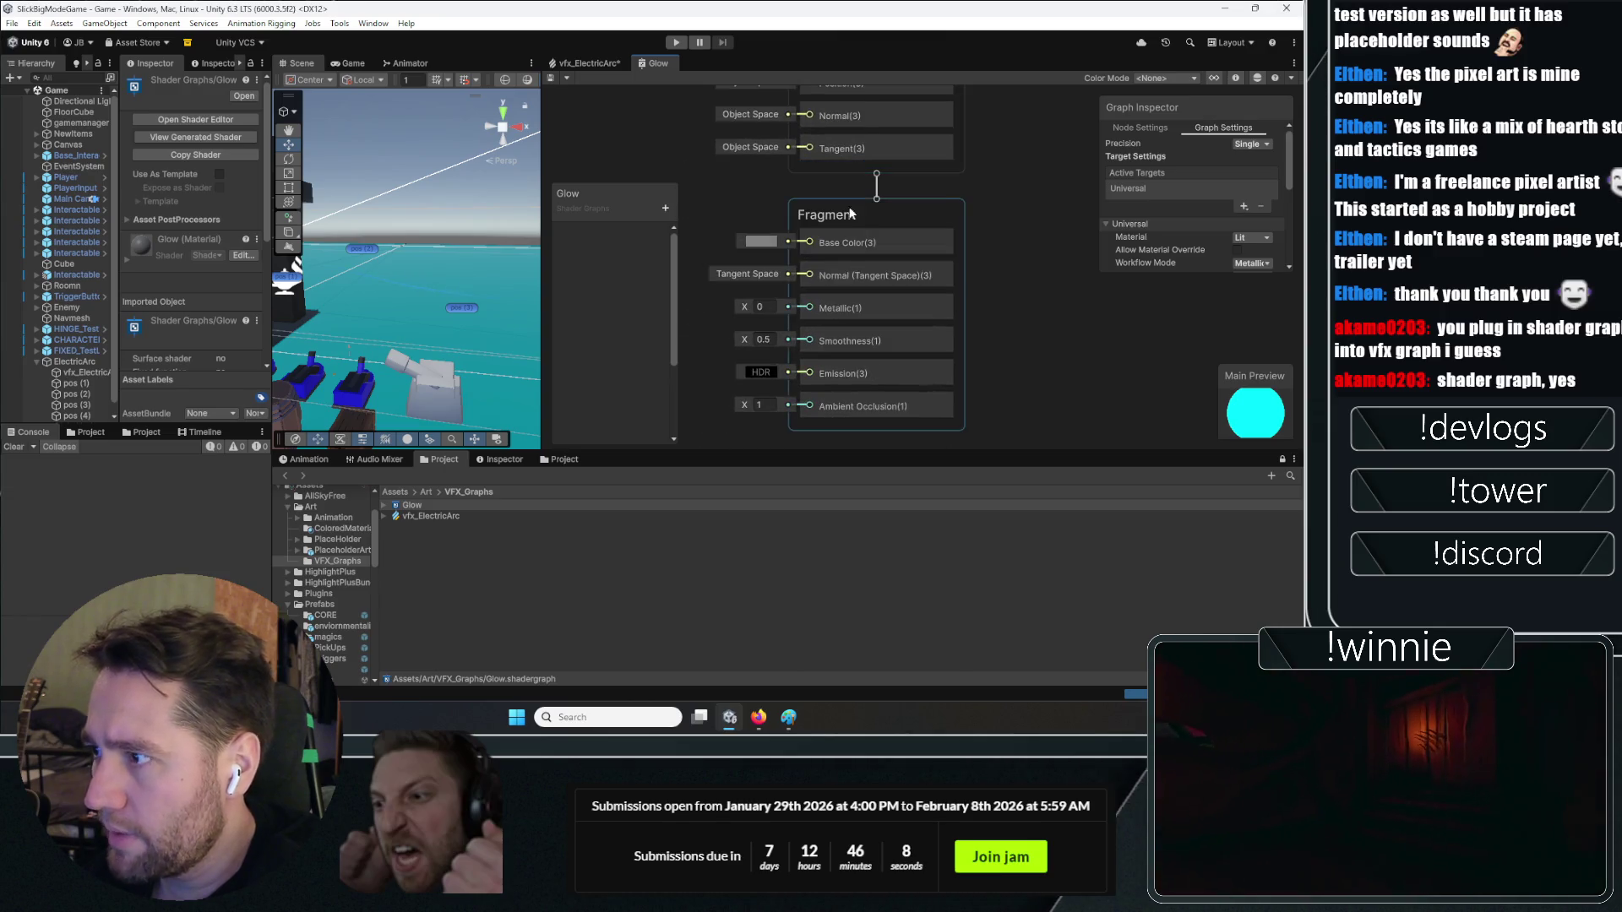
scroll(828, 244, down, 2)
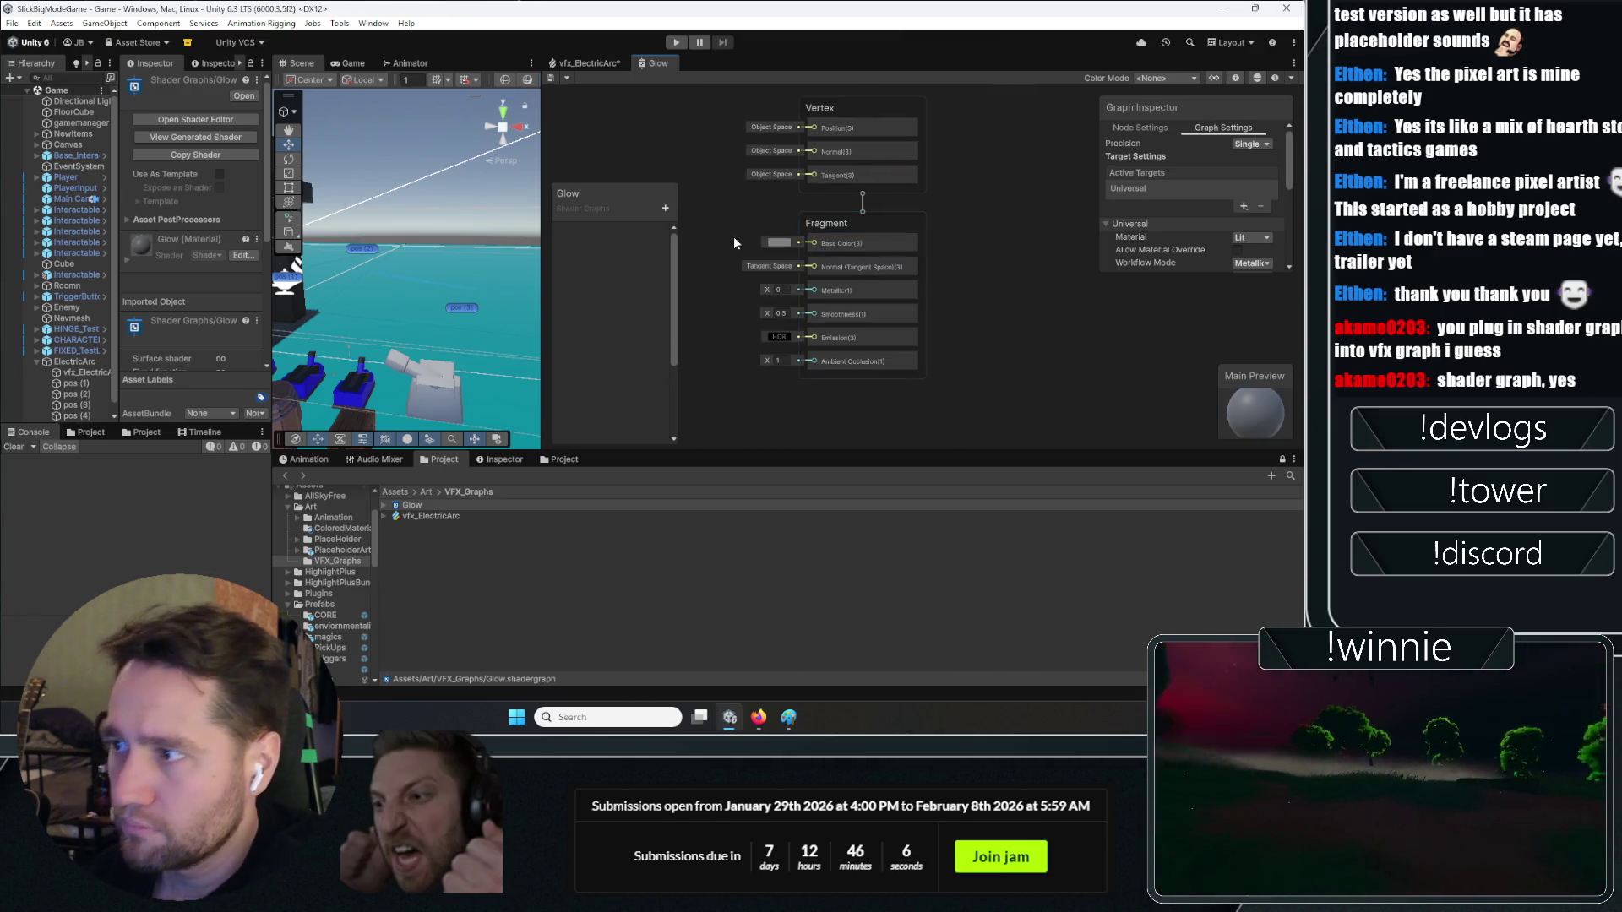
key(space)
text(e)
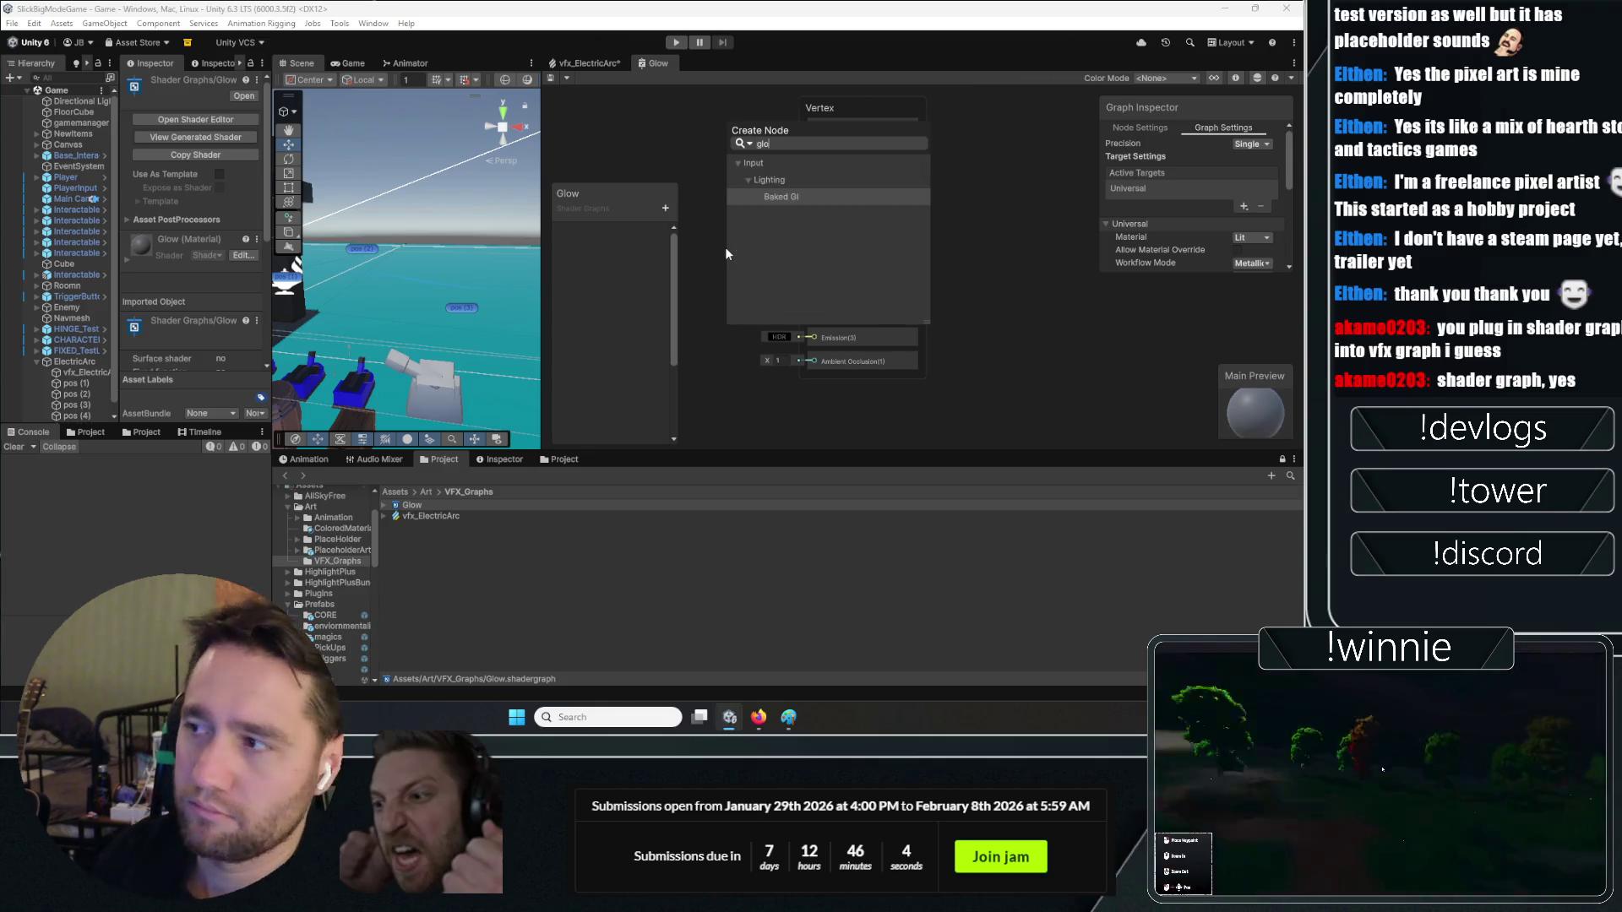
key(BackSpace)
text(light)
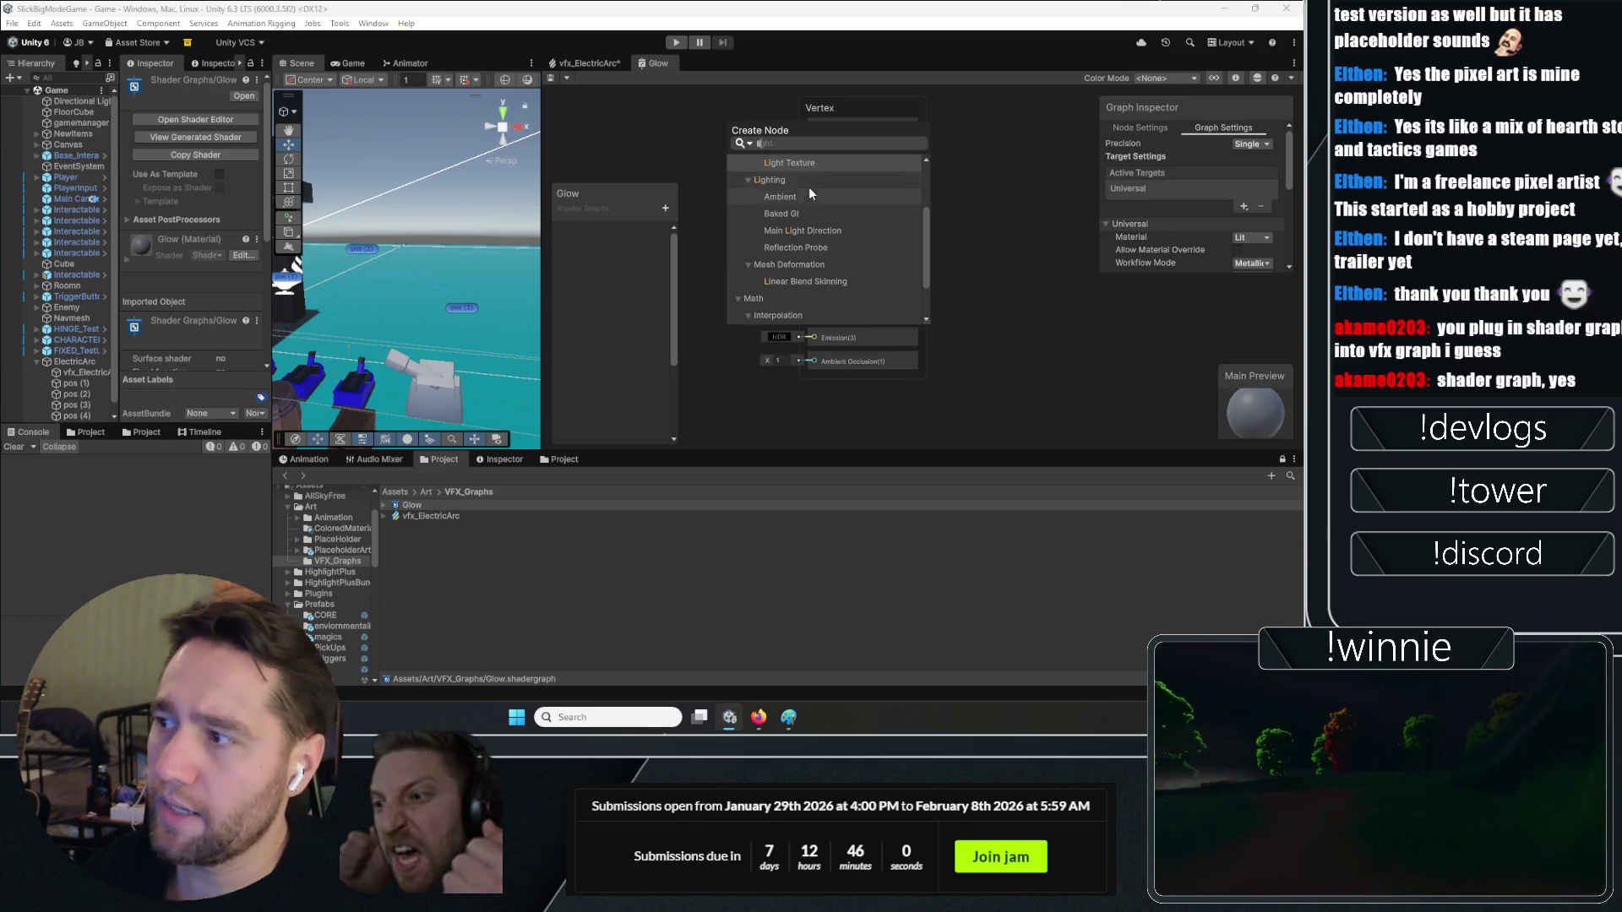
scroll(825, 240, up, 3)
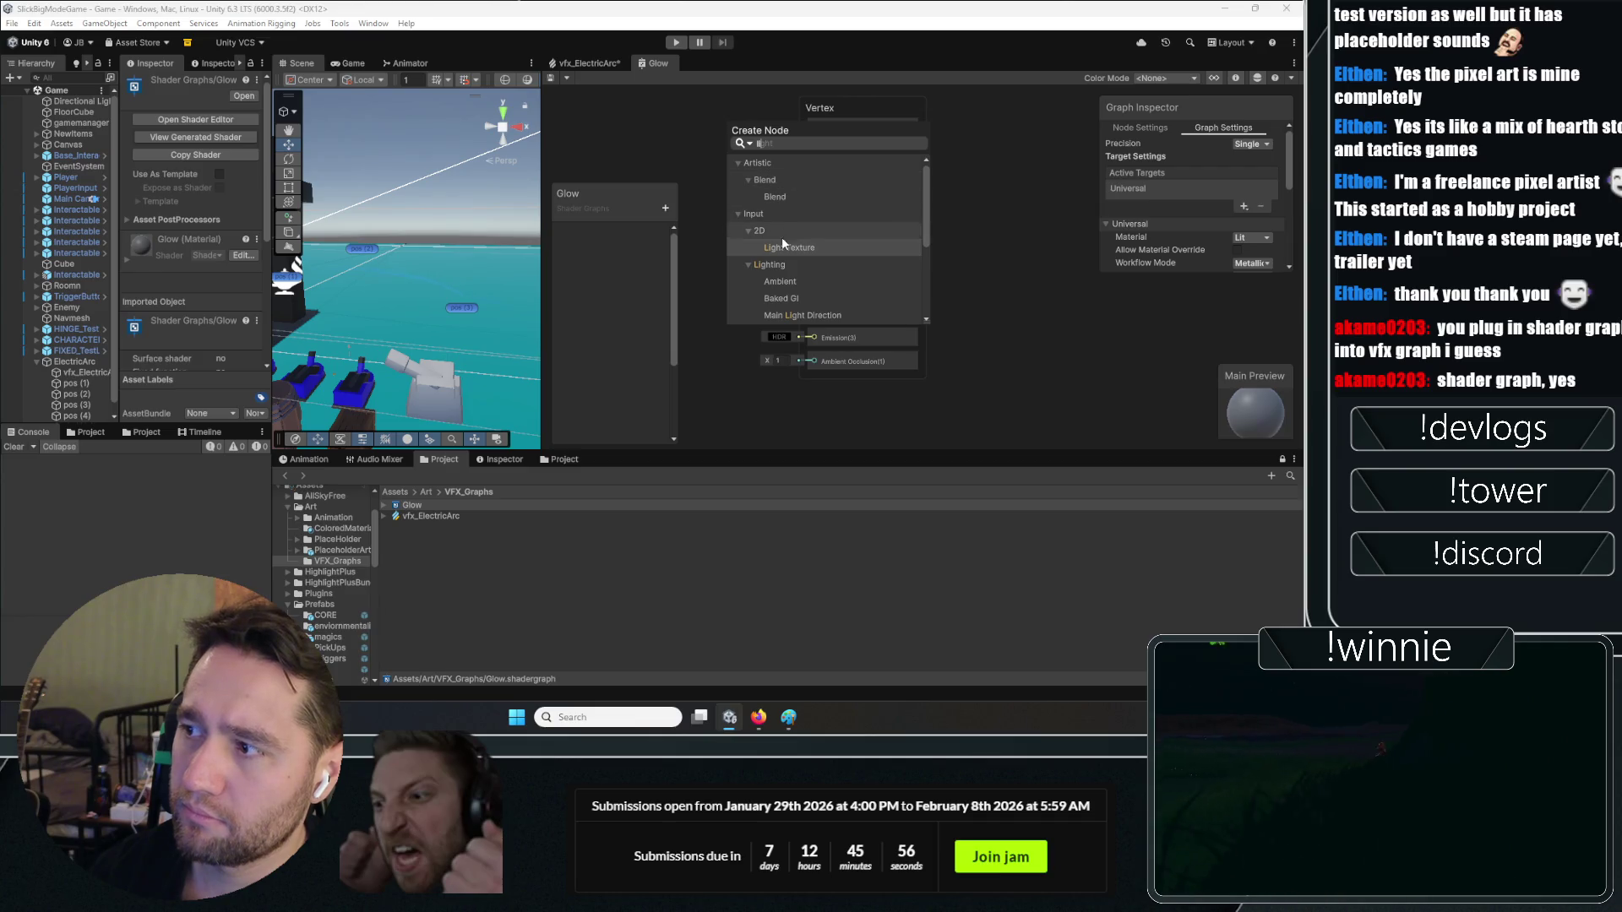
click(783, 249)
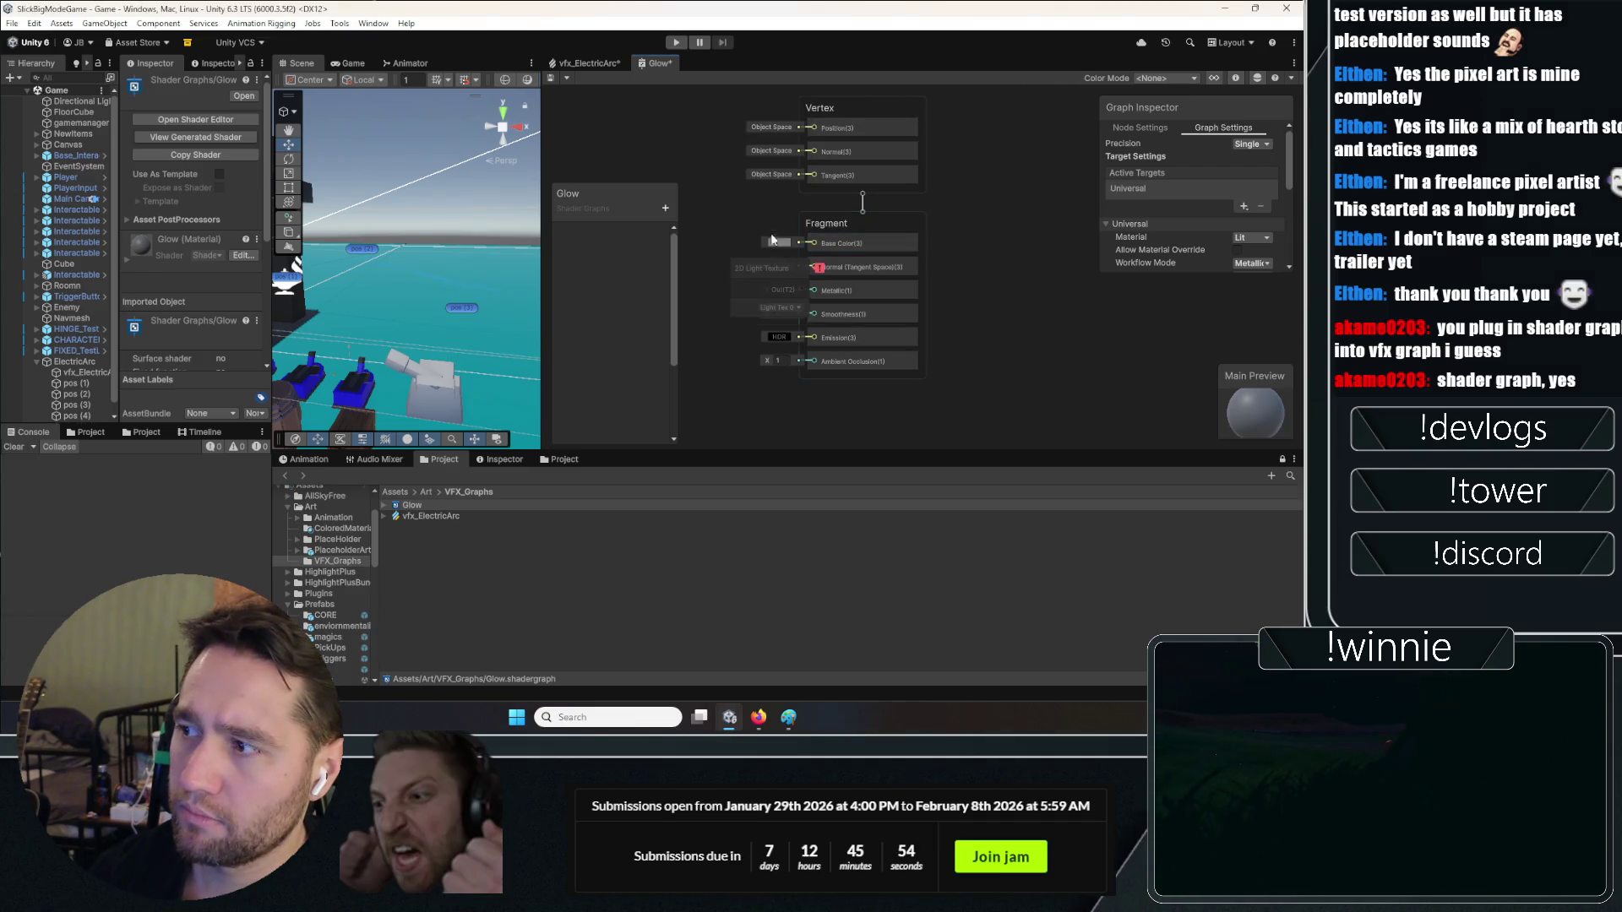
drag(781, 269, 697, 260)
scroll(697, 260, up, 3)
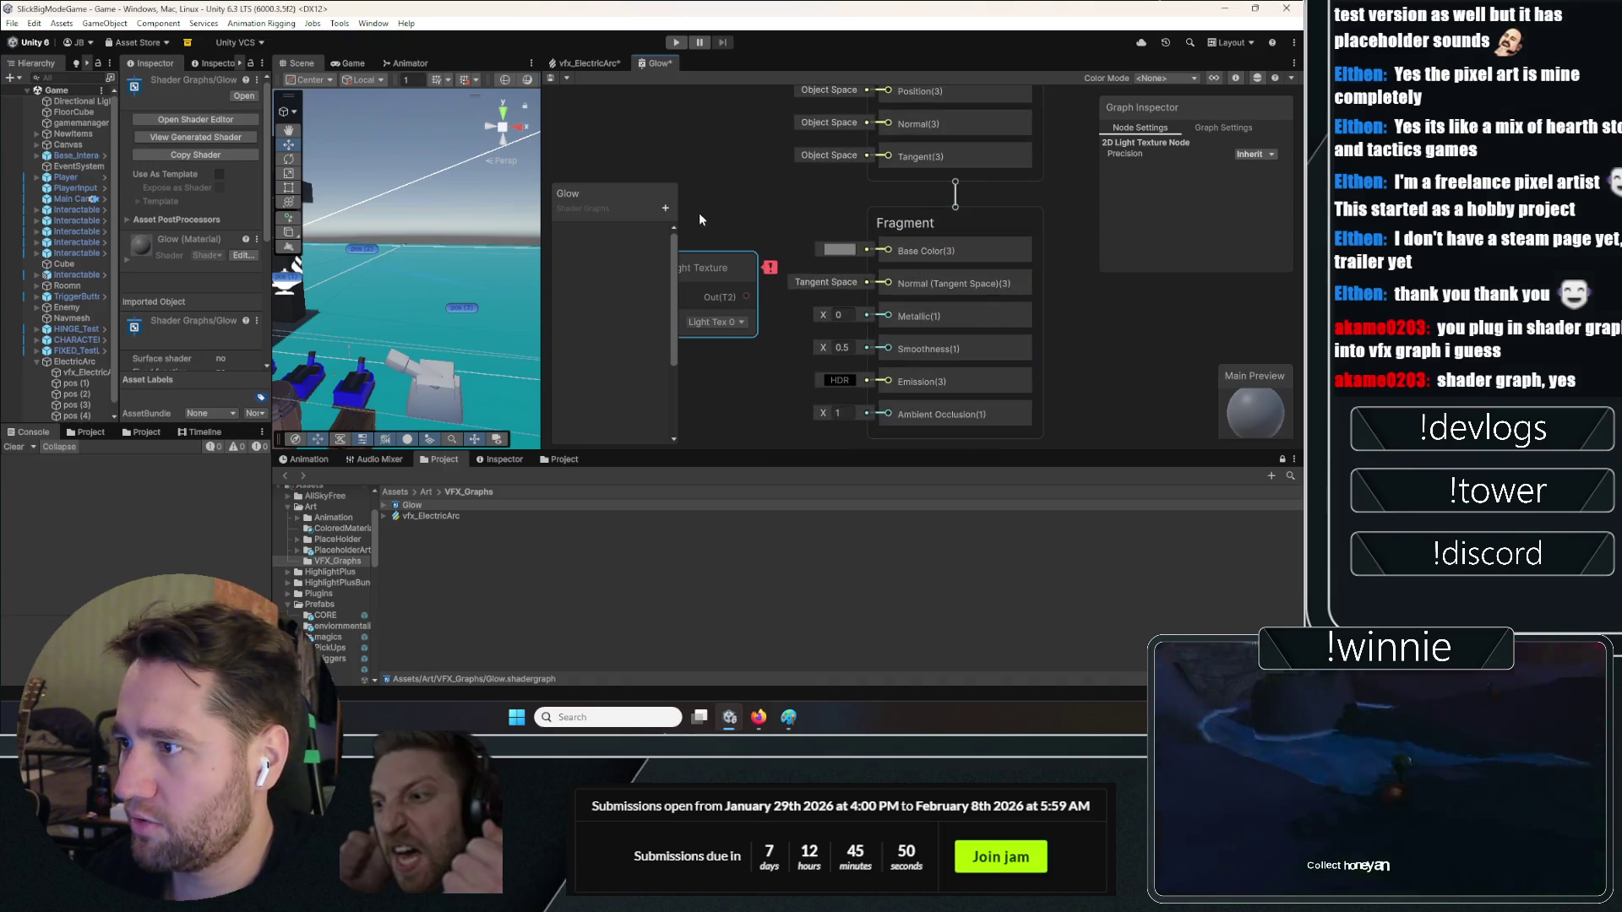
drag(717, 271, 737, 244)
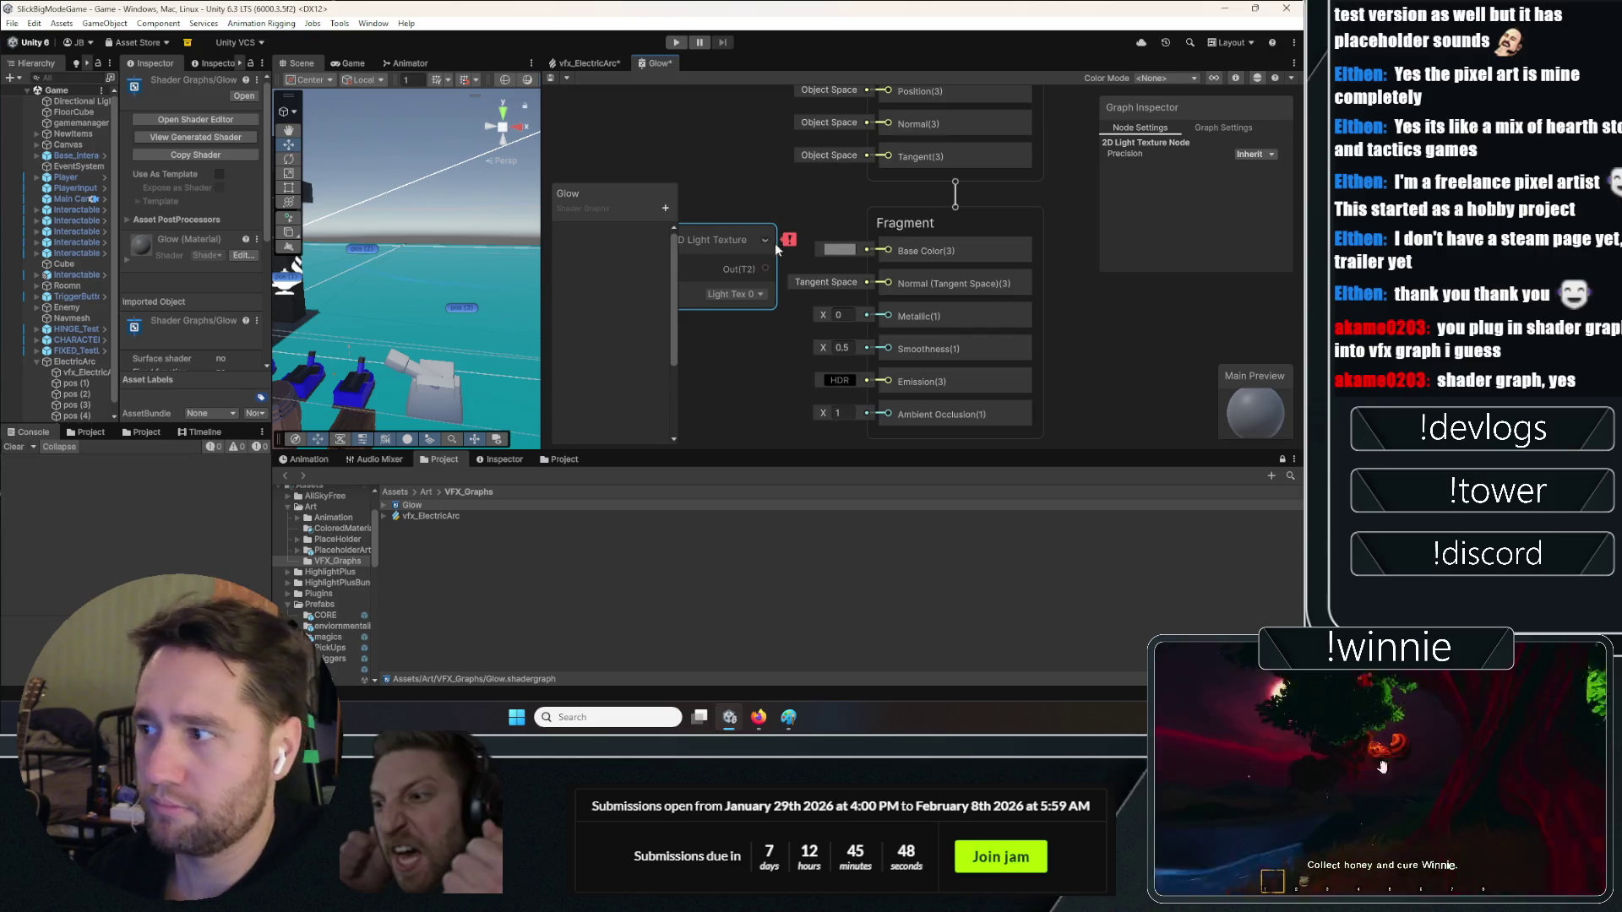
Remove the 2D Light Texture node, leaving only the Vertex and Fragment stacks
key(ctrl+z)
key(ctrl+z)
key(ctrl+z)
drag(884, 252, 737, 213)
right_click(701, 201)
key(Escape)
right_click(714, 203)
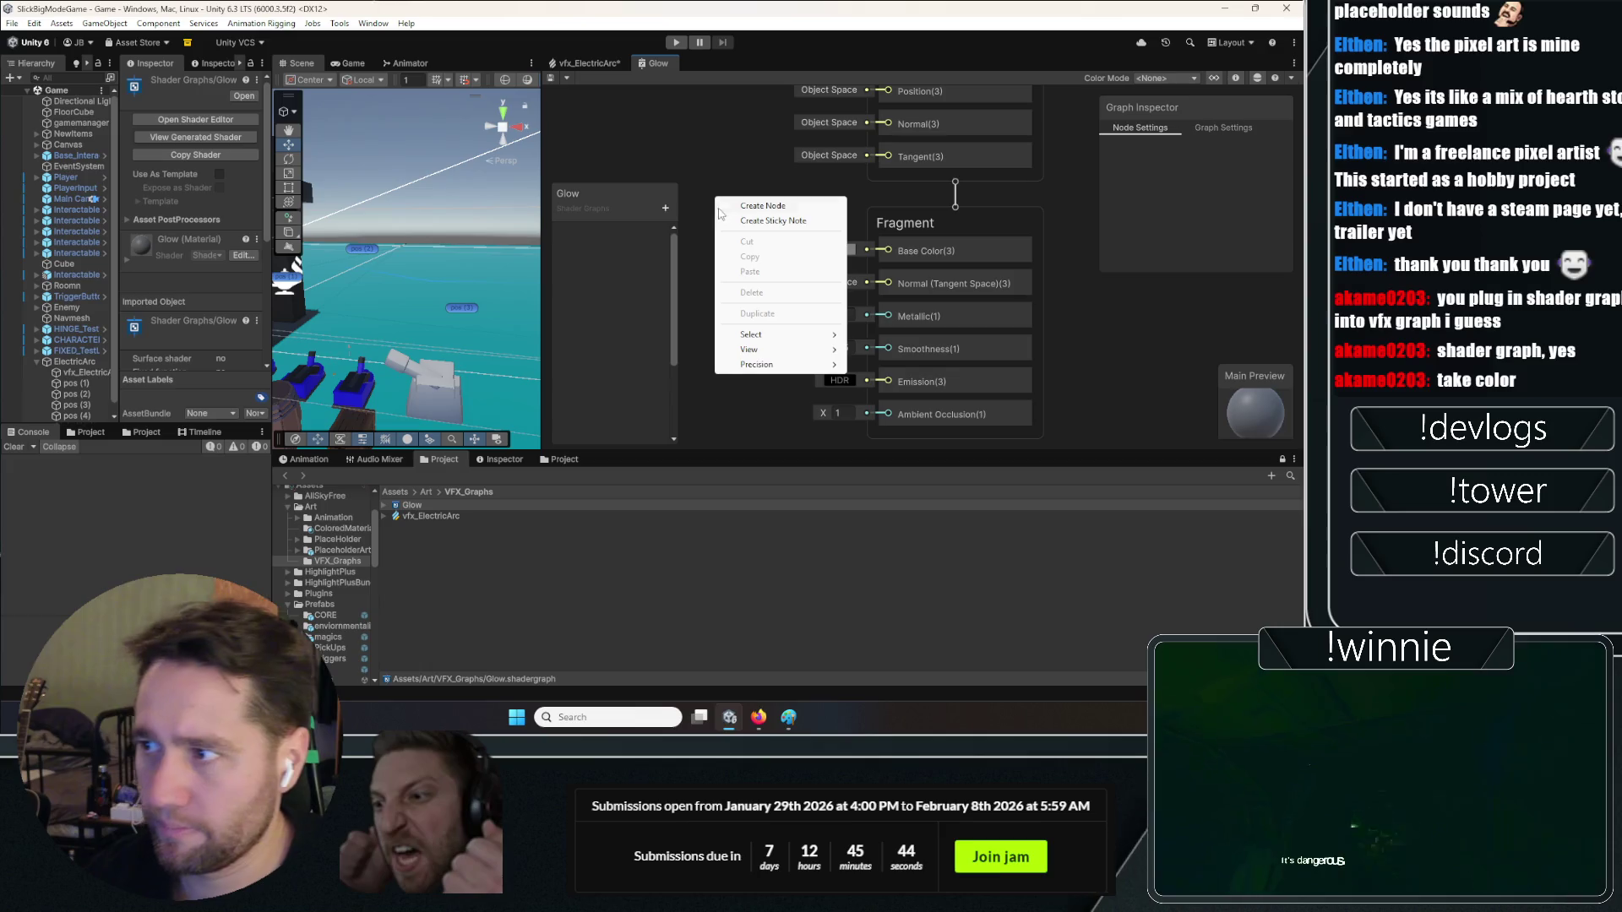
Add a Color node to the Glow graph canvas
click(744, 207)
text(color)
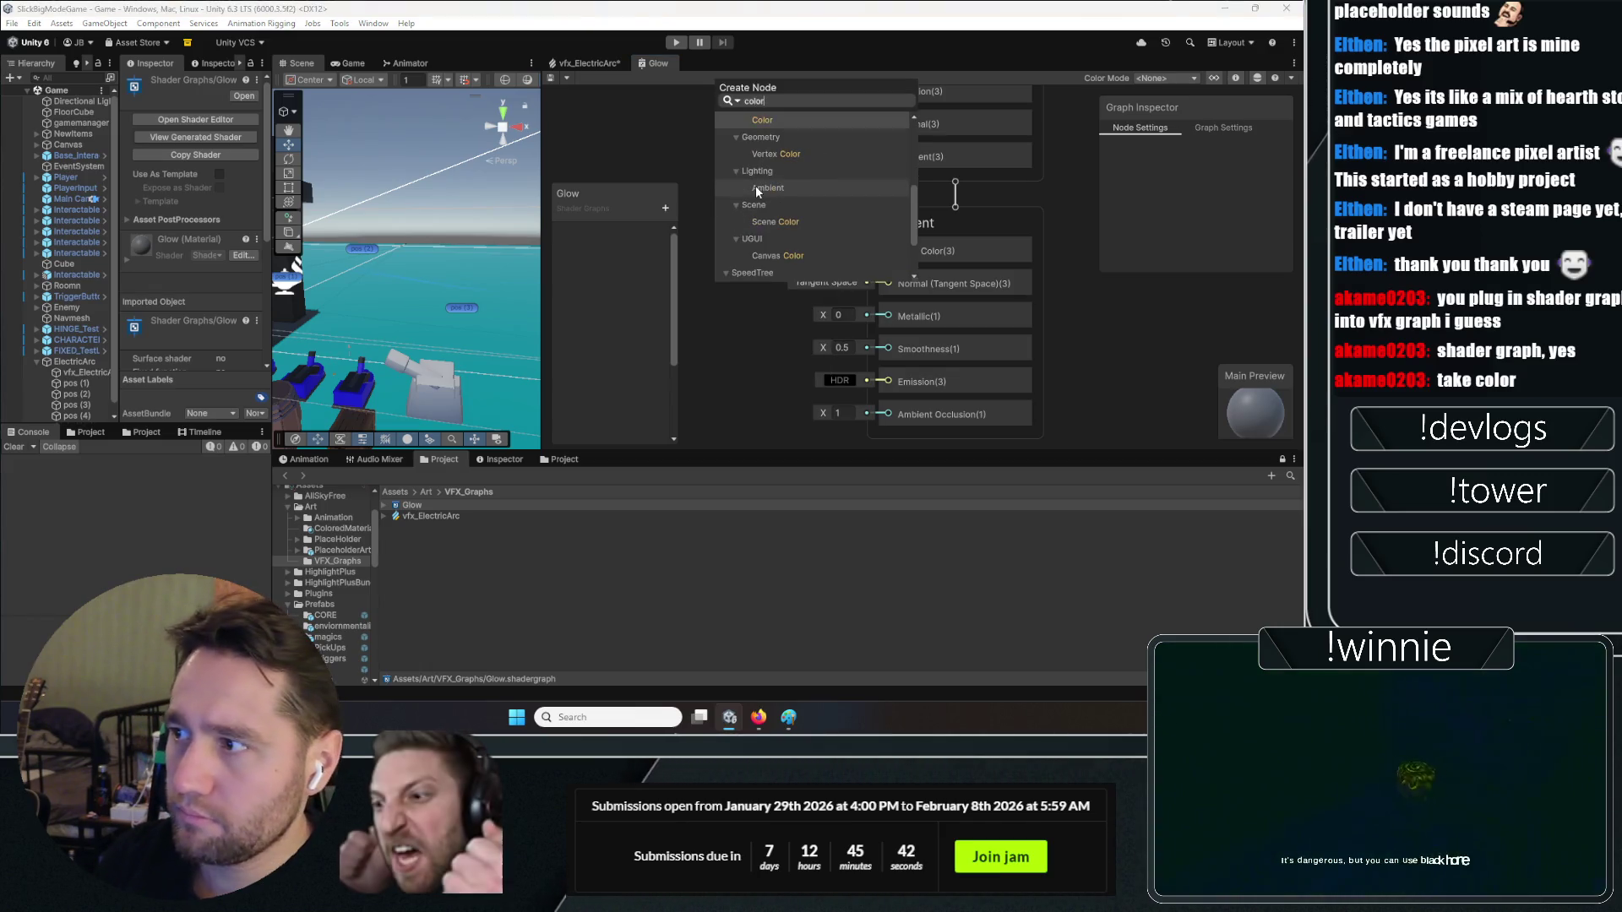
key(Return)
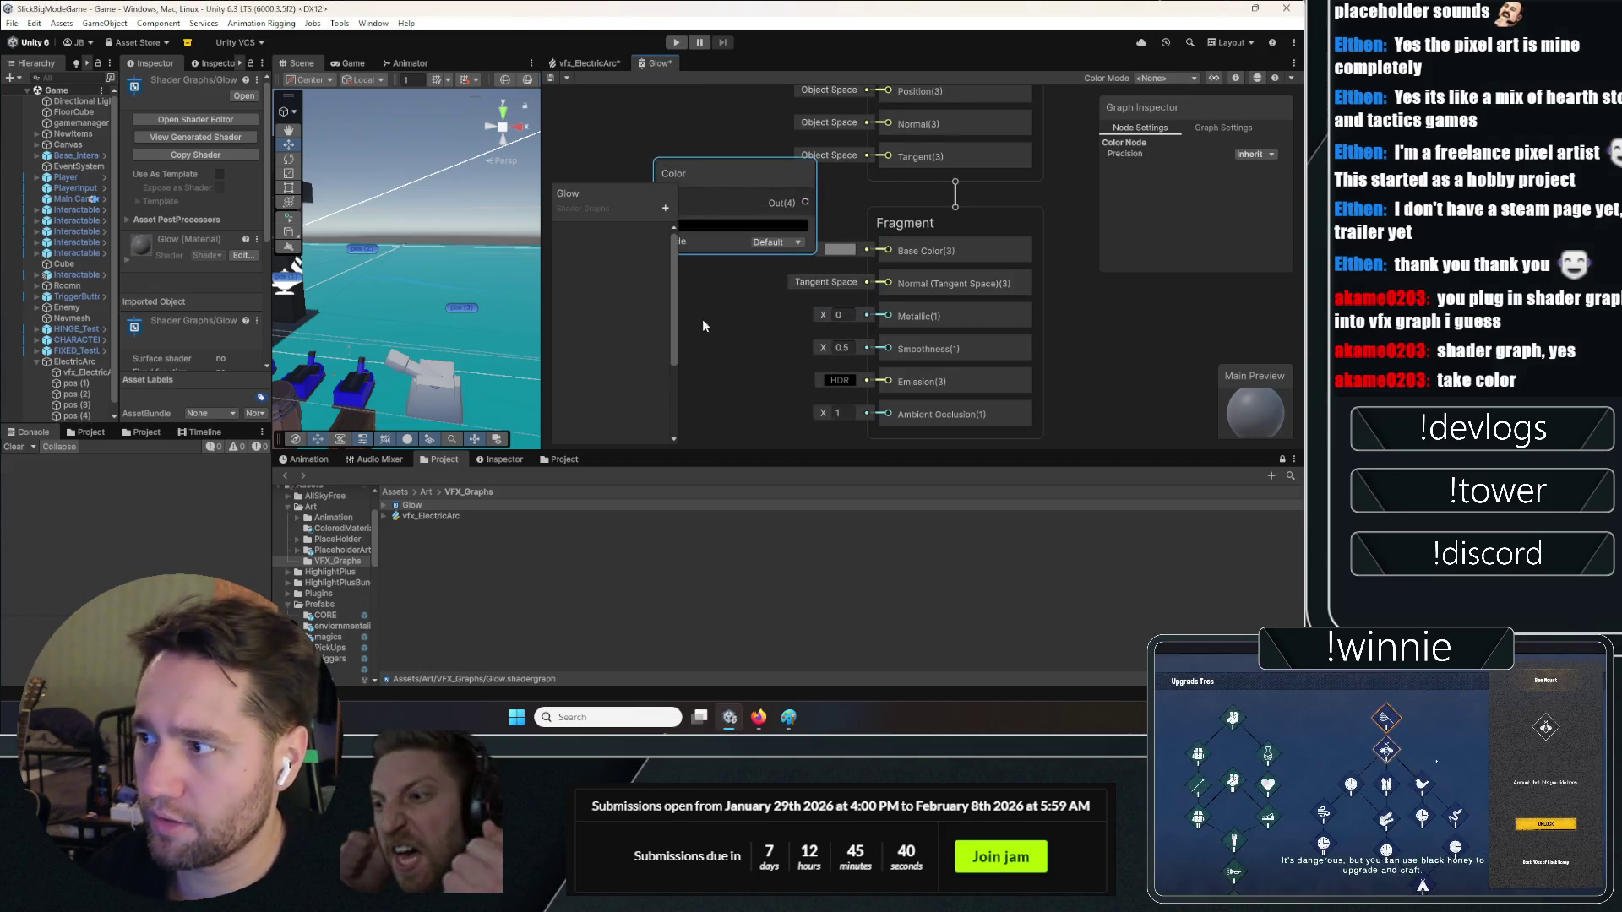
scroll(771, 328, down, 3)
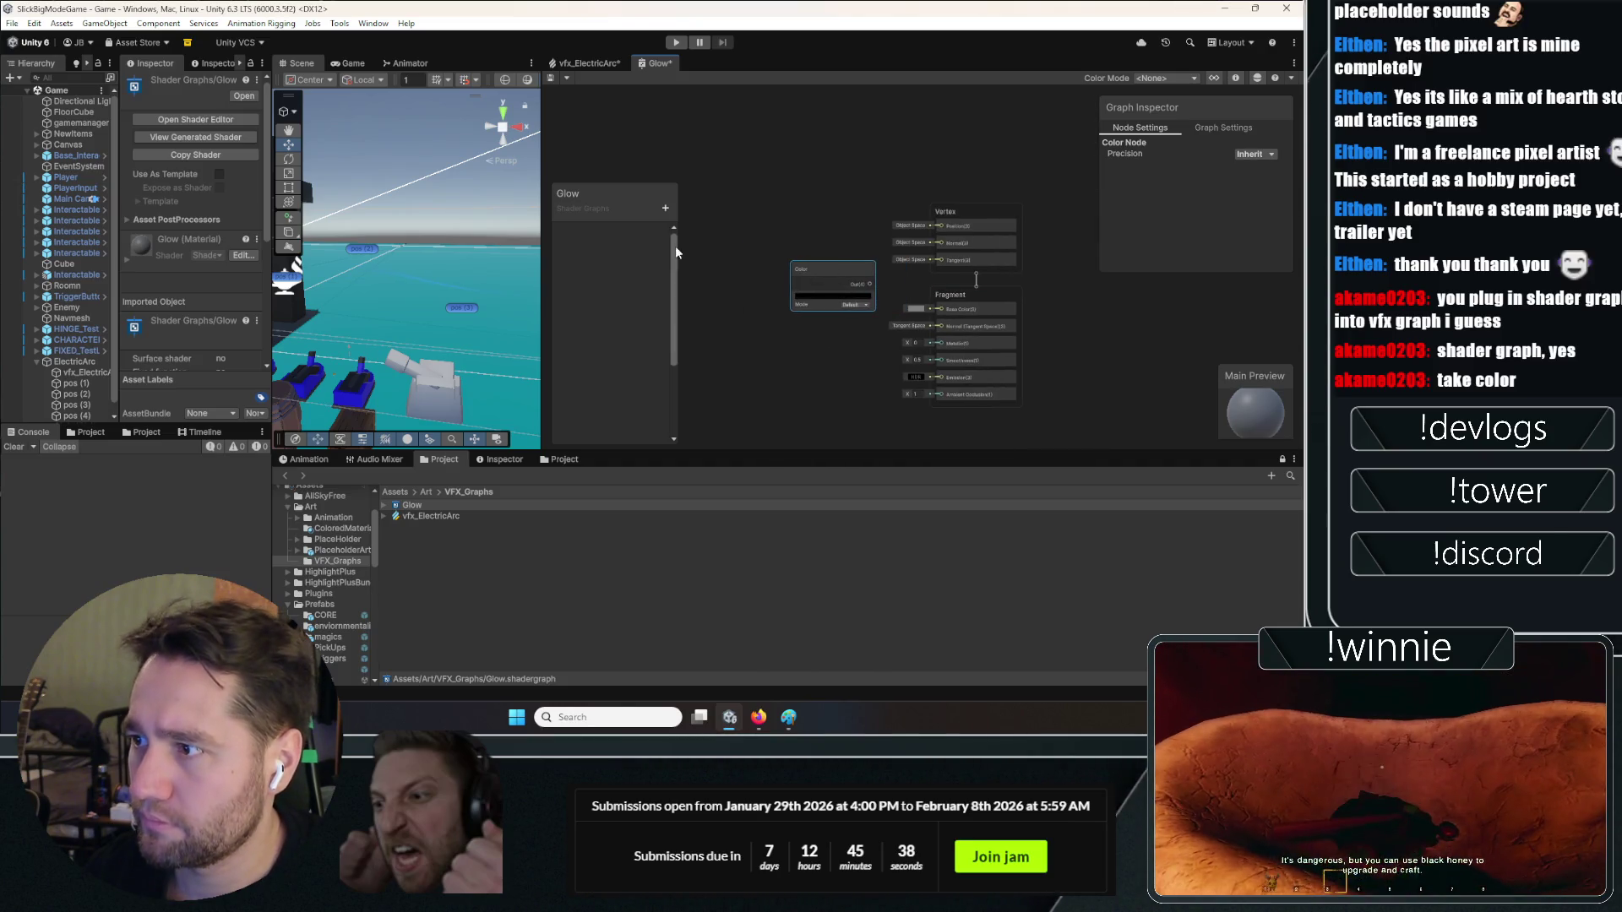
Add a Color property to the Glow blackboard, keeping its default name
click(665, 207)
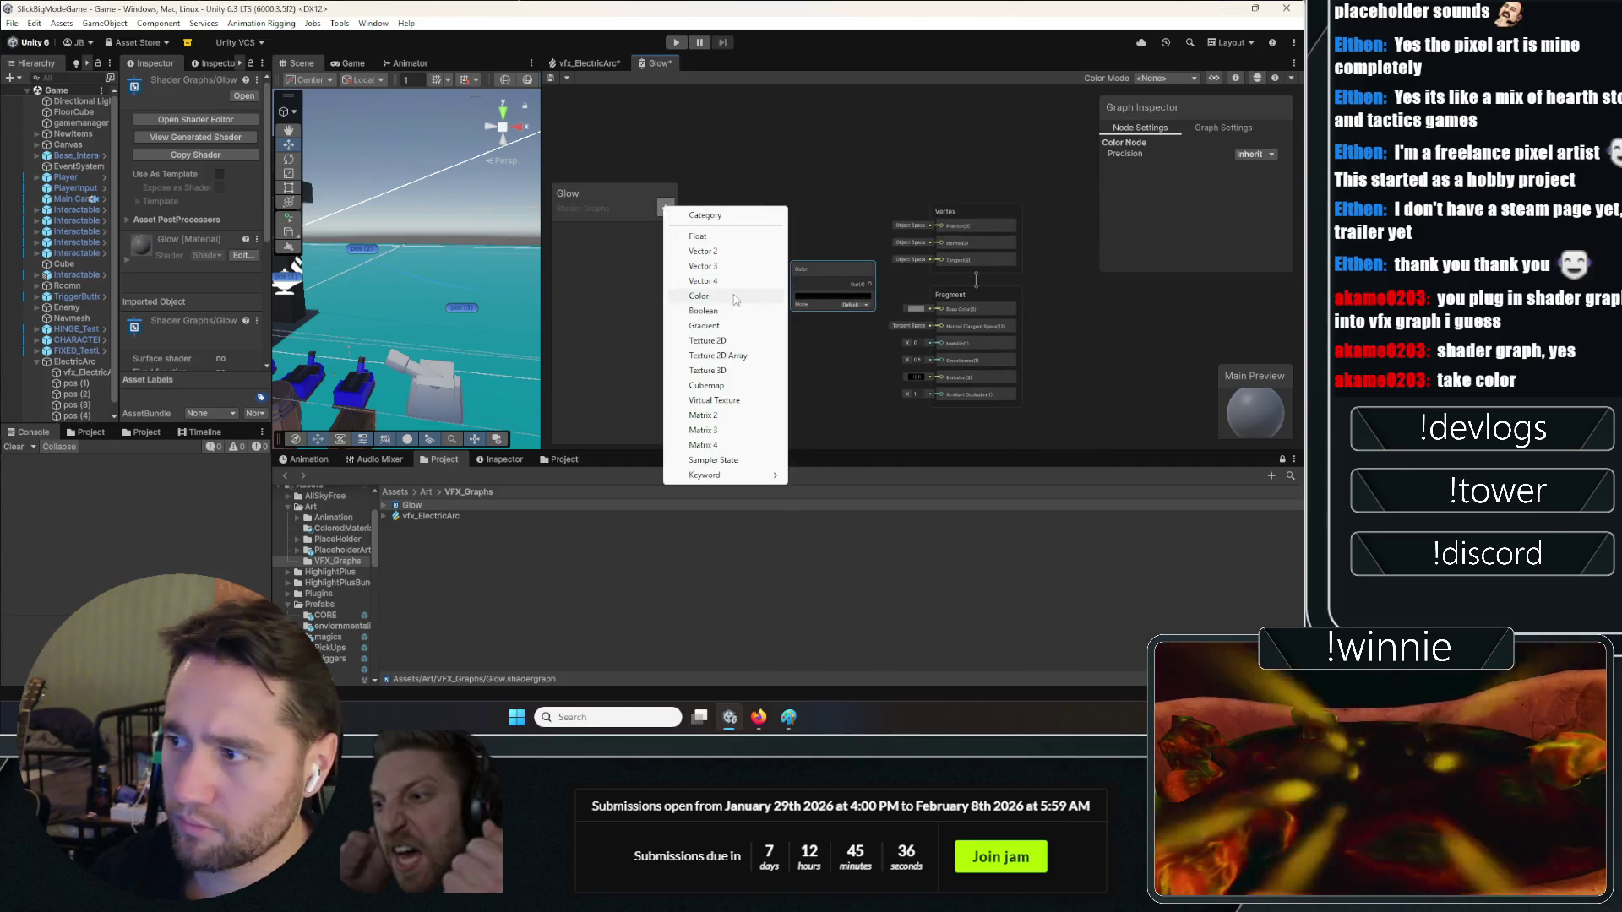
click(699, 296)
key(Return)
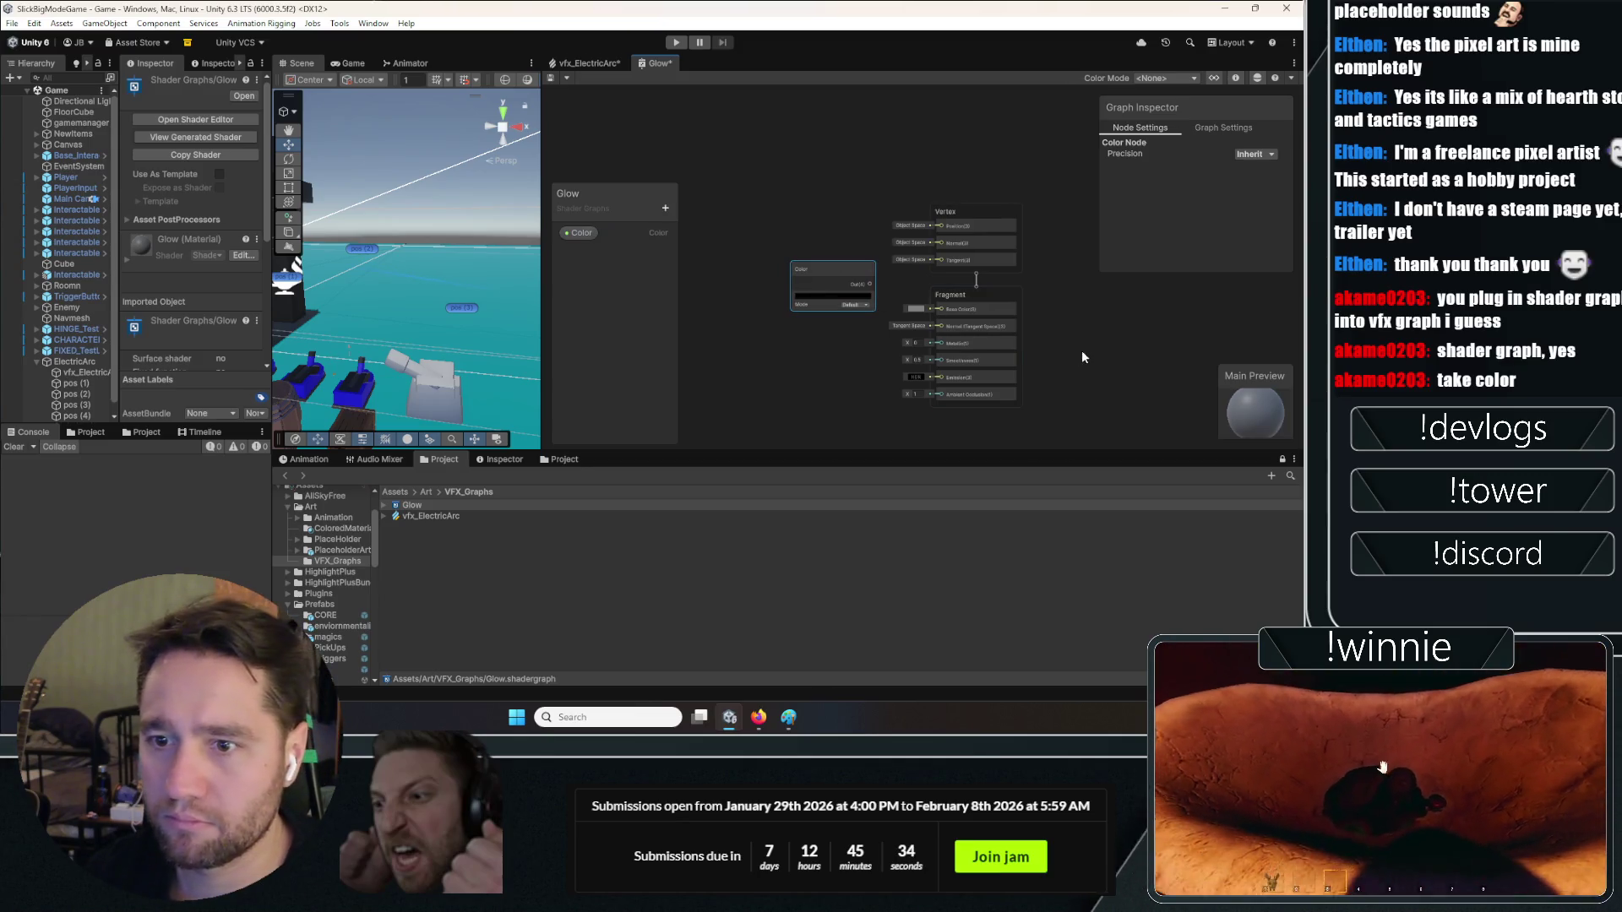
scroll(997, 362, up, 3)
scroll(839, 267, down, 2)
Widen the Hierarchy and Inspector panels
right_click(740, 221)
click(739, 227)
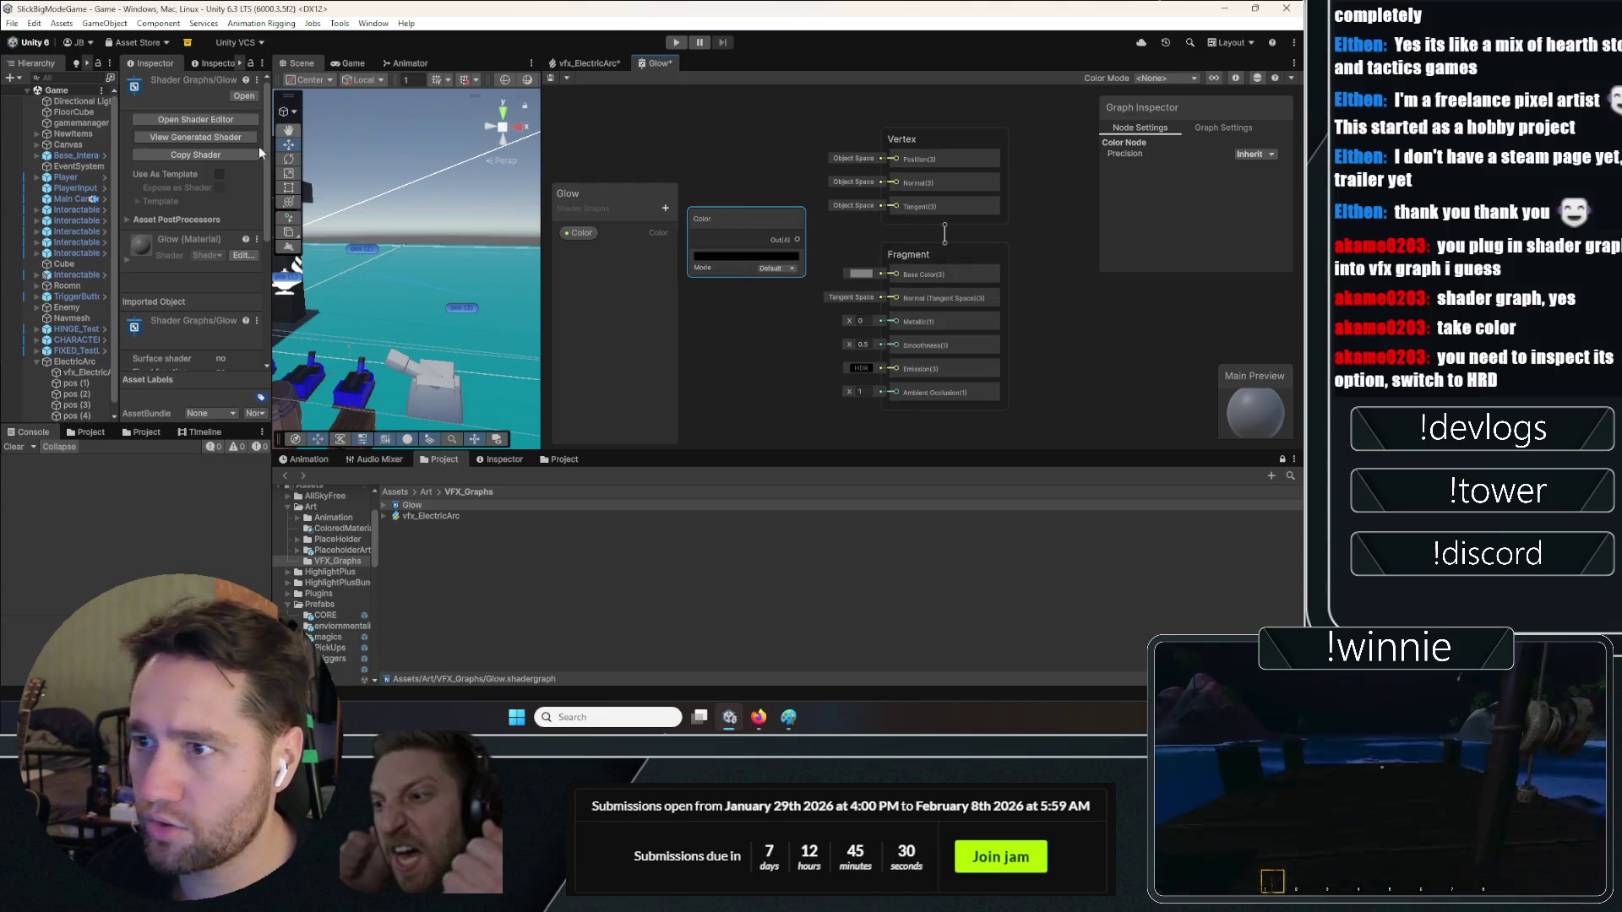
scroll(169, 253, down, 3)
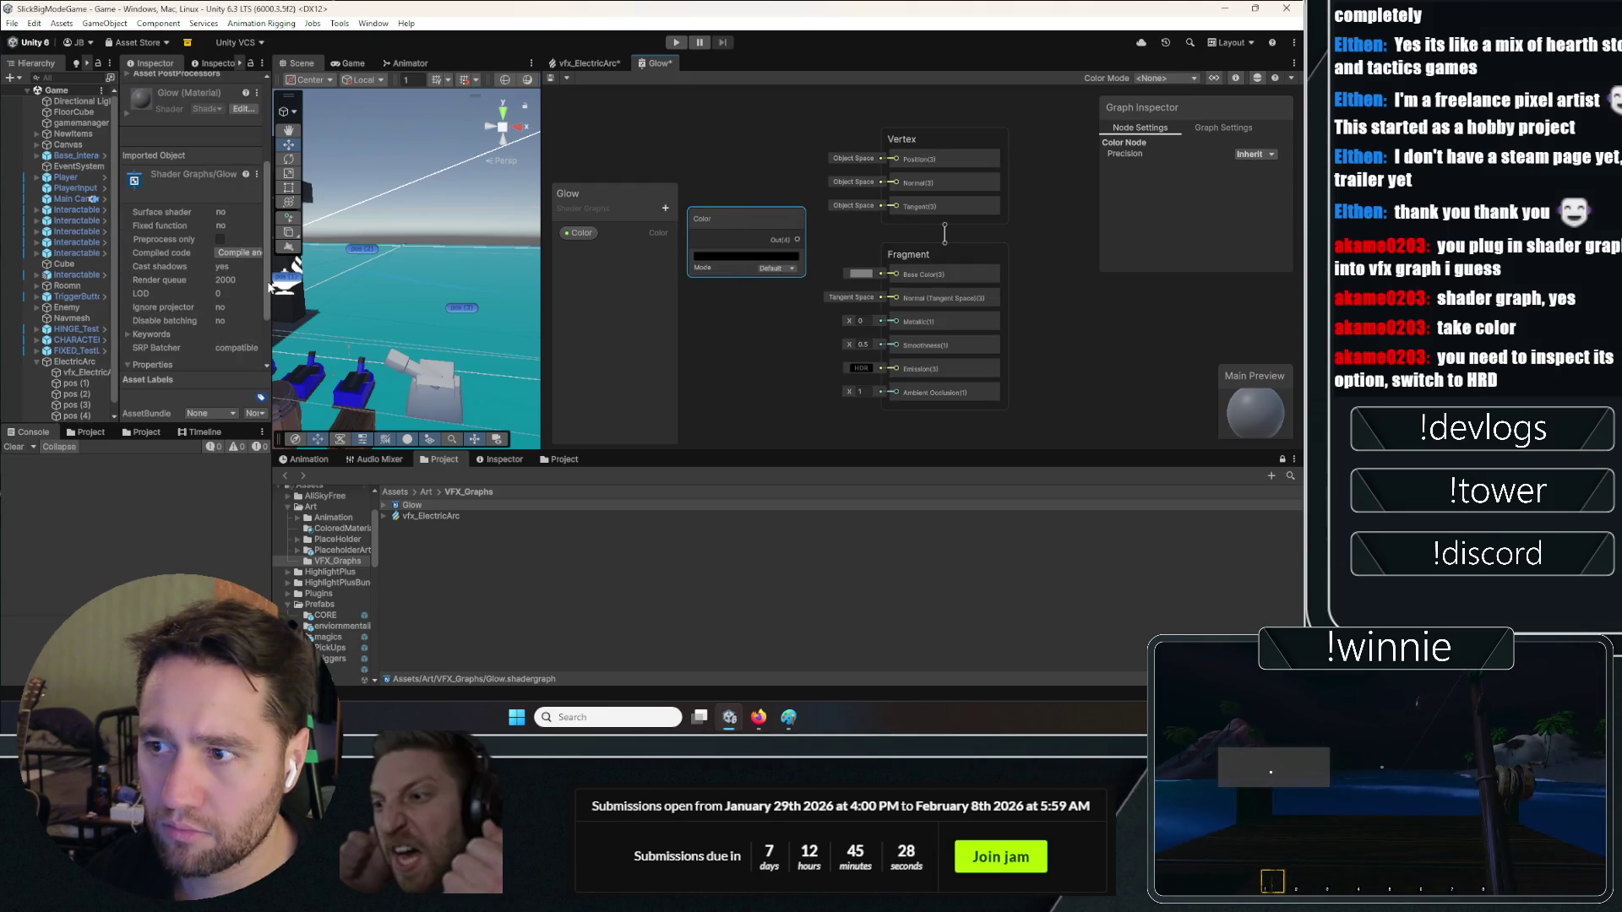
drag(271, 253, 399, 253)
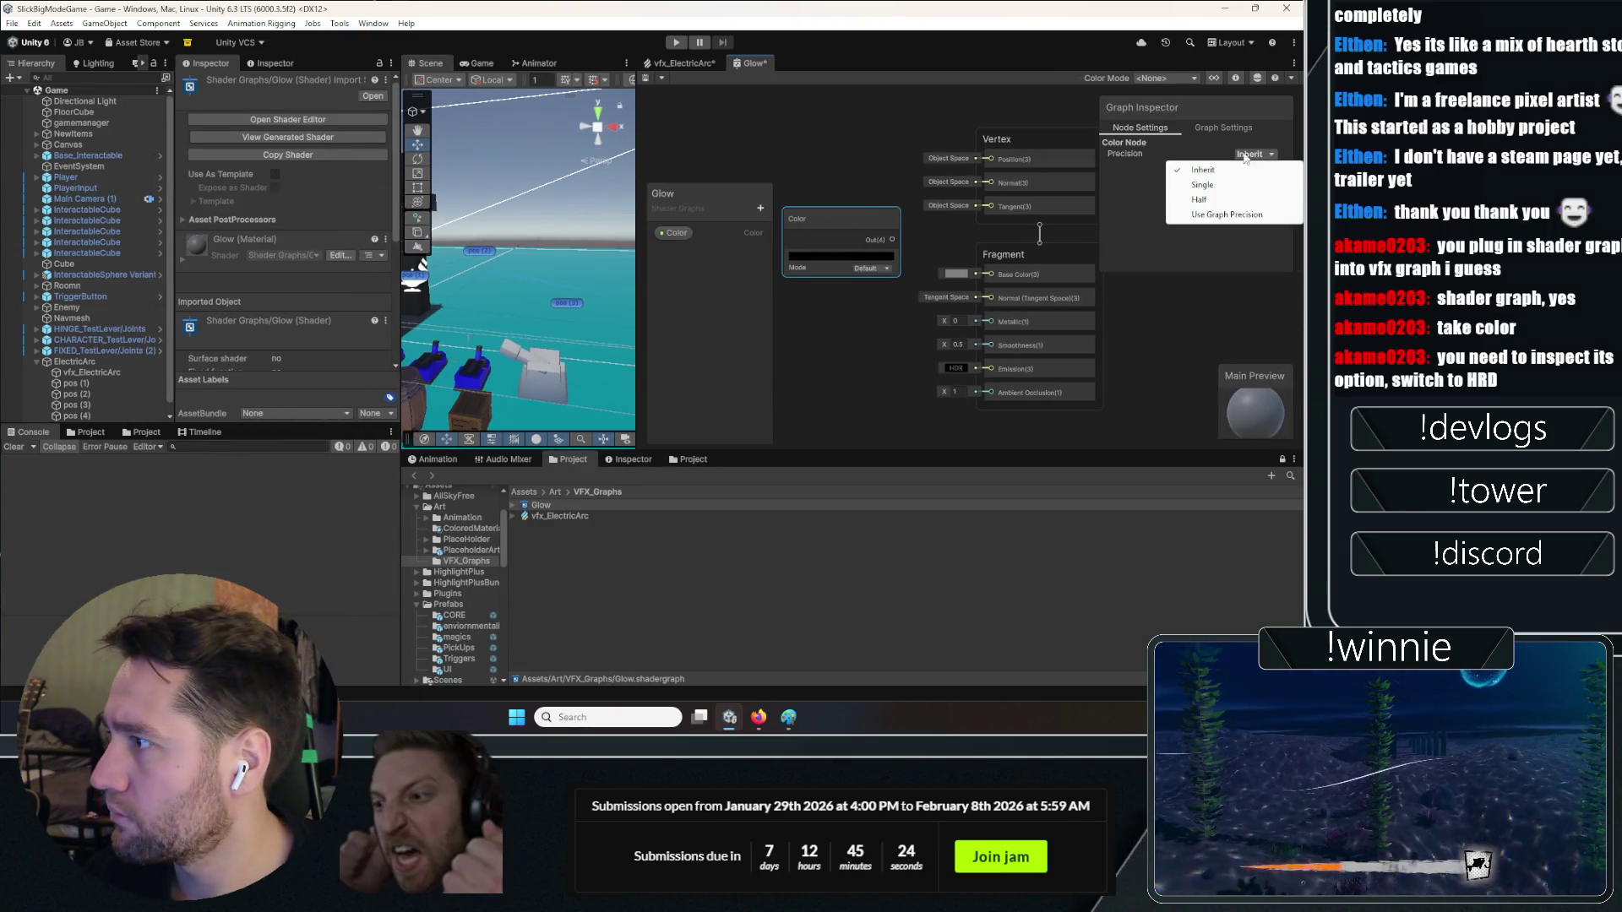
Review Graph Settings, keeping the Precision options and the Lit material type
click(1222, 128)
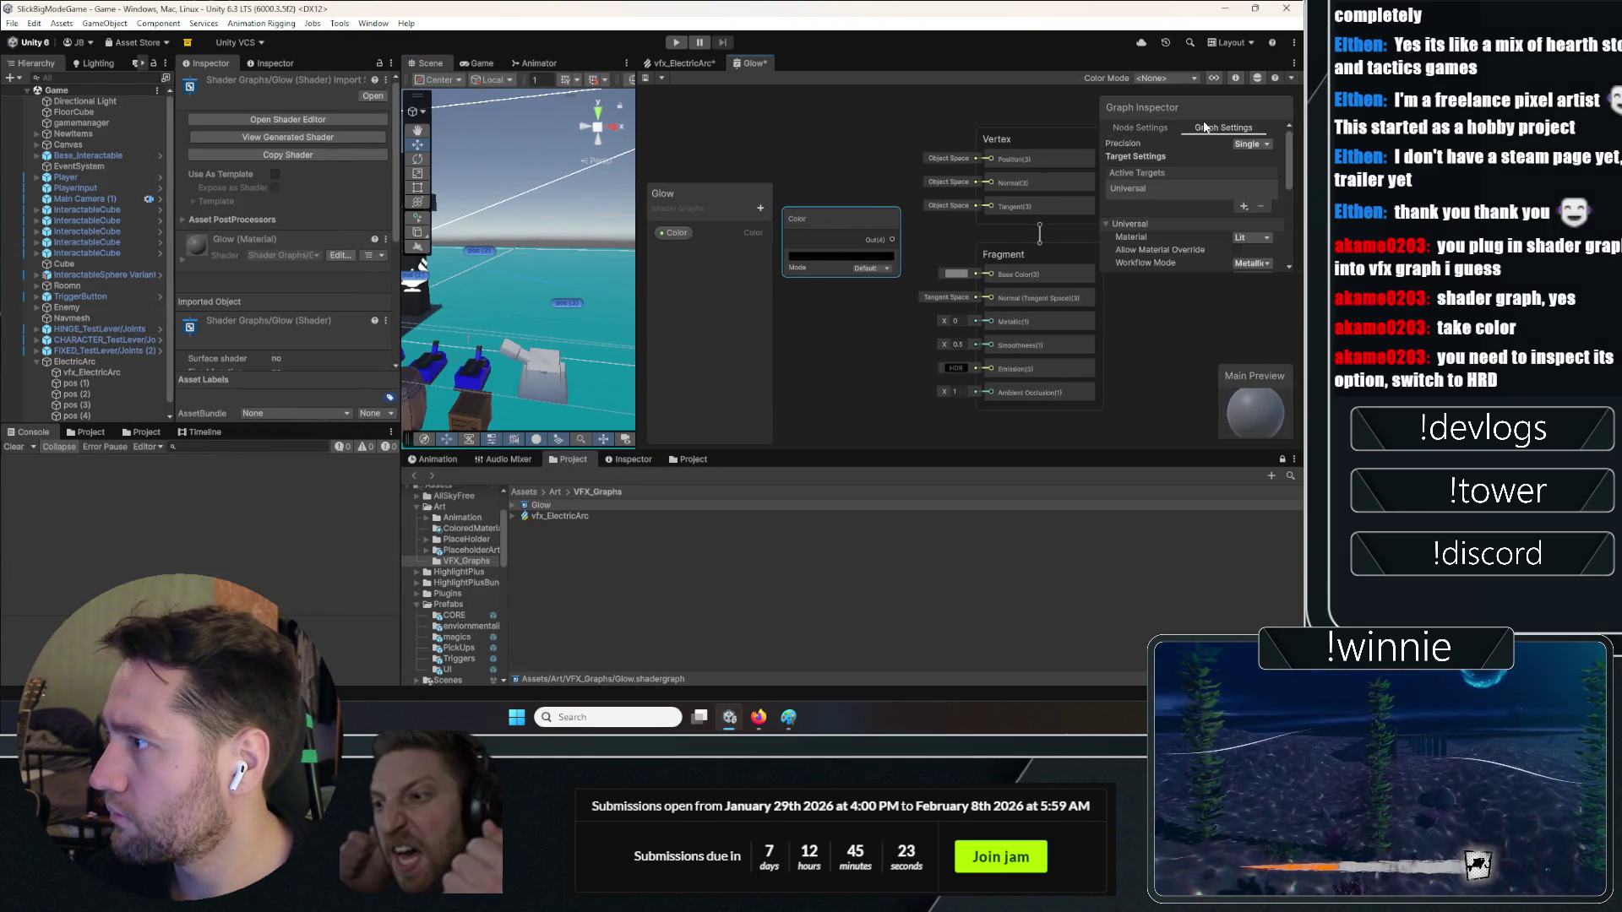
click(1240, 145)
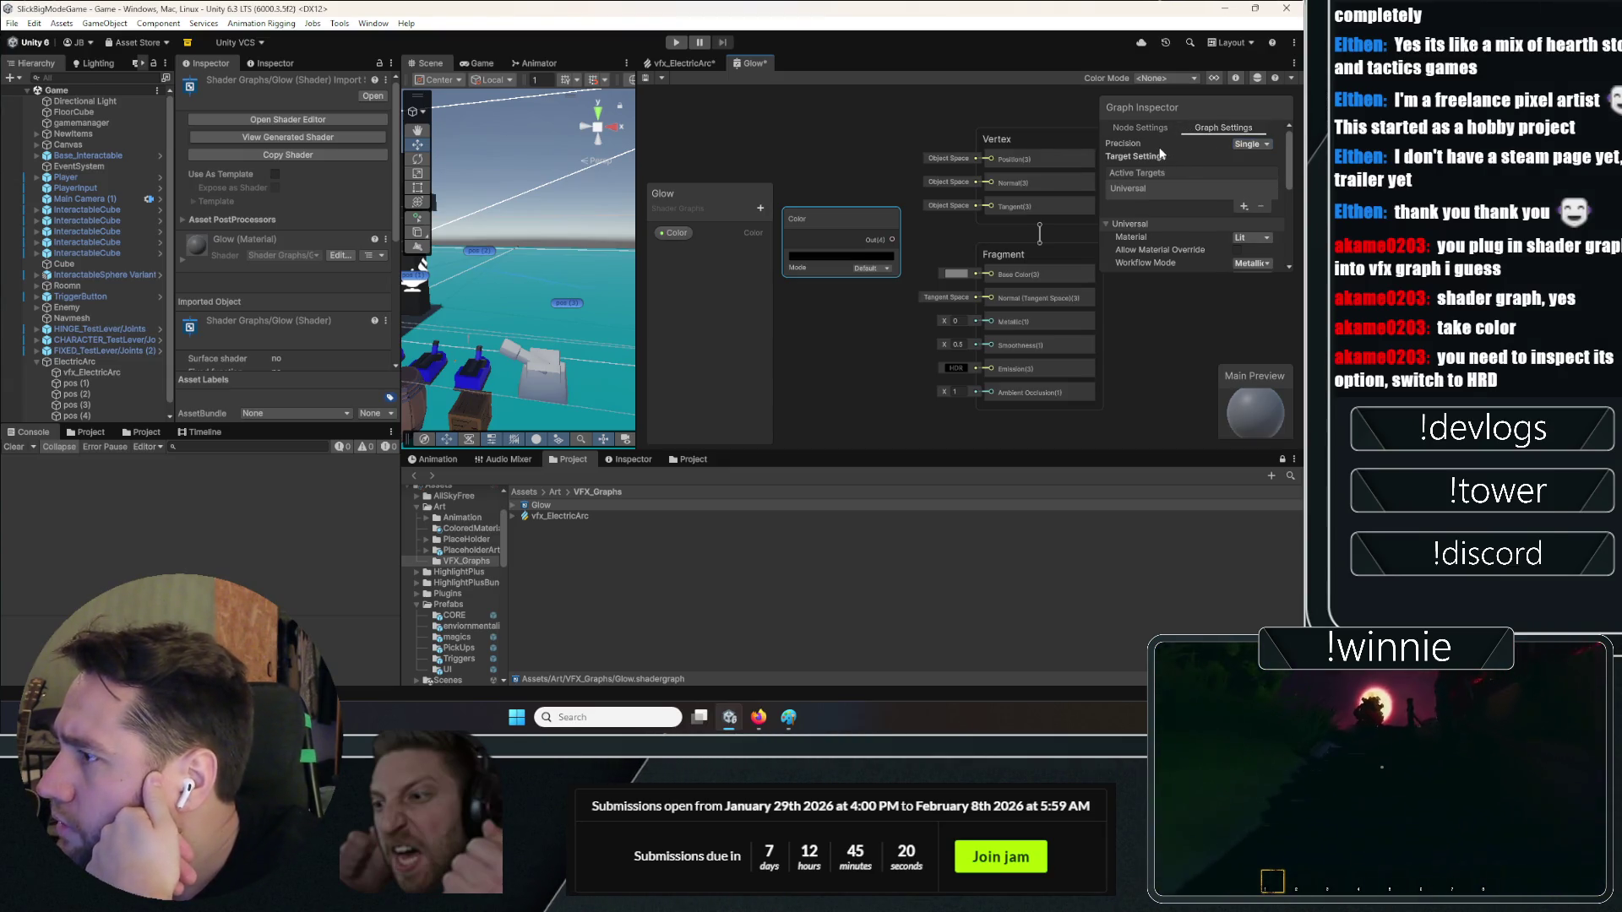
scroll(1160, 153, down, 1)
click(1229, 200)
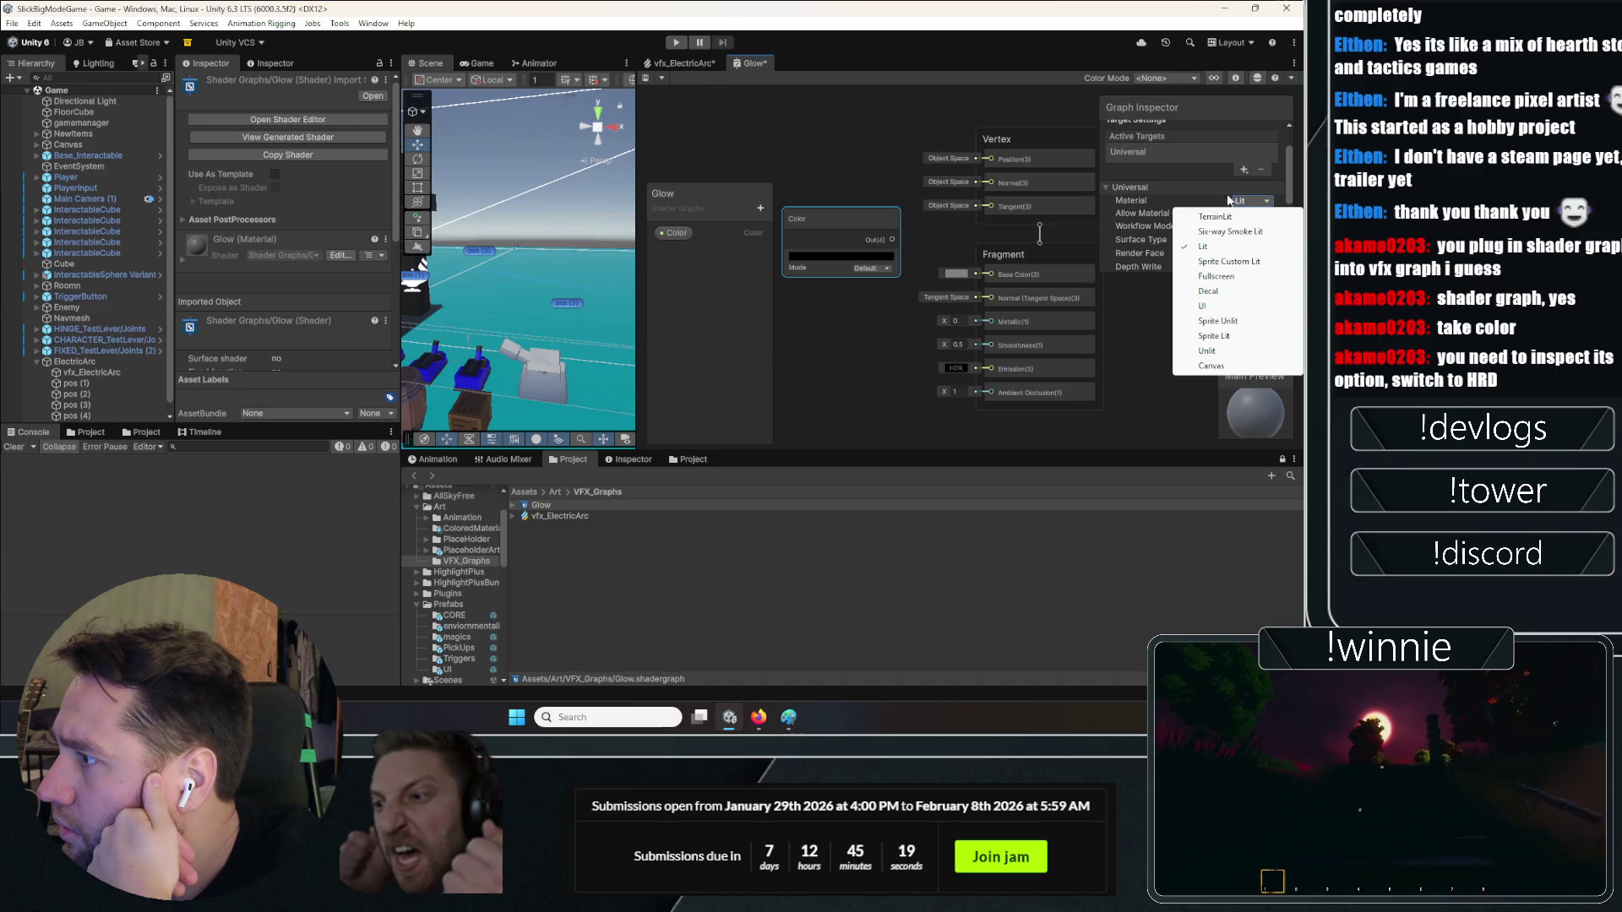
click(1143, 167)
scroll(1163, 165, down, 4)
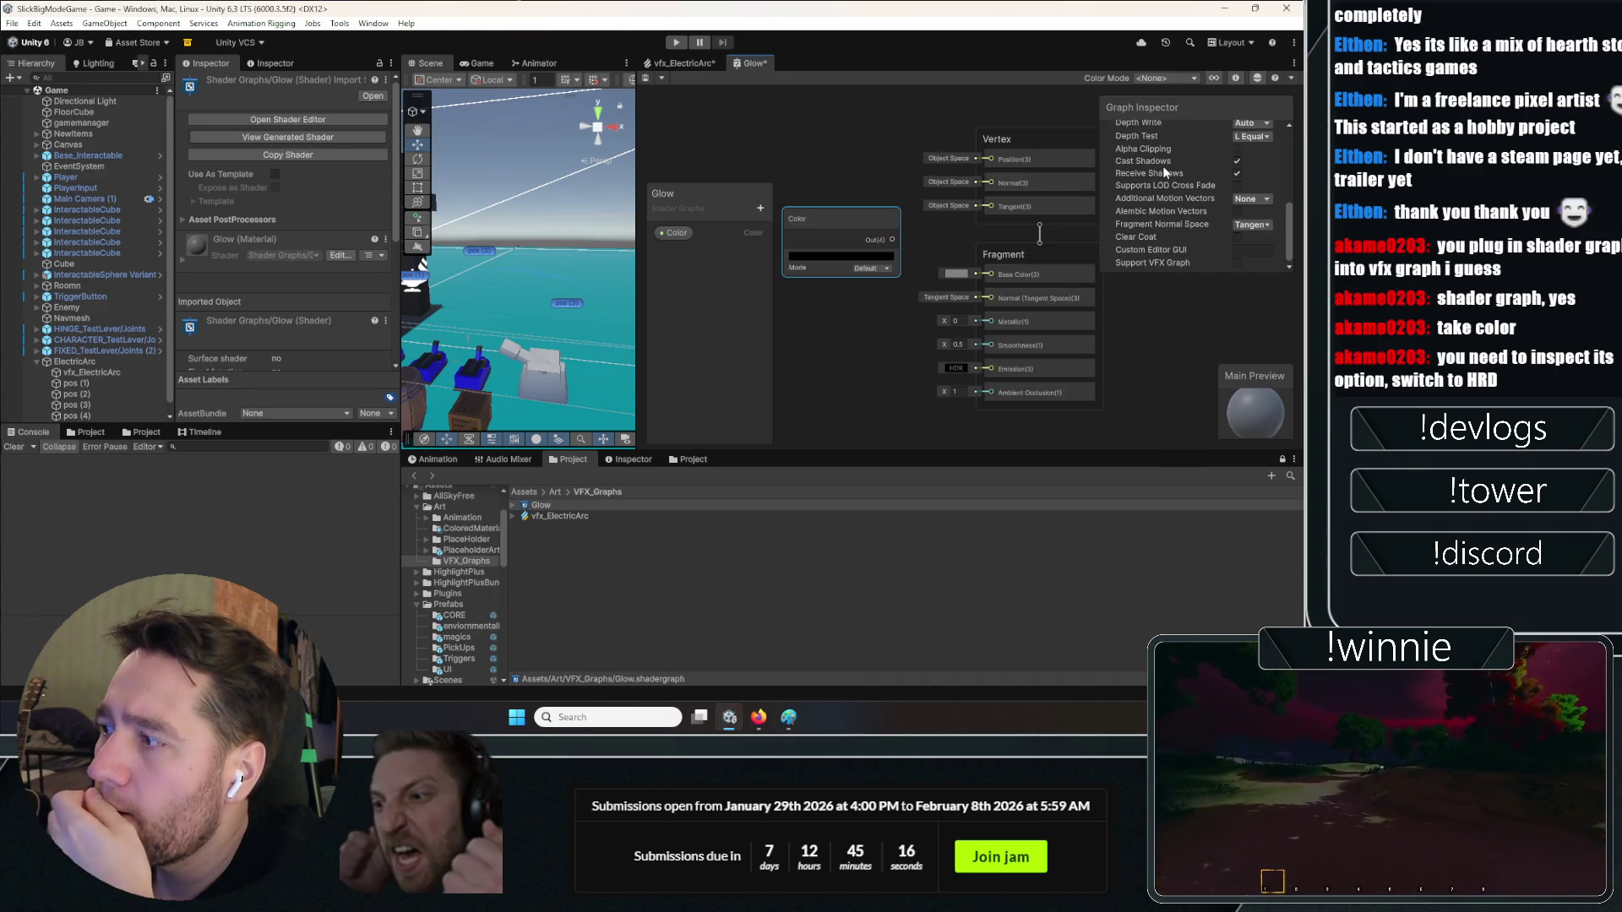
Switch the Color node's mode to HDR
click(866, 268)
click(860, 276)
click(864, 268)
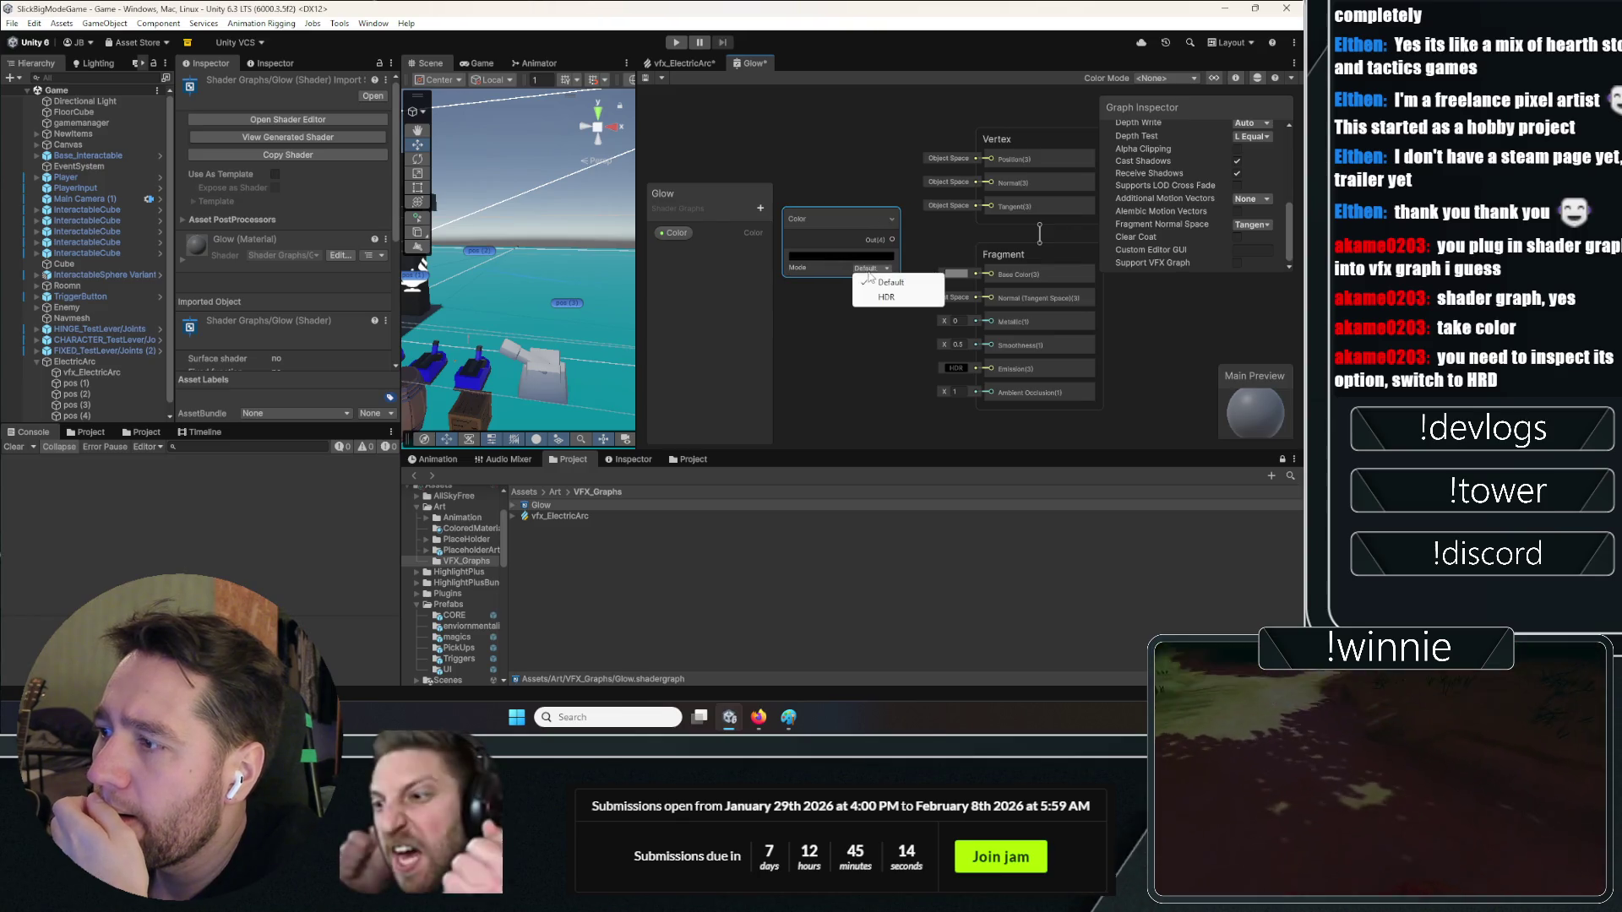
click(891, 296)
scroll(869, 277, up, 3)
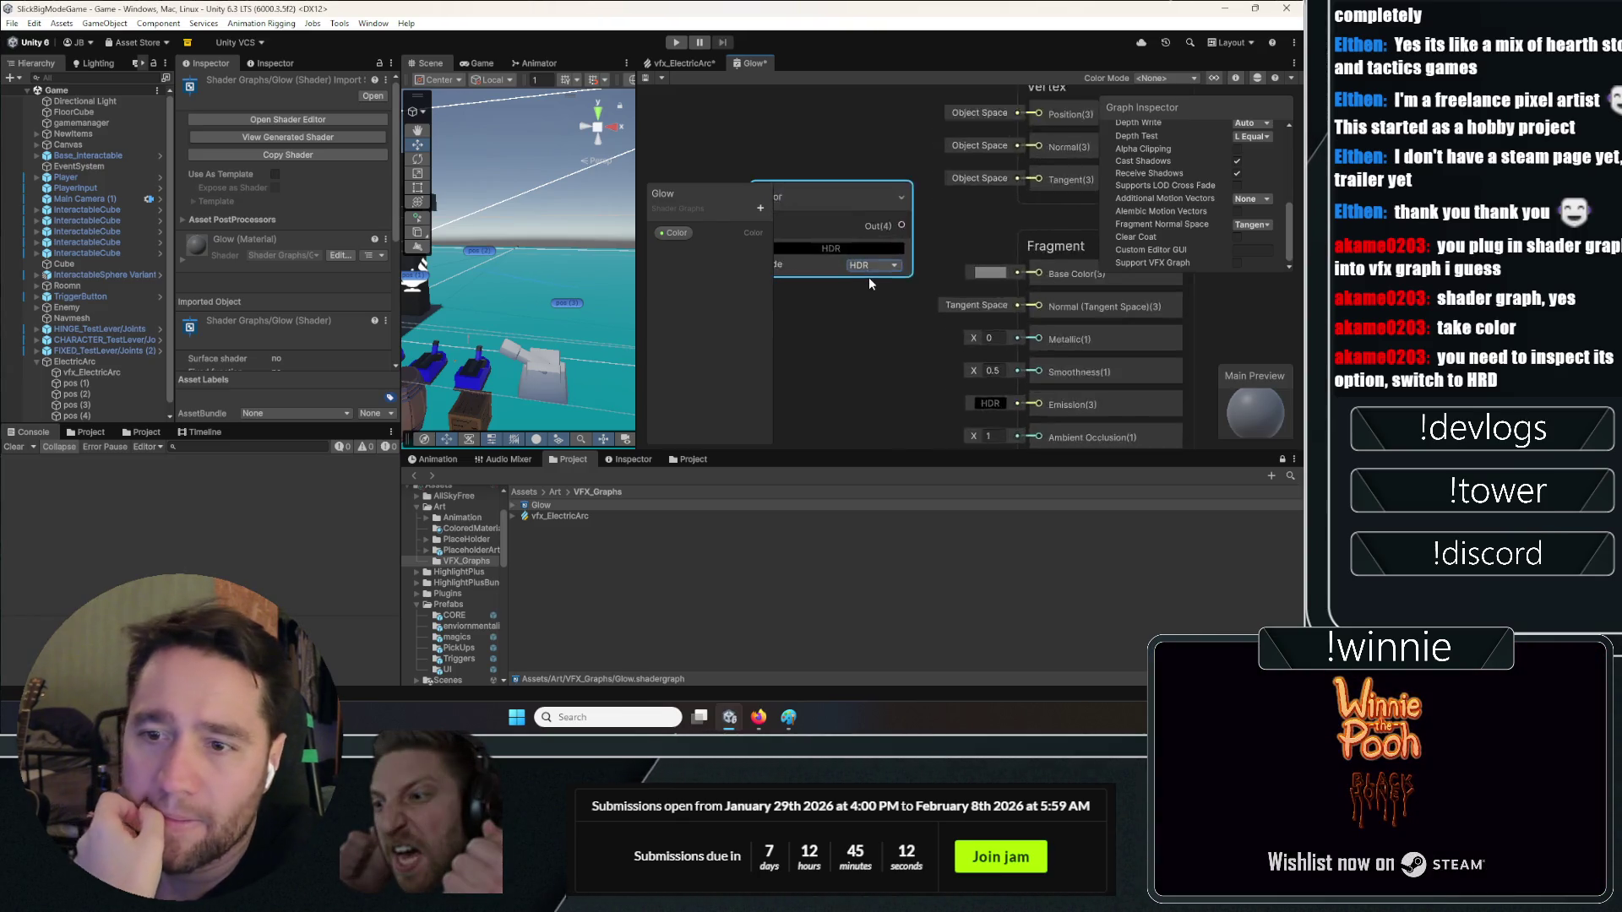
click(873, 265)
click(843, 299)
scroll(920, 304, down, 2)
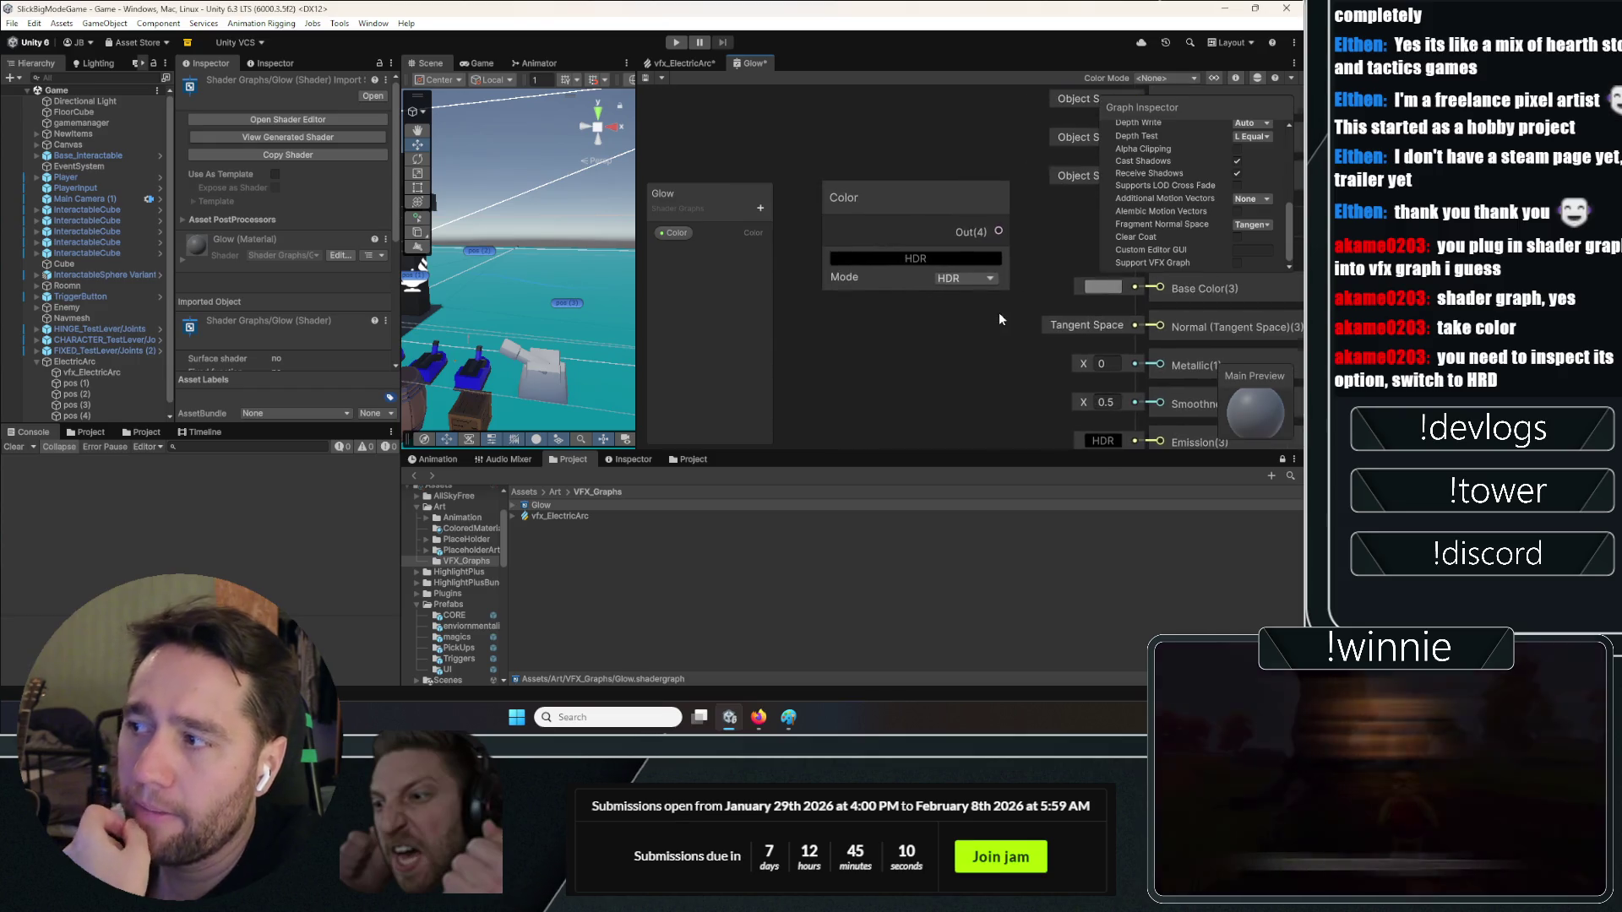
Try wiring the Color node's output, then dismiss the node search
click(934, 261)
drag(934, 251, 975, 277)
click(873, 328)
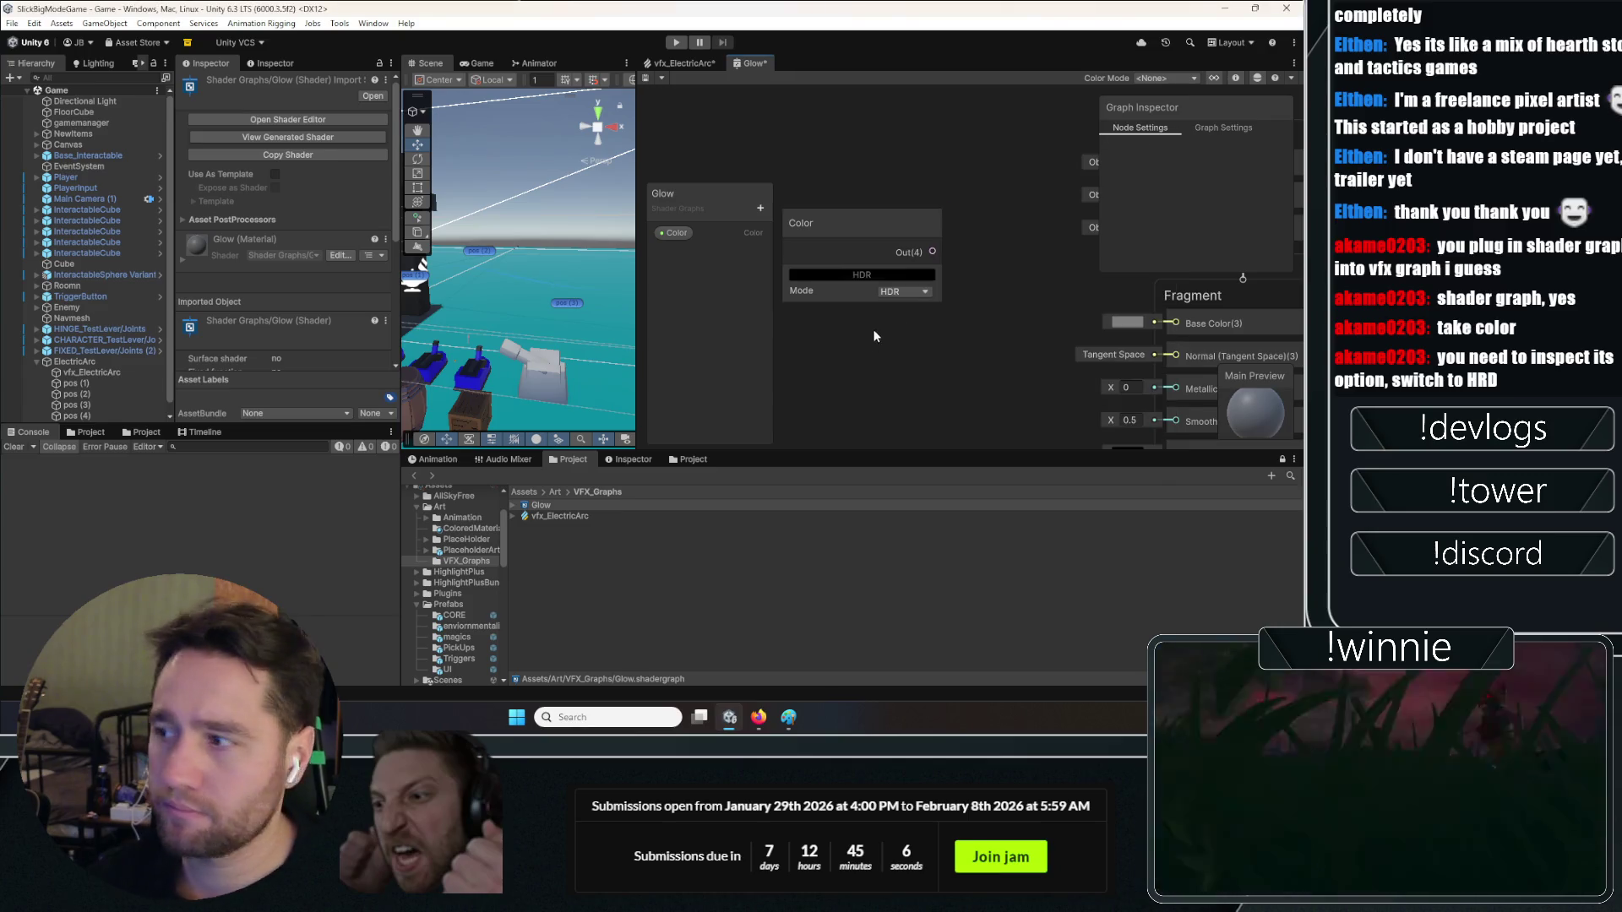
scroll(929, 338, down, 3)
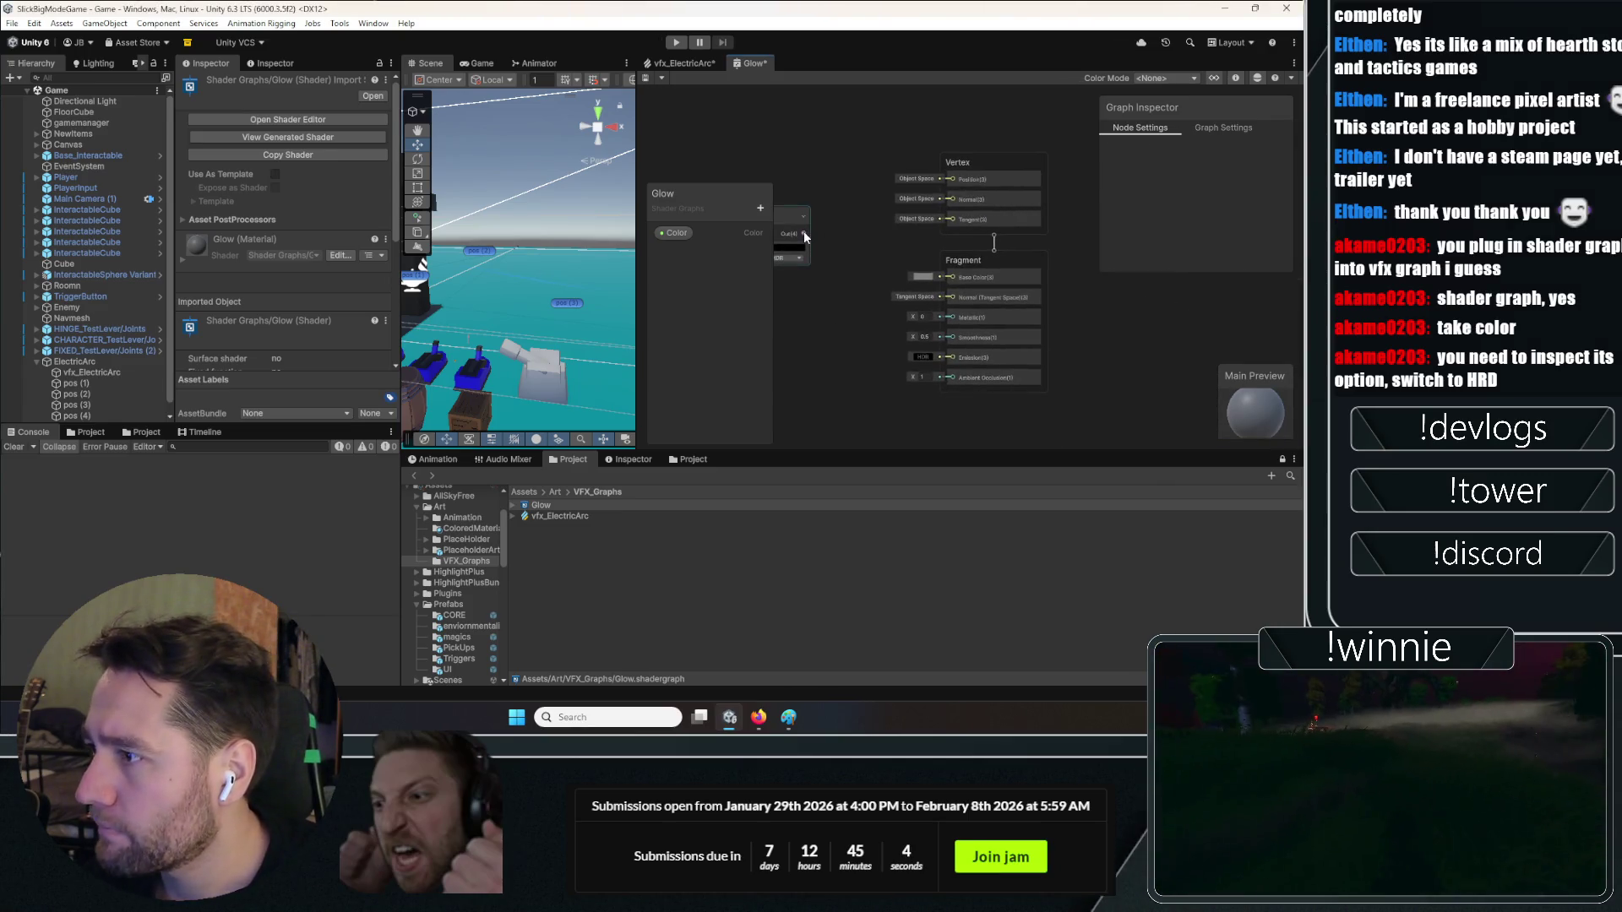
scroll(868, 297, up, 3)
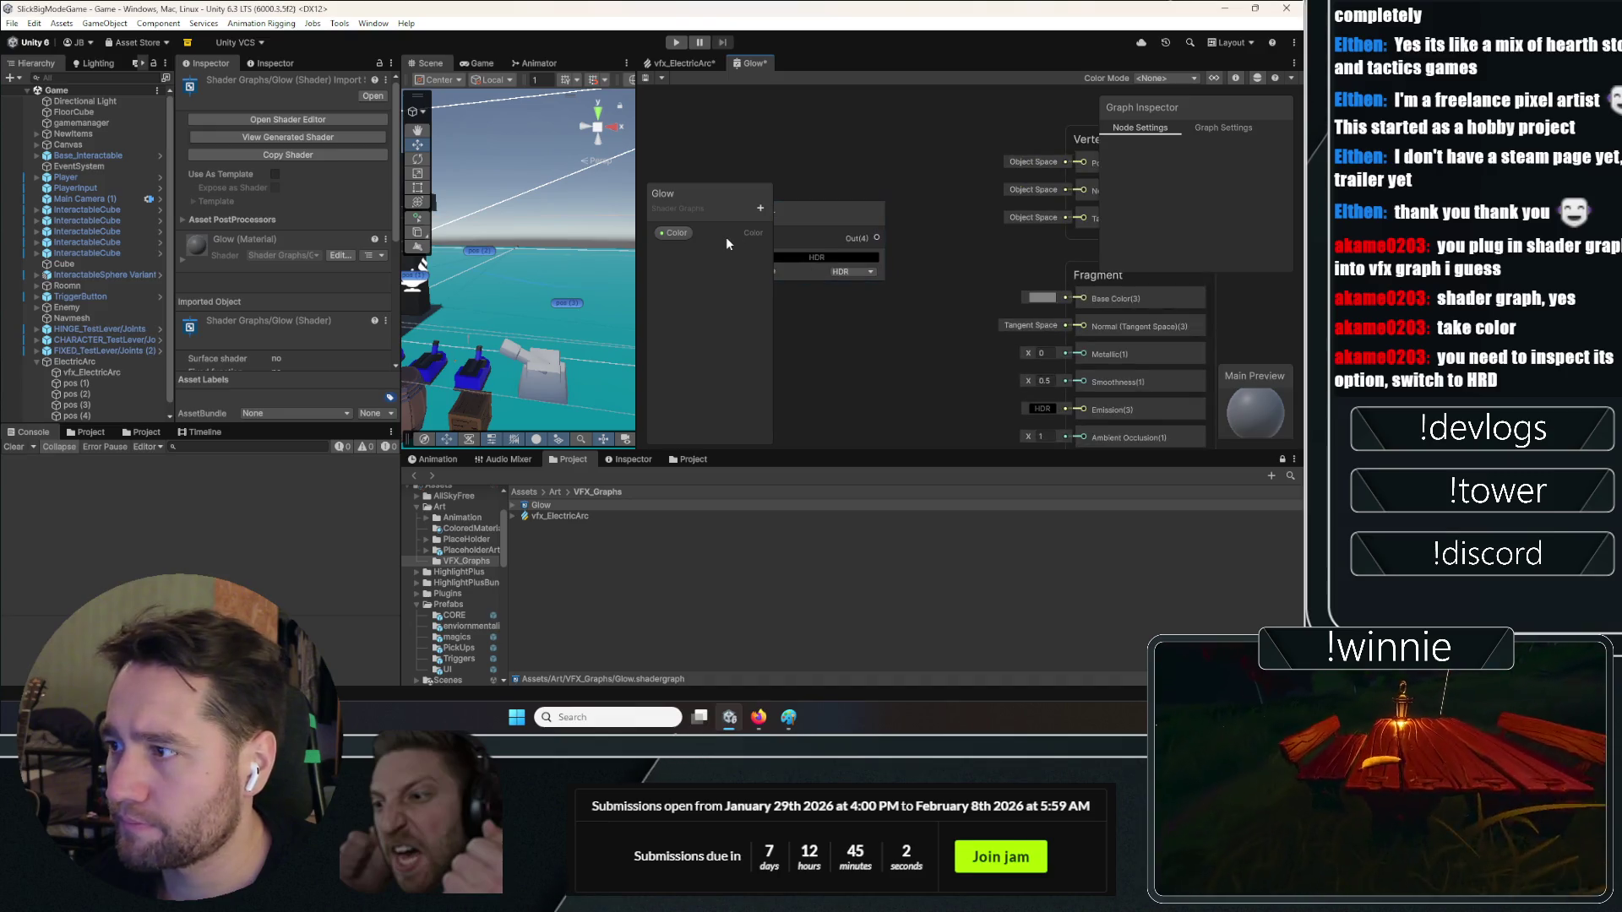
Move the Color node clear of the blackboard and give the shader graph more height and width
drag(833, 234, 863, 266)
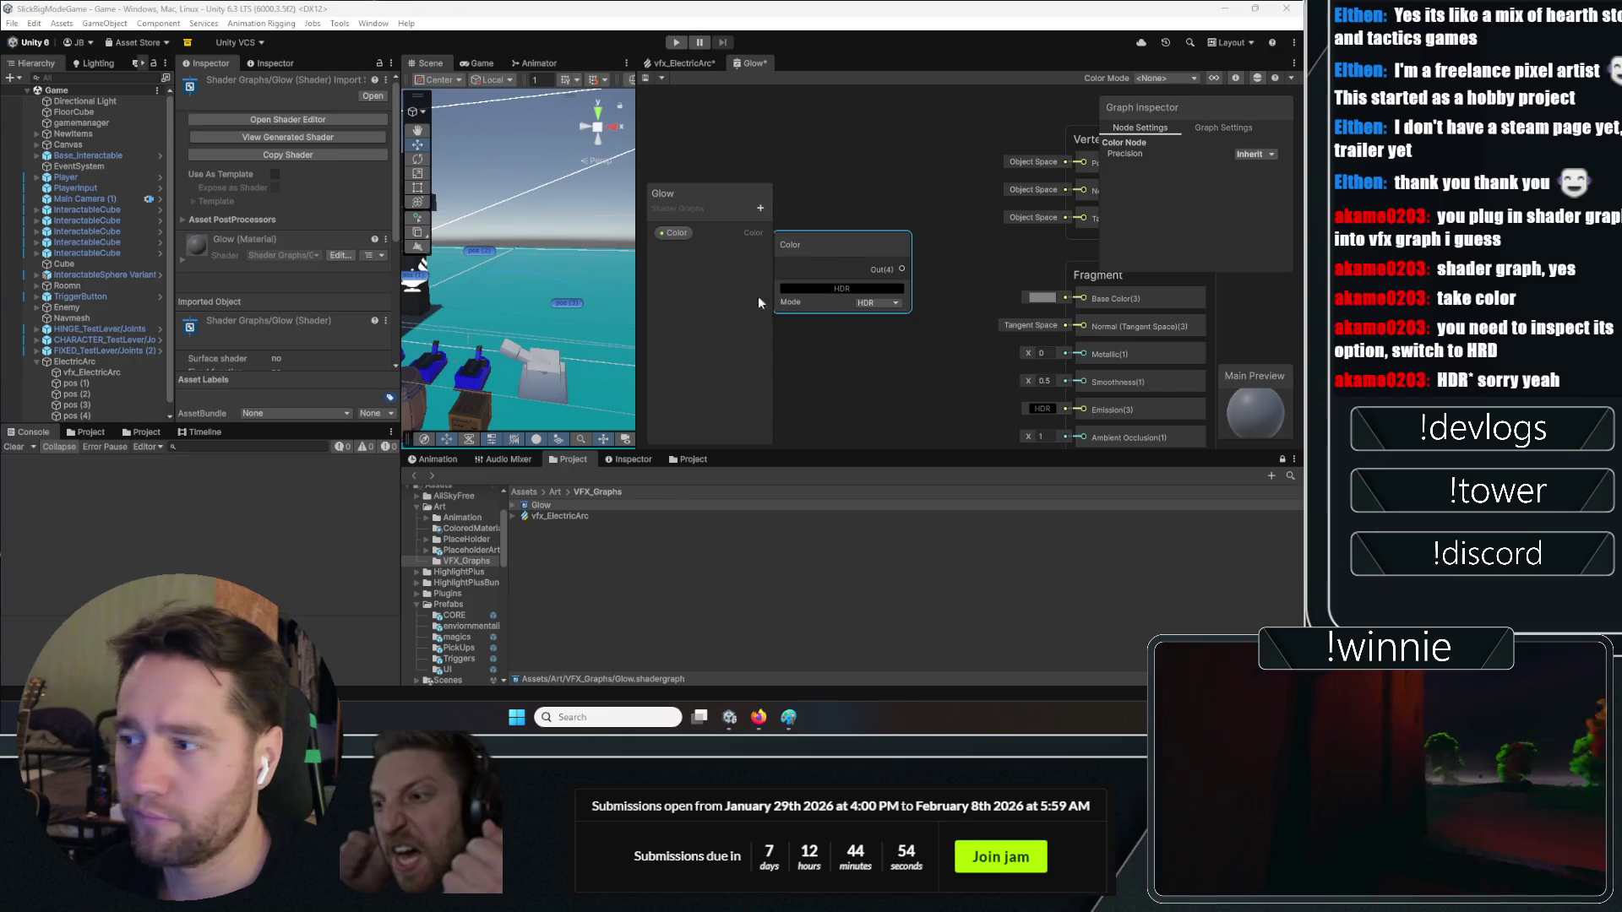
scroll(865, 353, down, 2)
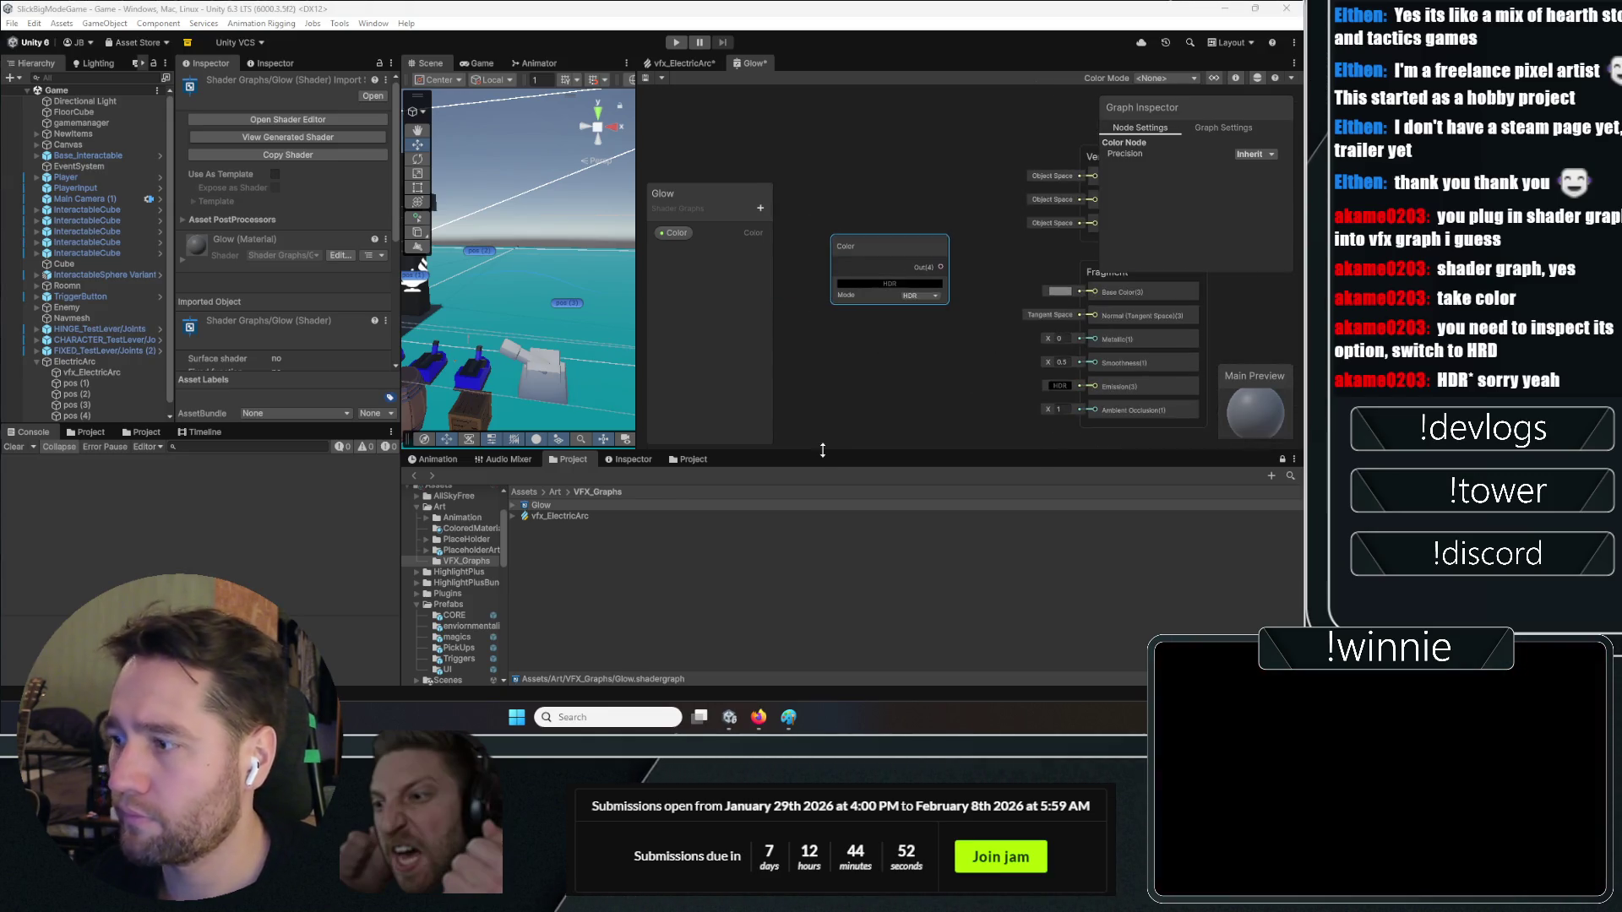
drag(824, 453, 808, 513)
drag(637, 364, 591, 364)
scroll(742, 332, up, 5)
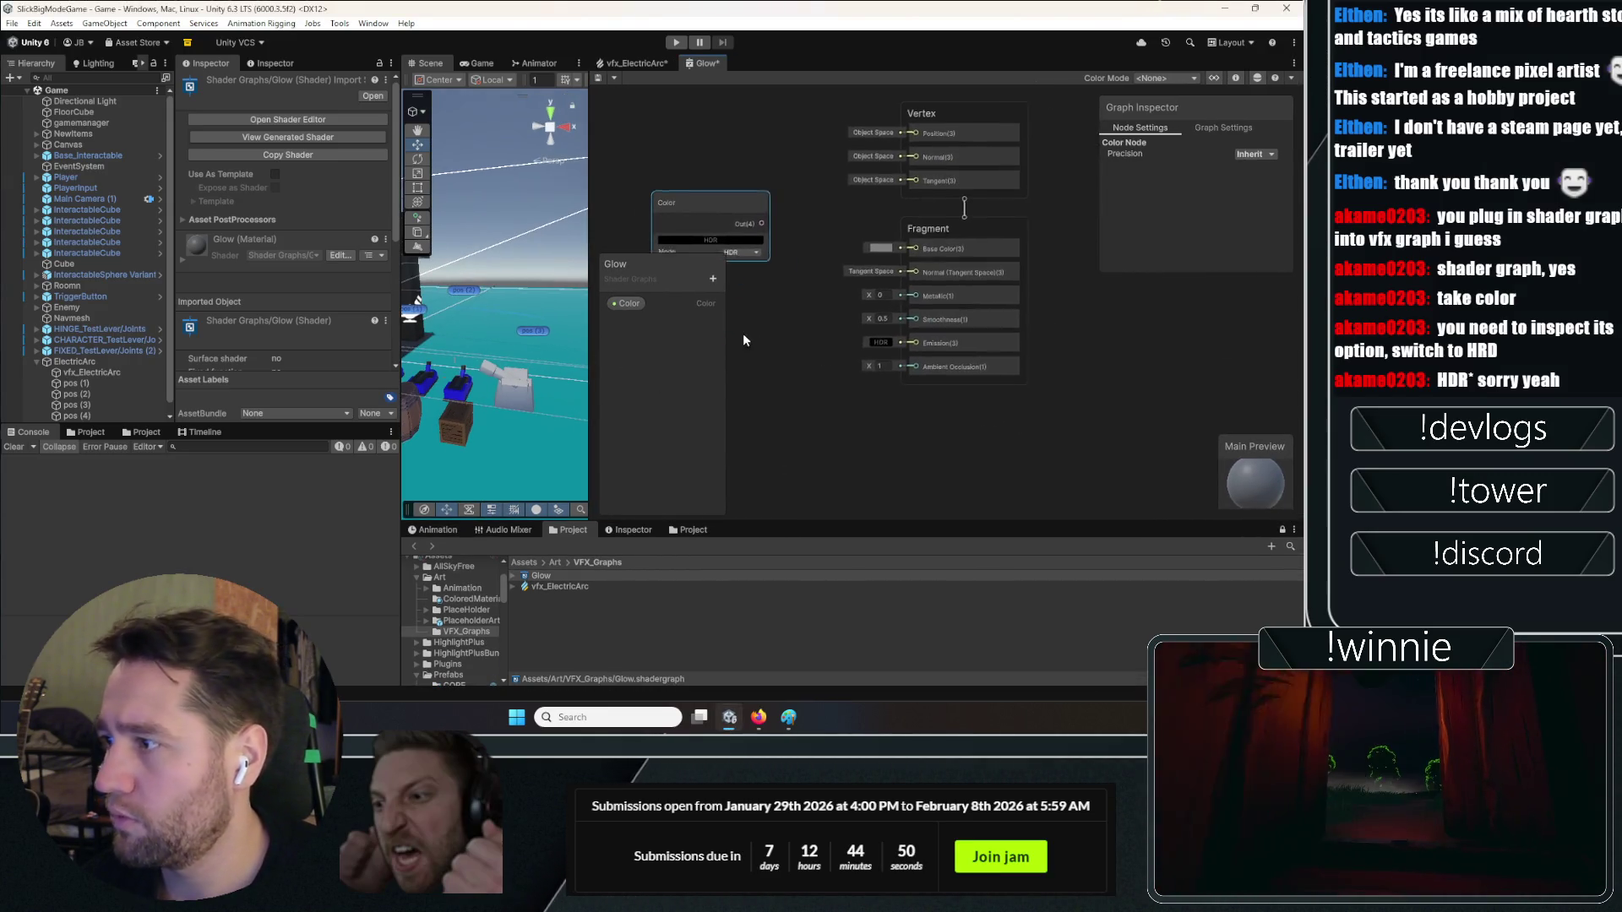
mouse_move(729, 170)
mouse_down()
mouse_move(913, 218)
mouse_move(792, 230)
mouse_up()
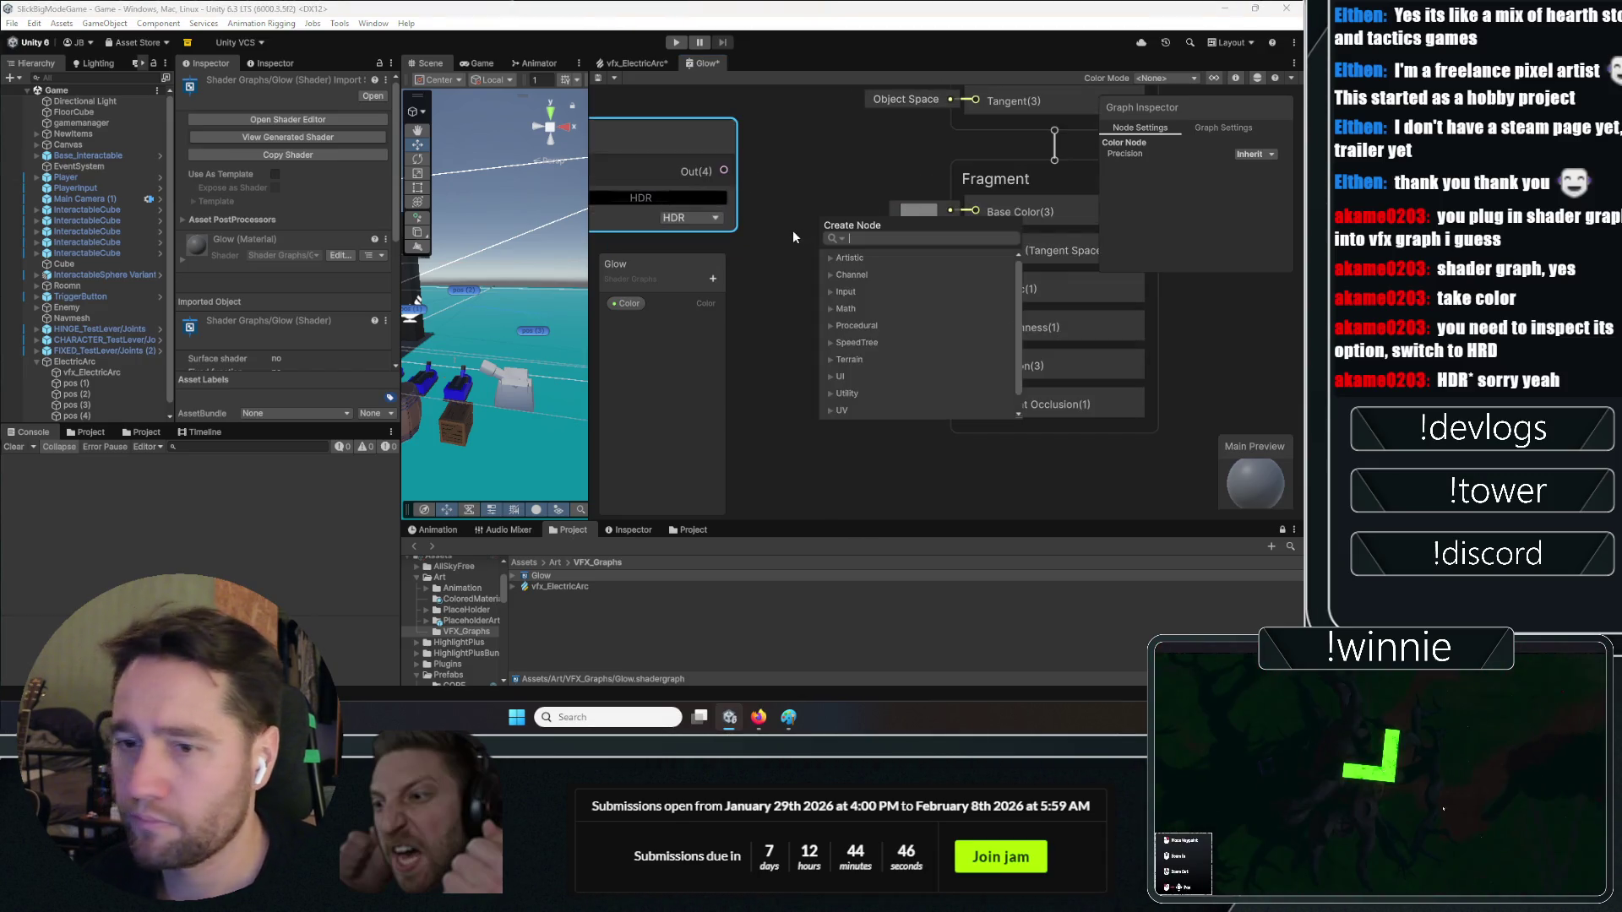
click(804, 171)
click(676, 167)
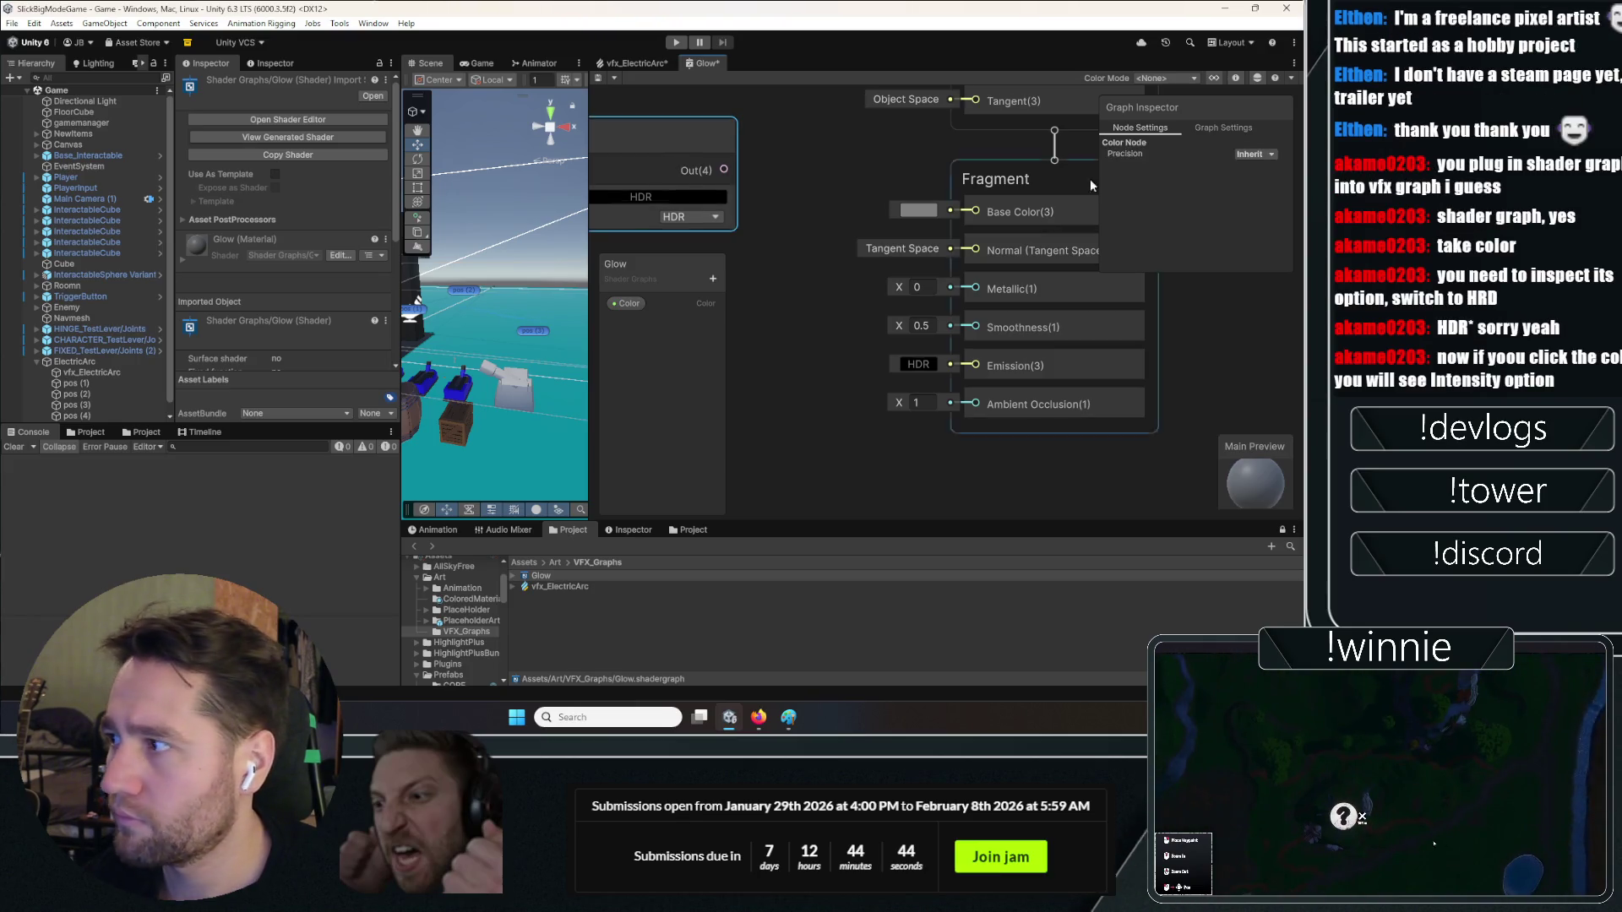
Set the Color node's HDR colour to white
click(629, 303)
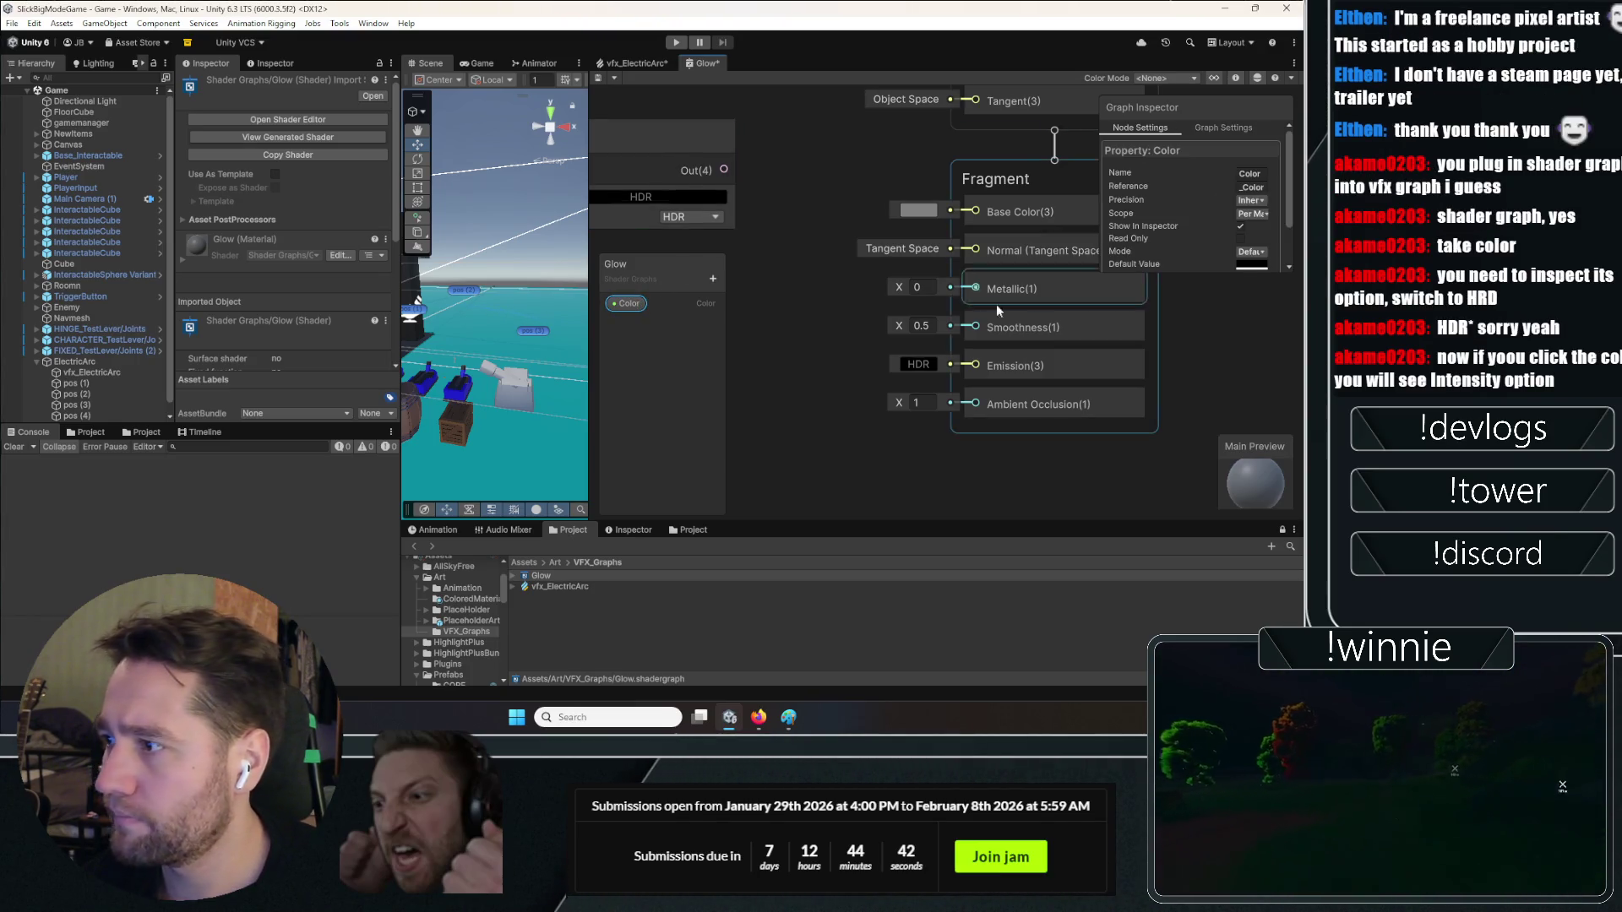
mouse_move(665, 196)
mouse_down()
mouse_move(914, 245)
mouse_move(884, 275)
mouse_up()
click(855, 269)
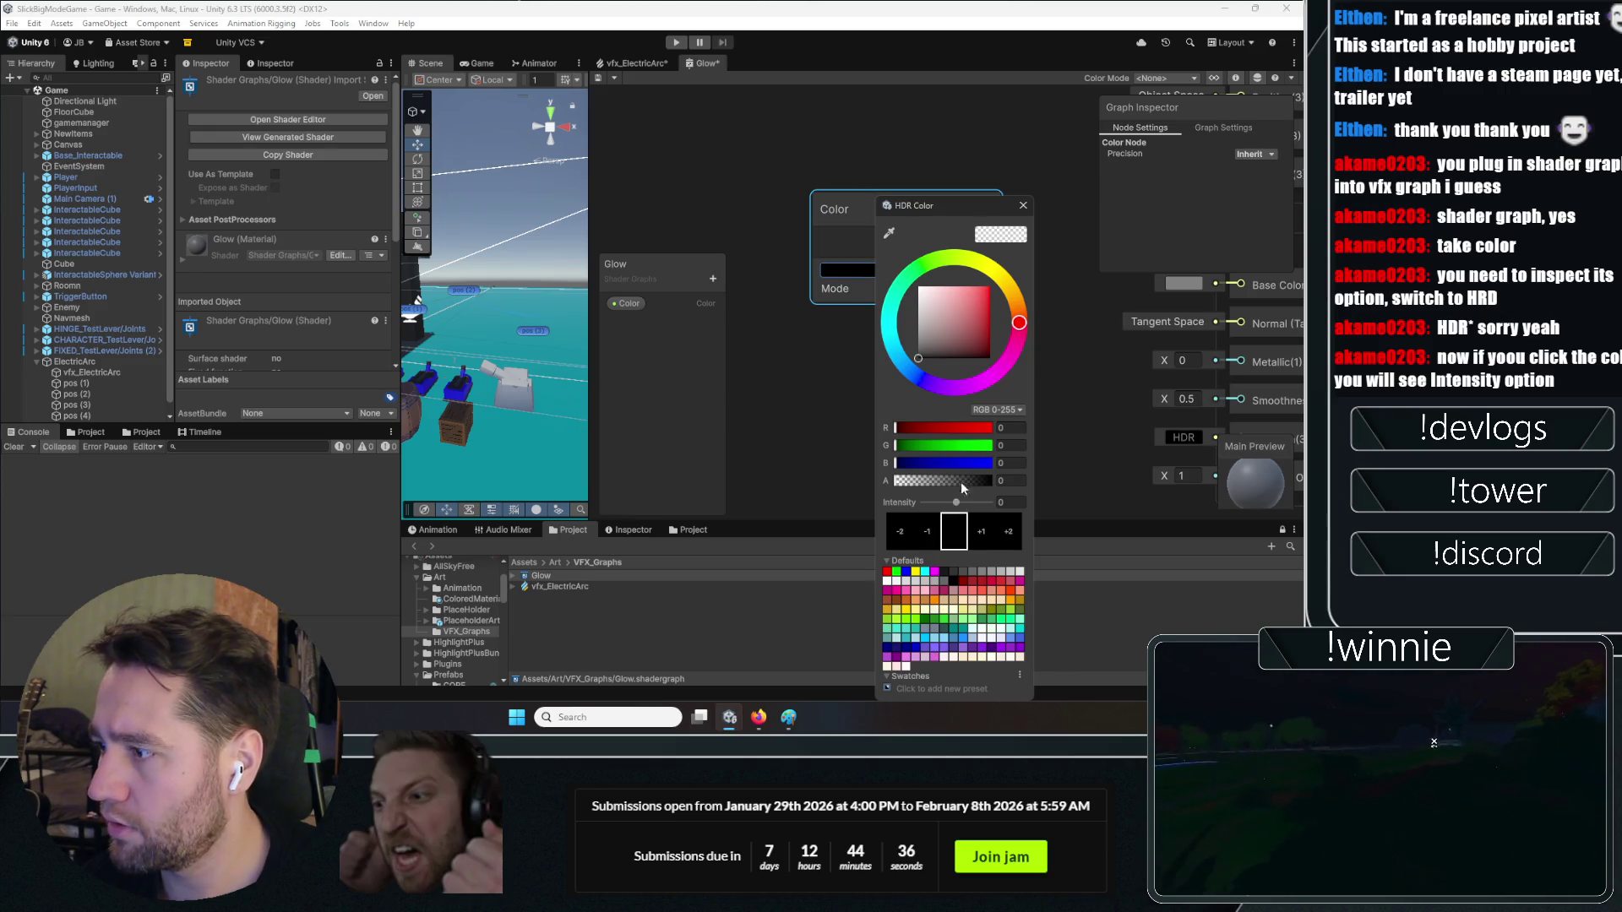
click(929, 298)
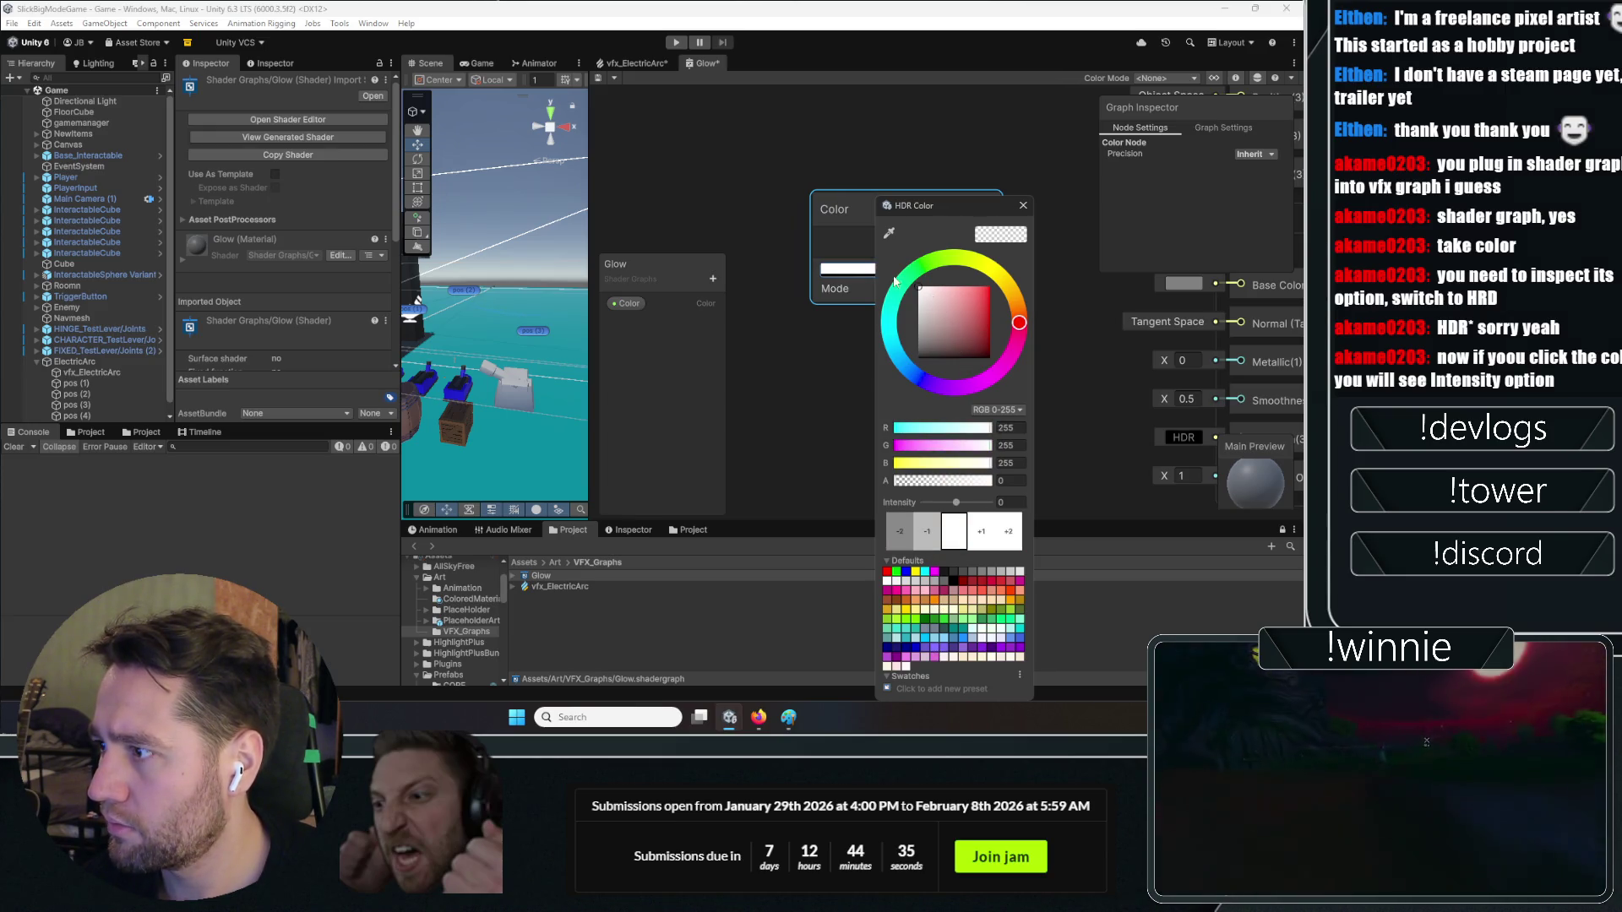
click(1023, 205)
Drag the Color property into the graph as a Color(4) node
mouse_move(635, 303)
mouse_down()
mouse_move(924, 364)
mouse_move(1047, 309)
mouse_up()
click(1039, 301)
right_click(1039, 302)
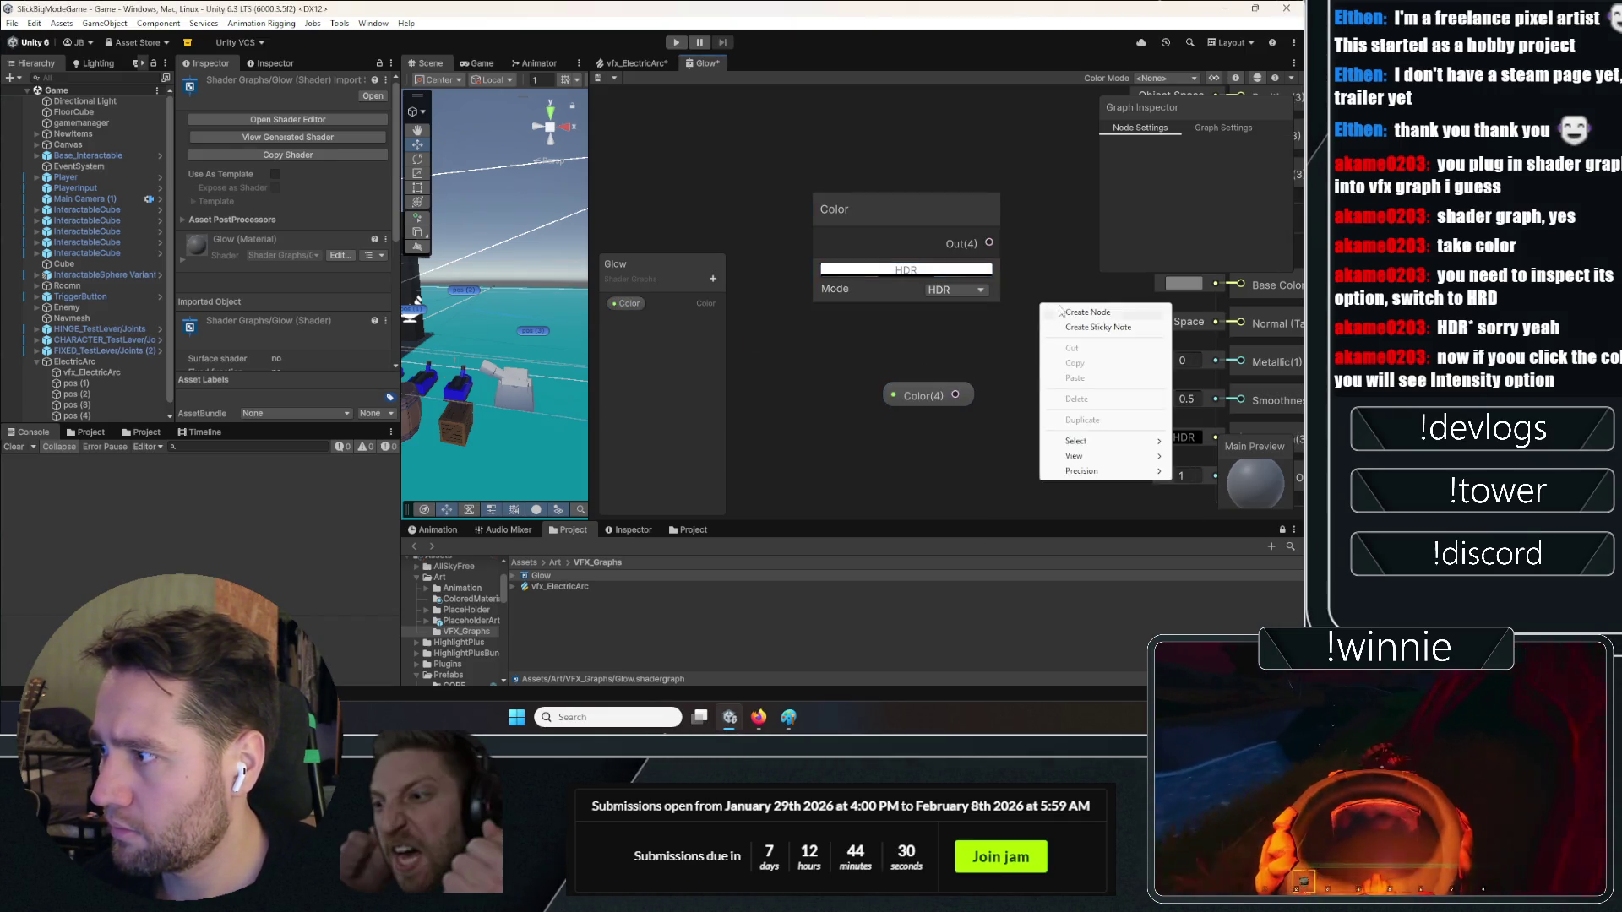
Add a Multiply node and wire the Color property into its B input
click(1066, 306)
text(mult)
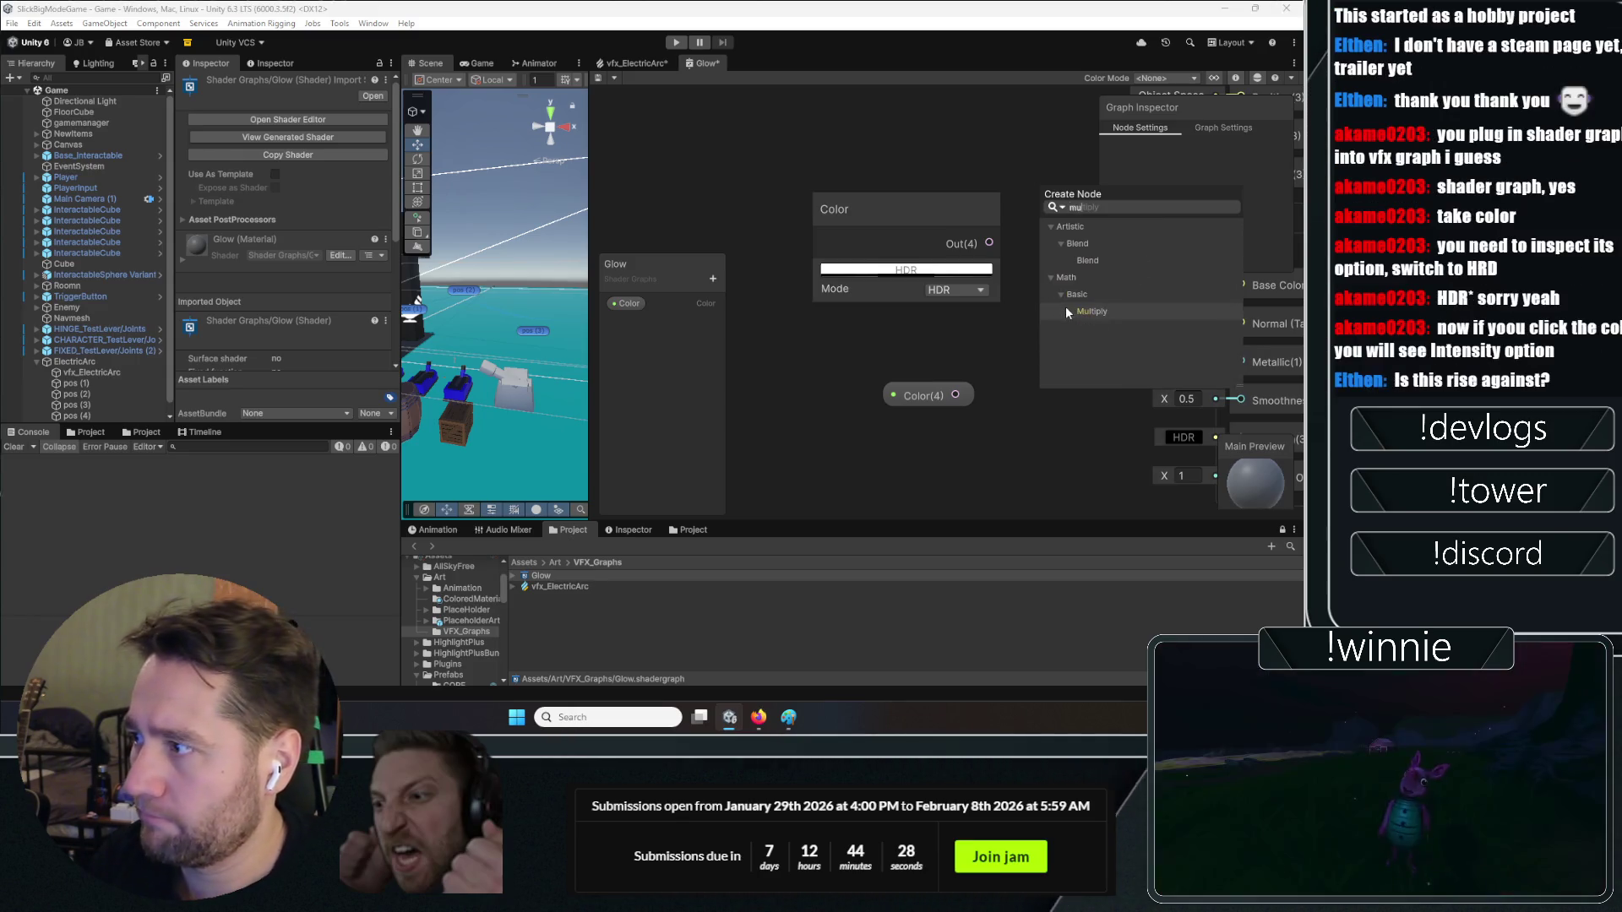
click(1066, 309)
drag(925, 395, 784, 385)
drag(977, 313, 928, 306)
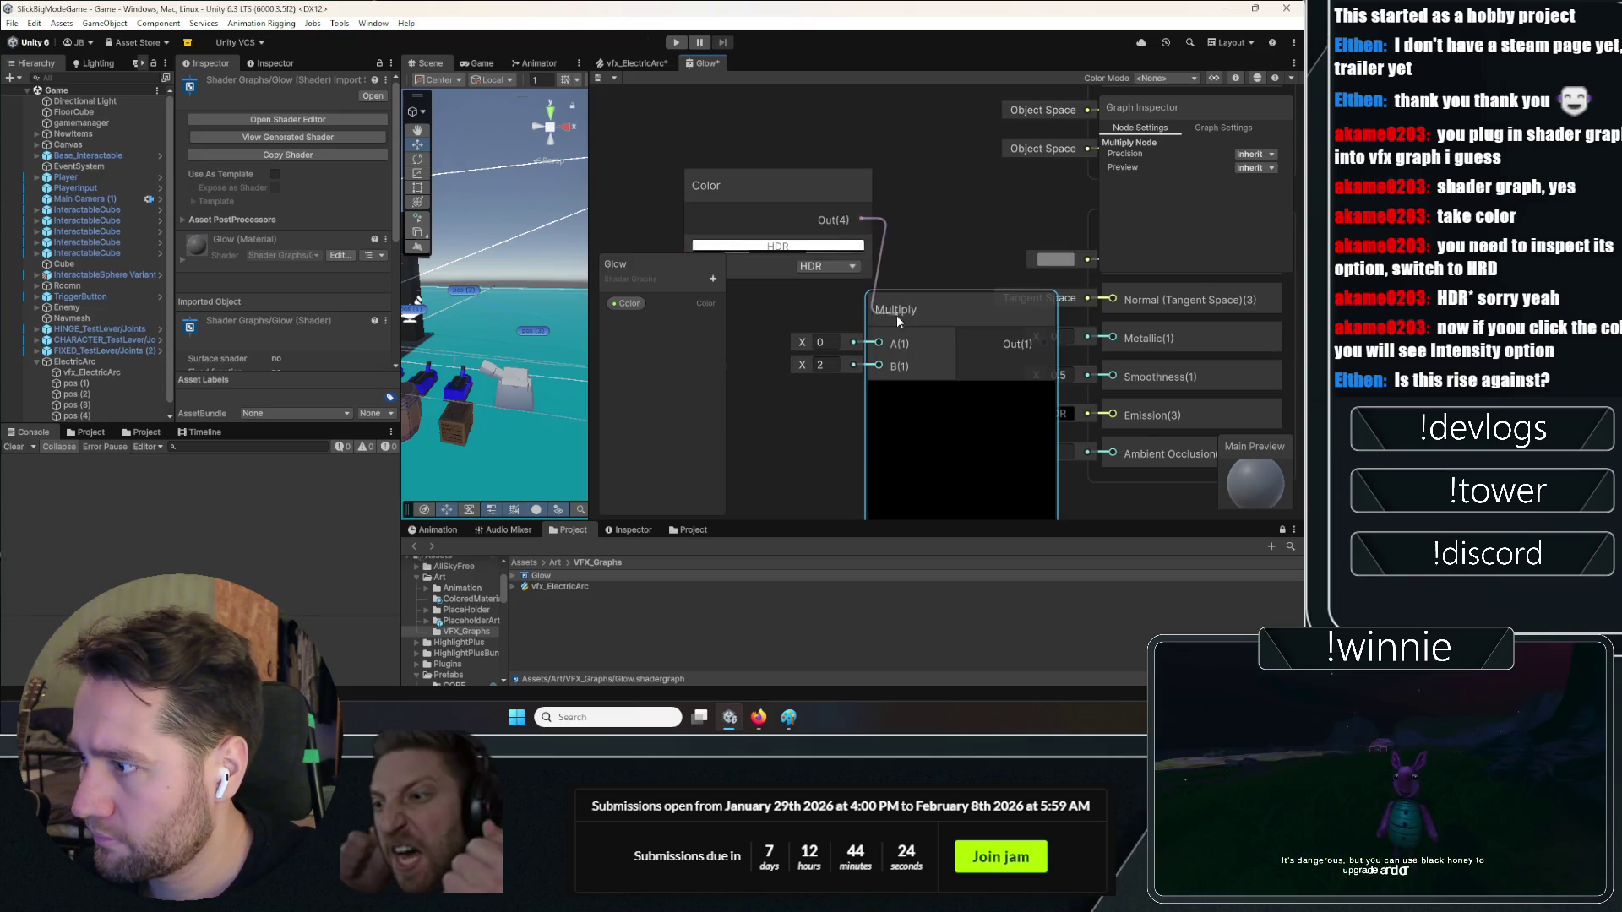
scroll(959, 312, down, 3)
click(828, 373)
mouse_move(828, 373)
mouse_down()
mouse_move(912, 345)
mouse_move(905, 322)
mouse_move(1036, 362)
mouse_move(1039, 283)
mouse_up()
Switch to Spotify and open the now-playing album page
scroll(1021, 367, up, 3)
scroll(1023, 372, up, 1)
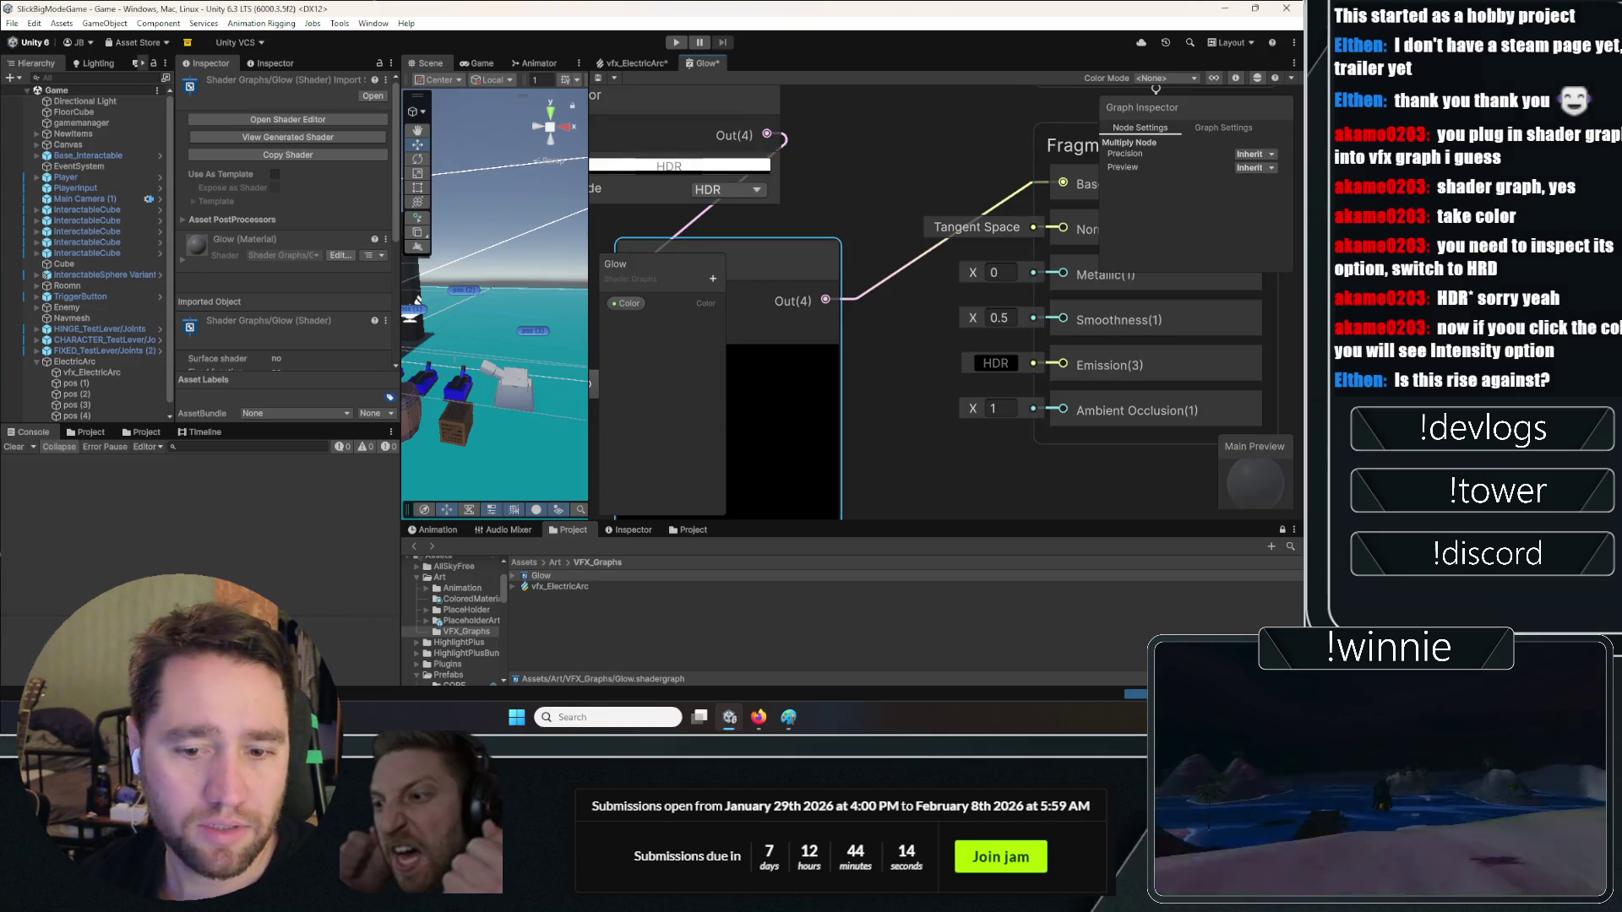
key(alt+Tab)
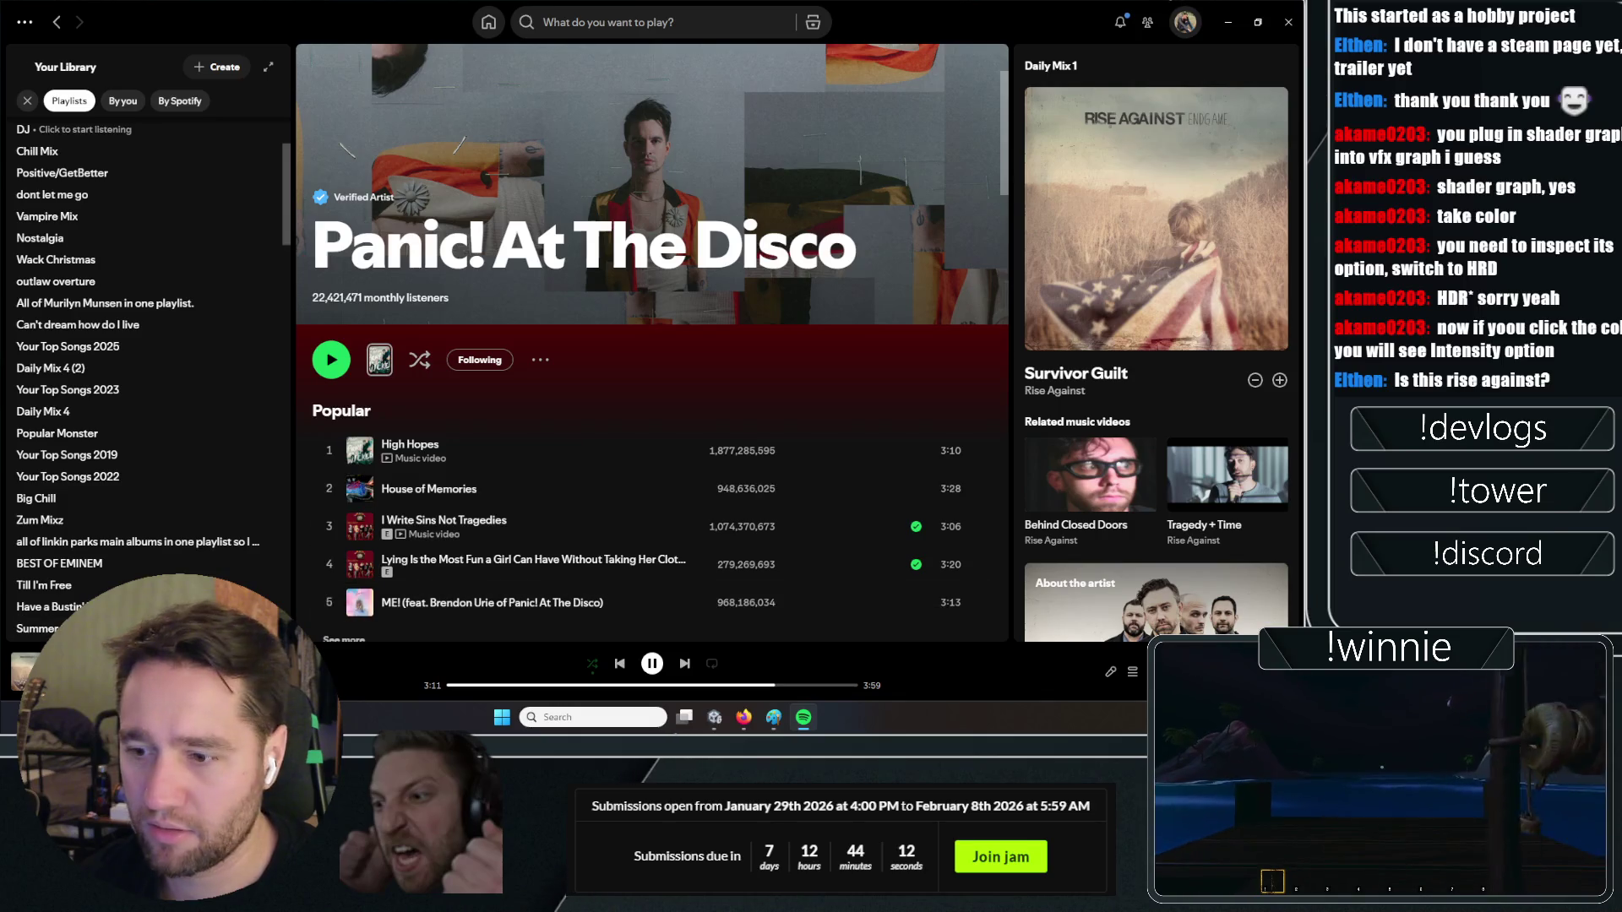
click(76, 664)
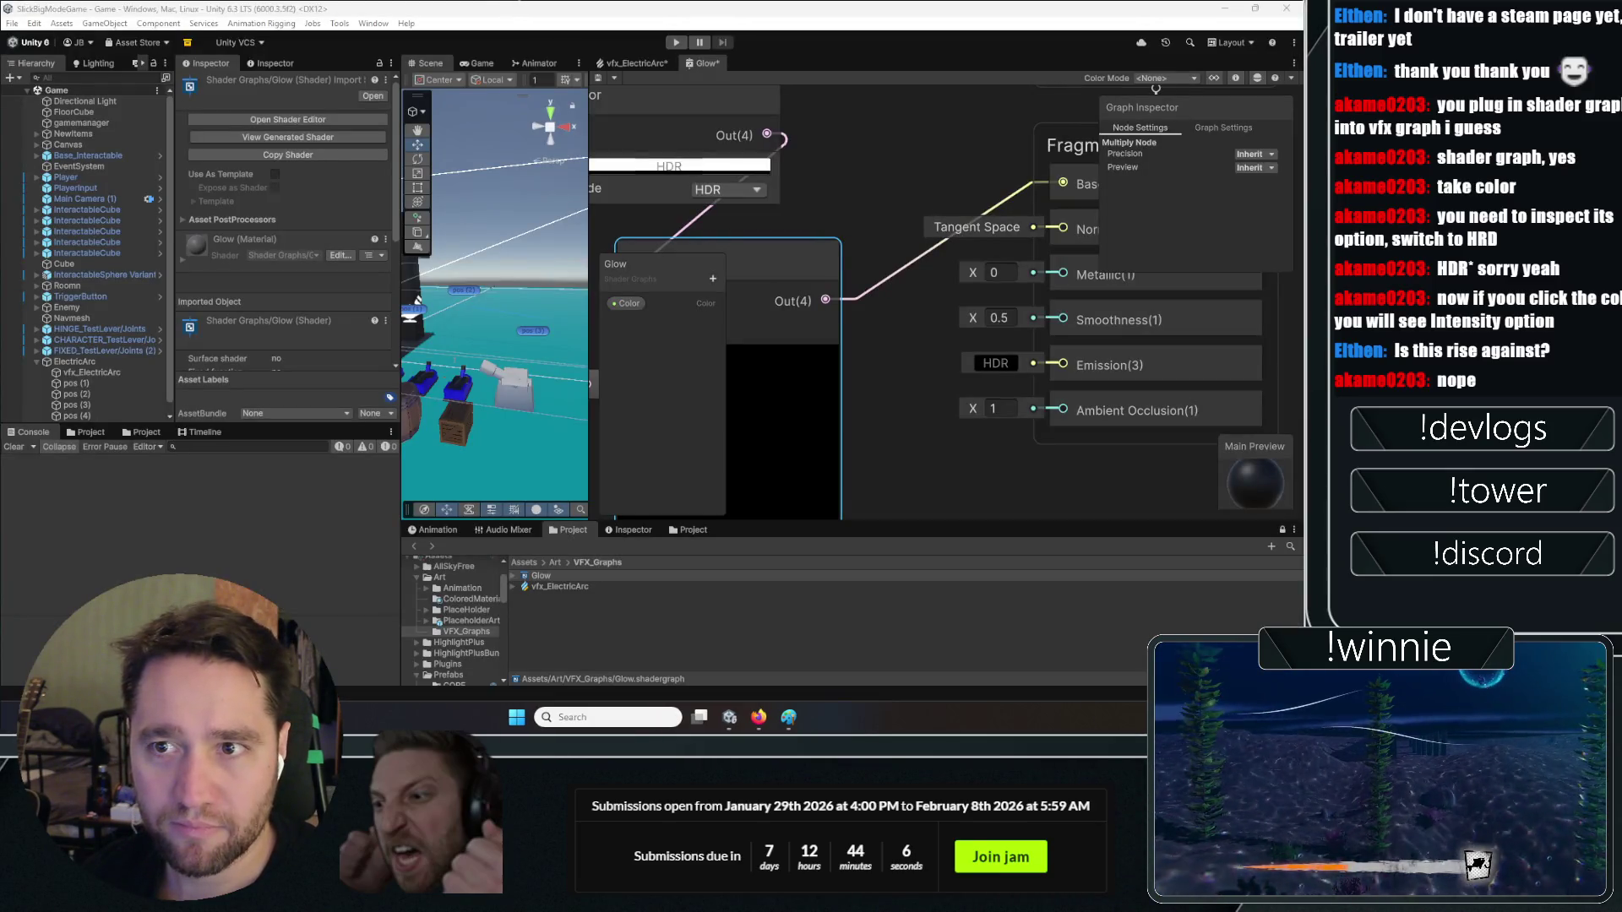
Move the Color property node up and wire the Color output into Base Color
scroll(918, 308, down, 3)
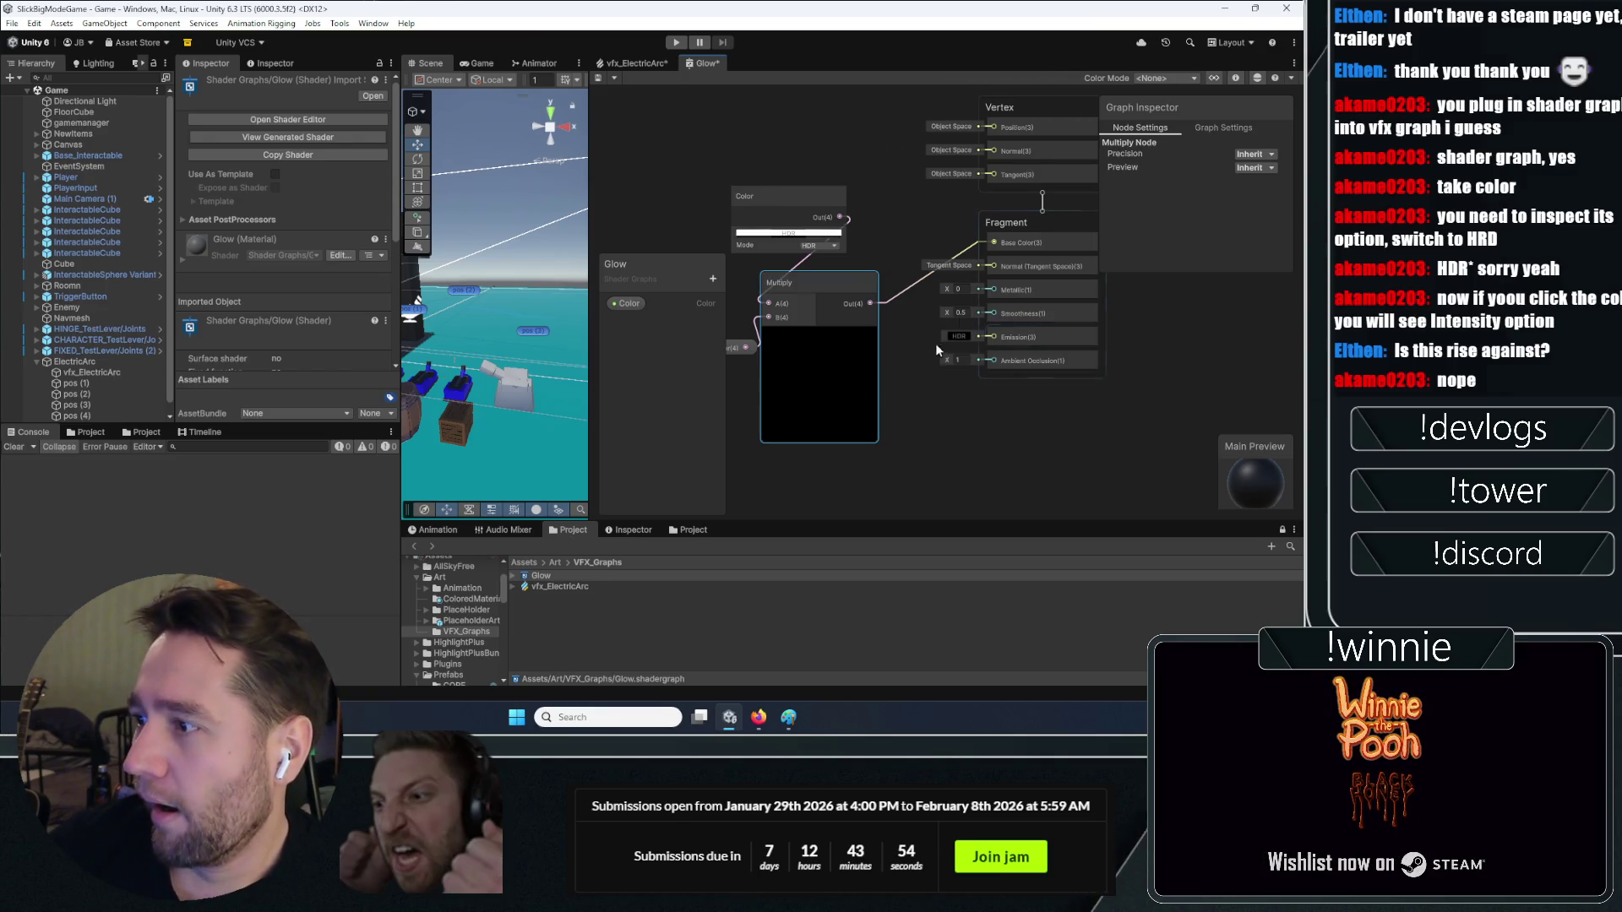
scroll(972, 380, up, 2)
drag(794, 397, 815, 363)
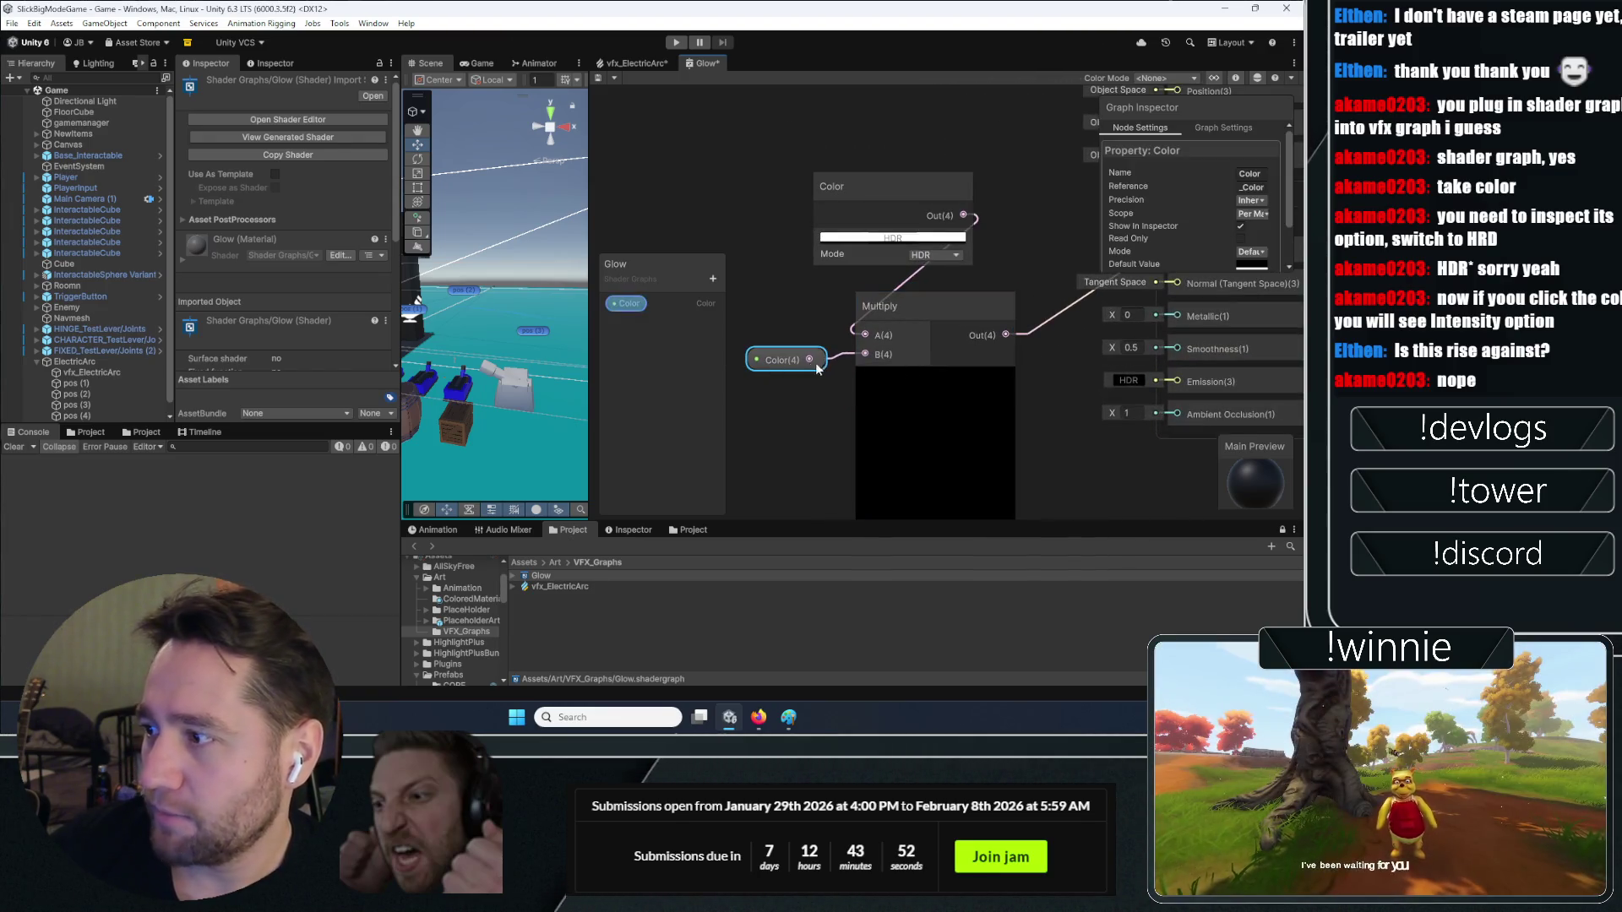
mouse_move(1028, 354)
mouse_down()
mouse_move(838, 321)
mouse_move(920, 356)
mouse_move(981, 359)
mouse_move(1000, 417)
mouse_move(901, 375)
mouse_move(887, 261)
mouse_up()
scroll(858, 237, up, 1)
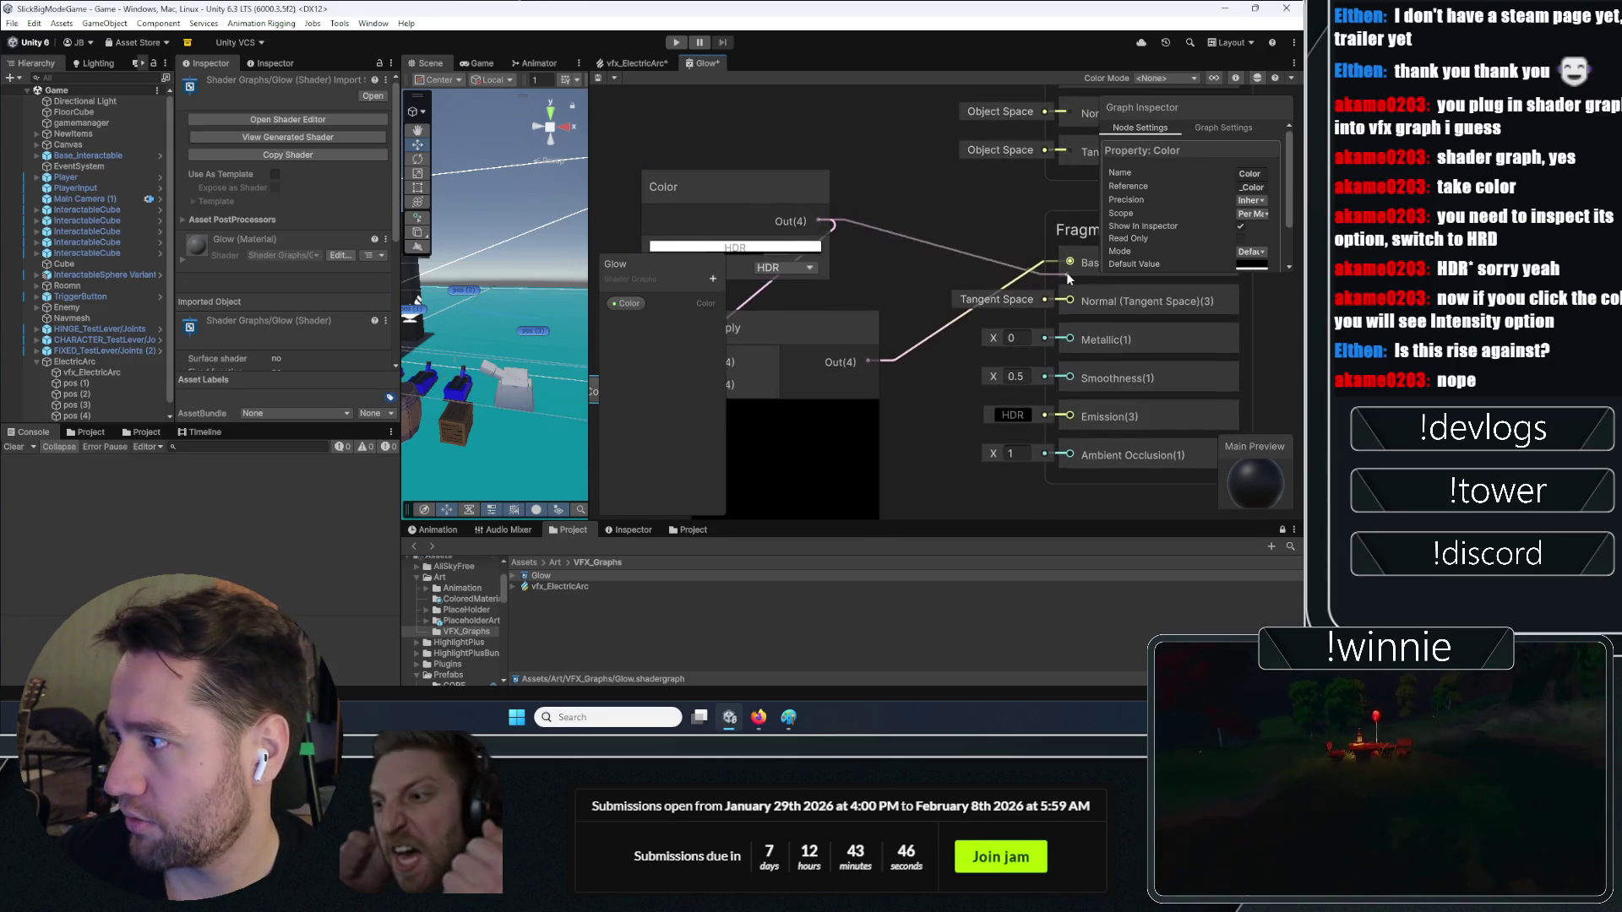
drag(1066, 272, 1068, 267)
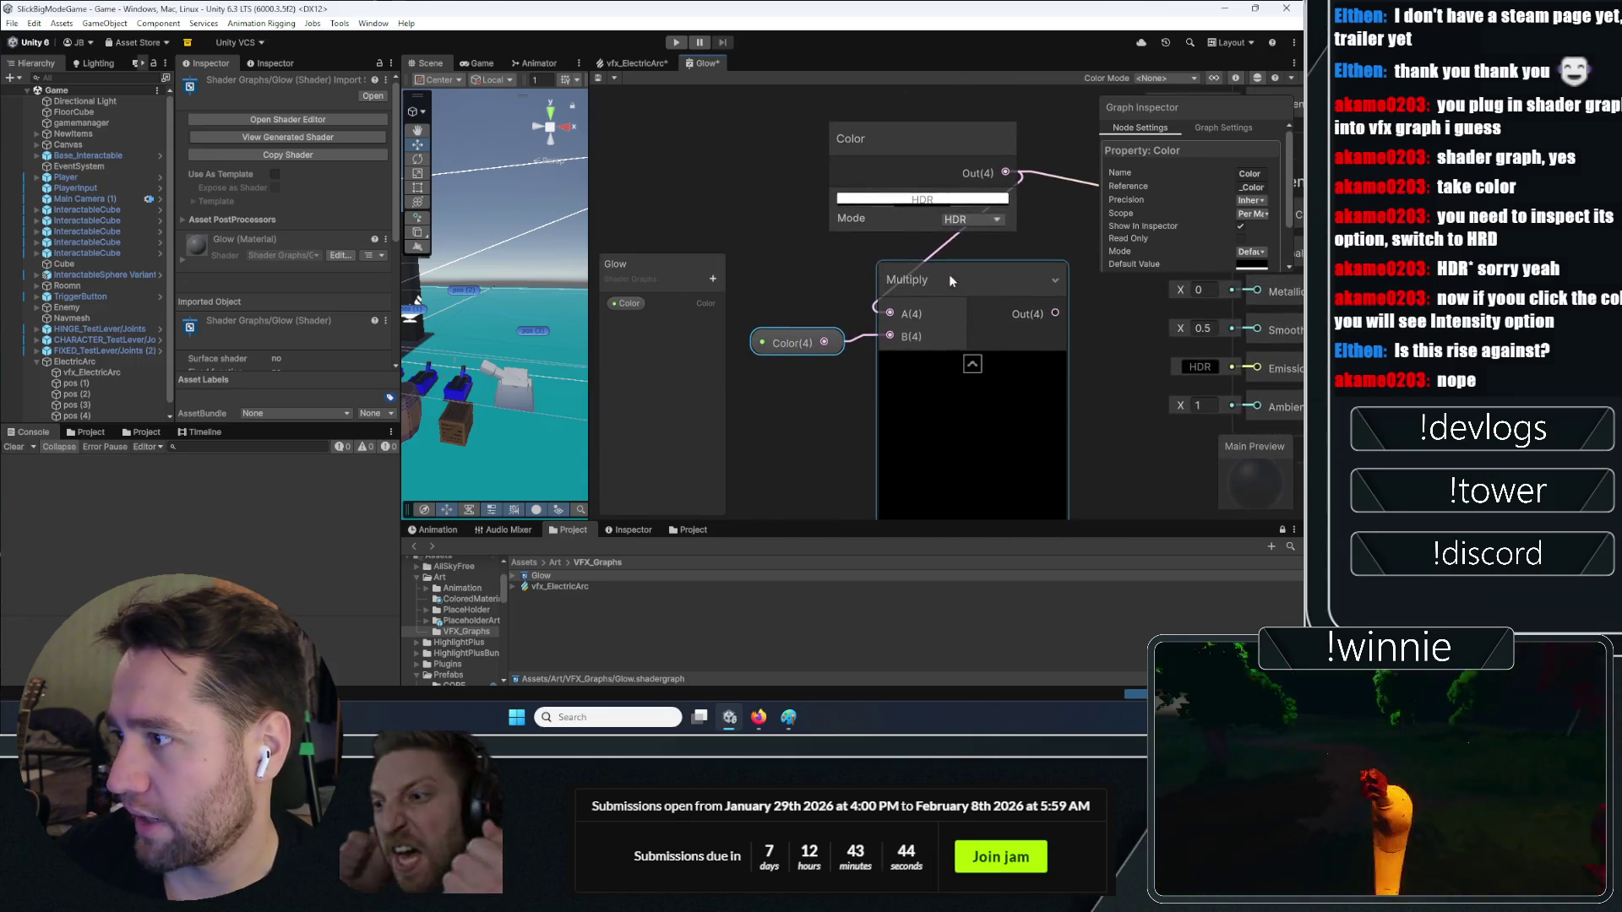
Wire the Color output into Emission and delete the link feeding Base Color
drag(1074, 211, 732, 217)
drag(726, 306, 880, 296)
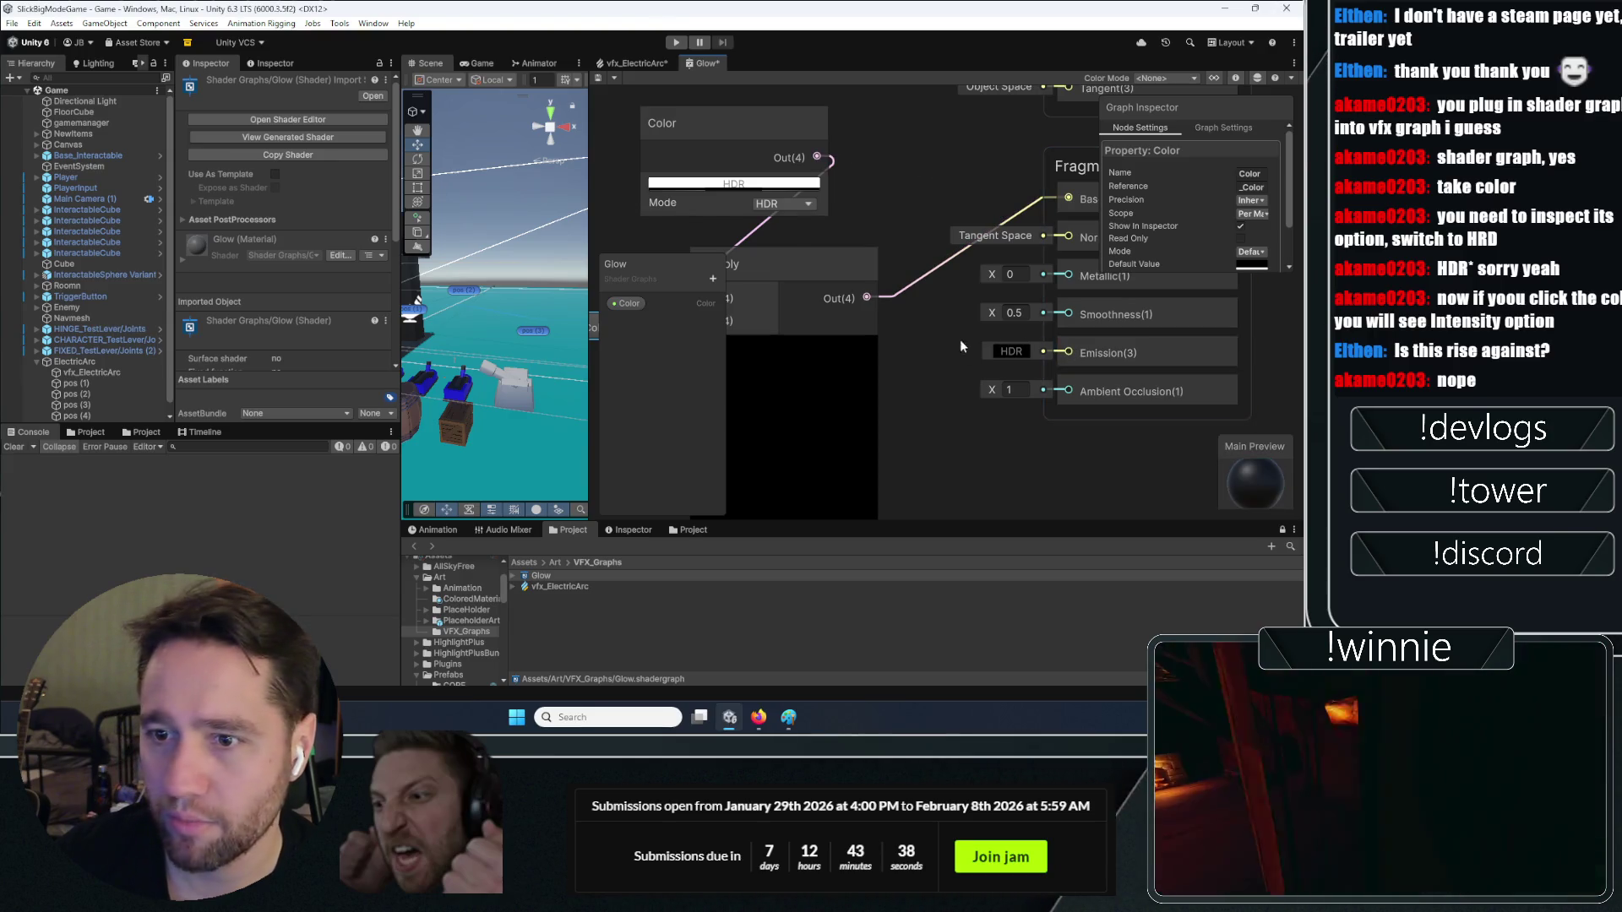
mouse_move(832, 157)
mouse_down()
mouse_move(1091, 378)
mouse_move(1051, 367)
mouse_up()
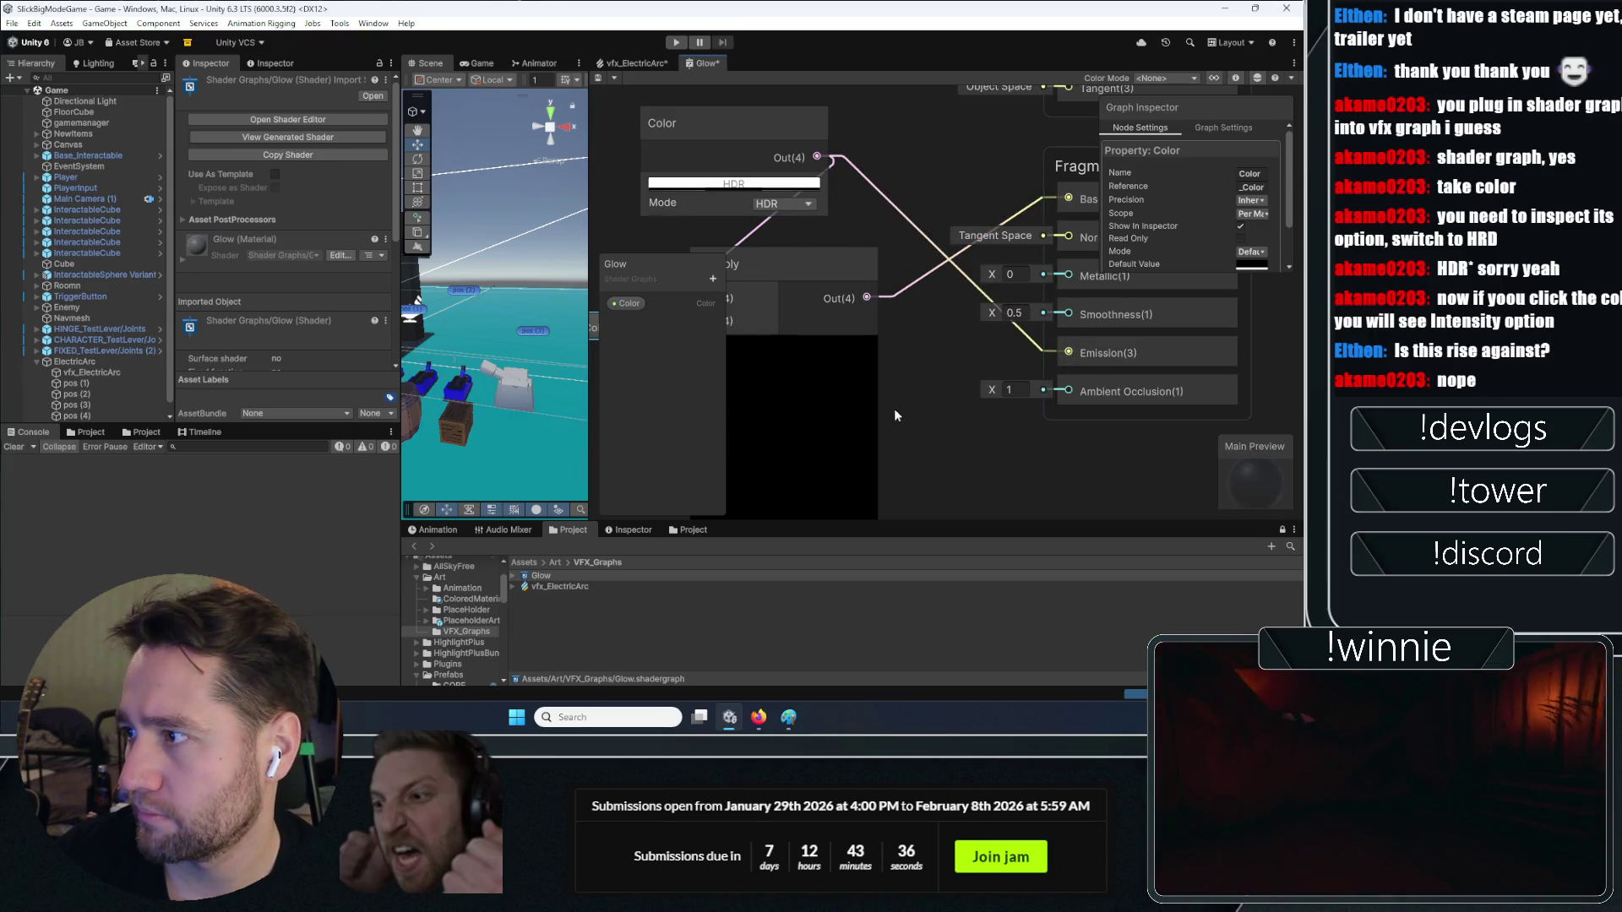
click(749, 236)
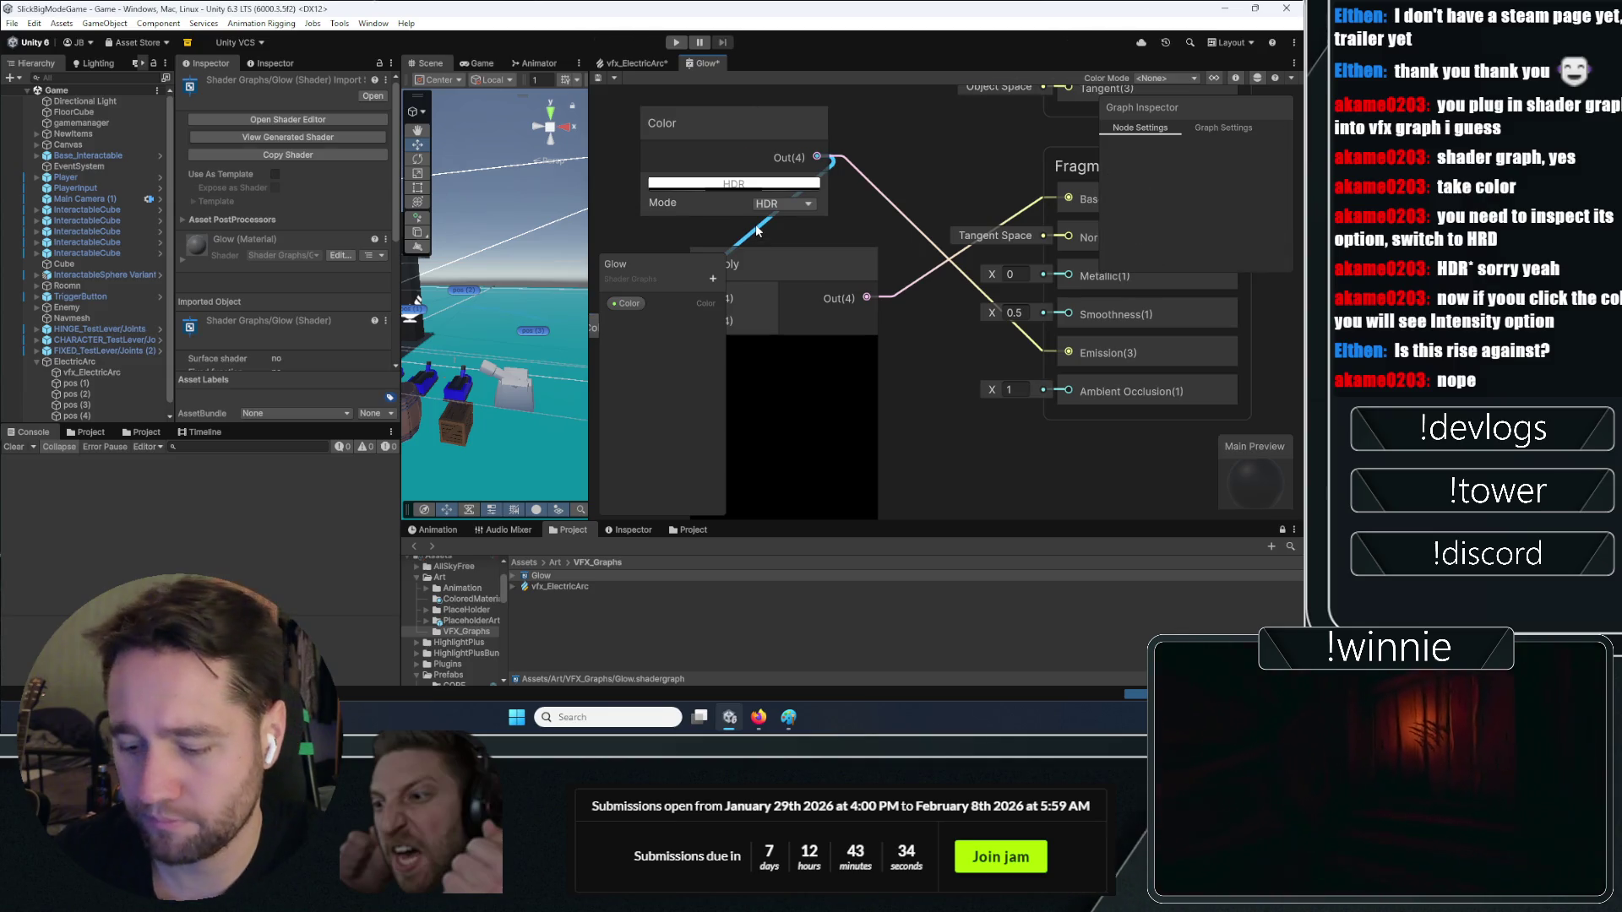
click(916, 272)
key(Delete)
Check the Color node's HDR colour, now at intensity 10
click(725, 182)
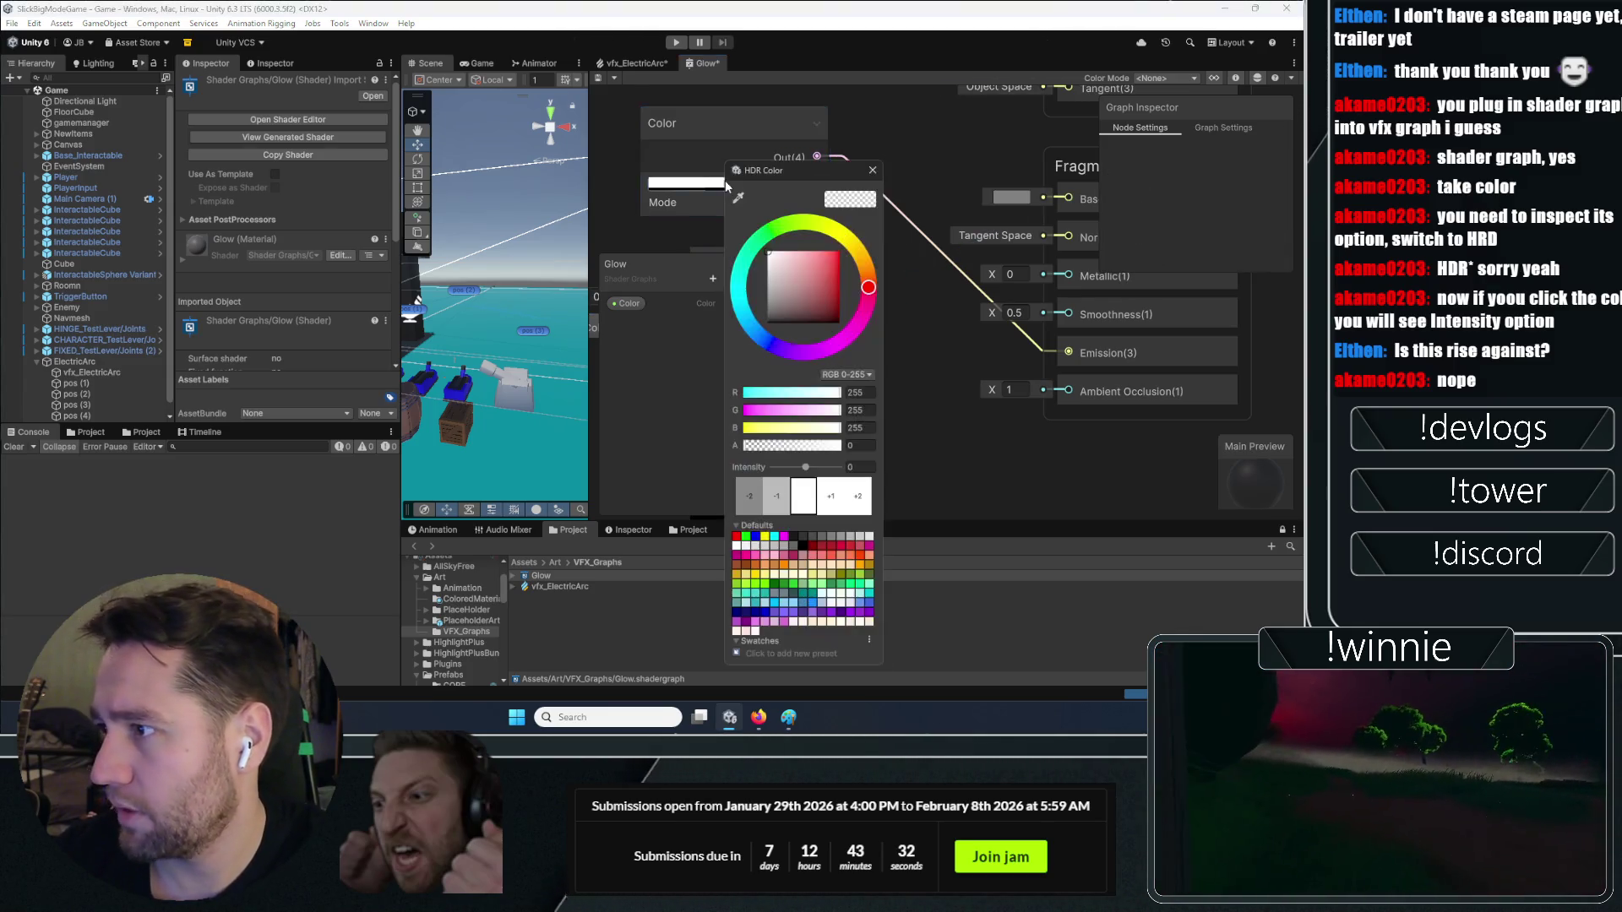
click(914, 412)
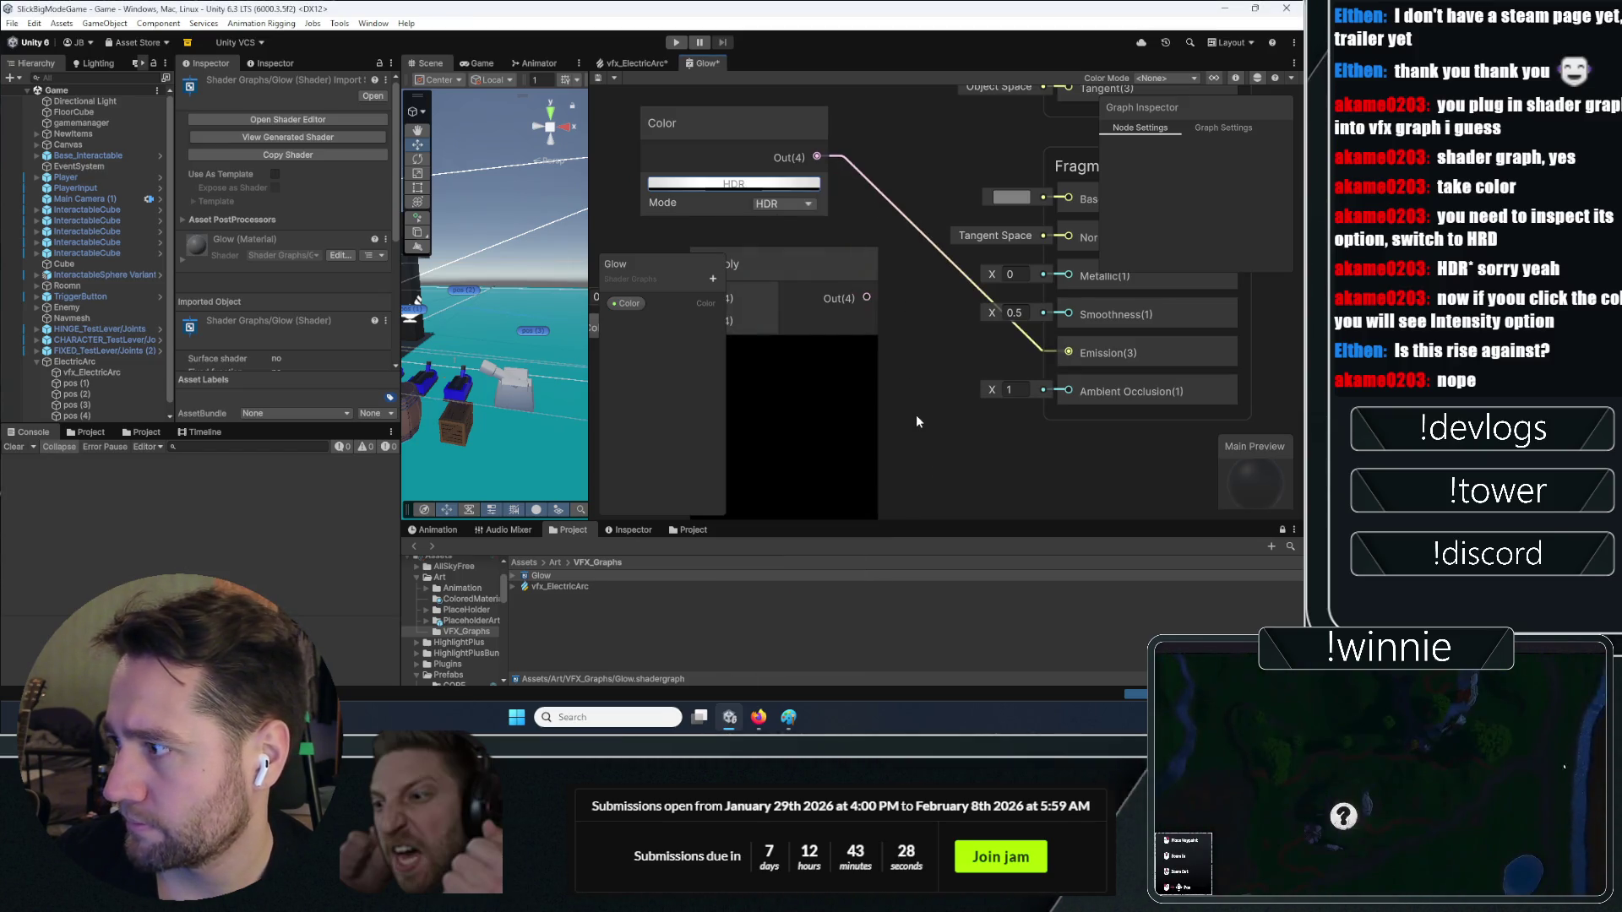
scroll(982, 419, down, 3)
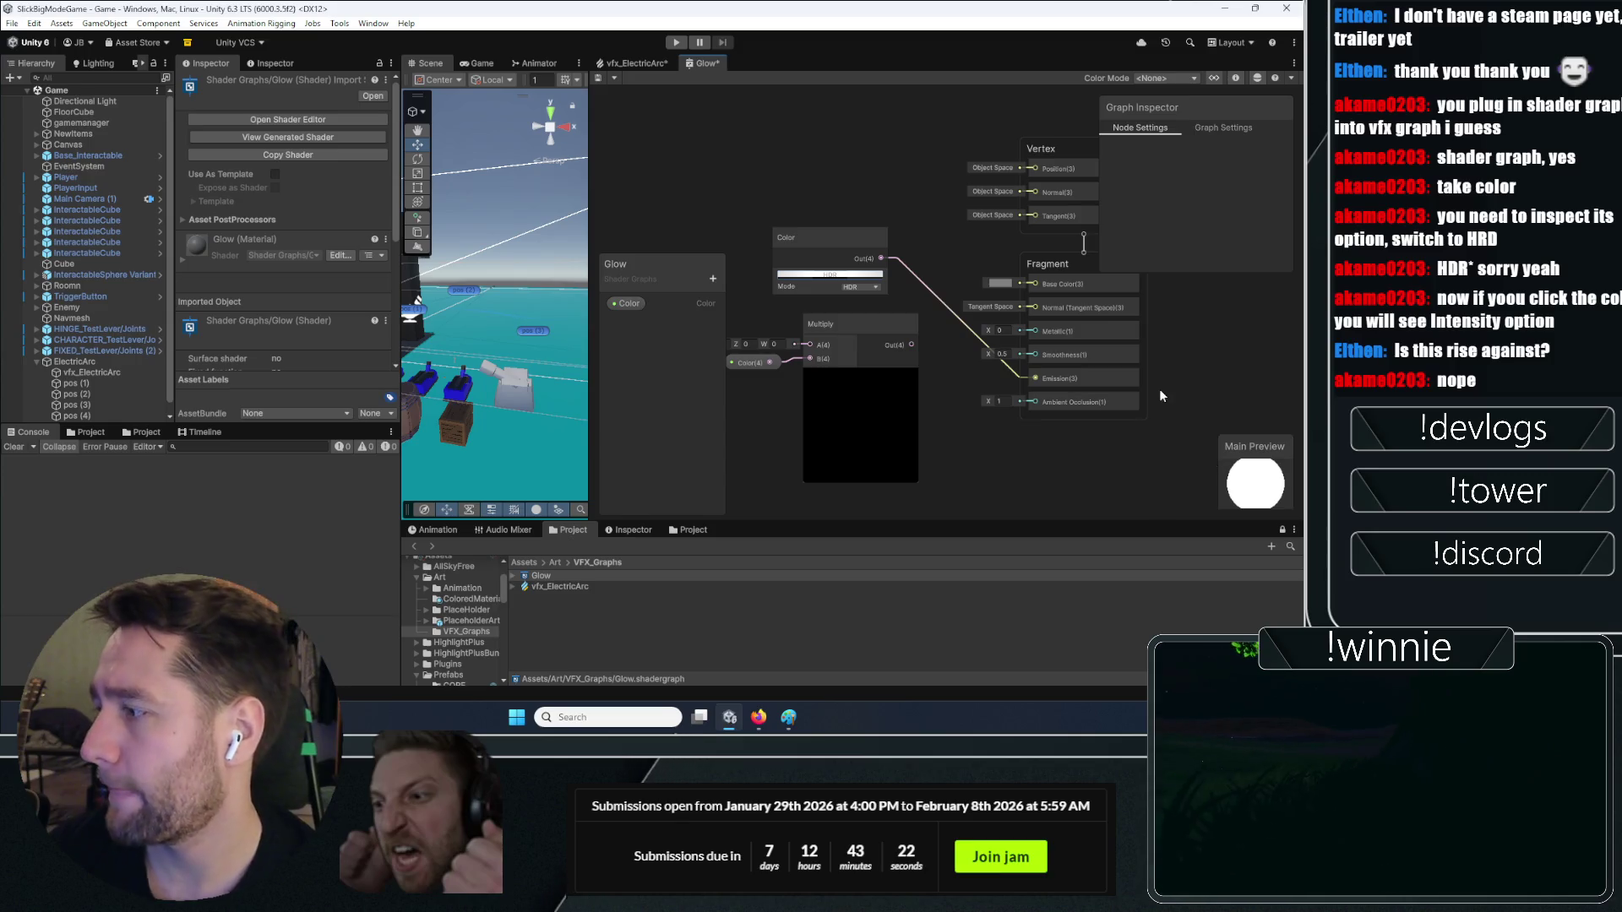
Delete the Multiply node and the small Color property node, then save the graph
click(843, 328)
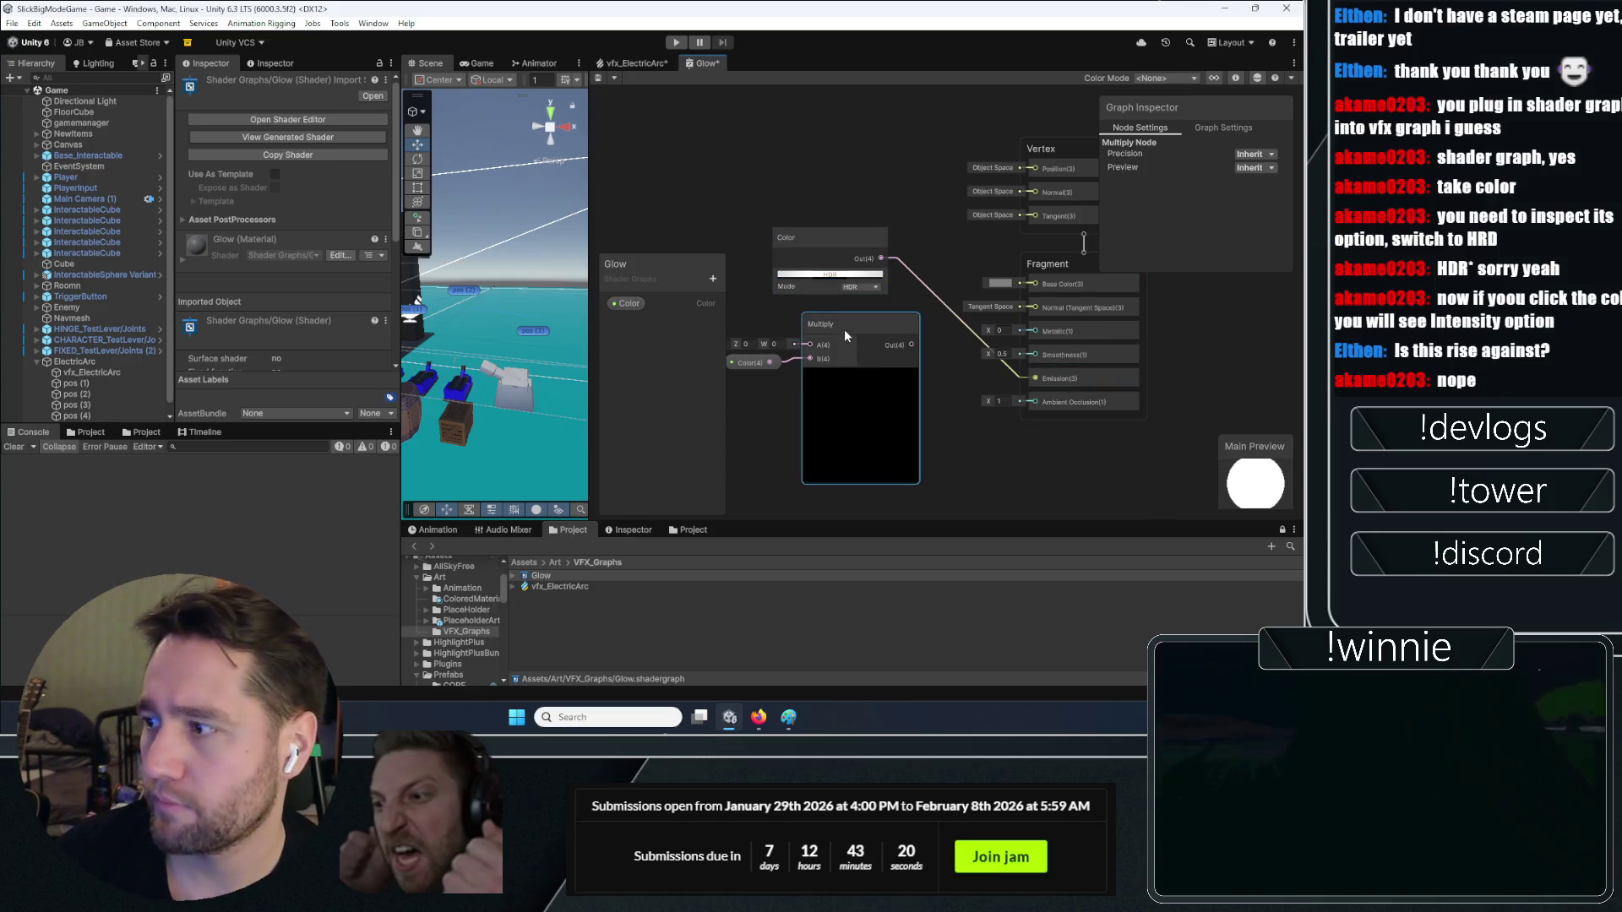
key(Delete)
click(748, 363)
key(Delete)
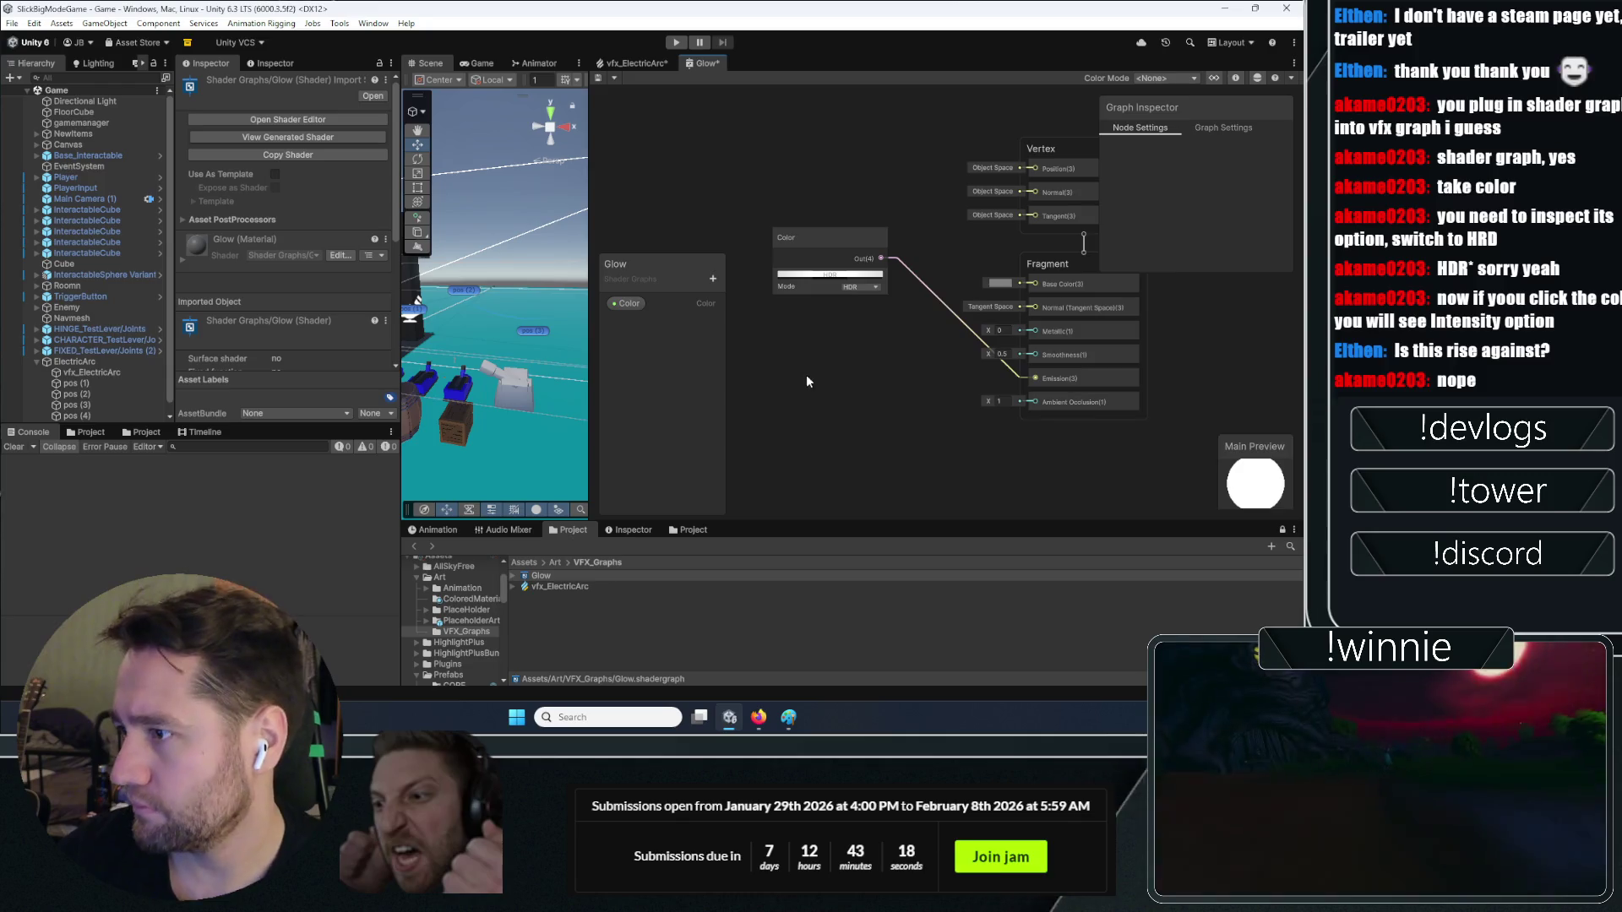
key(ctrl+s)
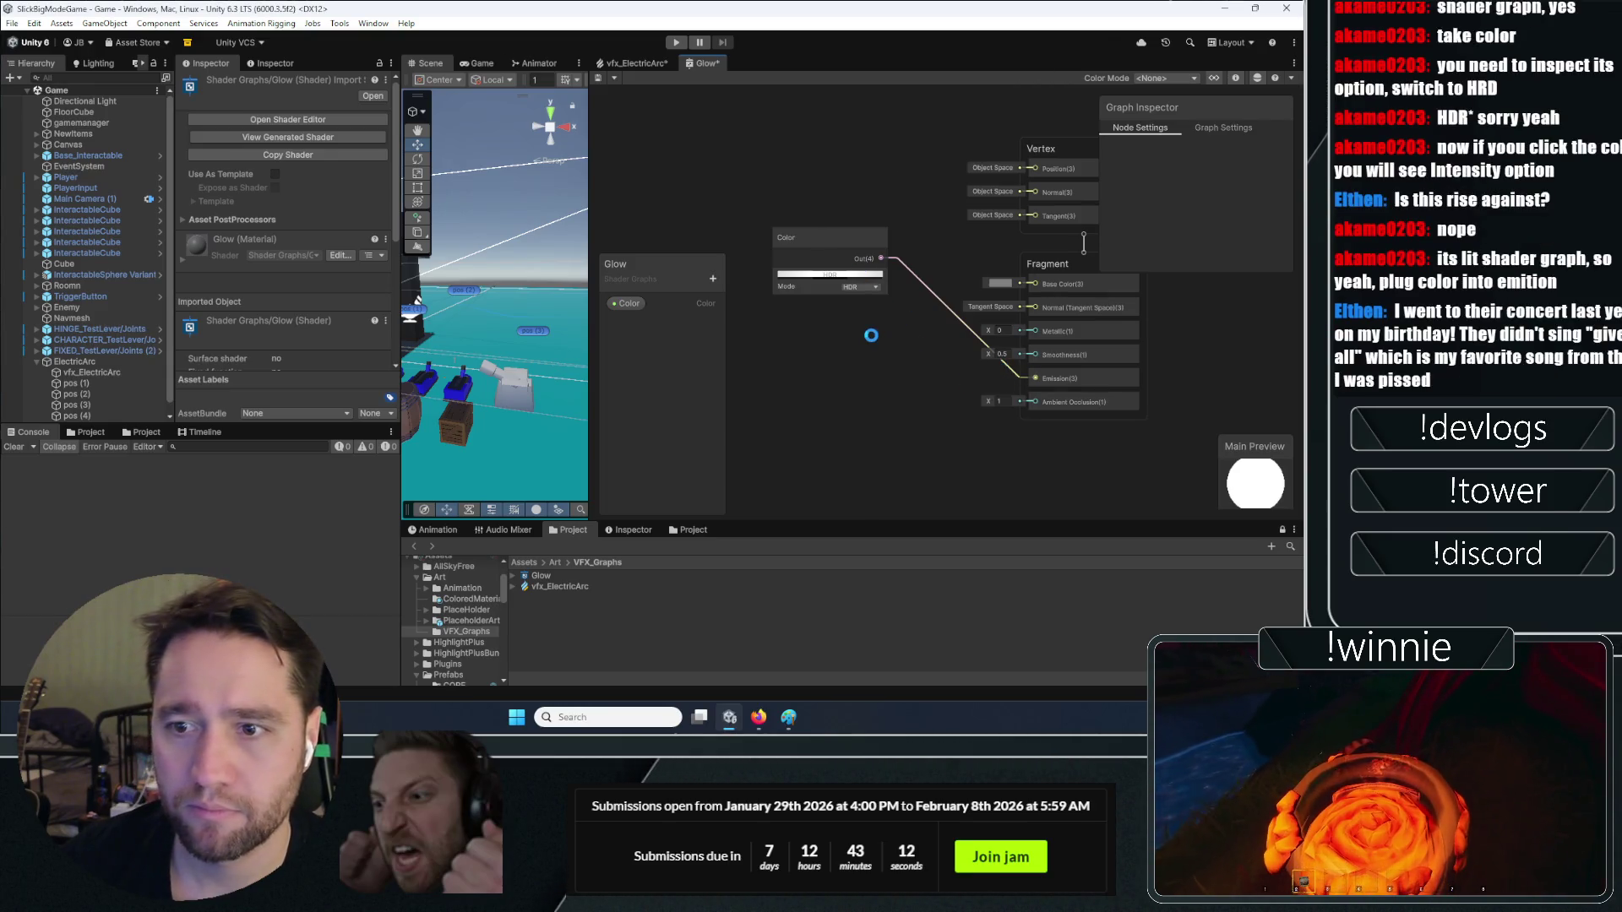
Move the Color node down and to the right
scroll(875, 314, up, 1)
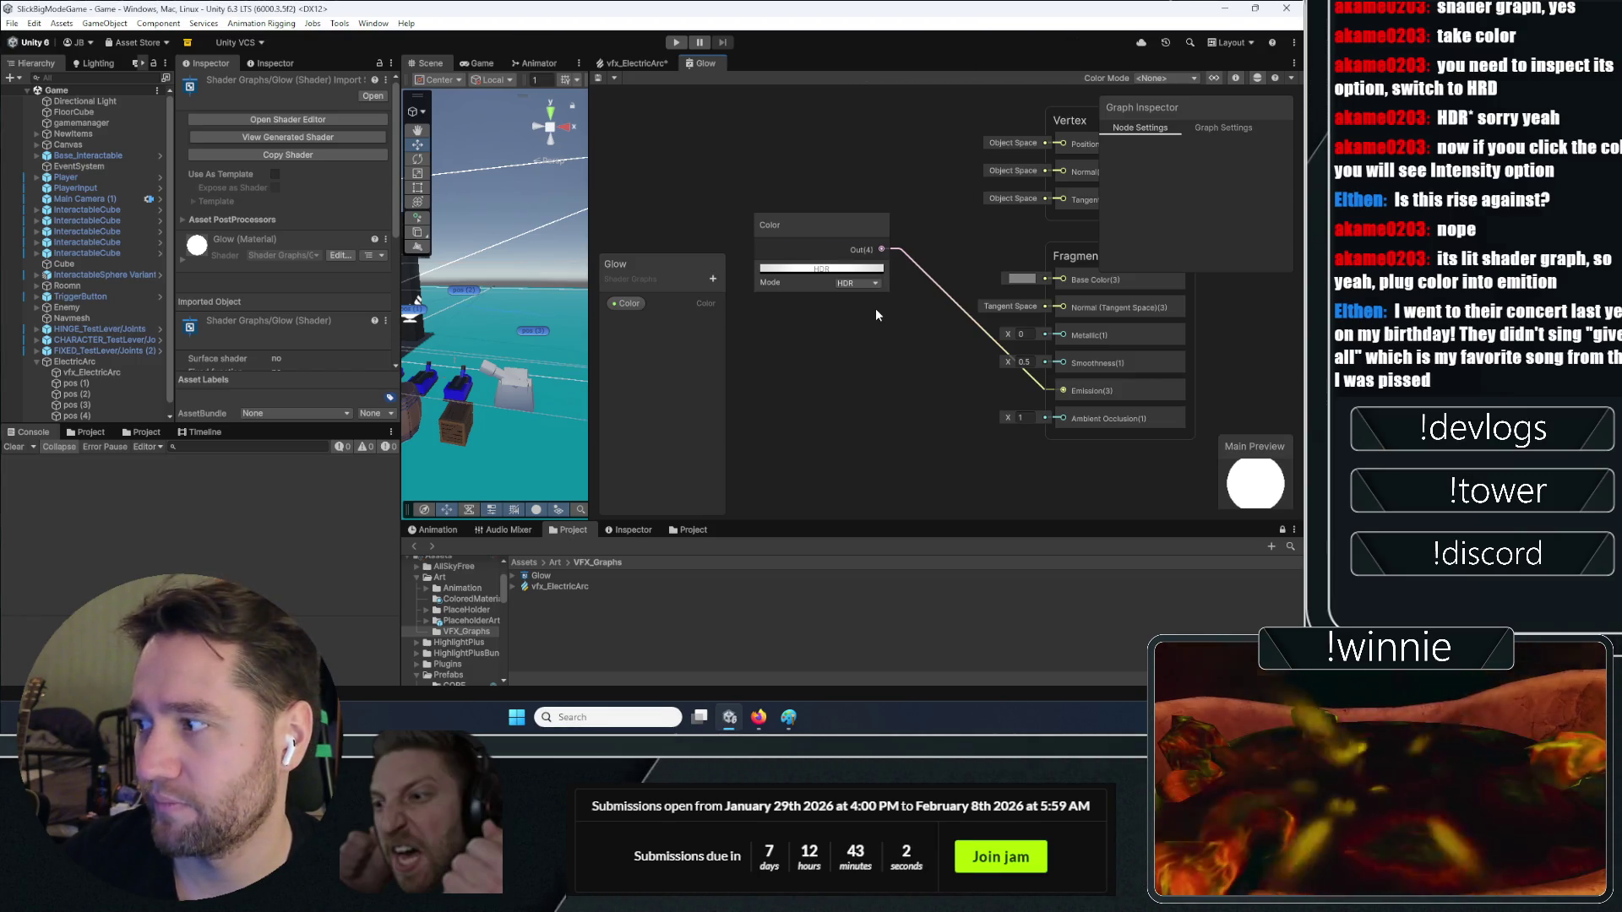
mouse_move(825, 248)
mouse_down()
mouse_move(827, 332)
mouse_move(856, 357)
mouse_move(846, 377)
mouse_up()
click(866, 247)
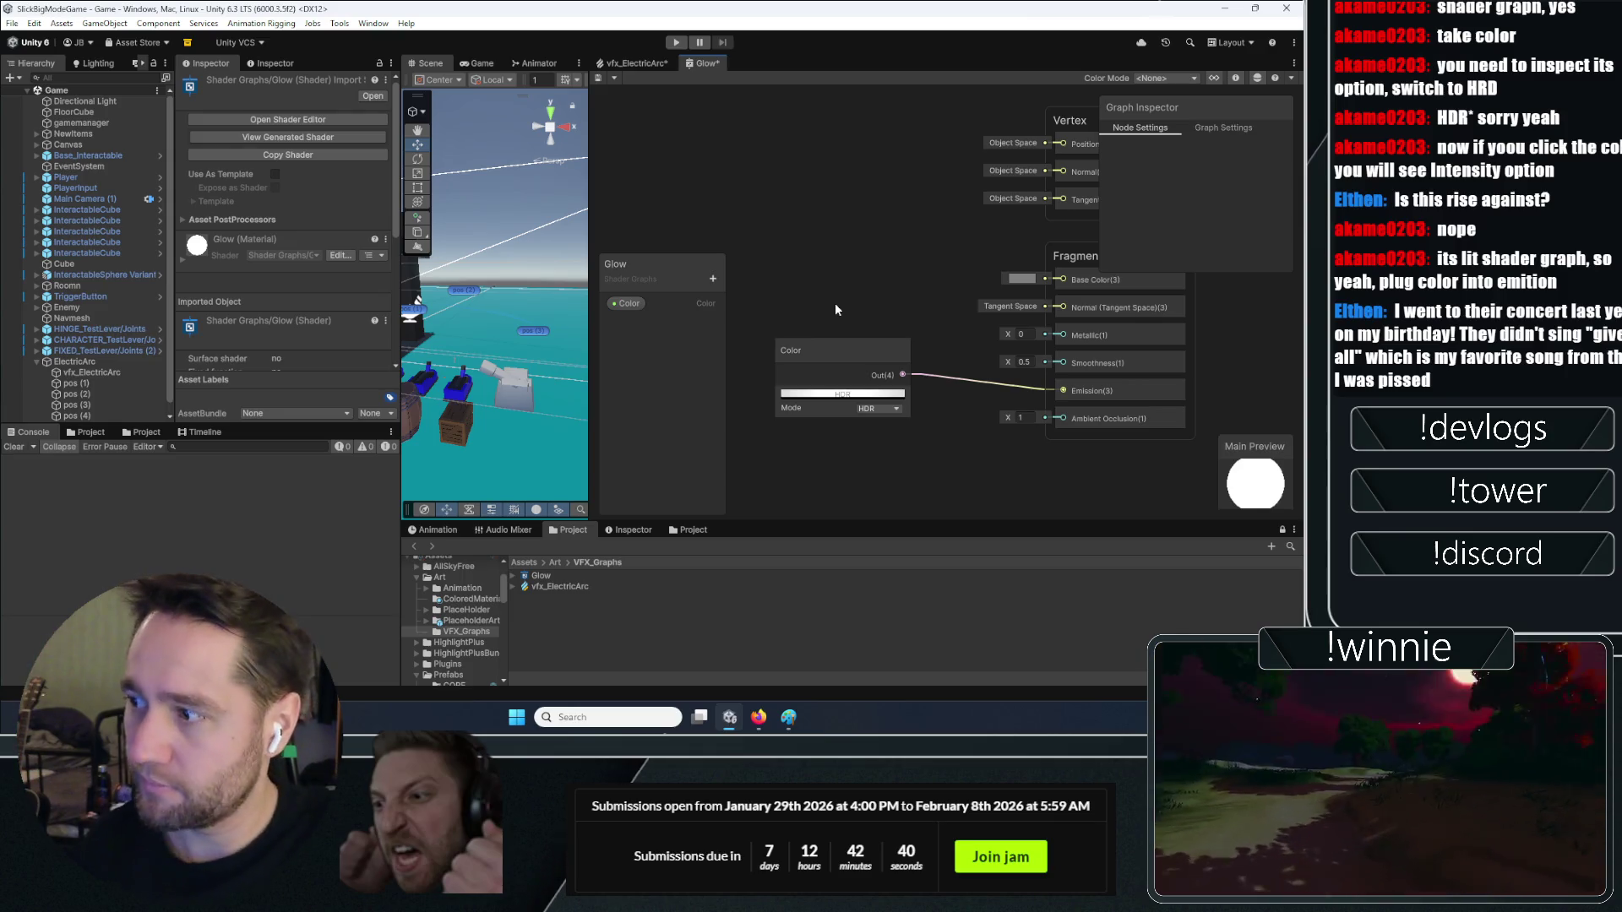
drag(849, 370, 879, 377)
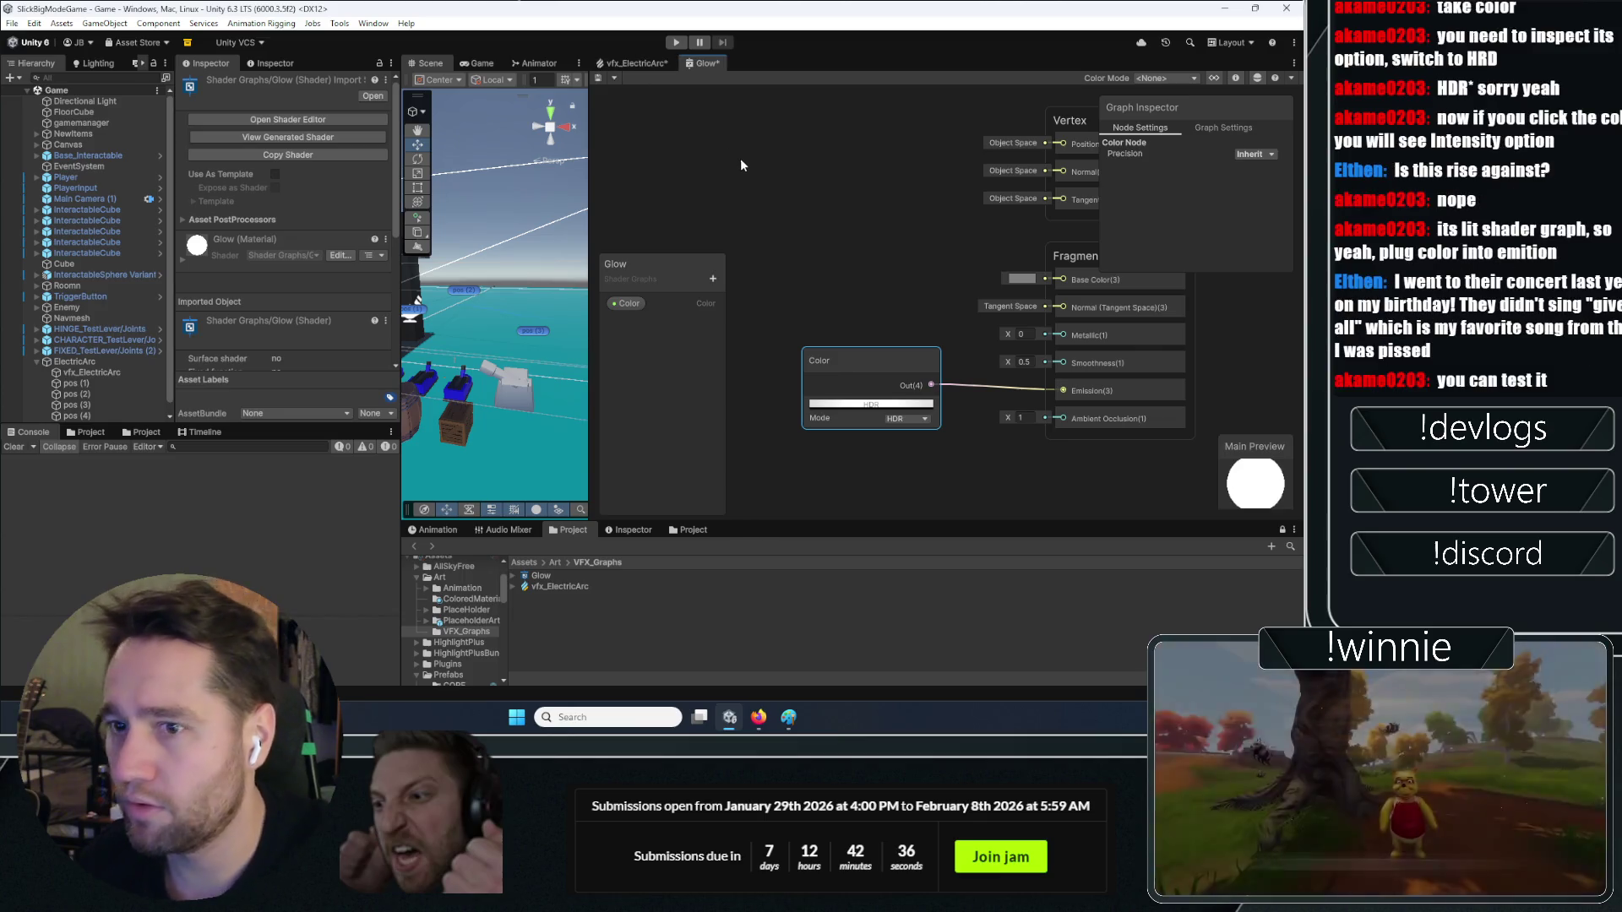
Add Cube (1), move it to 10.85, 5.04, -0.16 and frame it in the Scene view
click(734, 154)
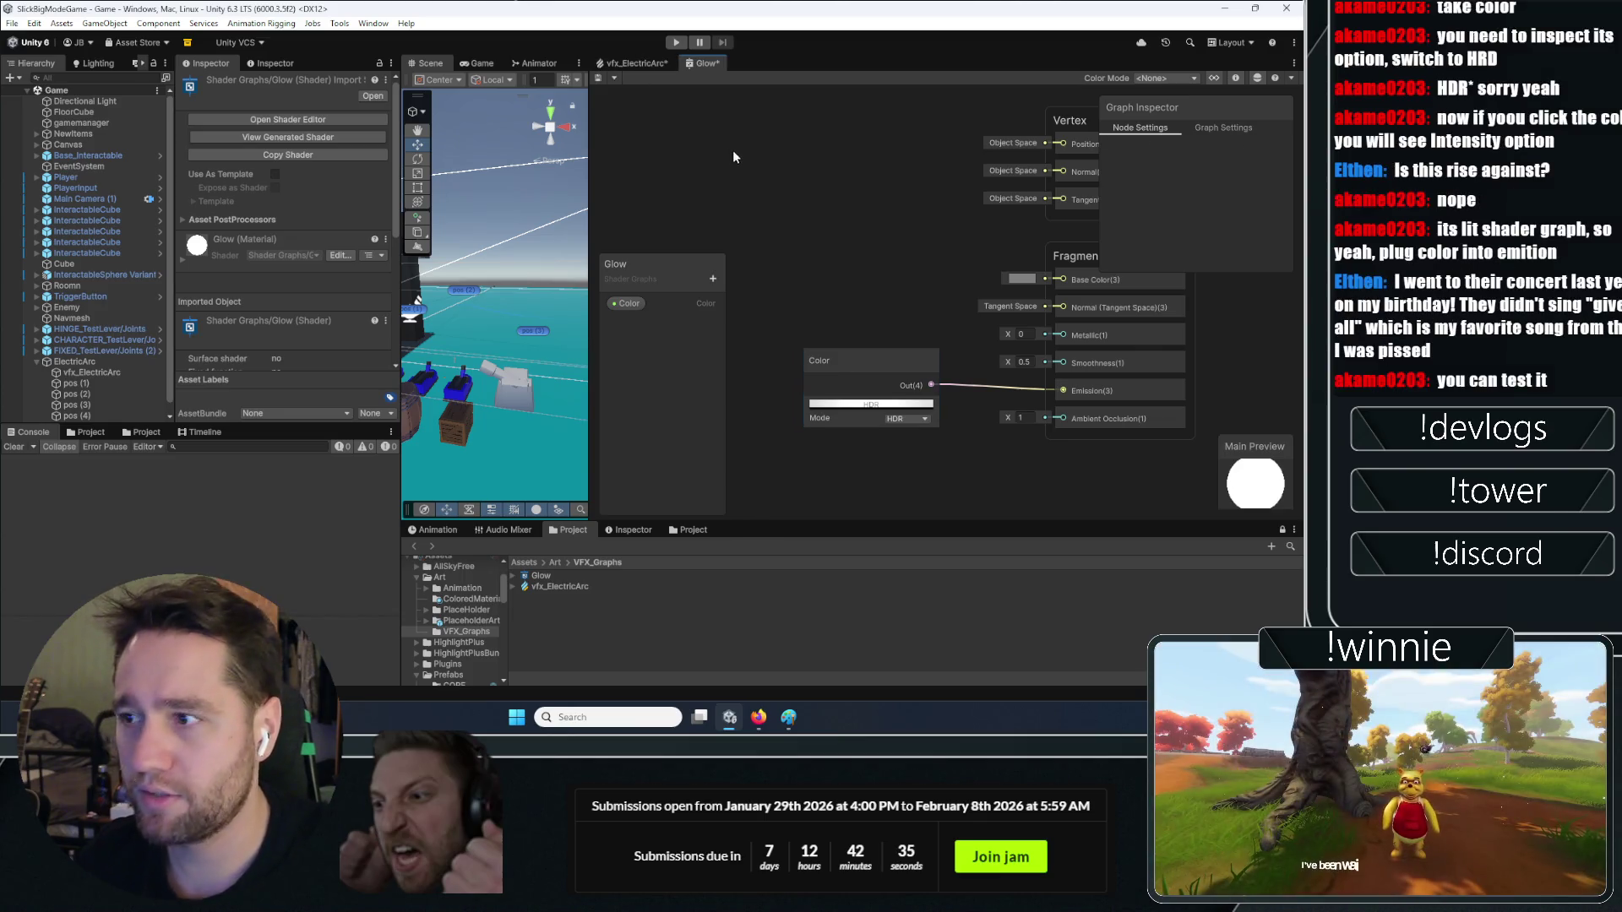
right_click(39, 382)
mouse_move(258, 468)
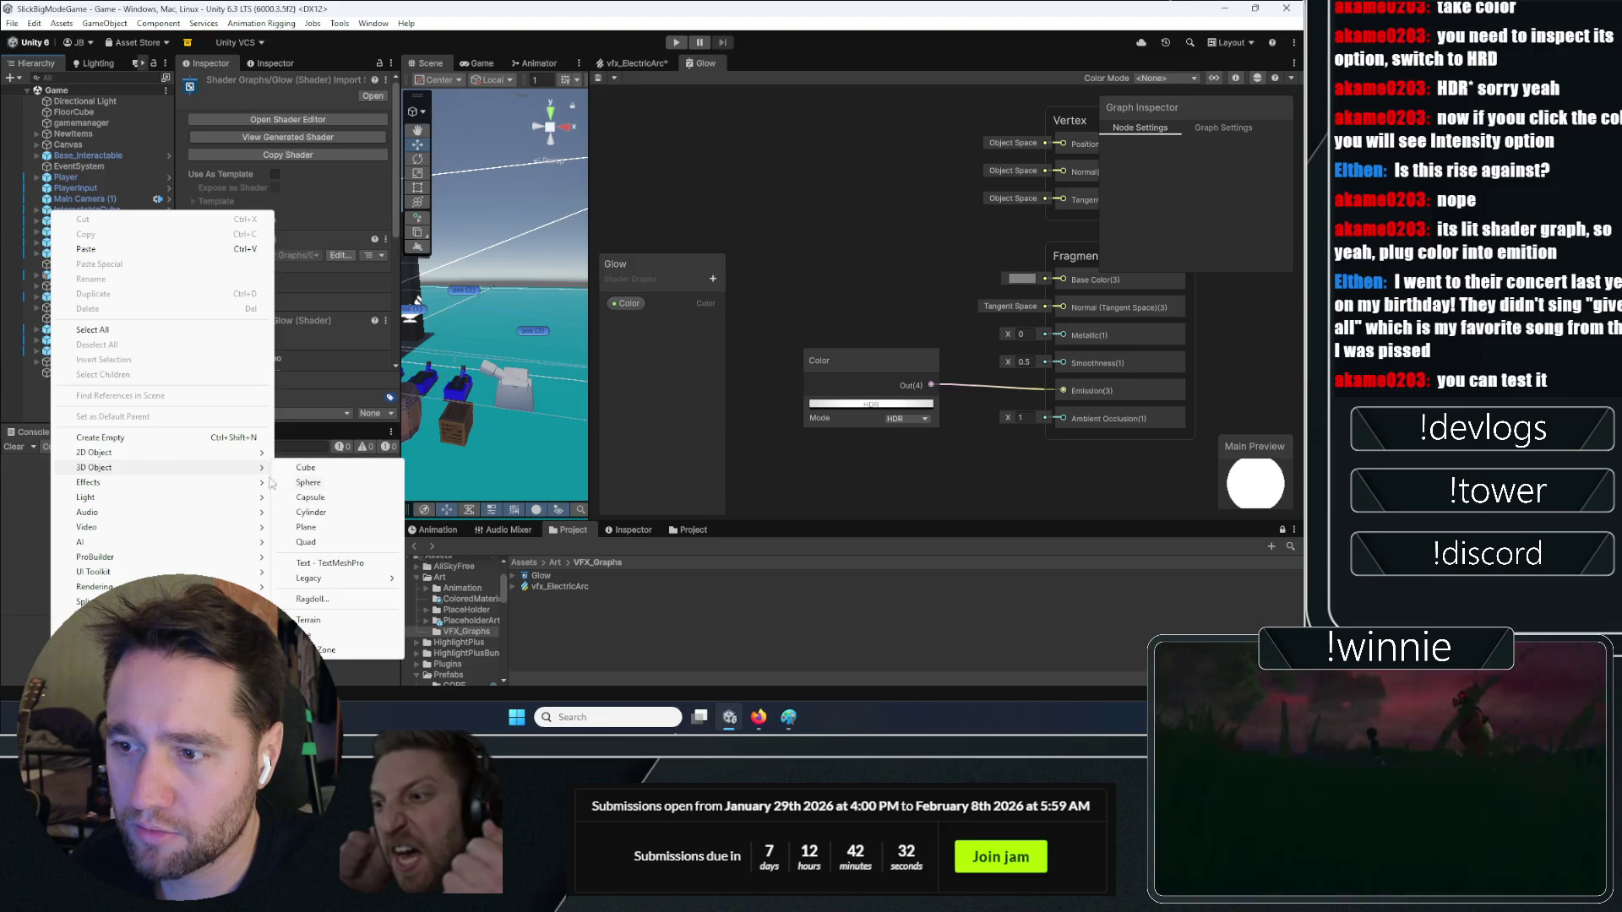
click(337, 469)
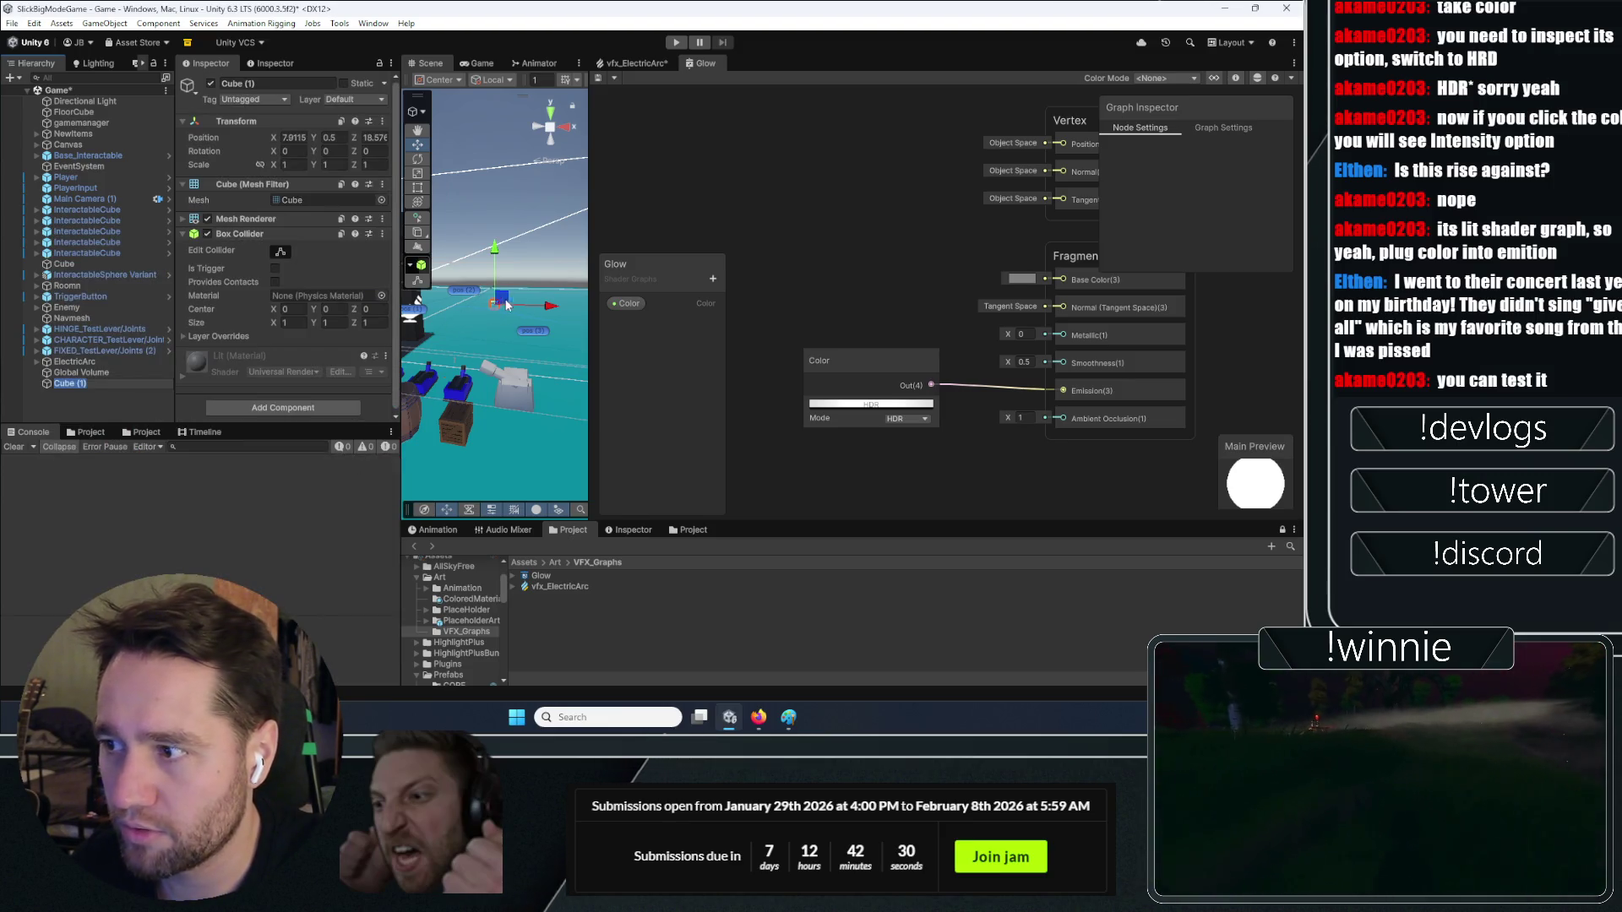
mouse_move(504, 310)
mouse_down()
mouse_move(540, 292)
mouse_move(475, 321)
mouse_move(469, 220)
mouse_up()
key(f)
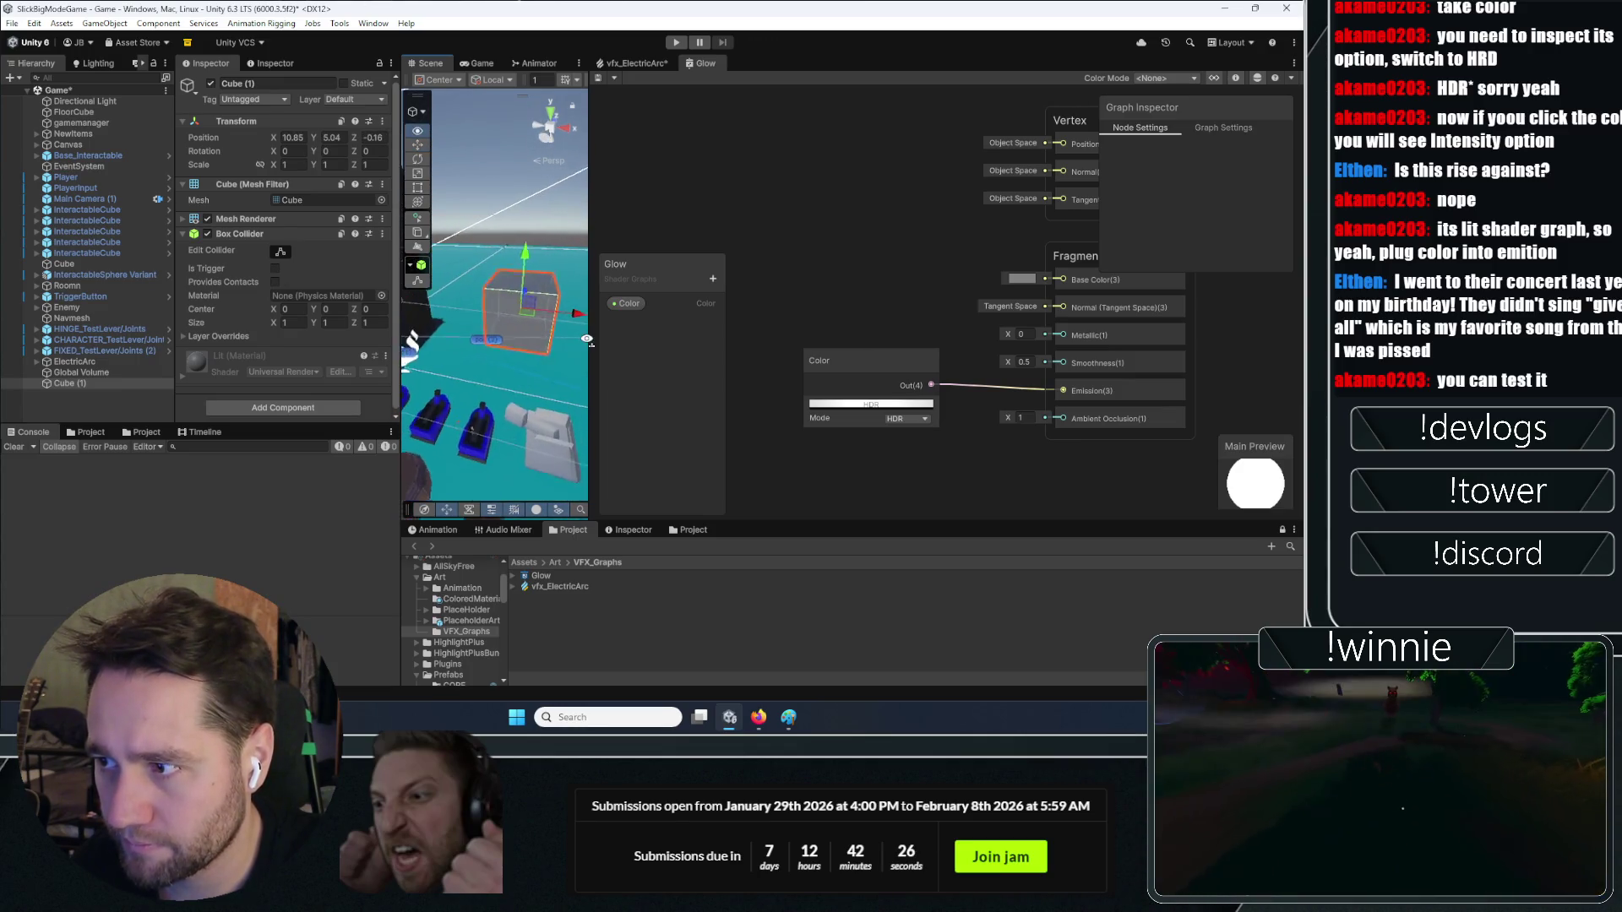
drag(541, 576, 196, 403)
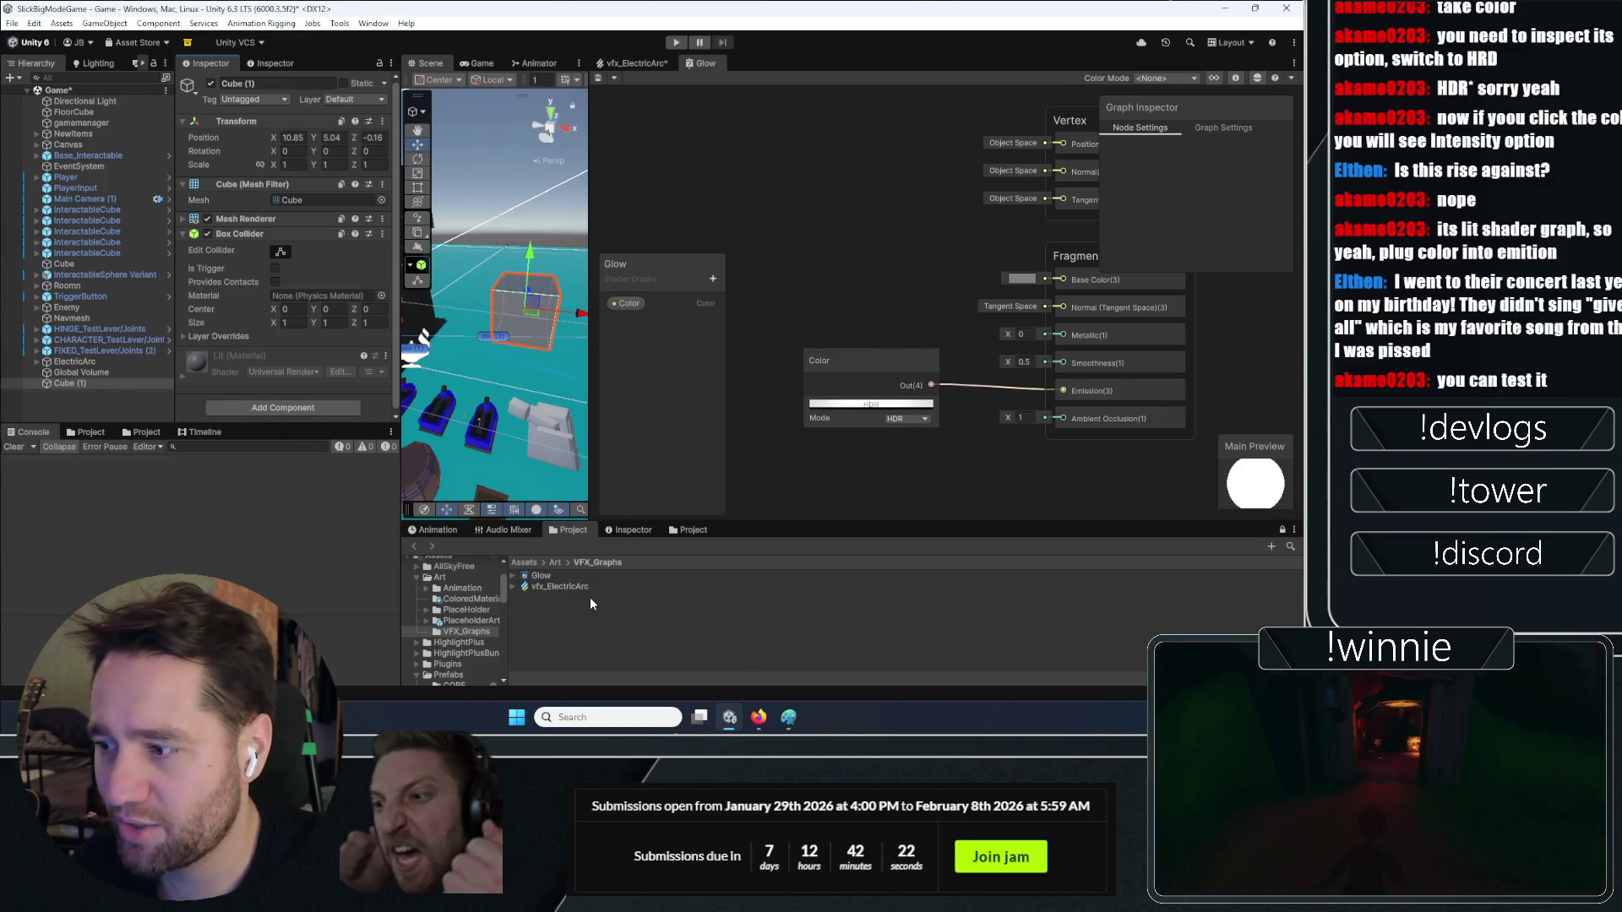
scroll(224, 288, down, 1)
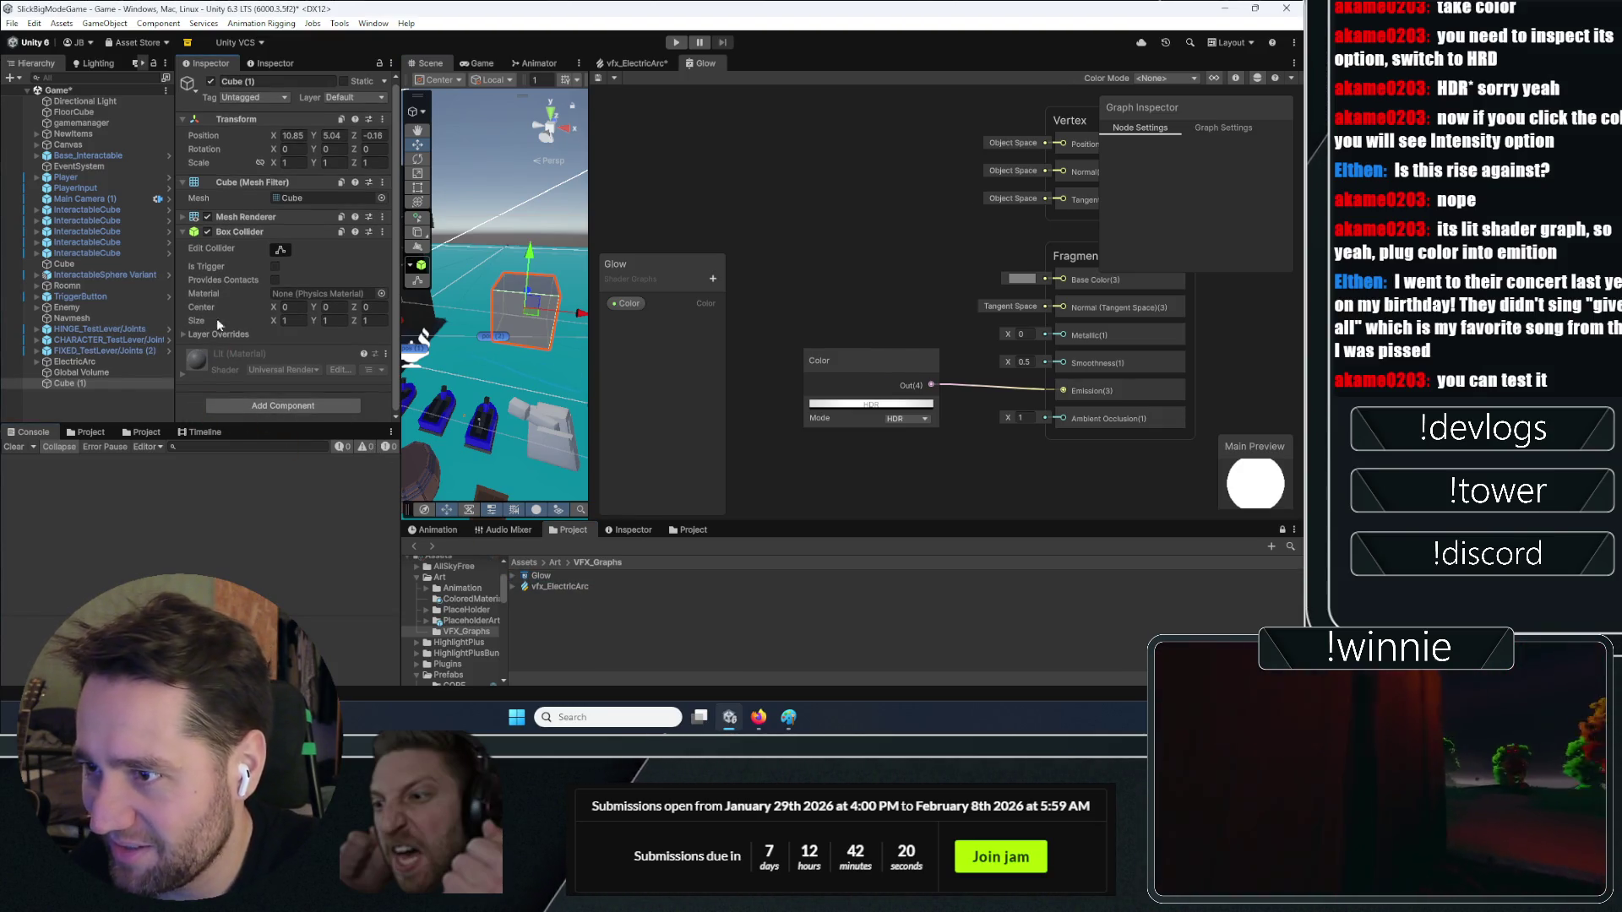
right_click(554, 611)
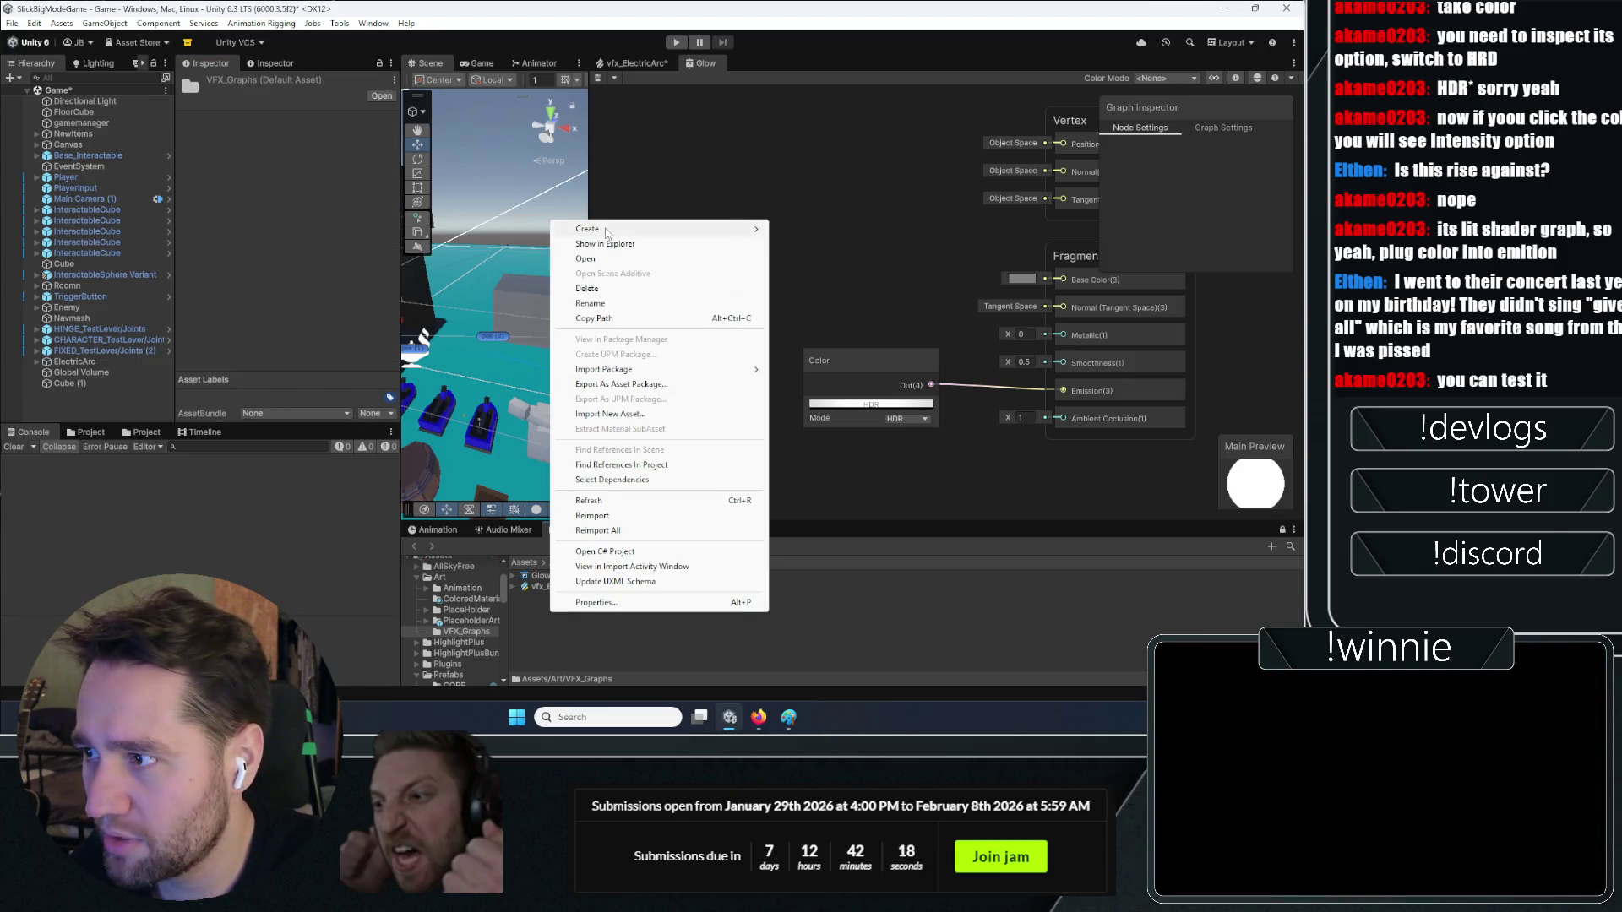
Create a new material named 'glow' in the VFX_Graphs folder
mouse_move(606, 232)
click(824, 232)
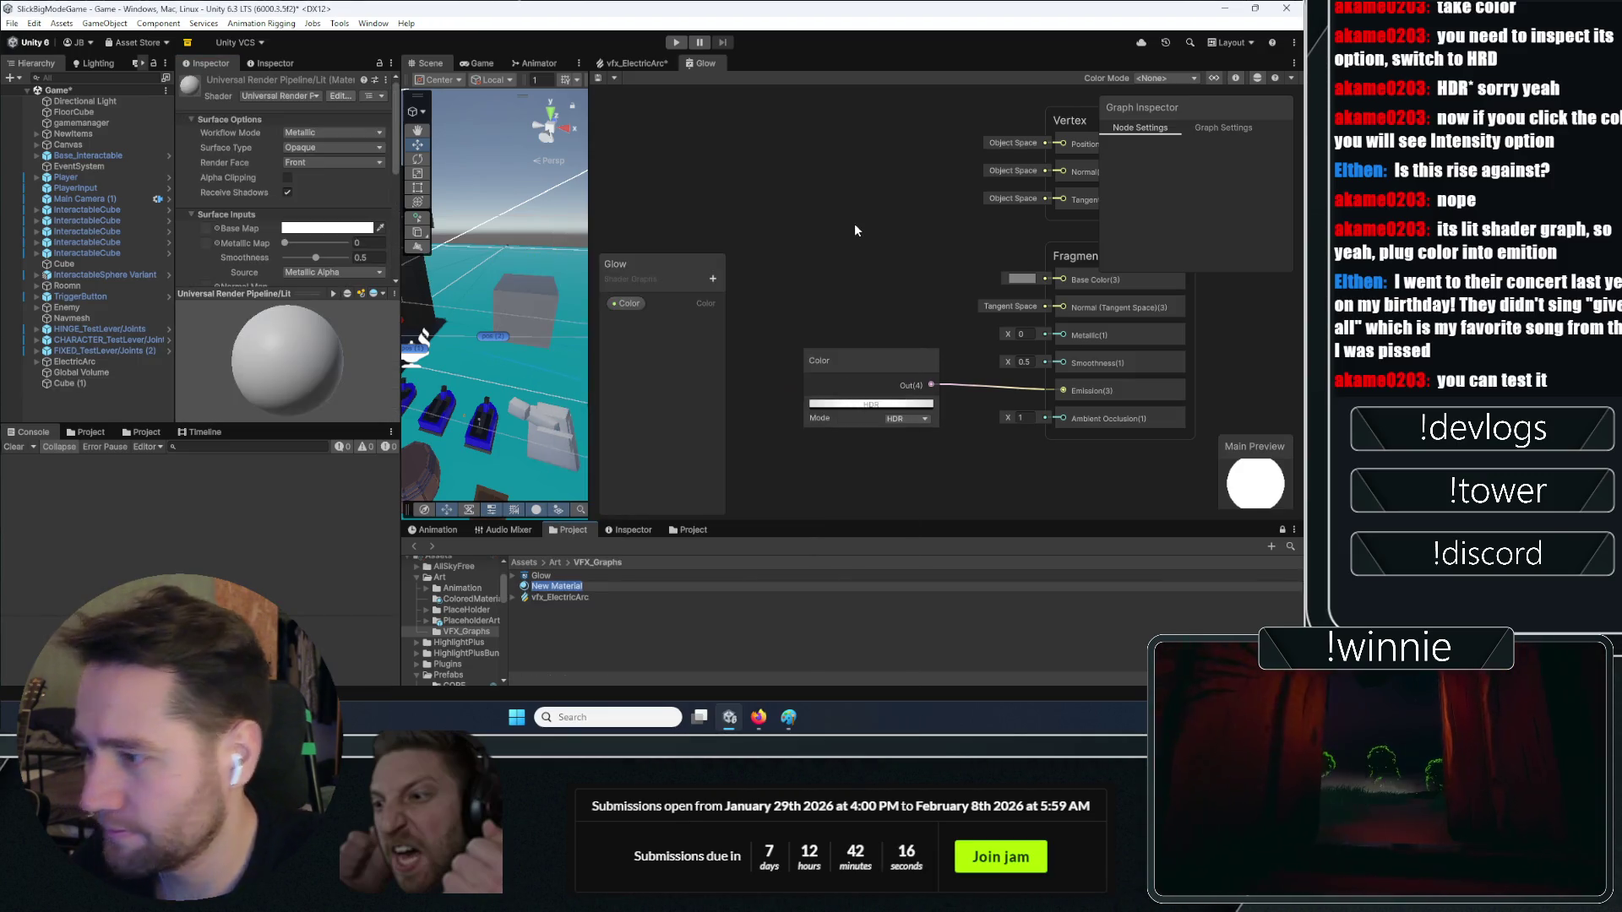
text(glow)
key(Return)
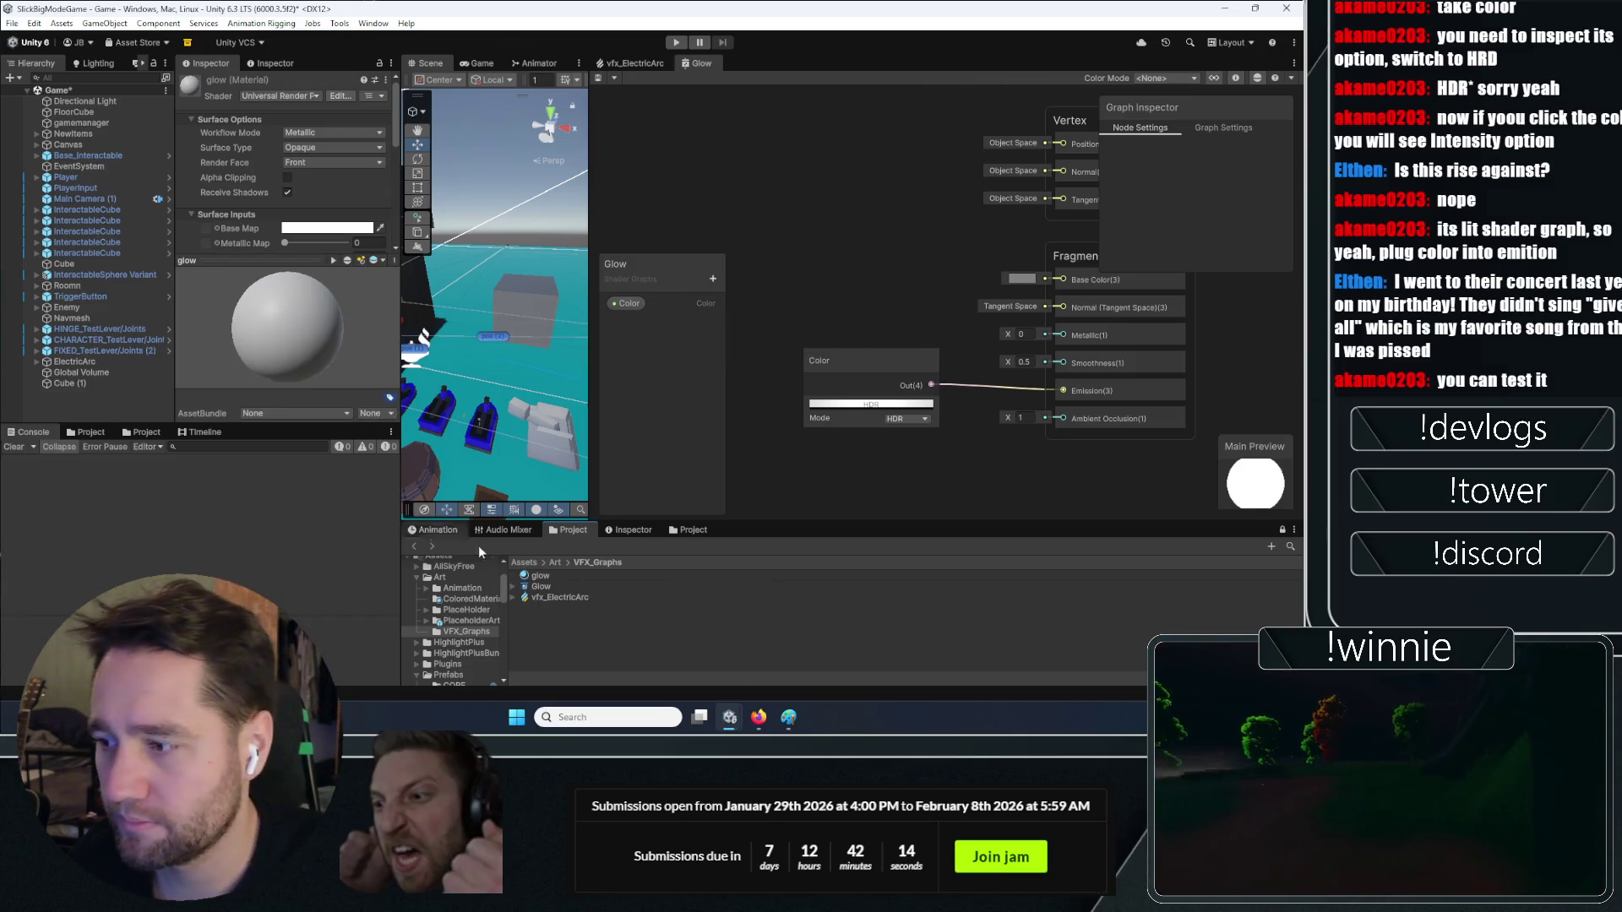
mouse_move(433, 474)
mouse_down()
mouse_move(247, 260)
mouse_move(248, 234)
mouse_move(252, 270)
mouse_up()
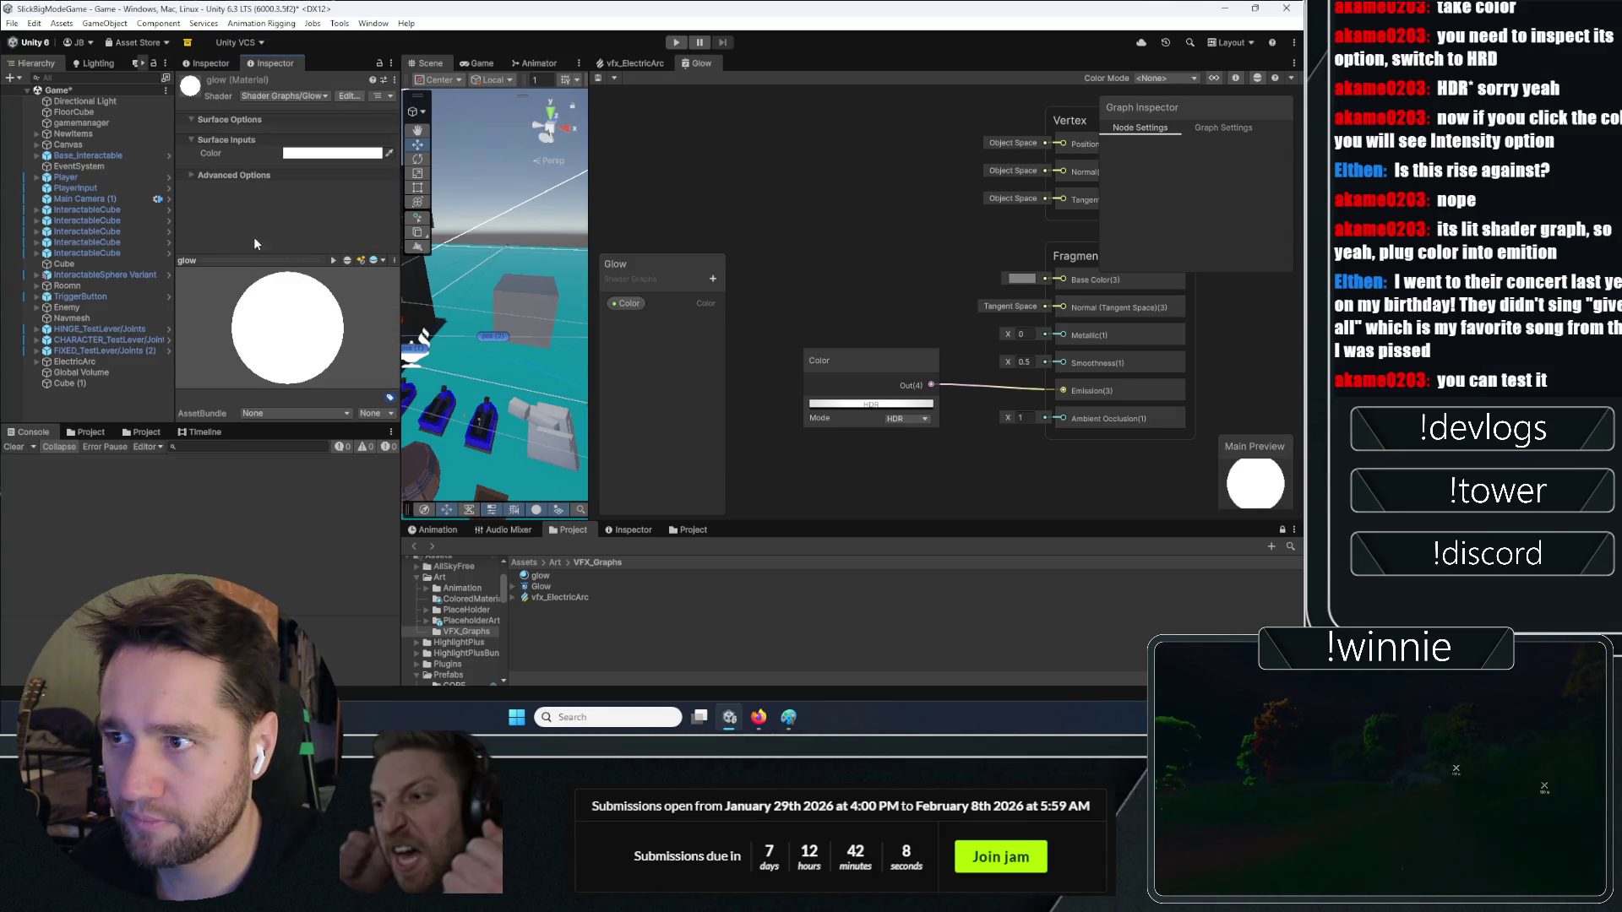
Apply the glow material to Cube (1) and orbit around it to check
click(543, 577)
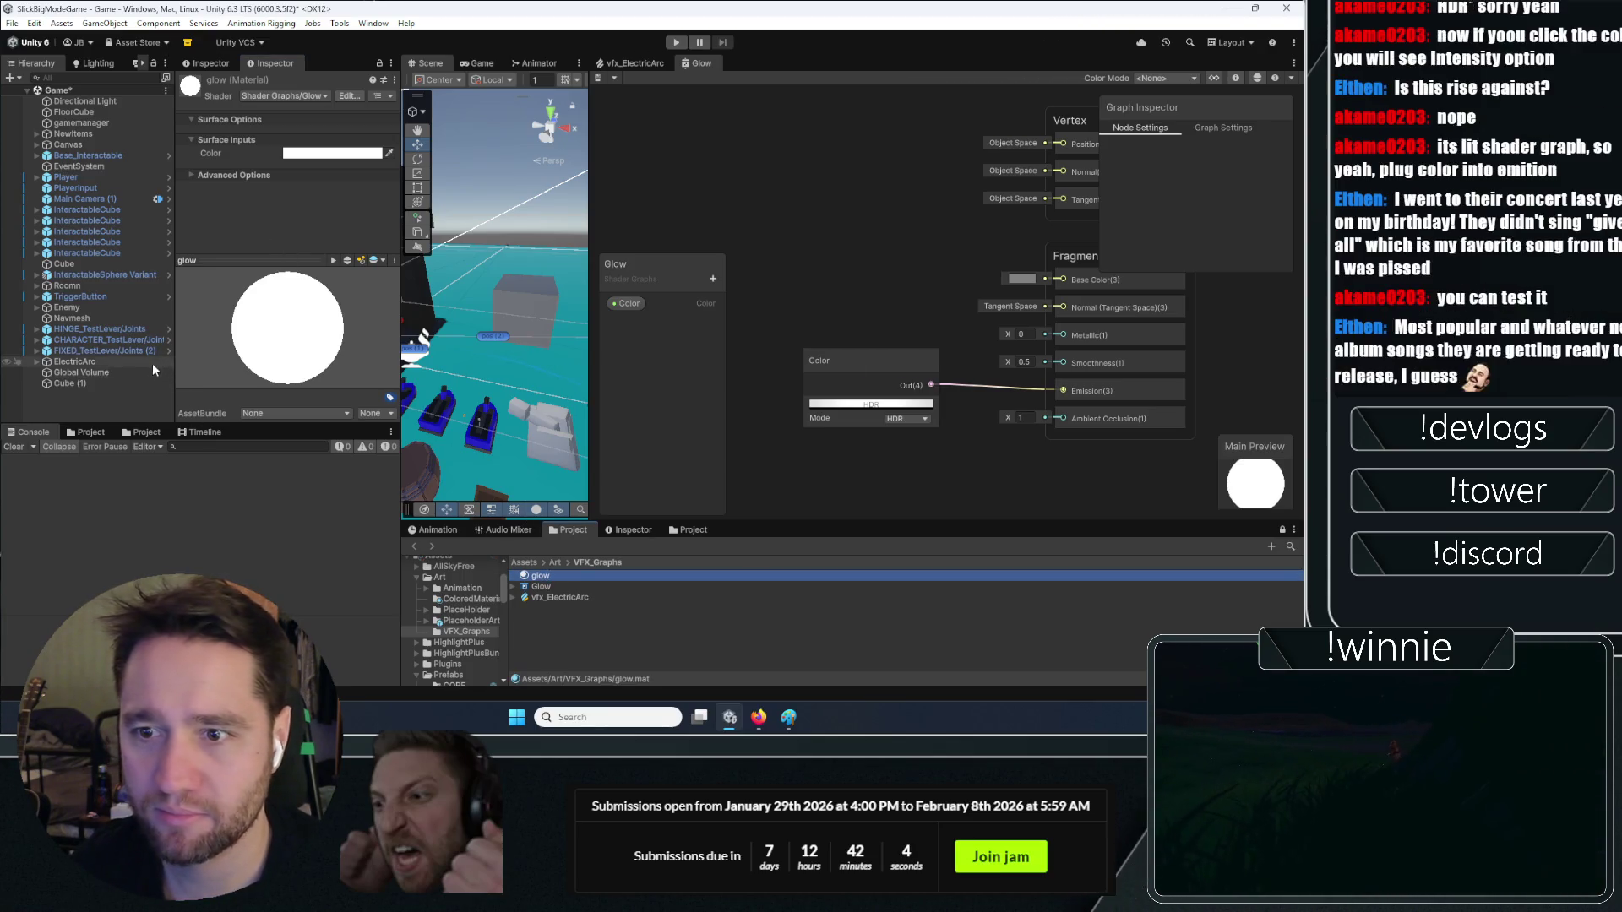
click(88, 384)
drag(545, 576, 289, 383)
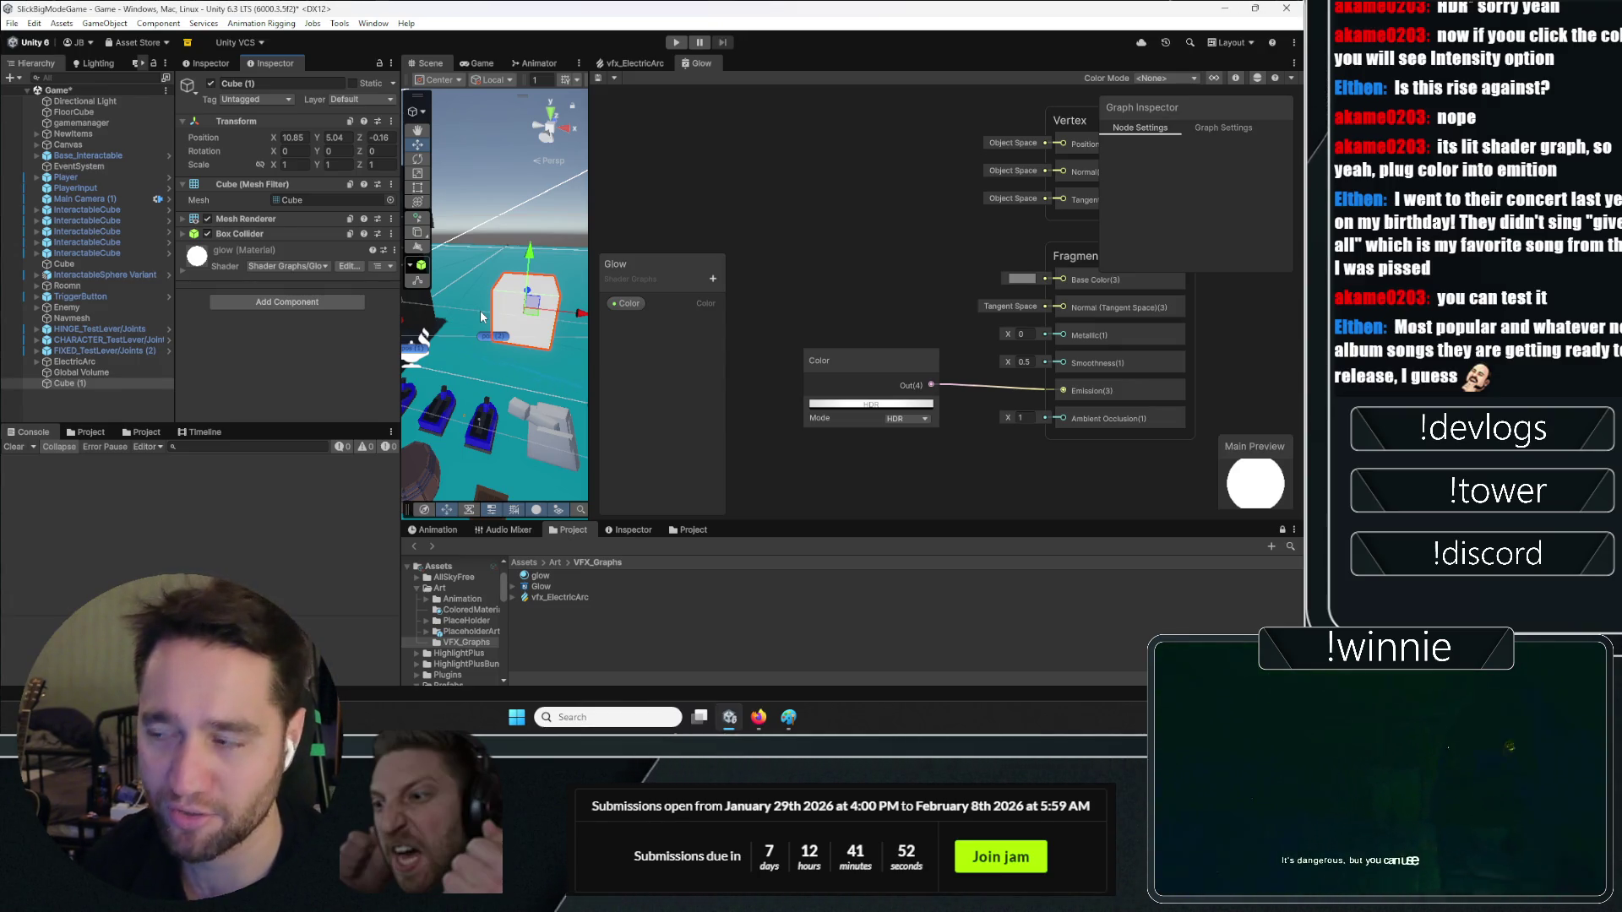
mouse_move(562, 316)
mouse_down()
mouse_move(478, 305)
mouse_move(485, 100)
mouse_up()
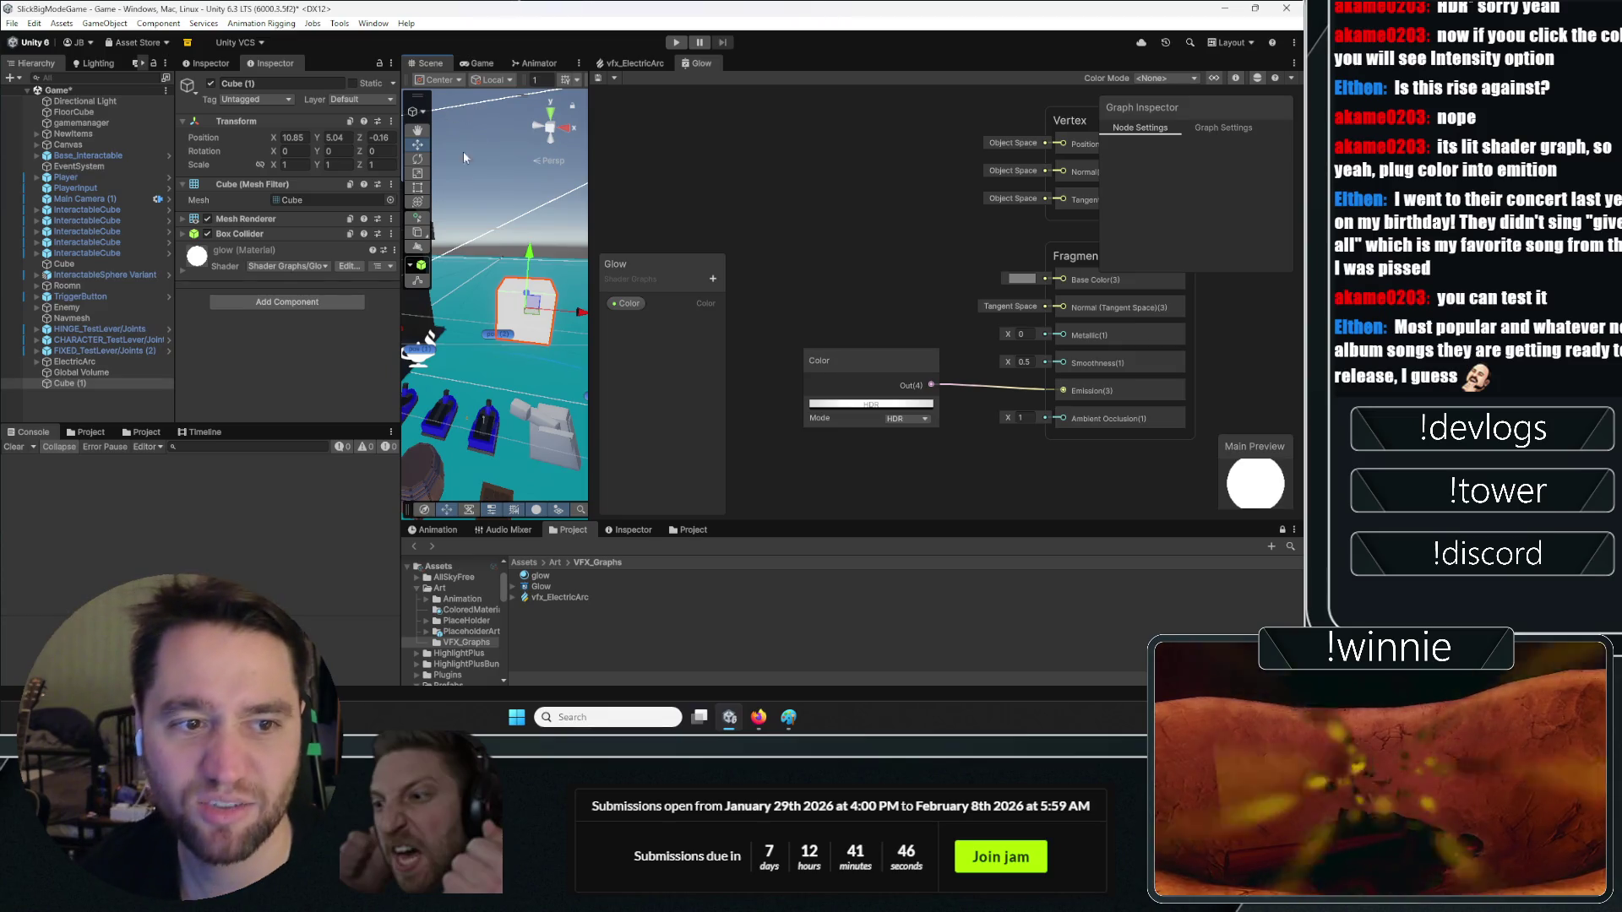
click(633, 63)
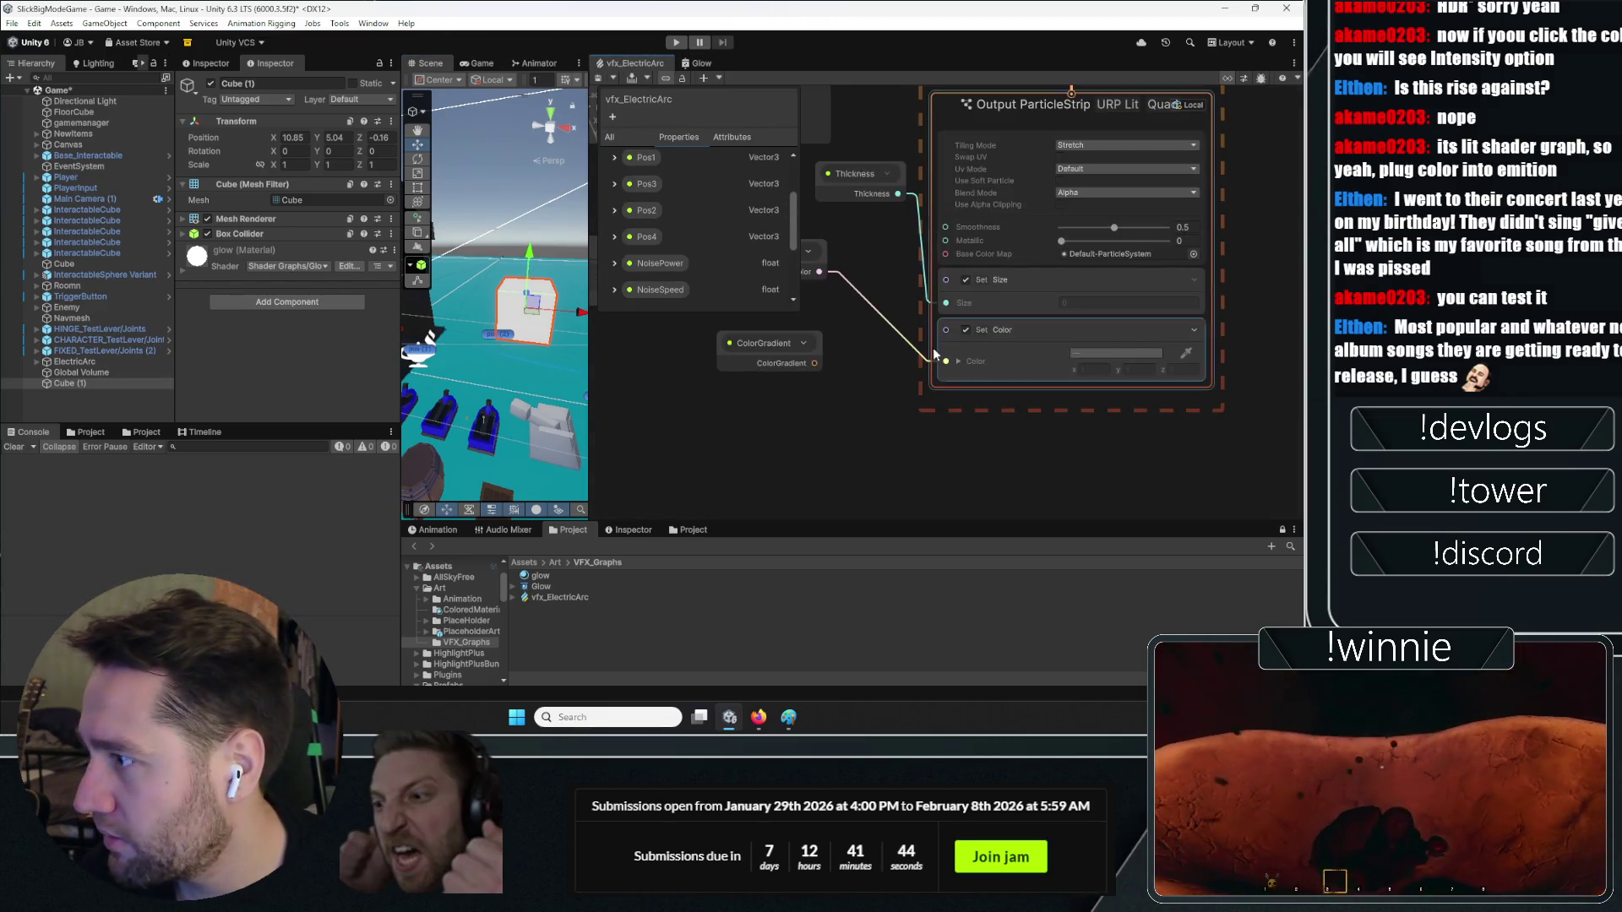
mouse_move(144, 387)
mouse_down()
mouse_move(591, 583)
mouse_move(845, 507)
mouse_move(1013, 296)
mouse_move(1096, 252)
mouse_up()
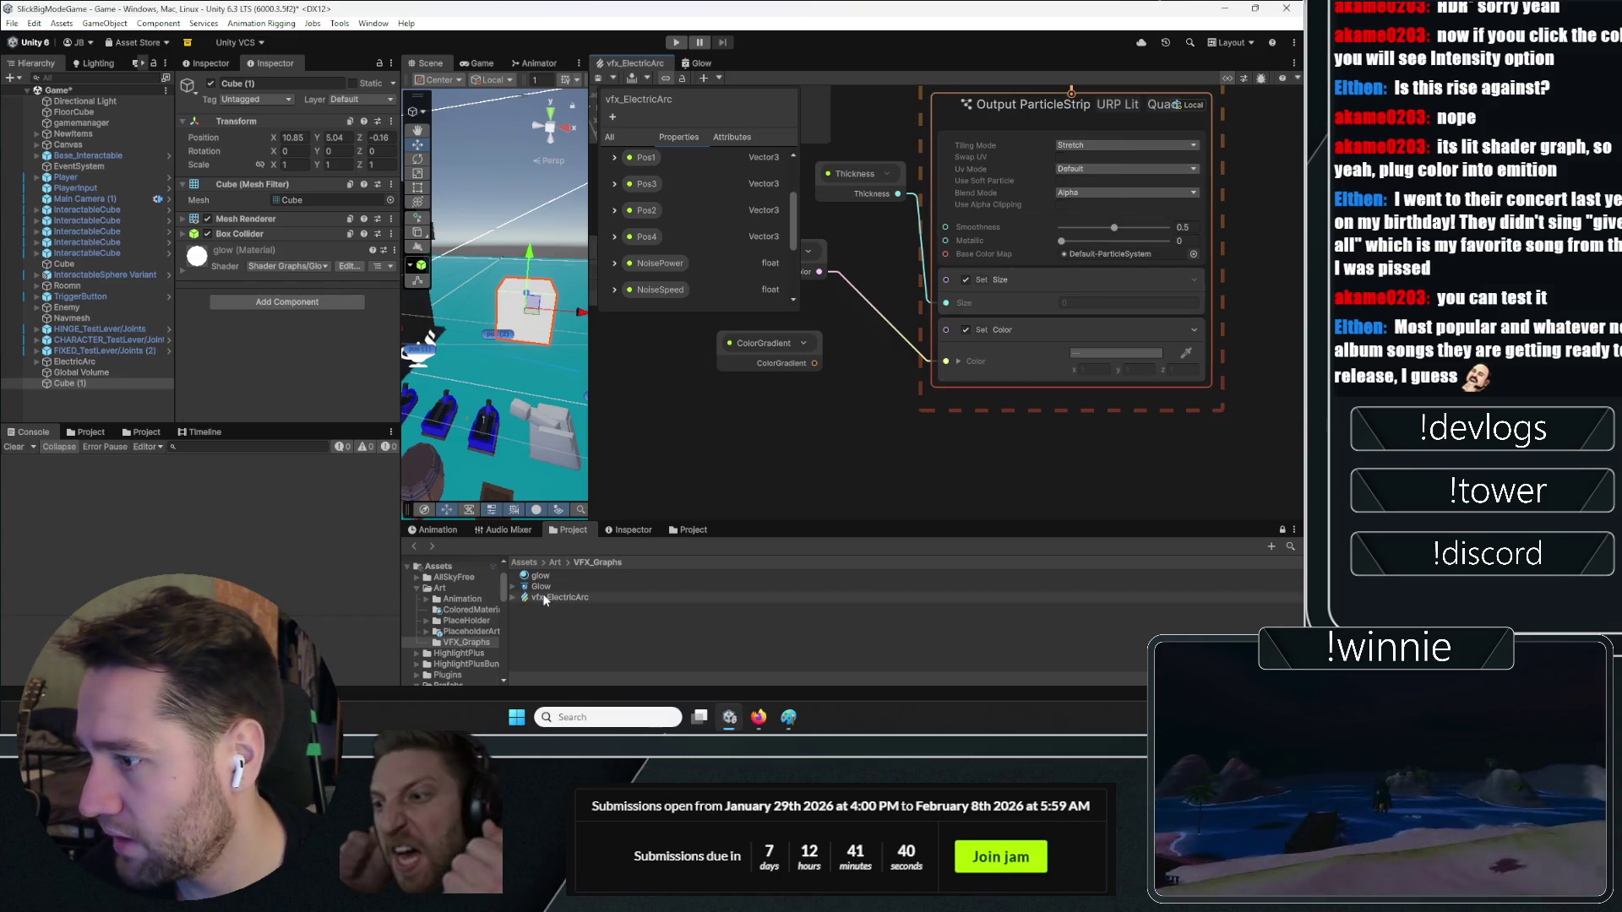
scroll(975, 404, down, 4)
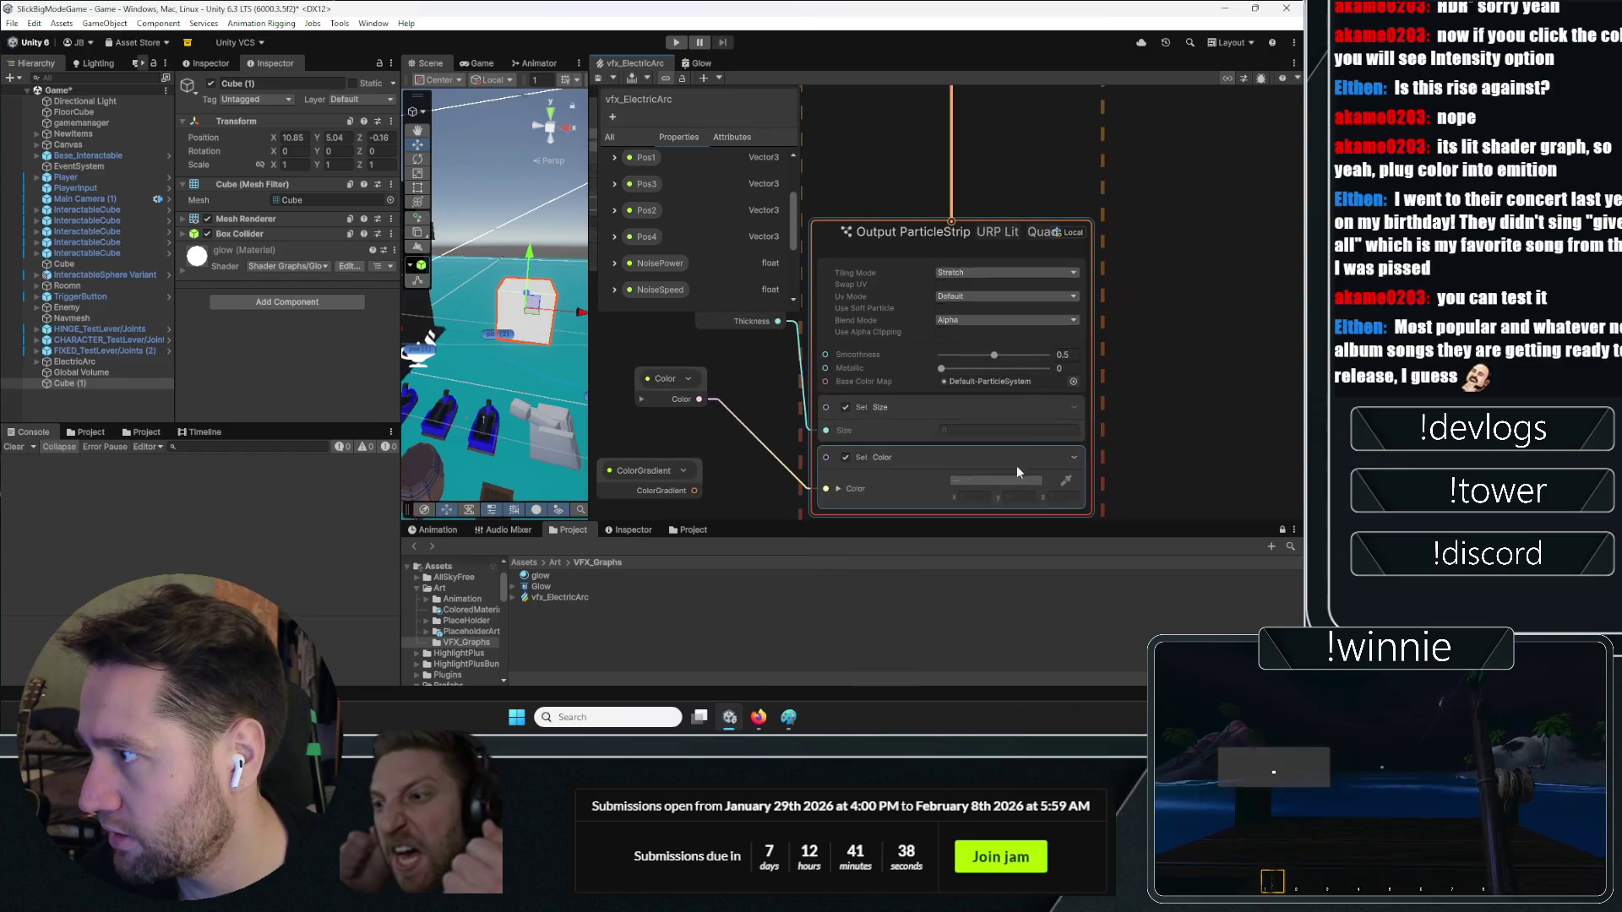
drag(1103, 275, 1122, 429)
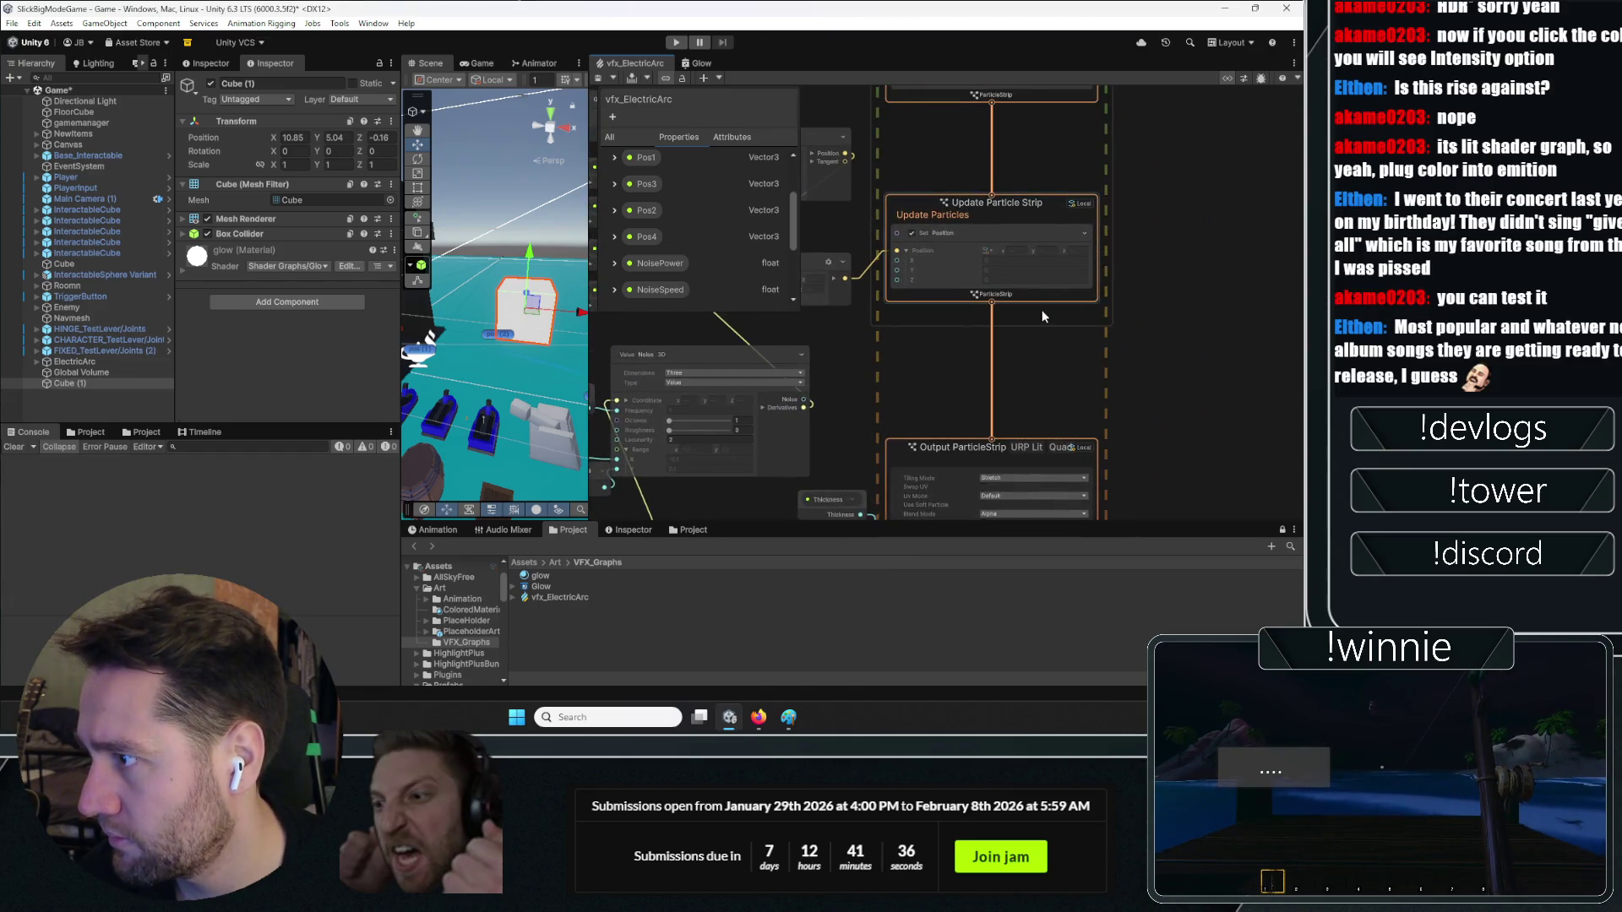
drag(1041, 309, 1191, 442)
mouse_move(1189, 267)
mouse_down()
mouse_move(1115, 461)
mouse_move(1088, 237)
mouse_move(1191, 326)
mouse_up()
scroll(1187, 407, down, 5)
scroll(1187, 407, up, 5)
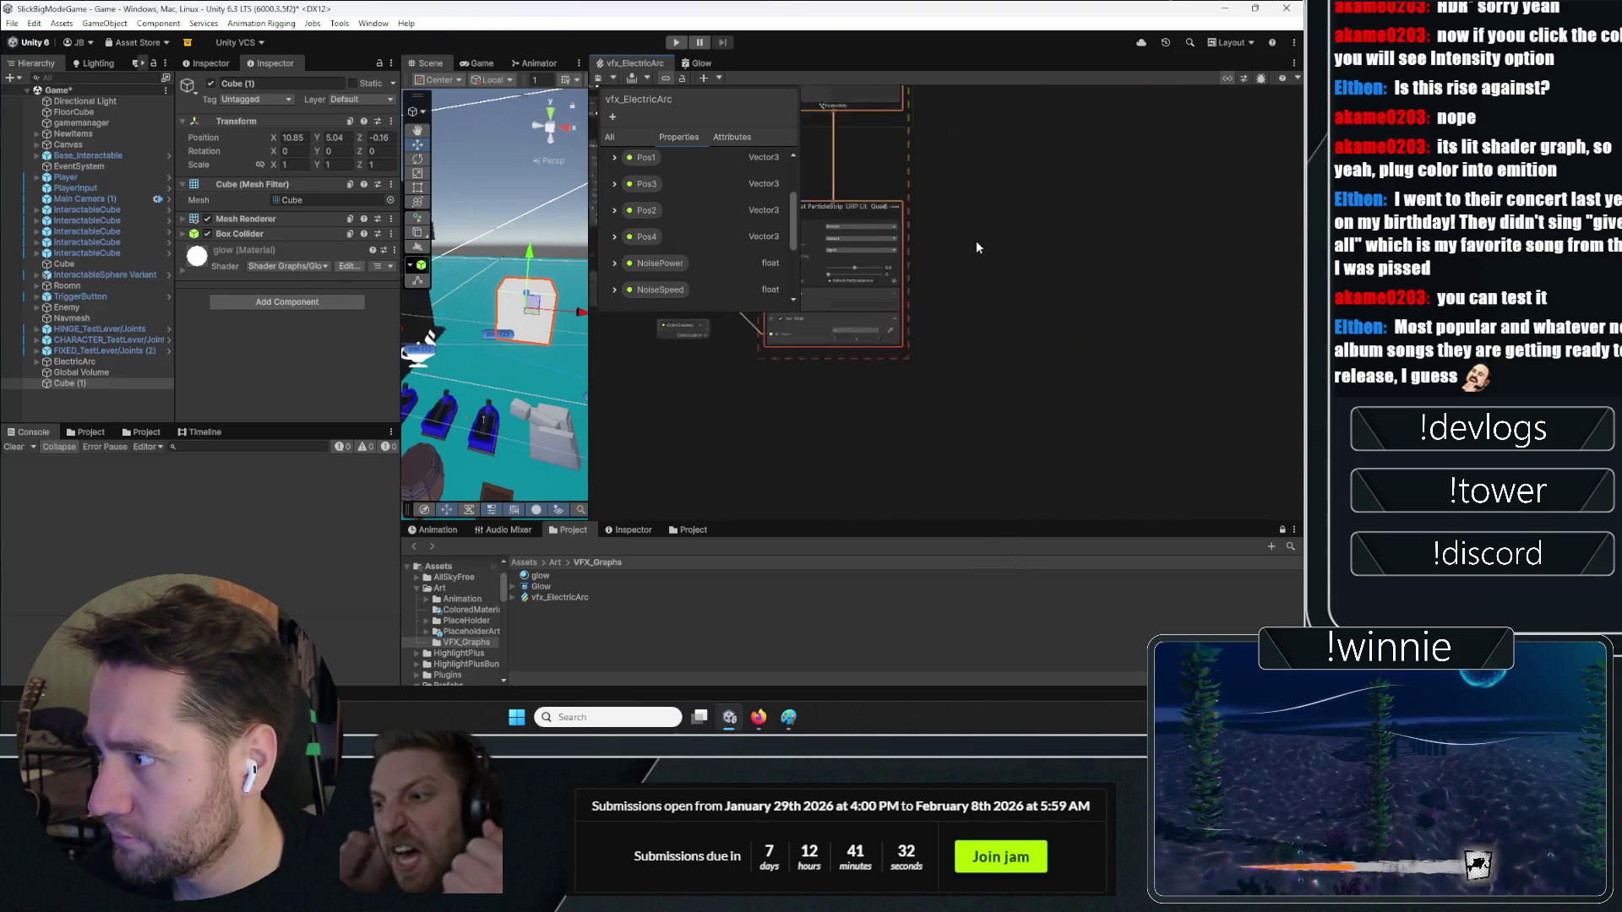
key(space)
text(mate)
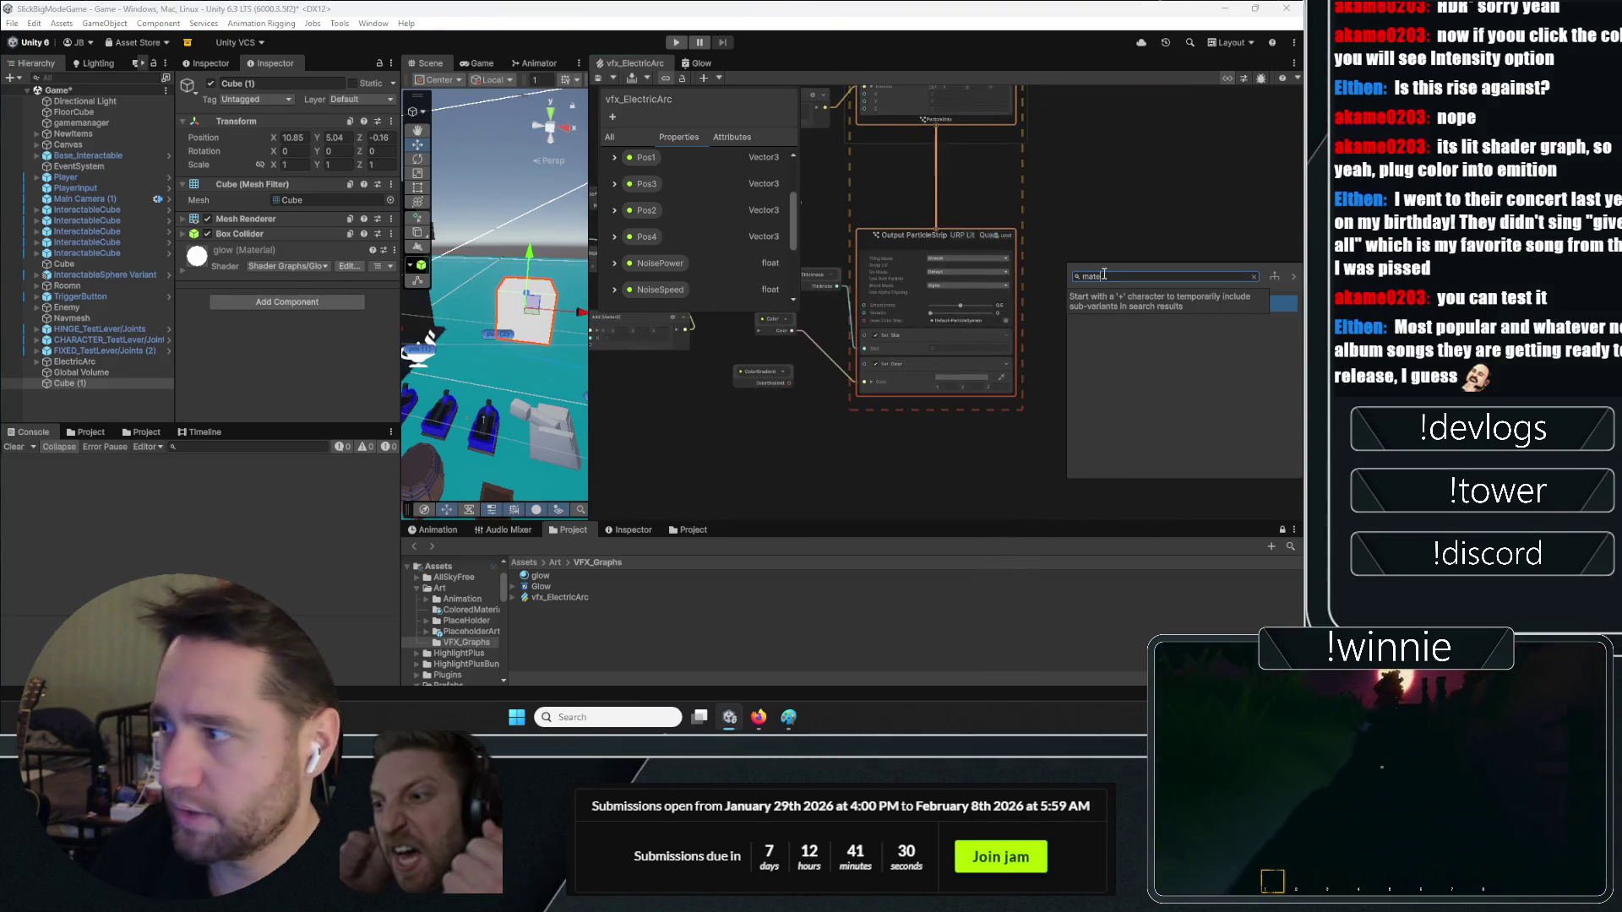
key(BackSpace)
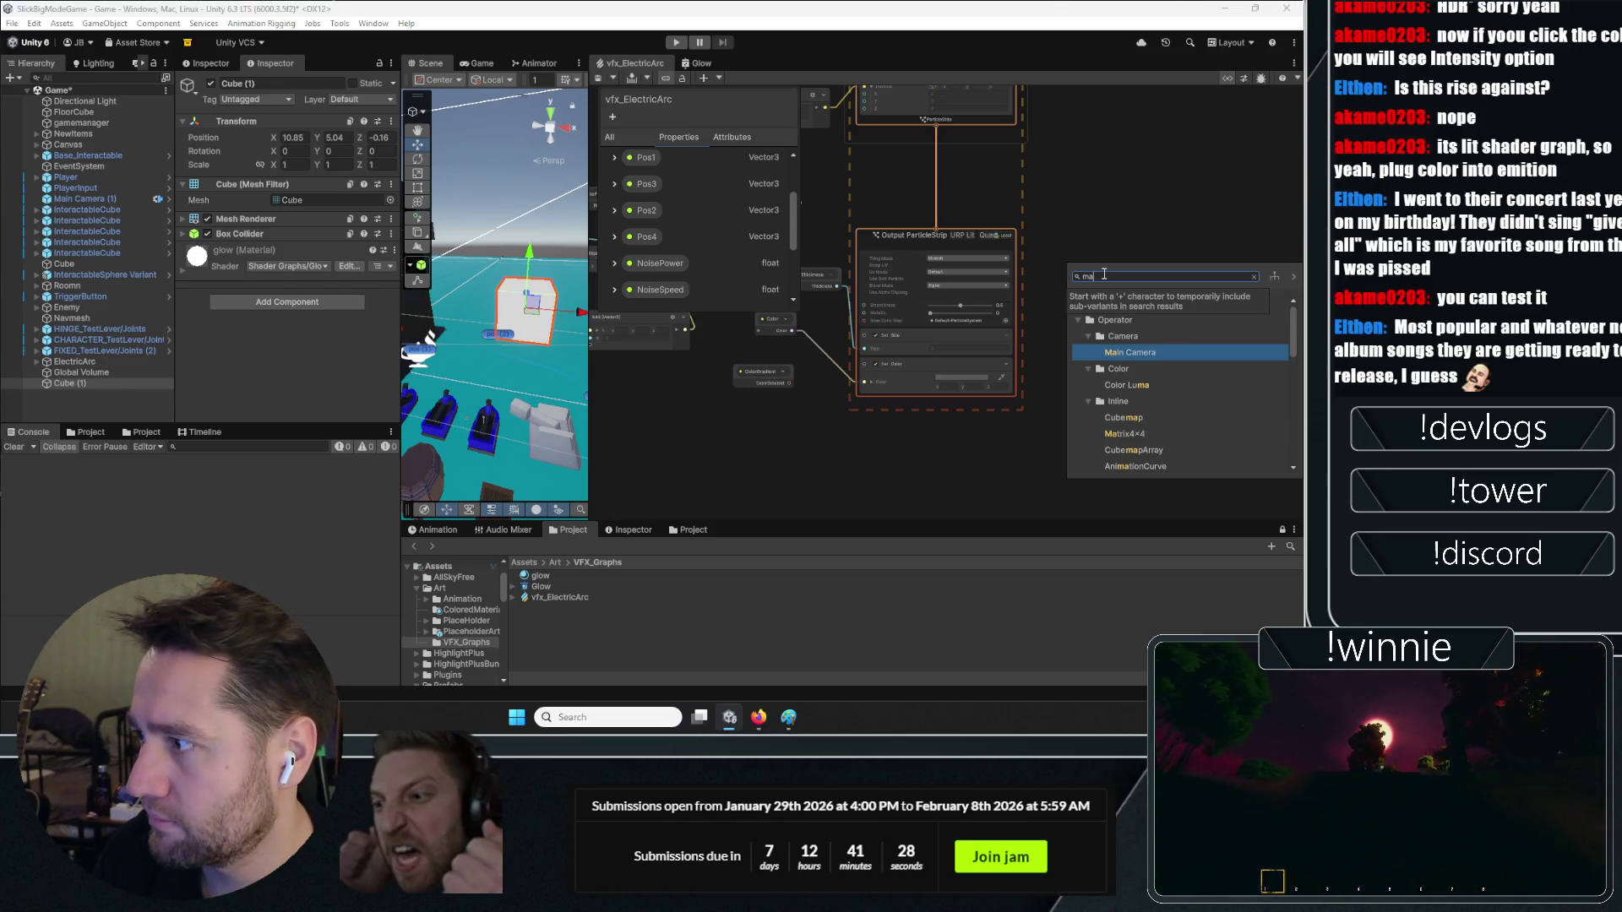
key(Down)
key(Down)
key(Down)
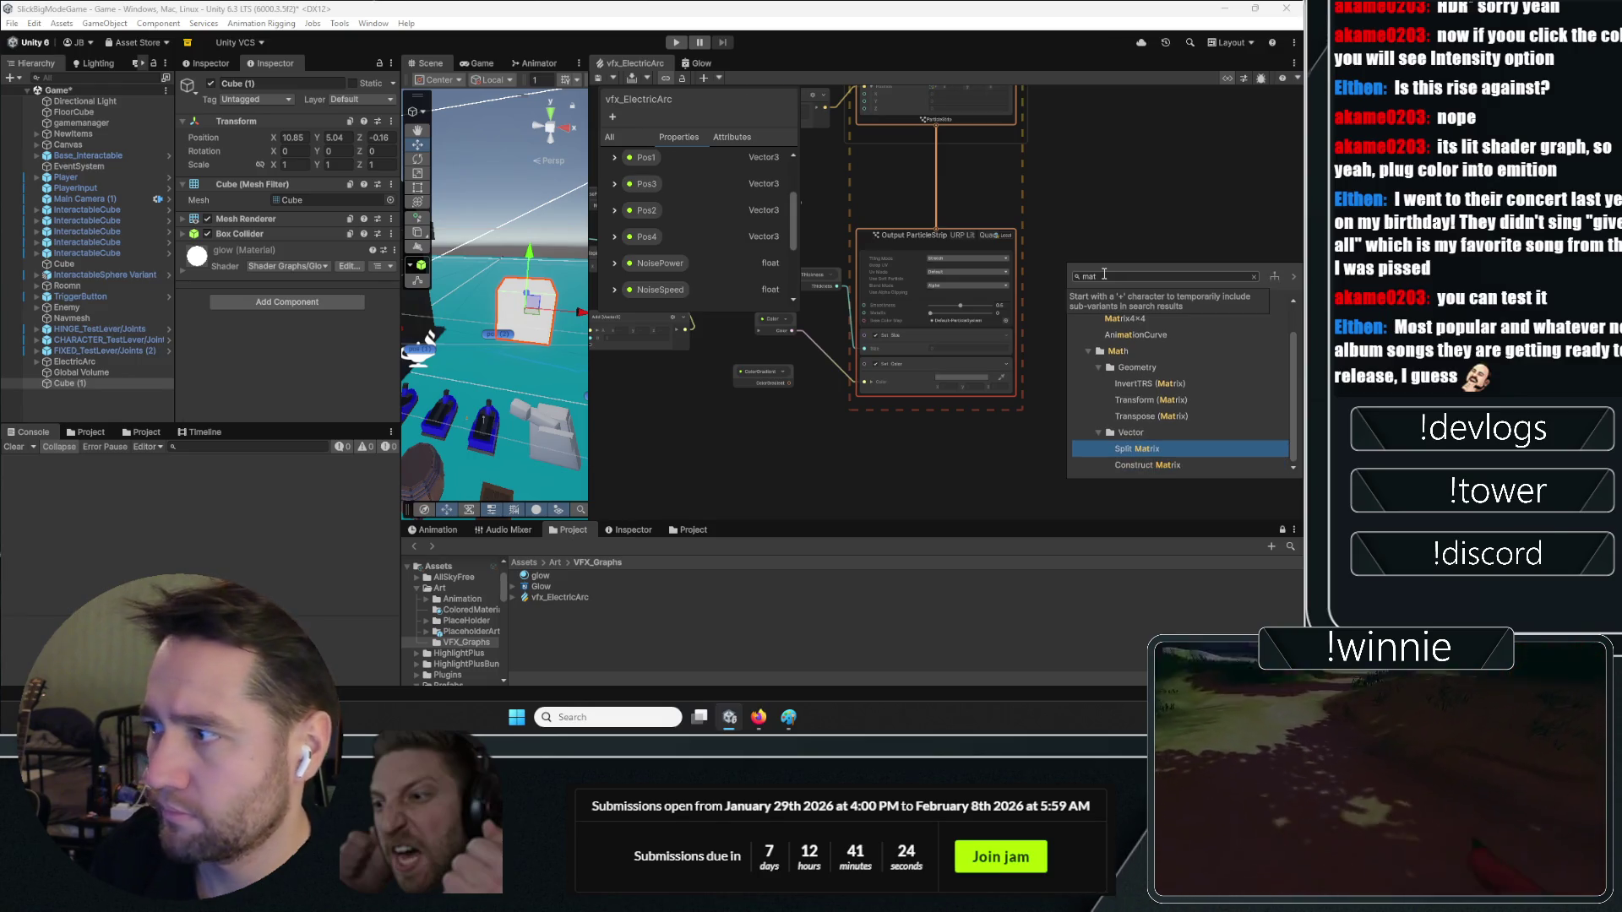
key(BackSpace)
key(BackSpace)
key(BackSpace)
text(em)
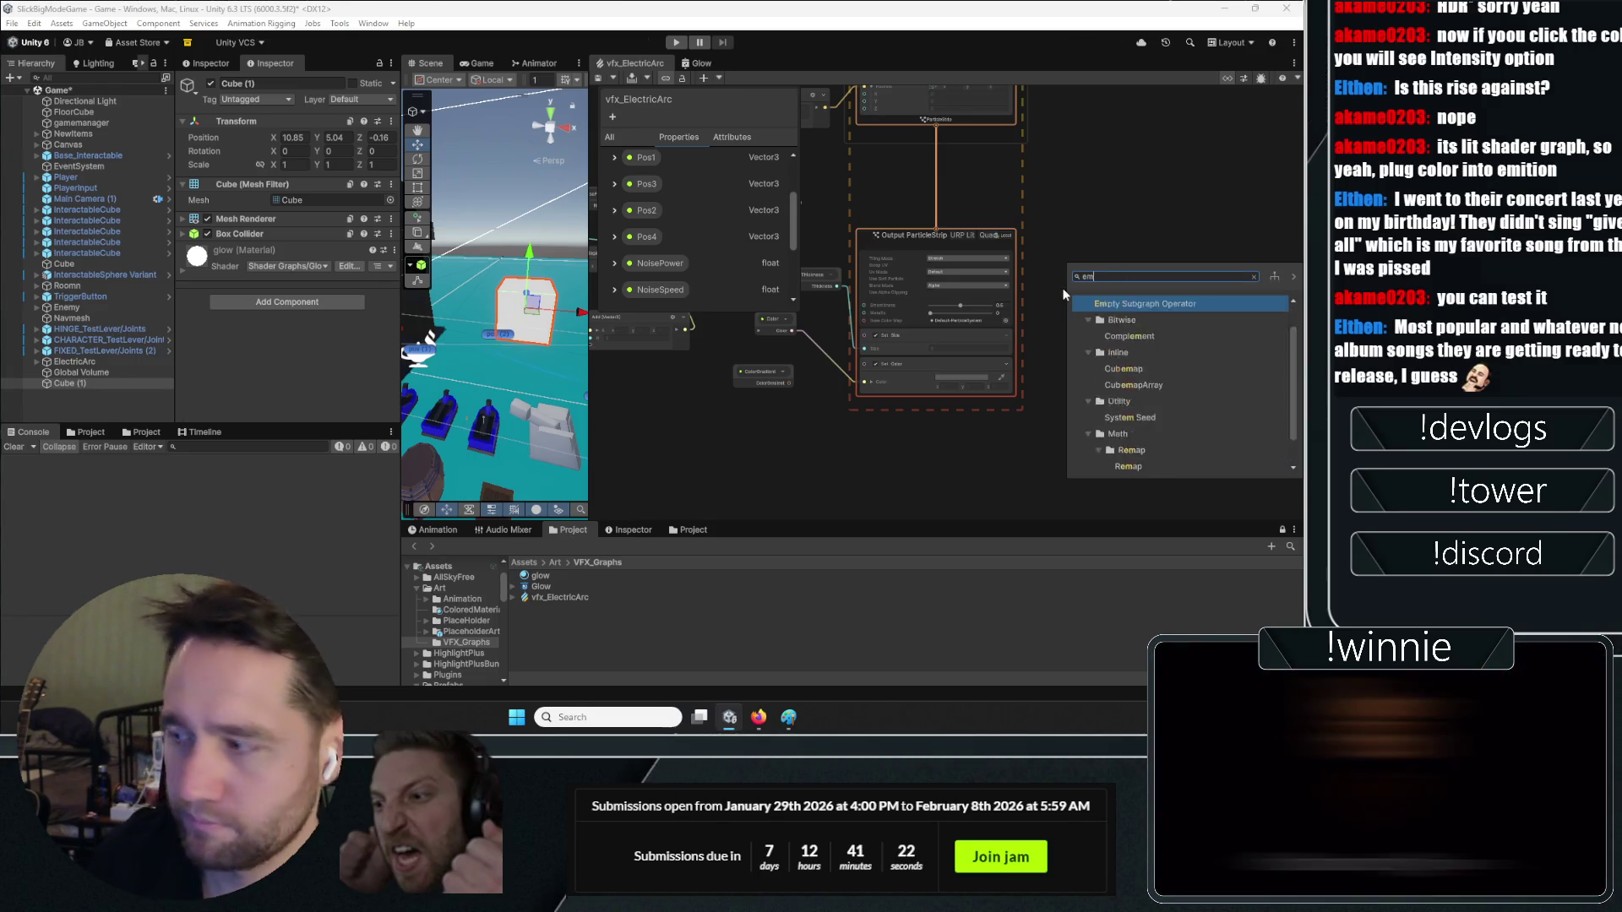
text(is)
key(BackSpace)
key(BackSpace)
key(BackSpace)
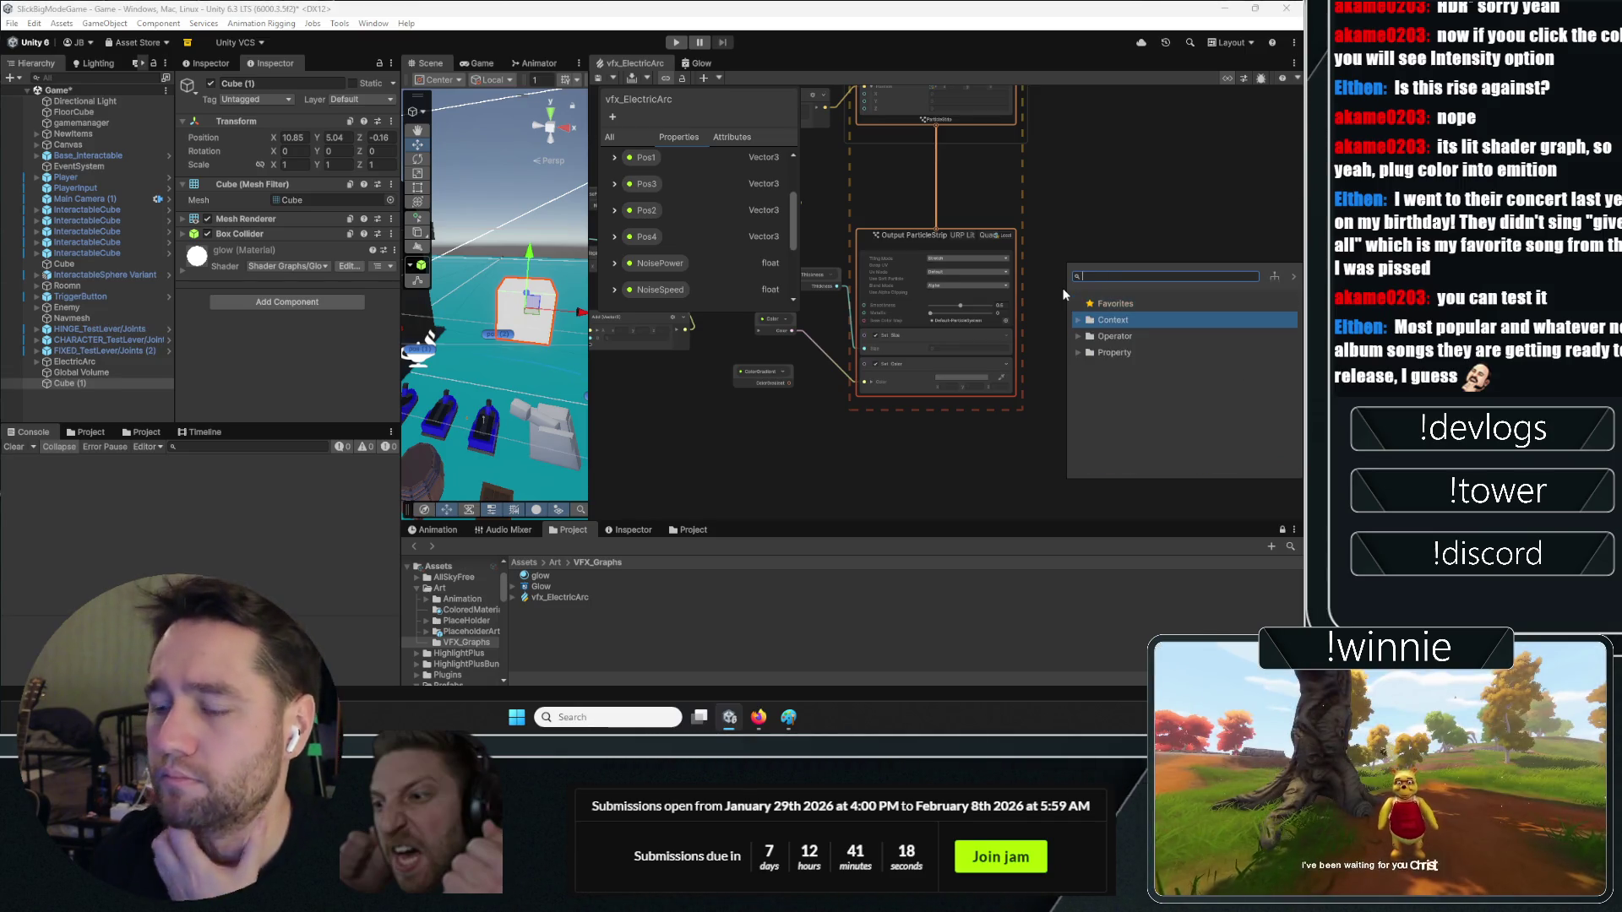
text(shade)
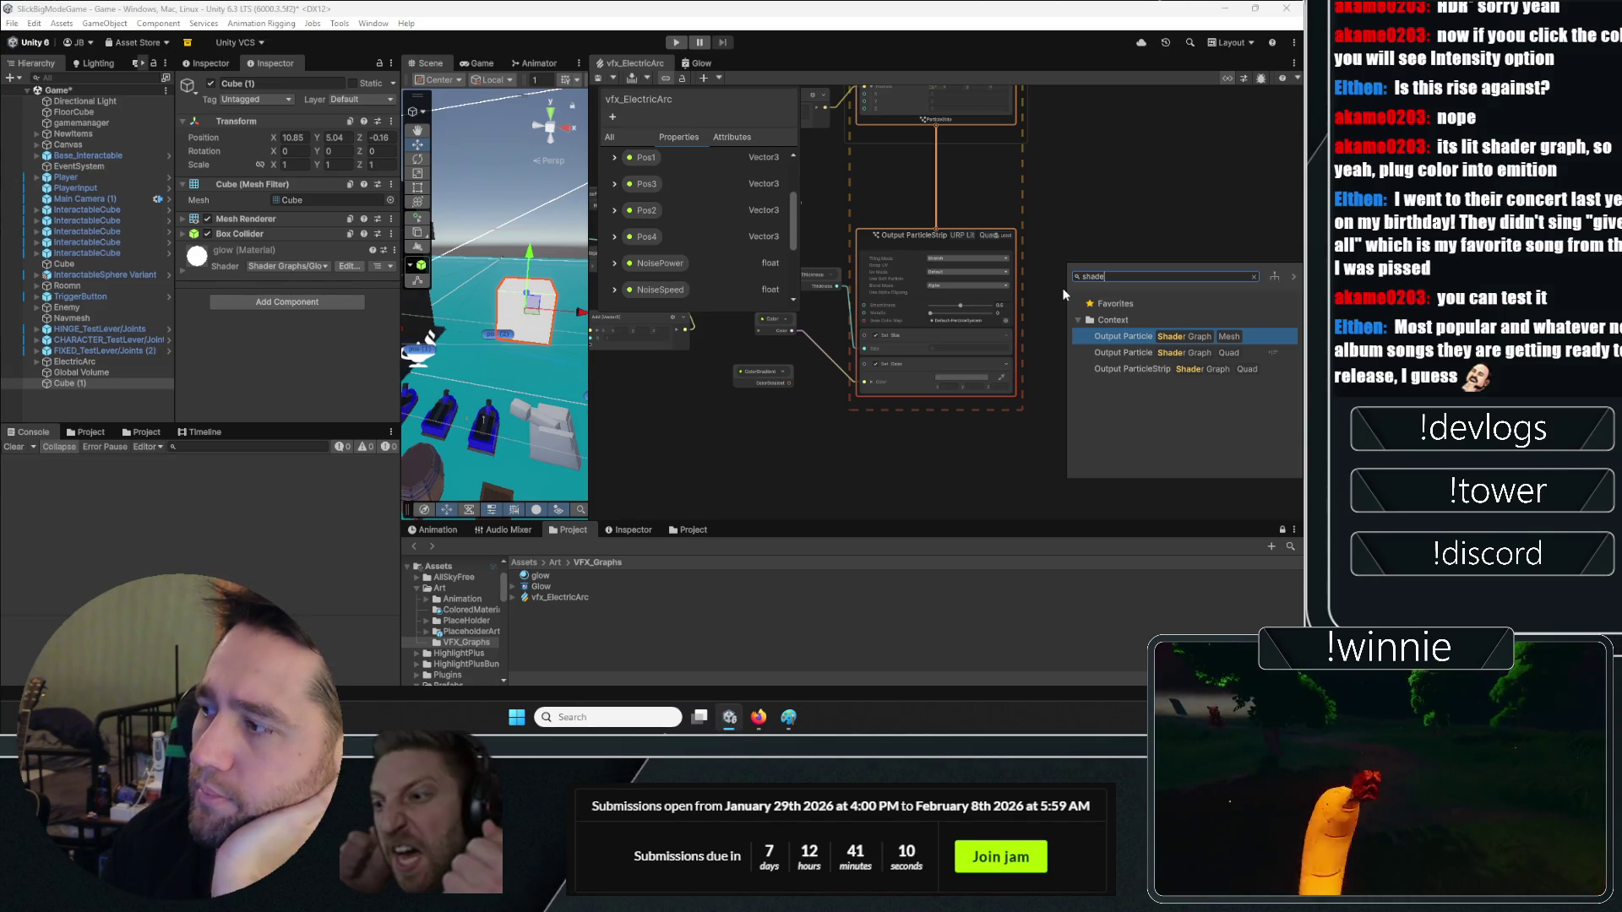
key(Escape)
scroll(1098, 248, up, 3)
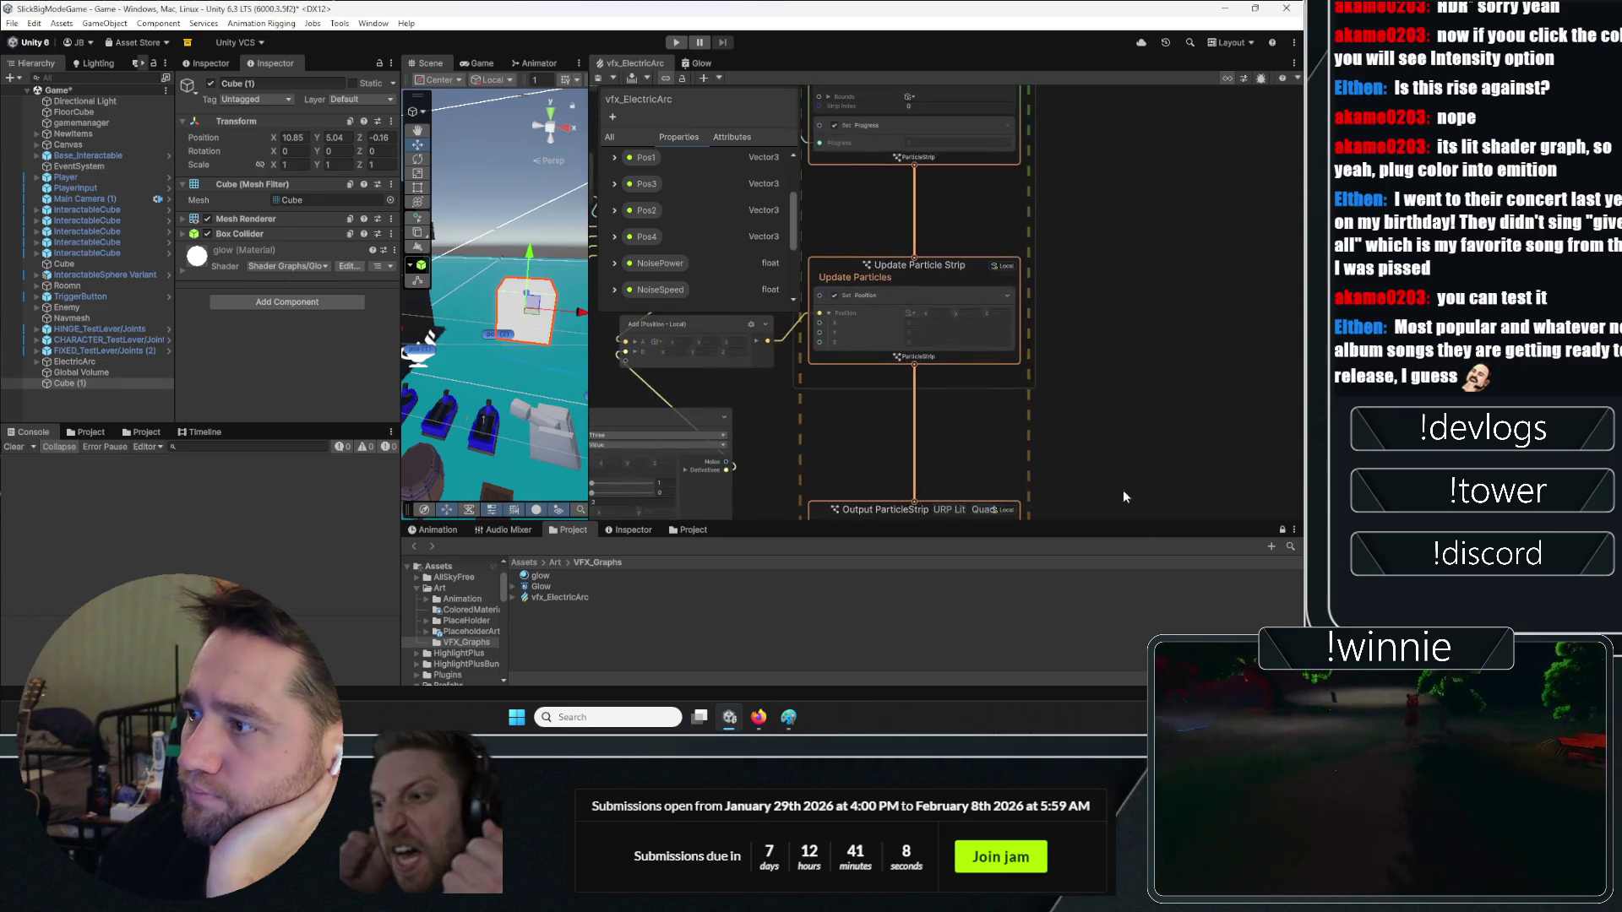
scroll(1066, 306, up, 5)
mouse_move(1098, 384)
mouse_down()
mouse_move(1118, 297)
mouse_move(1102, 201)
mouse_move(1147, 229)
mouse_up()
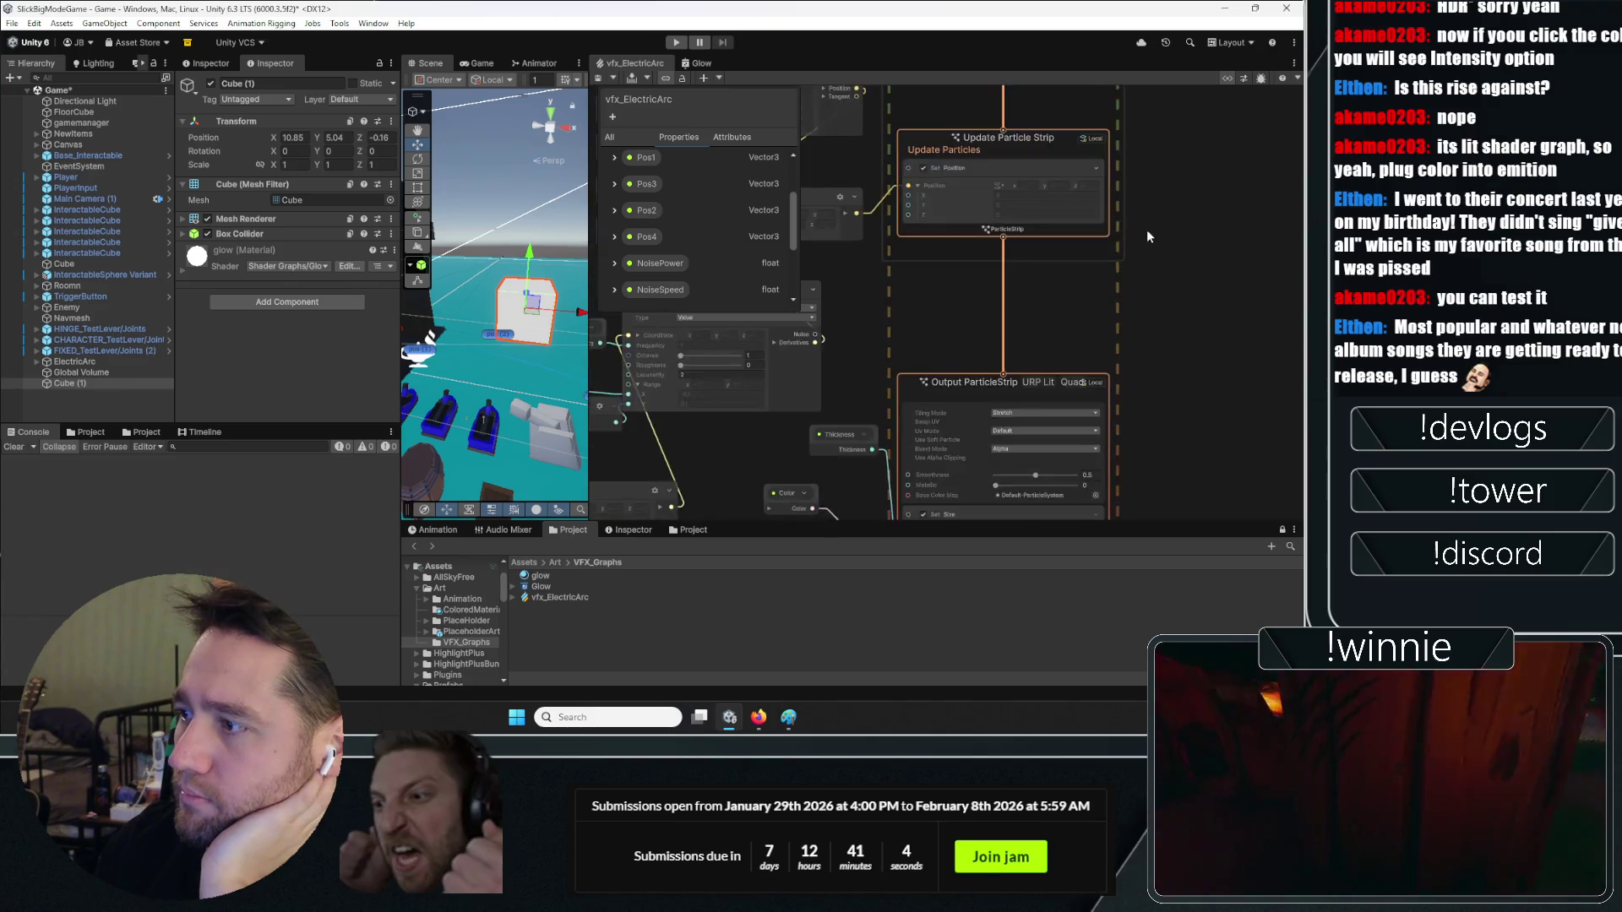
scroll(1122, 307, up, 2)
drag(1122, 307, 1115, 50)
click(909, 402)
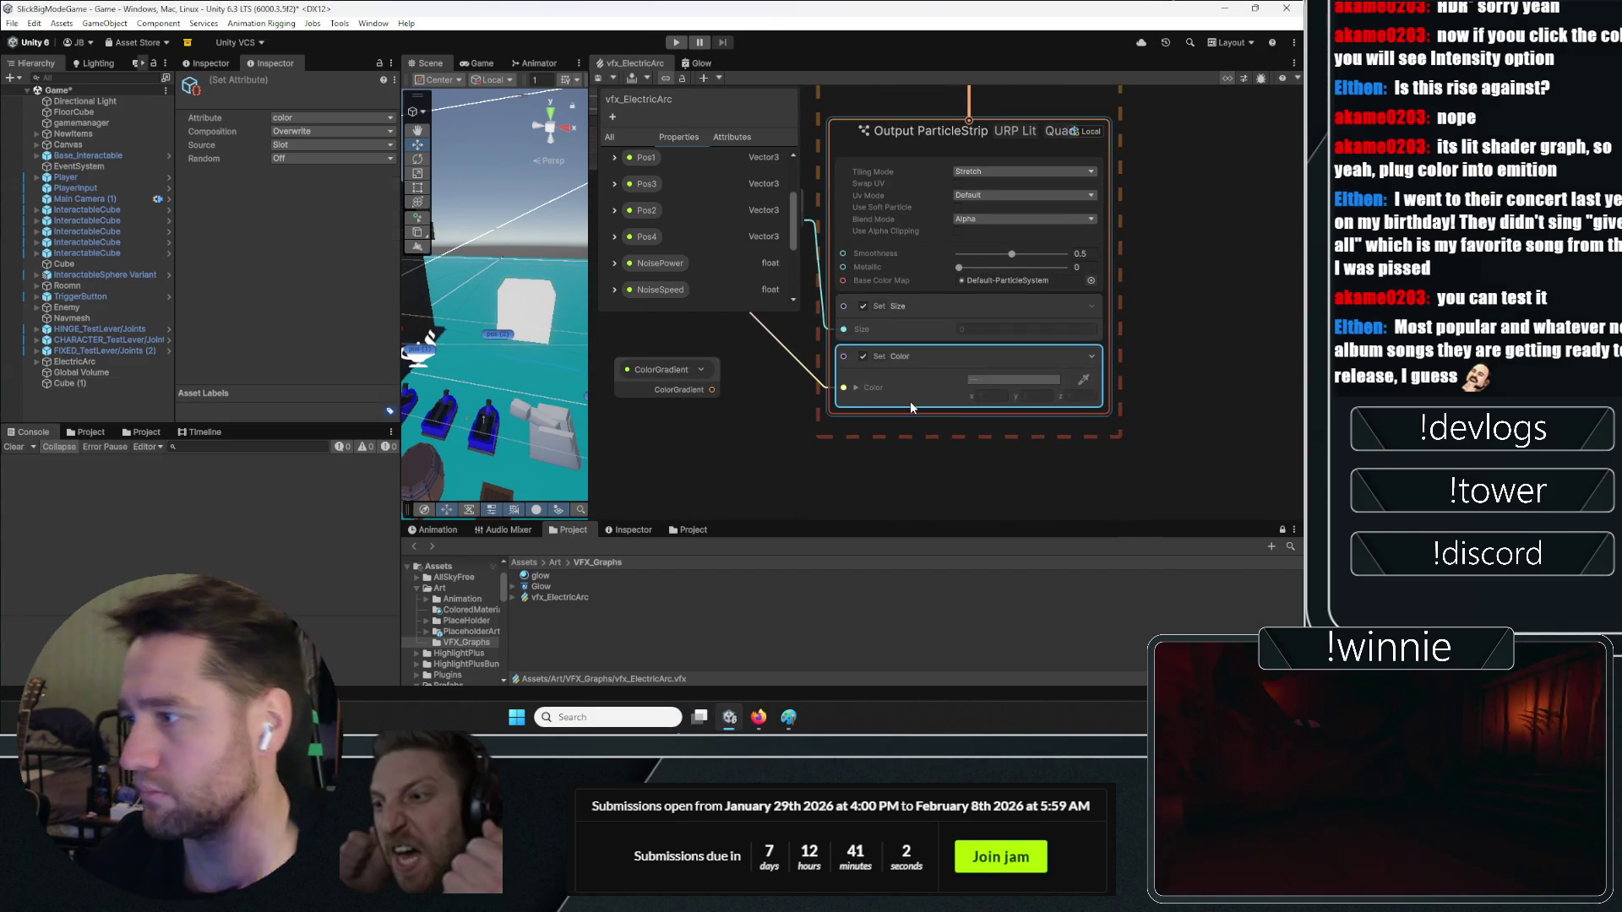
key(space)
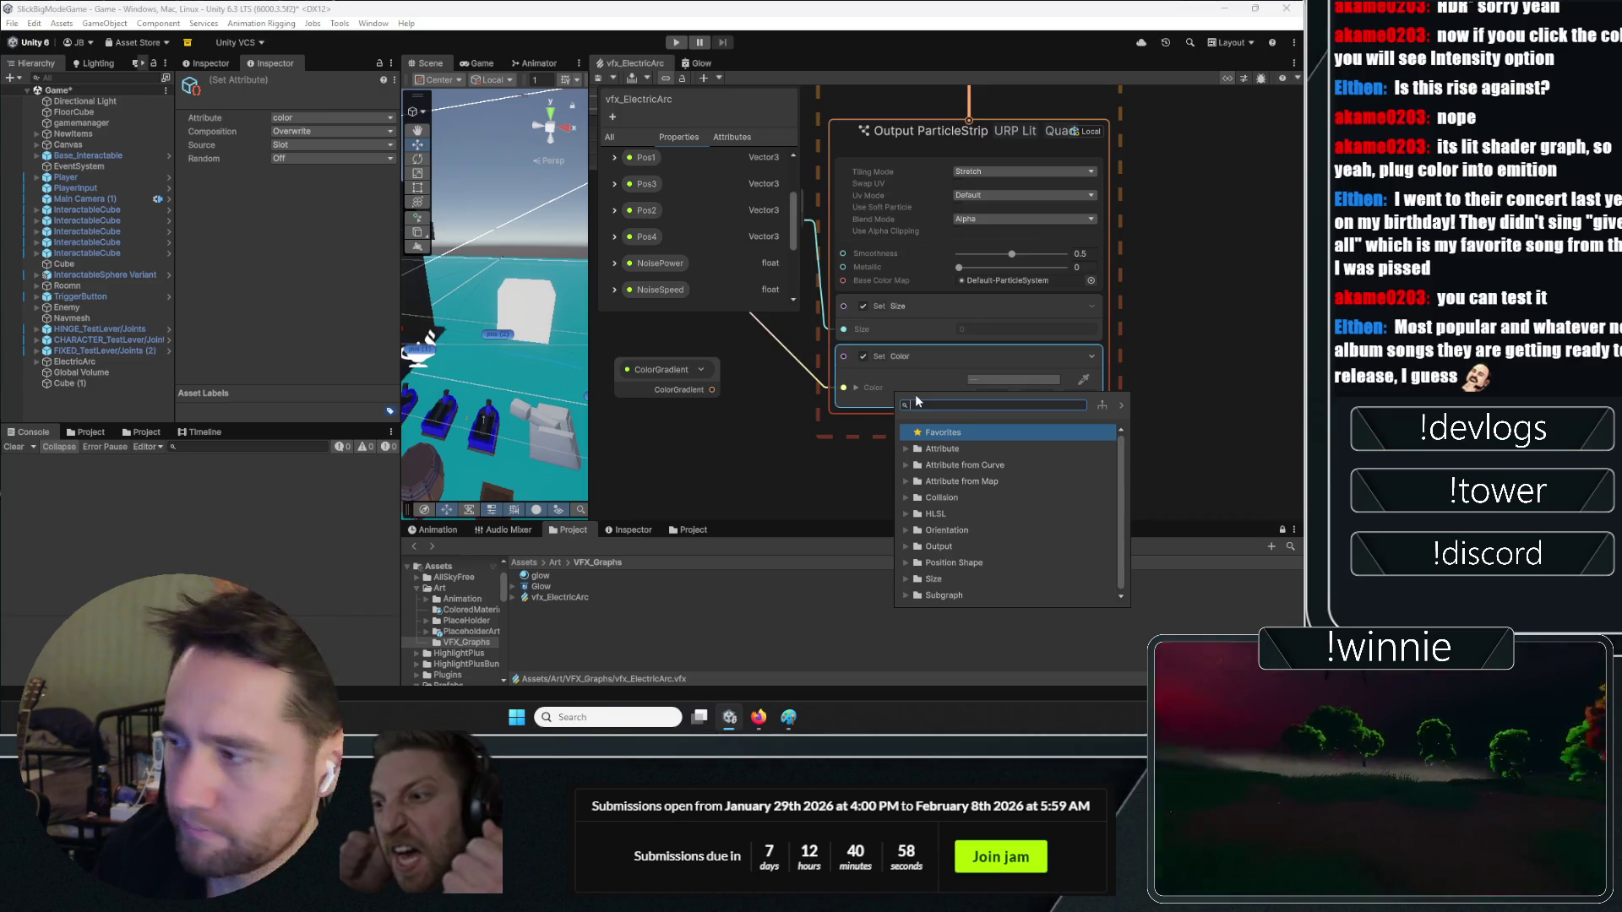
text(sha)
key(BackSpace)
key(BackSpace)
key(BackSpace)
text(ma)
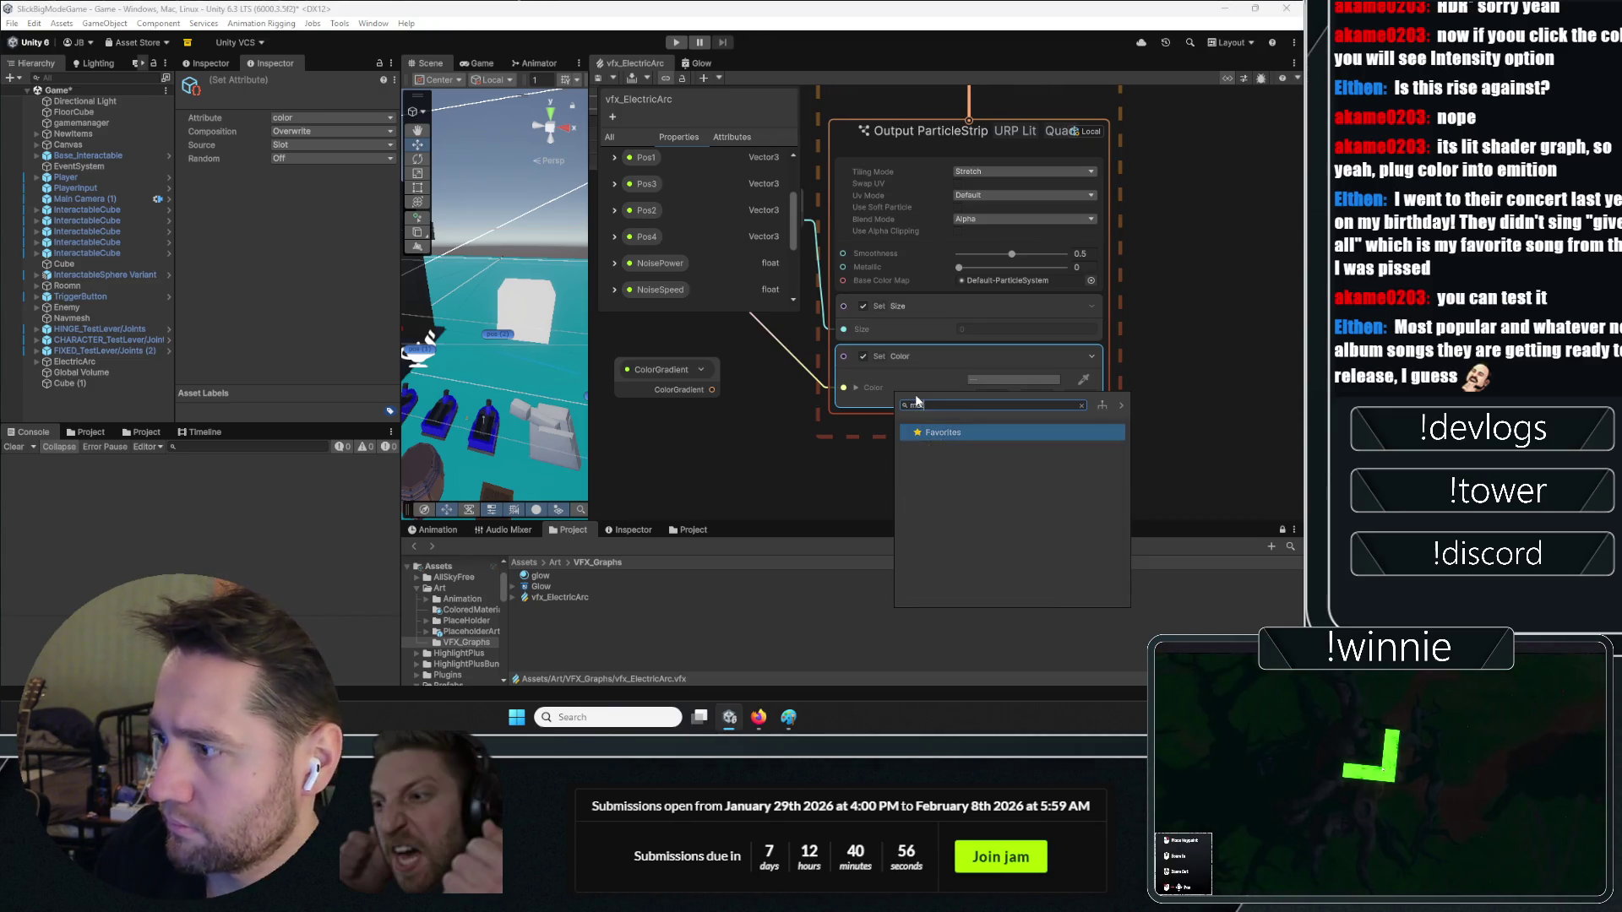
key(BackSpace)
key(BackSpace)
key(BackSpace)
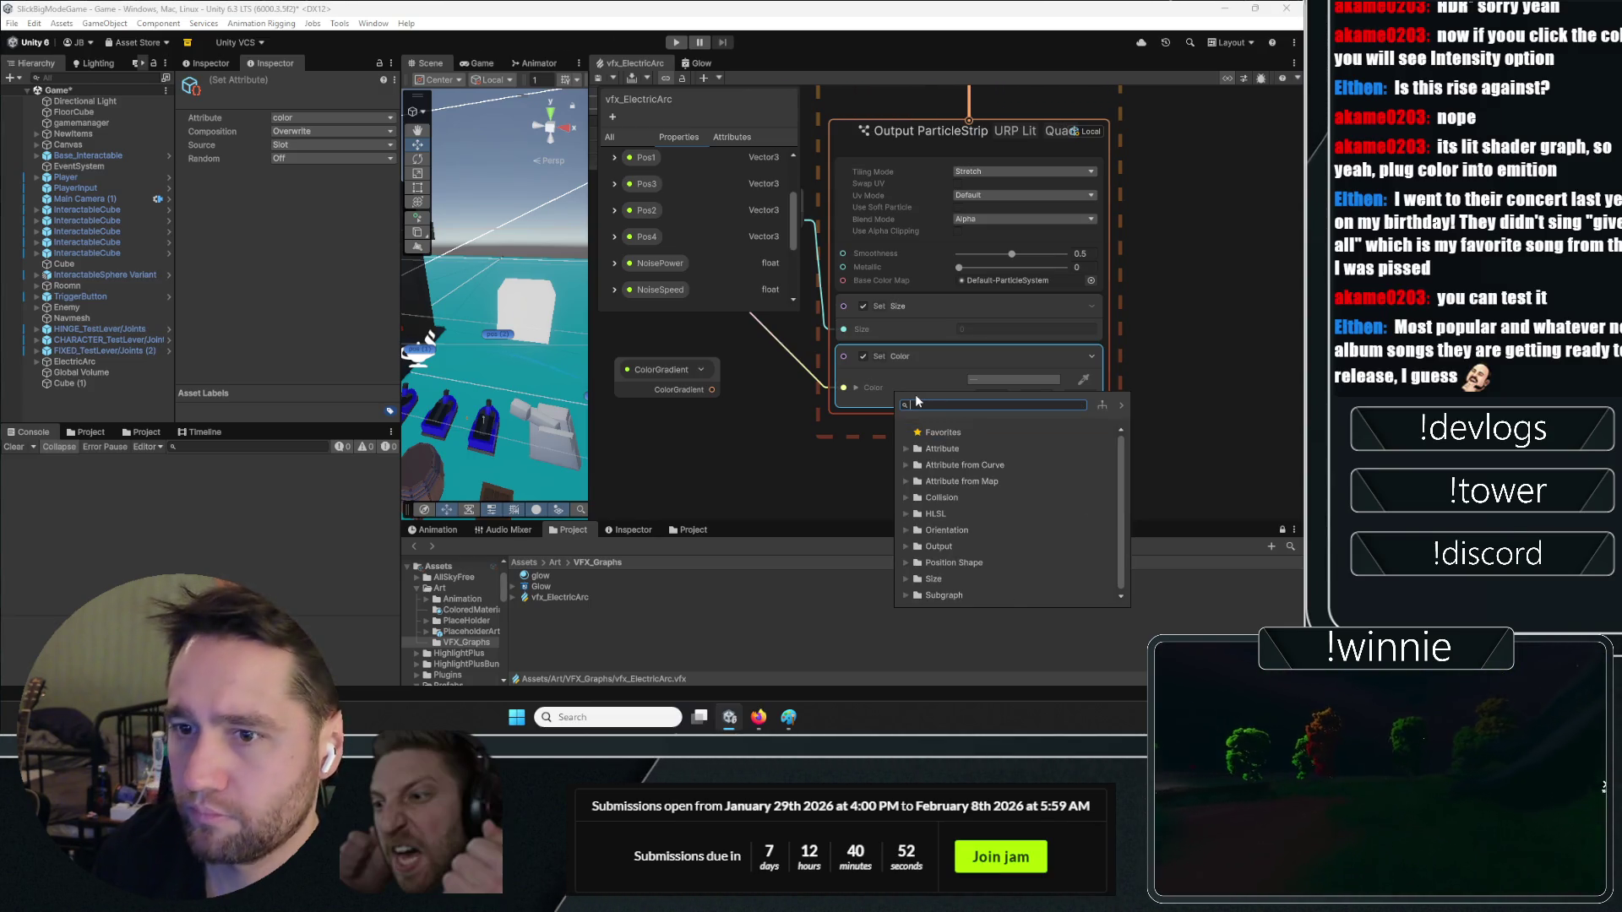
text(set)
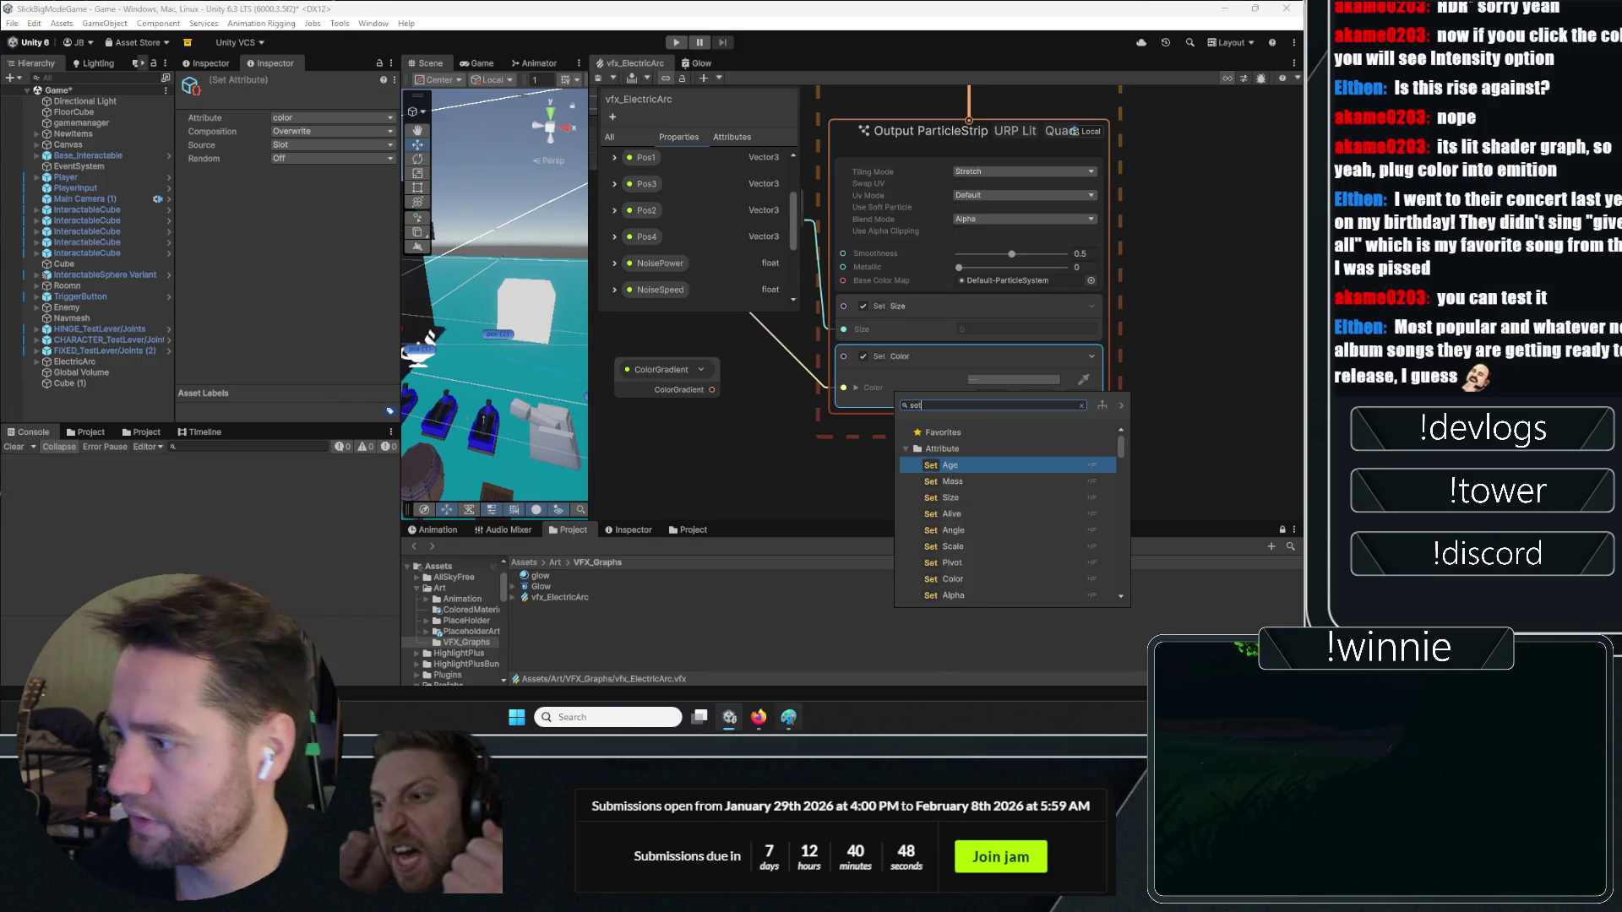
scroll(948, 480, down, 3)
scroll(990, 575, down, 3)
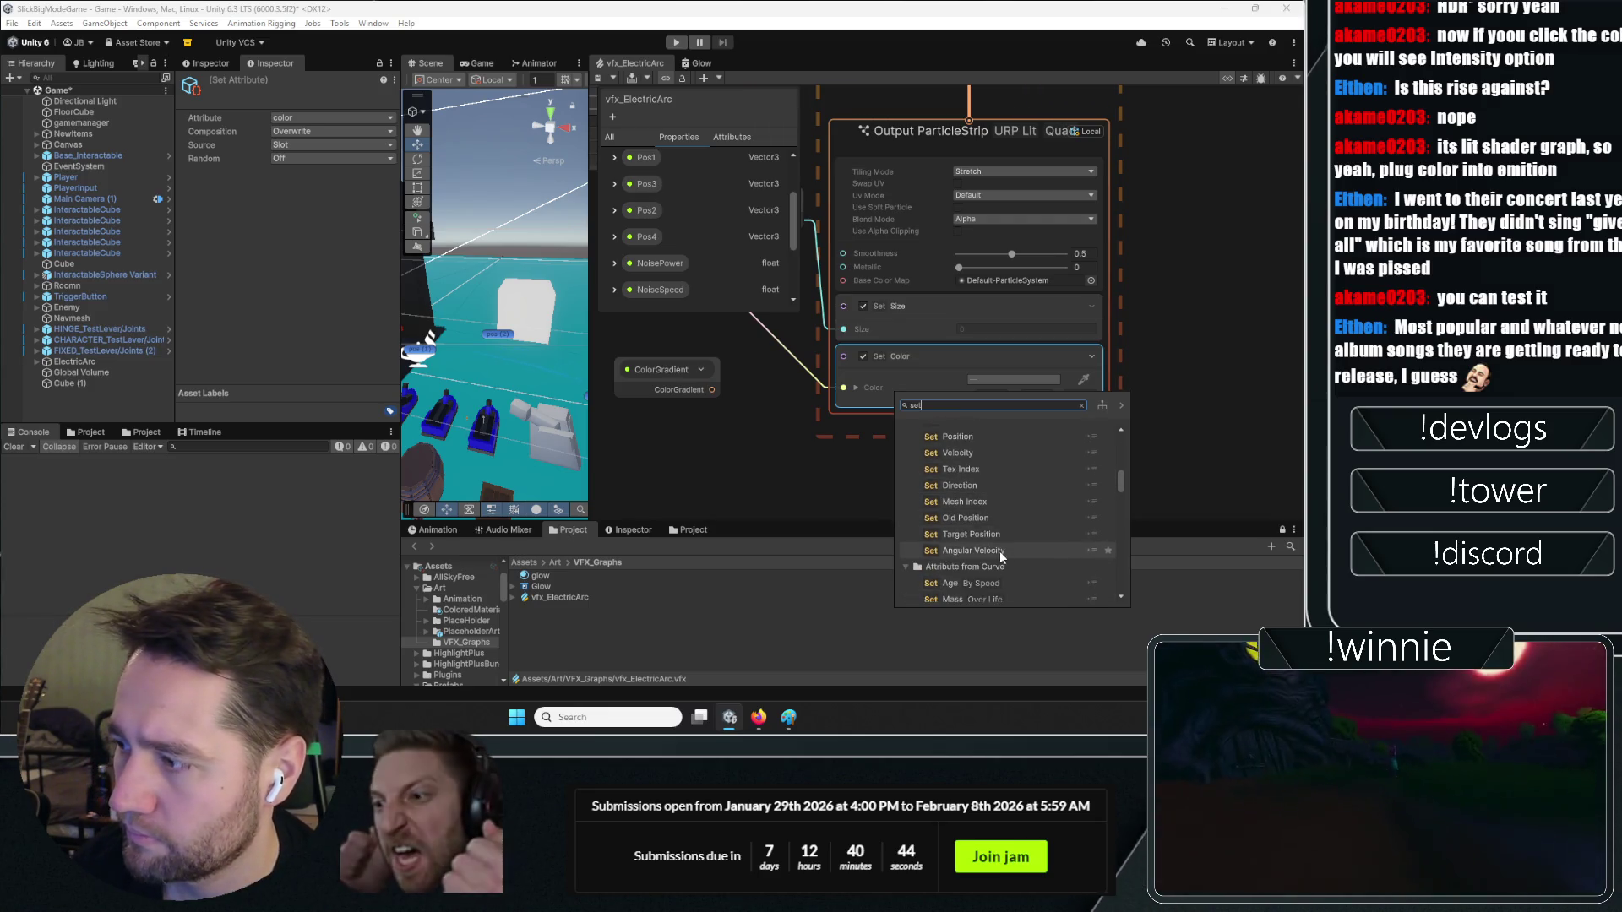
scroll(1001, 554, down, 5)
scroll(1030, 558, down, 5)
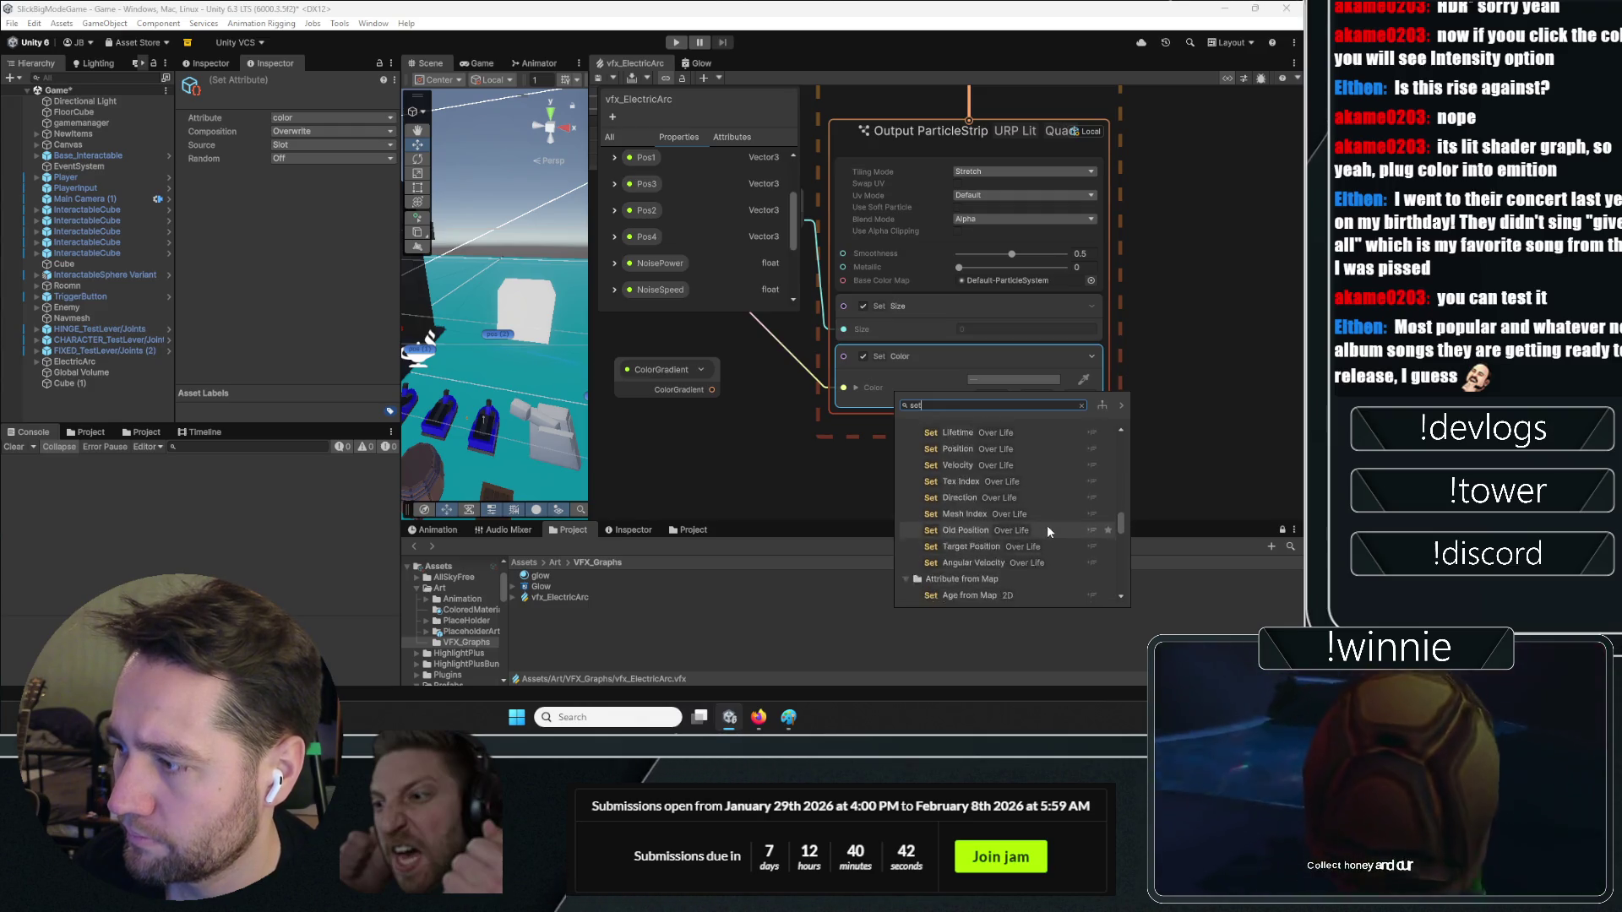
scroll(1042, 507, down, 5)
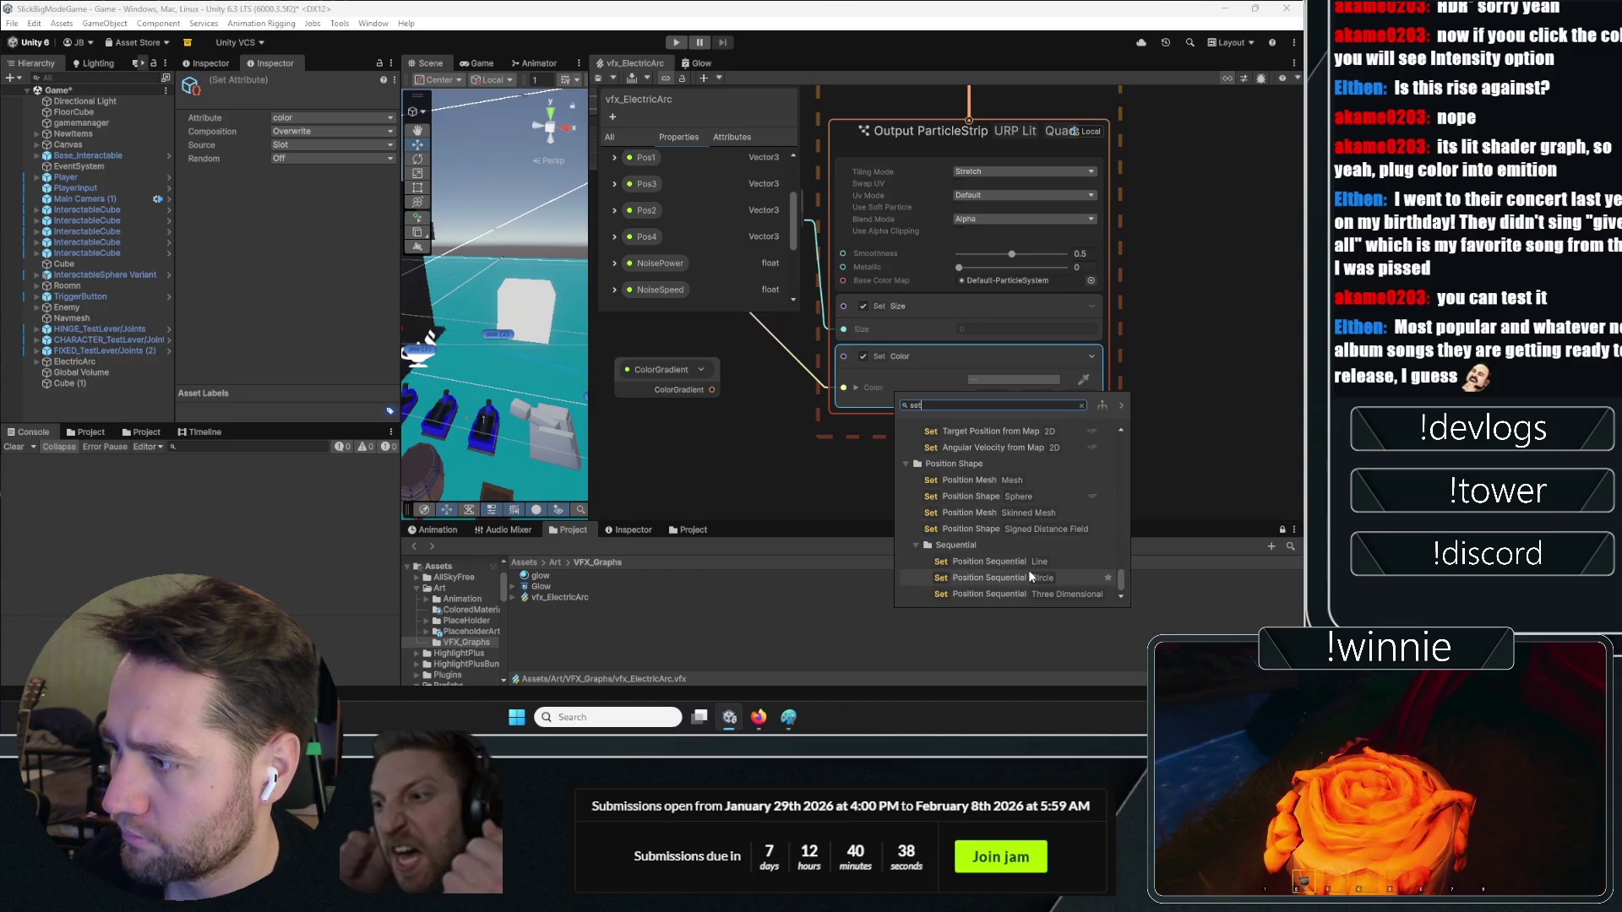
scroll(1027, 566, up, 5)
scroll(1027, 518, up, 4)
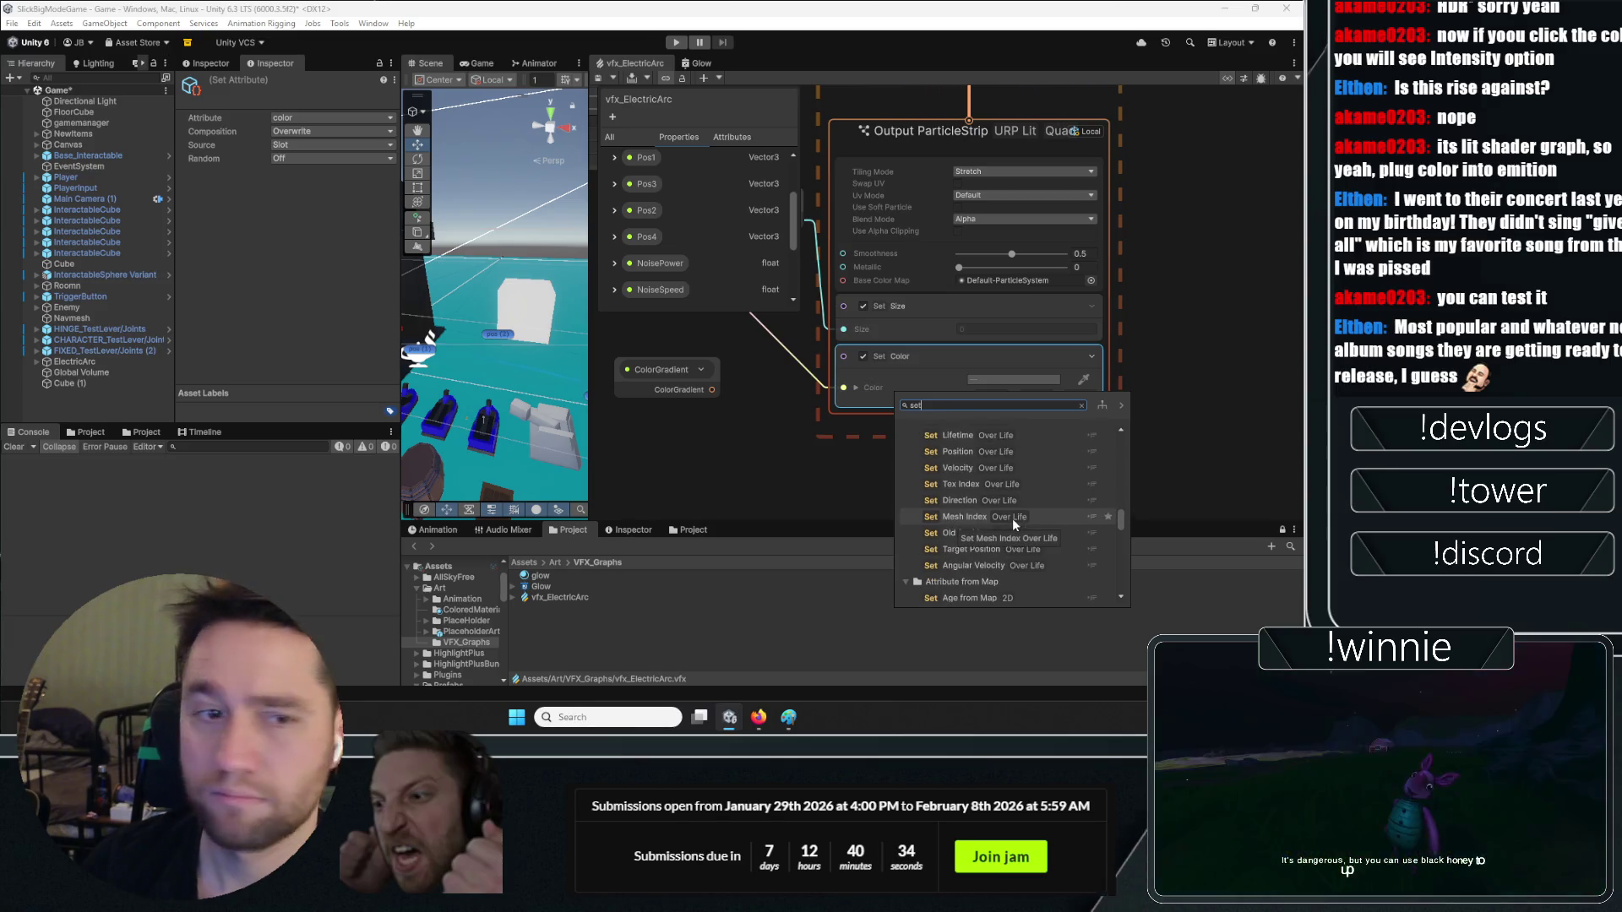
scroll(1012, 519, up, 4)
scroll(988, 483, down, 10)
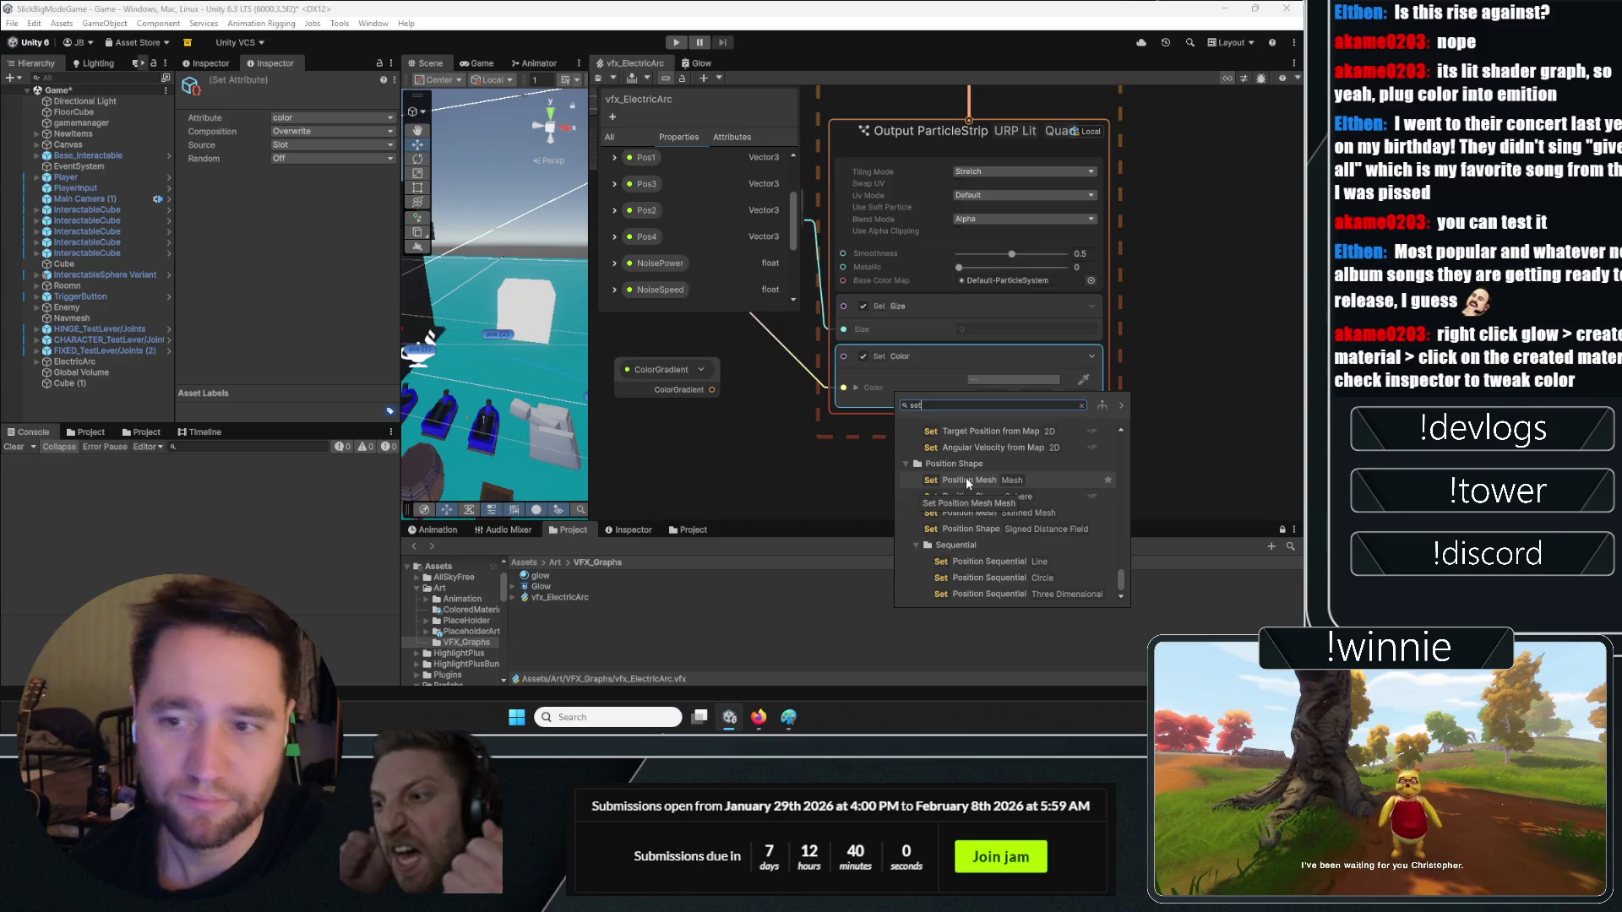
scroll(963, 486, up, 3)
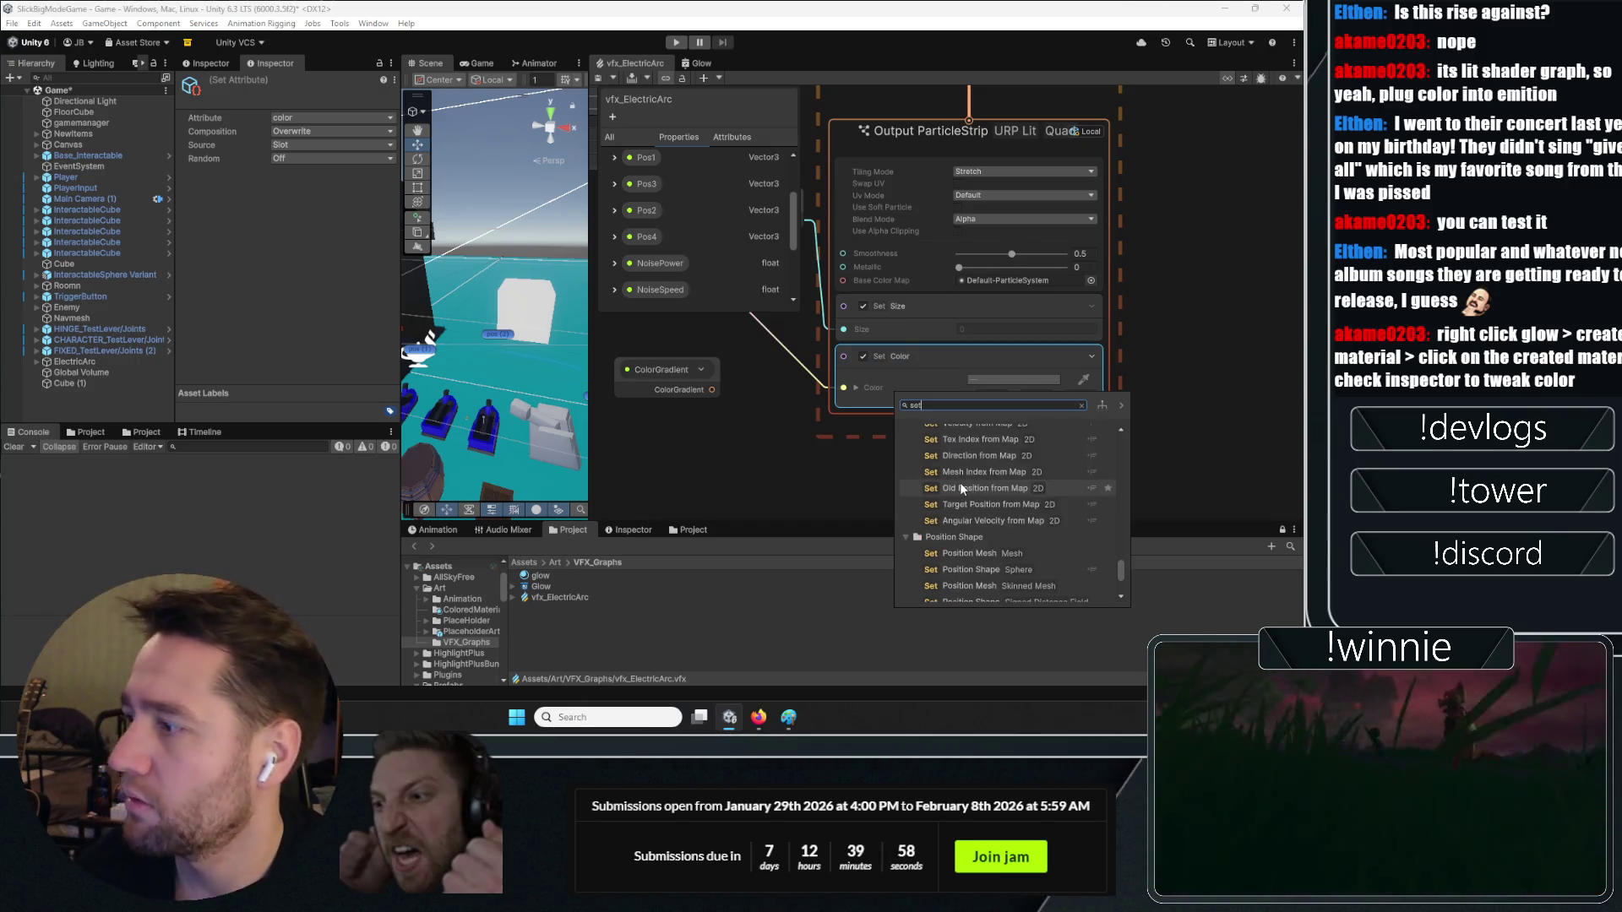
scroll(960, 480, up, 3)
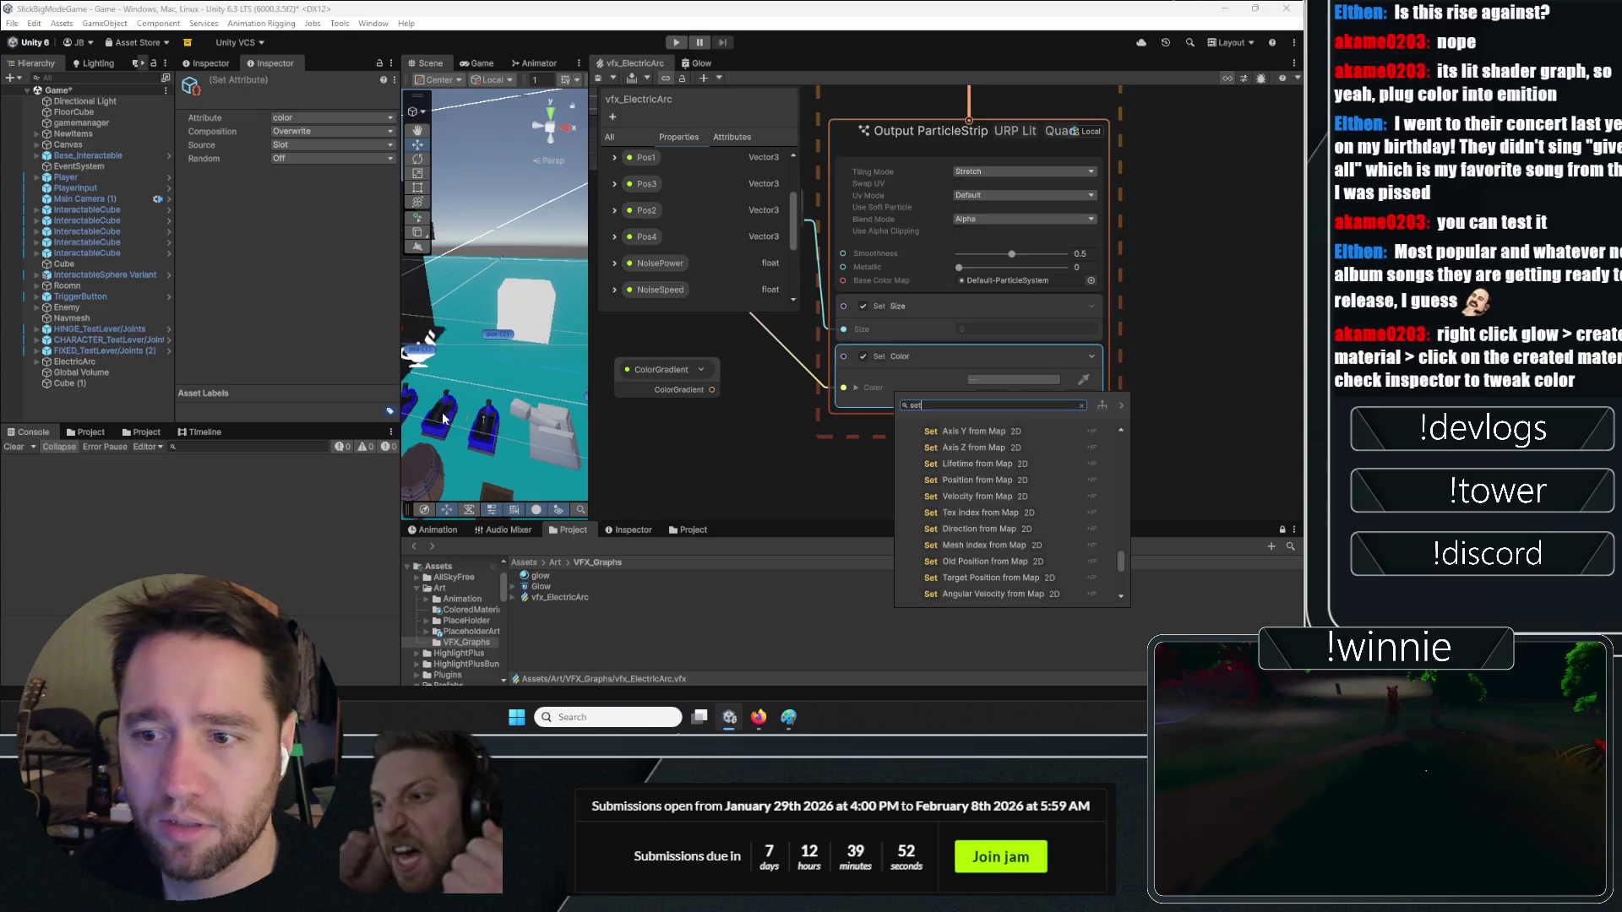
click(83, 383)
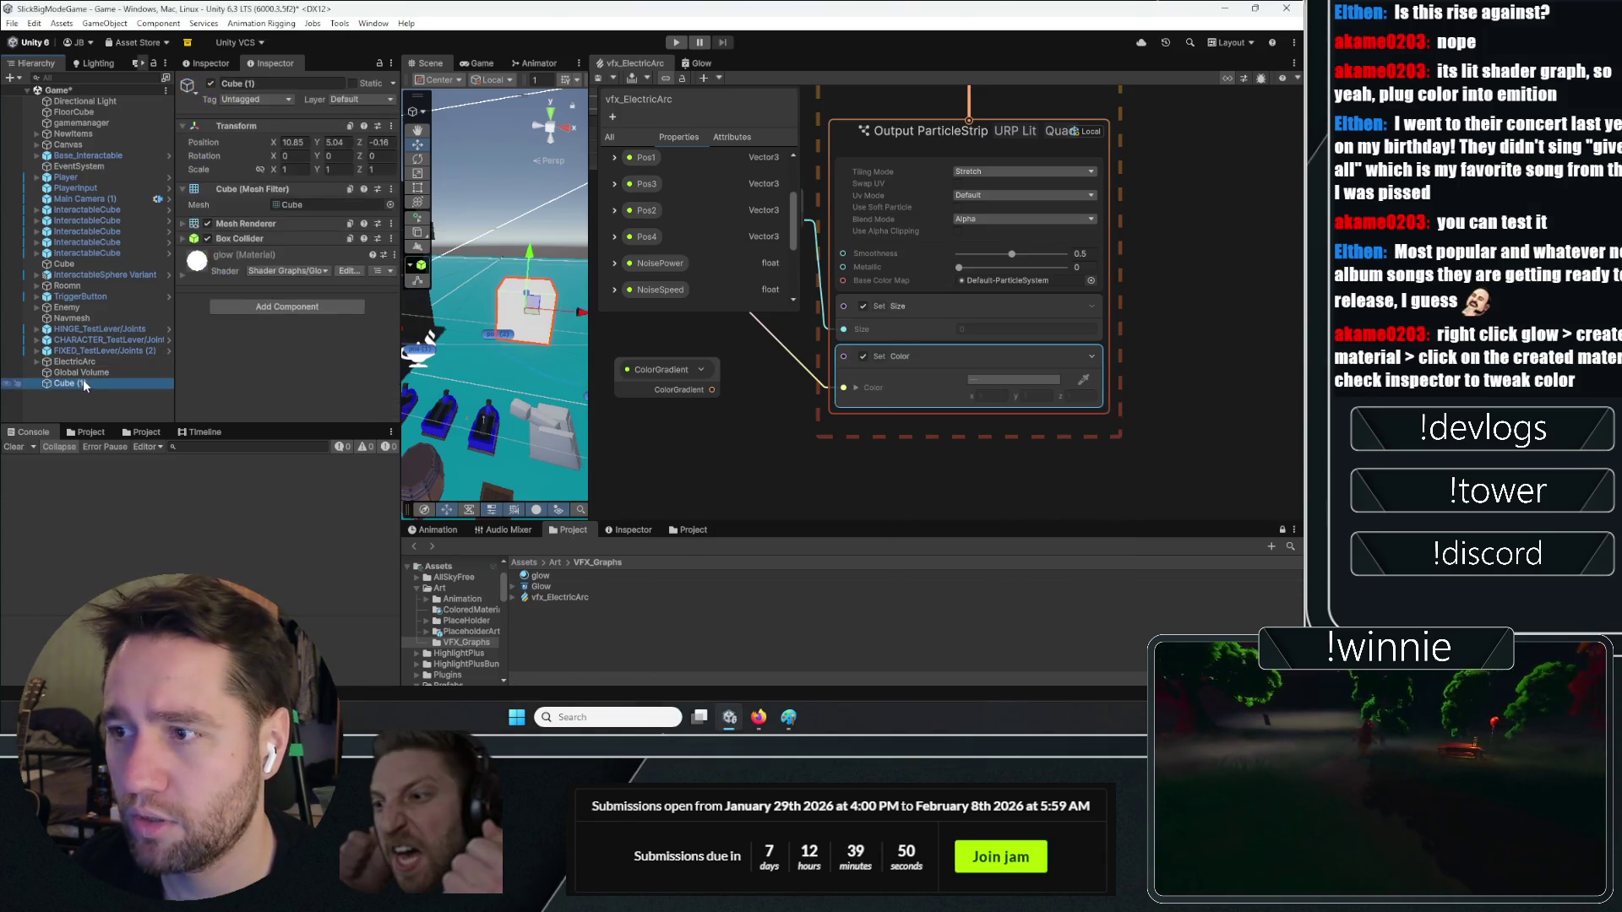
Set the glow material's colour to bright green 00FF5B
click(211, 268)
click(300, 330)
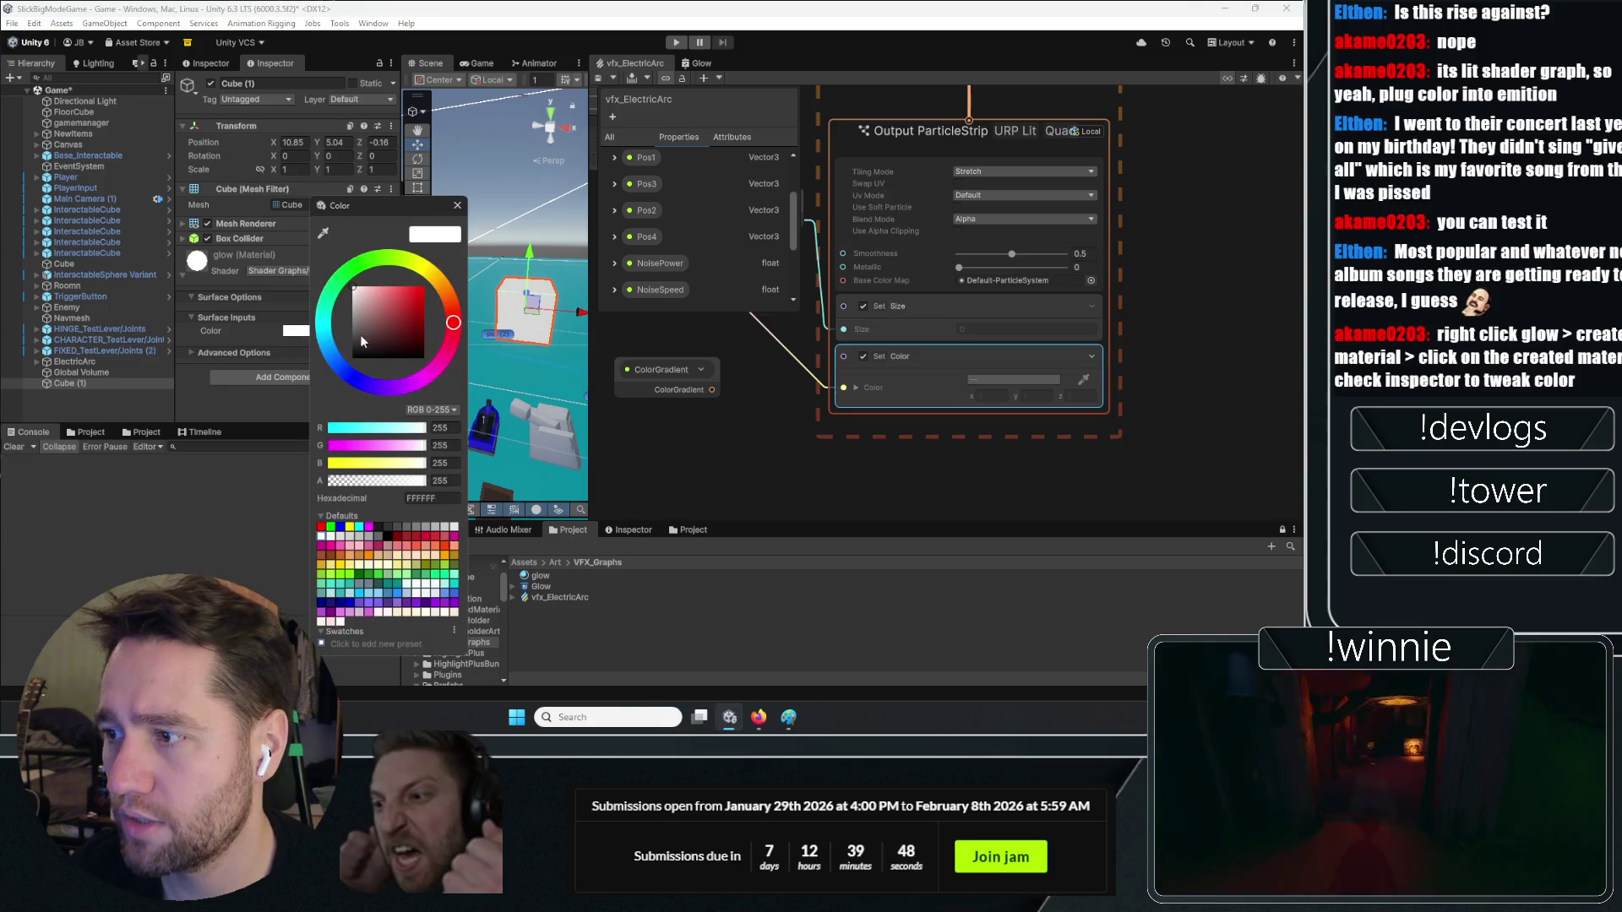
drag(359, 335, 353, 358)
click(339, 285)
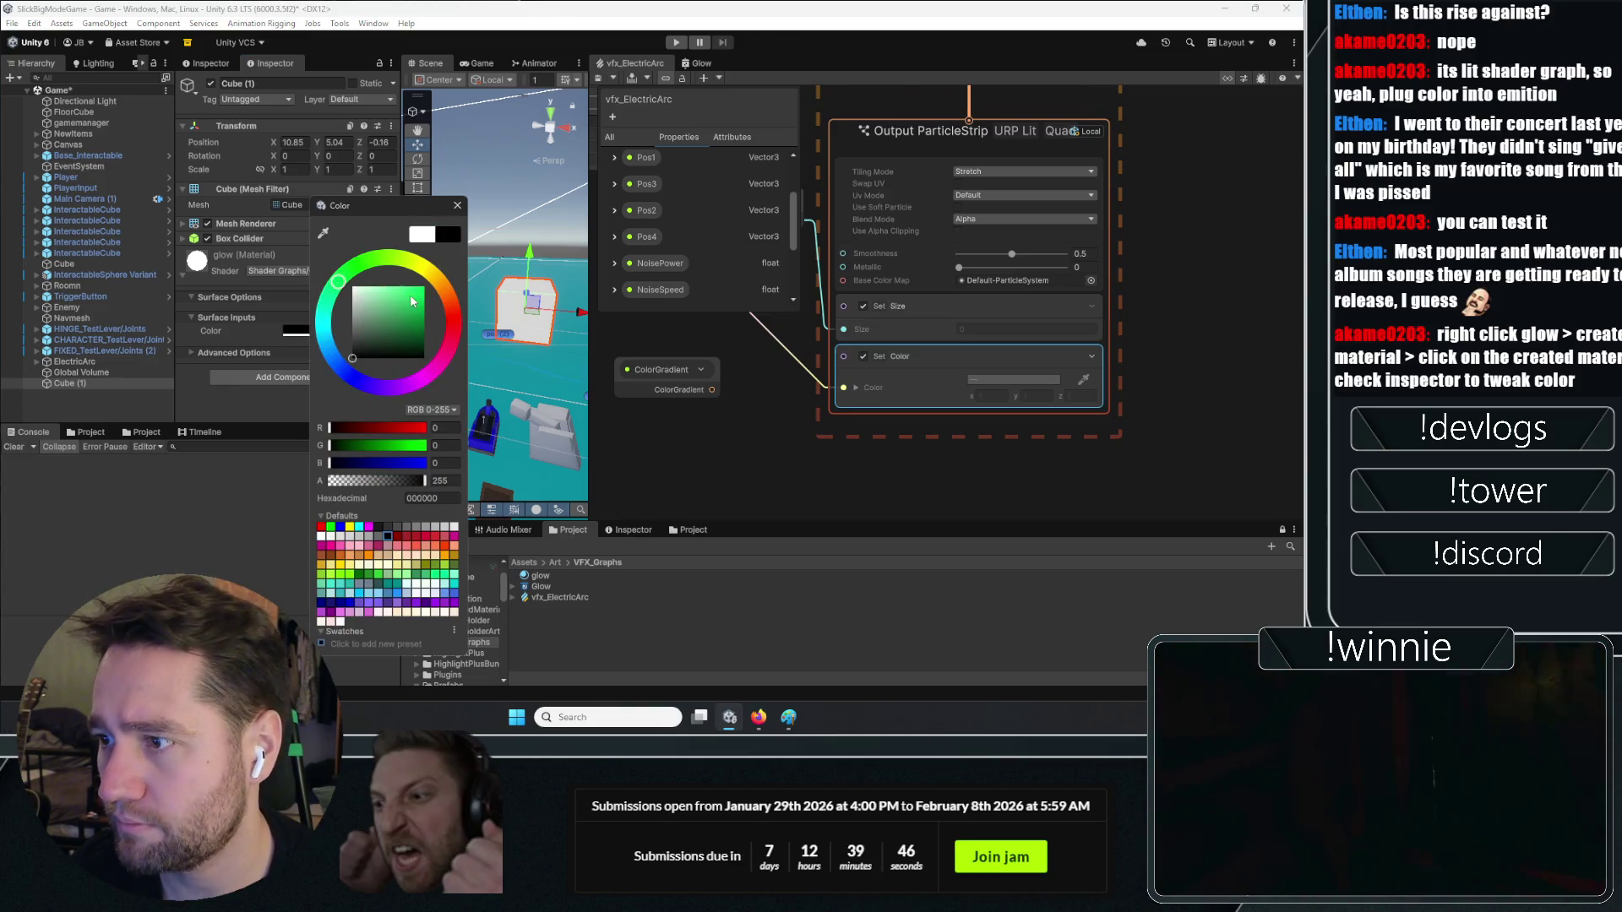
click(424, 287)
click(457, 208)
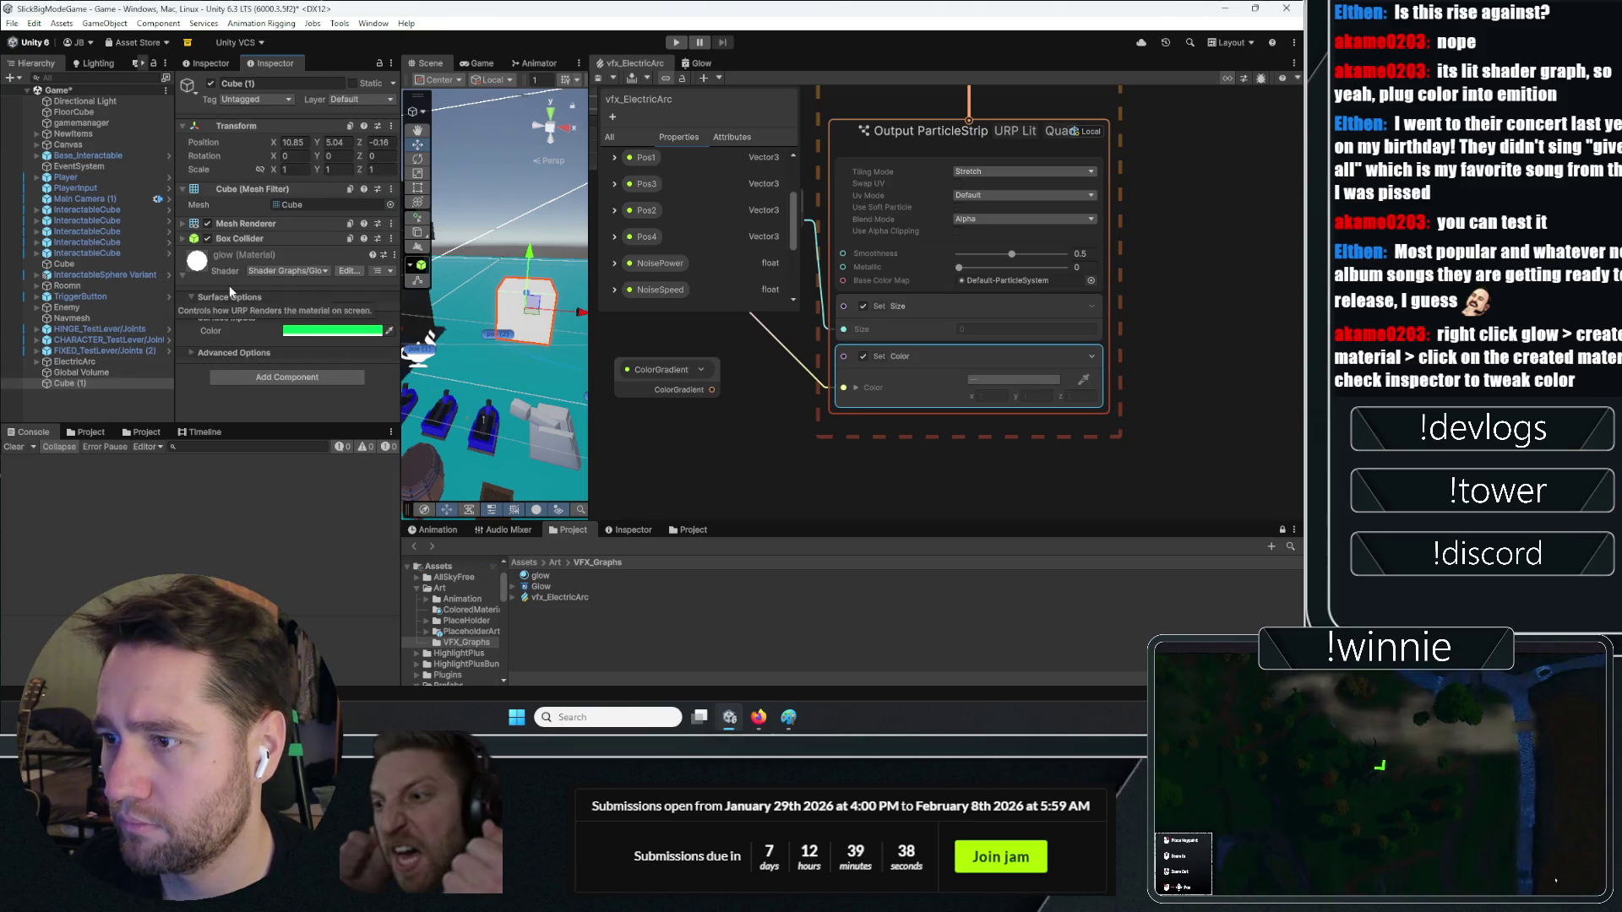
Switch between the Glow shader graph and the vfx_ElectricArc graph, ending on vfx_ElectricArc
click(538, 578)
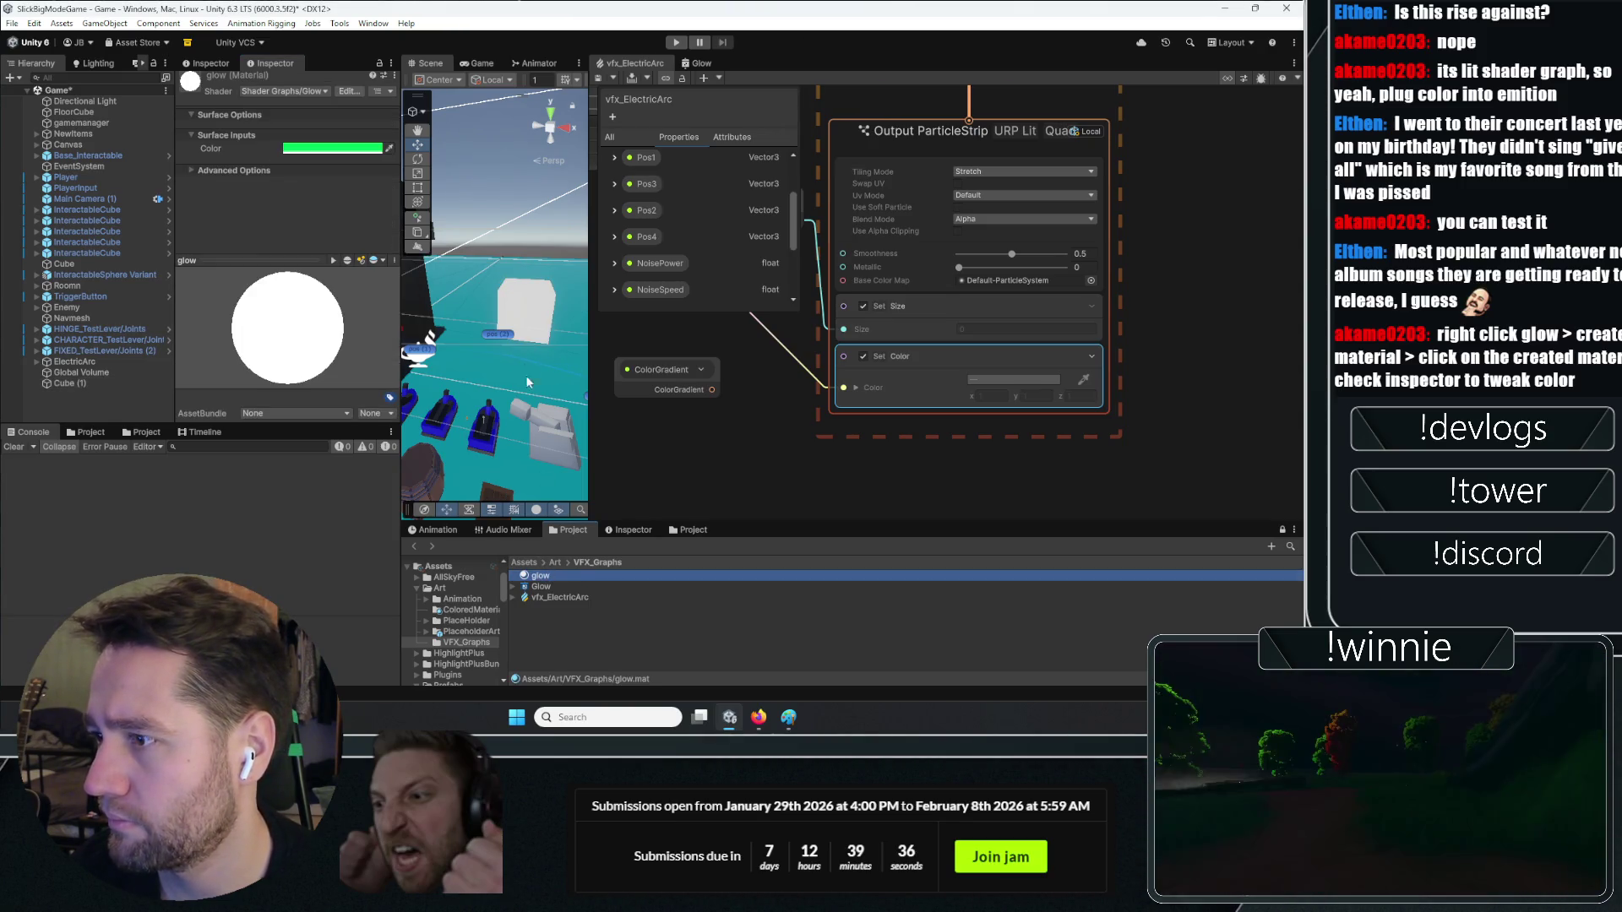
click(525, 330)
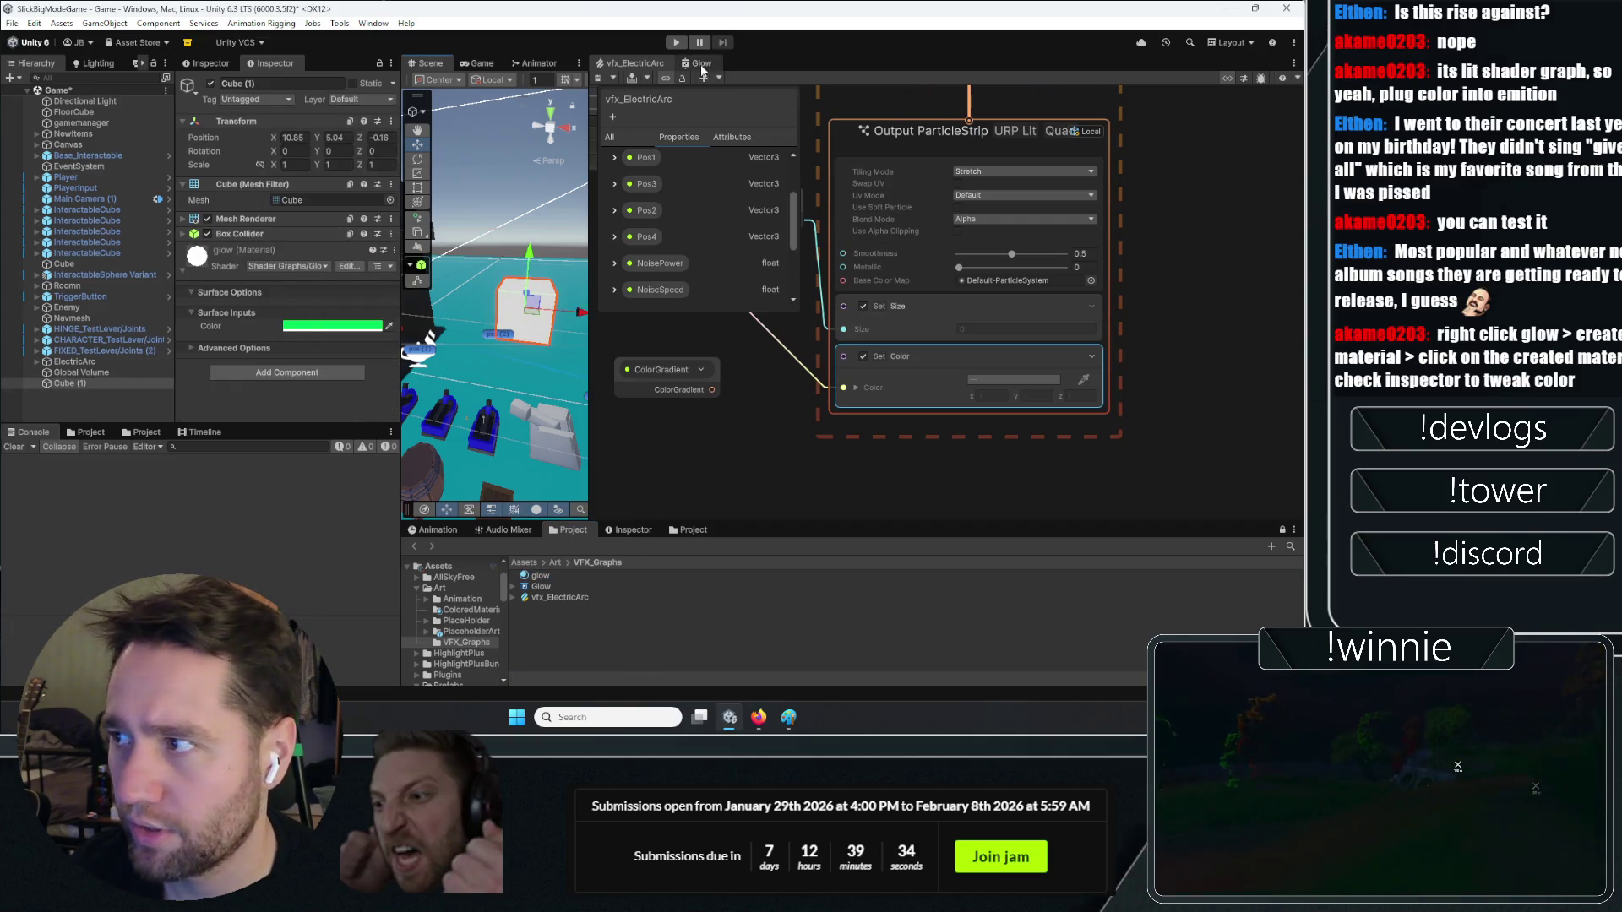
click(701, 66)
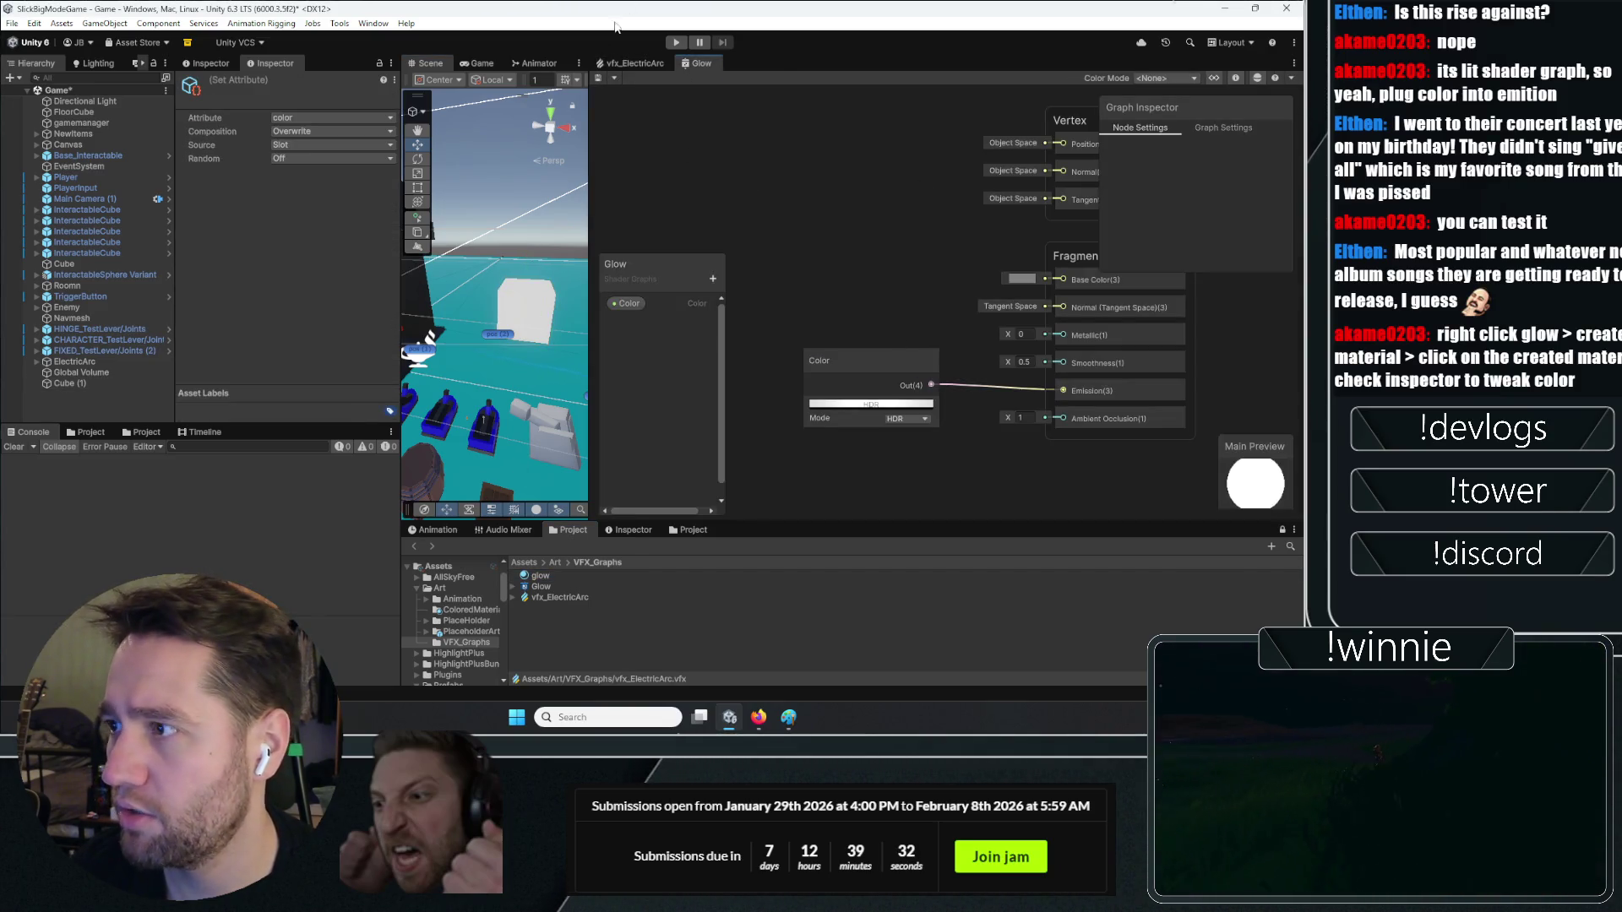
click(630, 65)
click(701, 66)
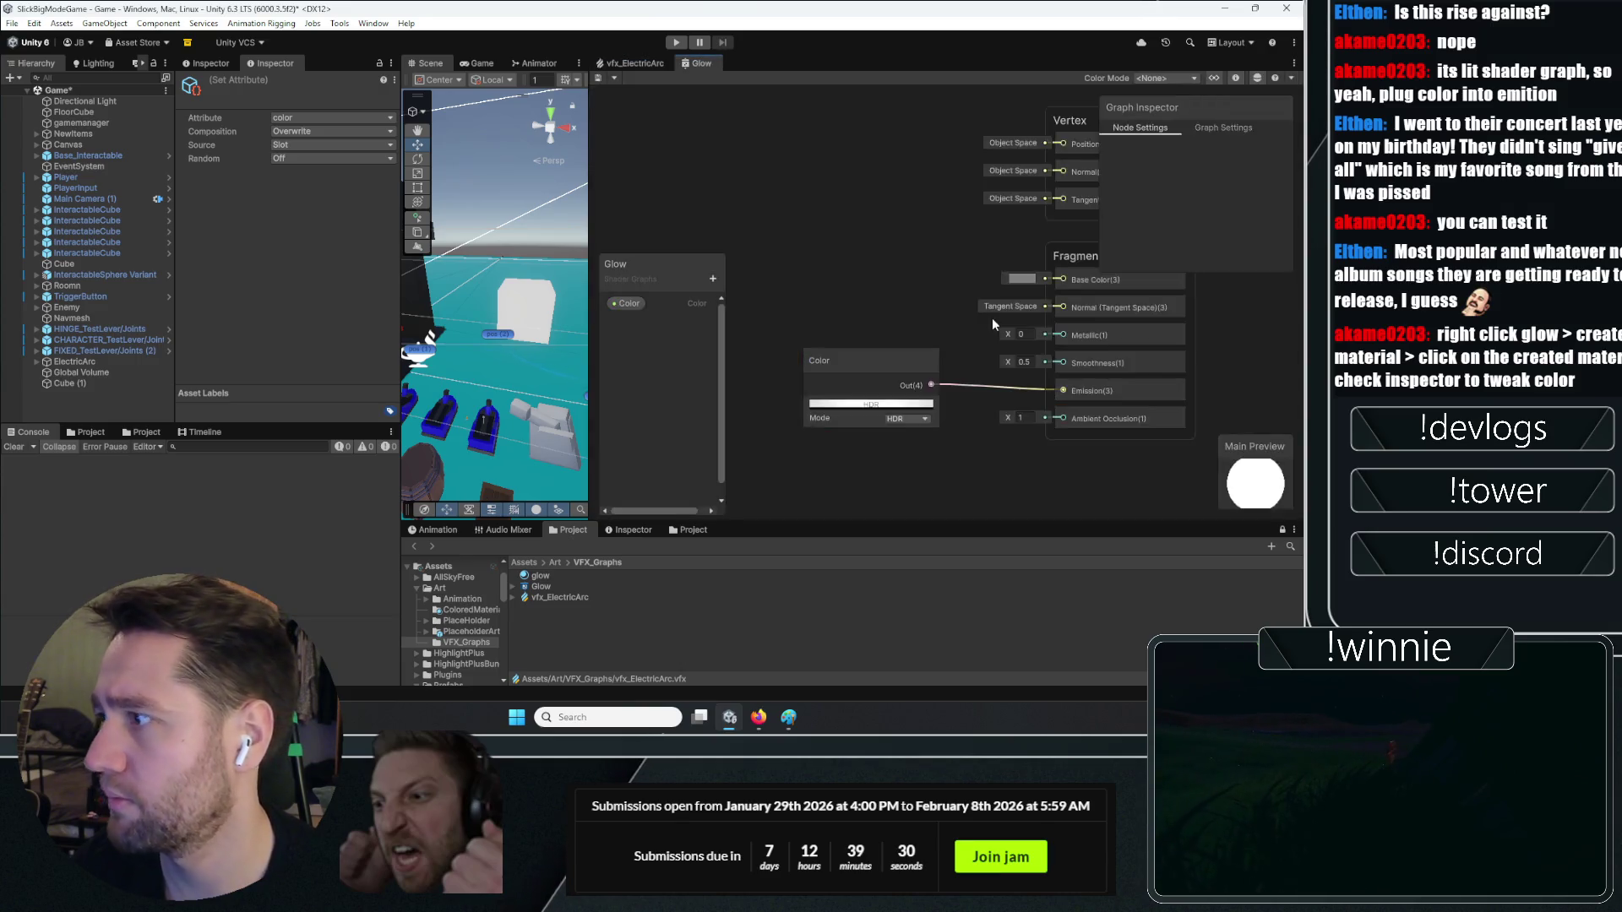
click(635, 64)
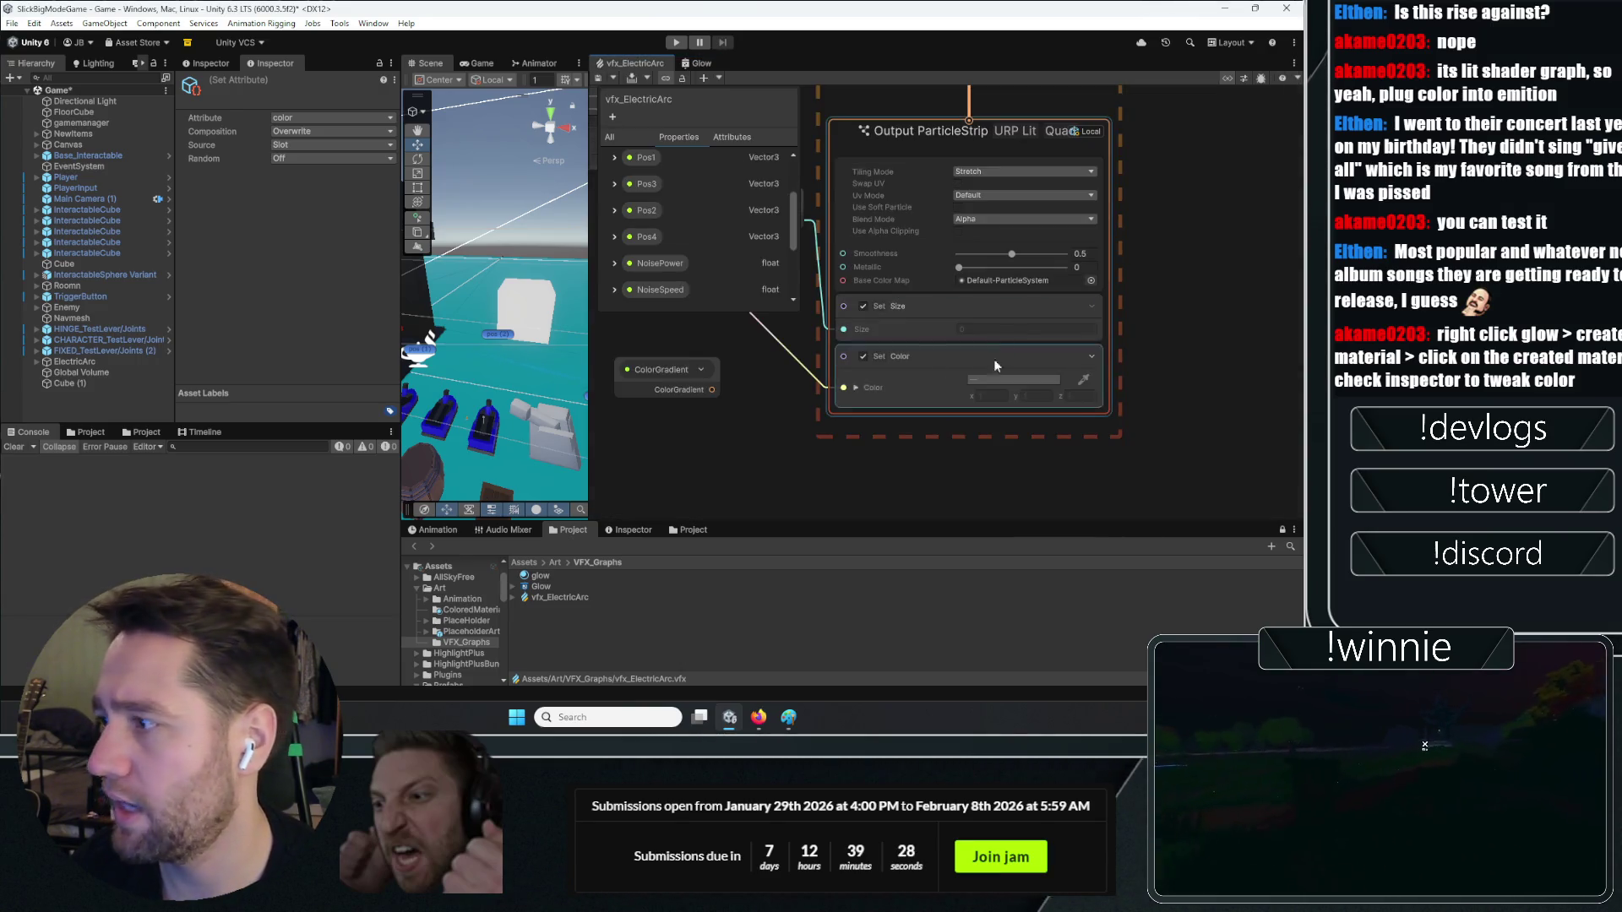
Set the Output ParticleStrip's Base Color Map to Default-ParticleSystem
click(999, 285)
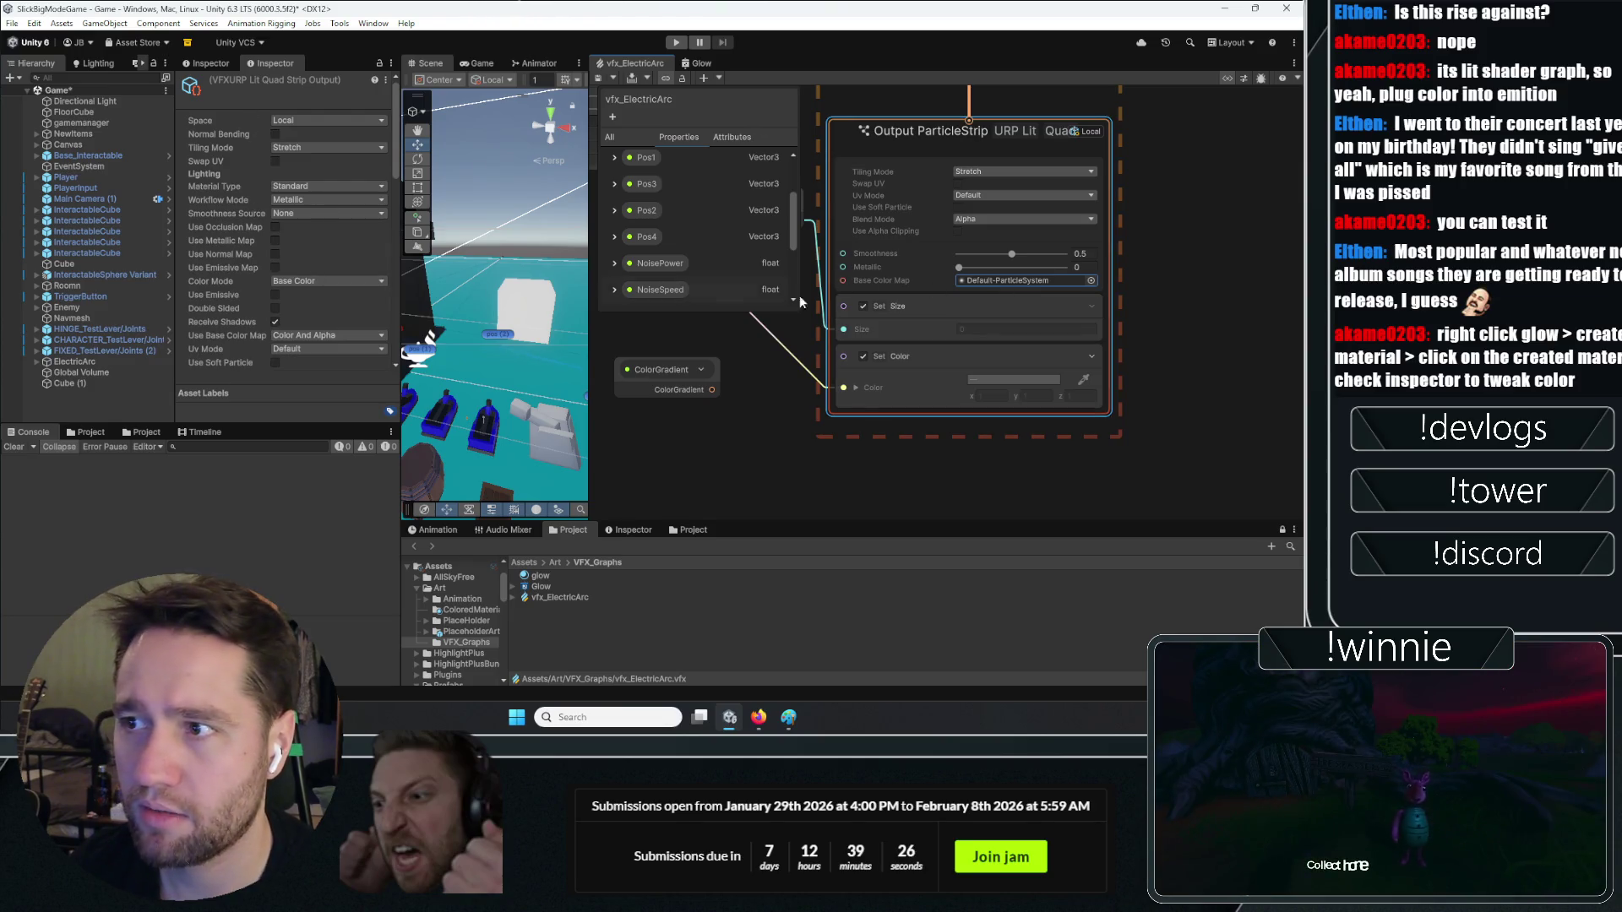
click(1091, 280)
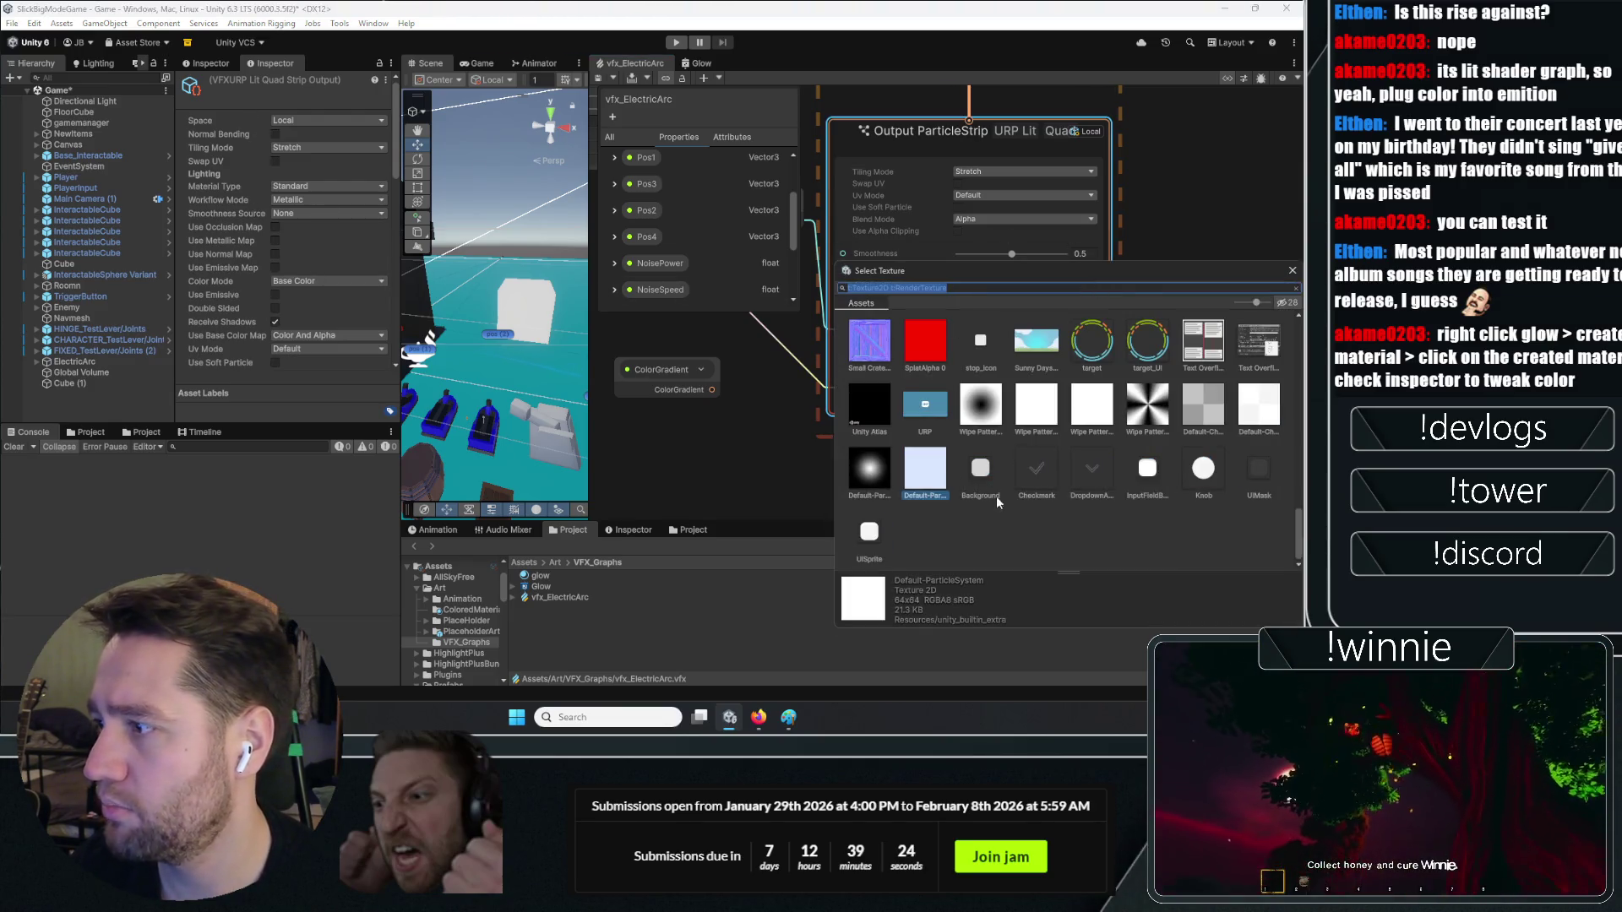
click(1292, 270)
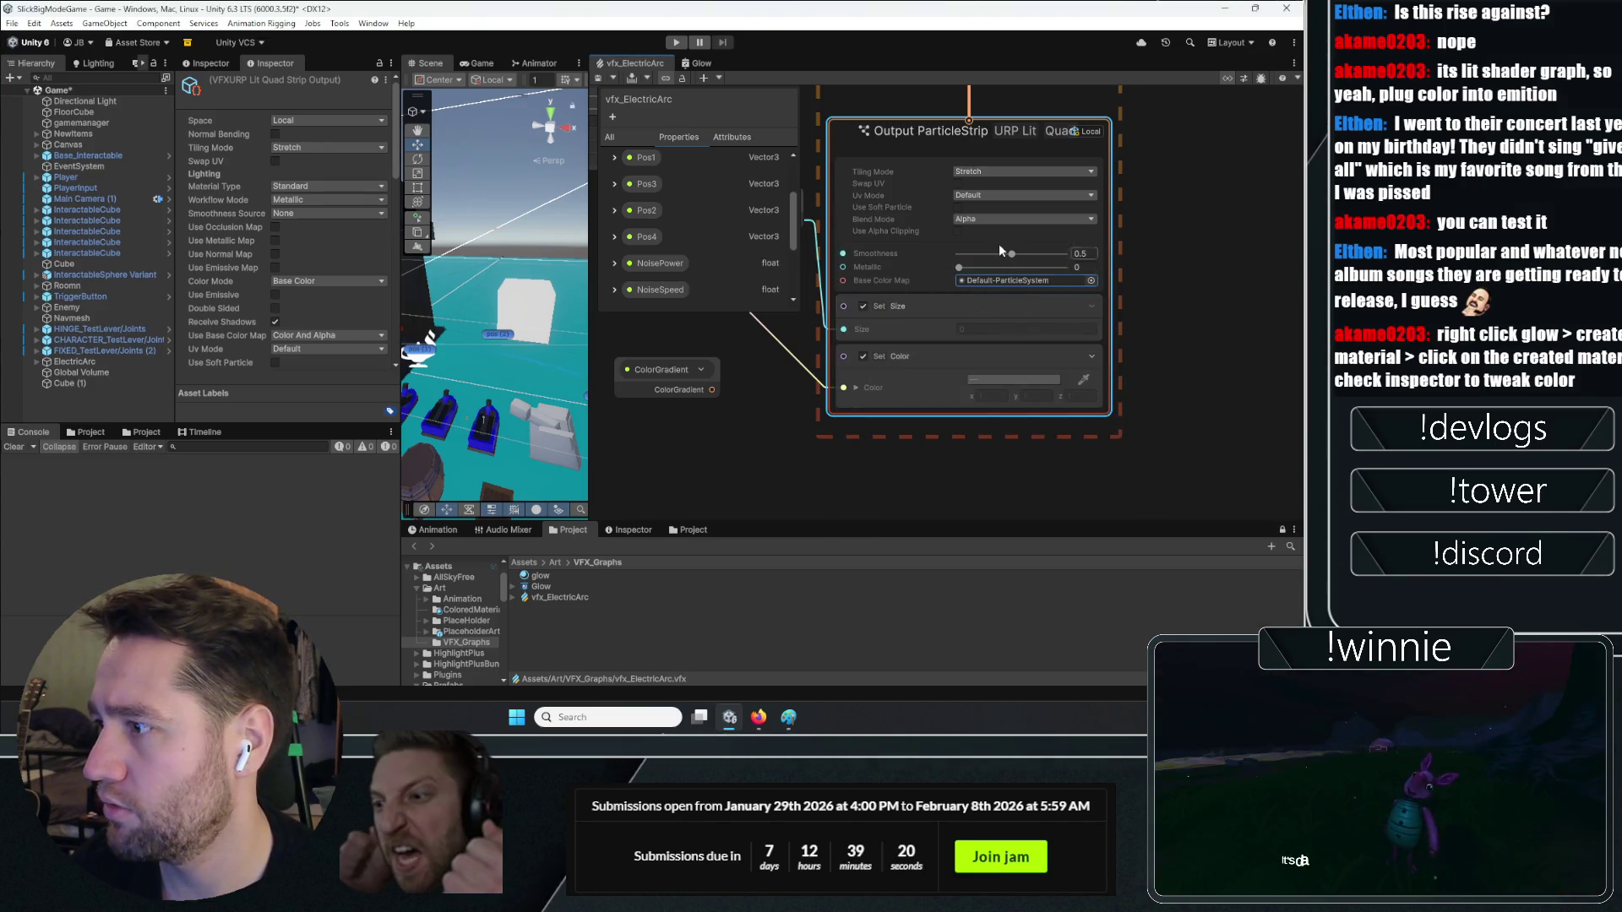
scroll(887, 293, up, 1)
scroll(898, 283, down, 1)
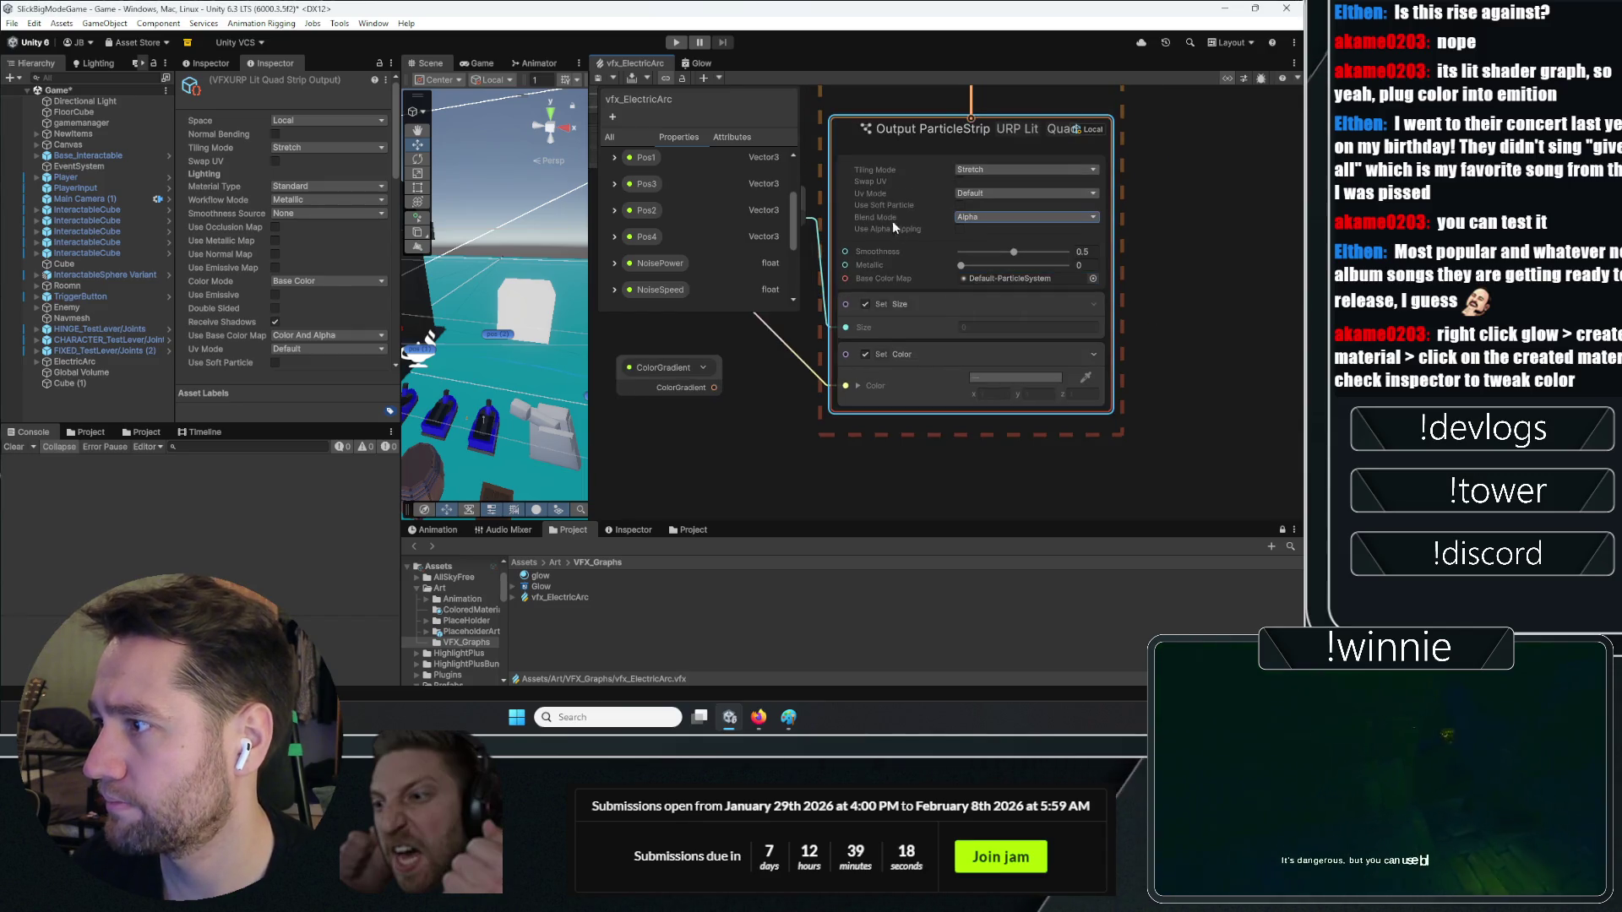
Enable Swap UV on the strip output, then return to the YouTube tutorial in Firefox
click(972, 217)
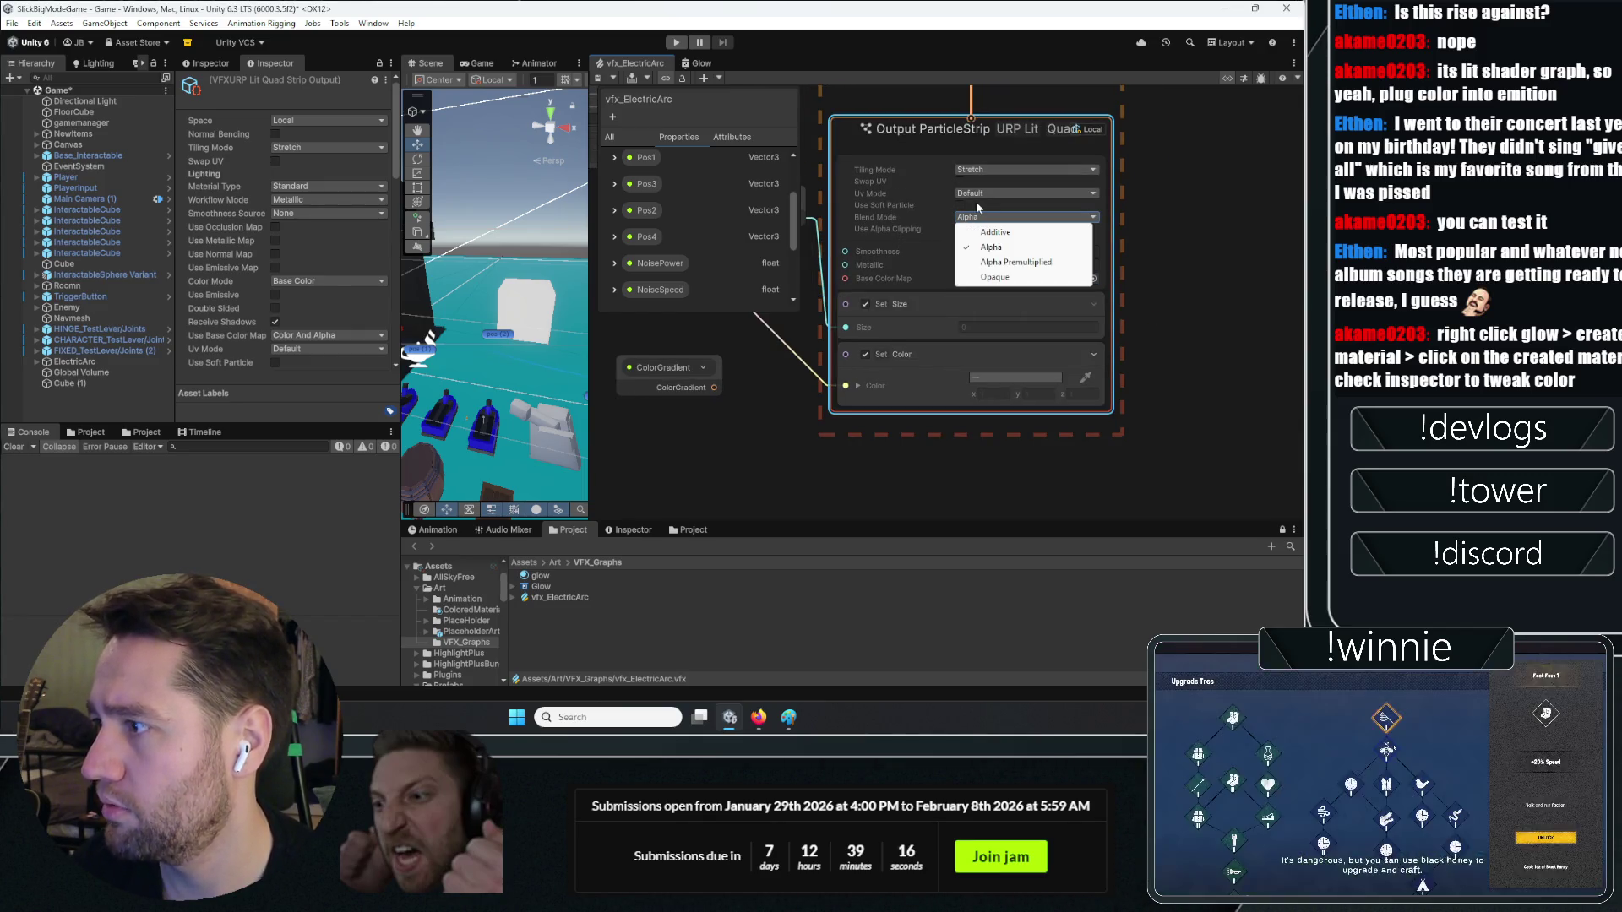
click(985, 196)
click(995, 166)
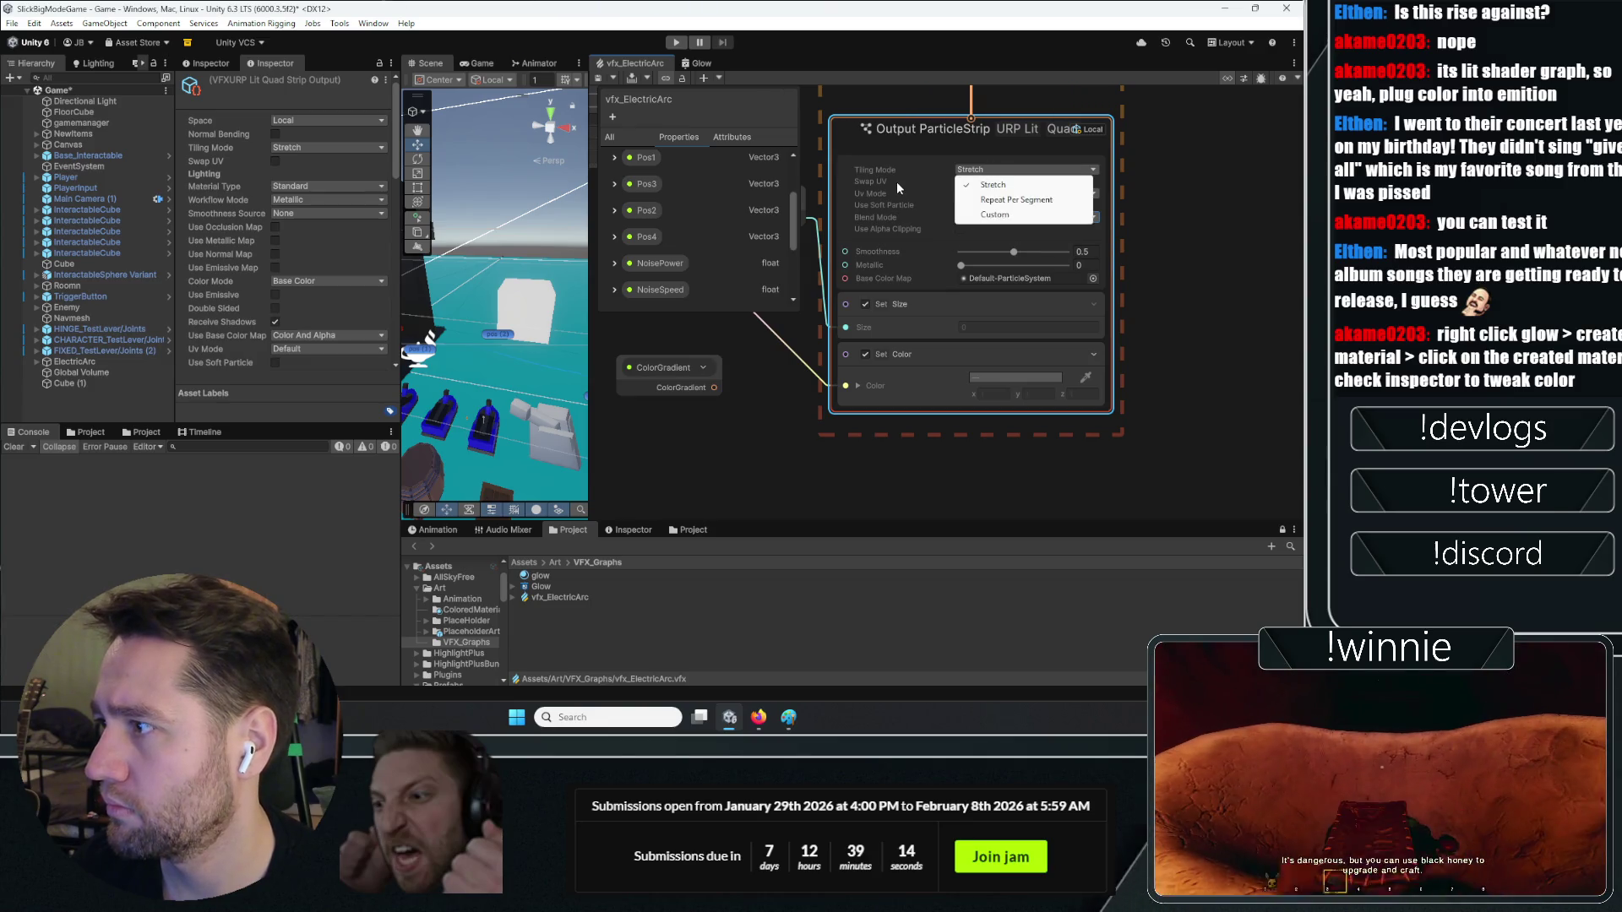
click(960, 181)
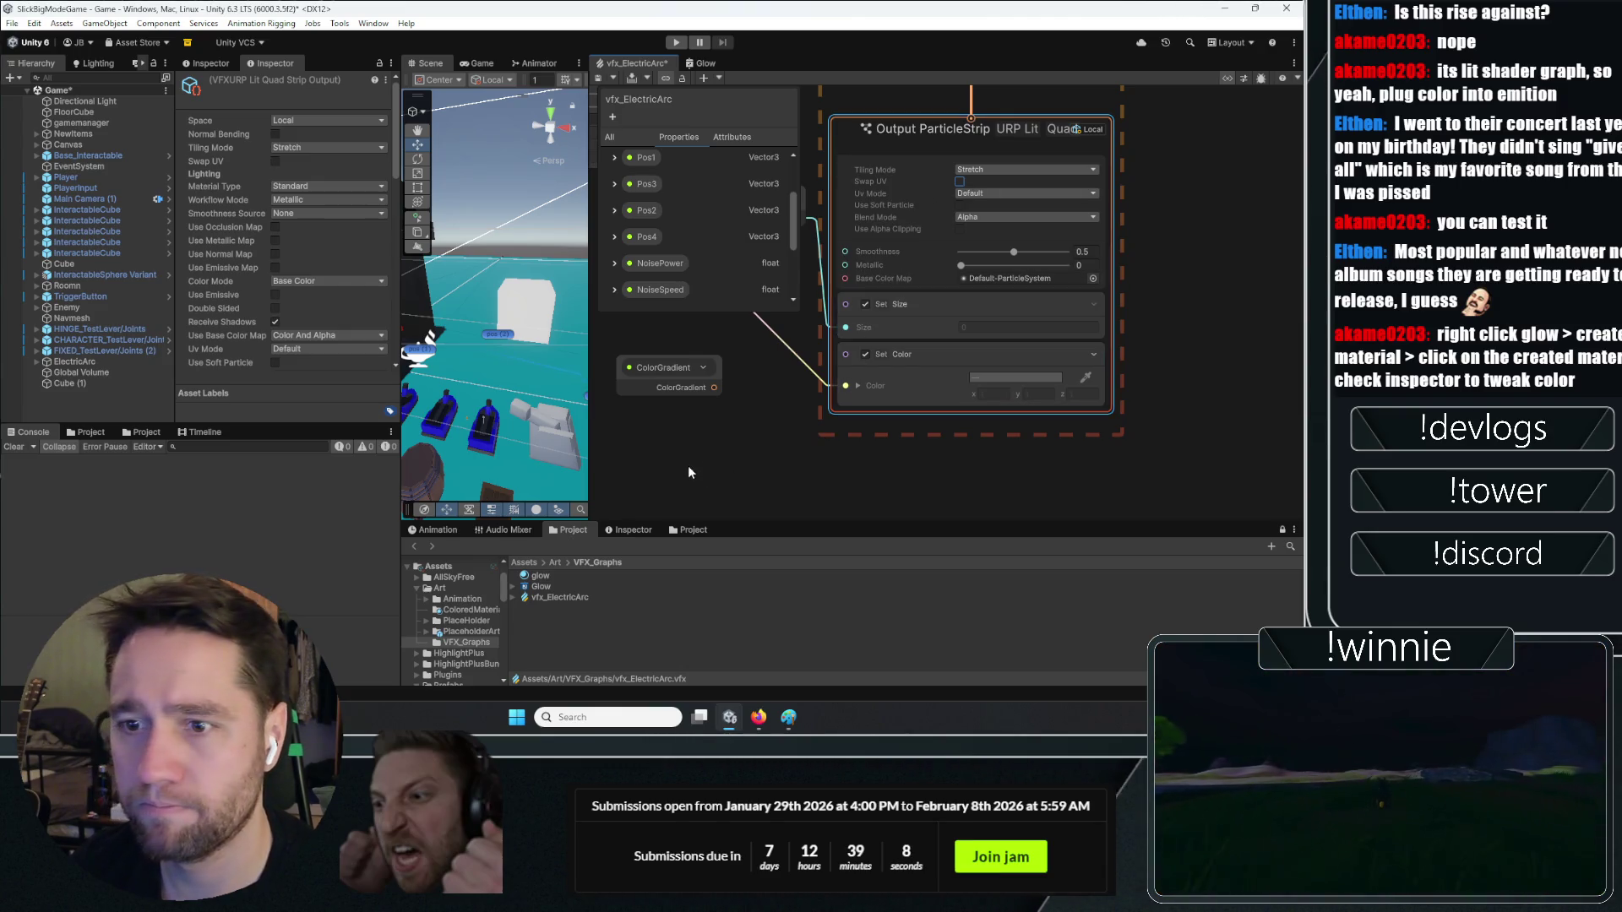
click(767, 725)
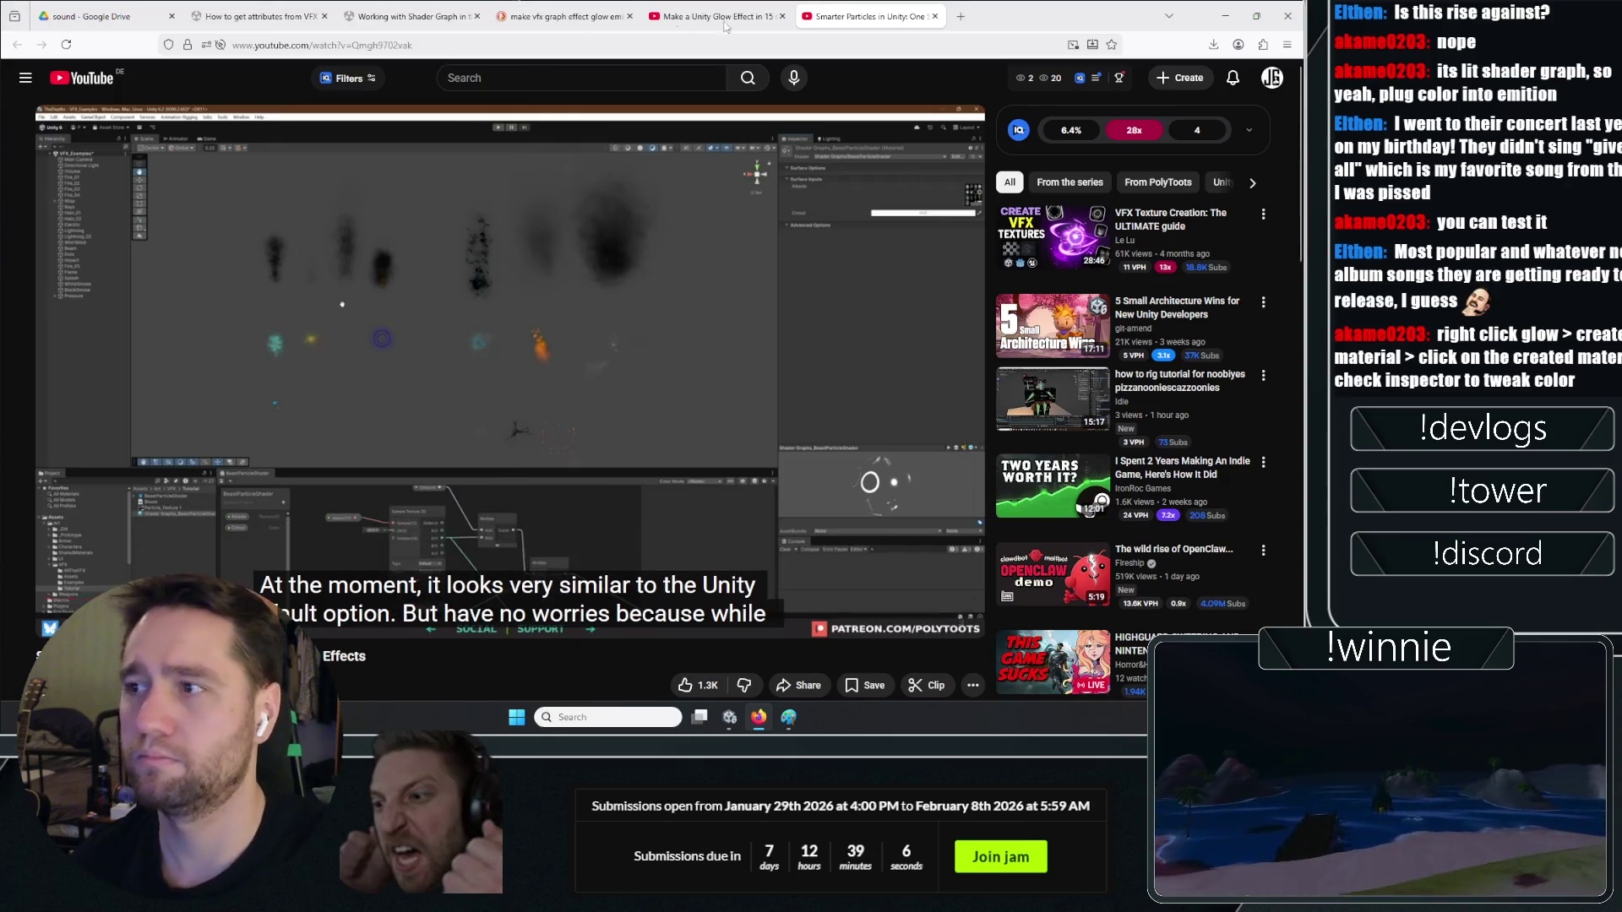
Search 'unity vfx graph emission' in a new tab and open the Unity Learn result
click(958, 12)
text(unity v)
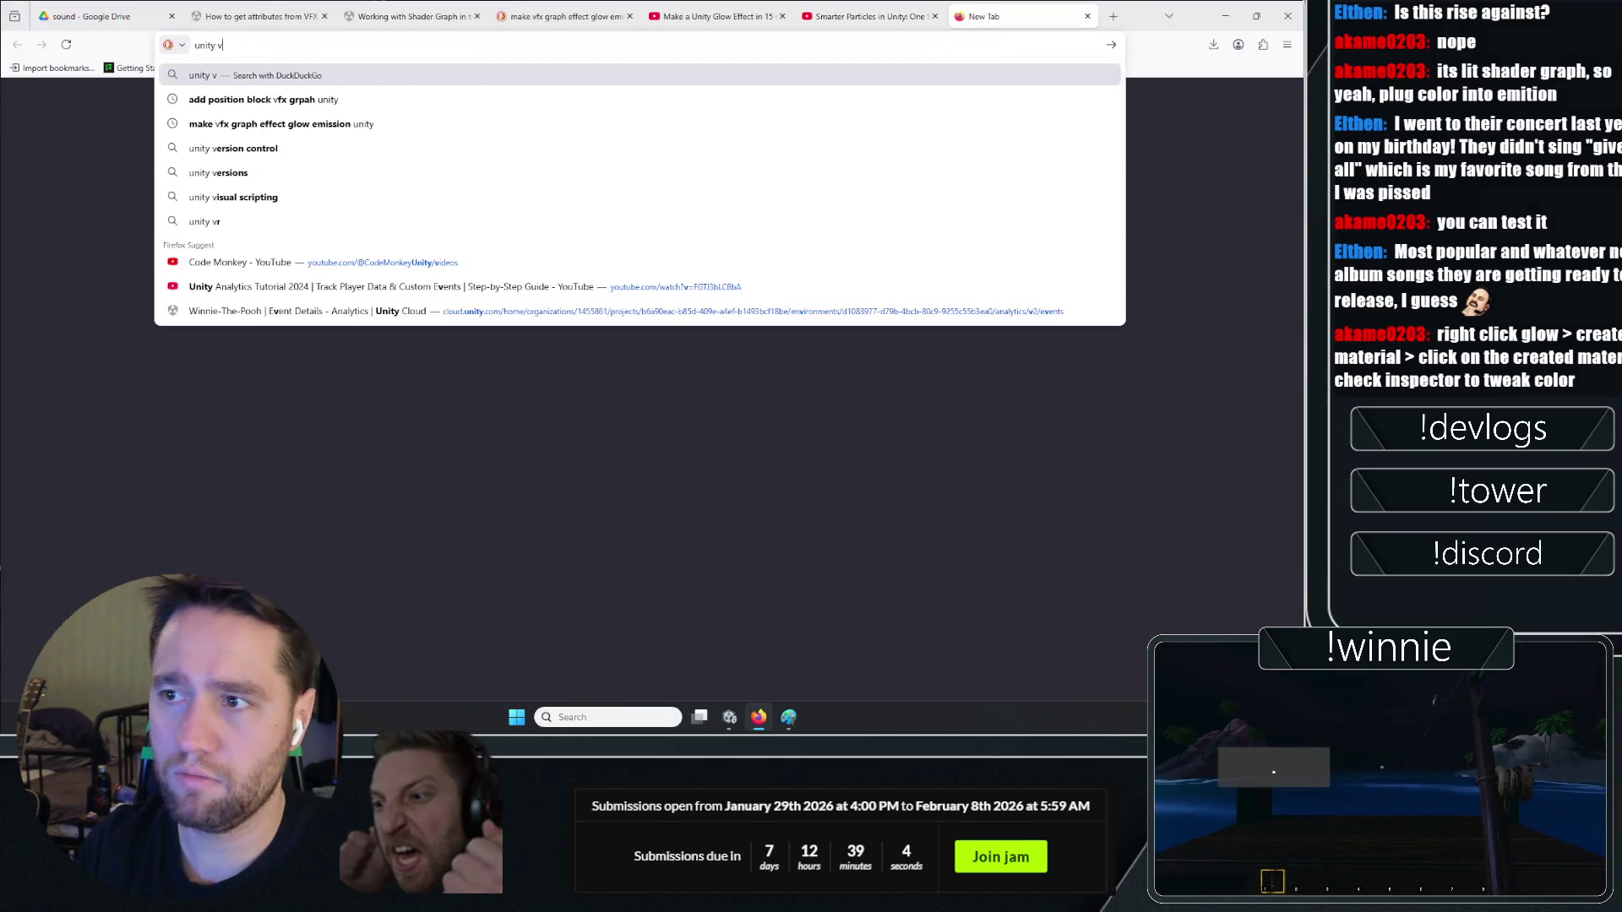
text(fx graph emission)
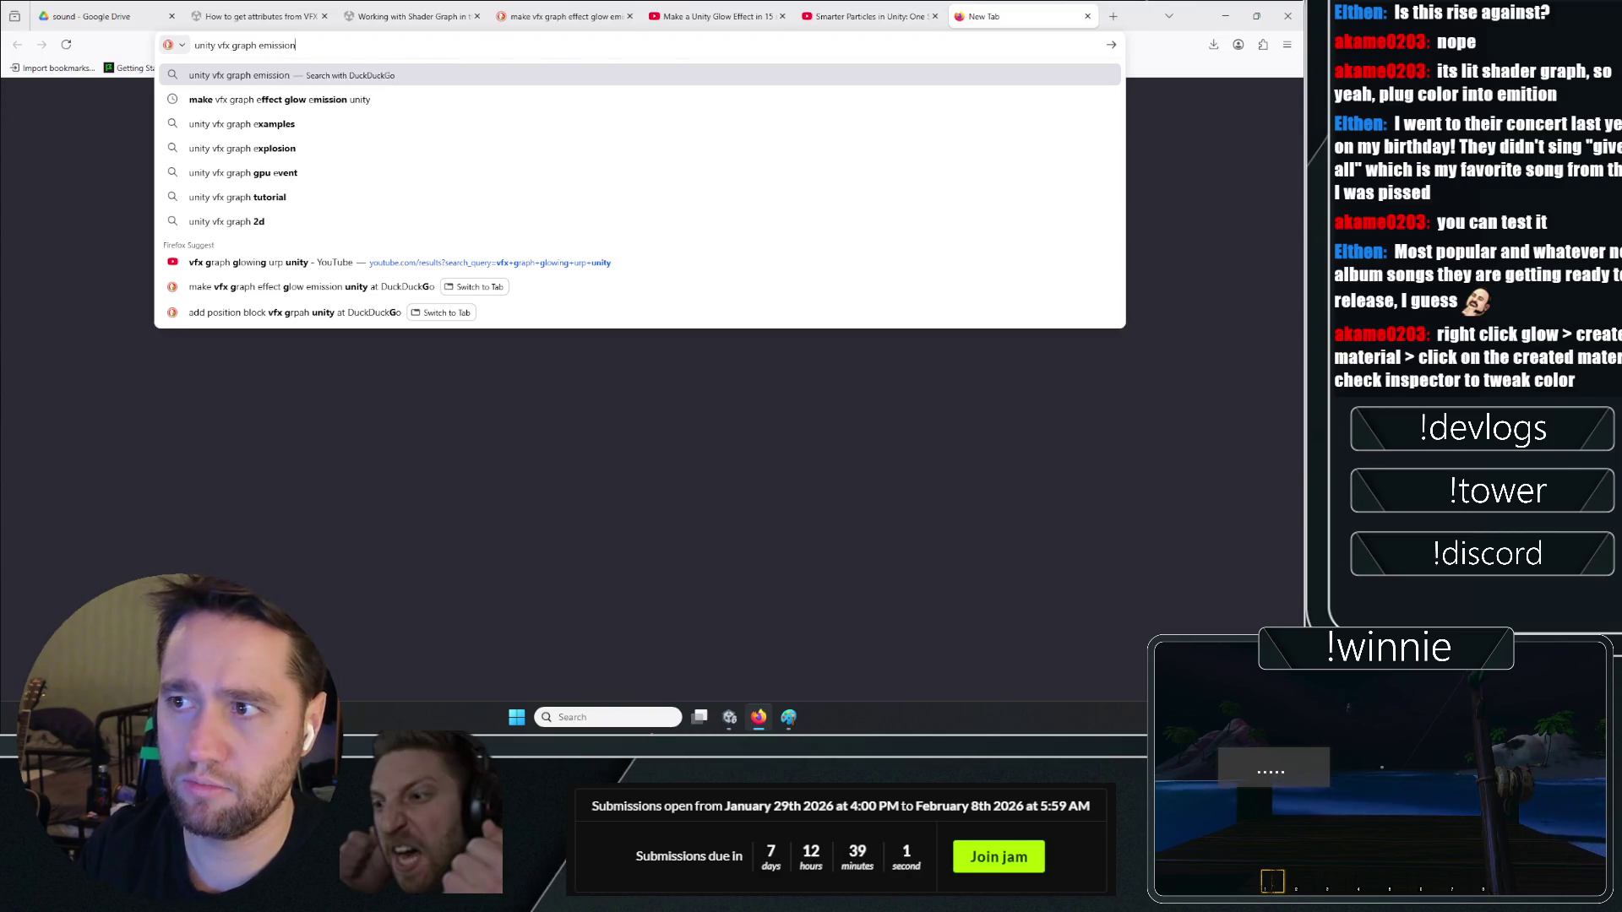
key(Return)
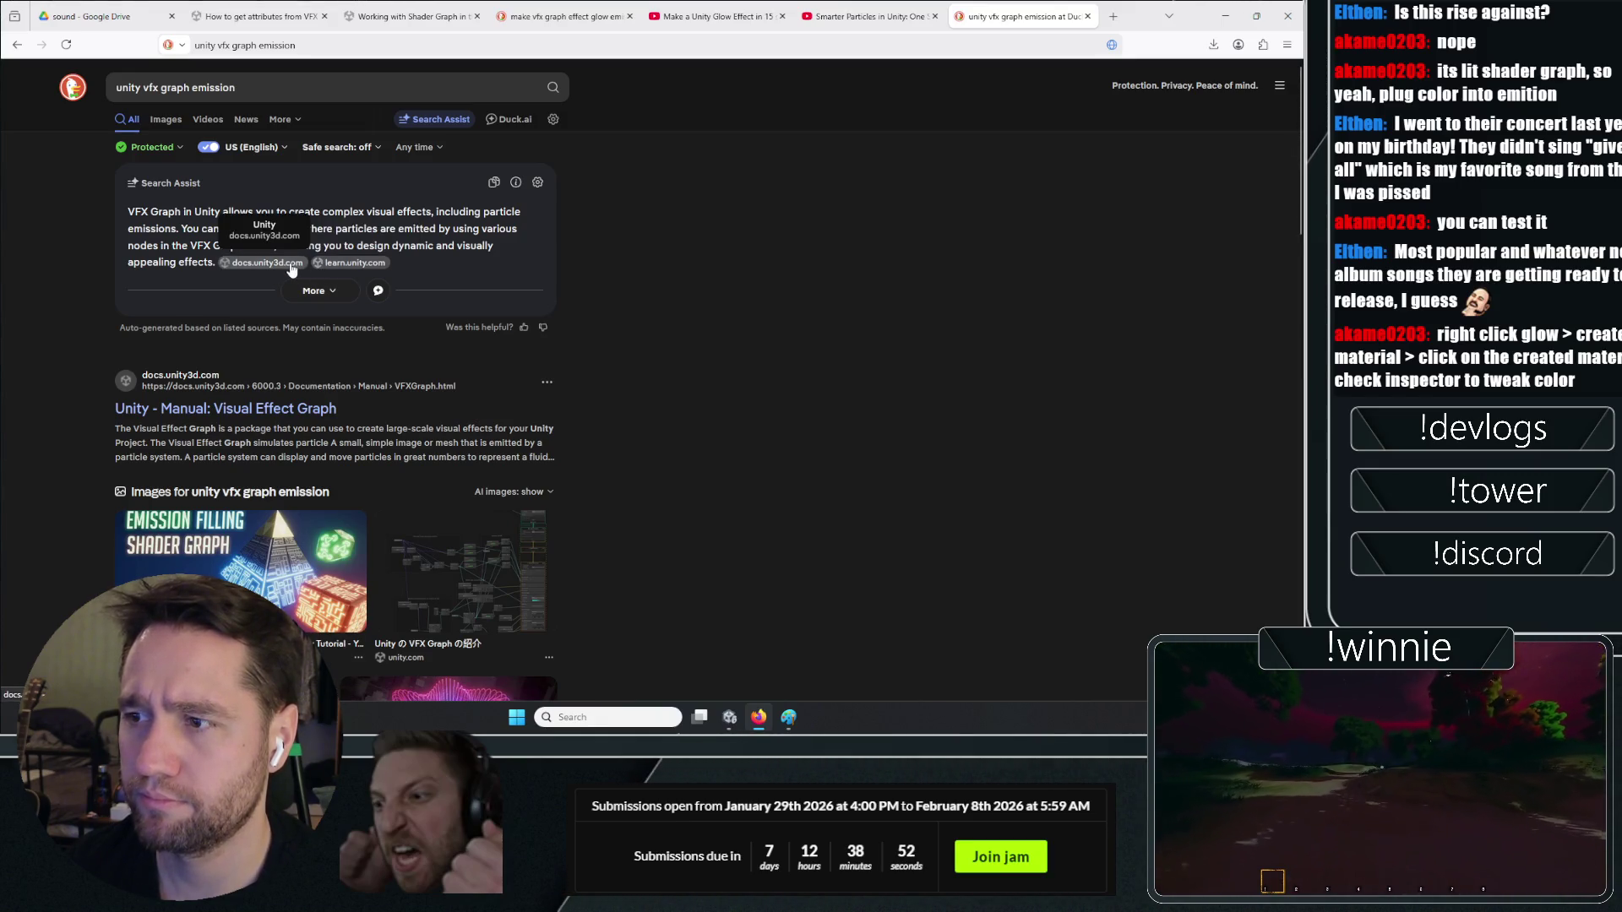
click(347, 264)
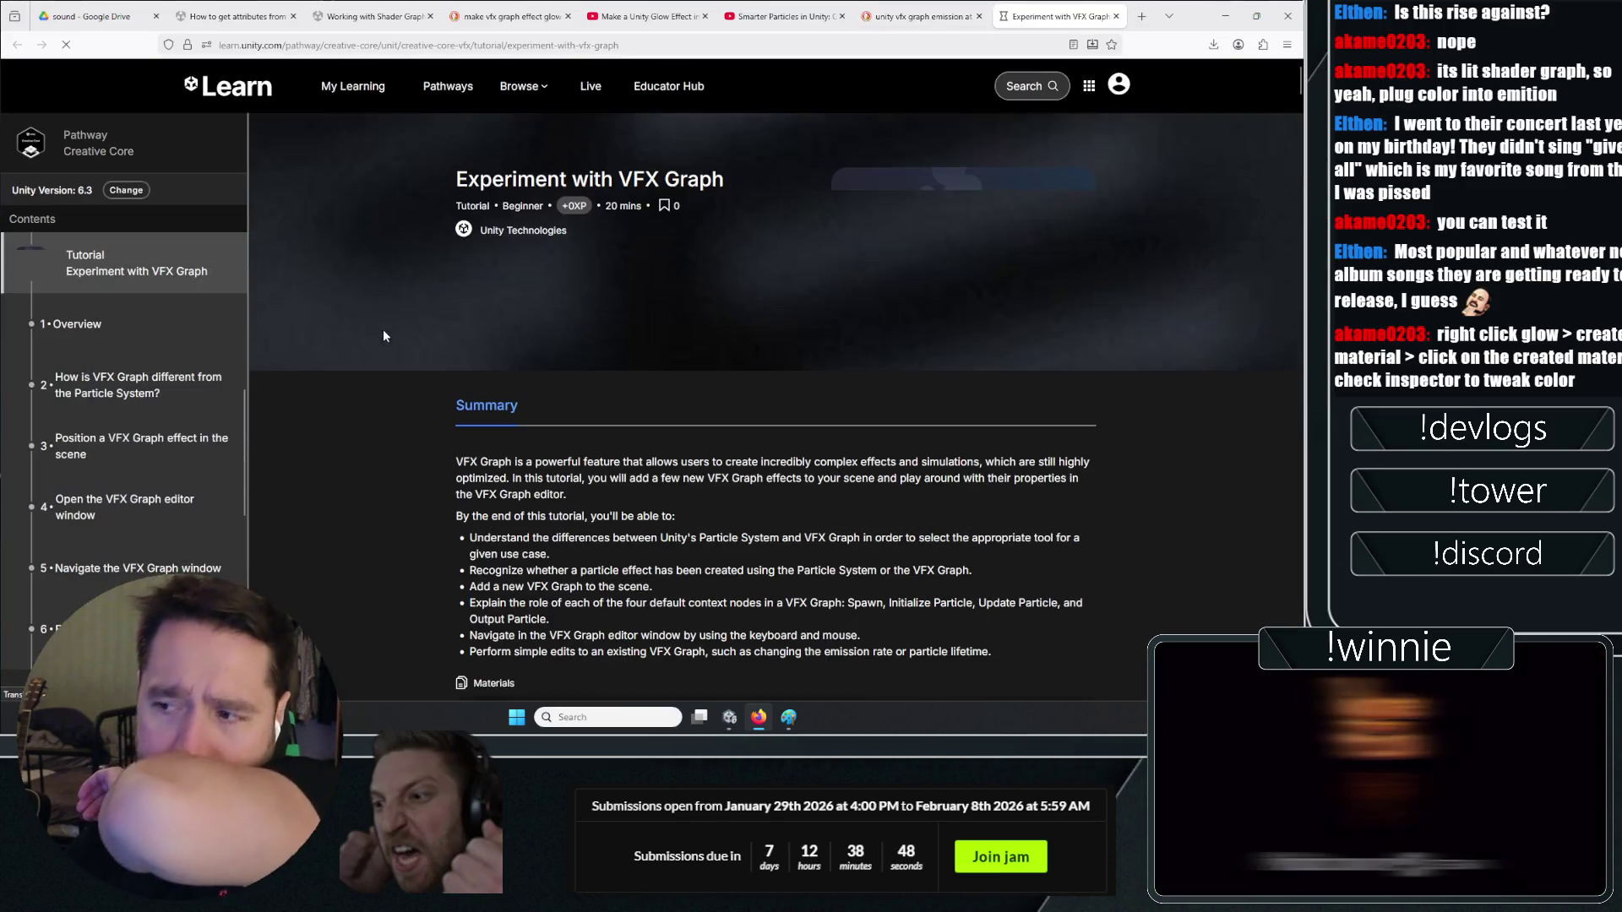
Read through the Unity Learn 'Experiment with VFX Graph' tutorial page
scroll(365, 416, down, 3)
scroll(366, 416, down, 10)
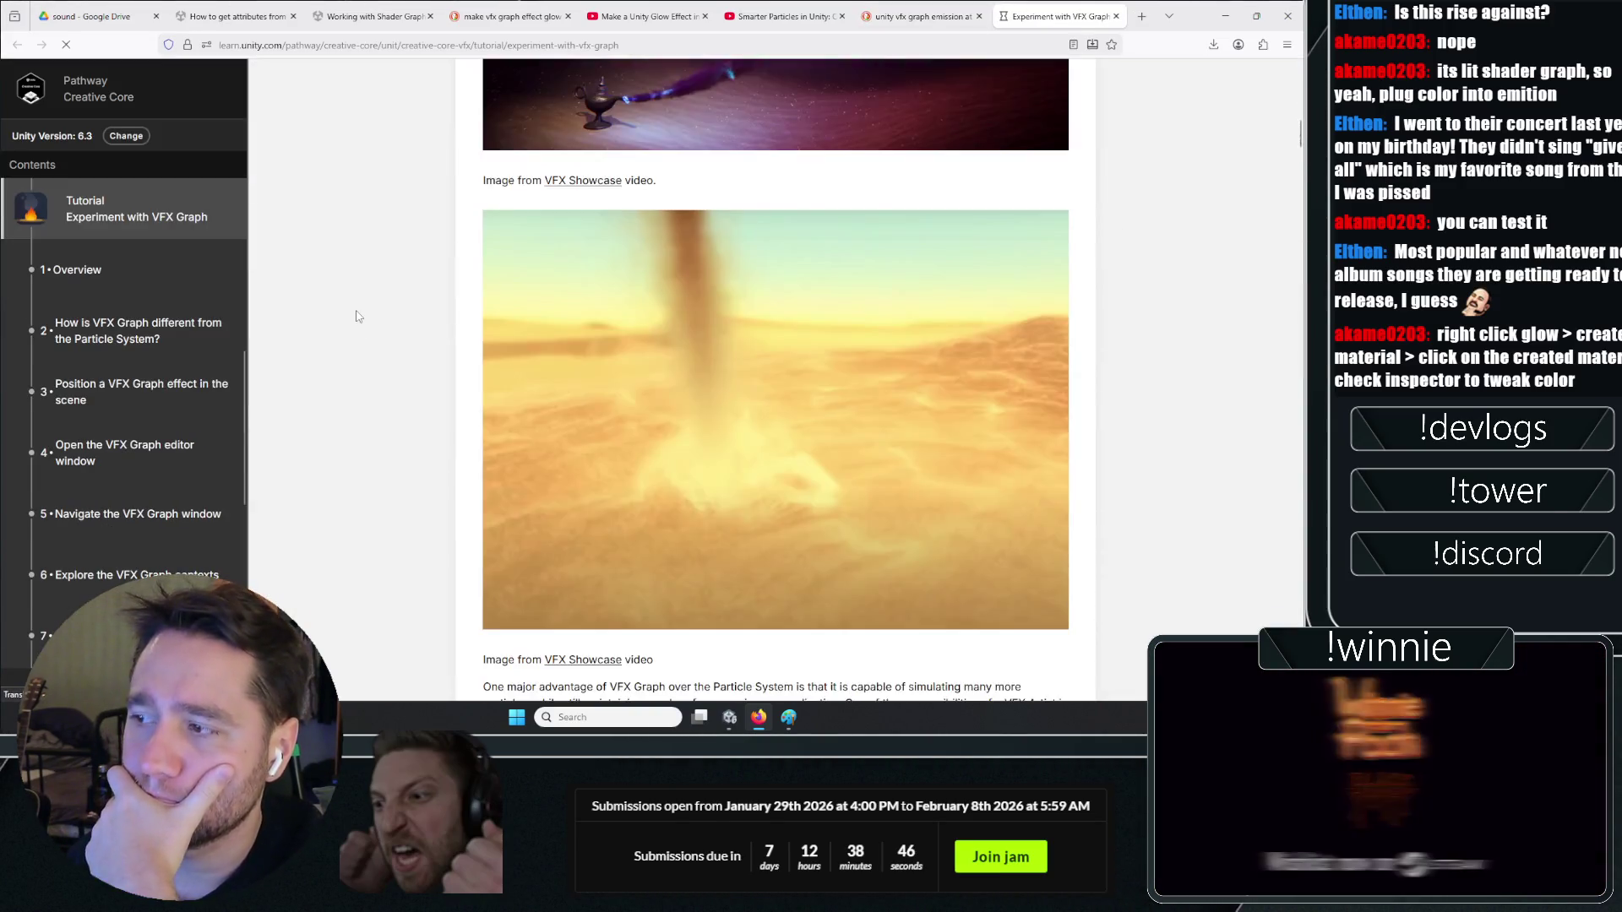
scroll(355, 319, up, 5)
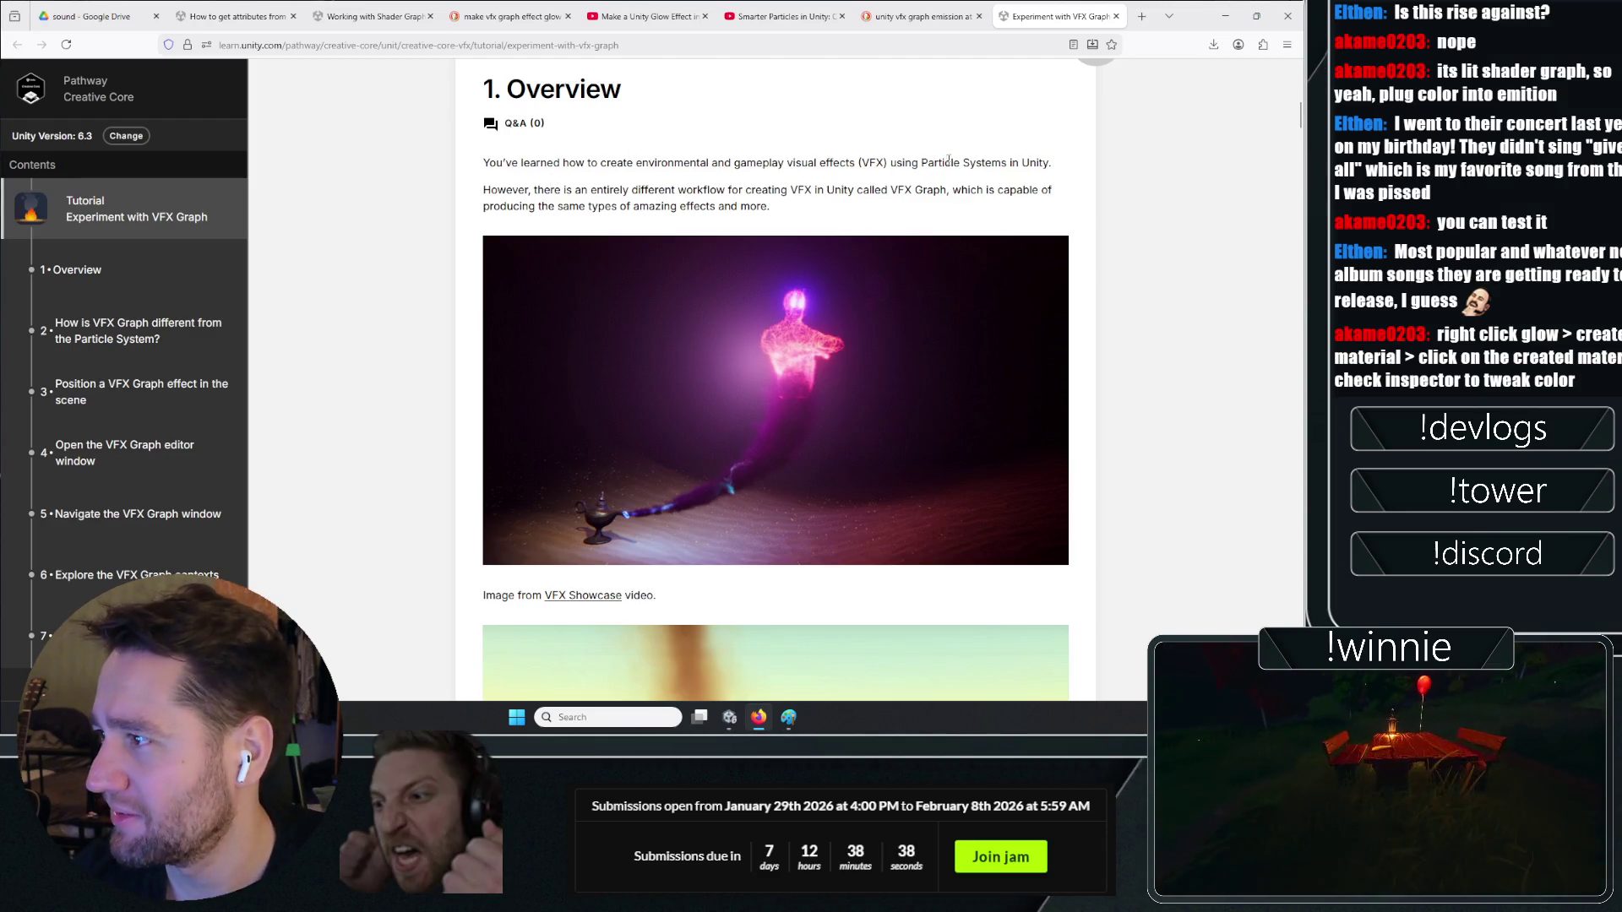
scroll(398, 286, down, 3)
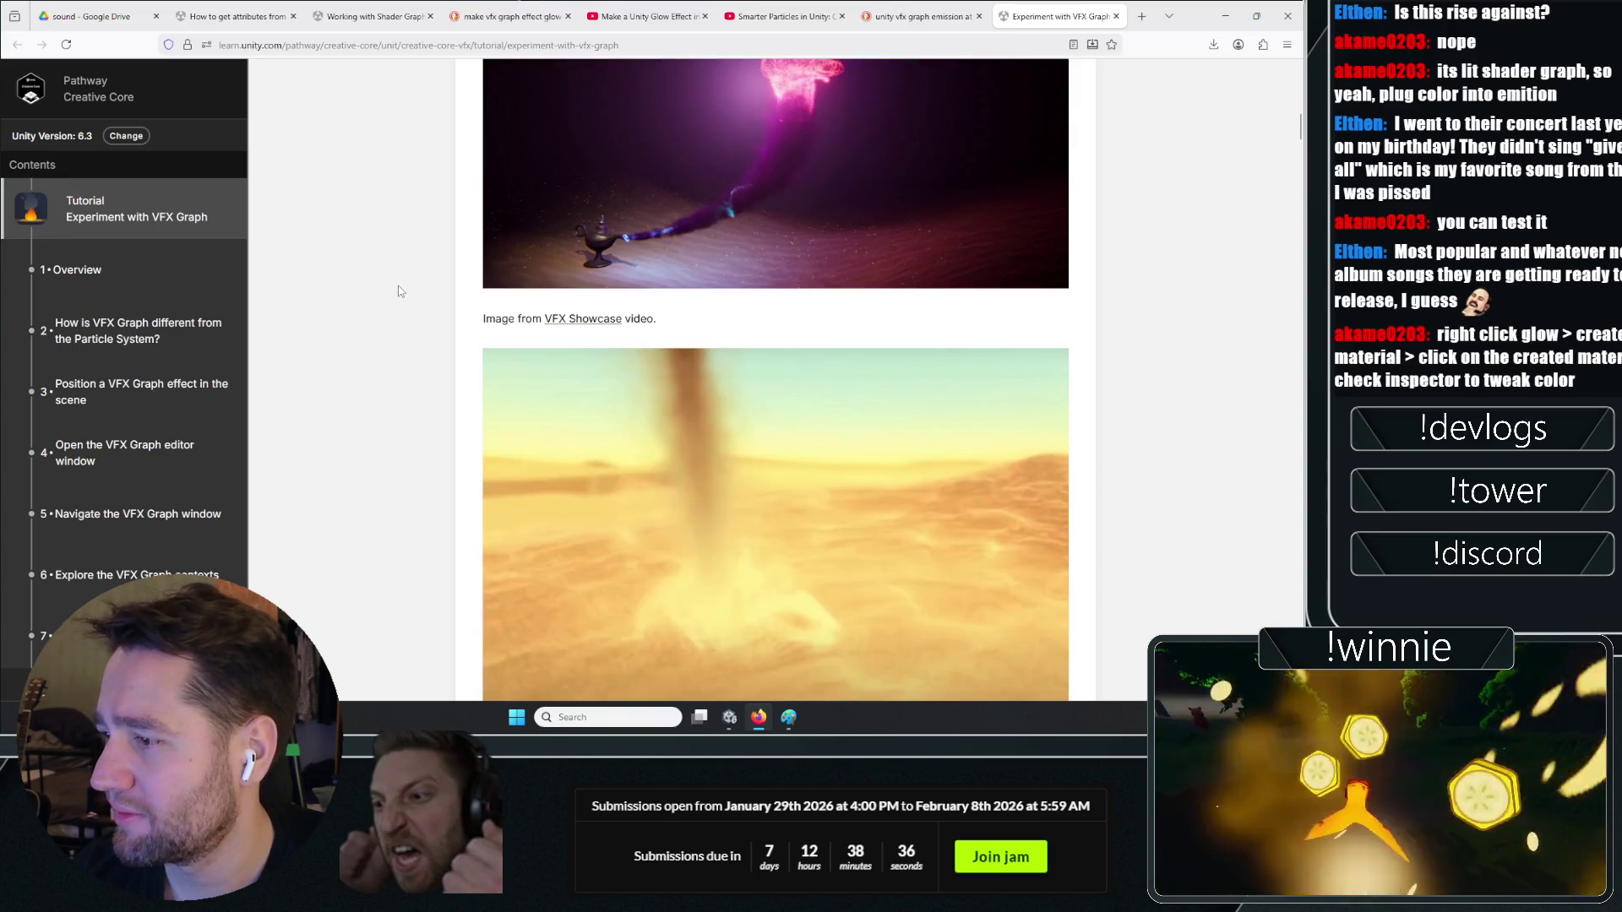
scroll(438, 289, down, 3)
scroll(438, 289, down, 7)
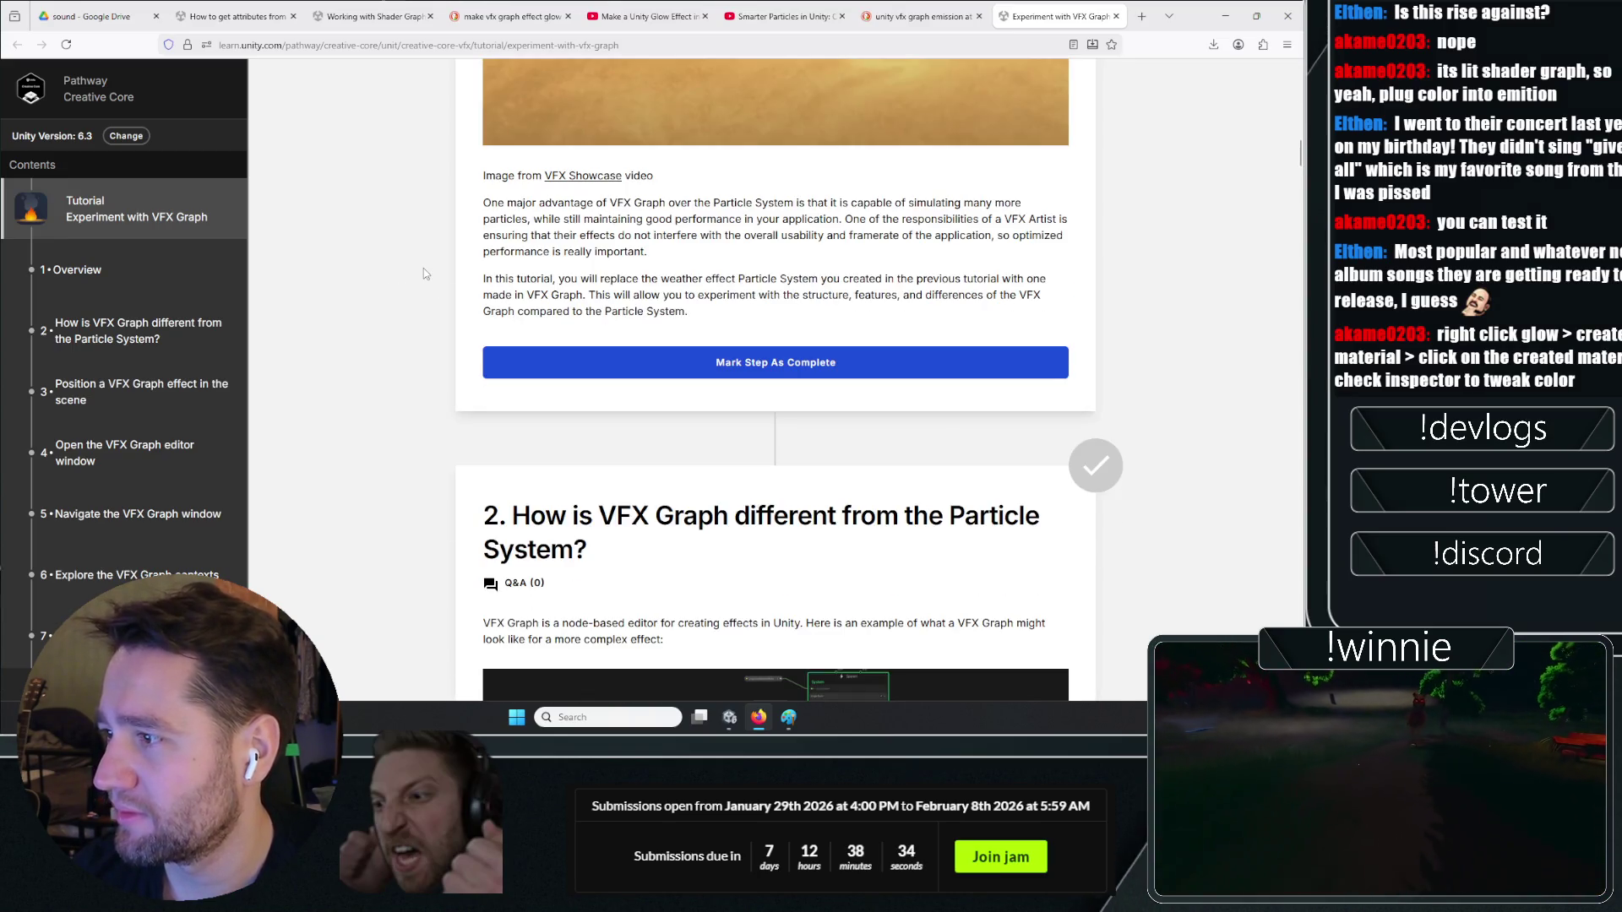
scroll(423, 267, down, 6)
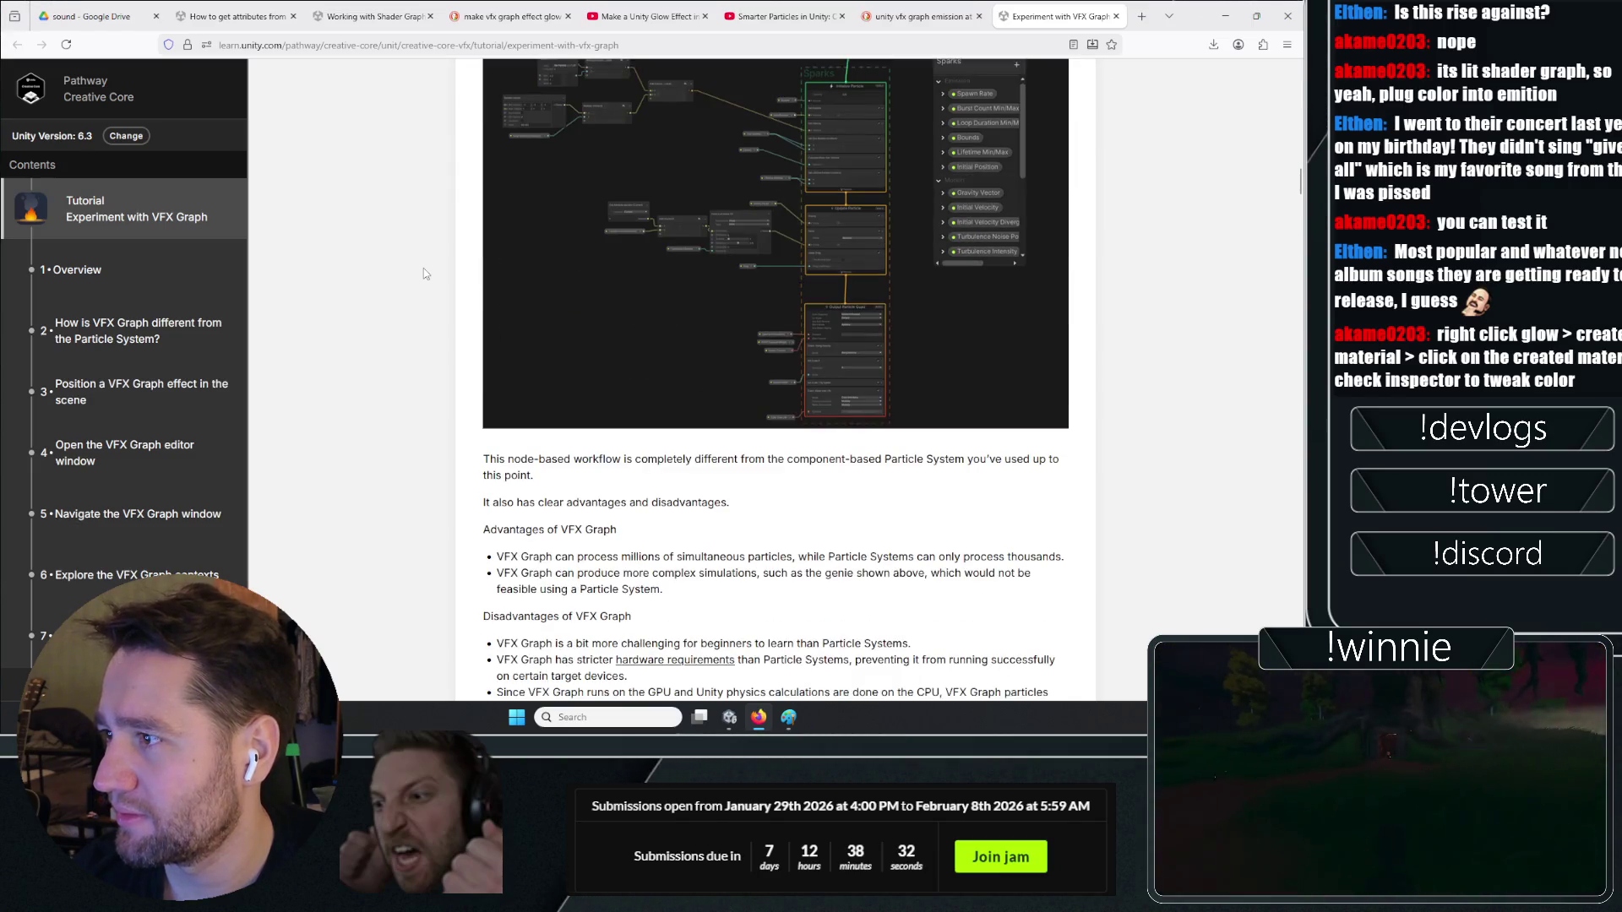
Find 'emission' on the page, then go back to Unity Editor
key(ctrl+f)
text(emiss)
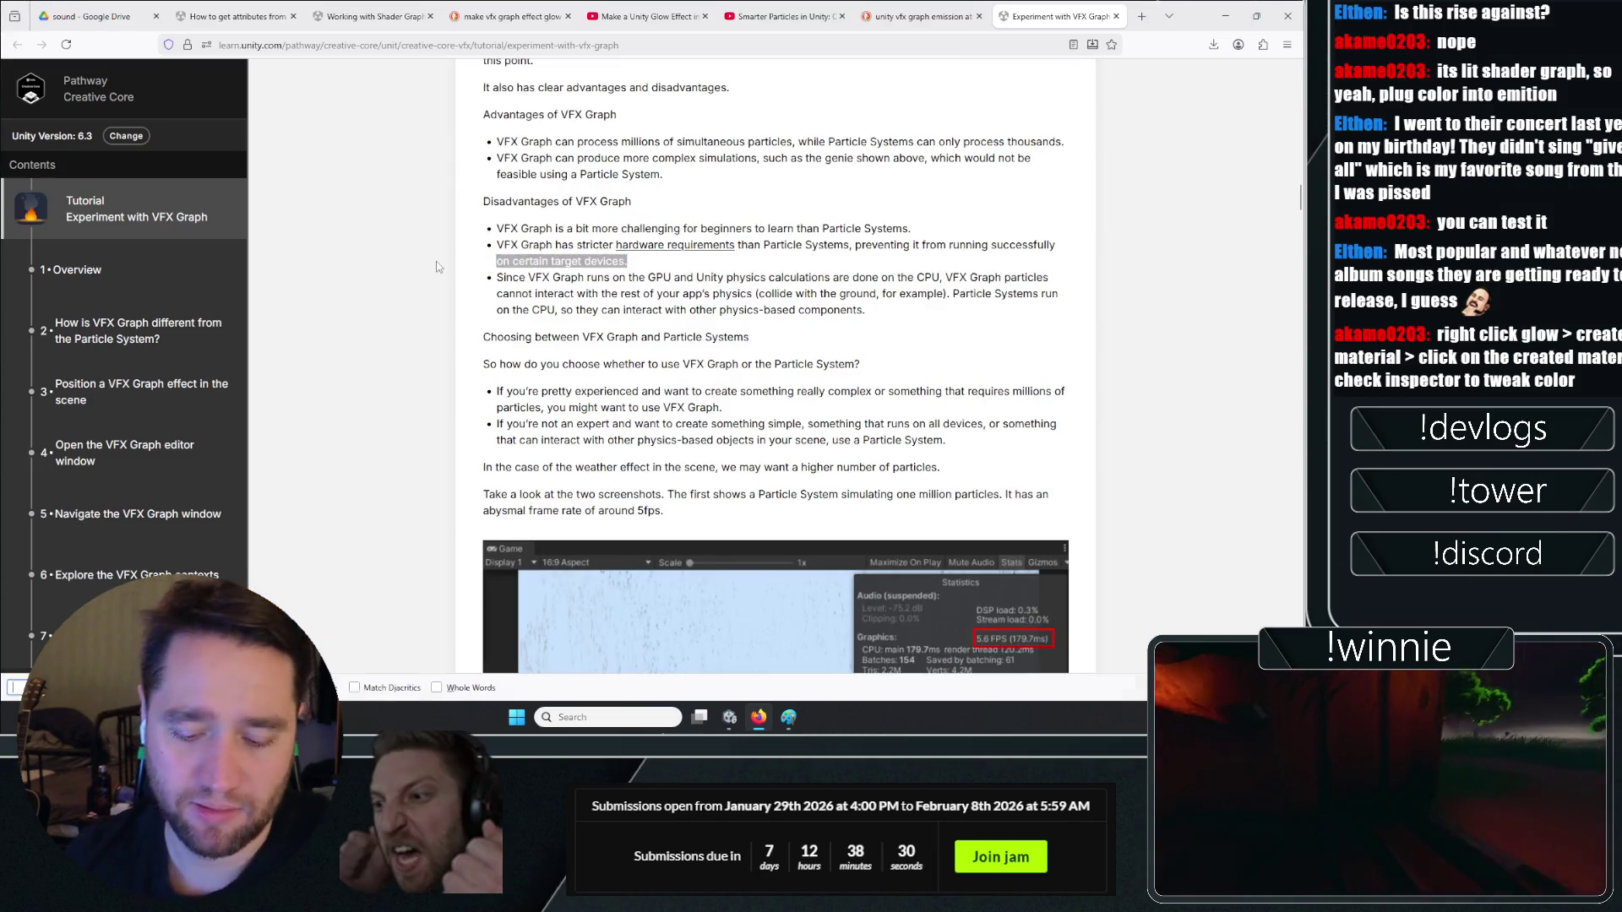
text(ion)
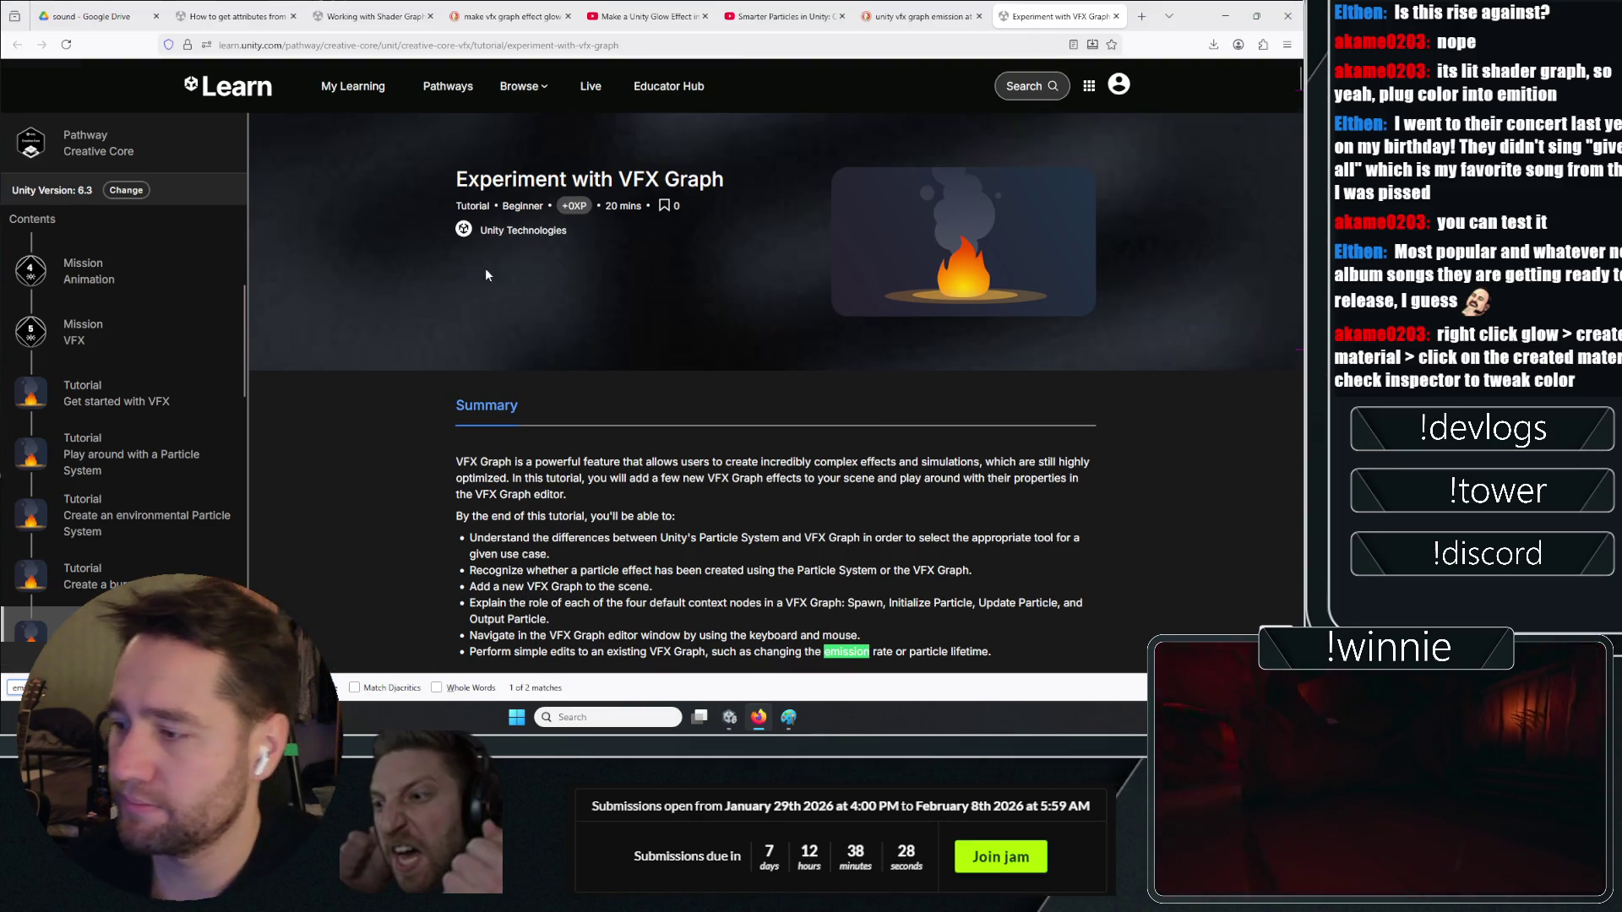
scroll(485, 267, down, 2)
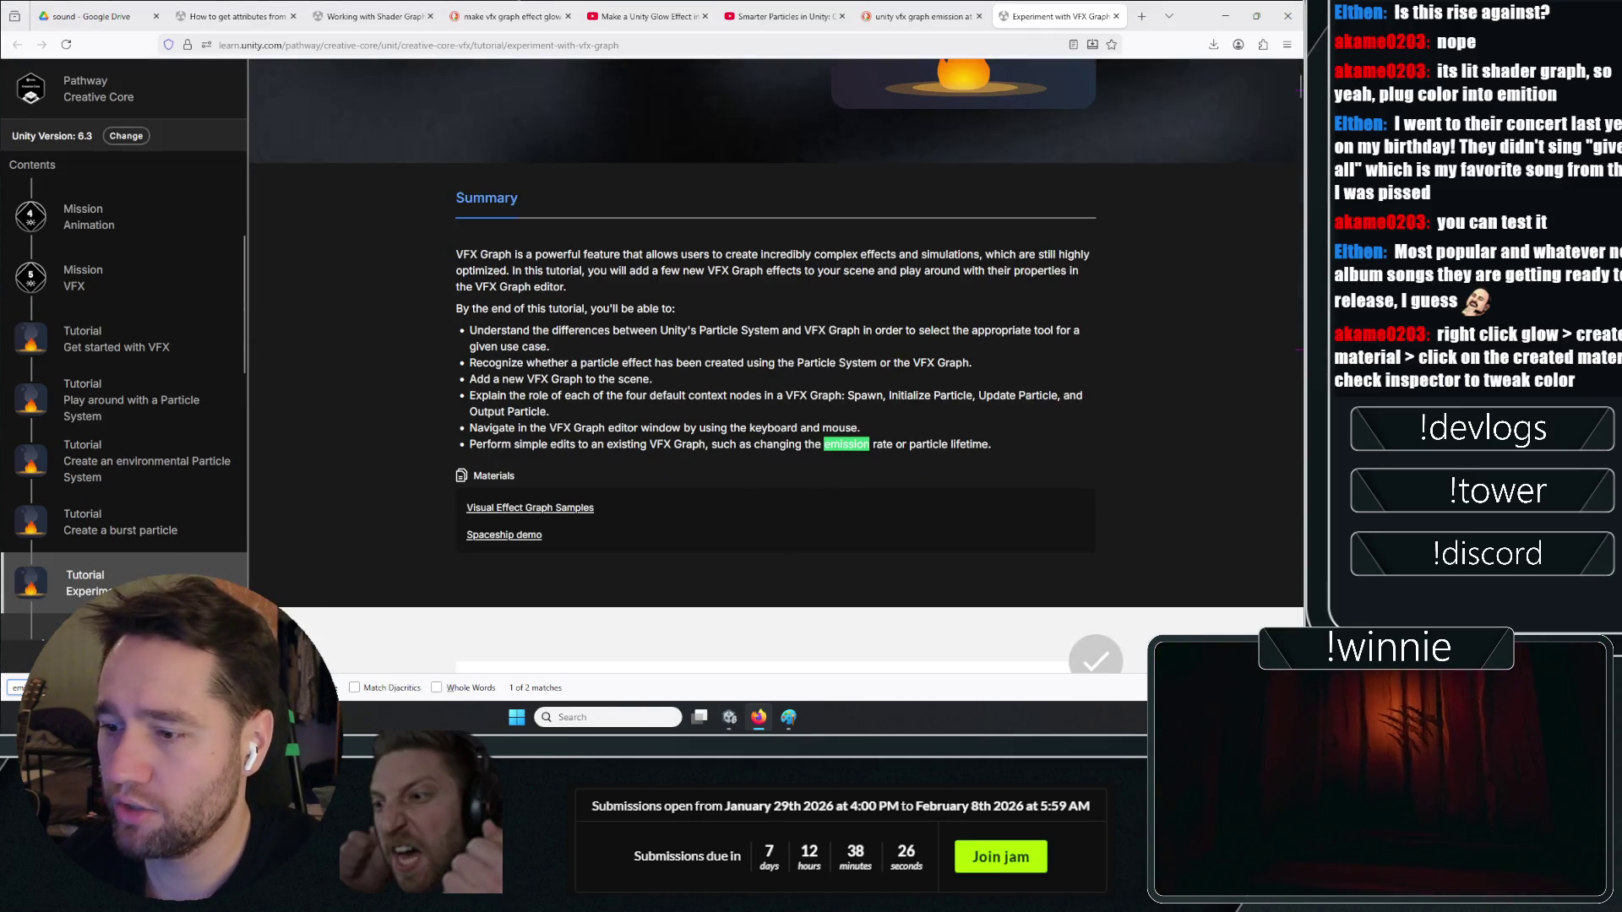
click(732, 718)
scroll(1176, 322, down, 5)
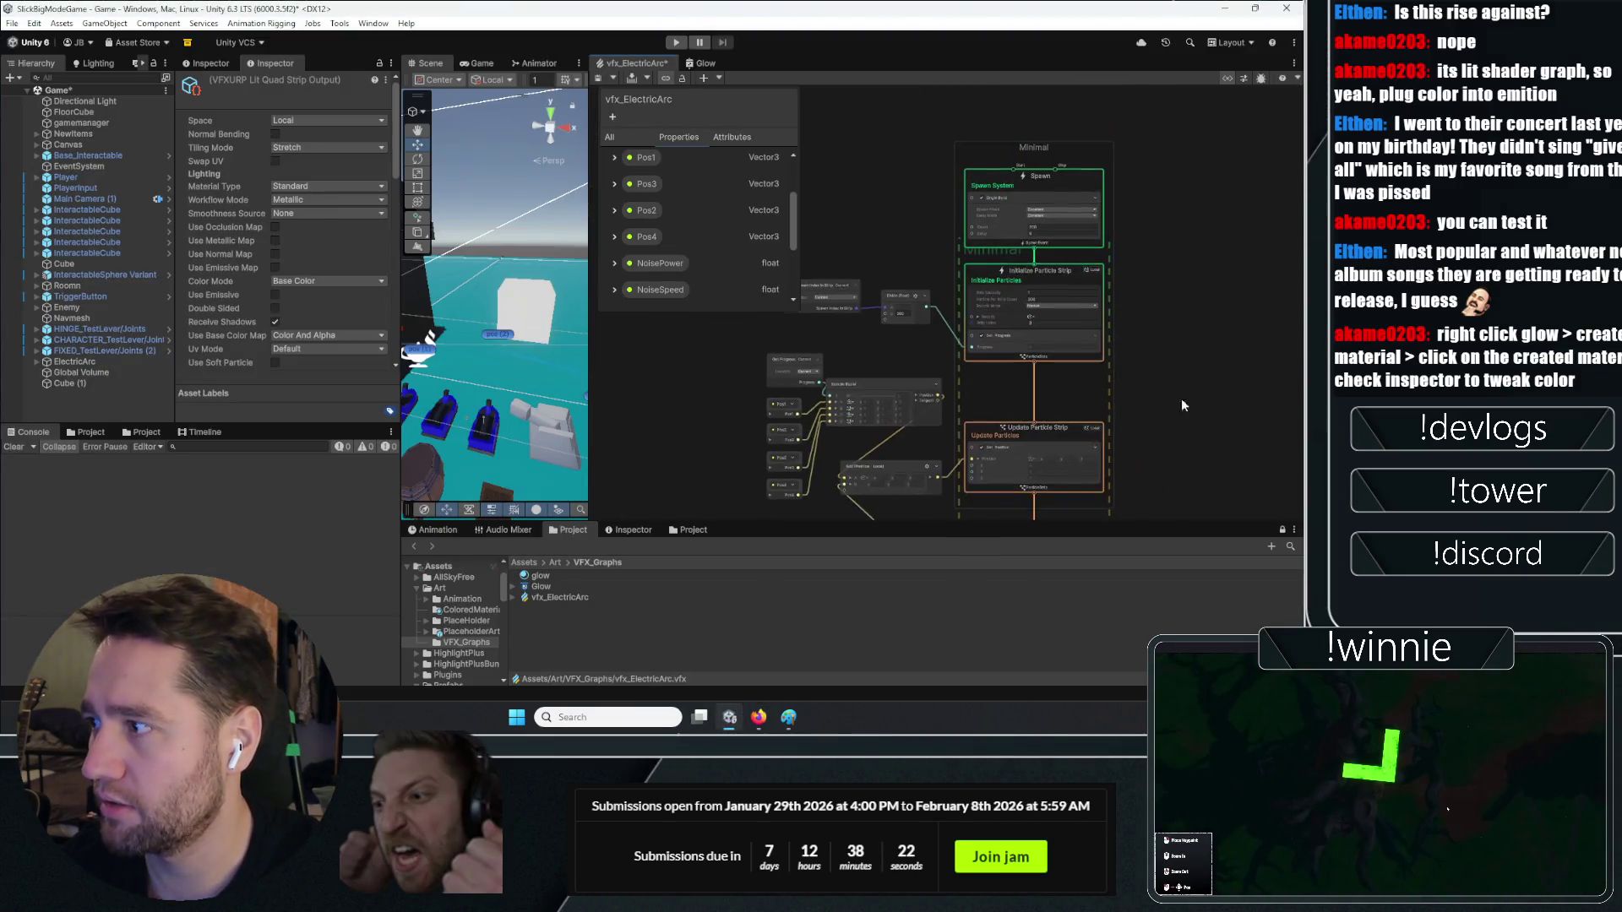
Zoom into the Spawn and Initialize nodes, then switch back to Firefox
scroll(1106, 302, up, 5)
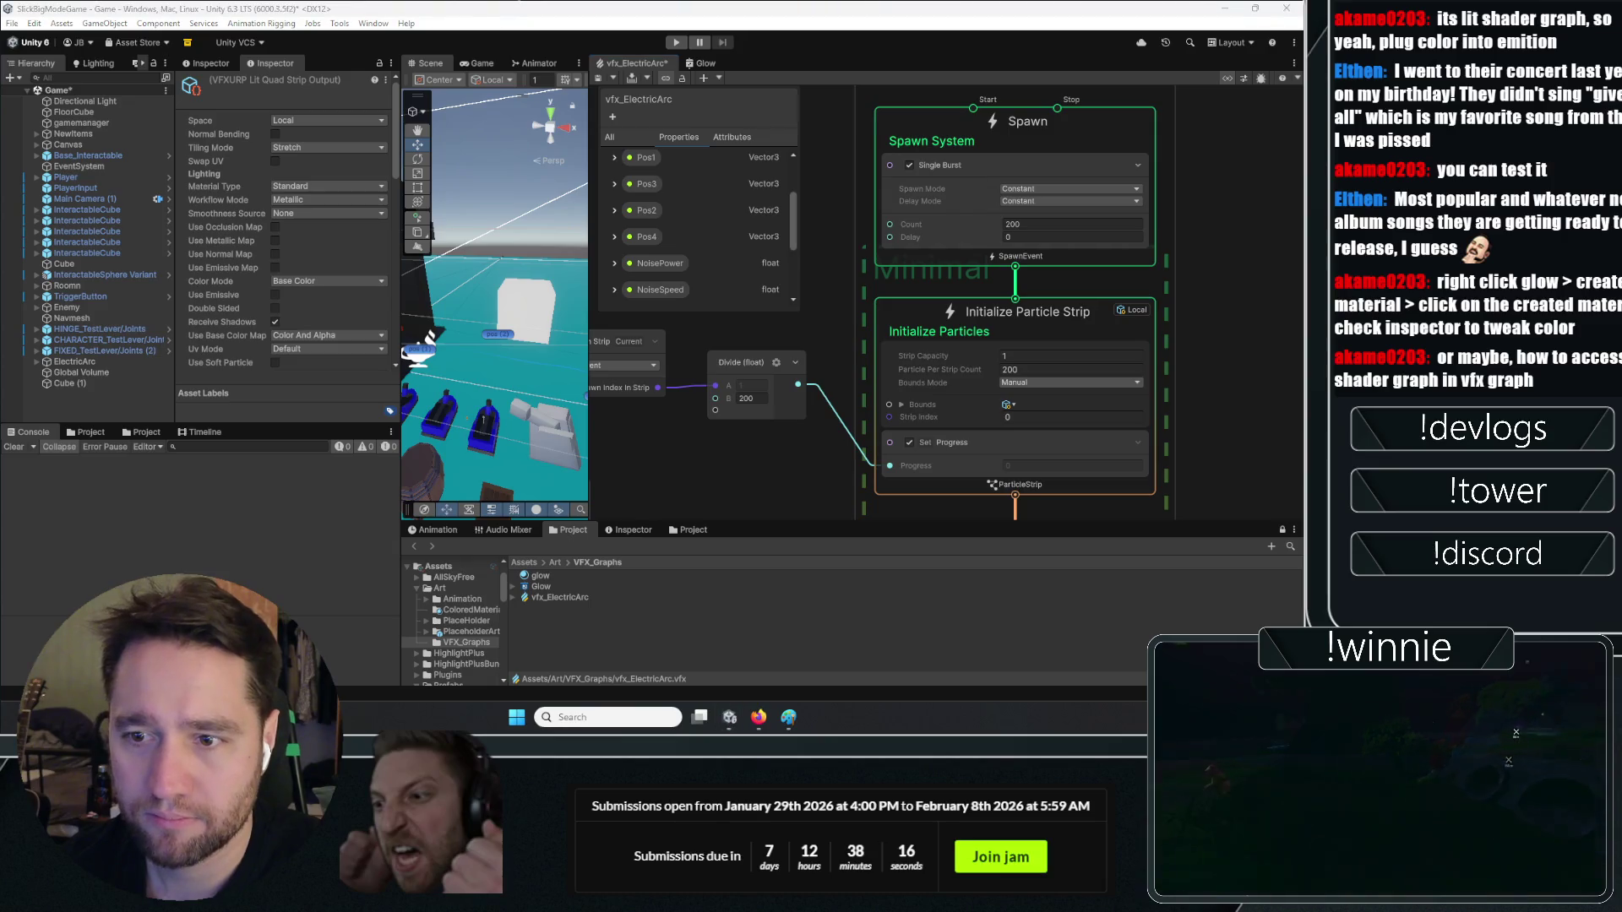
click(758, 717)
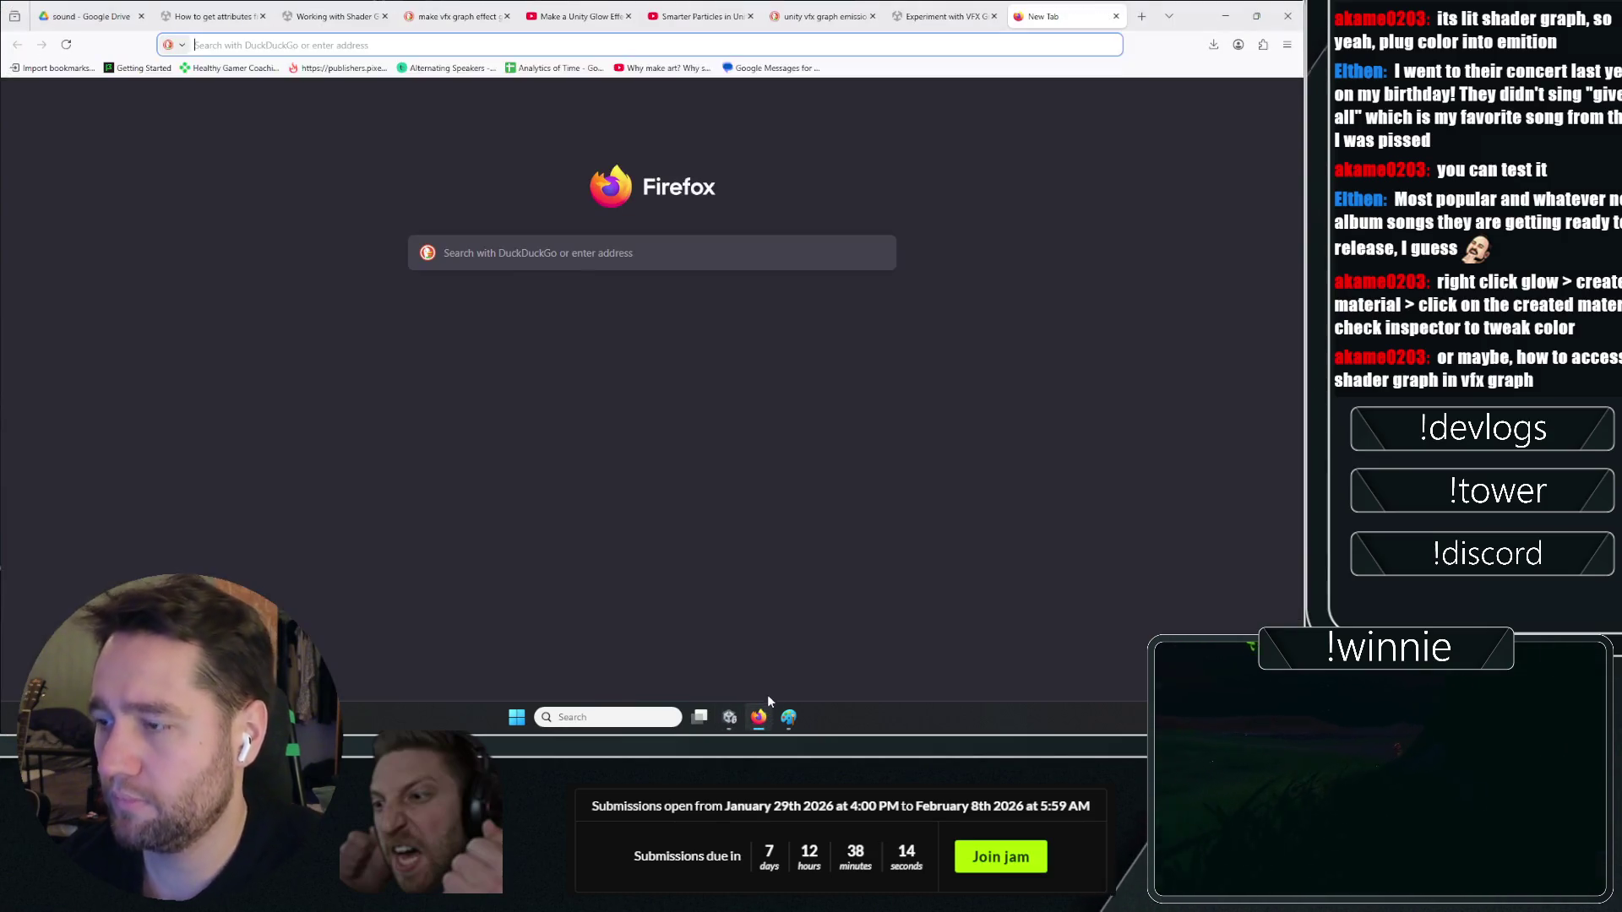
Search YouTube for using Shader Graph in VFX Graph and browse the first result's key moments
key(Return)
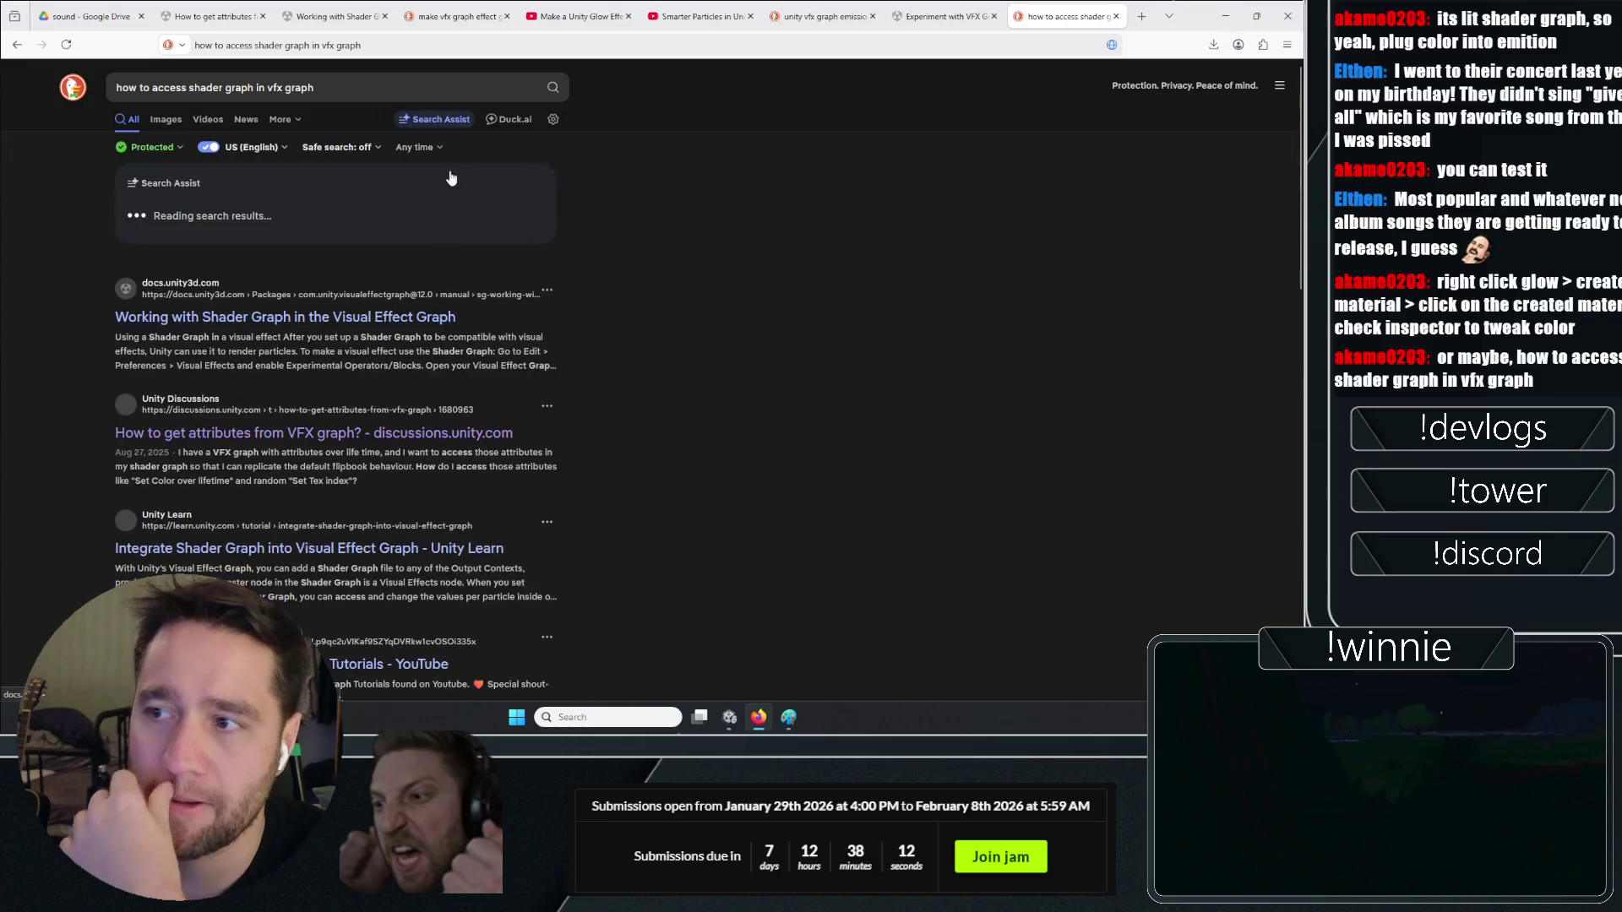
click(703, 17)
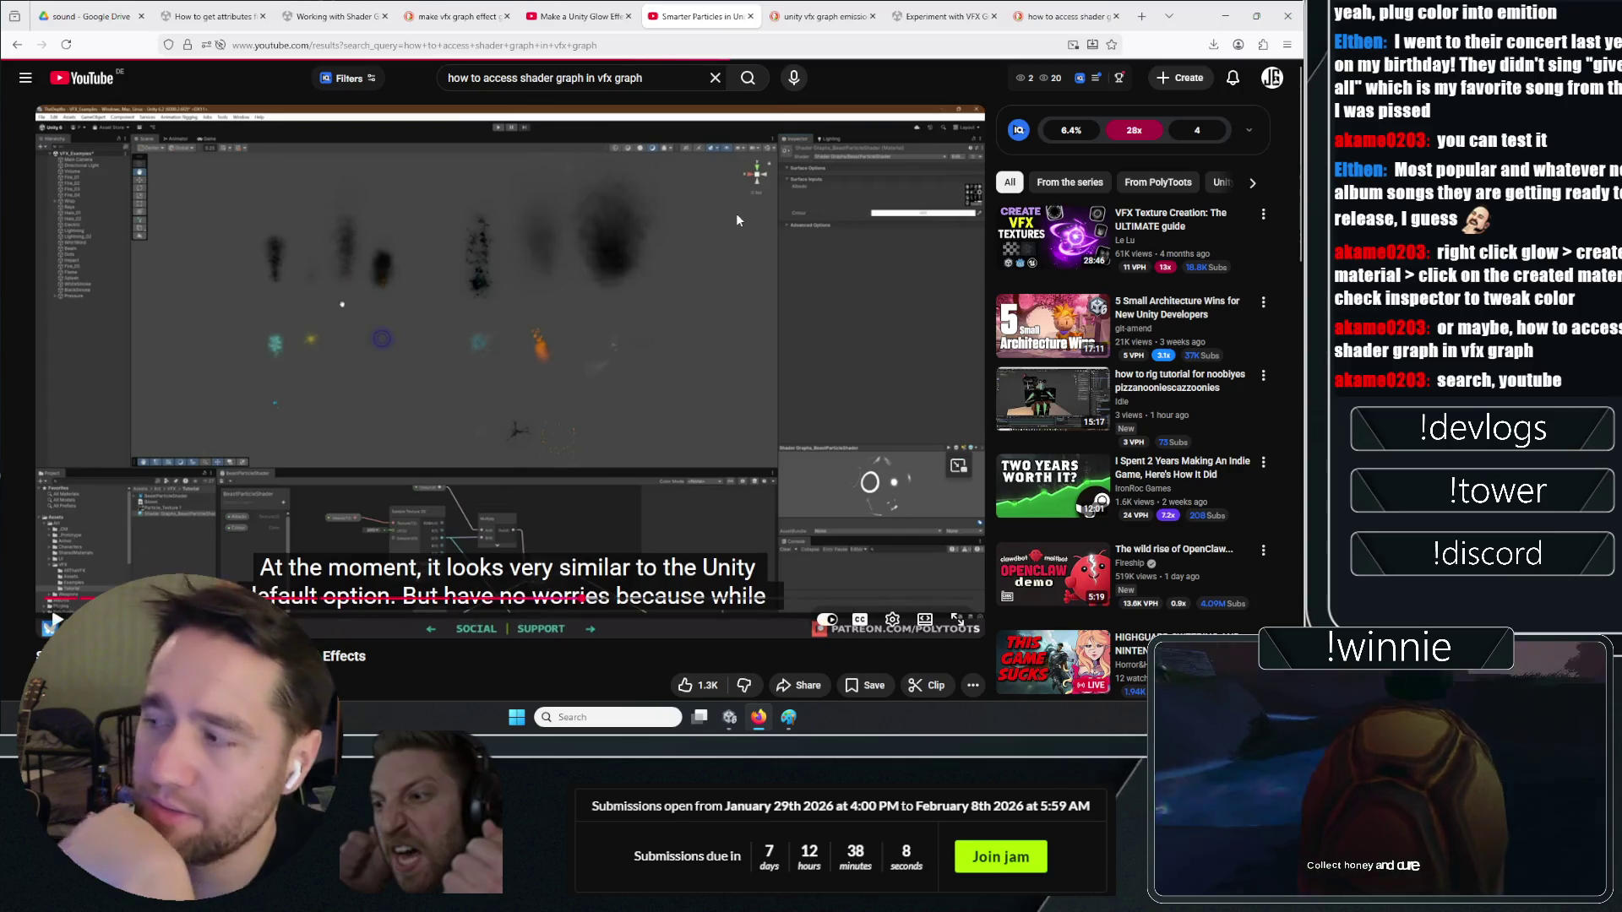
key(Return)
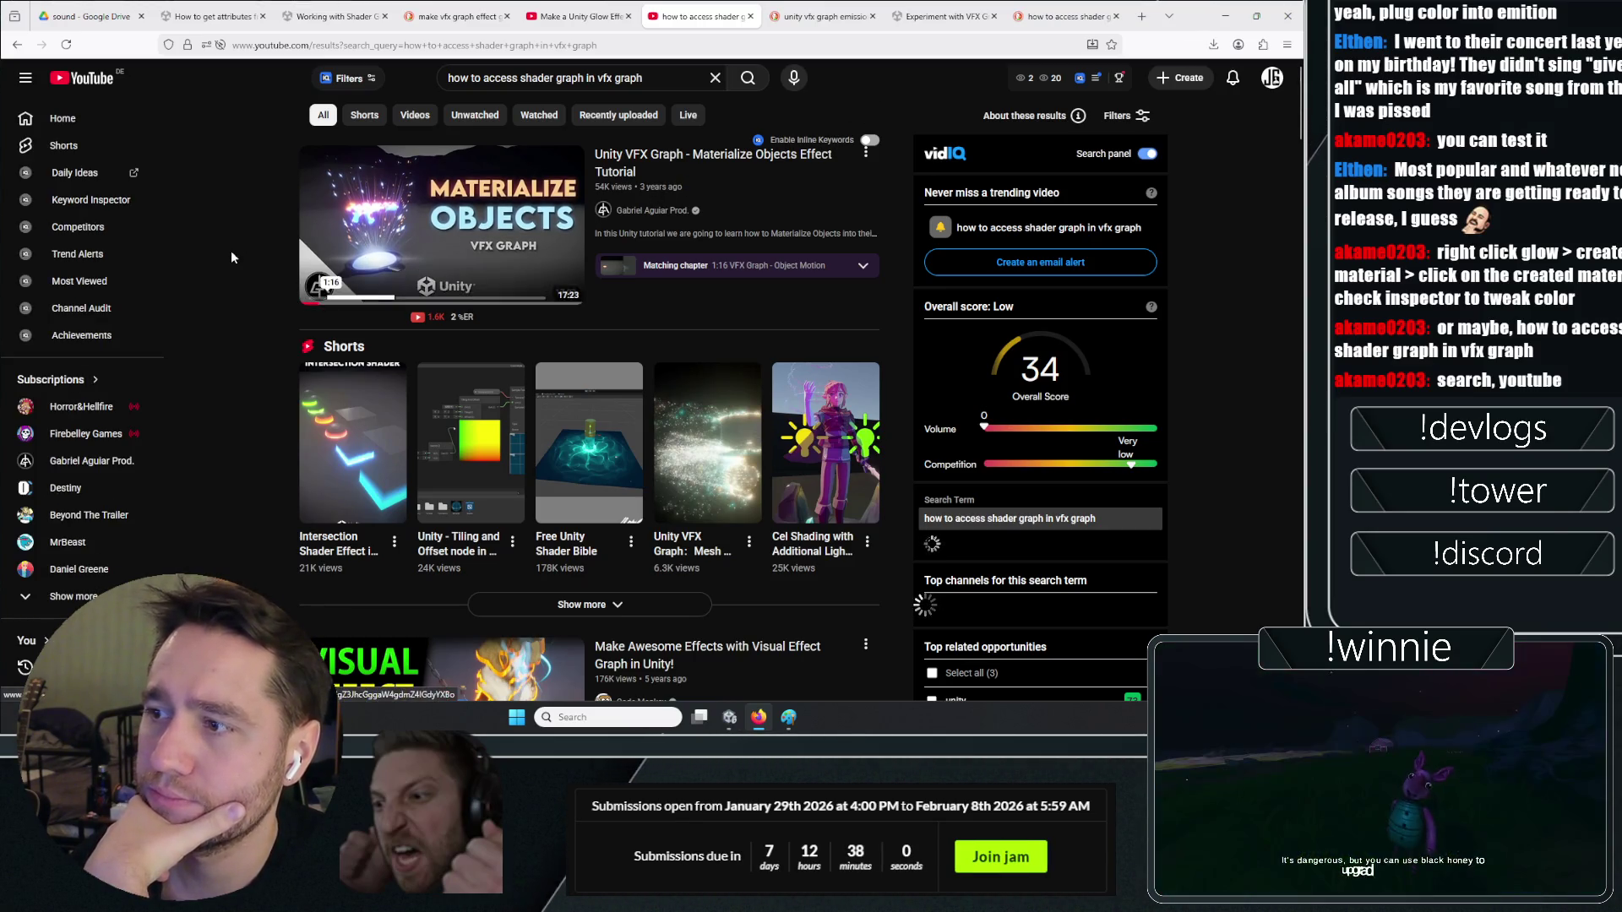
scroll(218, 235, down, 5)
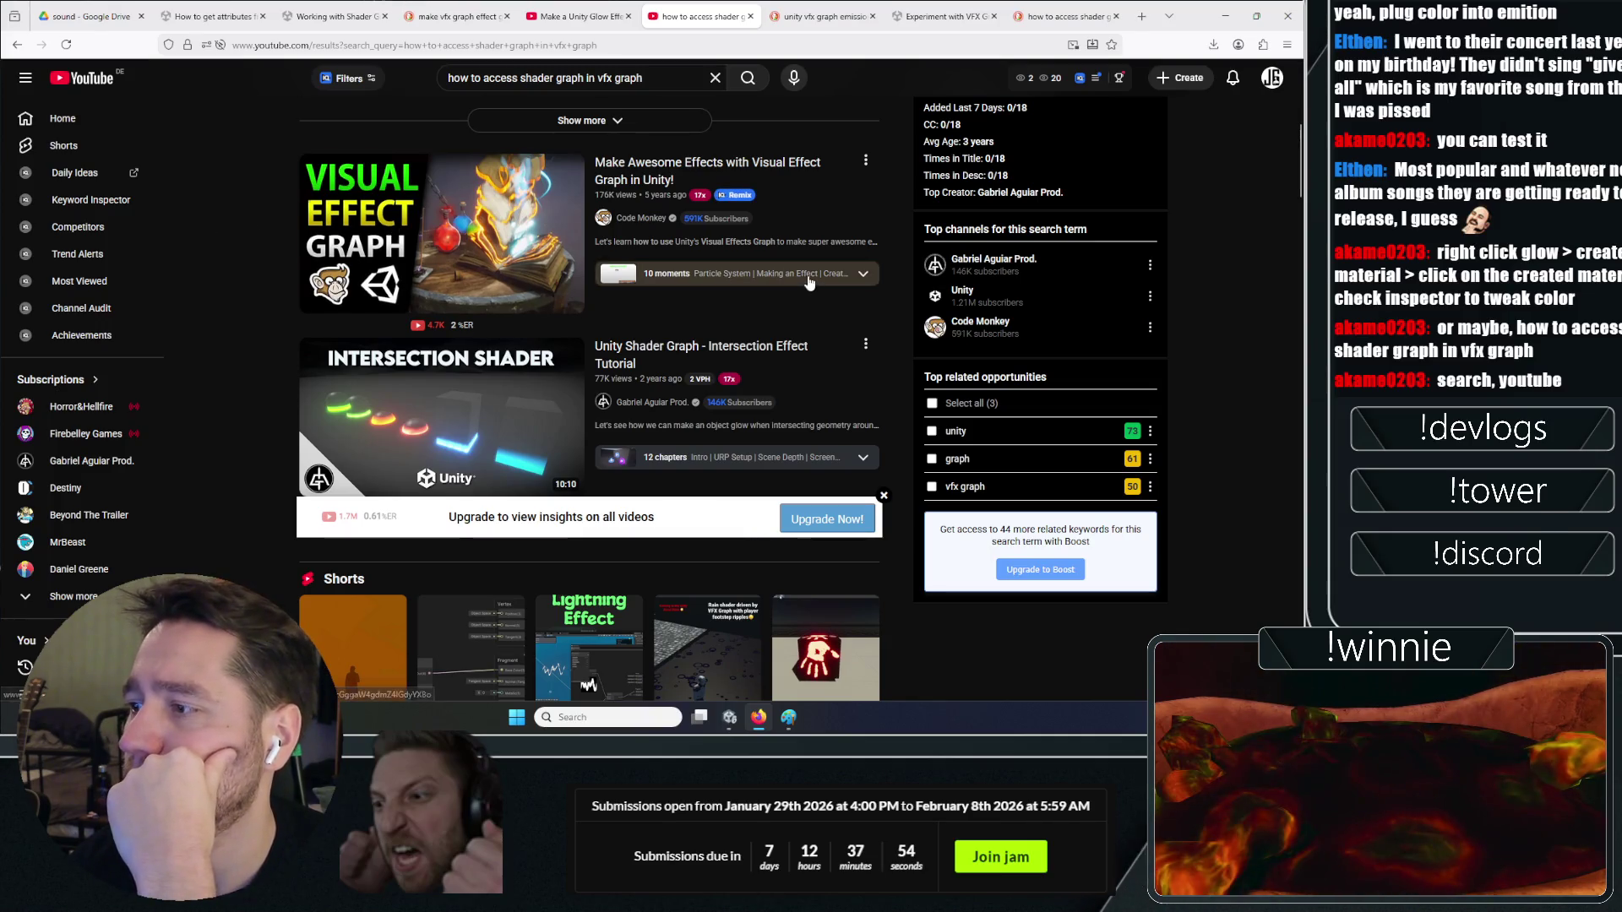
click(861, 273)
click(879, 346)
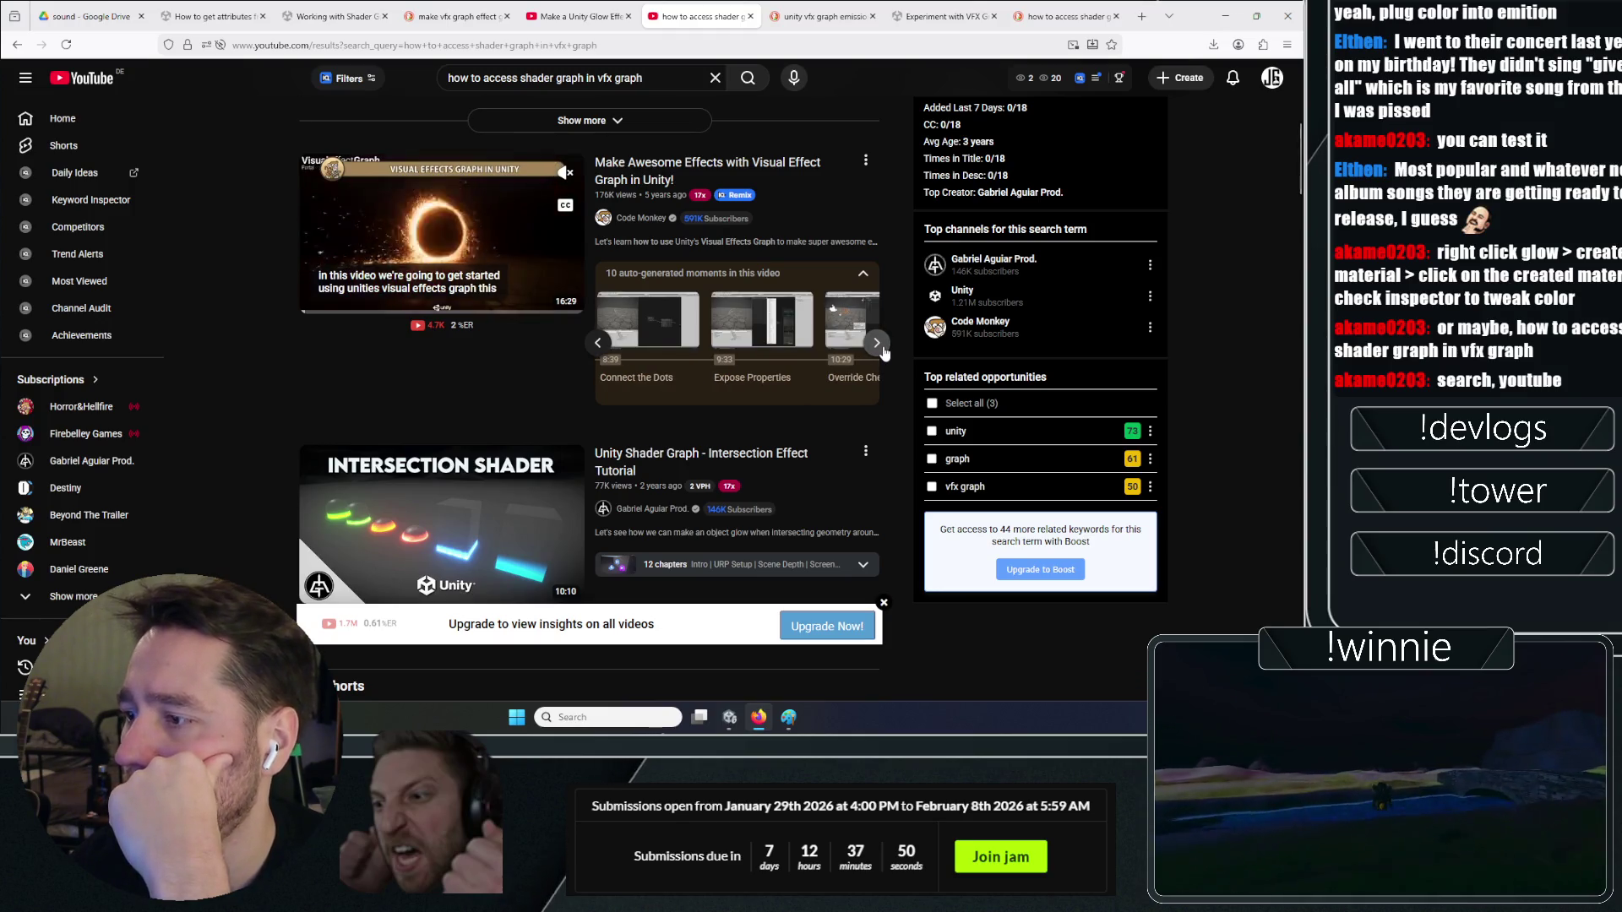
click(878, 344)
Open 'Make Awesome Effects with Visual Effect Graph in Unity!' in its own tab and play it
mouse_move(445, 245)
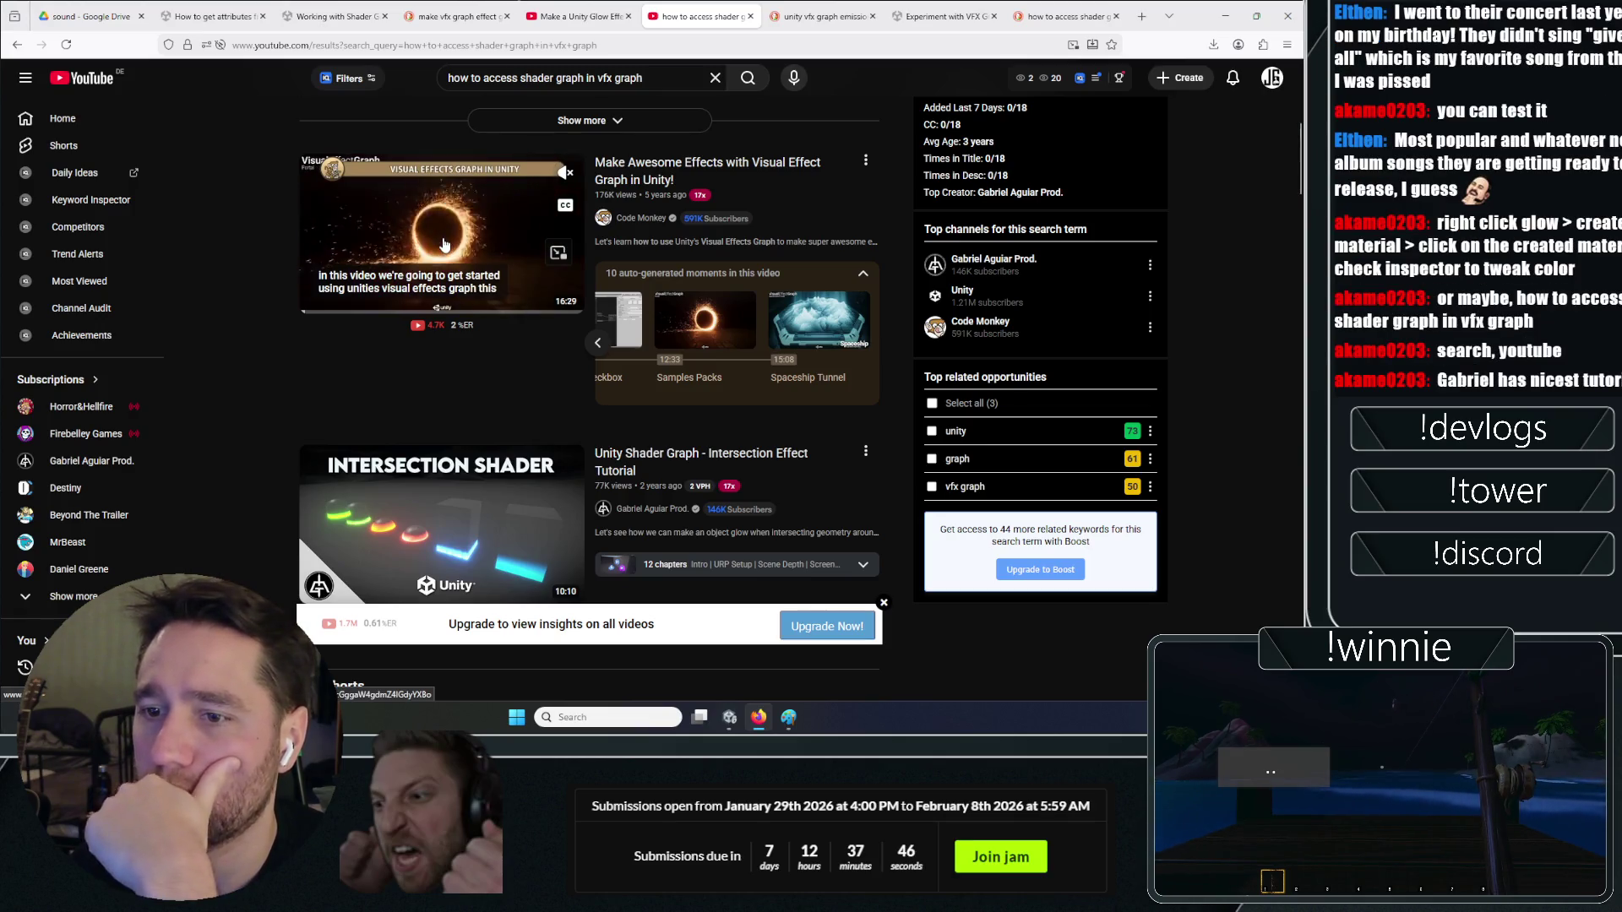
right_click(446, 136)
click(484, 148)
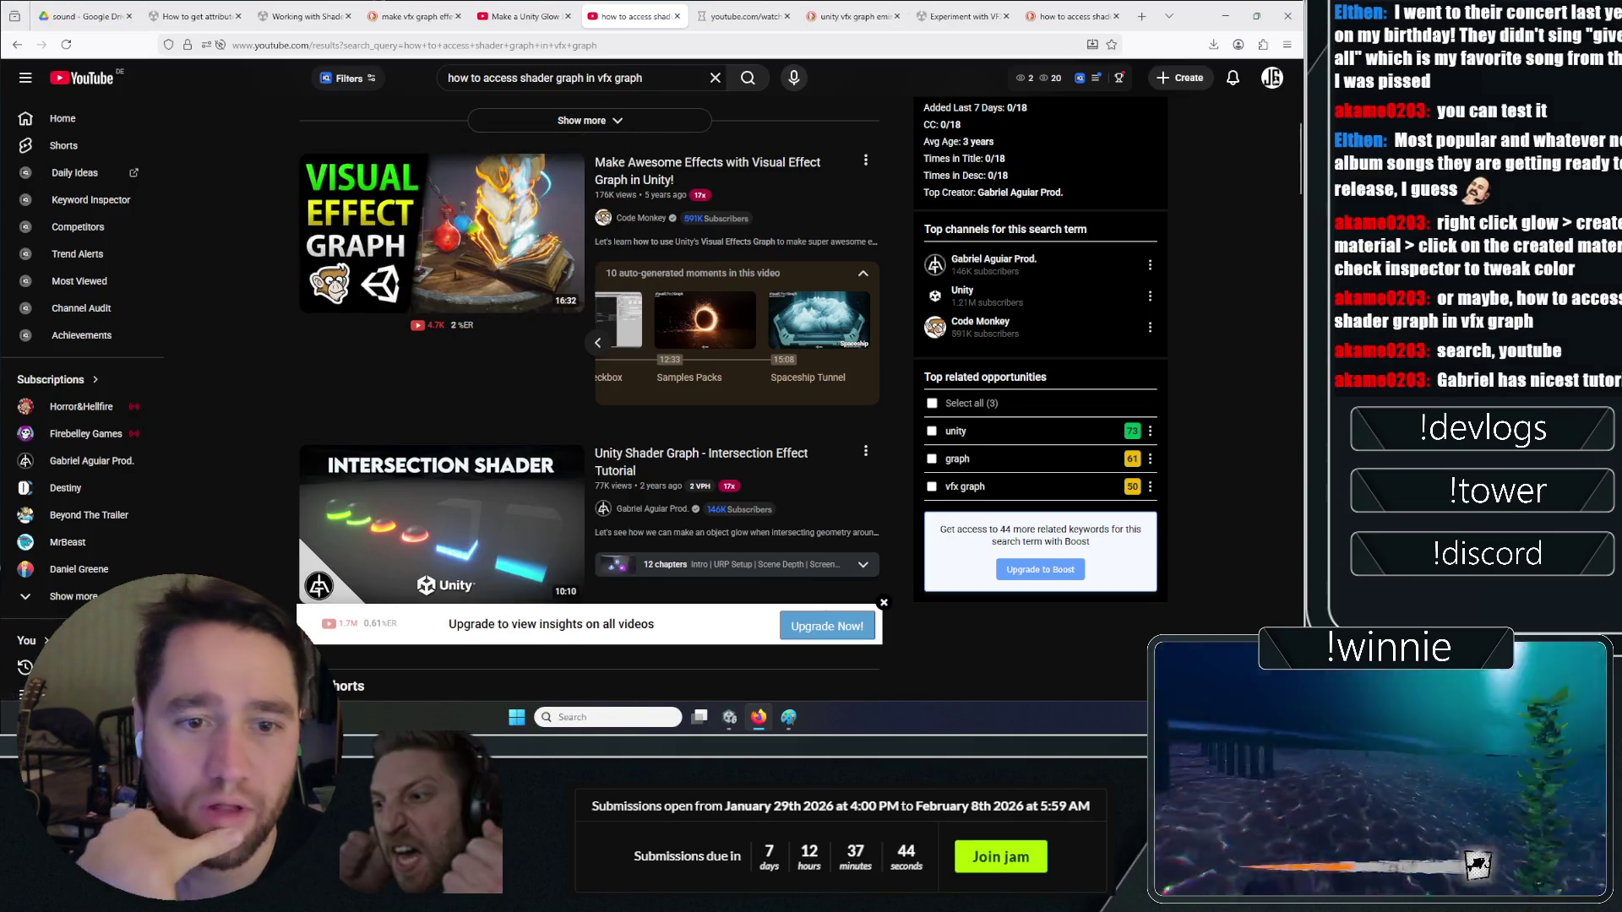
click(705, 321)
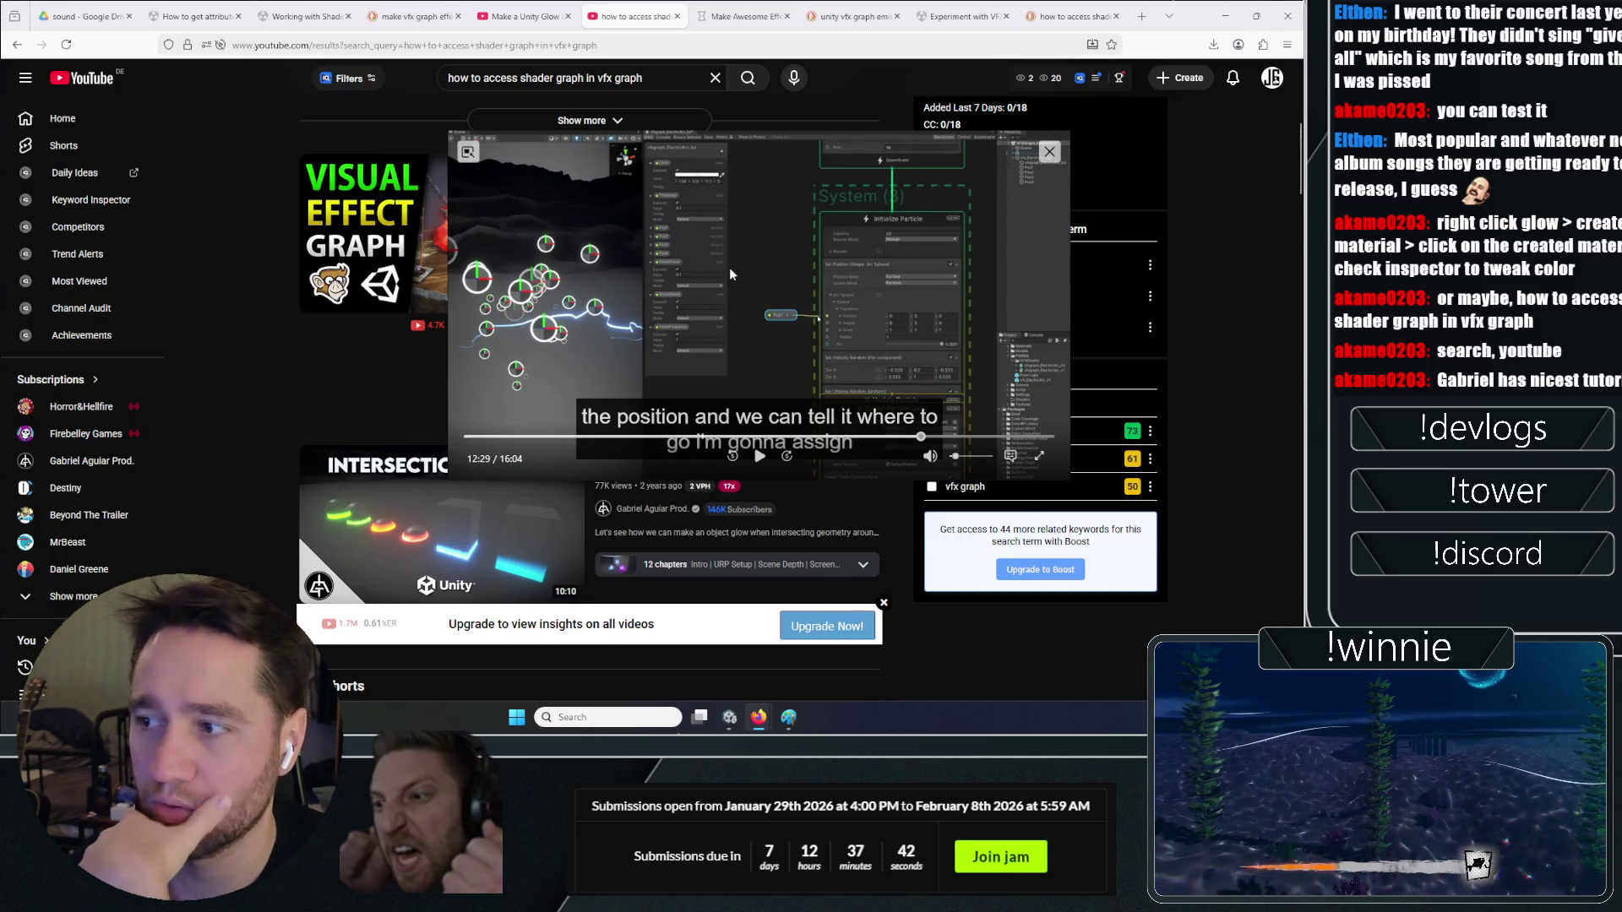
drag(731, 275, 662, 322)
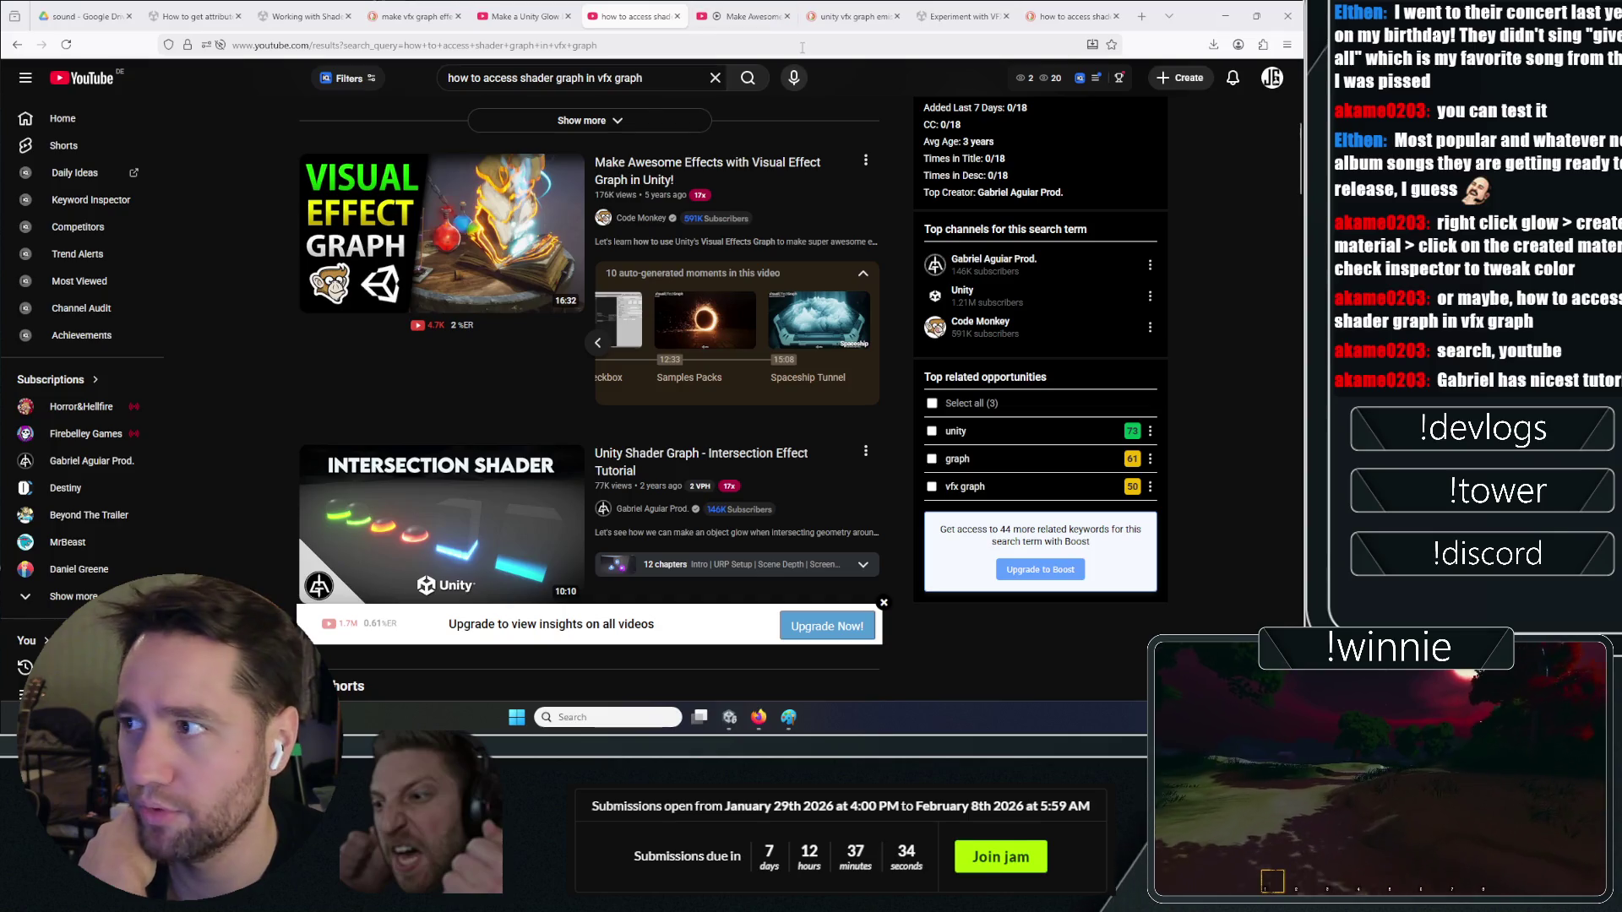
click(849, 16)
click(743, 16)
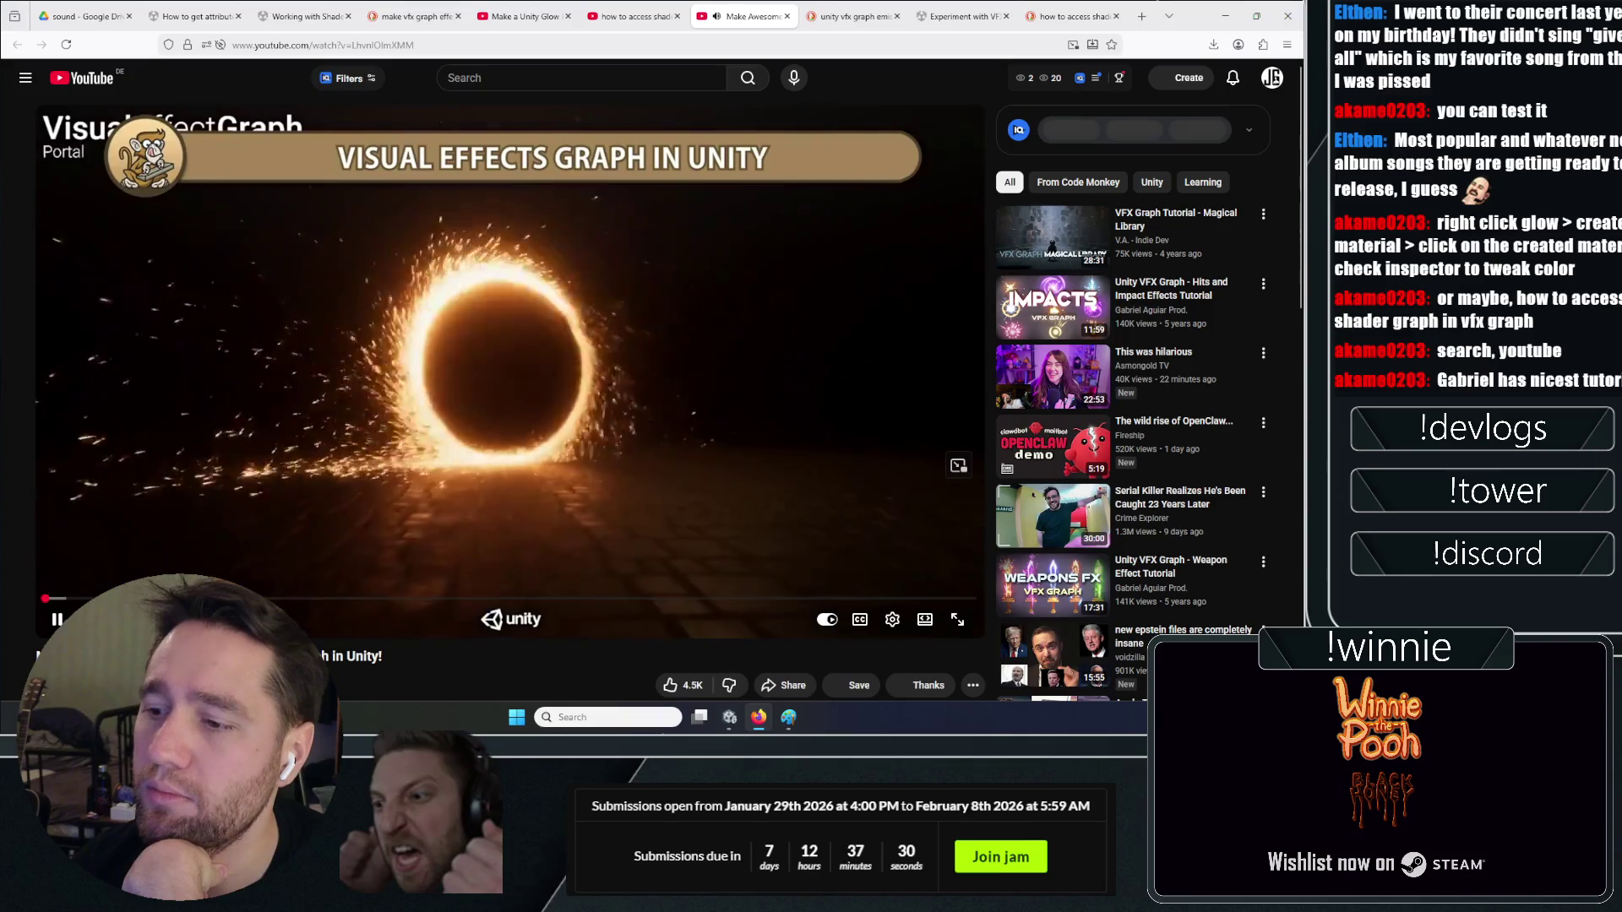
Skip ahead through the tutorial to the colour gradient part, rewinding slightly
click(357, 599)
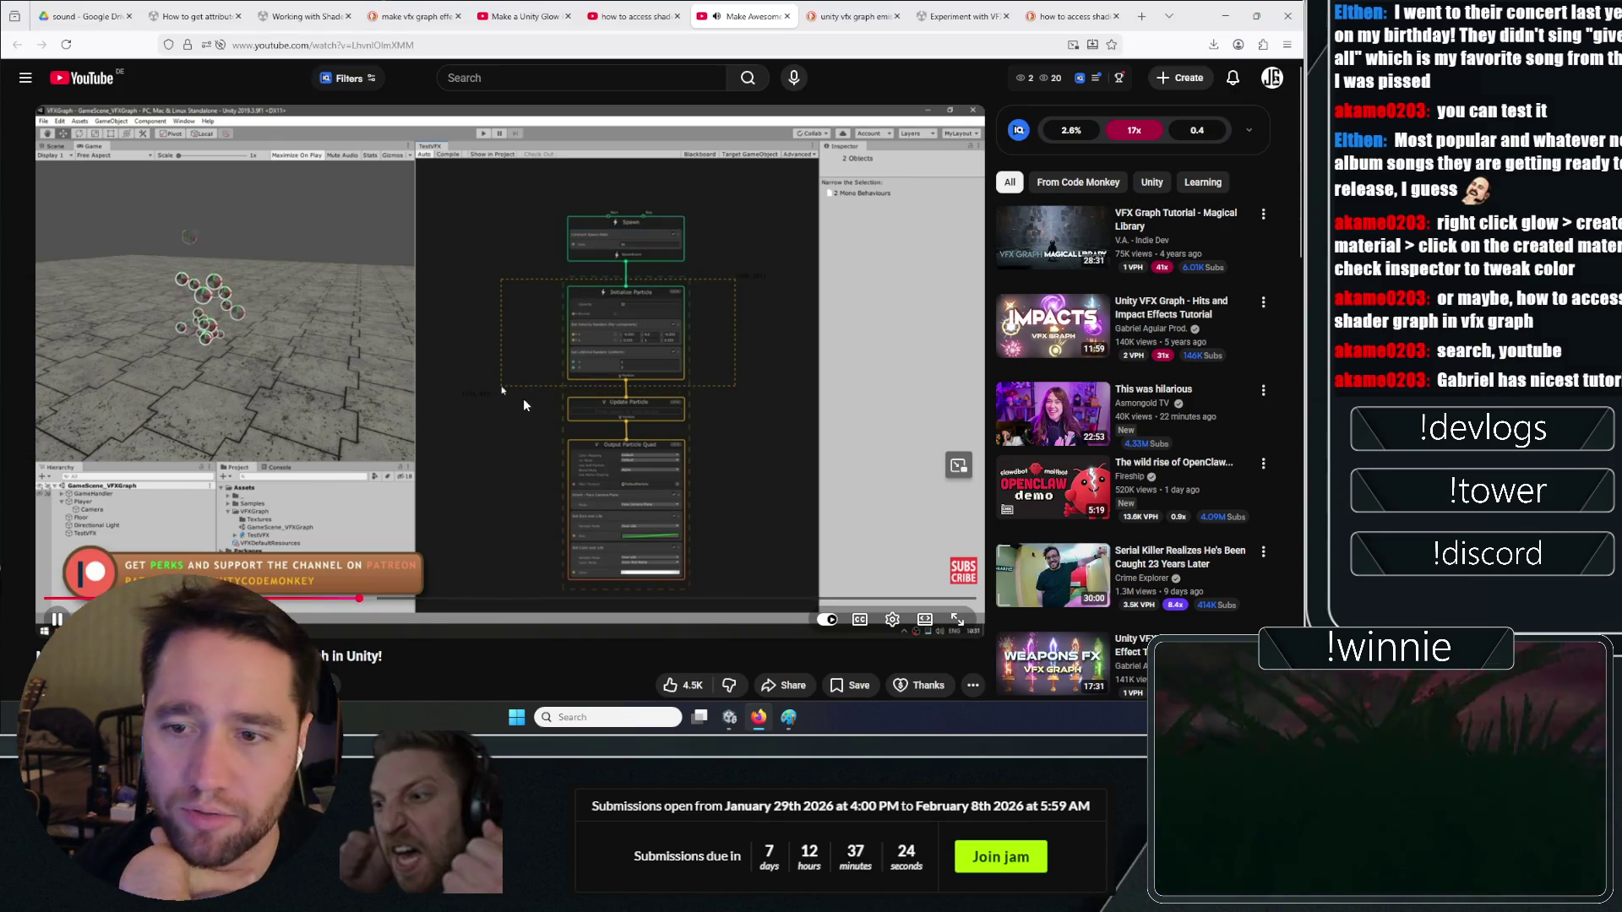
click(526, 599)
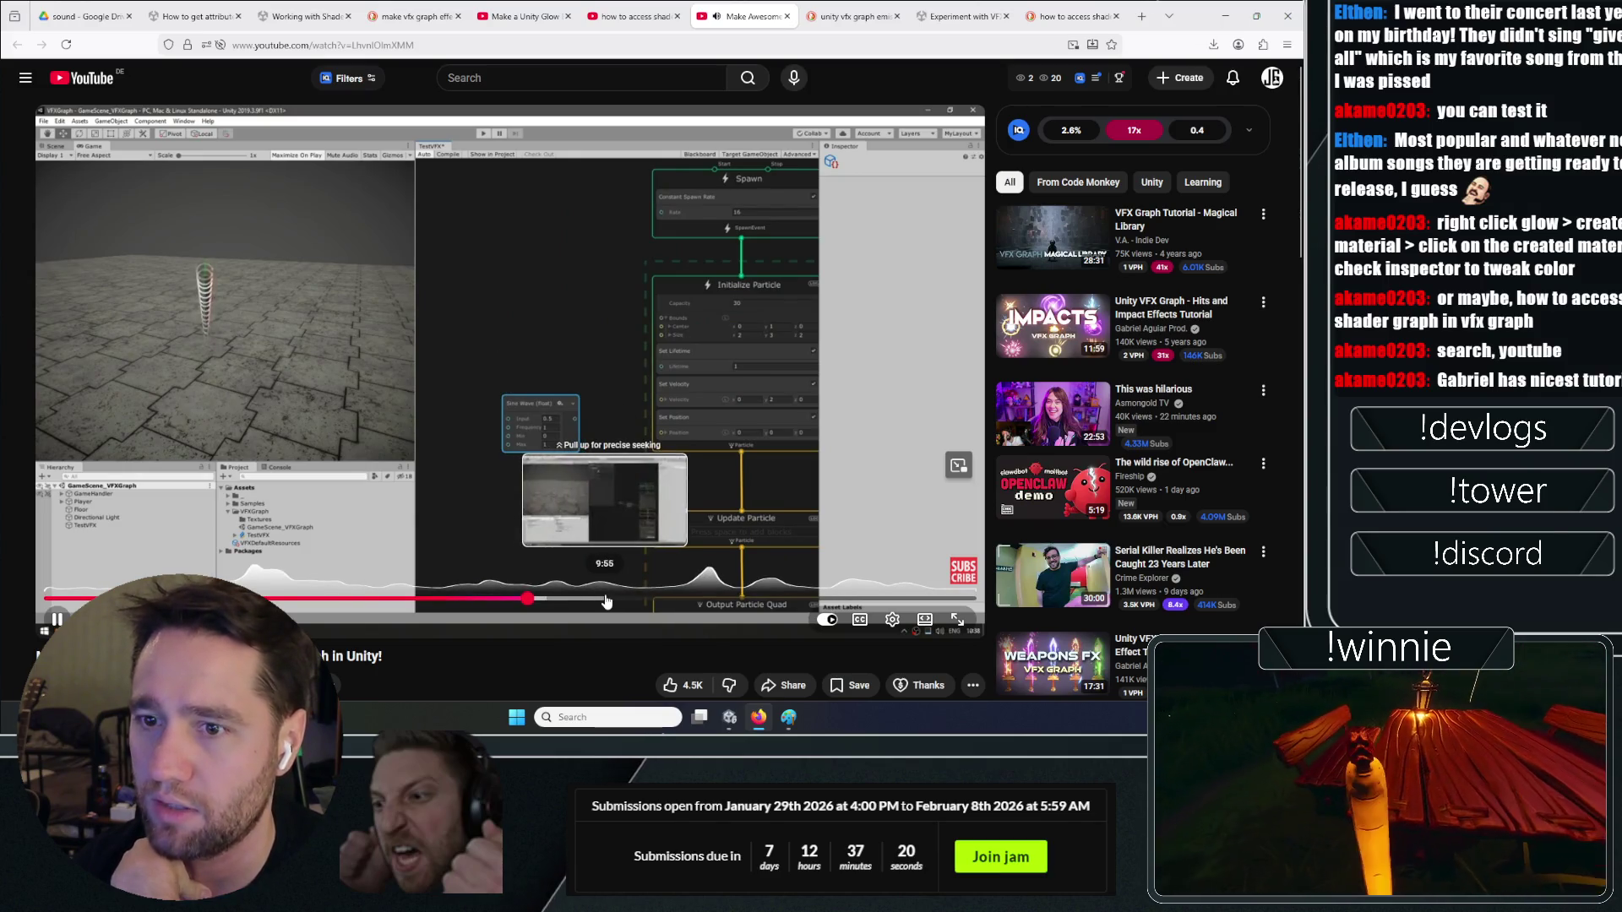
click(615, 440)
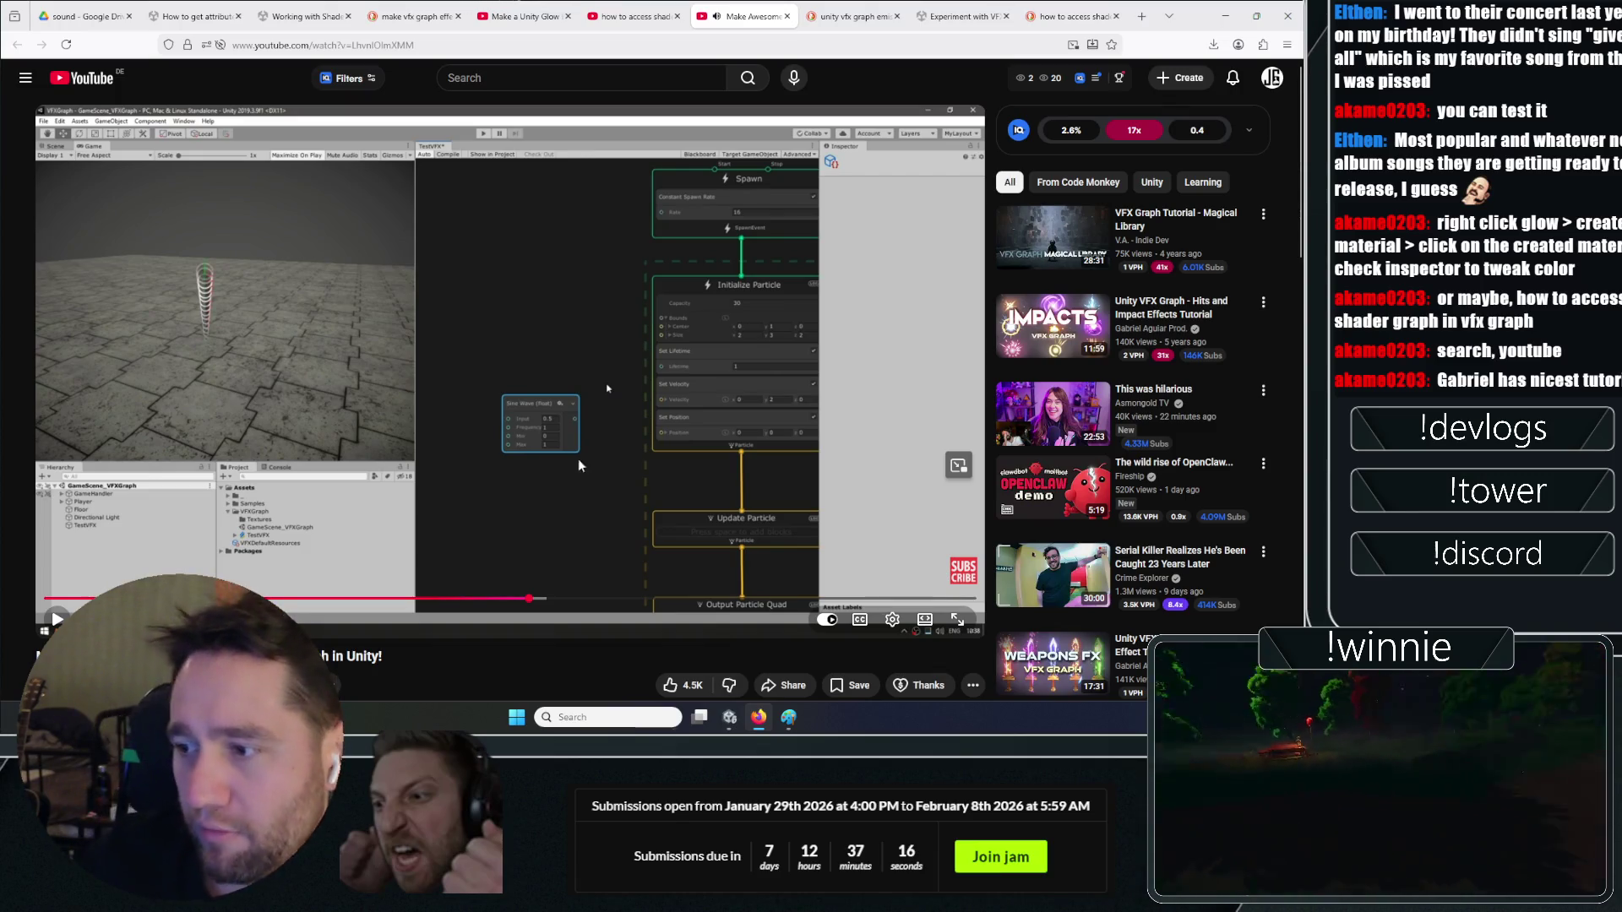
click(595, 469)
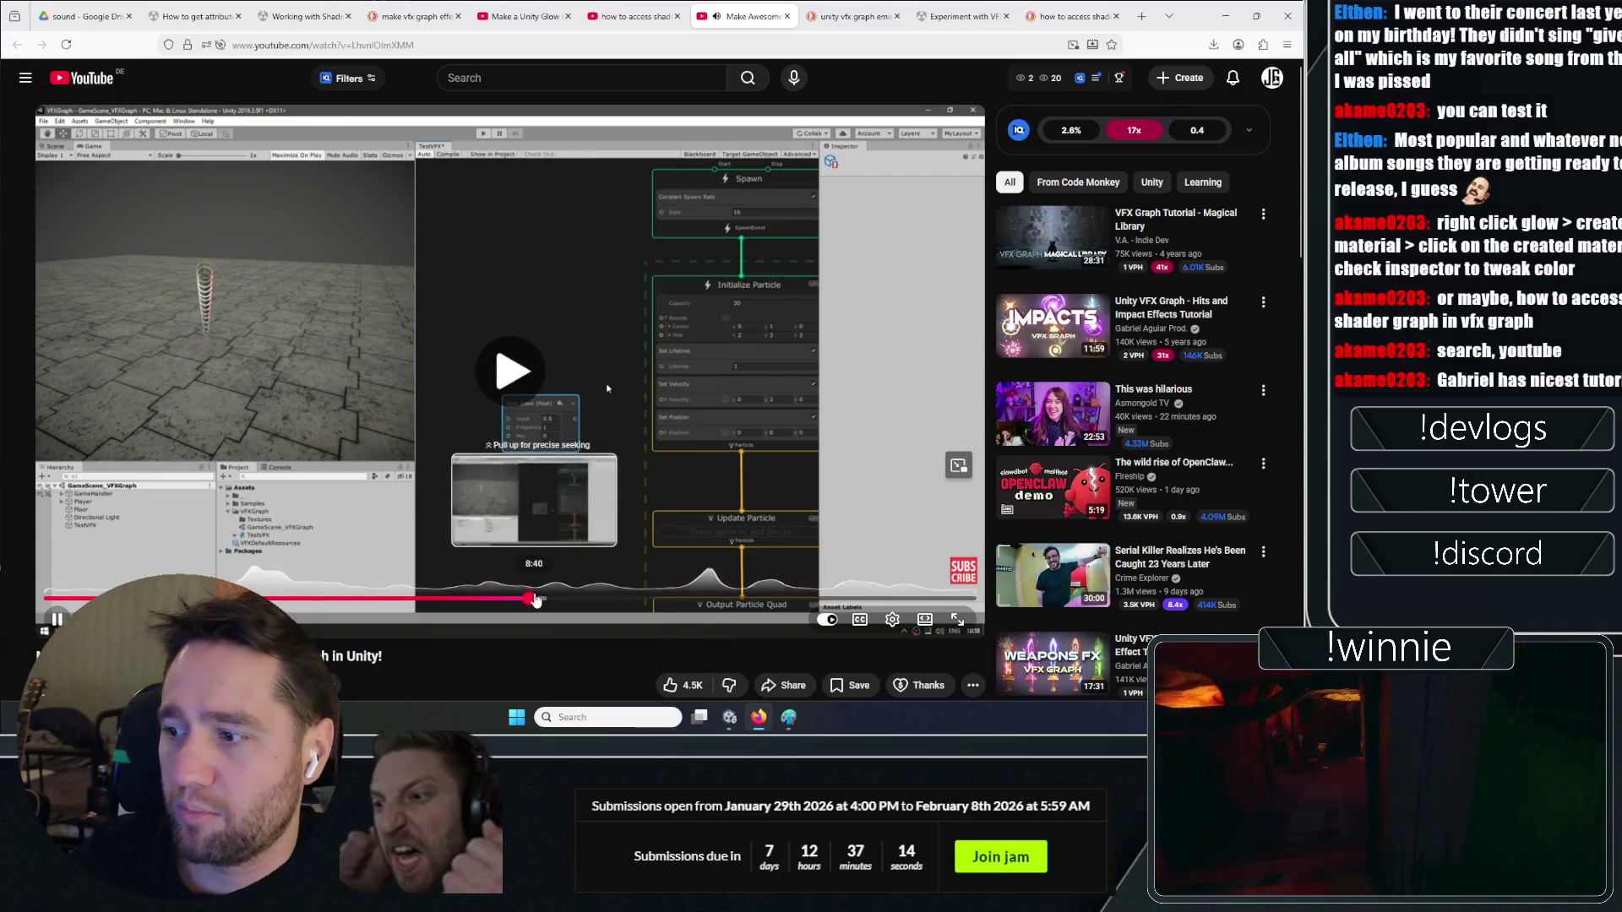
click(643, 599)
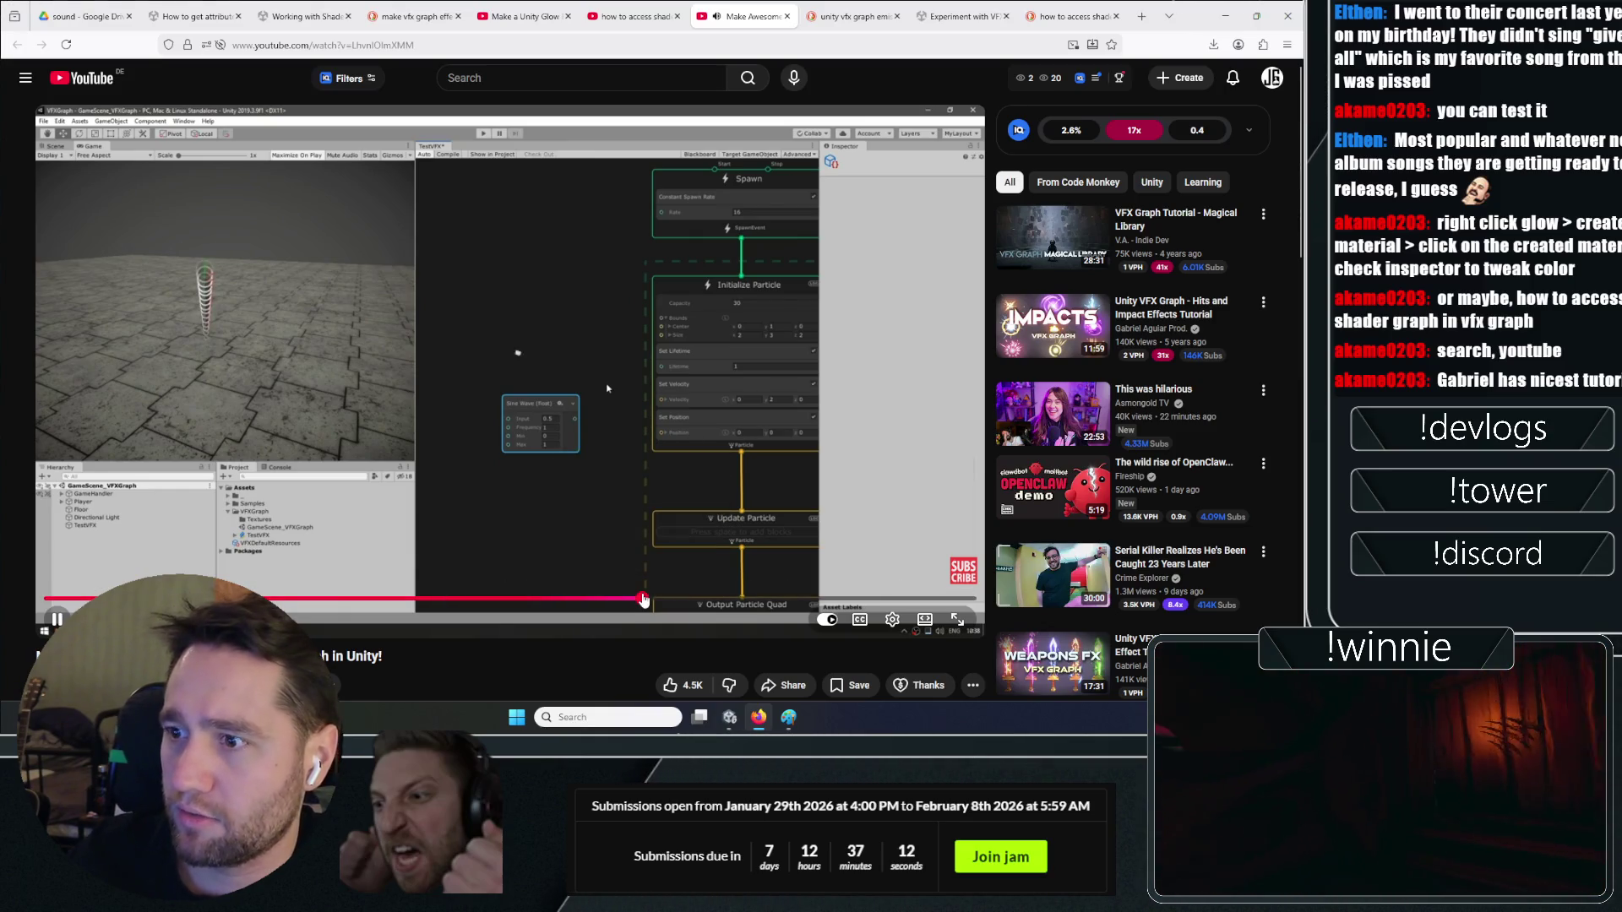
click(698, 601)
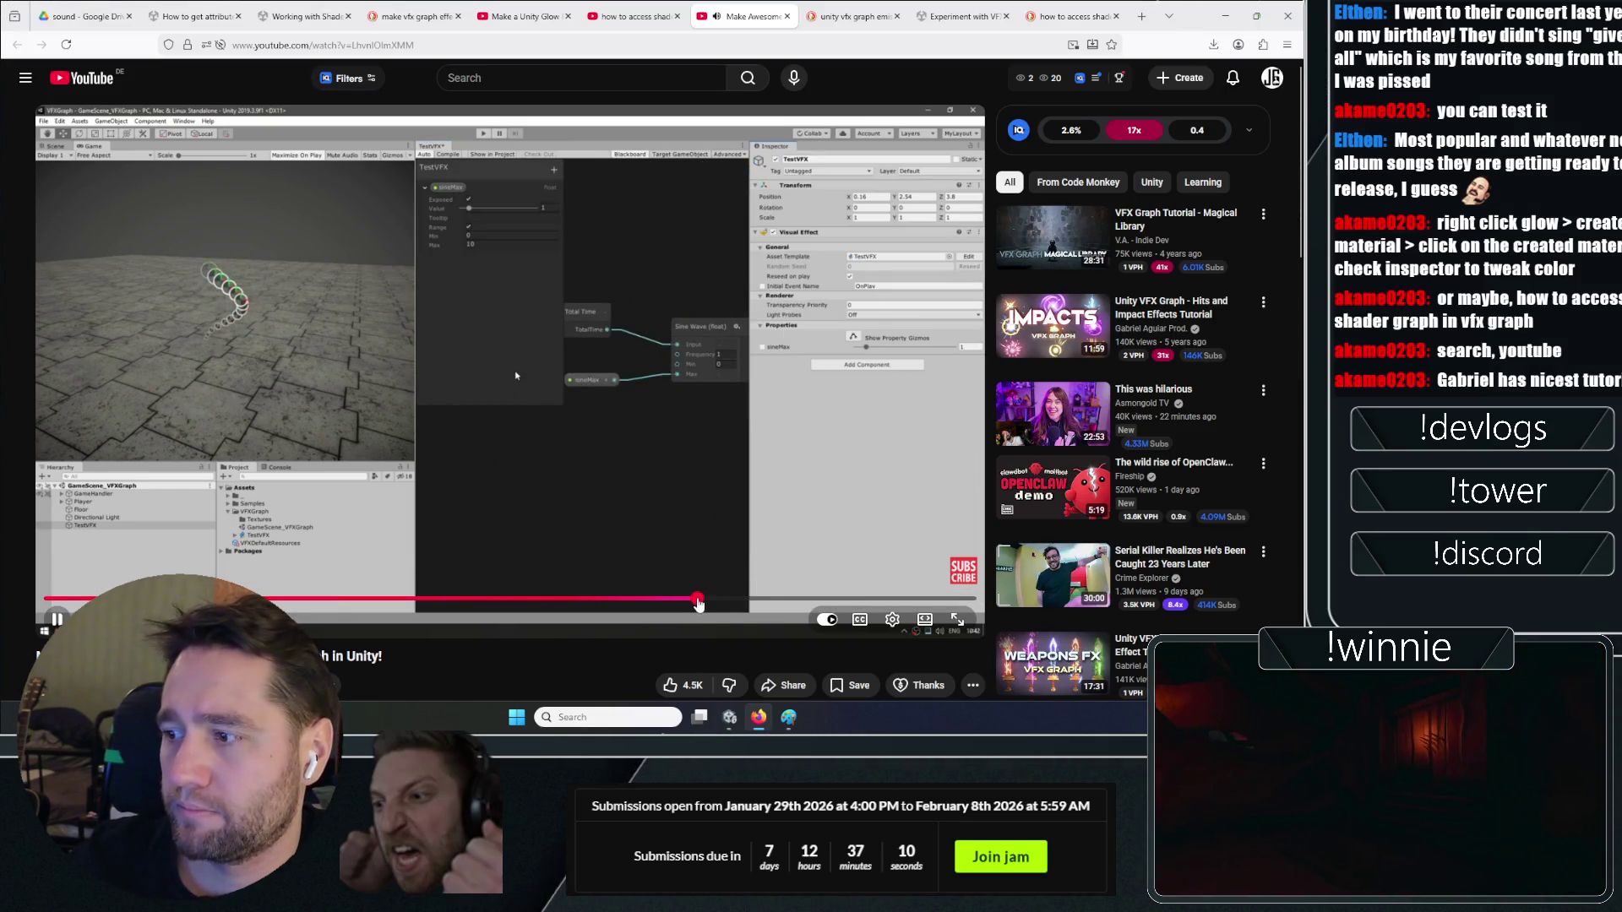
click(727, 599)
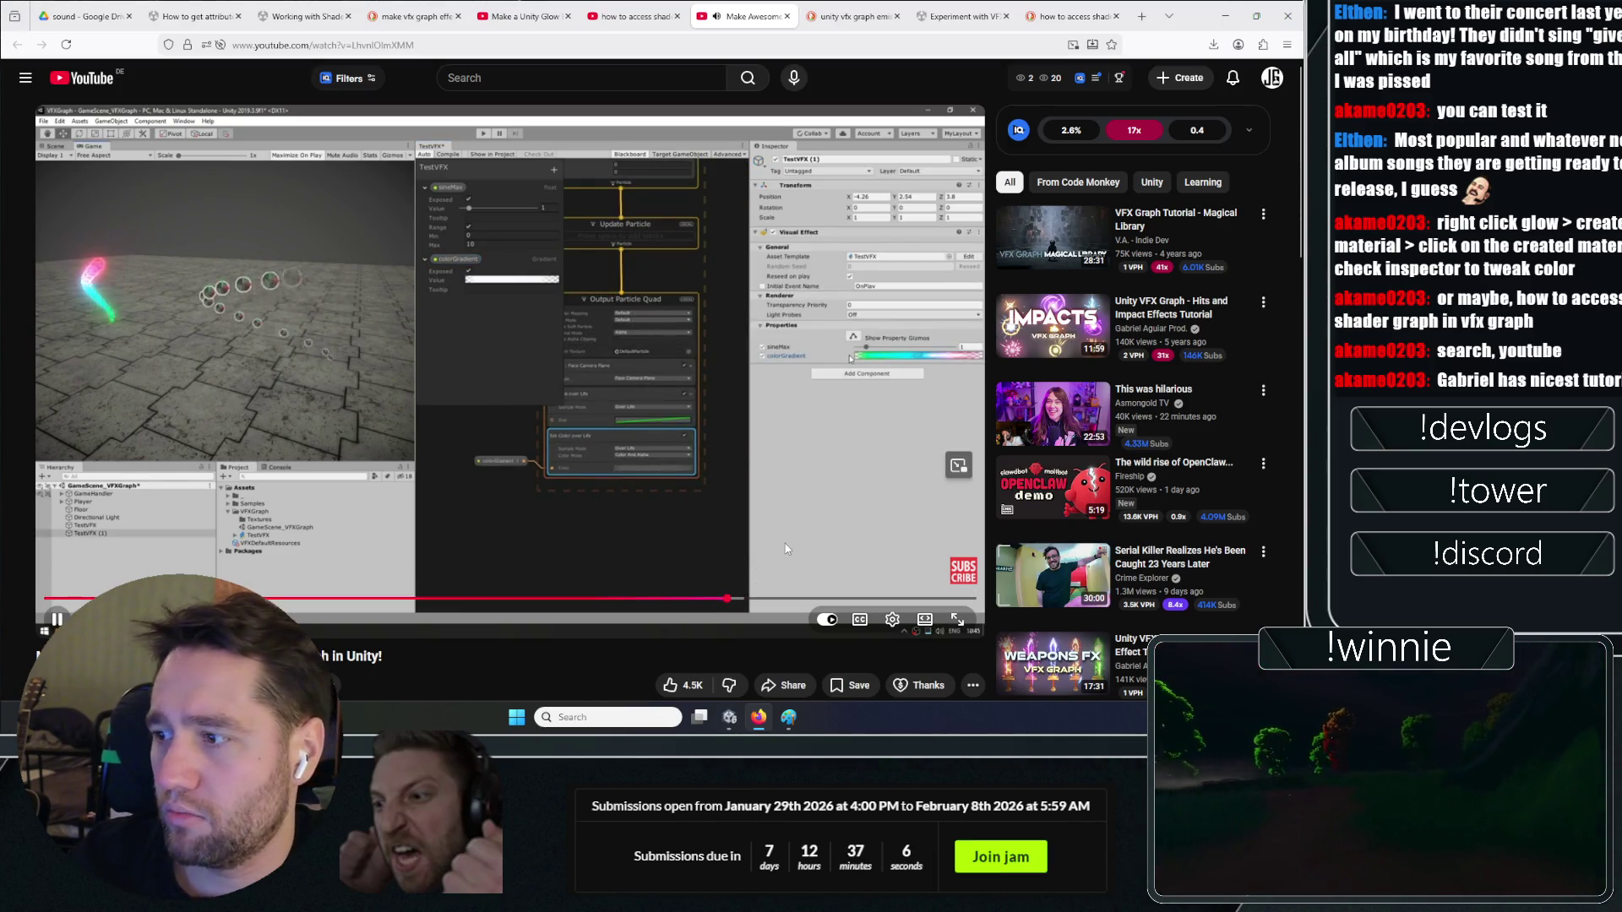
key(Left)
key(Left)
key(Left)
key(Left)
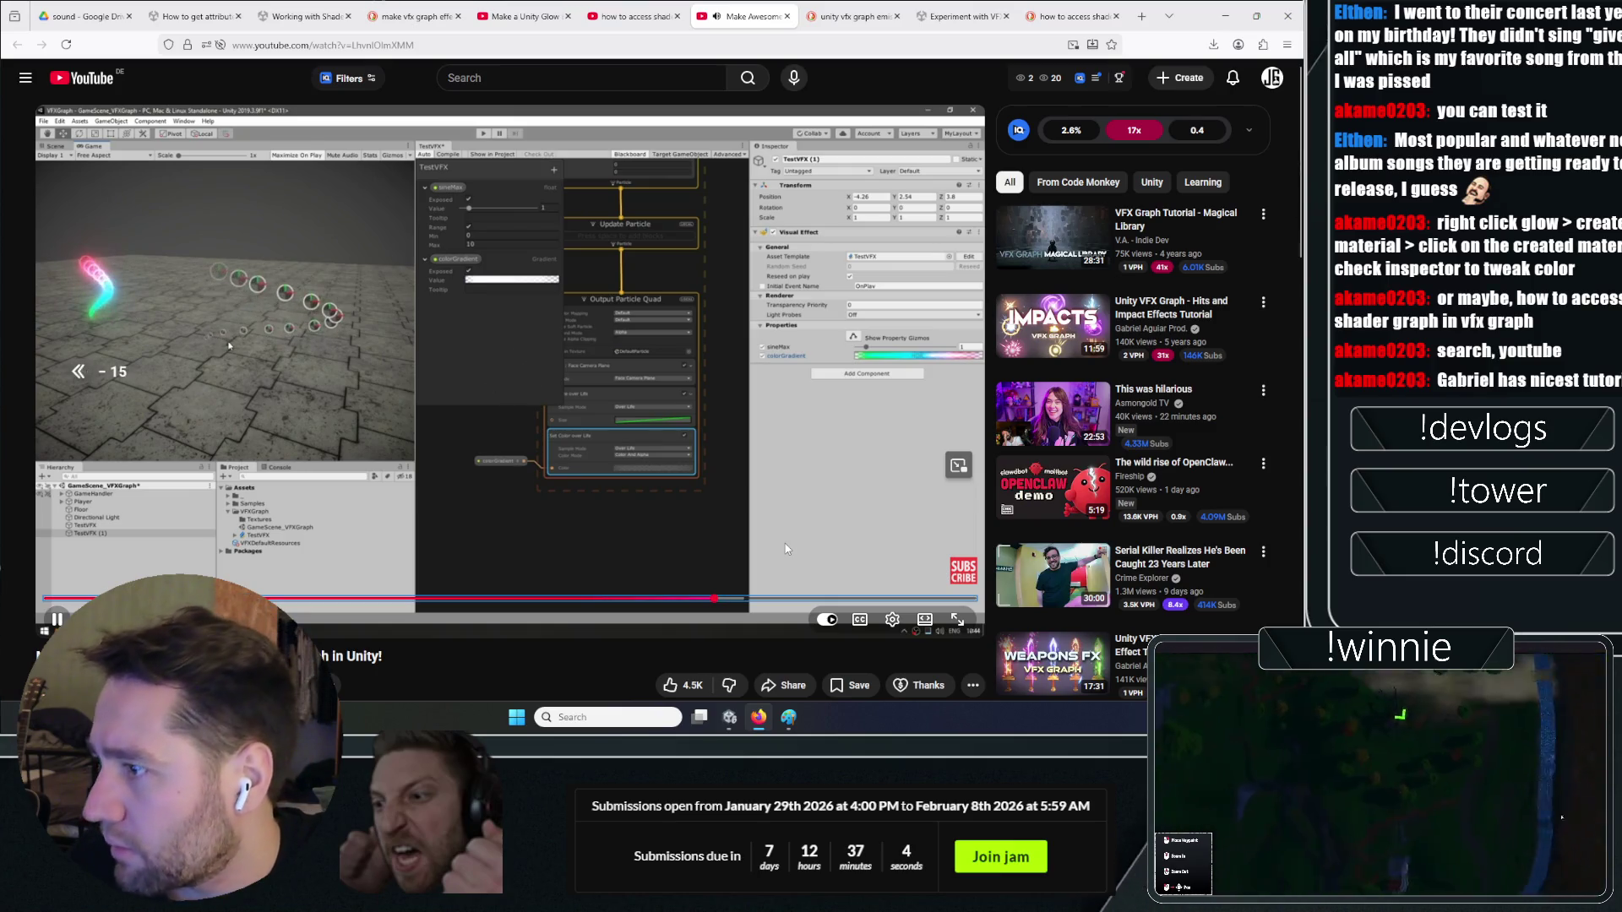
key(Left)
key(Left)
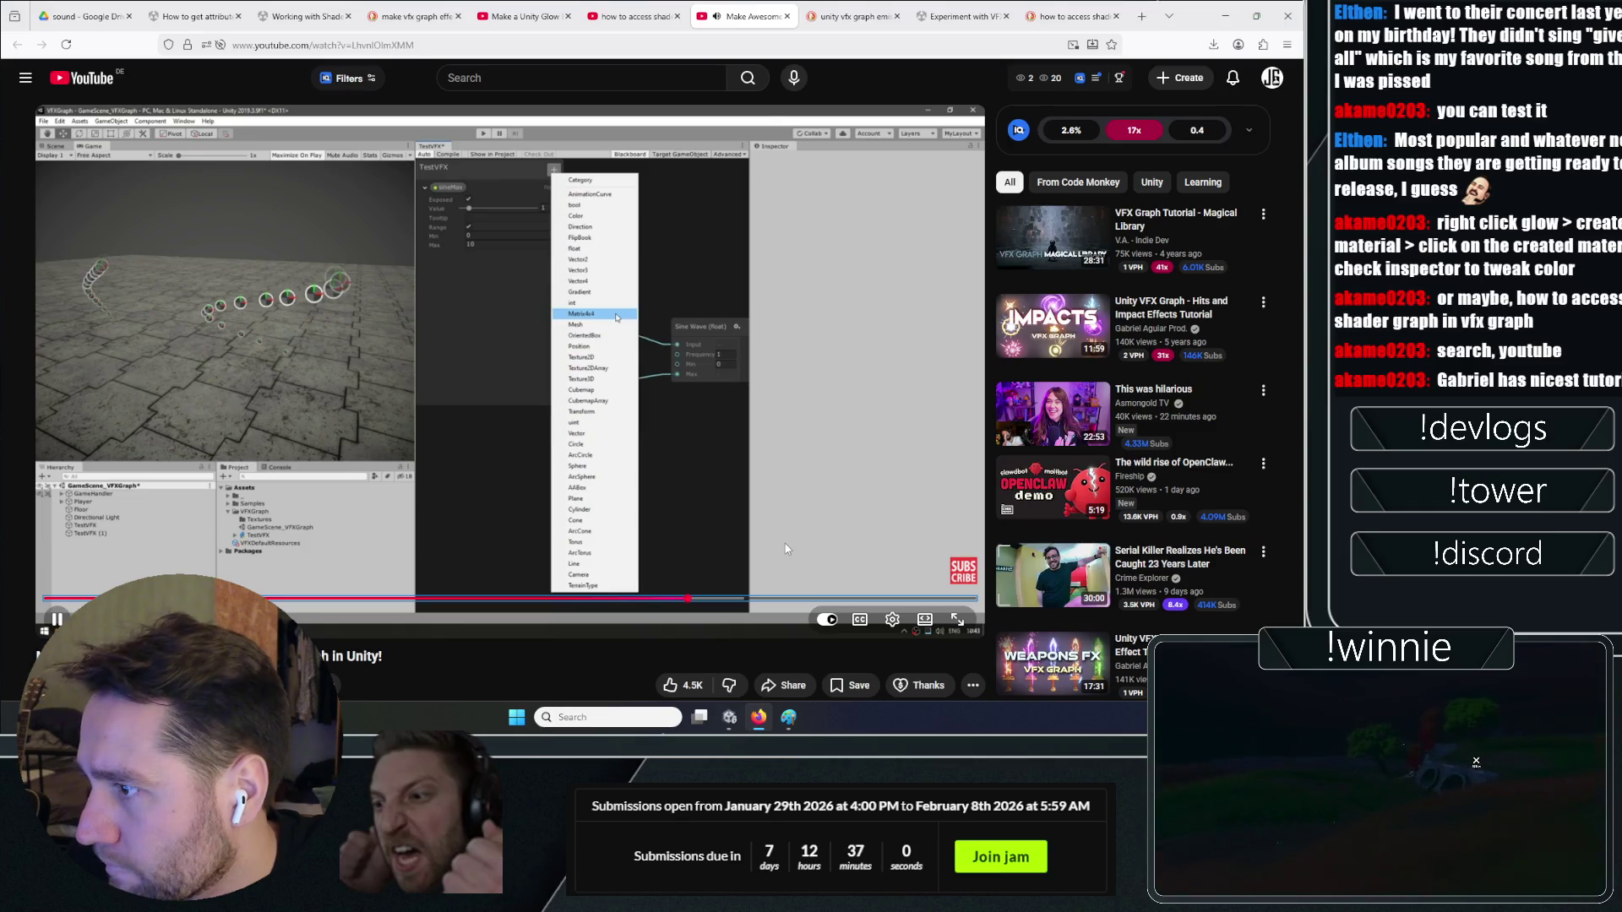
Check the playback speed options without changing them, then pause to study the graph
click(892, 619)
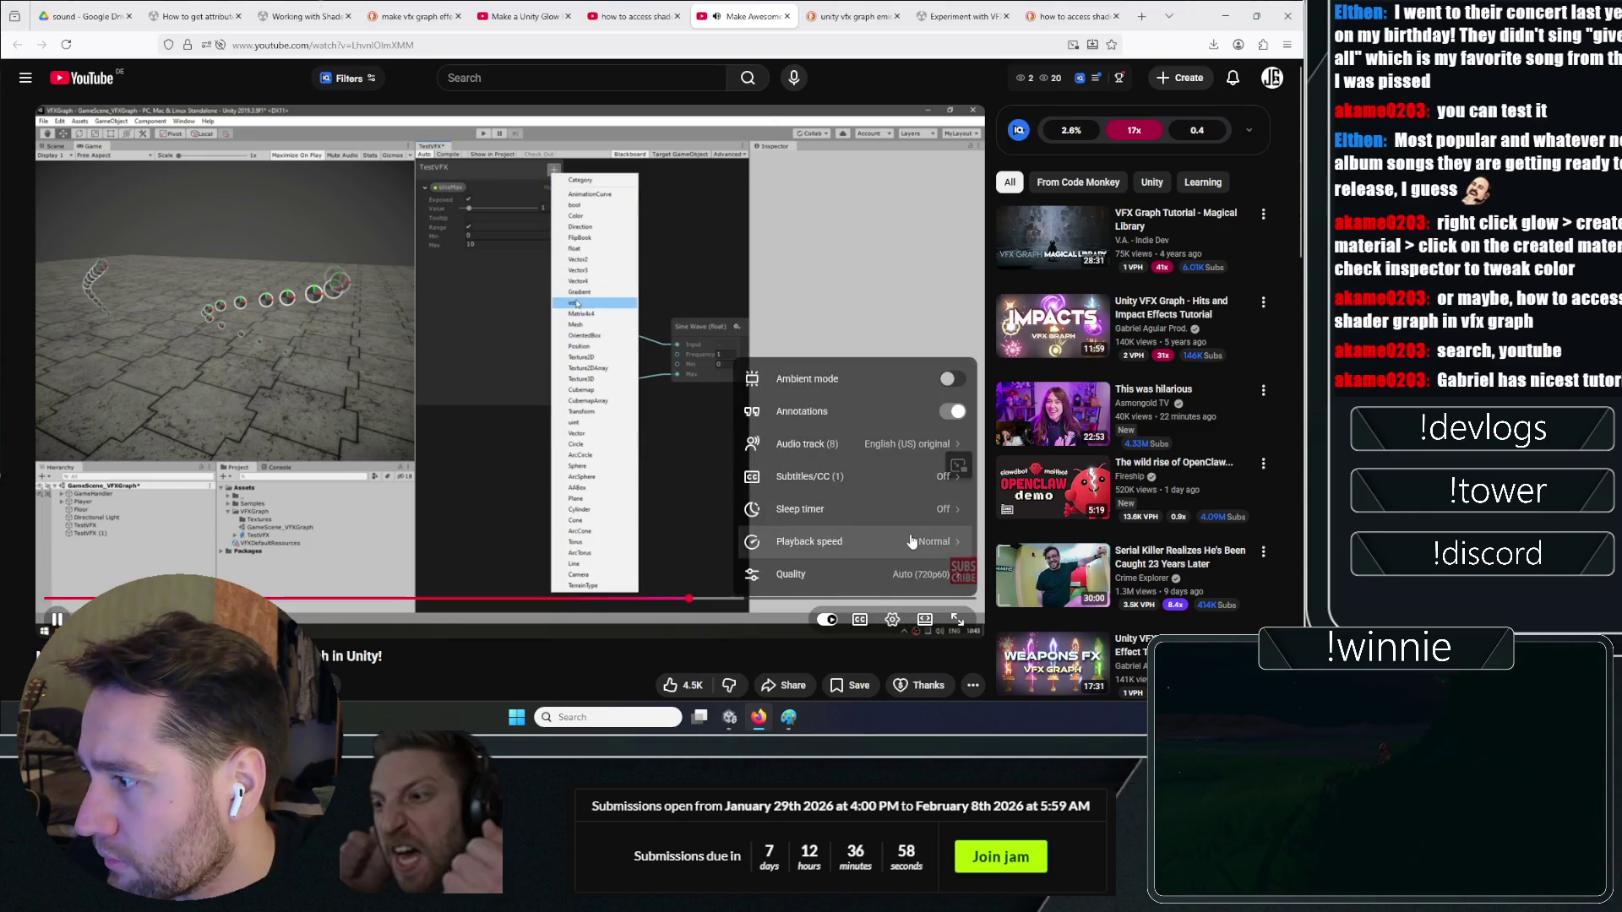
click(865, 540)
click(861, 554)
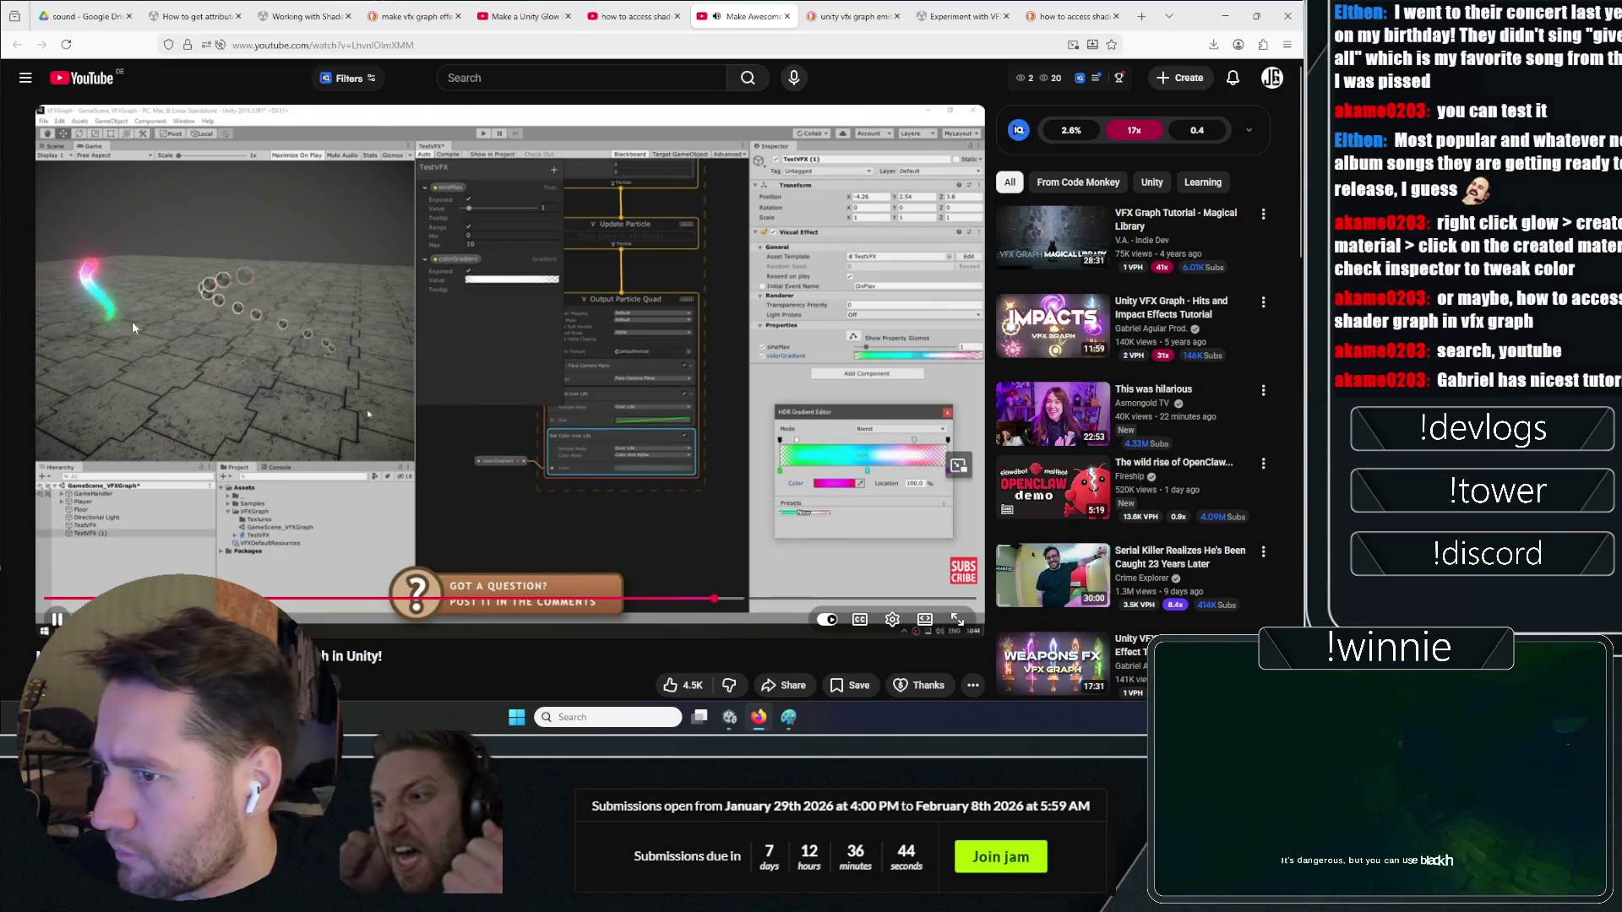
click(125, 549)
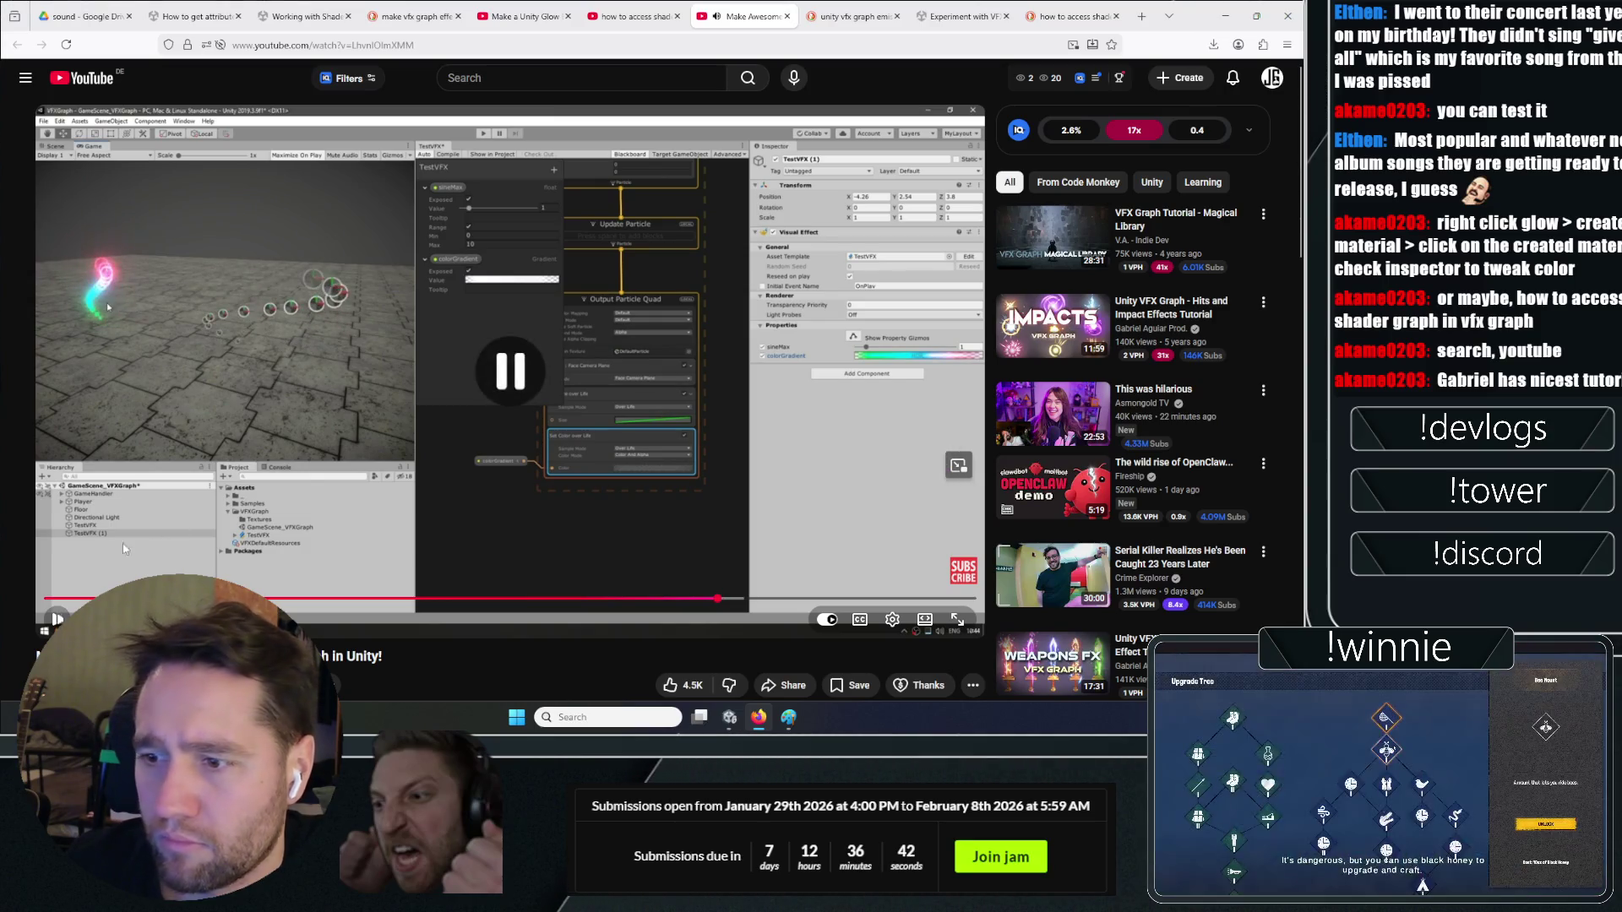
click(643, 452)
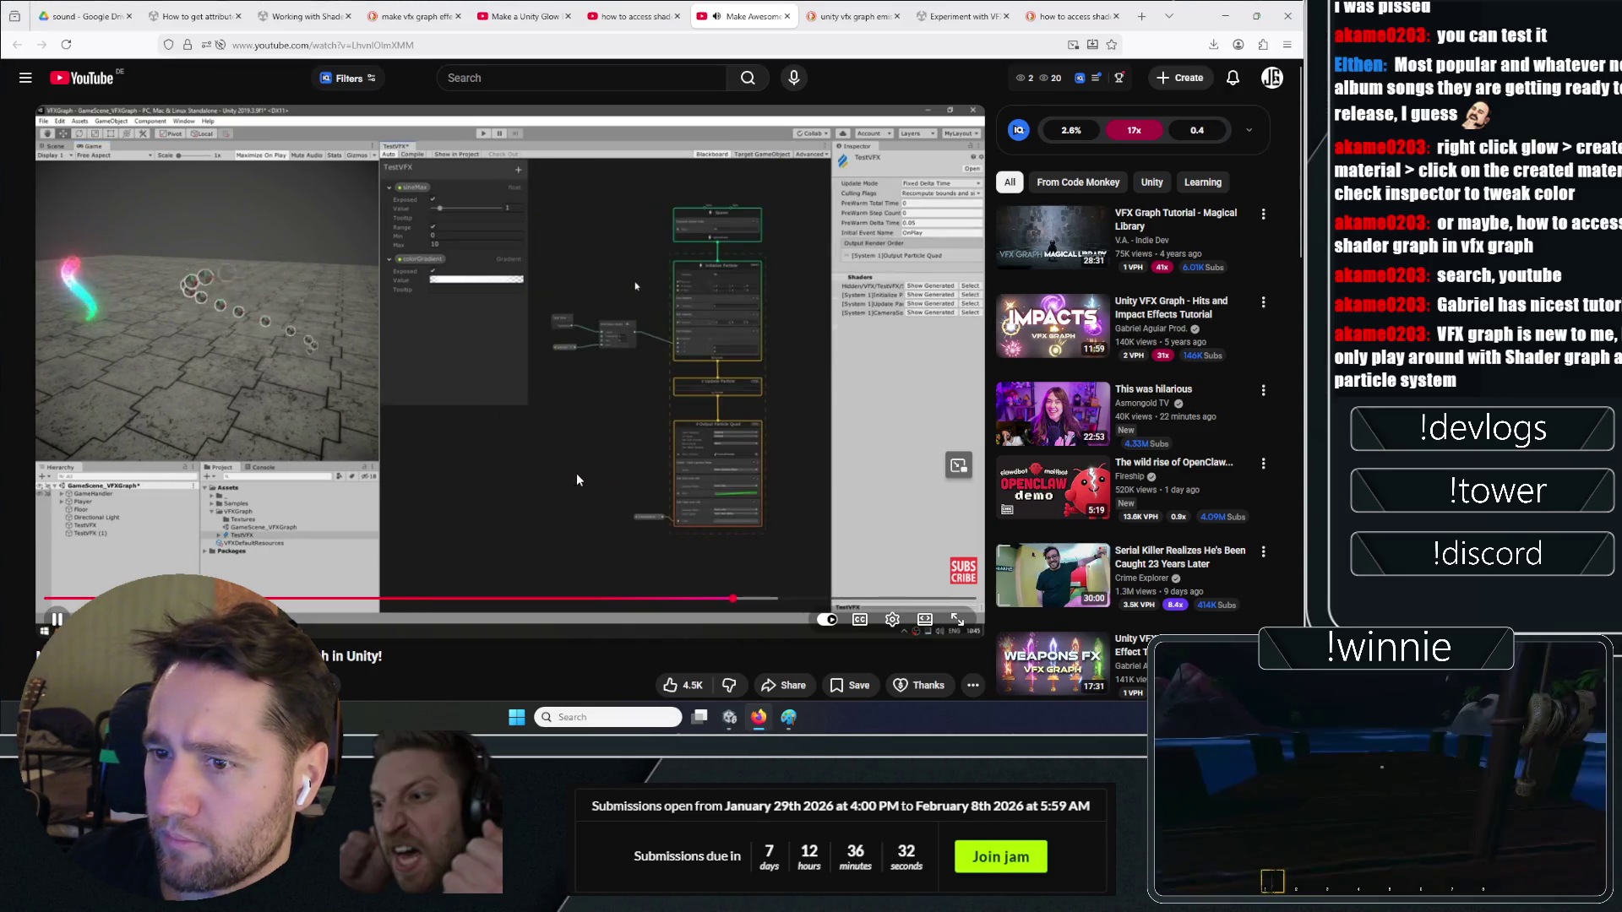
click(621, 431)
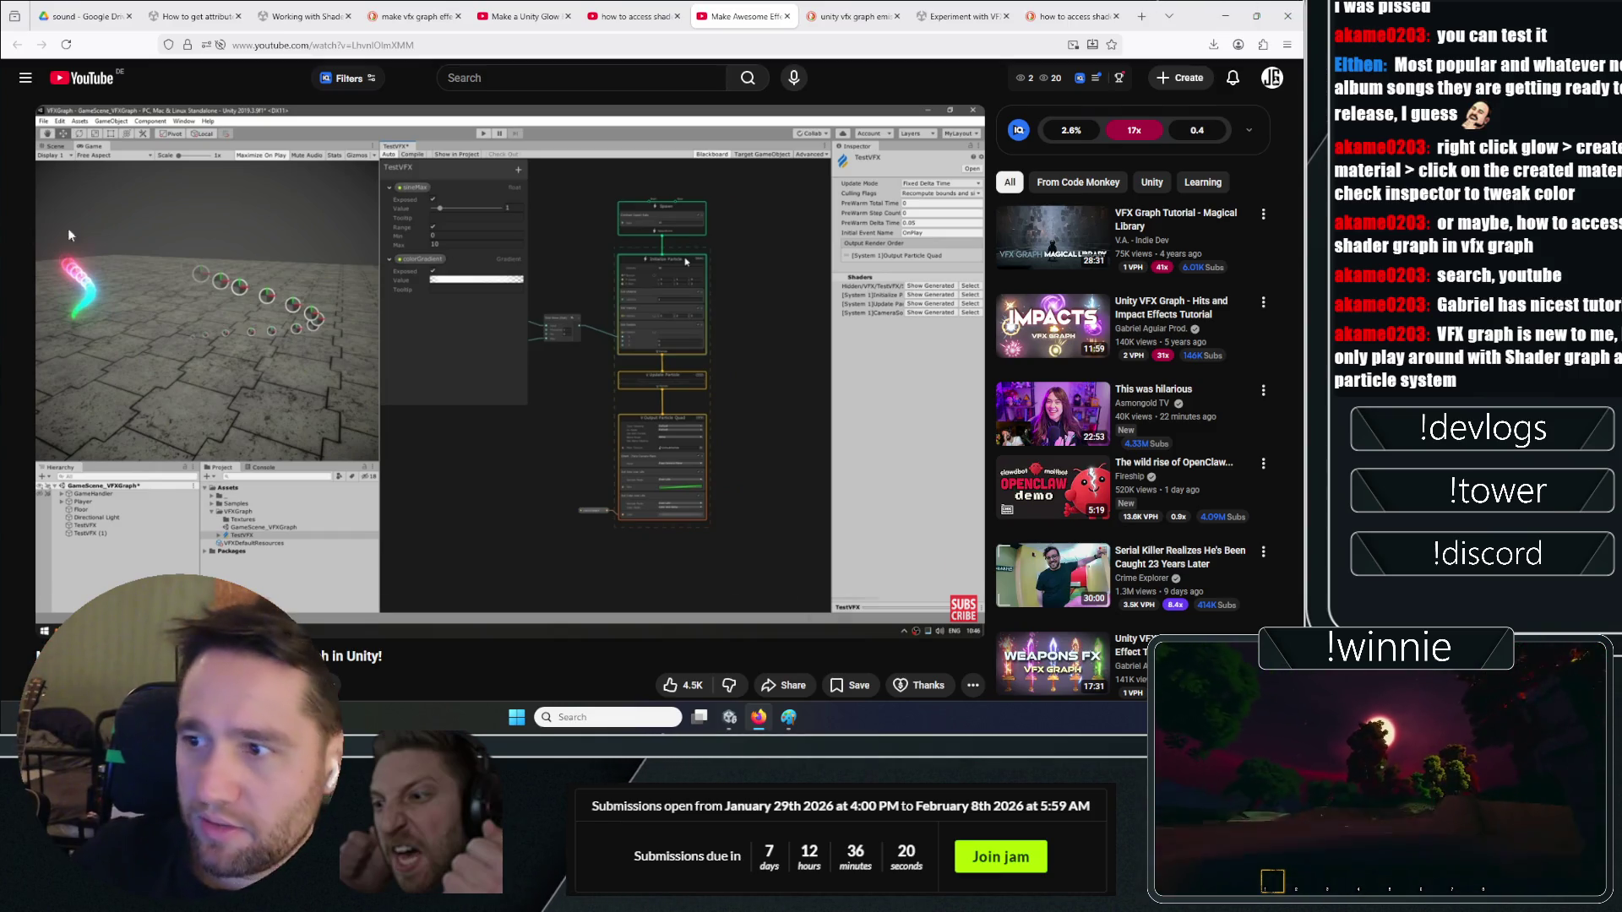
click(449, 357)
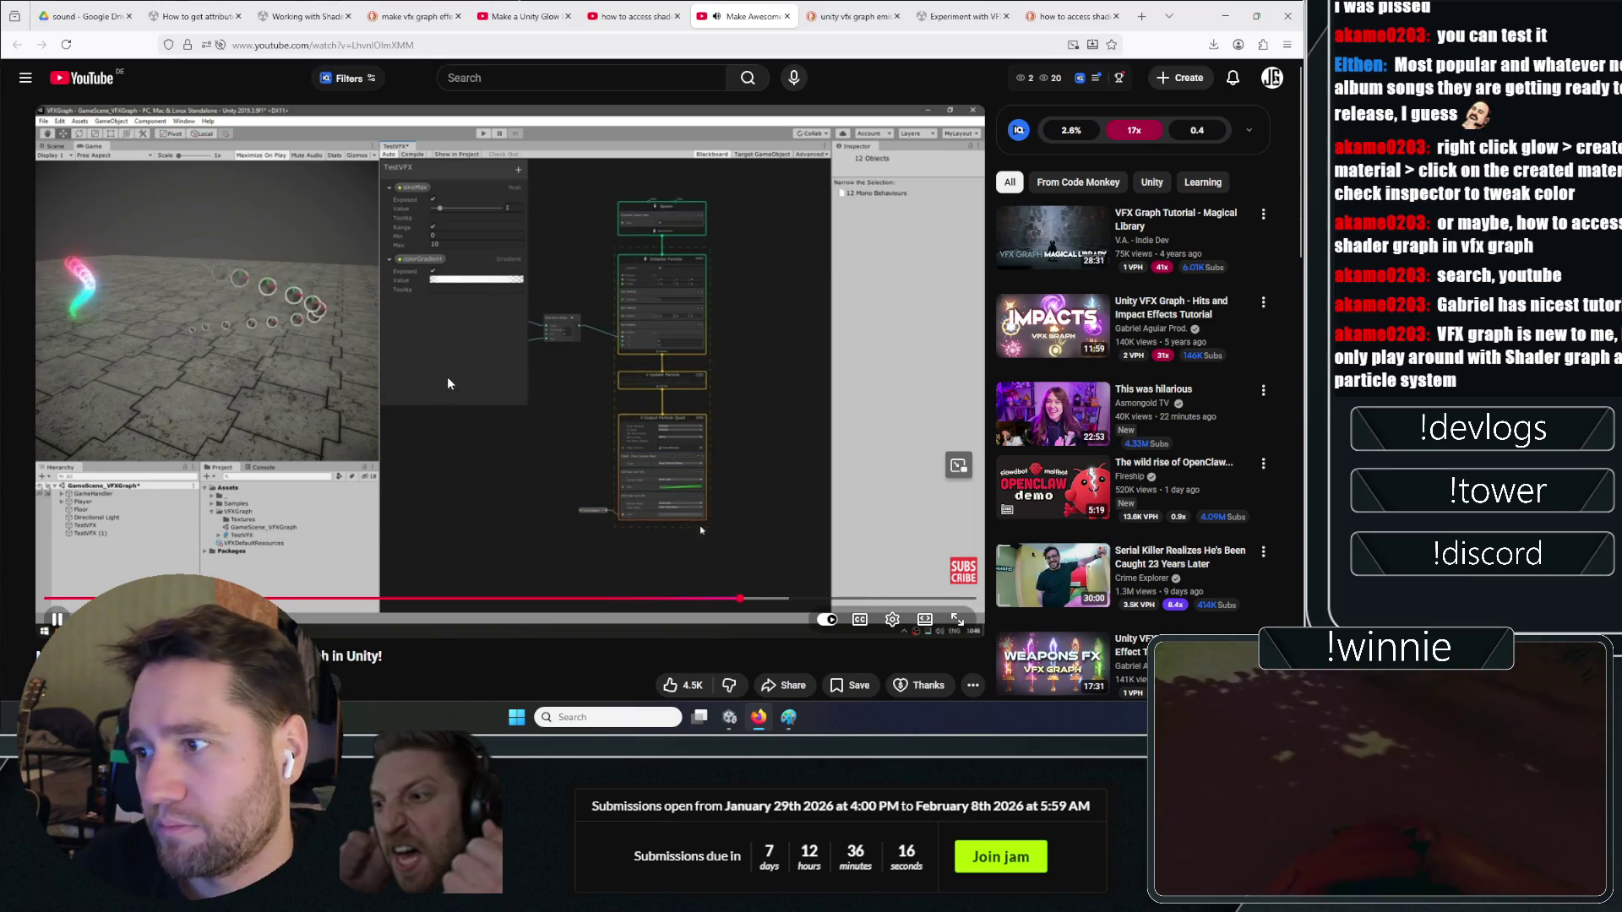
click(454, 306)
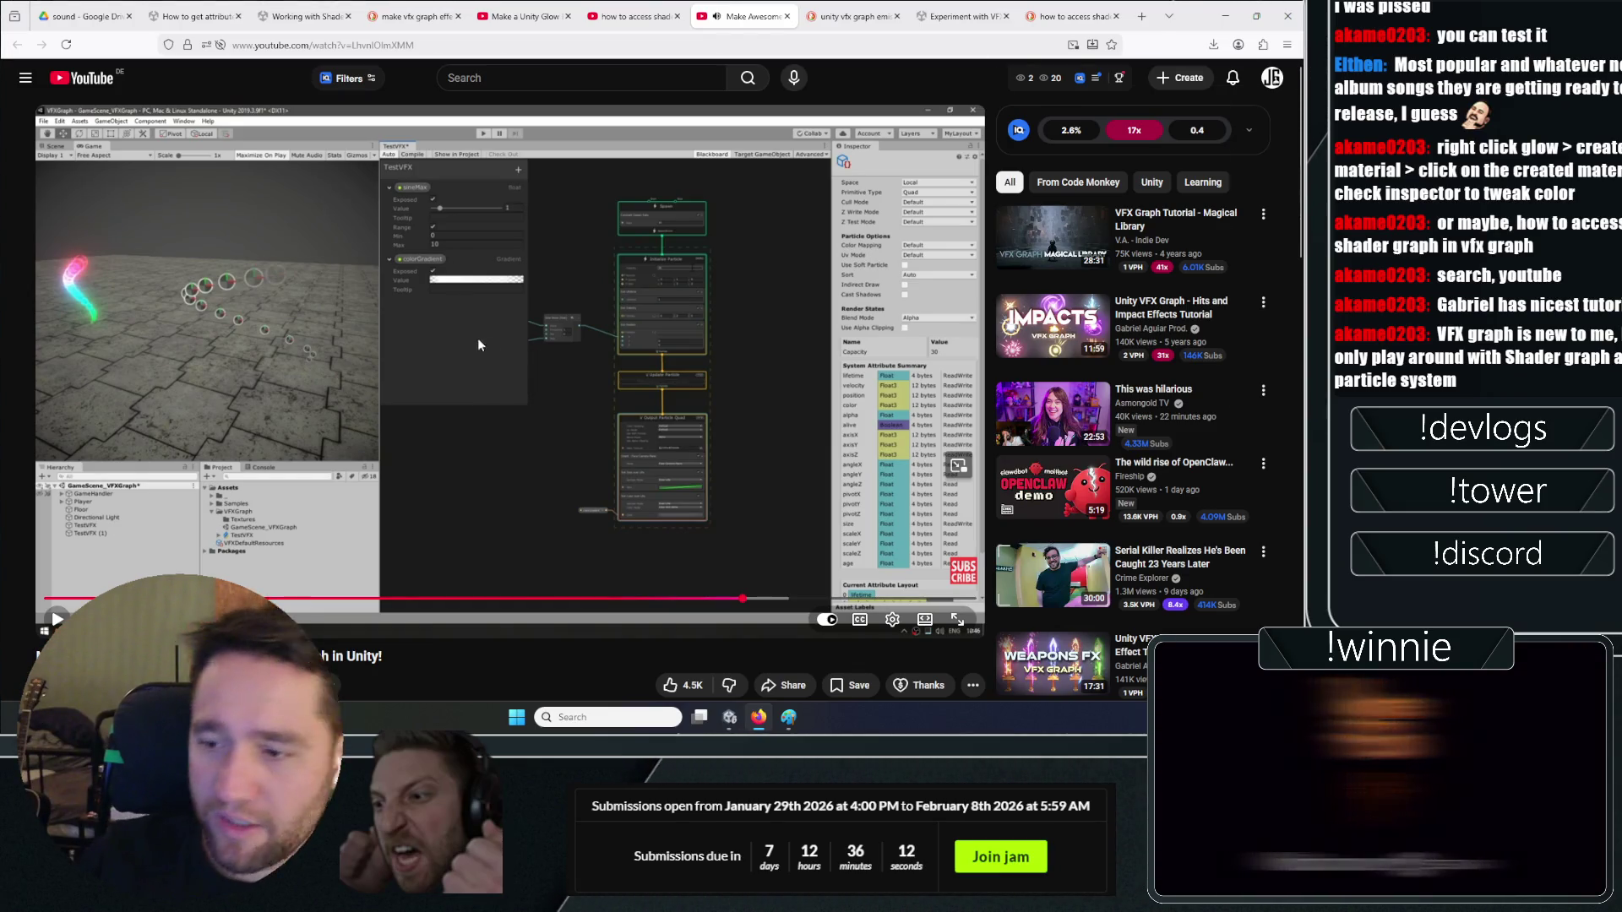
Jump to the tutorial's GitHub samples section, then return to Unity Editor
scroll(482, 355, down, 4)
scroll(357, 429, up, 4)
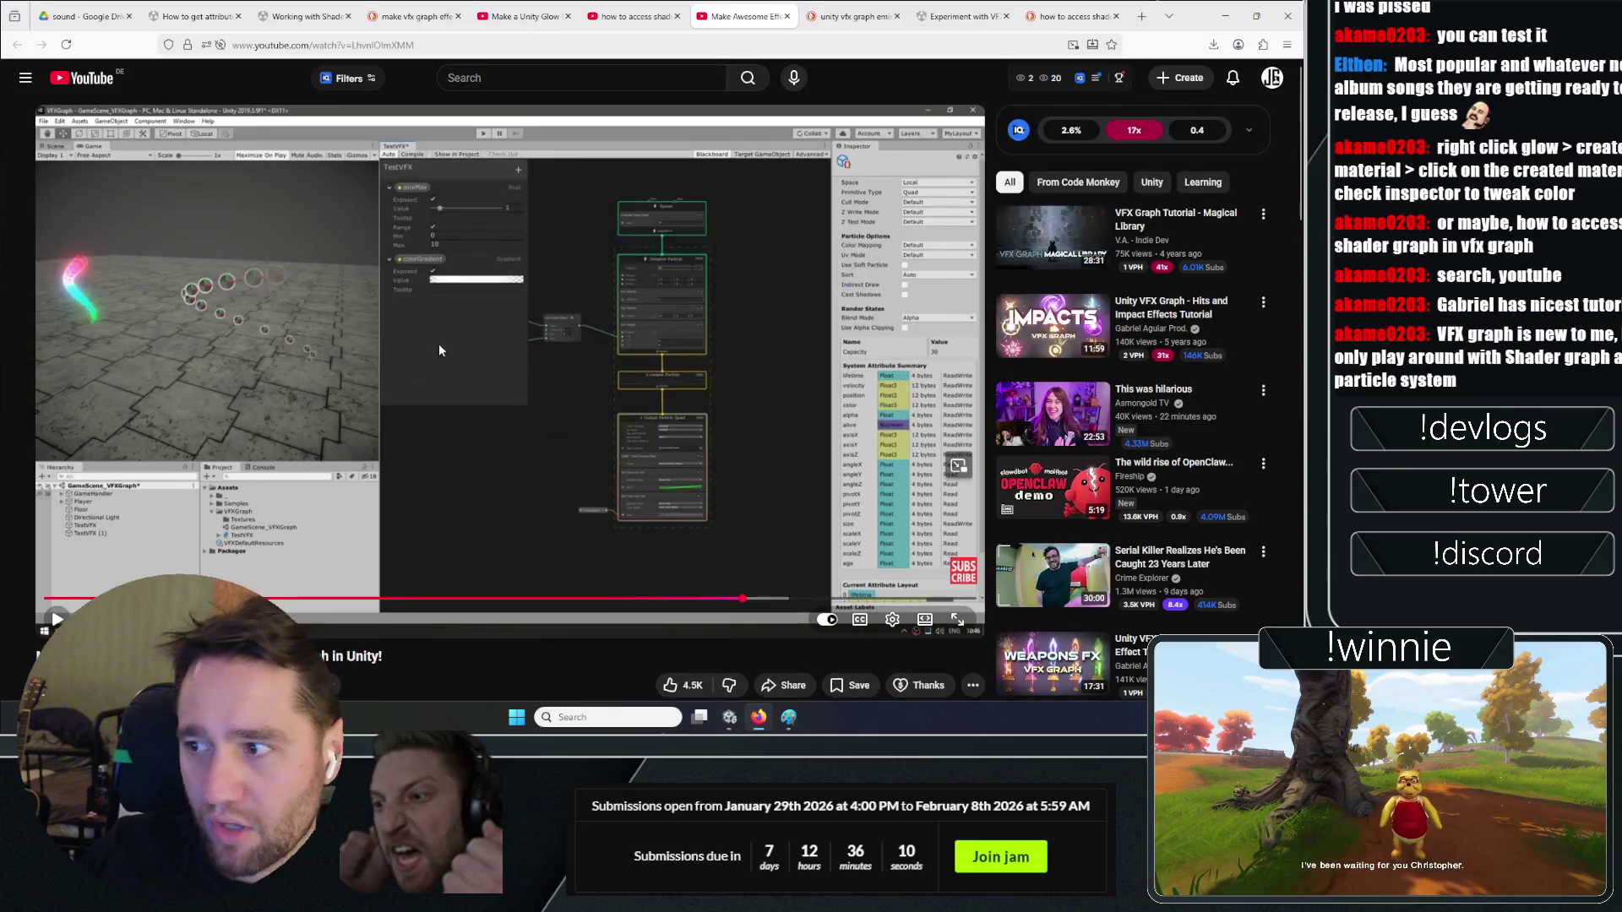
click(439, 343)
click(535, 266)
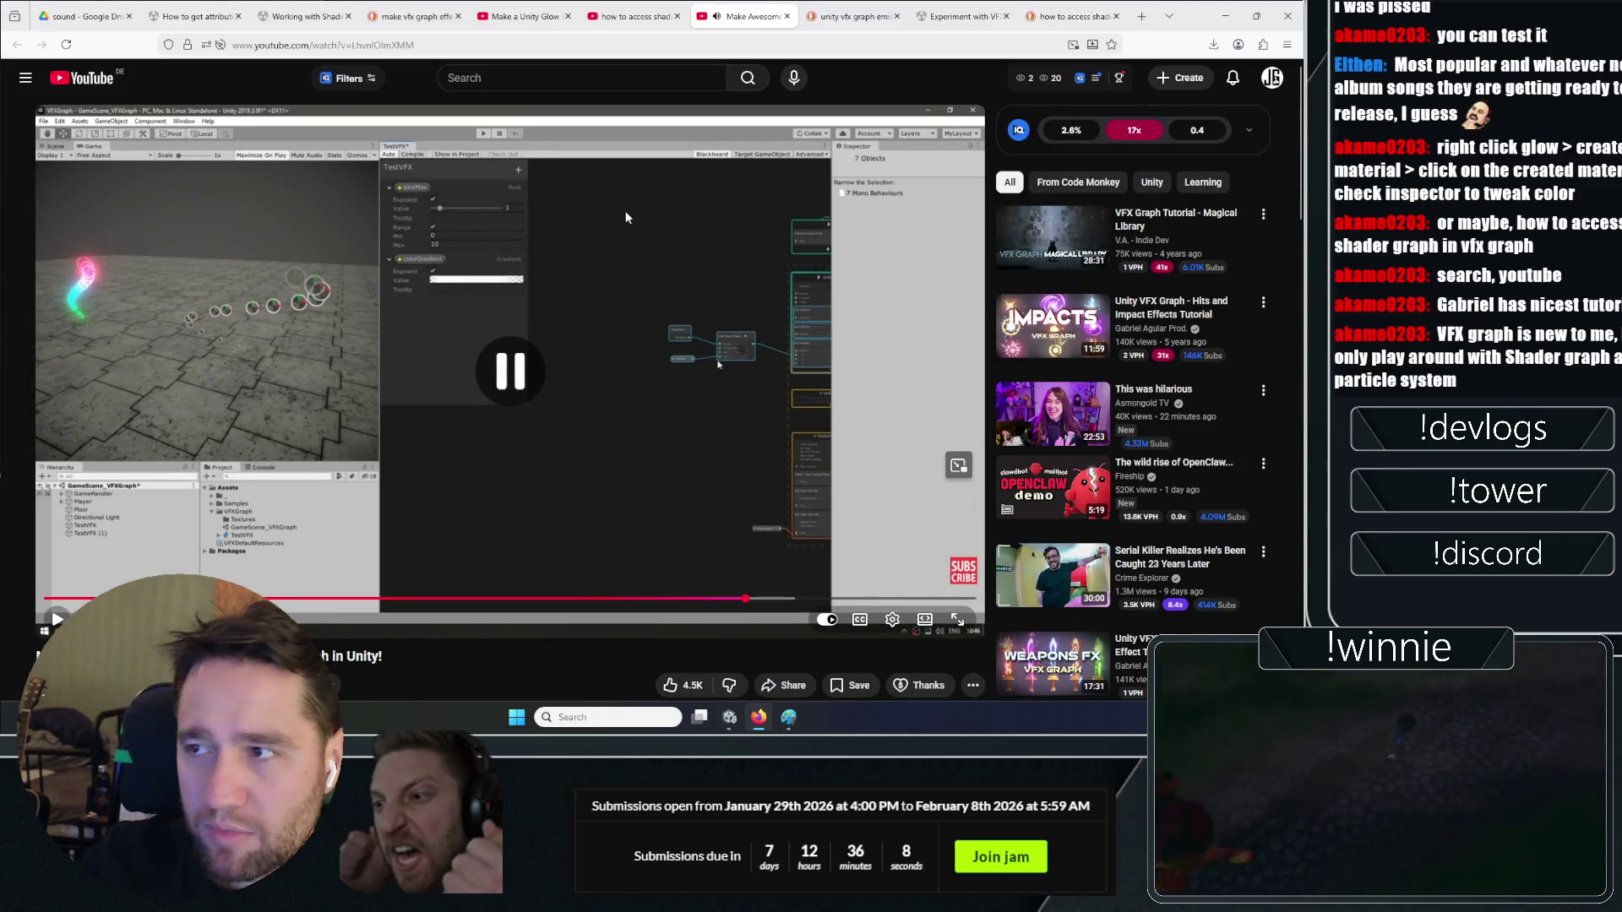
click(667, 261)
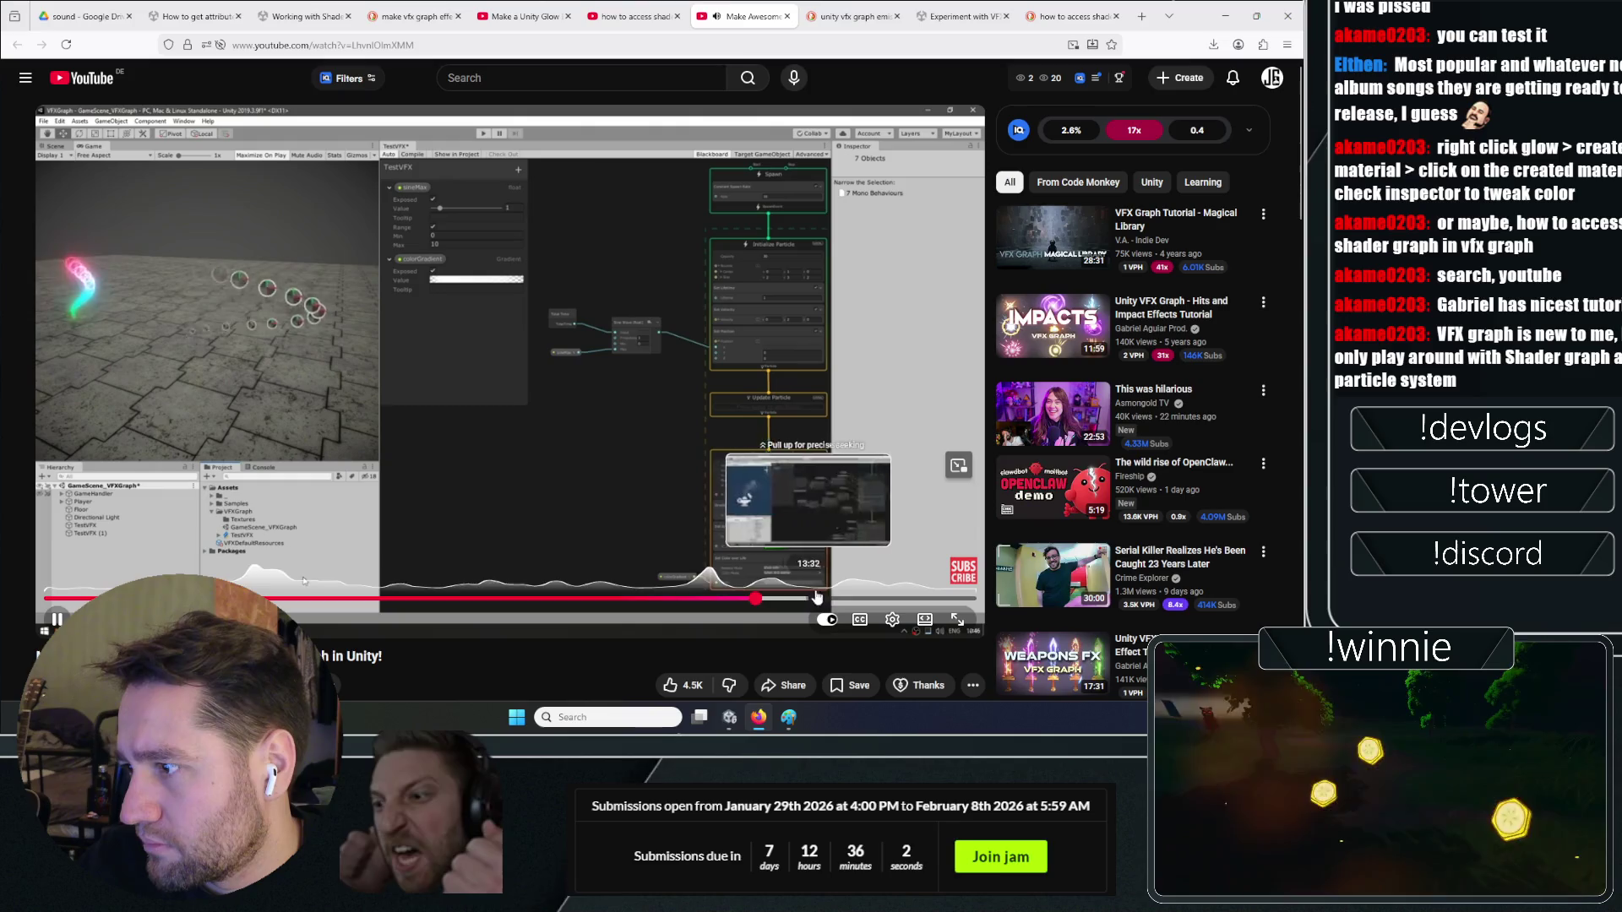
click(505, 361)
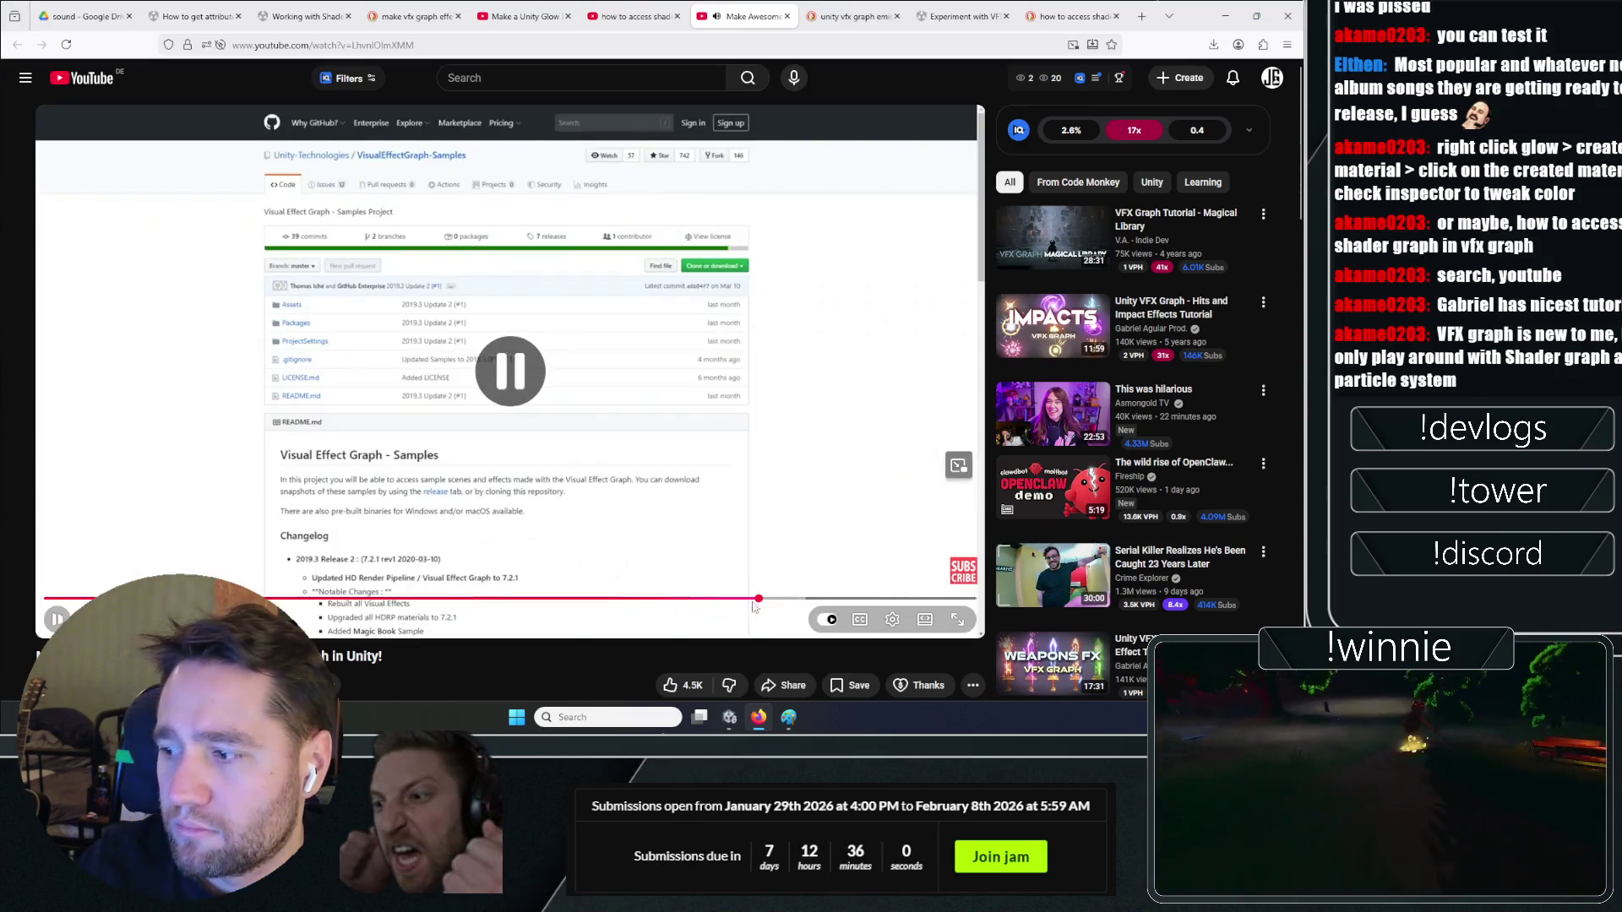
click(729, 718)
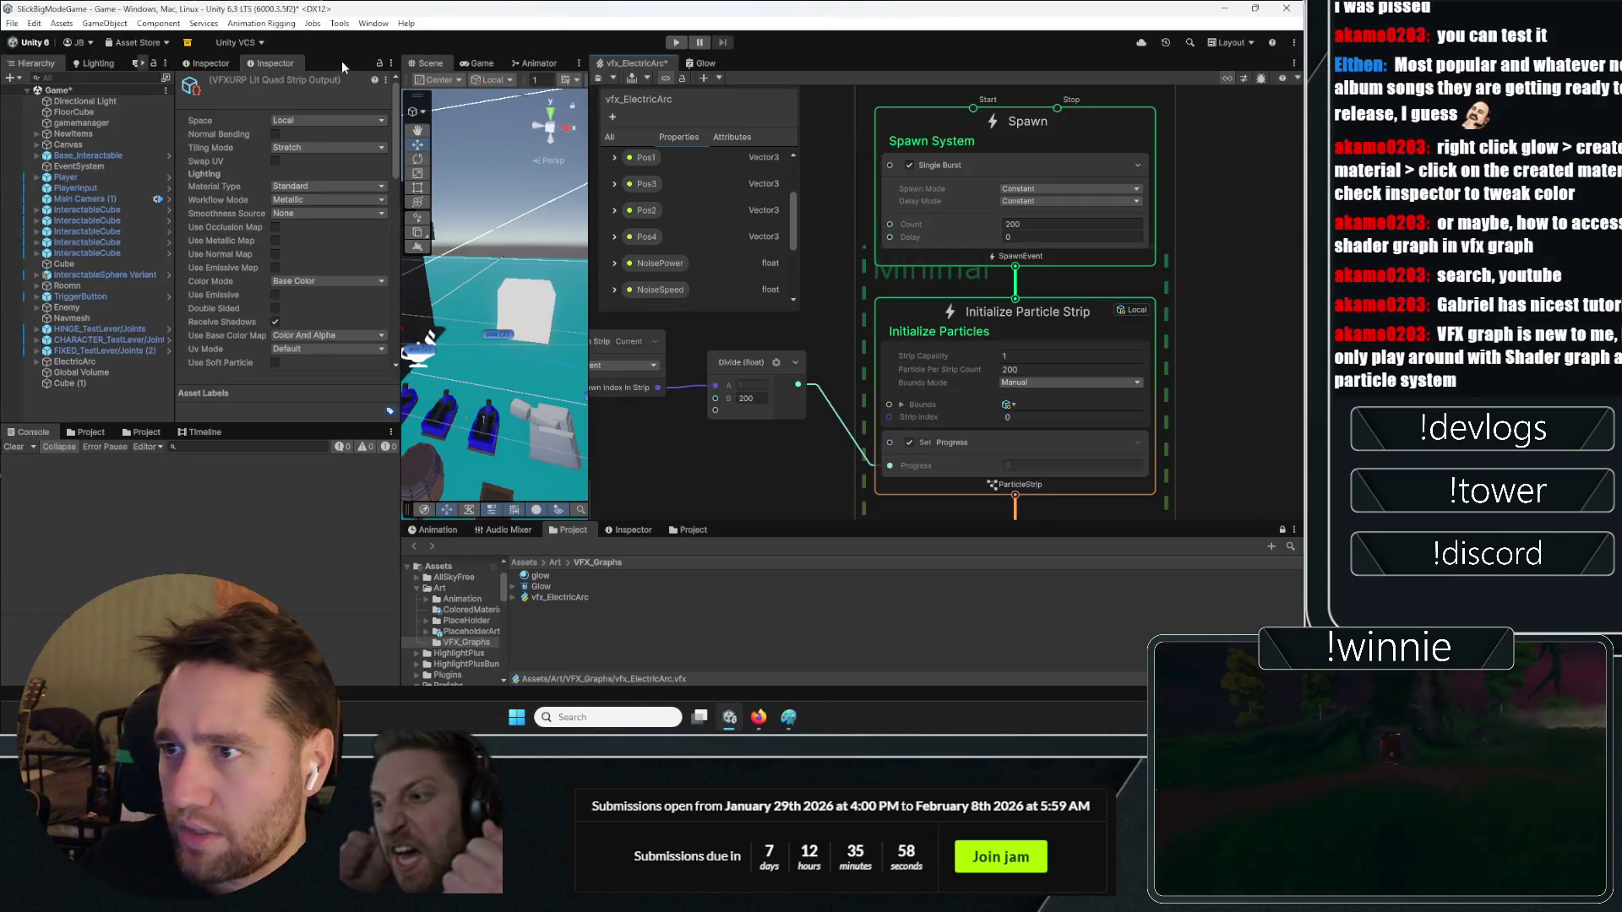
Open the Package Manager from Window > Package Management
click(372, 24)
mouse_move(420, 251)
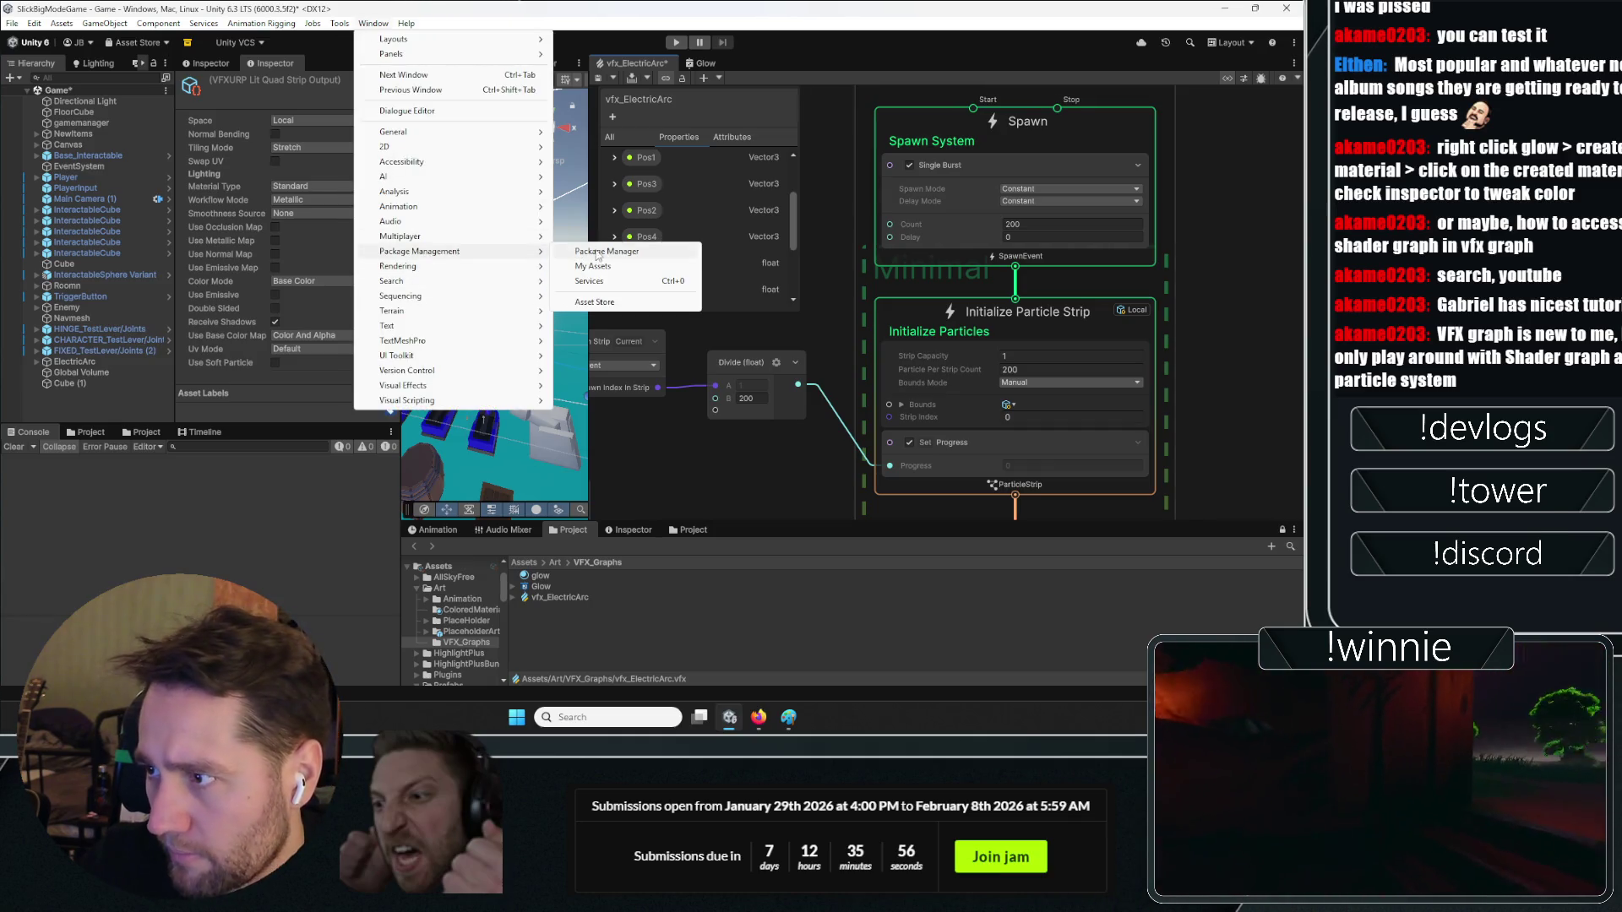
click(600, 250)
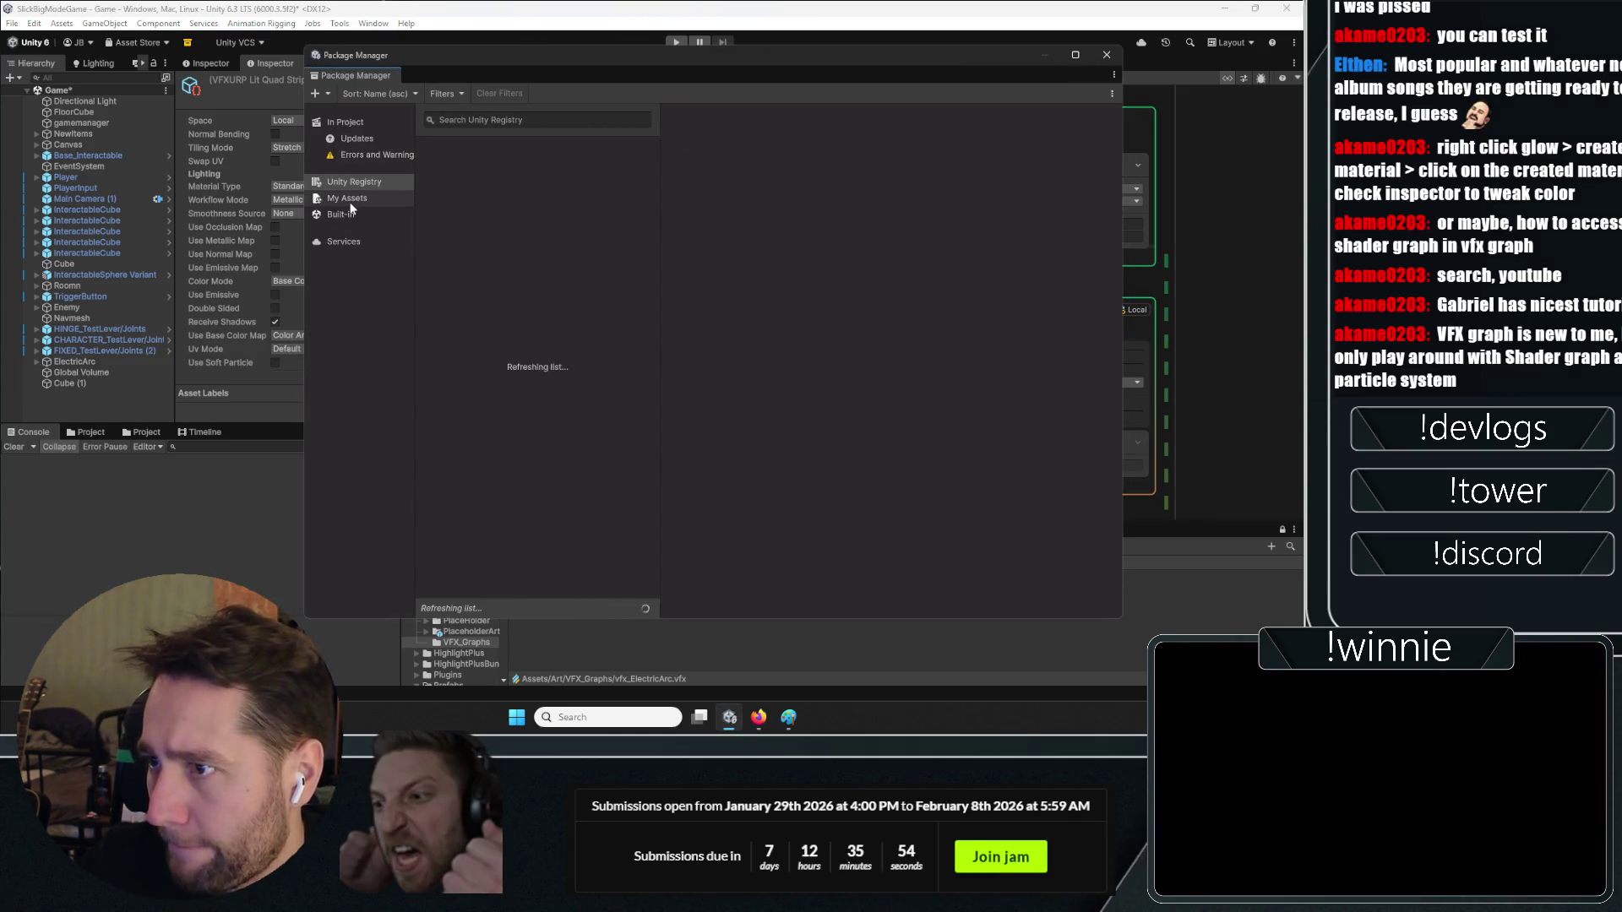
Find Visual Effect Graph 17.3.0 in the Unity Registry and import its Learning Templates sample
click(522, 123)
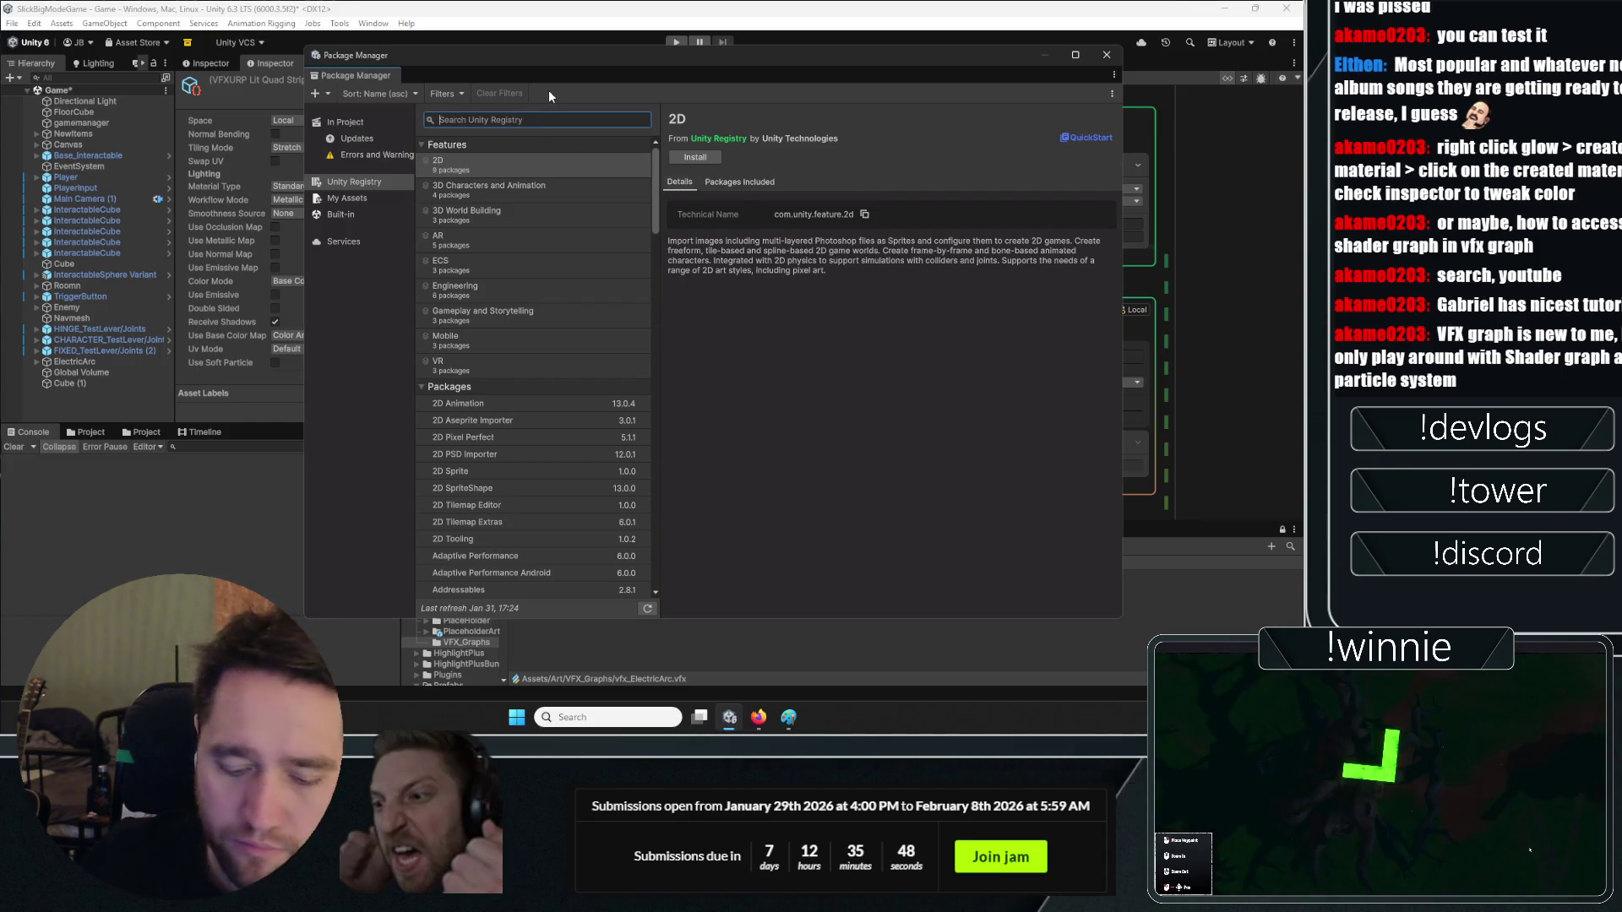
text(visual)
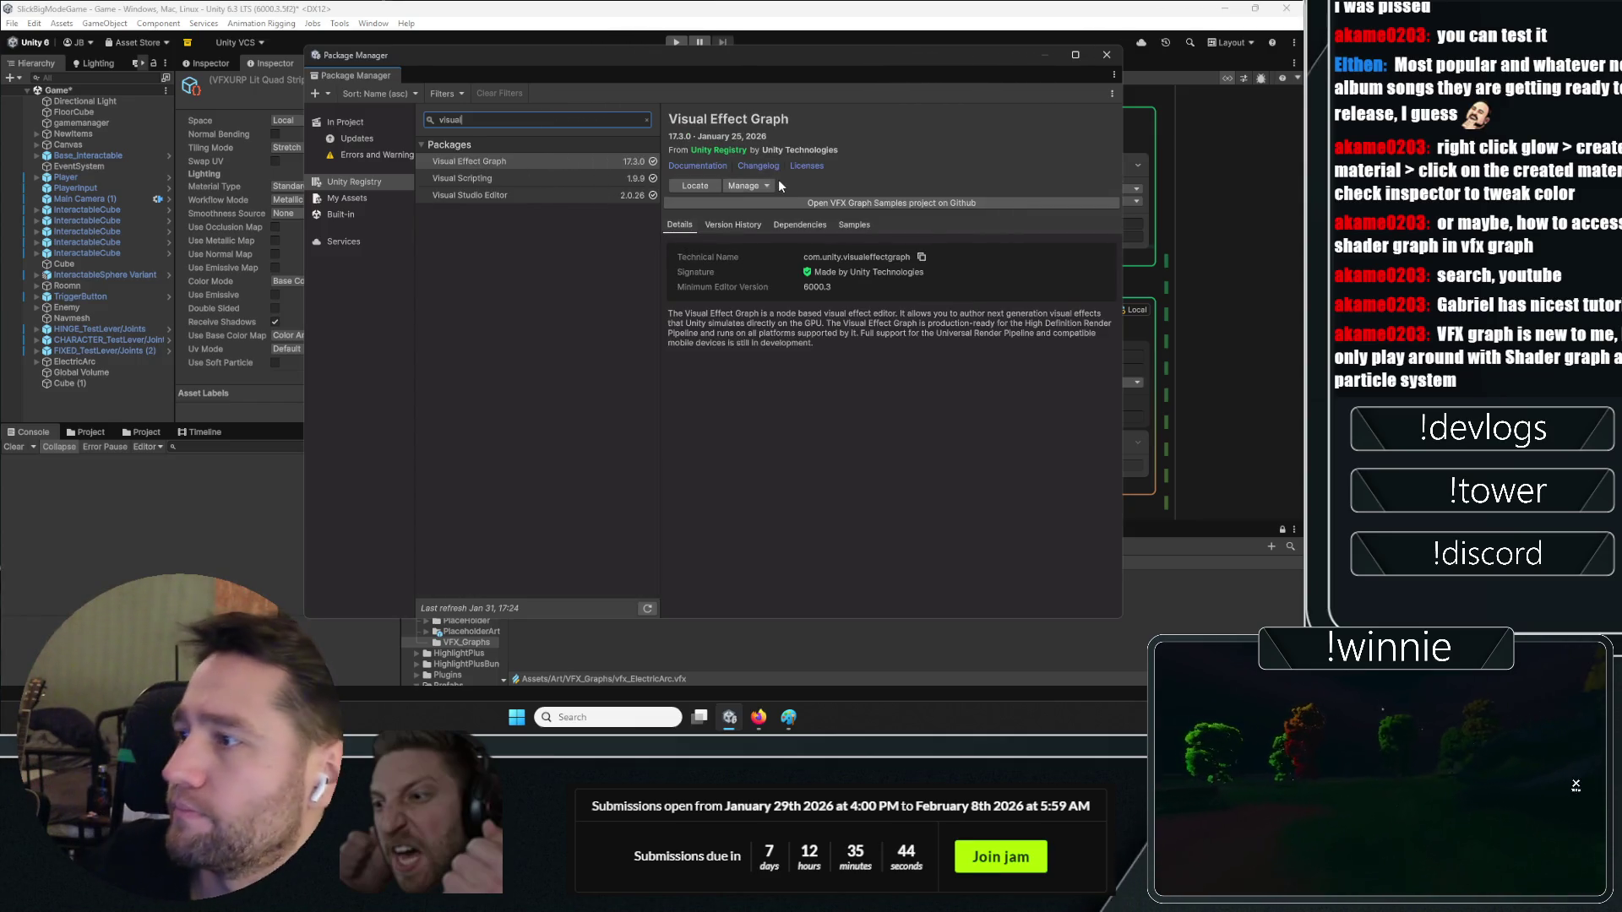
click(733, 224)
click(799, 225)
click(854, 224)
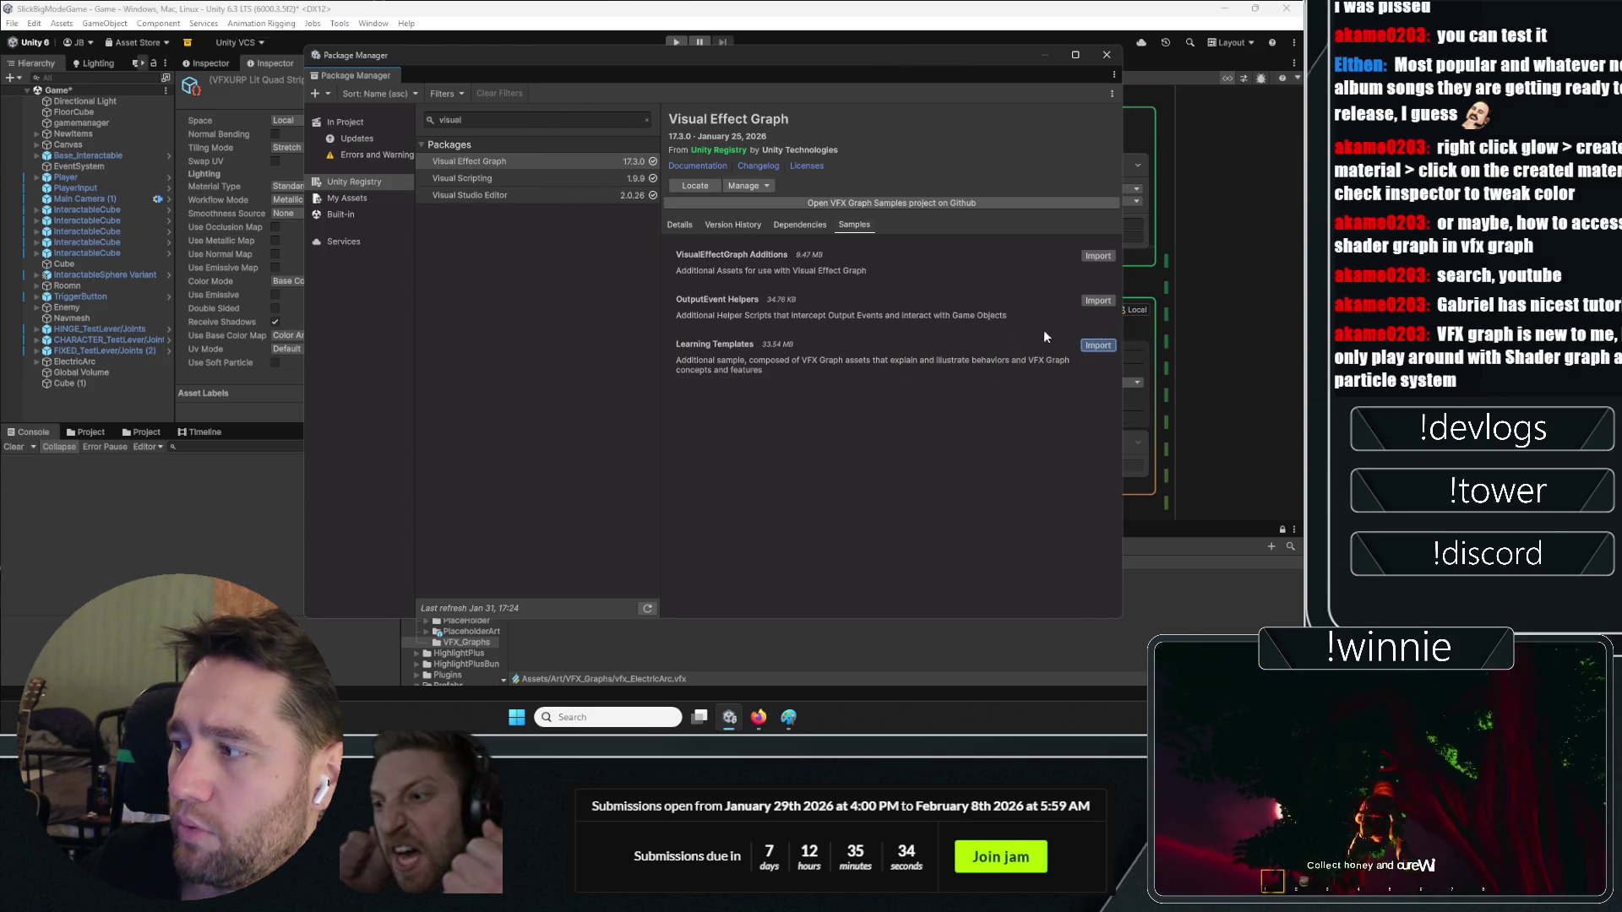
click(1098, 345)
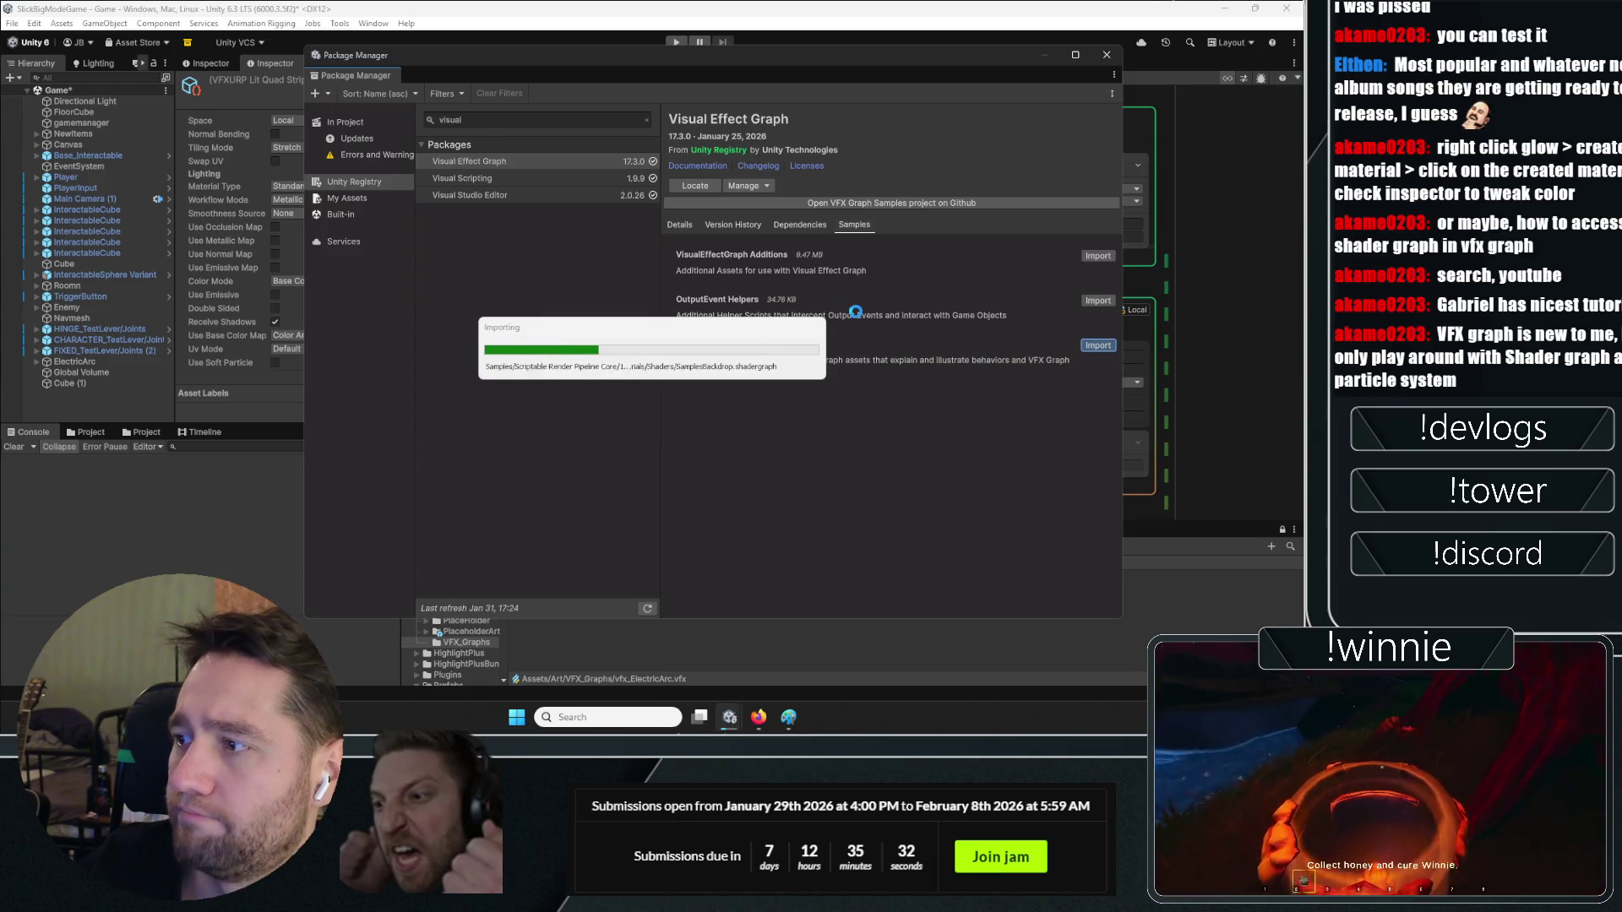
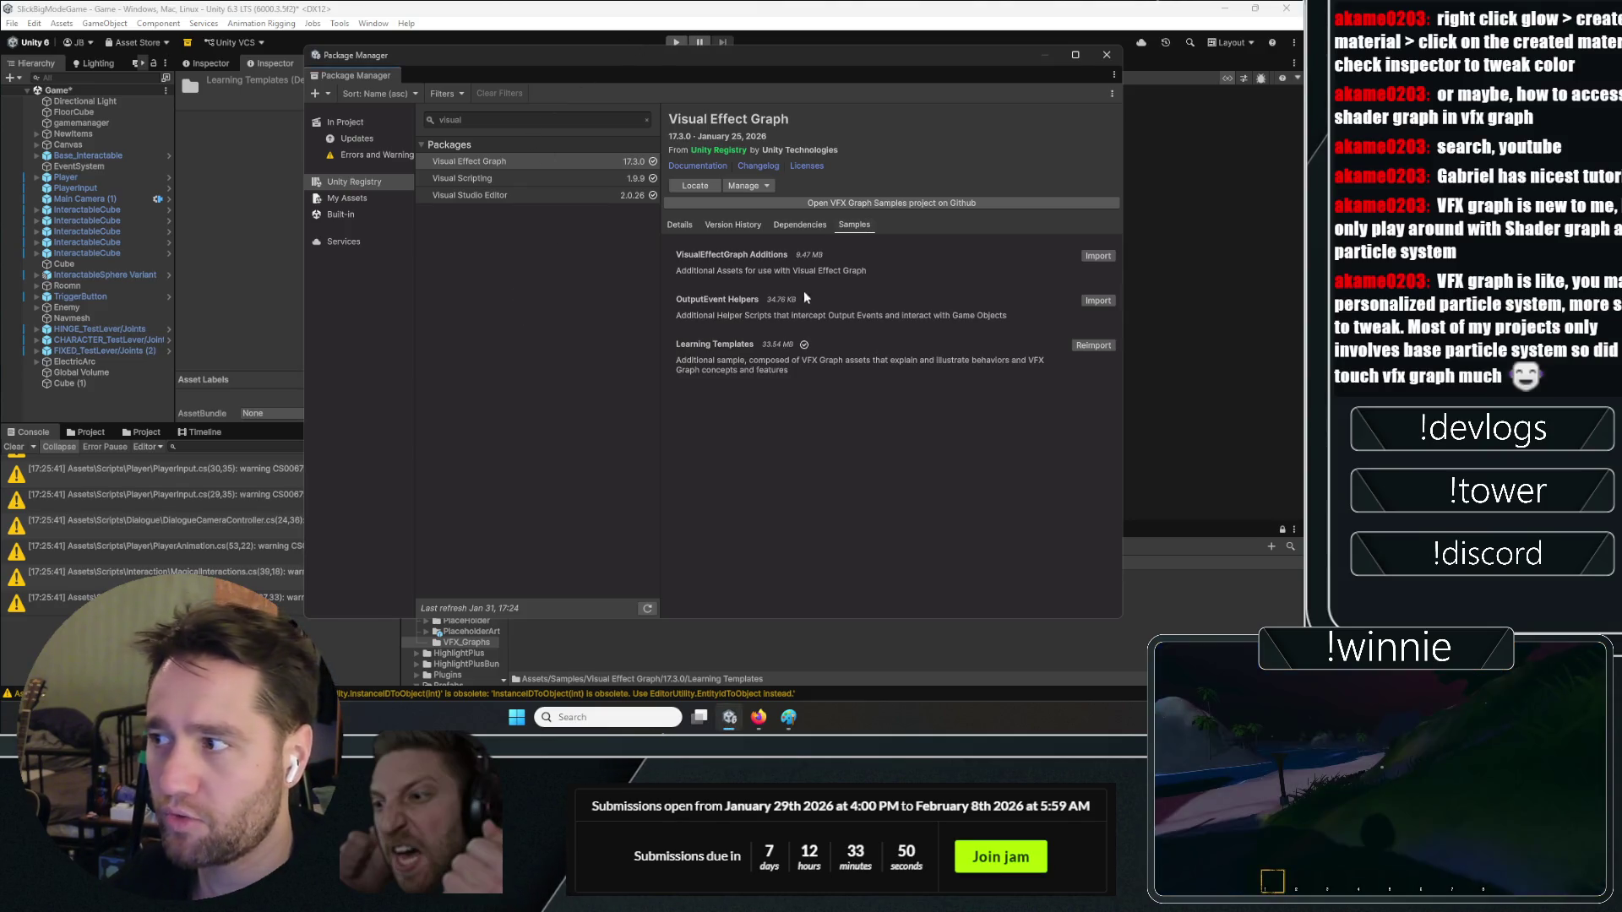
Close the Package Manager, clear the Console and show an enlarged Project panel
click(1106, 56)
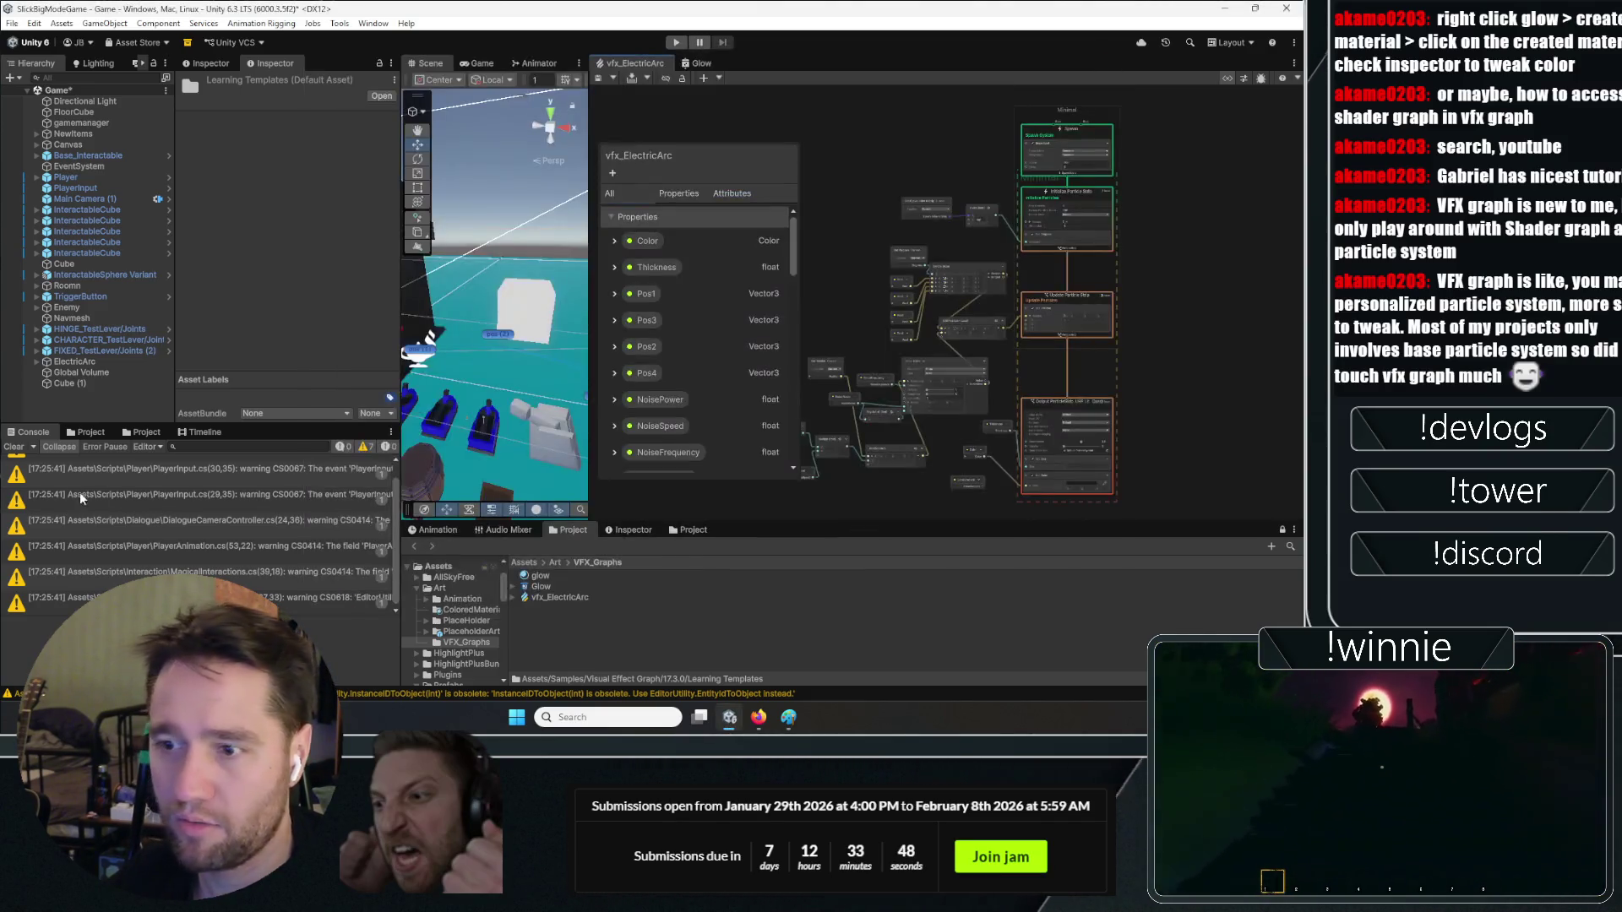
click(14, 449)
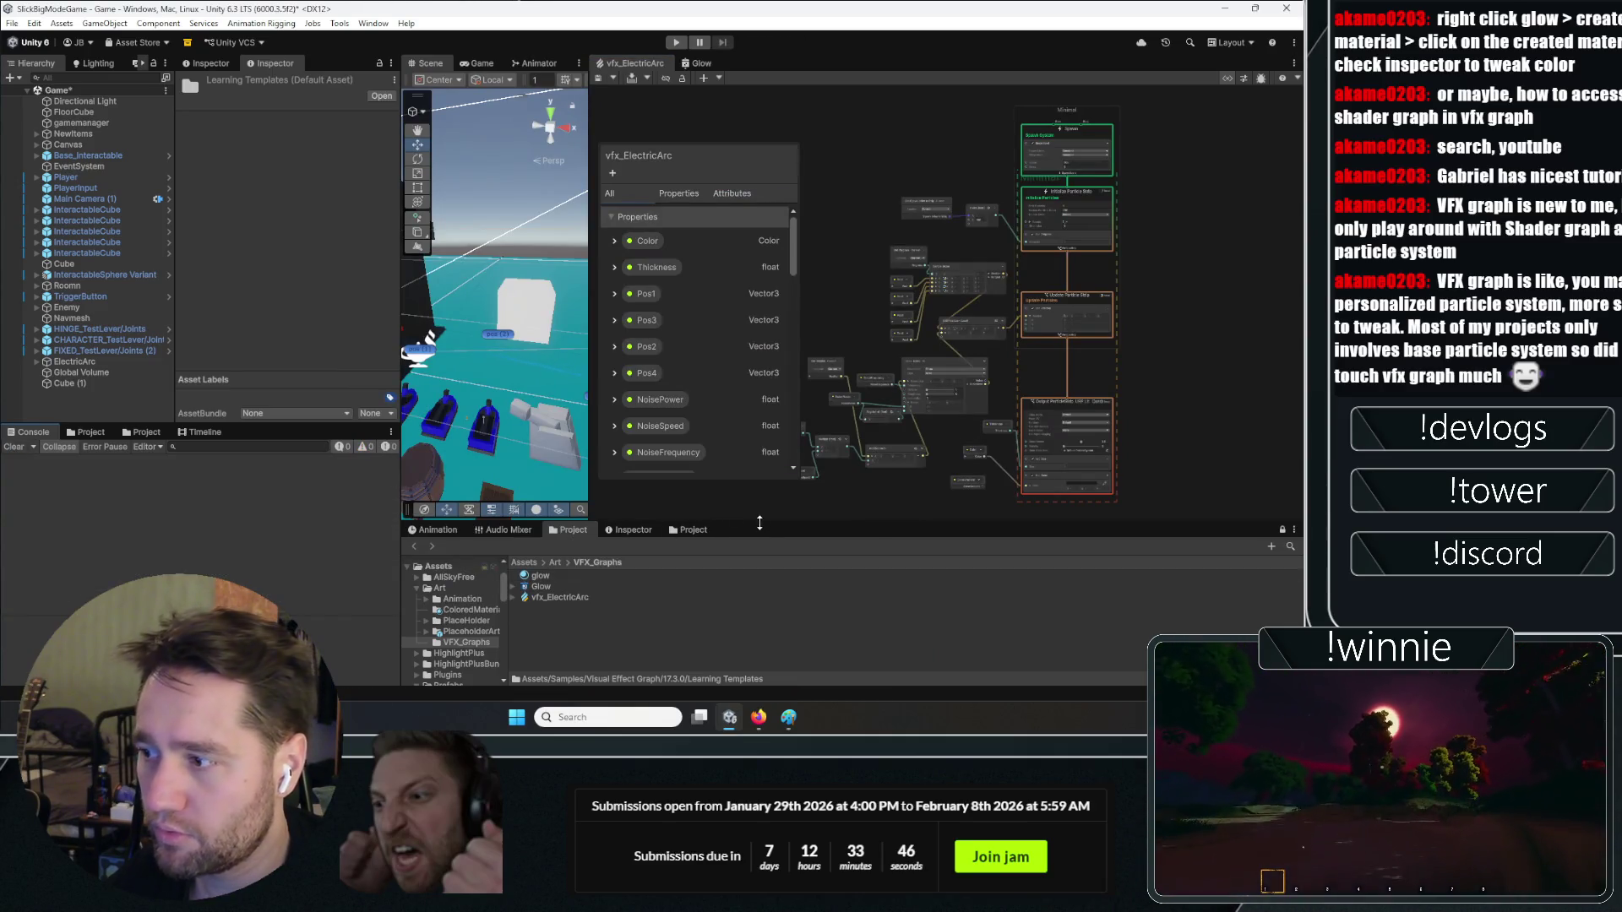
drag(759, 523, 759, 391)
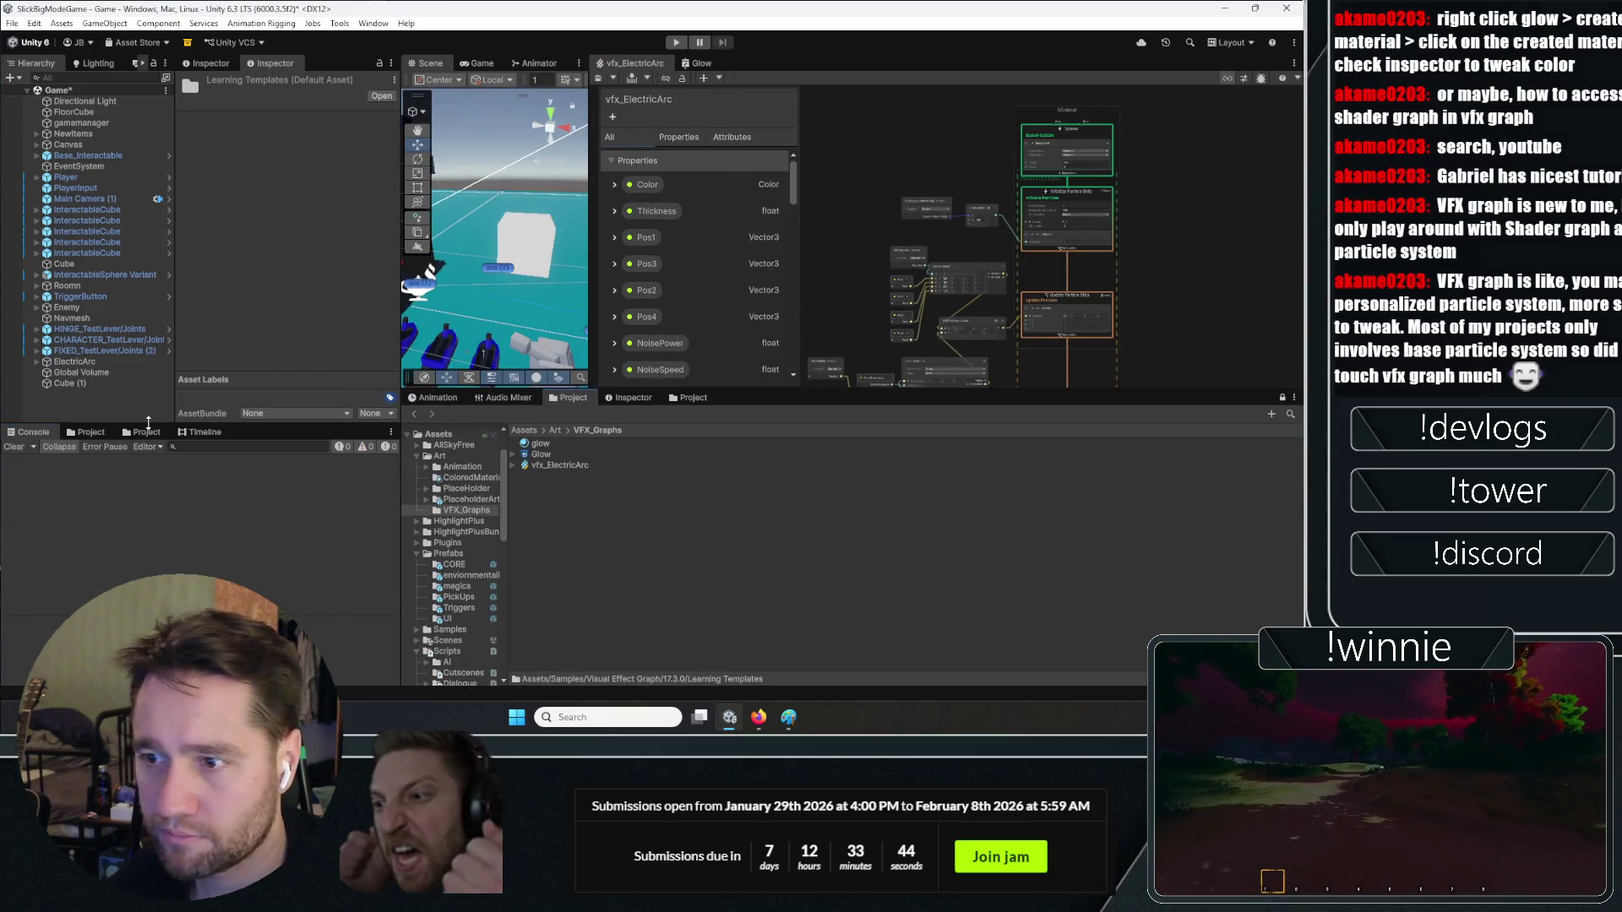
click(95, 433)
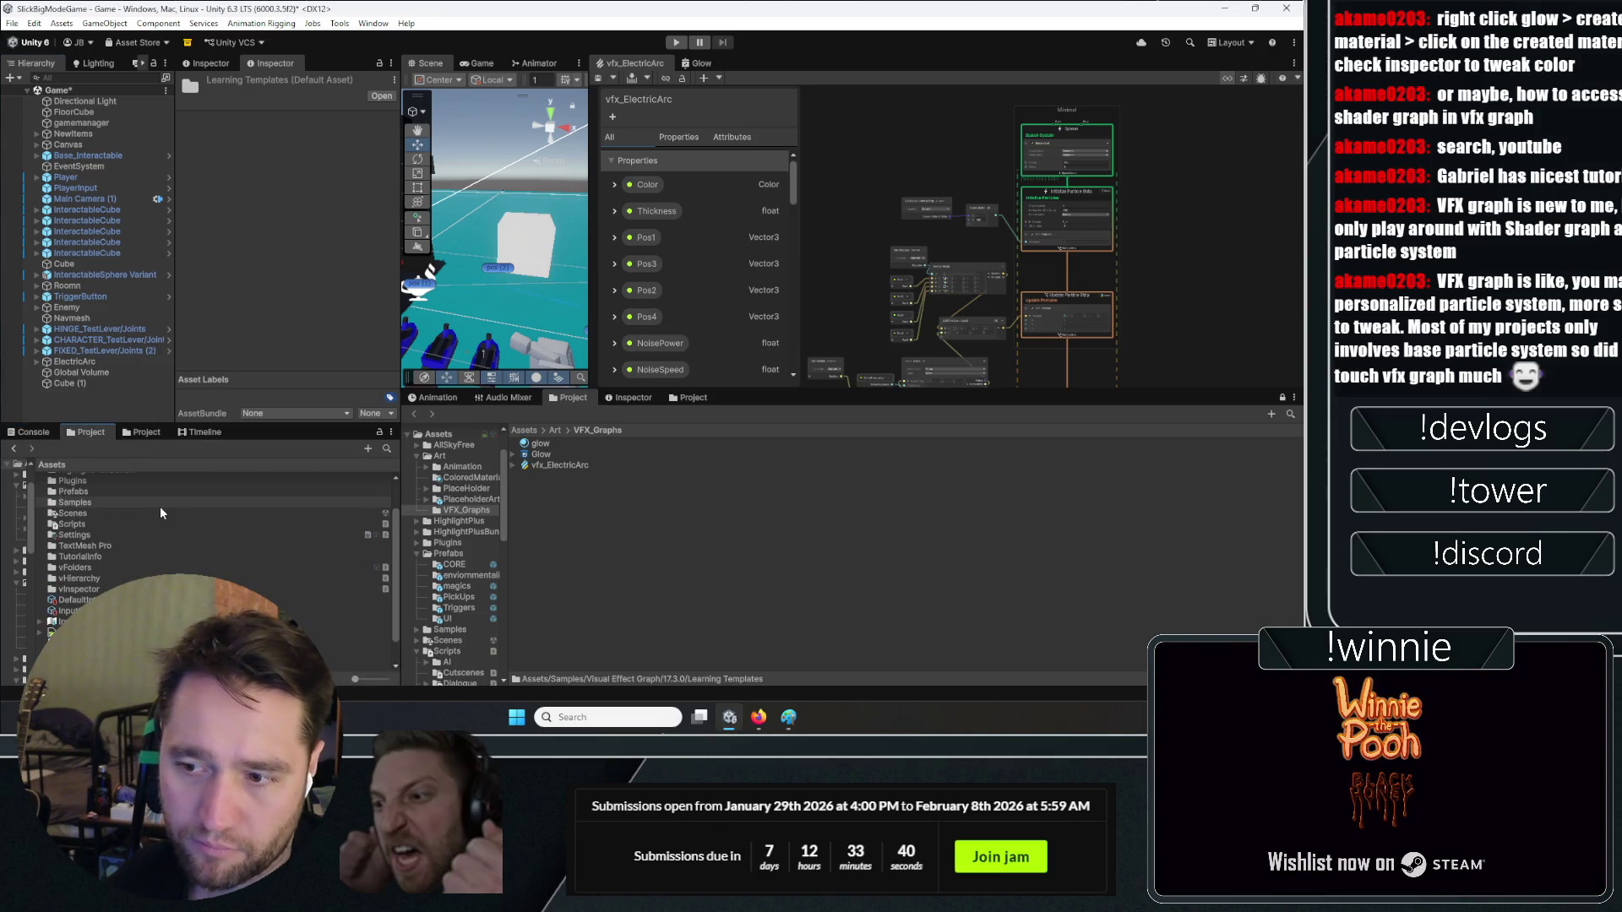
Browse into Samples/Visual Effect Graph/17.3.0/Learning Templates/VFX to view the sample graphs
double_click(118, 546)
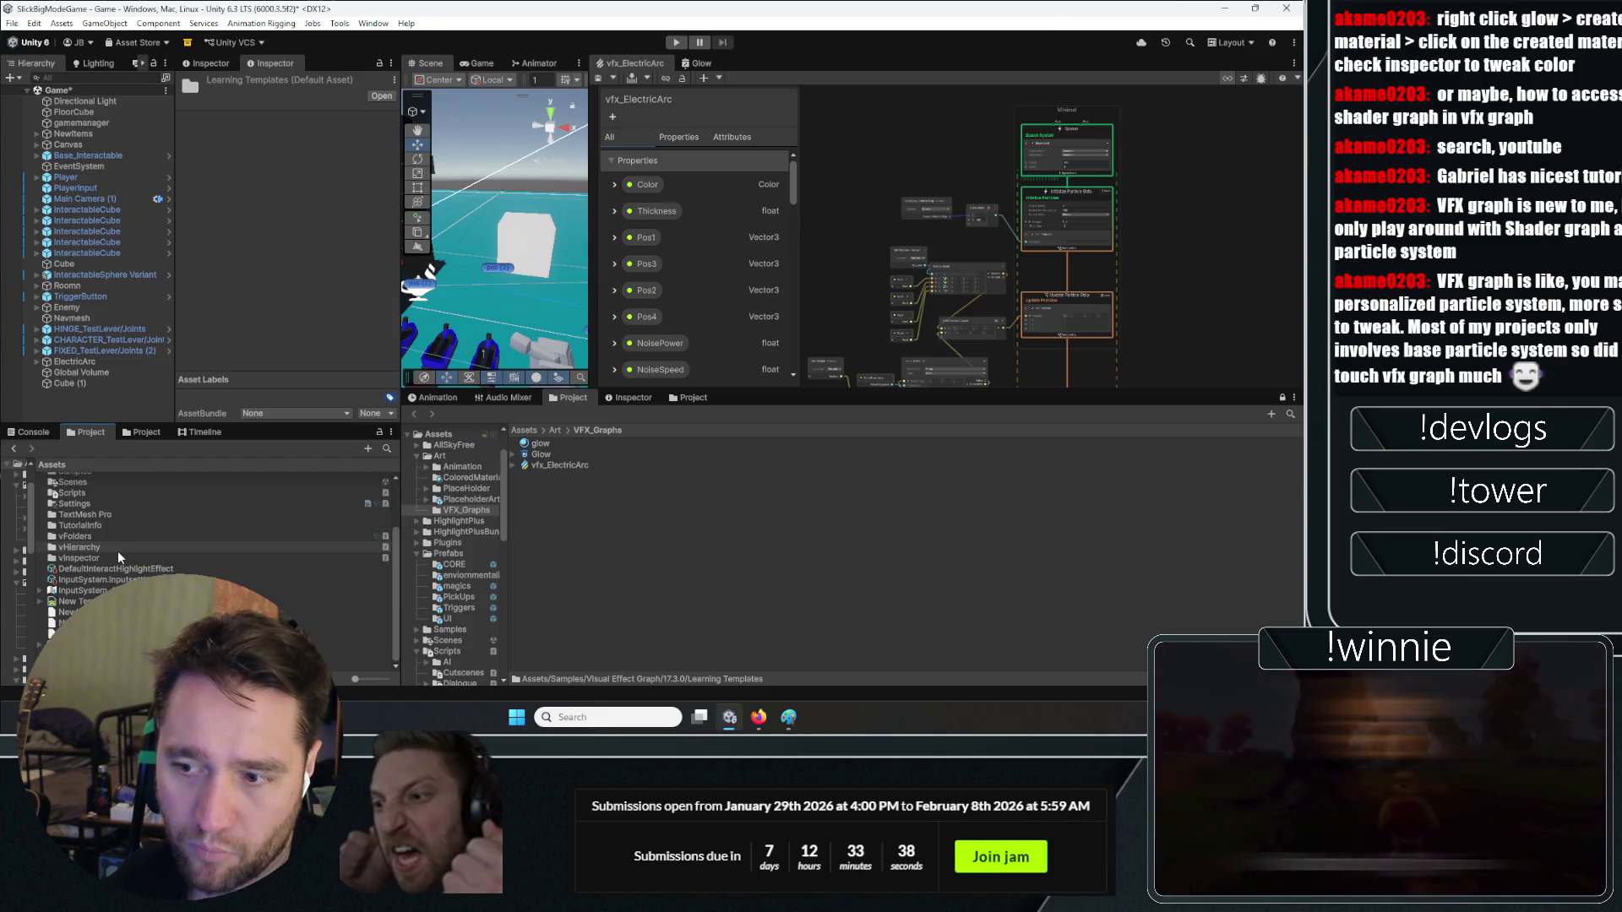
double_click(101, 489)
double_click(85, 478)
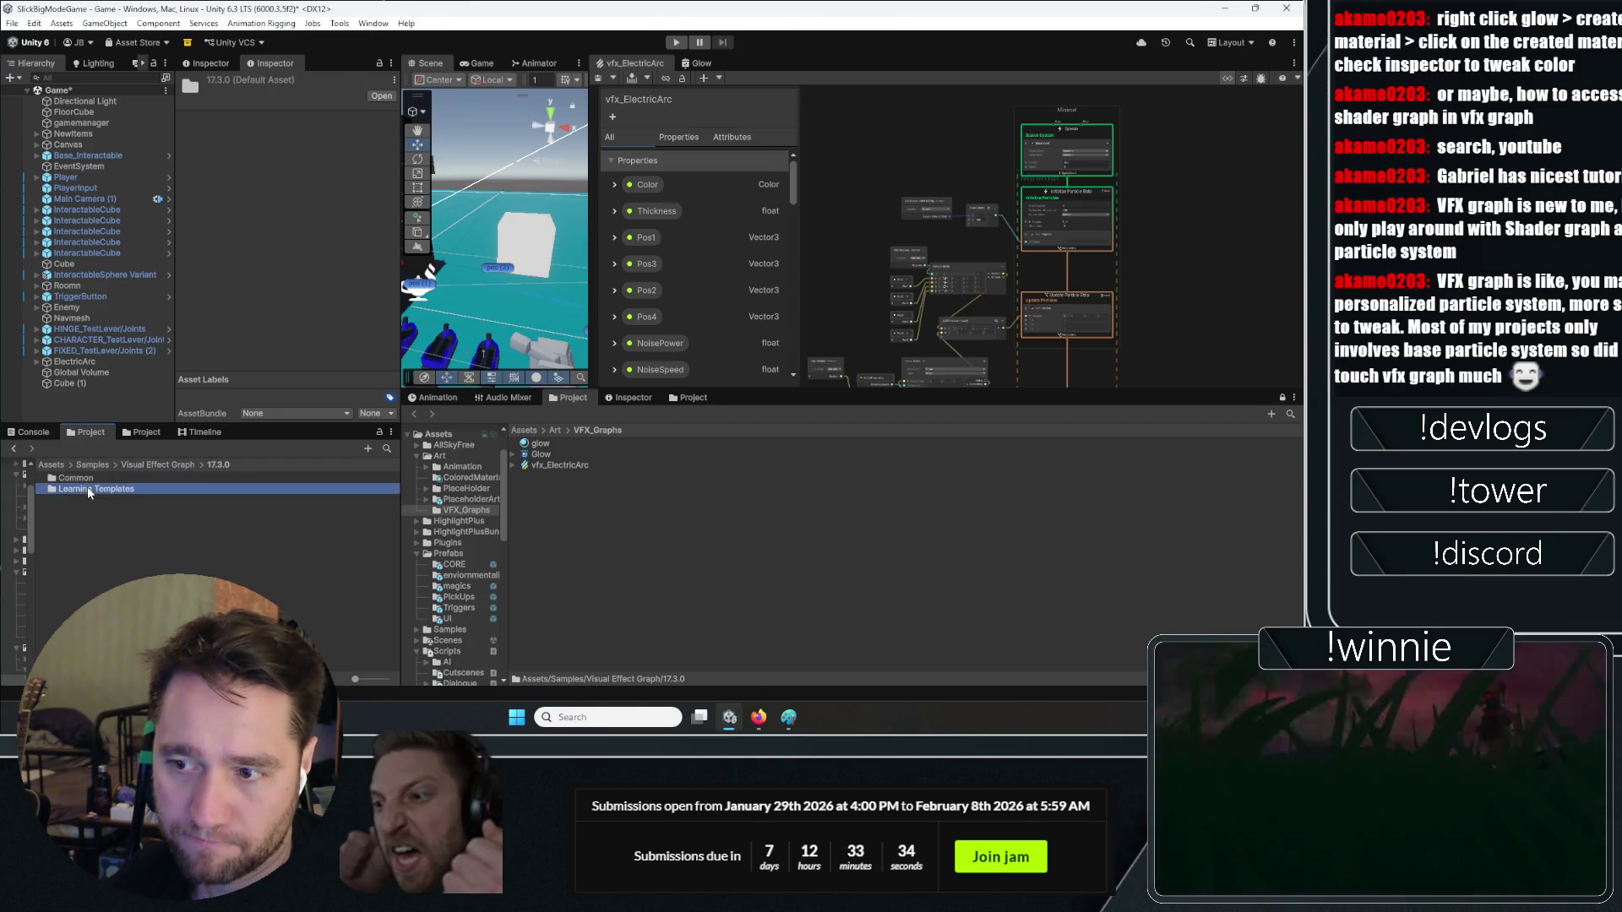
double_click(88, 487)
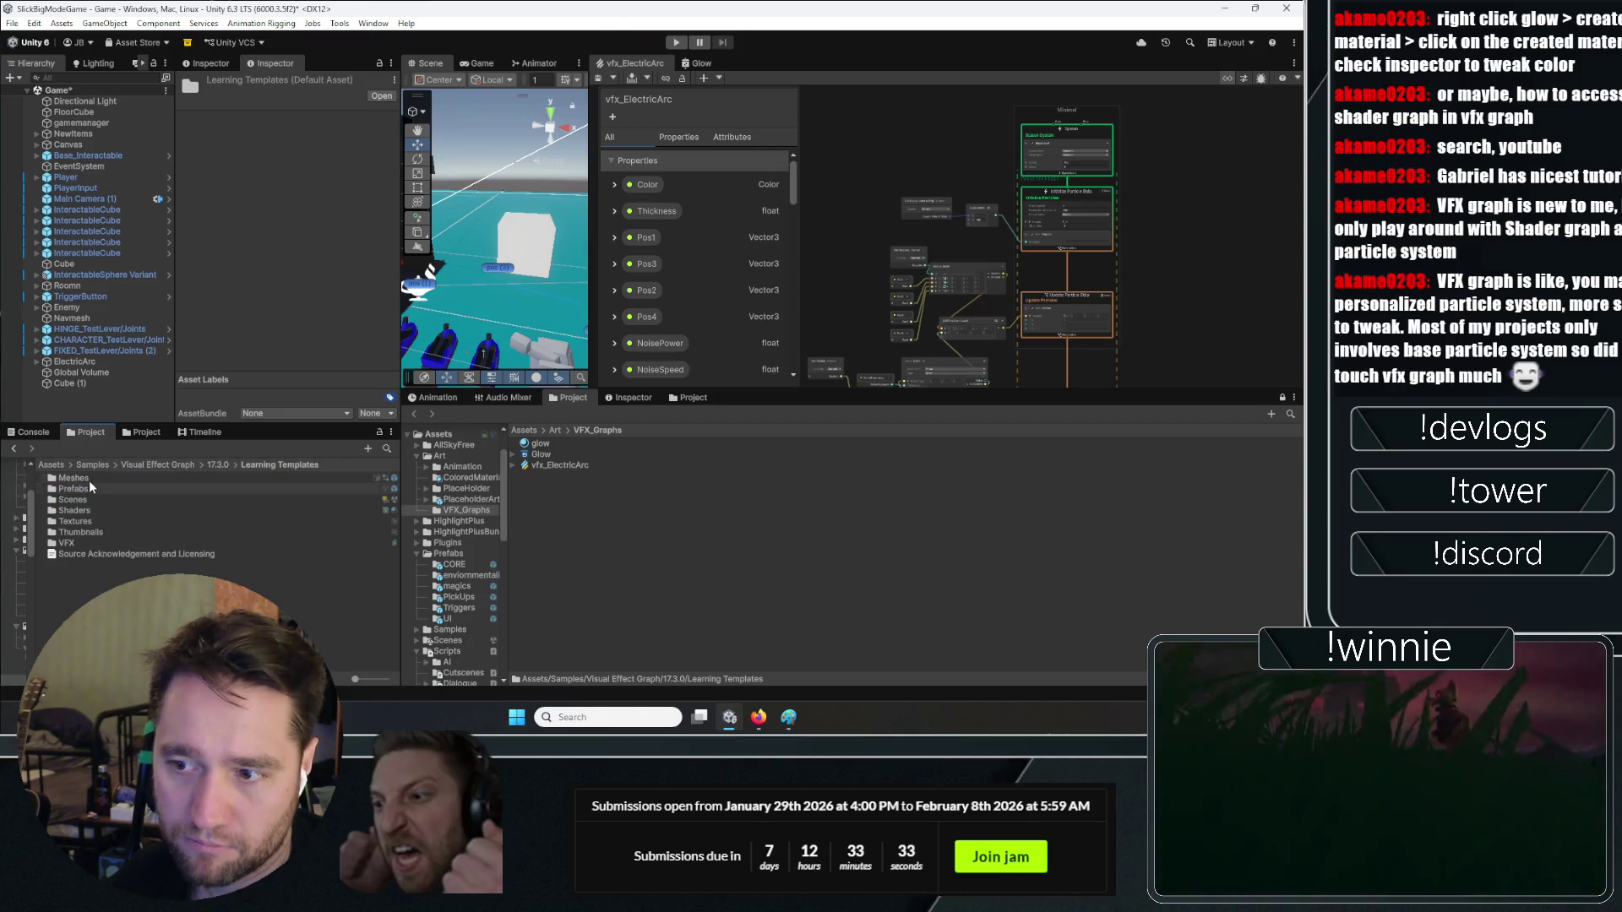
double_click(88, 544)
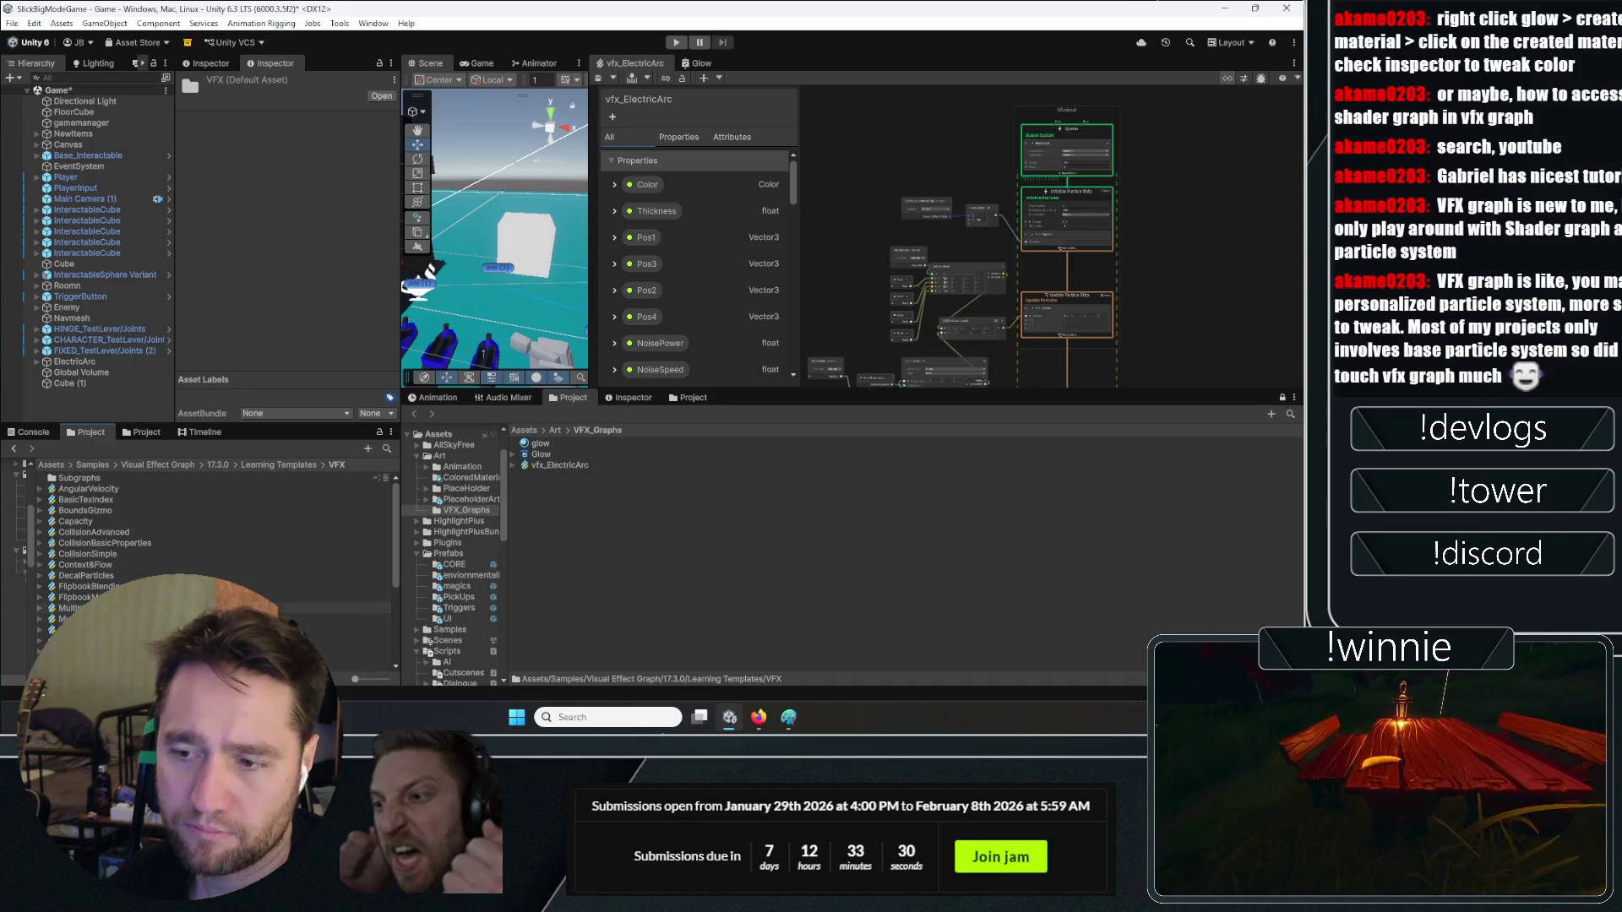
scroll(176, 533, down, 5)
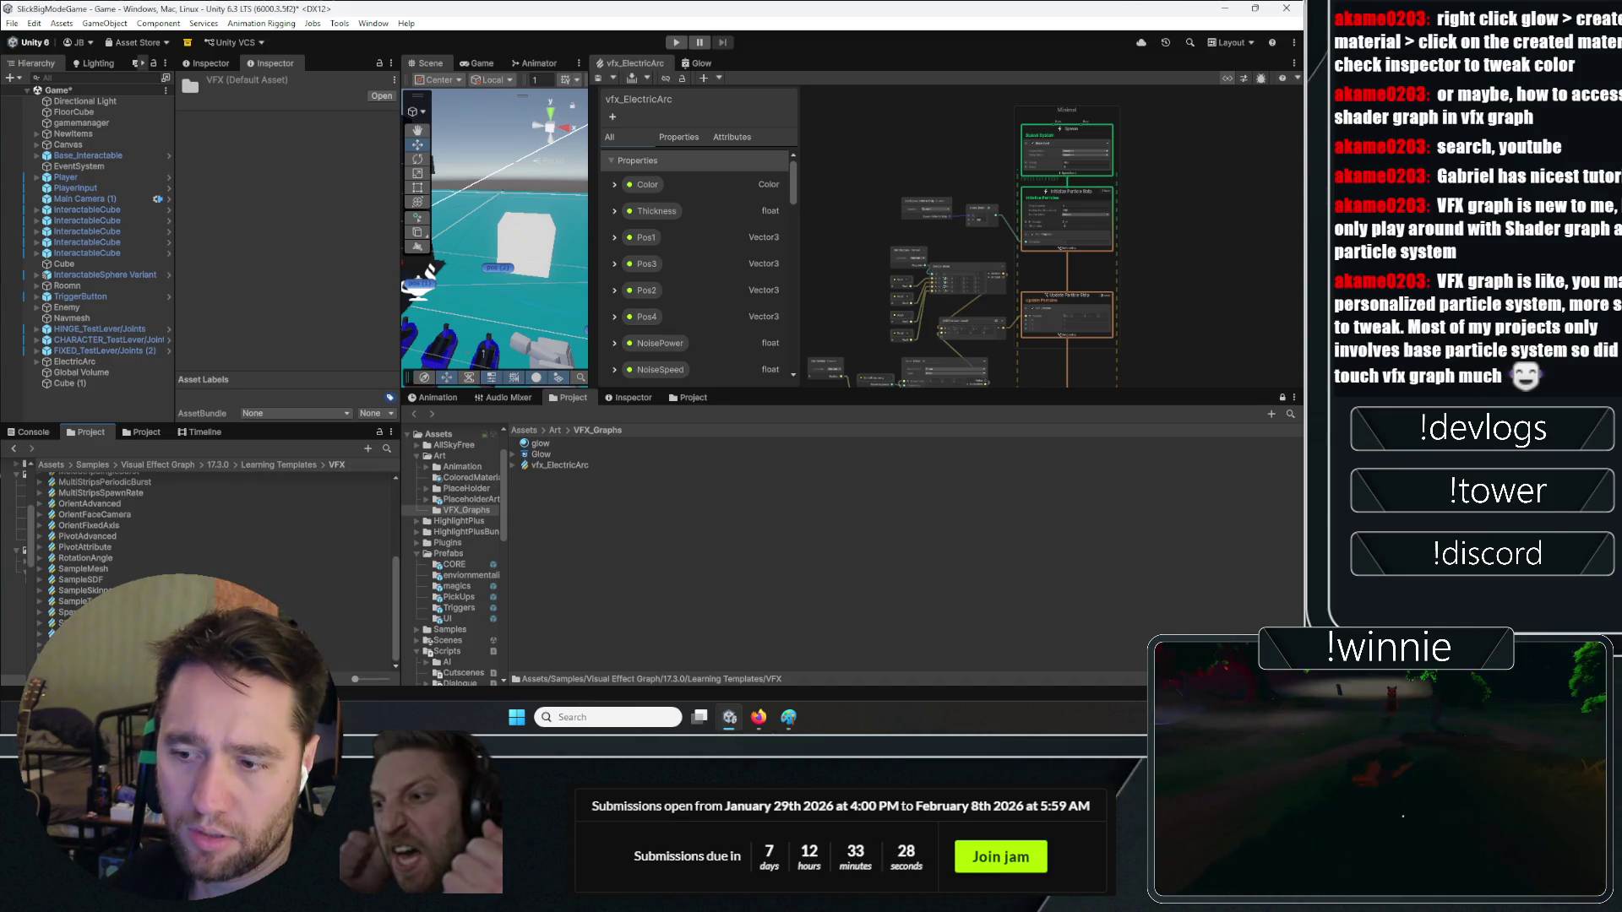
scroll(176, 533, up, 5)
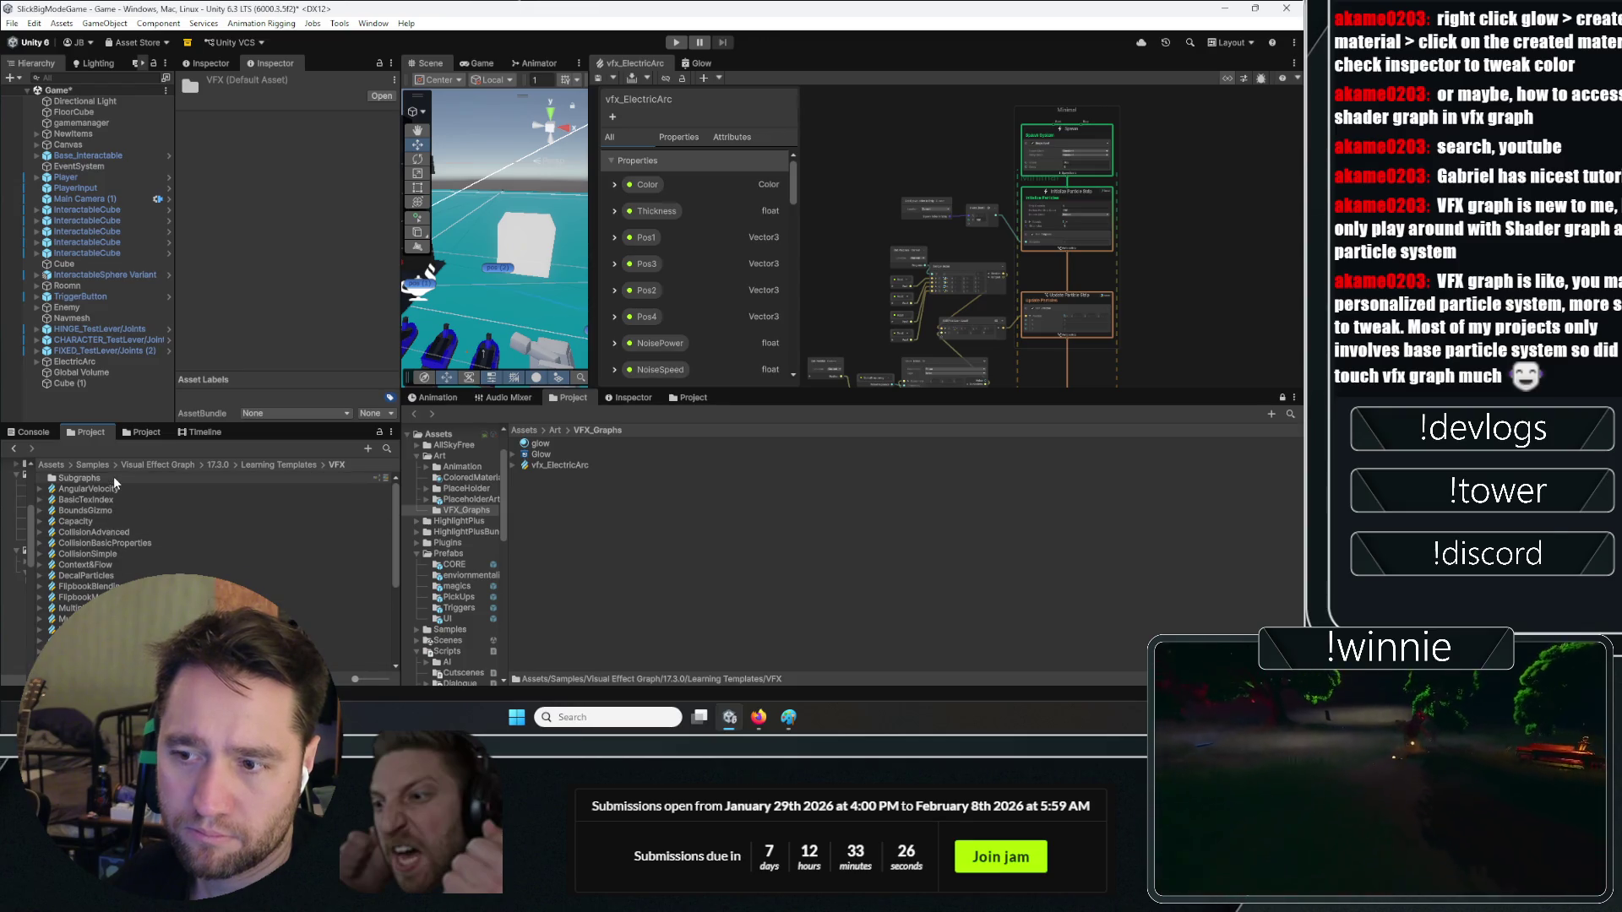
Open the URP_VFX_Learning_Templates scene from the Scenes folder, saving the modified current scene
click(295, 466)
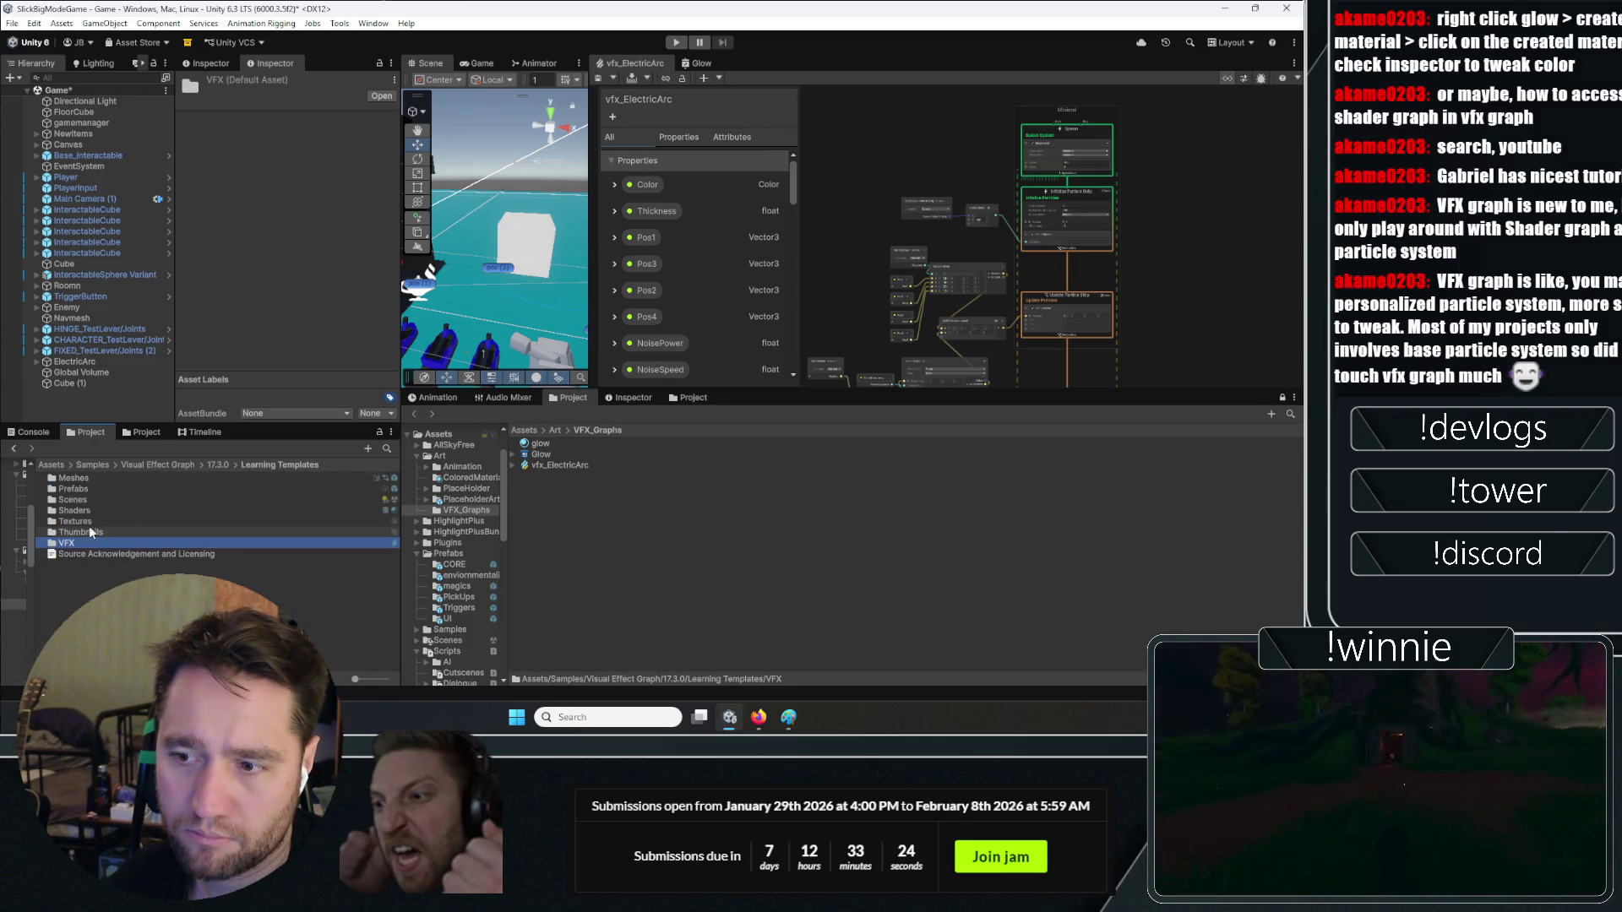
double_click(86, 500)
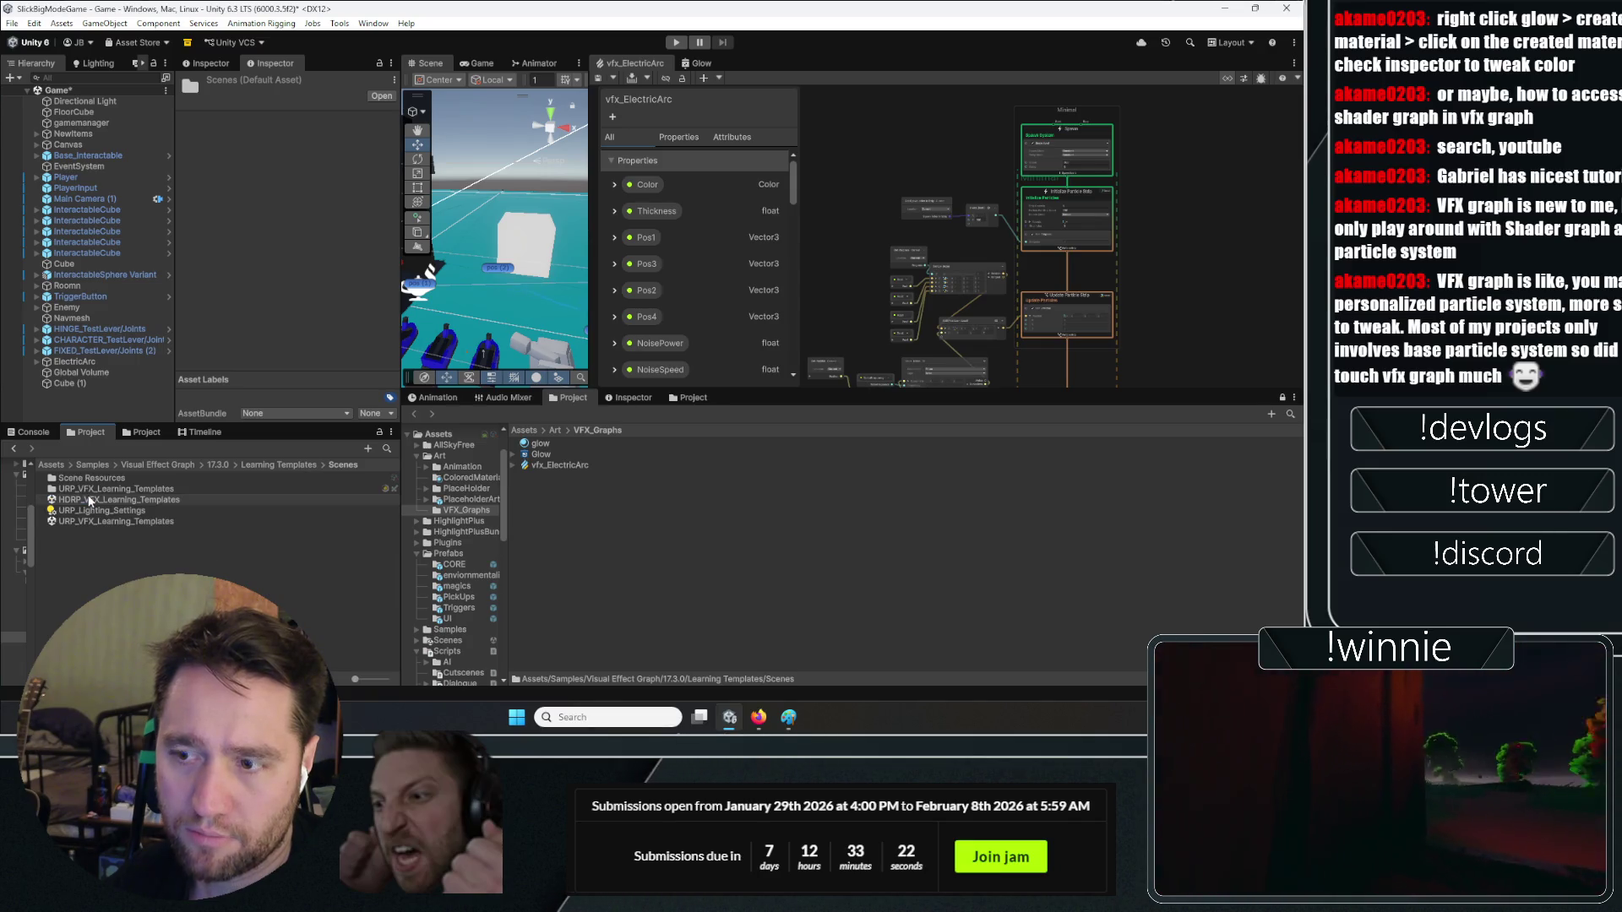
double_click(81, 521)
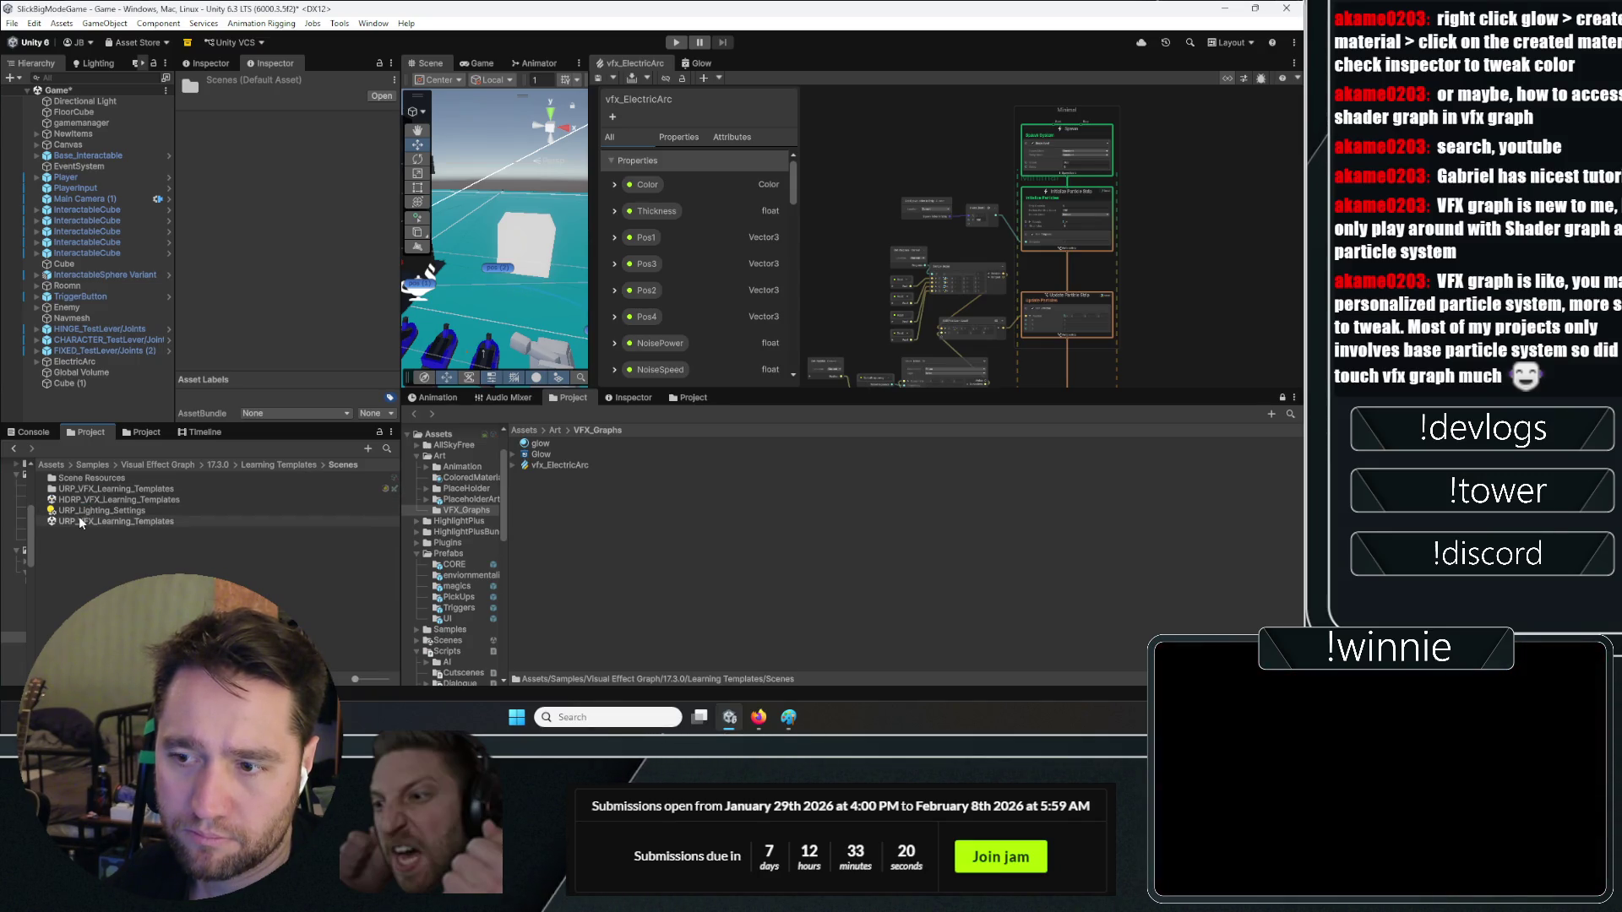
click(616, 387)
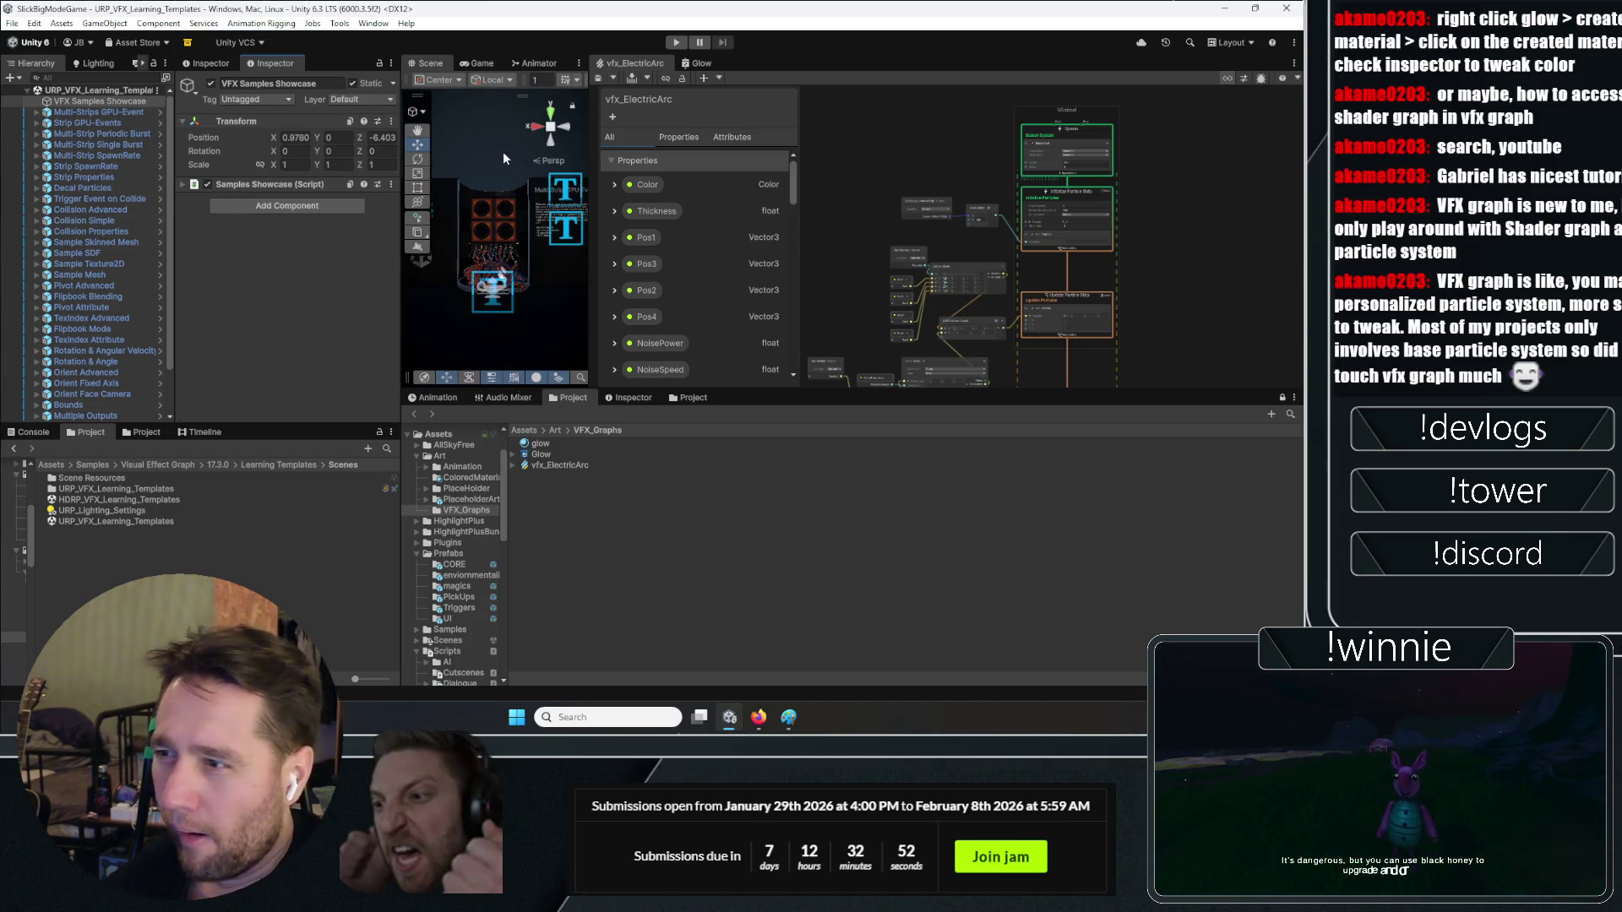
Maximize the Scene view to show the Strip GPU Event and Multi-Strip GPU Event exhibits
double_click(433, 66)
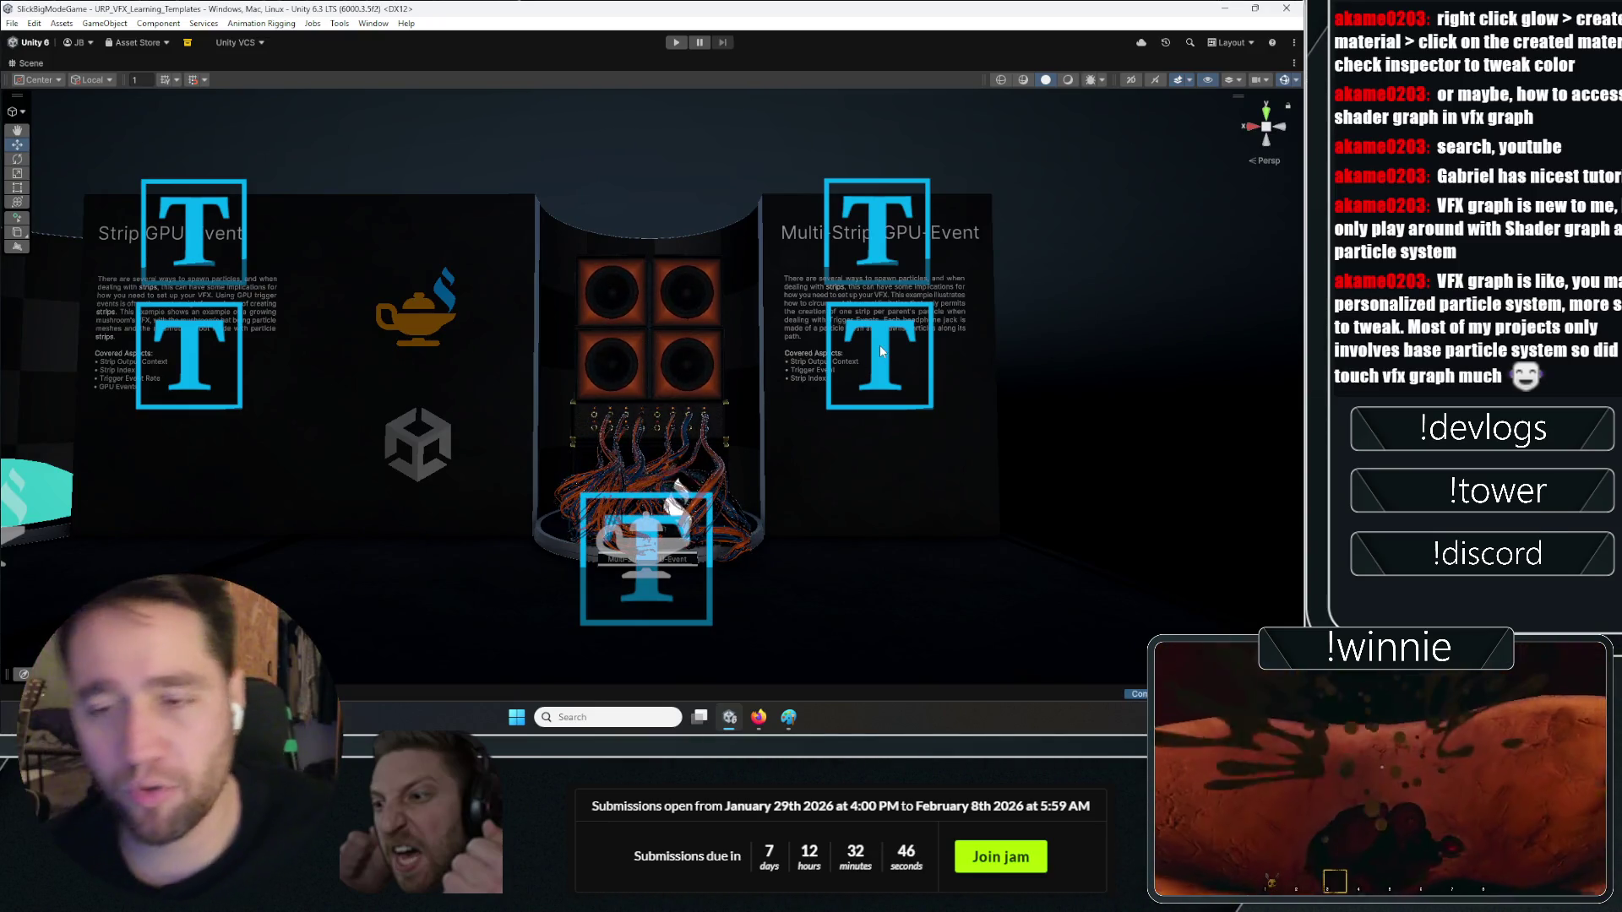
Fly from the speaker exhibit past Decal Particles and Event on Collide to Collision Simple
drag(792, 347, 596, 392)
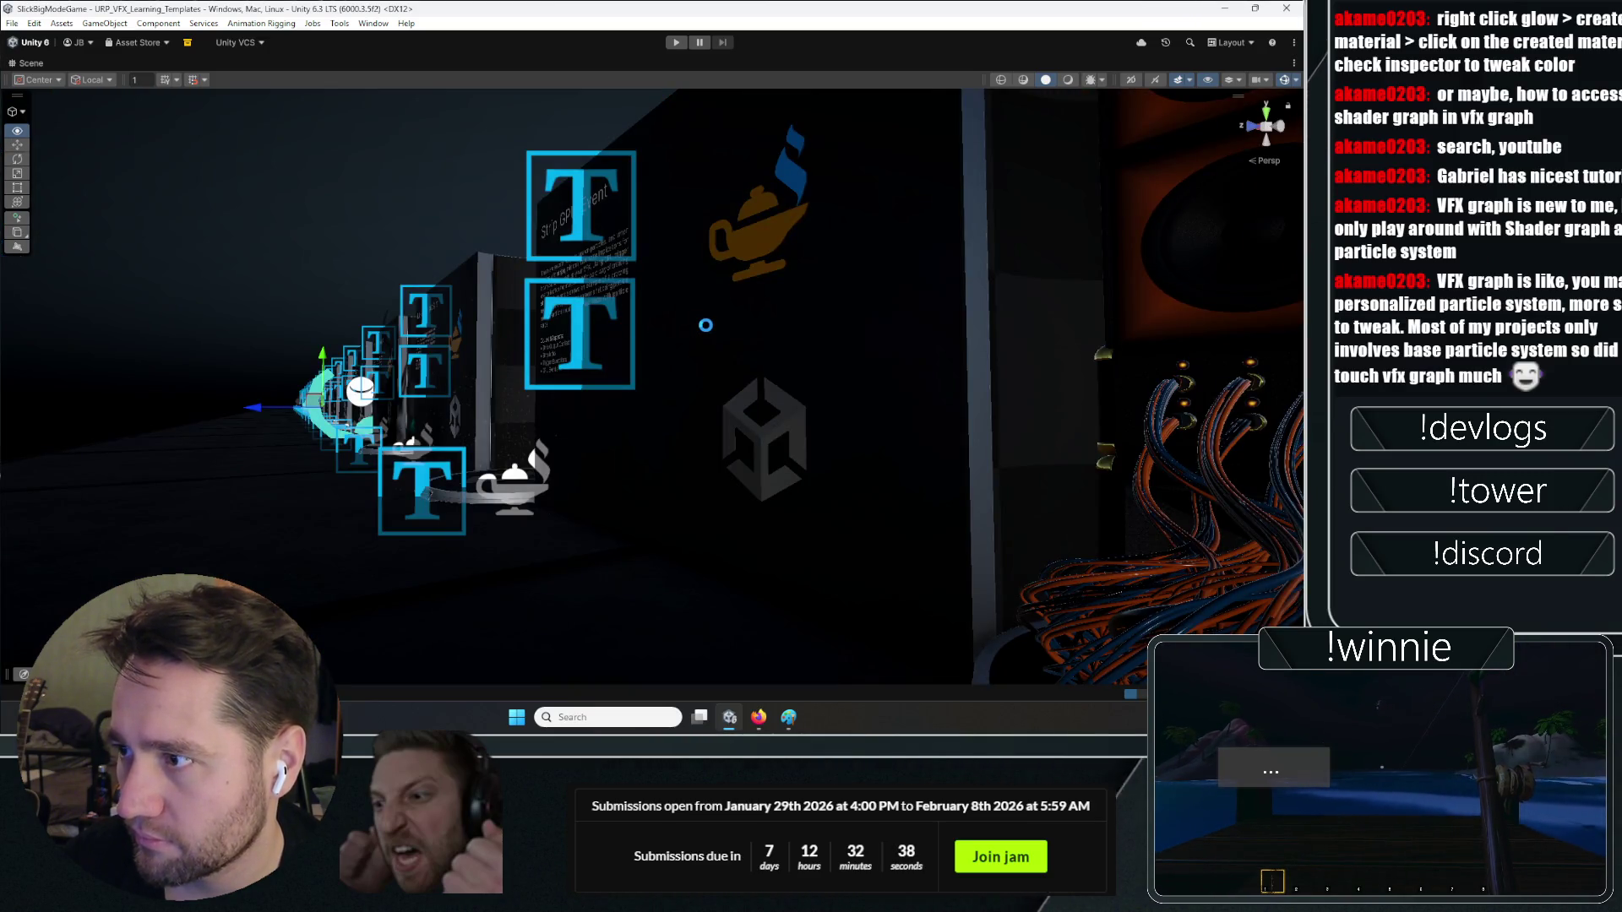
scroll(706, 326, down, 10)
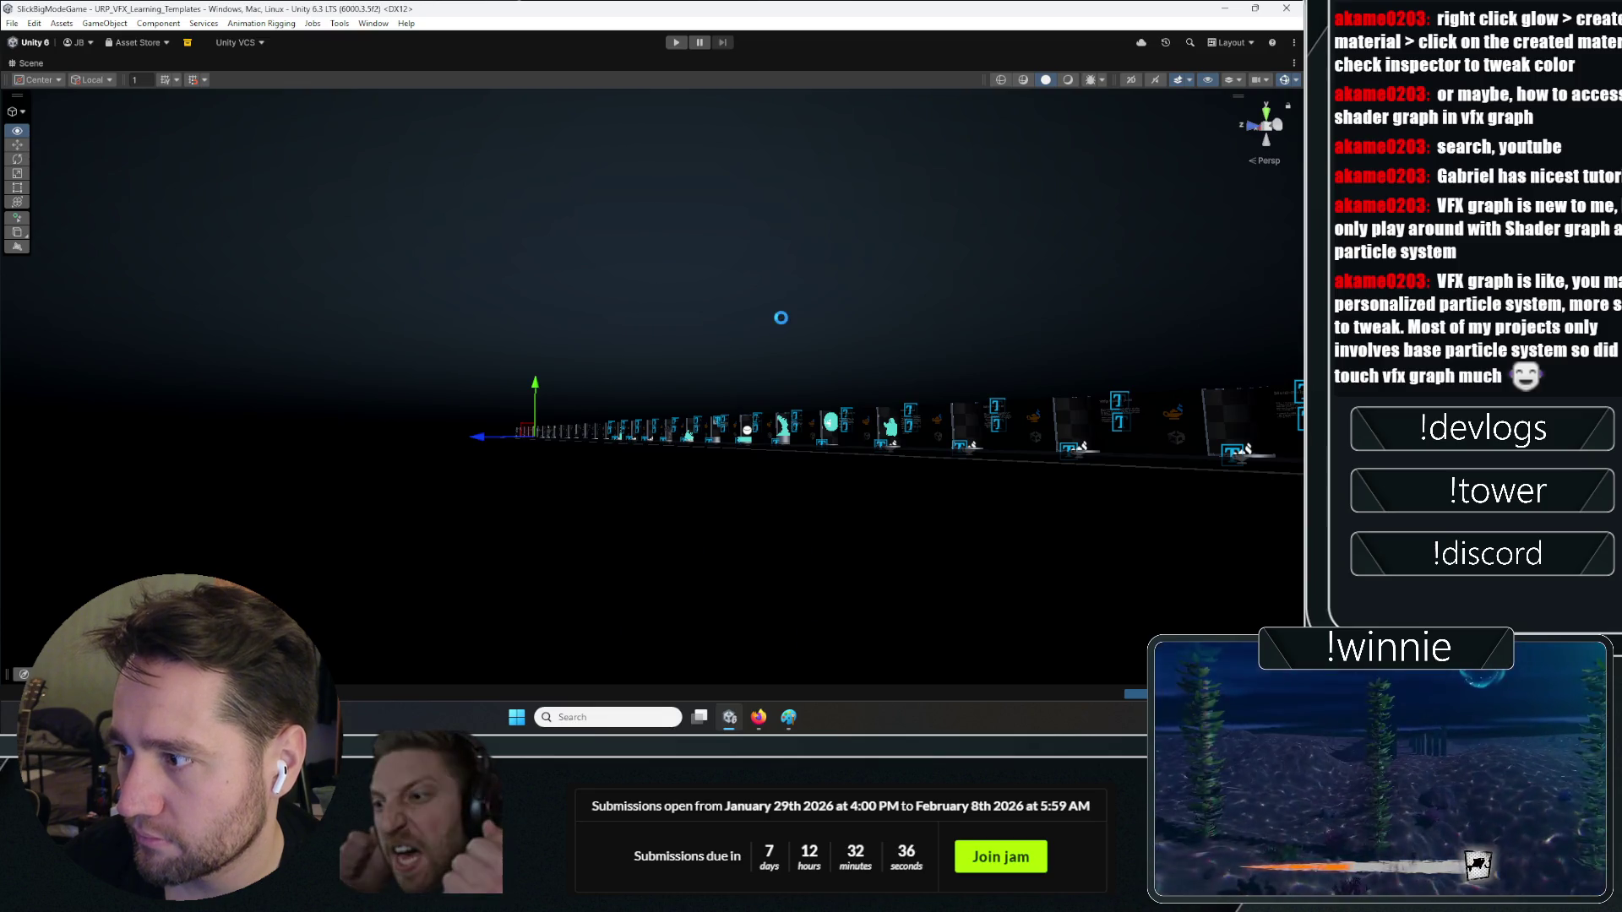
drag(288, 103, 48, 63)
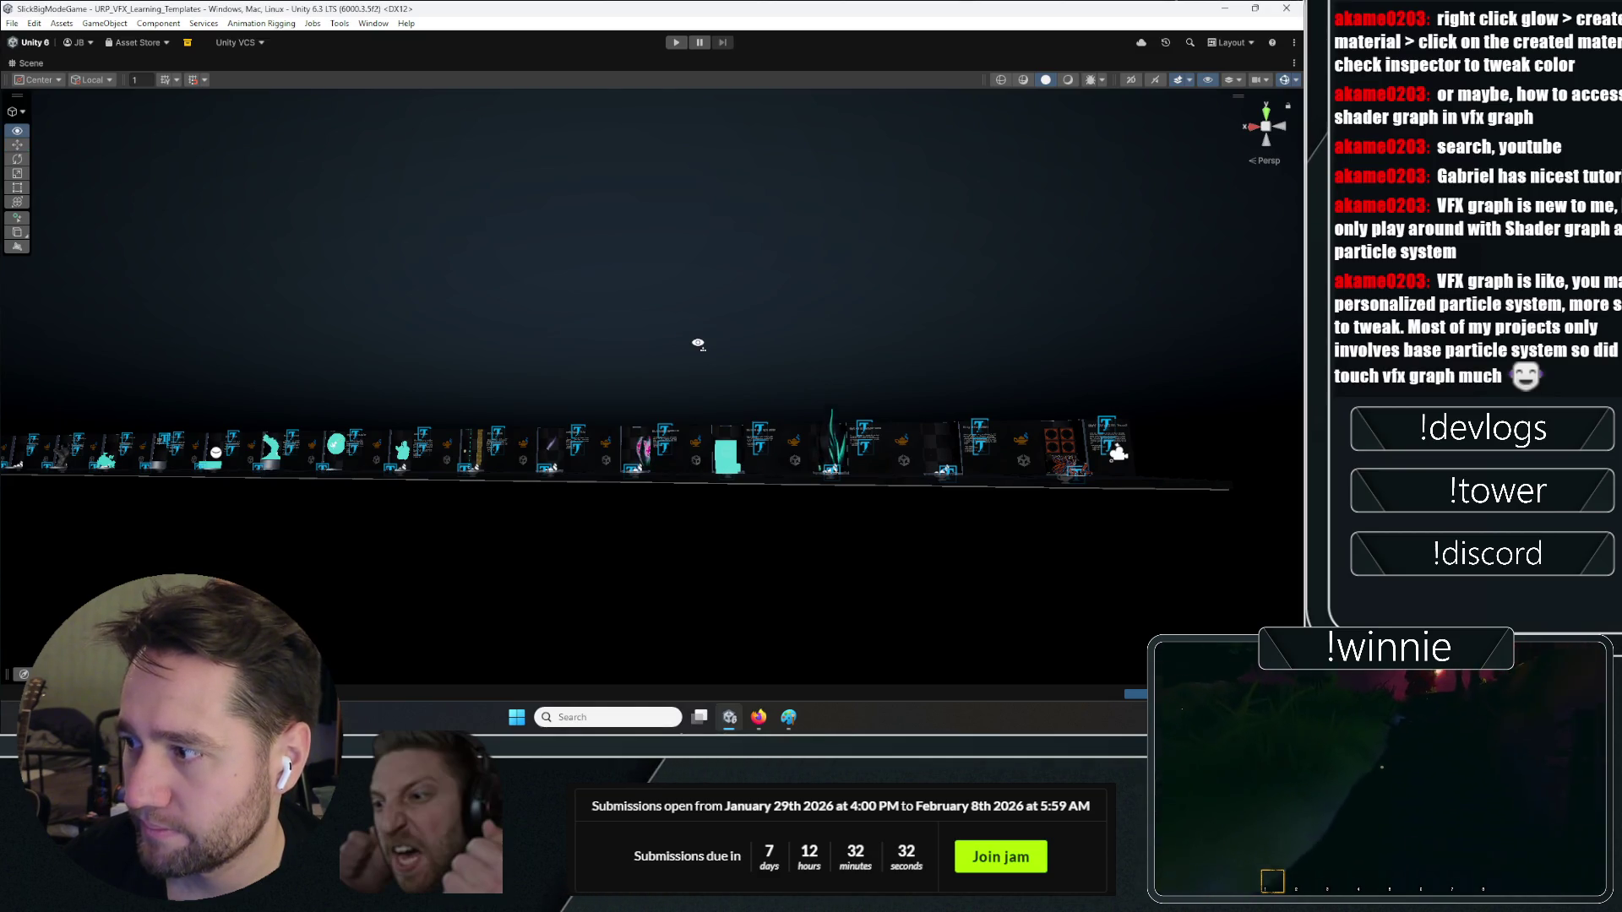
scroll(698, 344, up, 10)
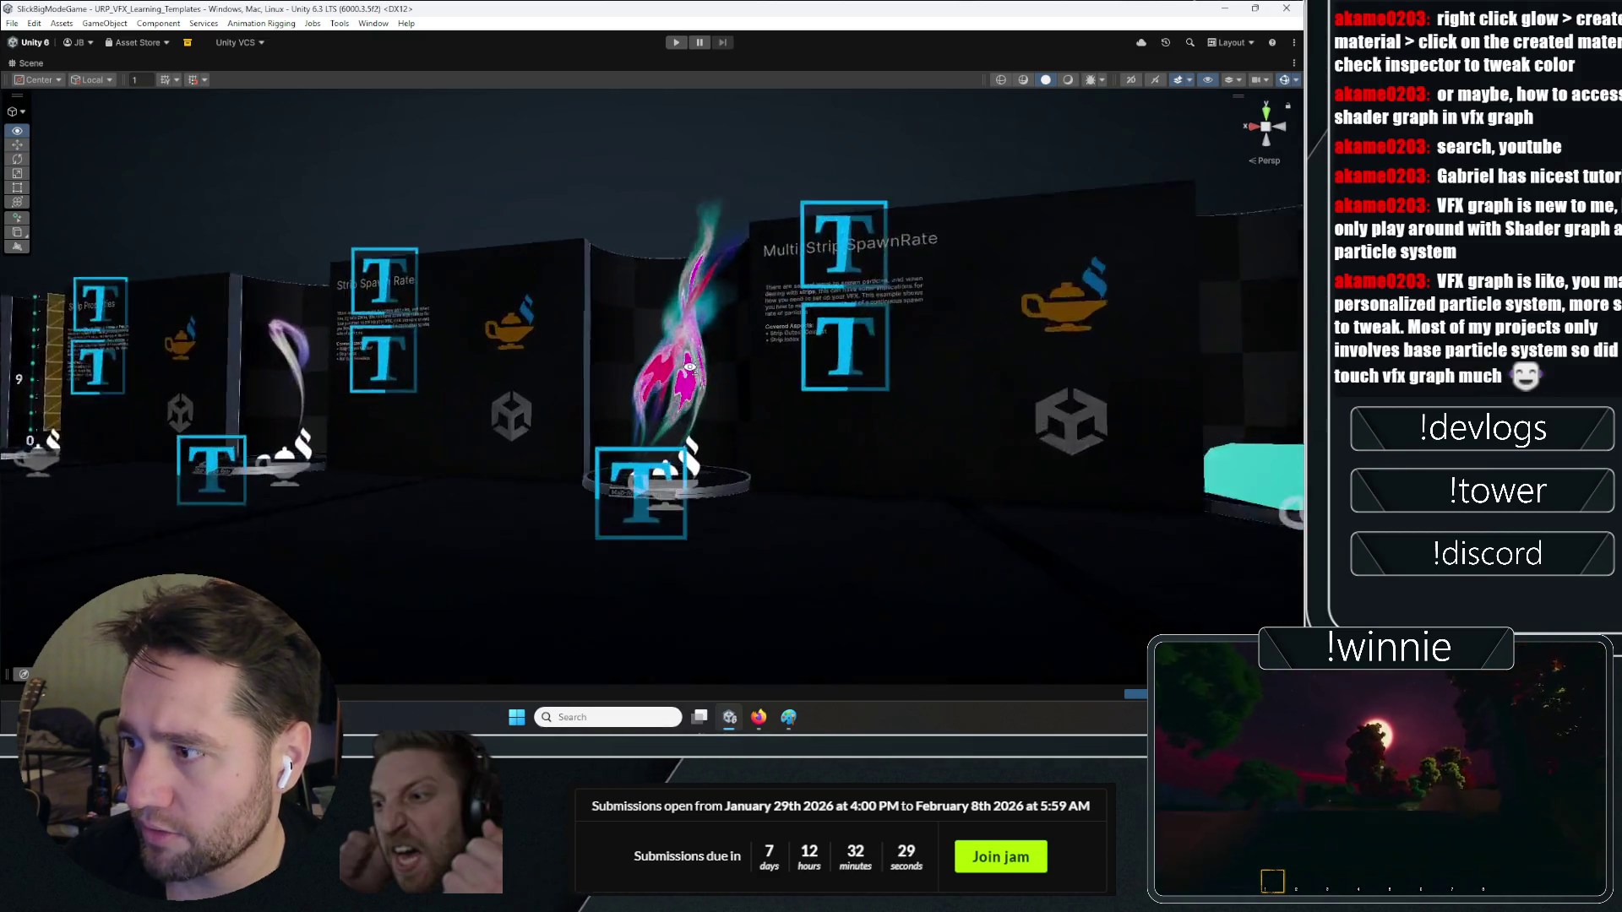
key(a)
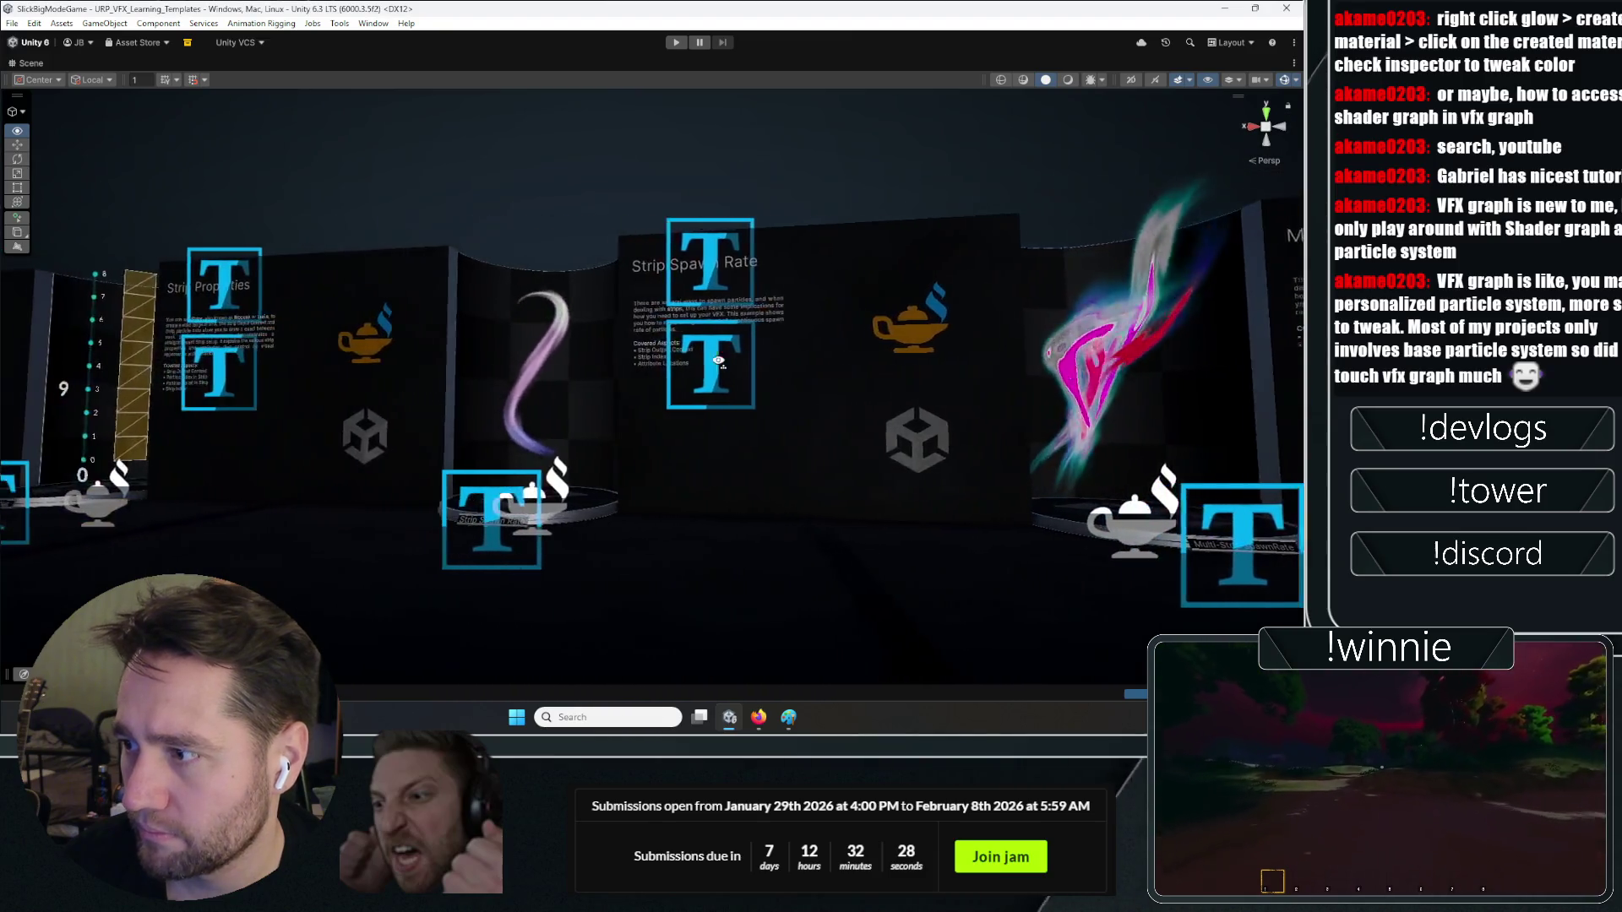
key(a)
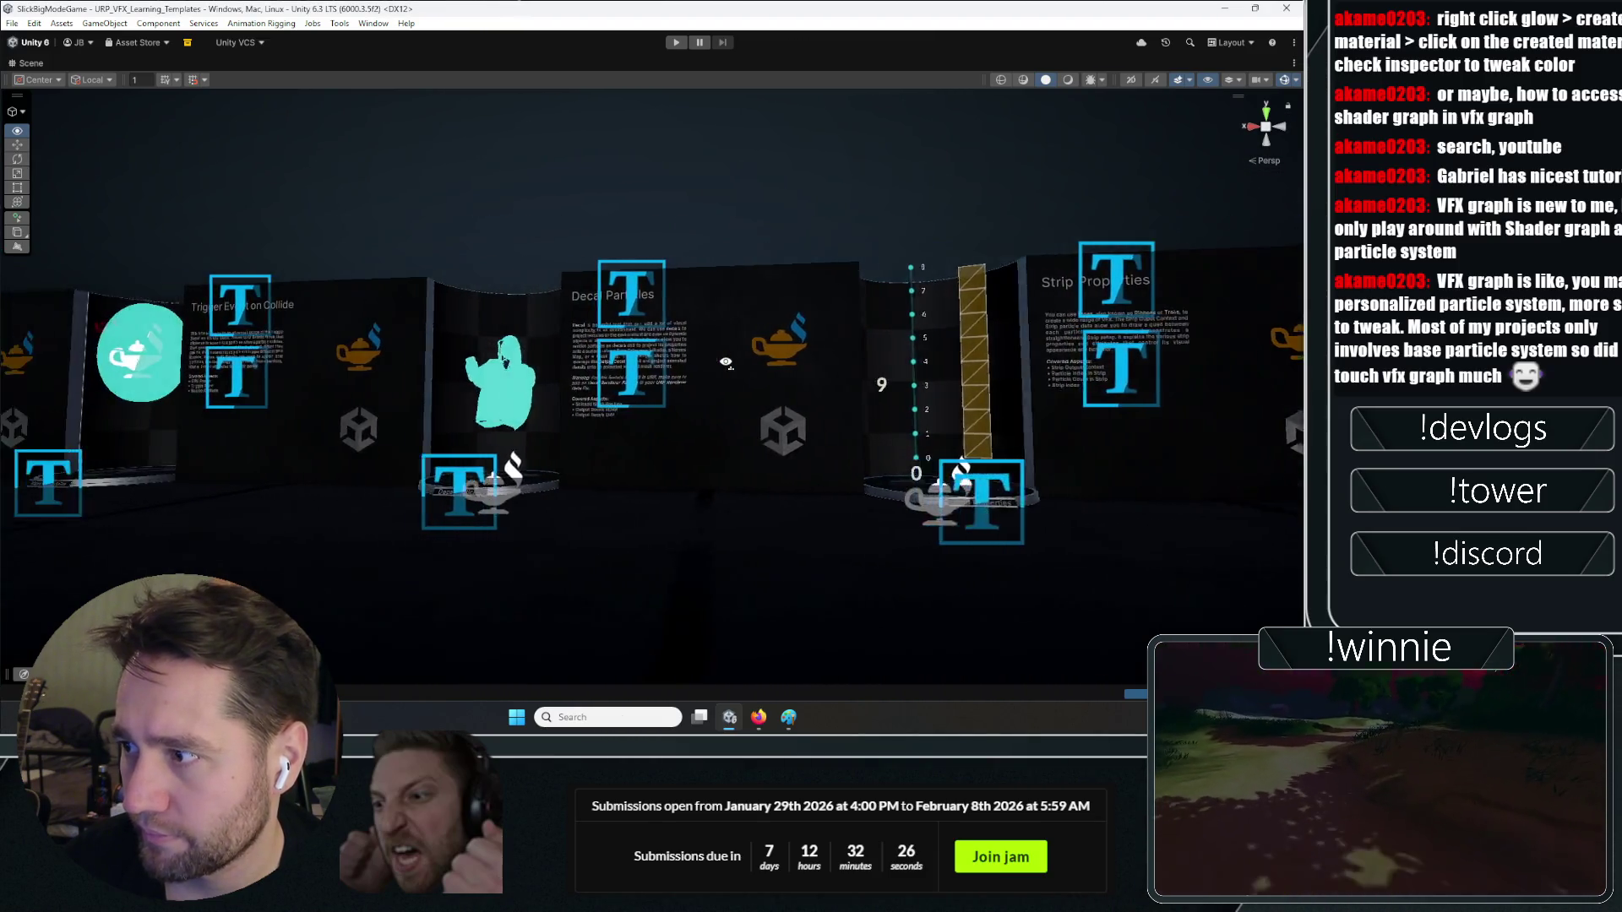
key(w)
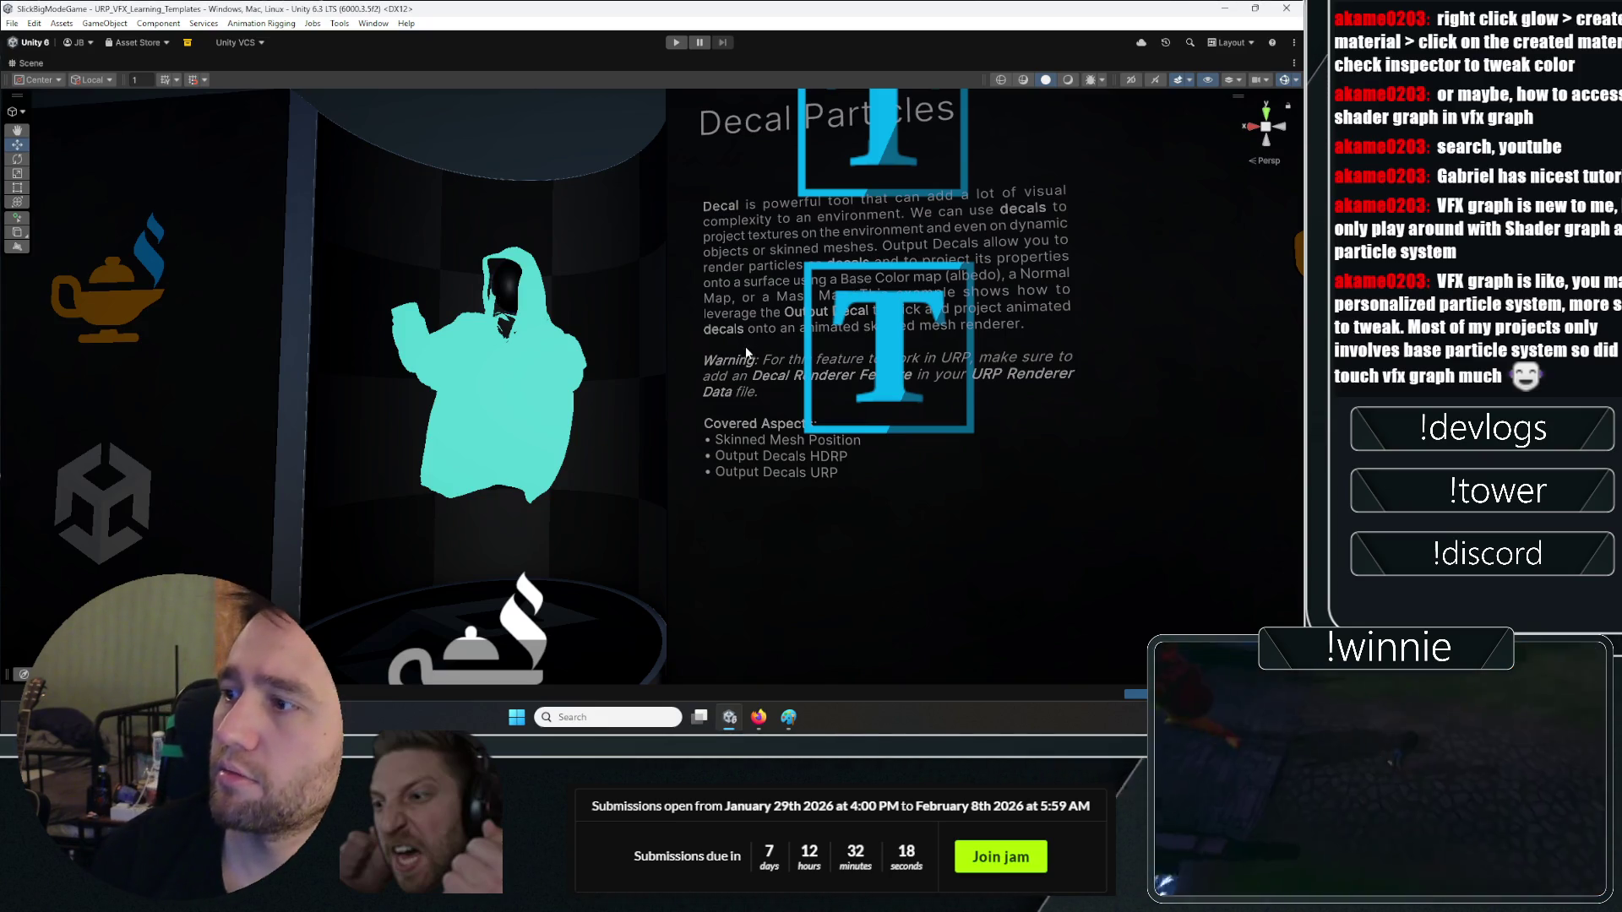
key(a)
key(s)
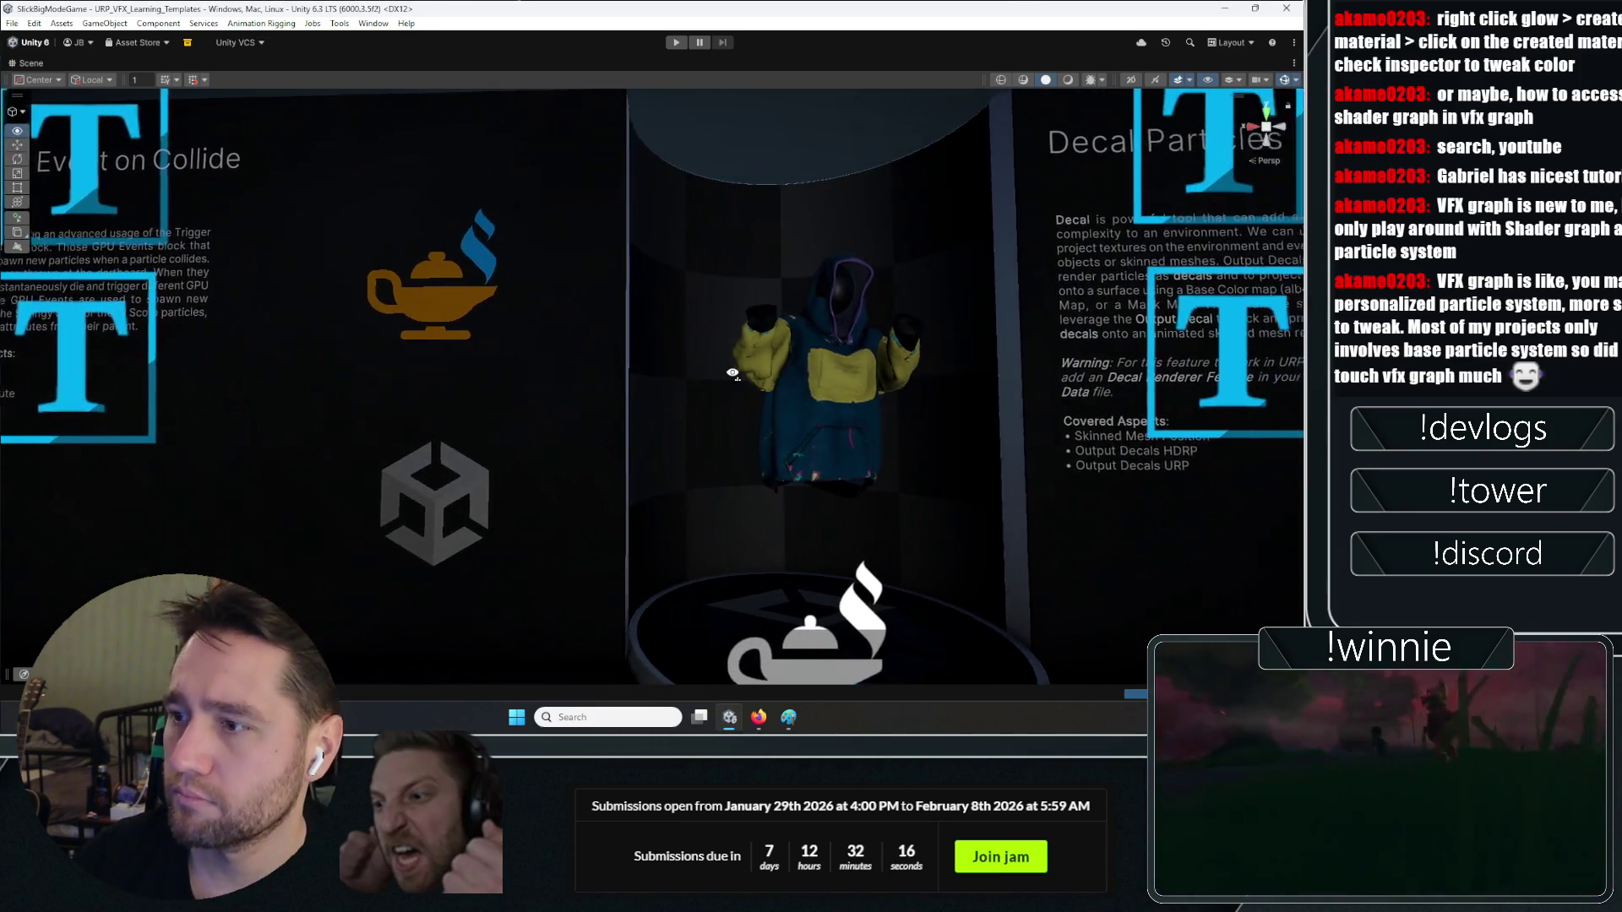
key(s)
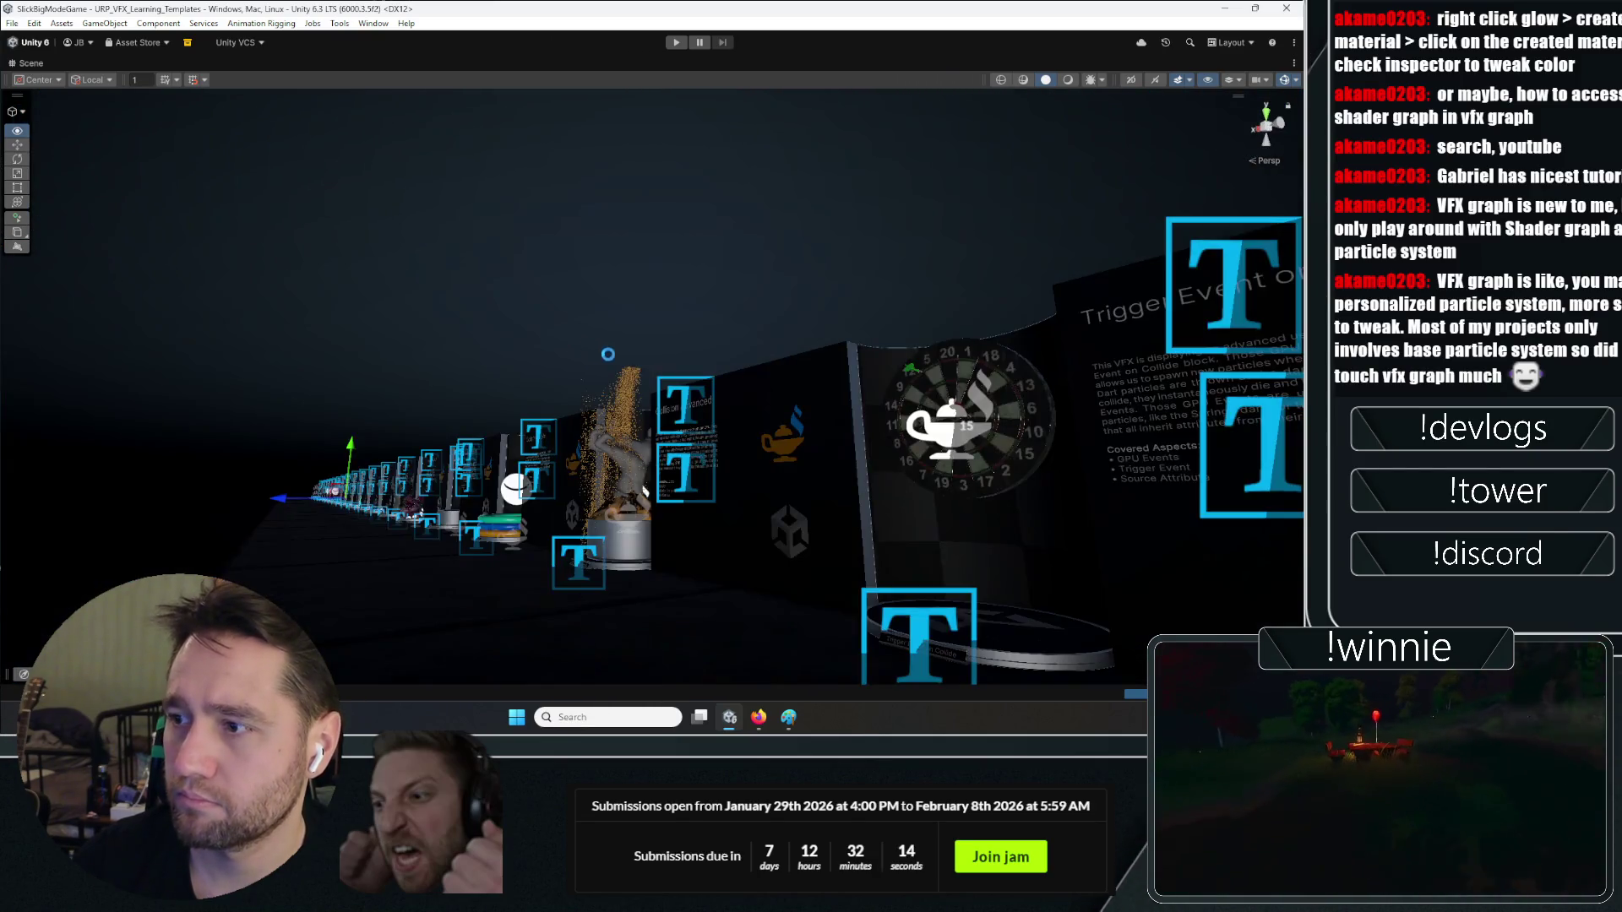
key(s)
key(w)
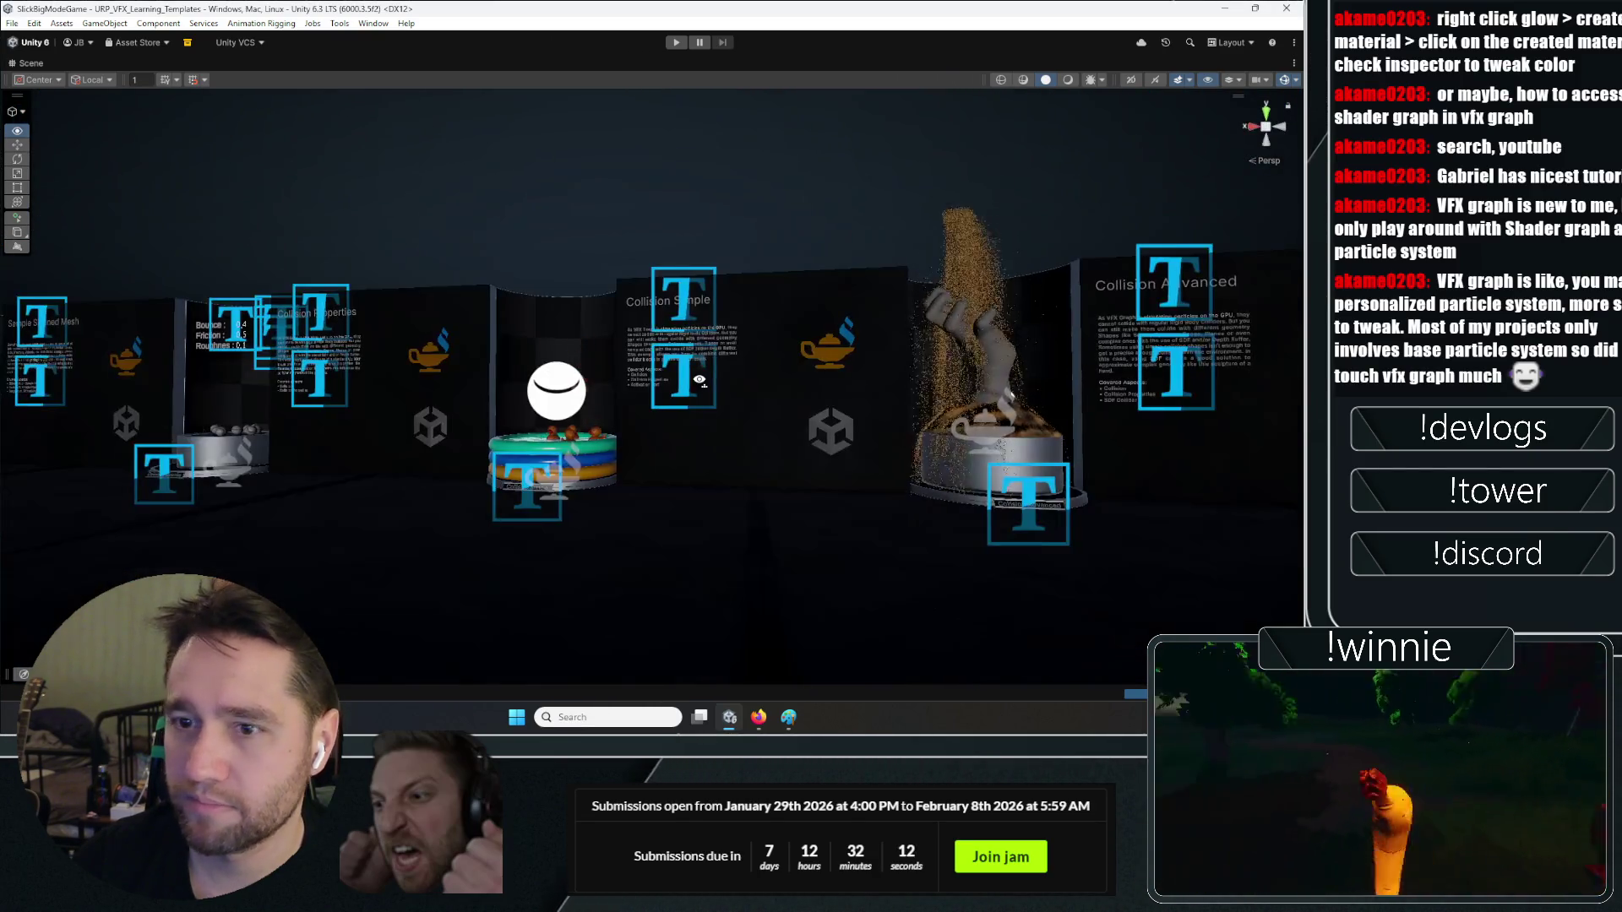
key(w)
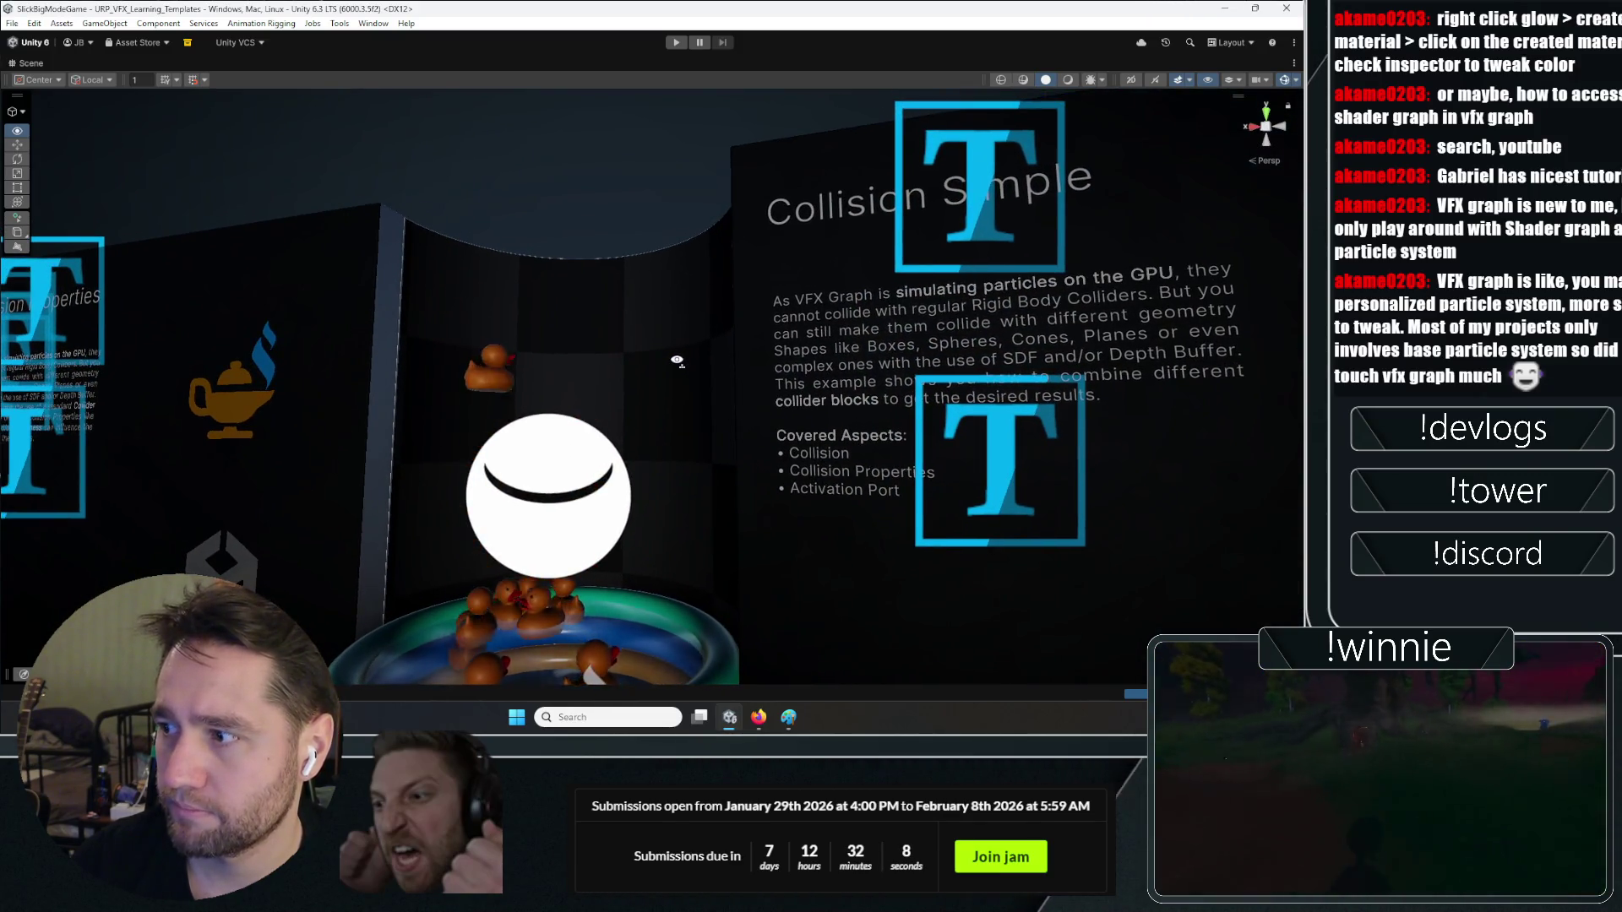
key(w)
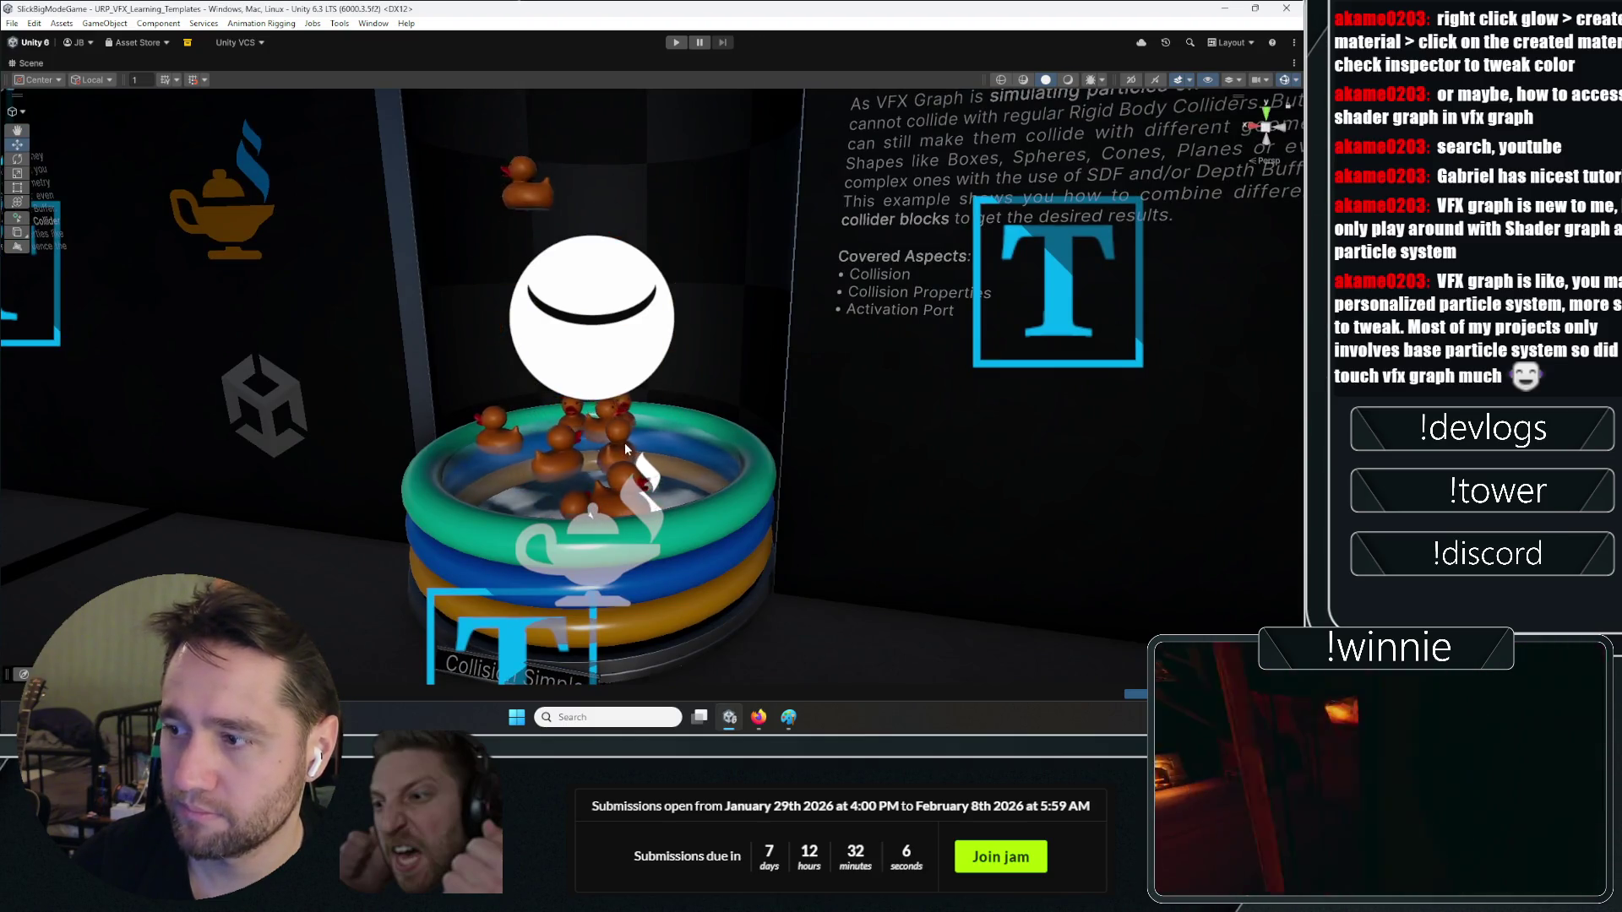
Fly past Collision Properties and Sample Texture2D to the Sample Mesh exhibit's board
drag(747, 392, 791, 237)
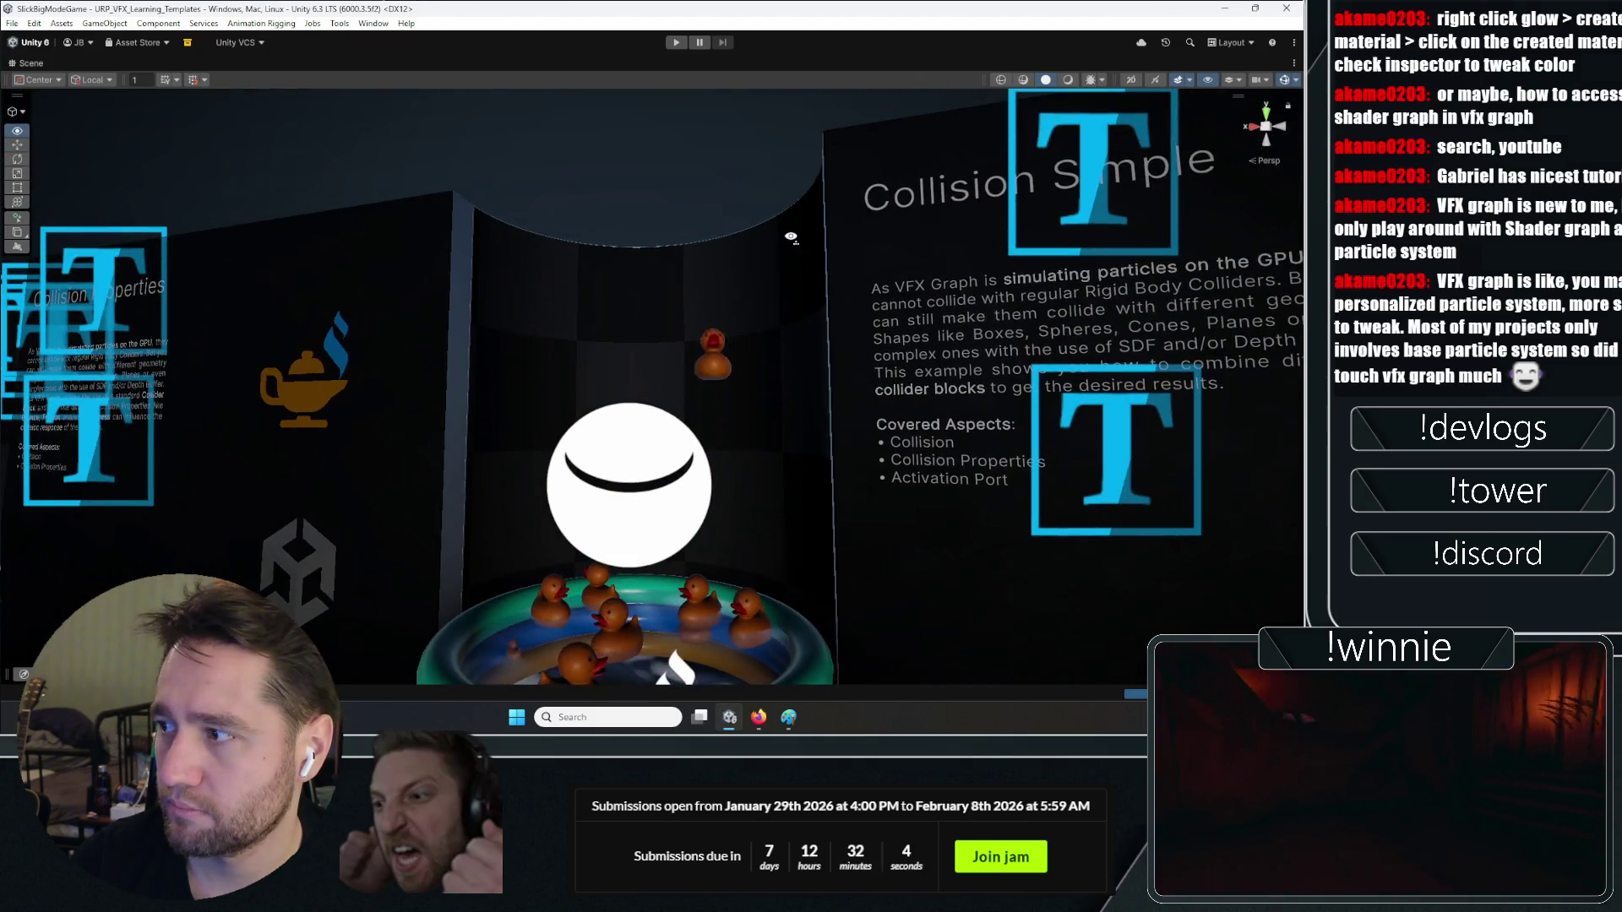
key(d)
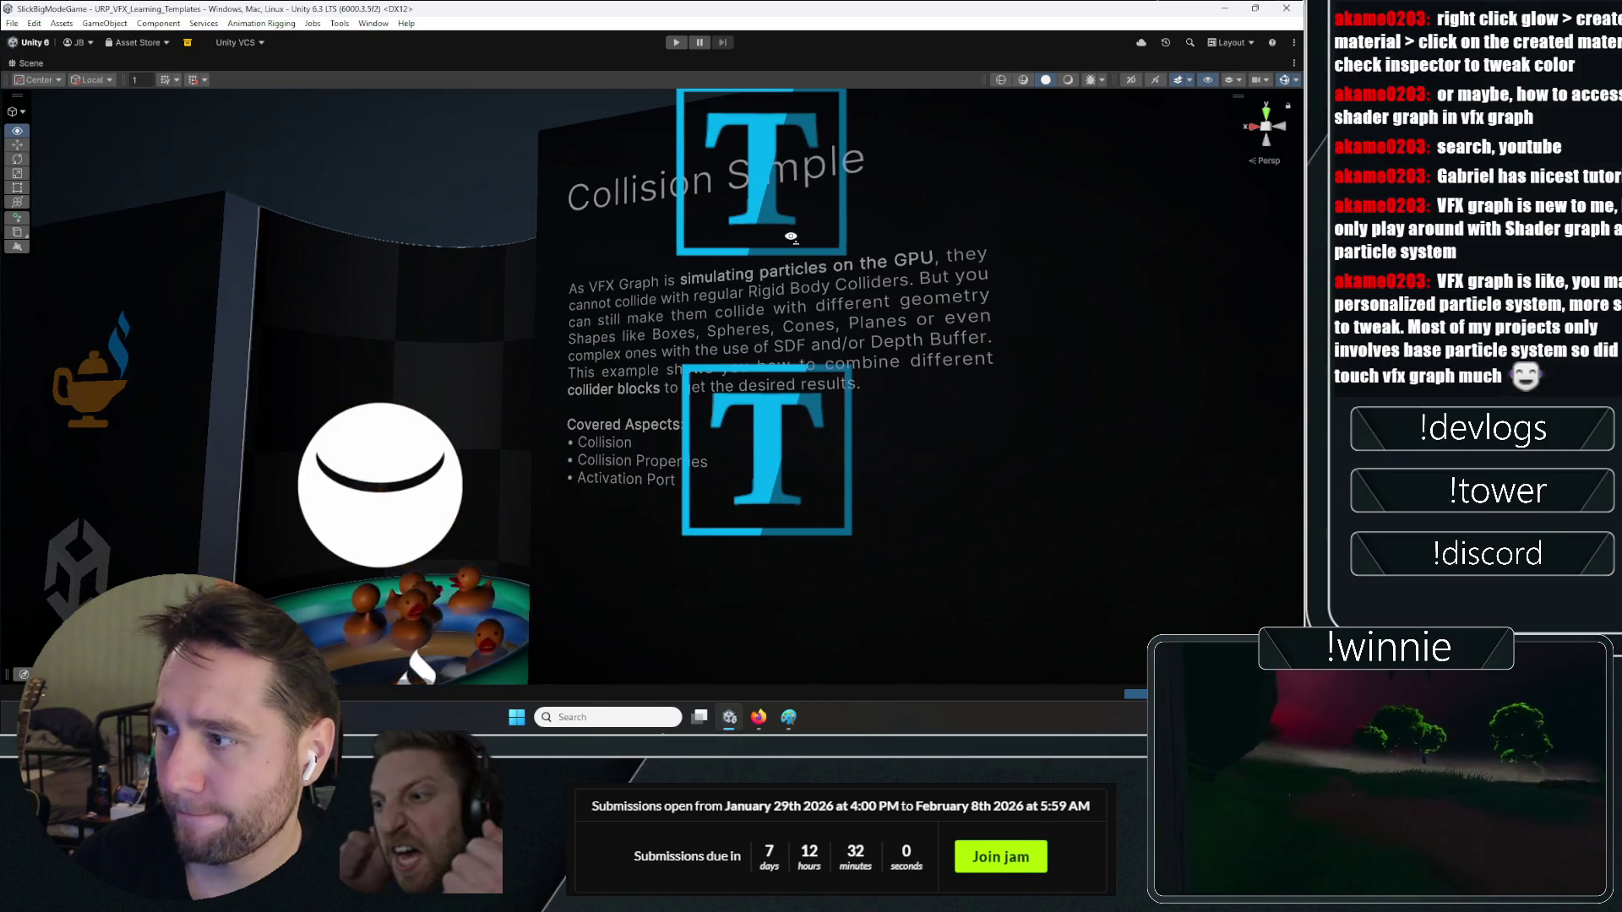
key(a)
key(s)
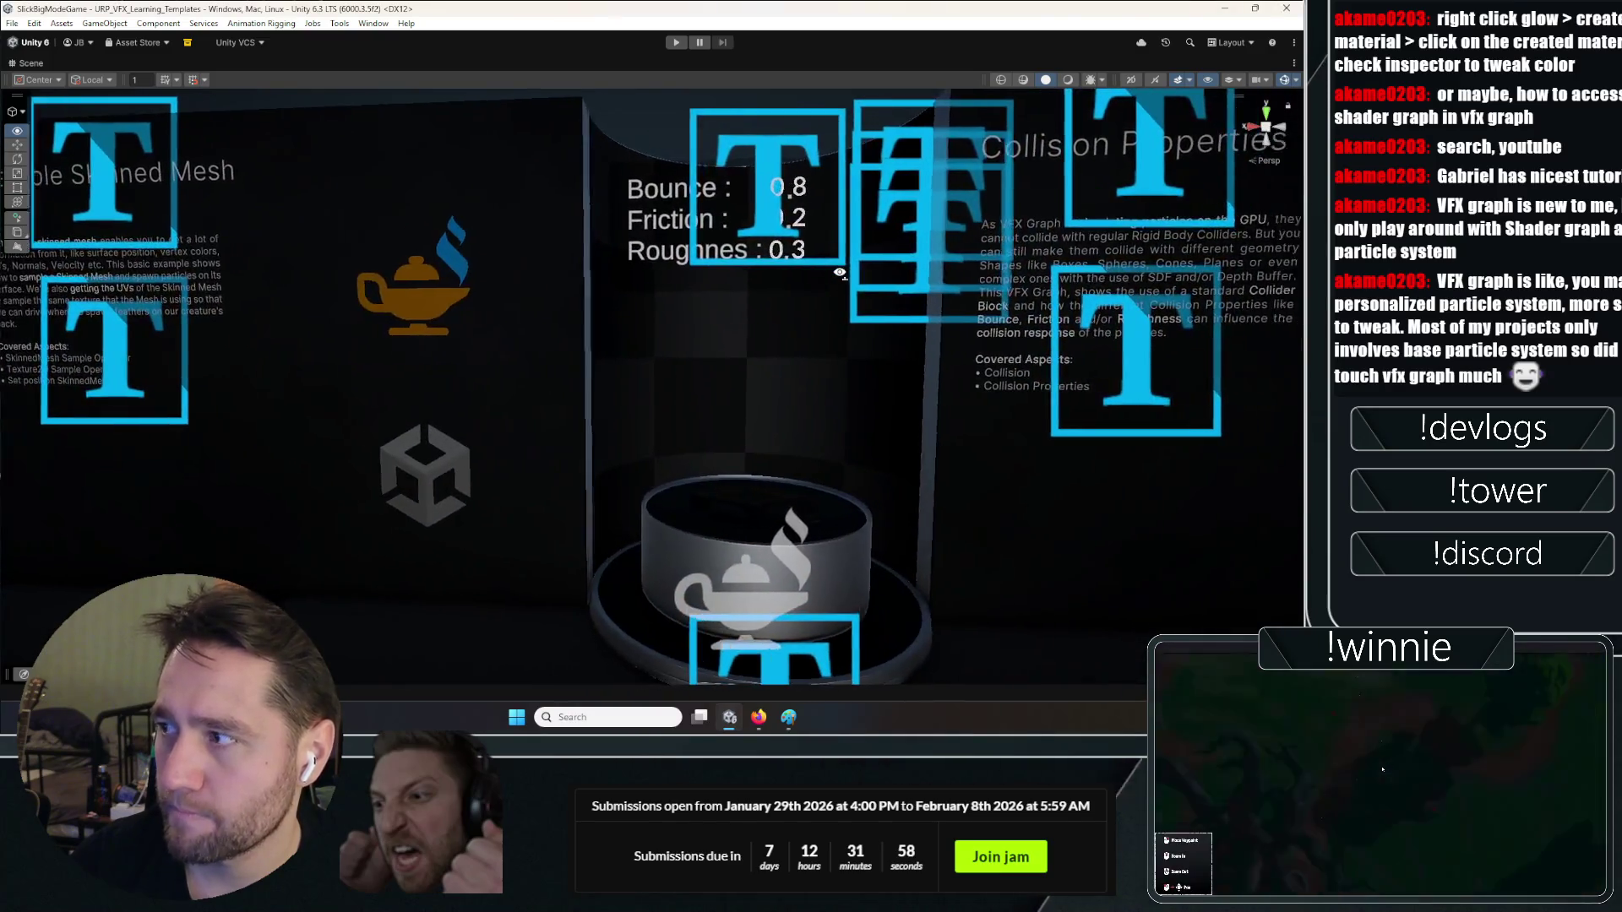
key(a)
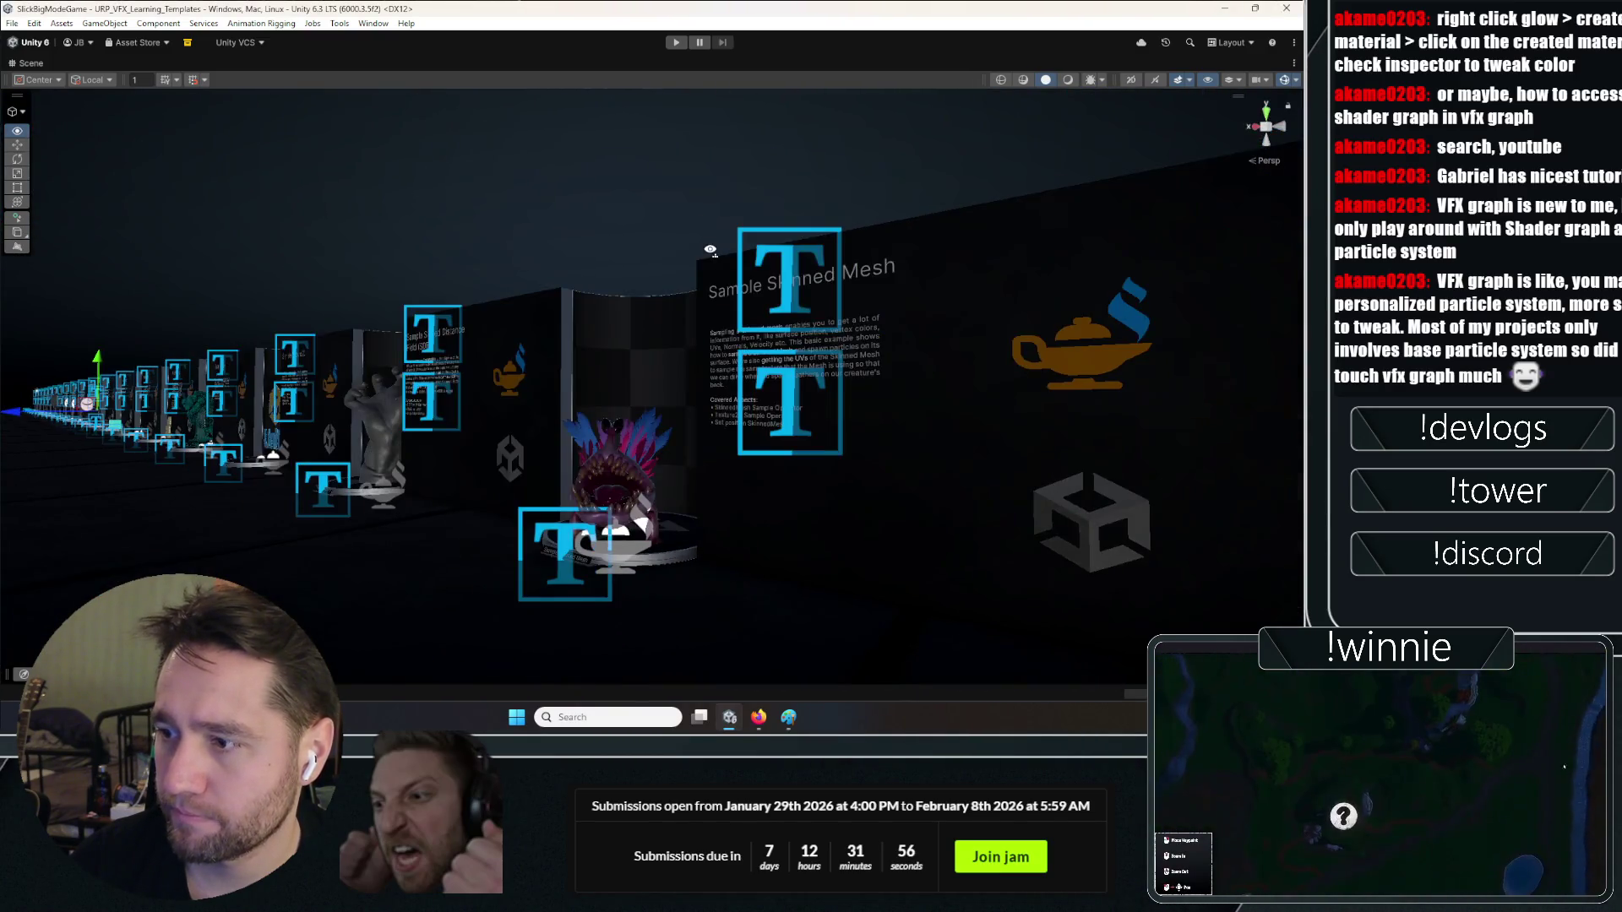
key(a)
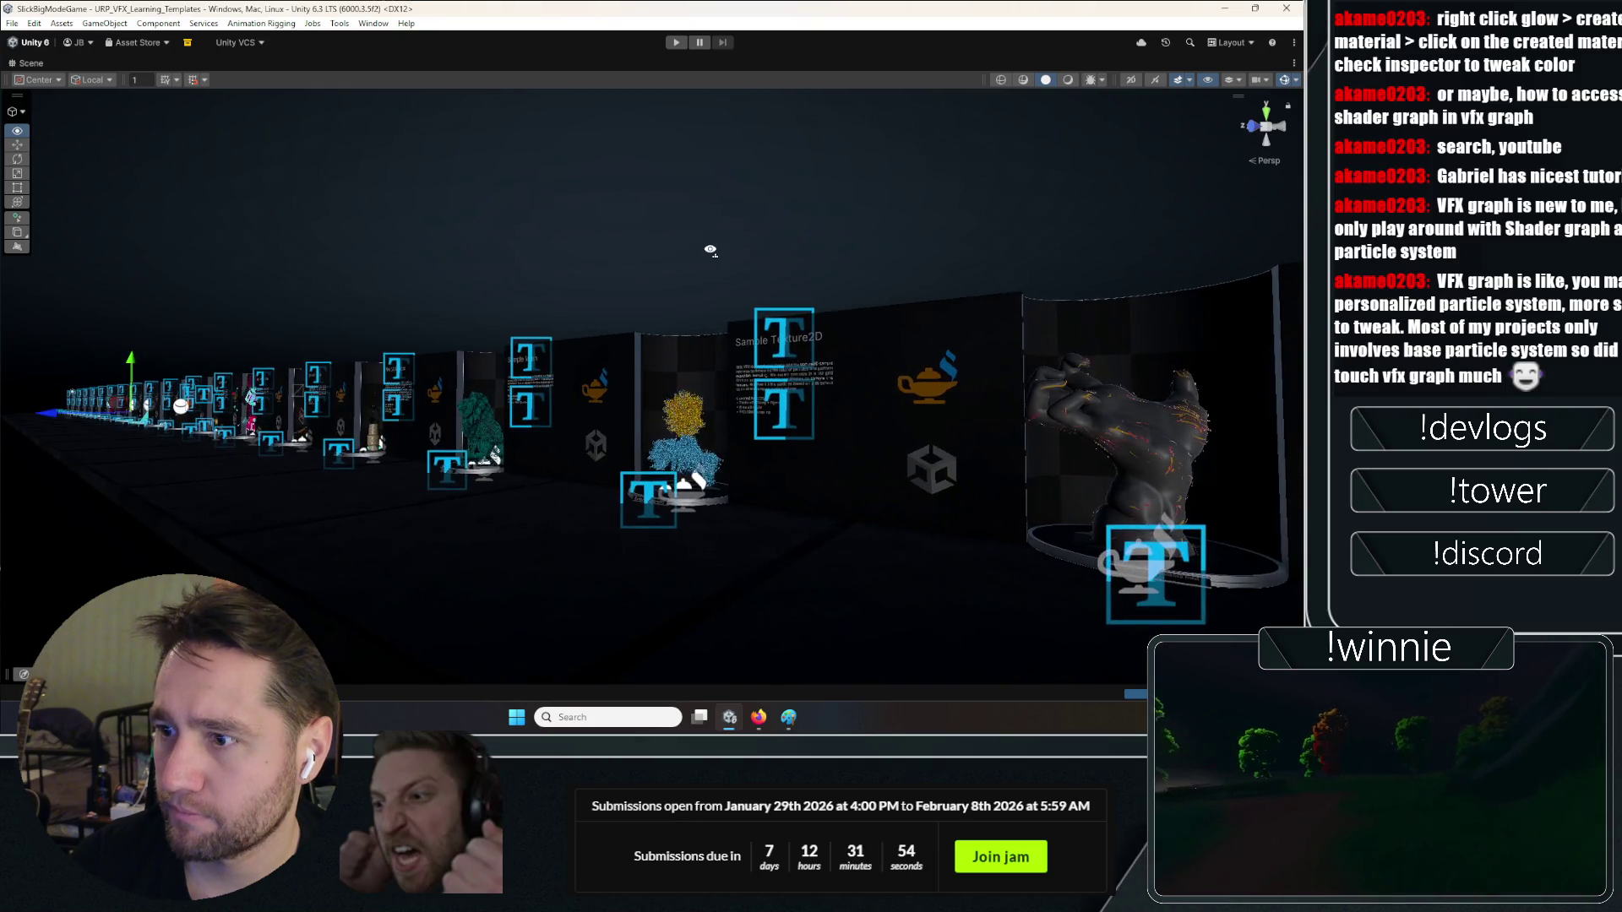
key(w)
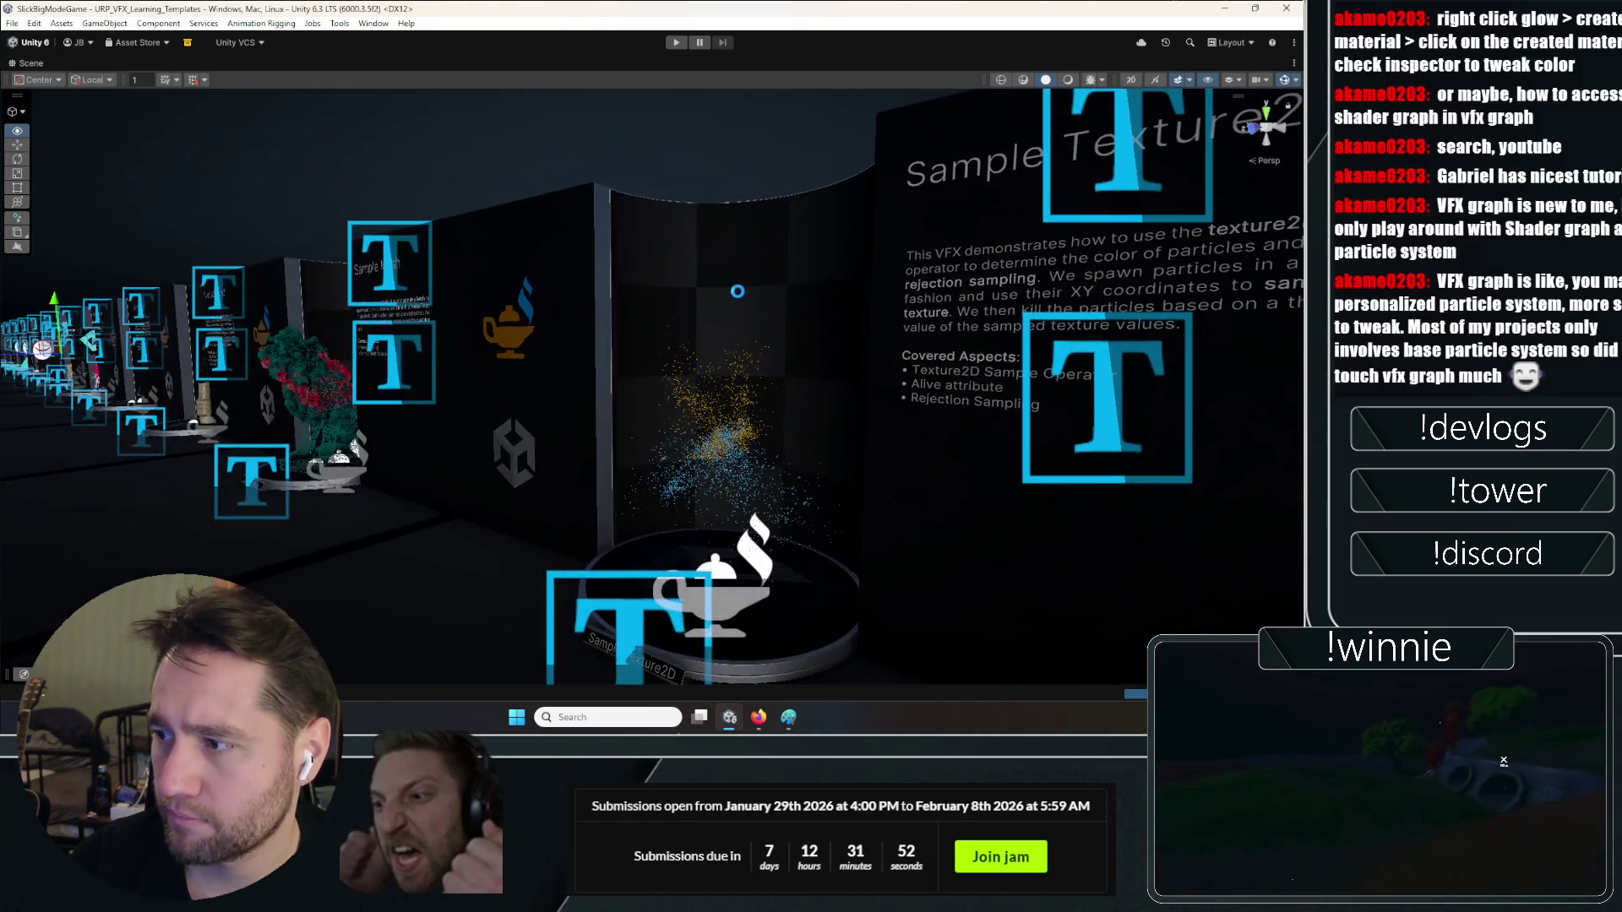
key(w)
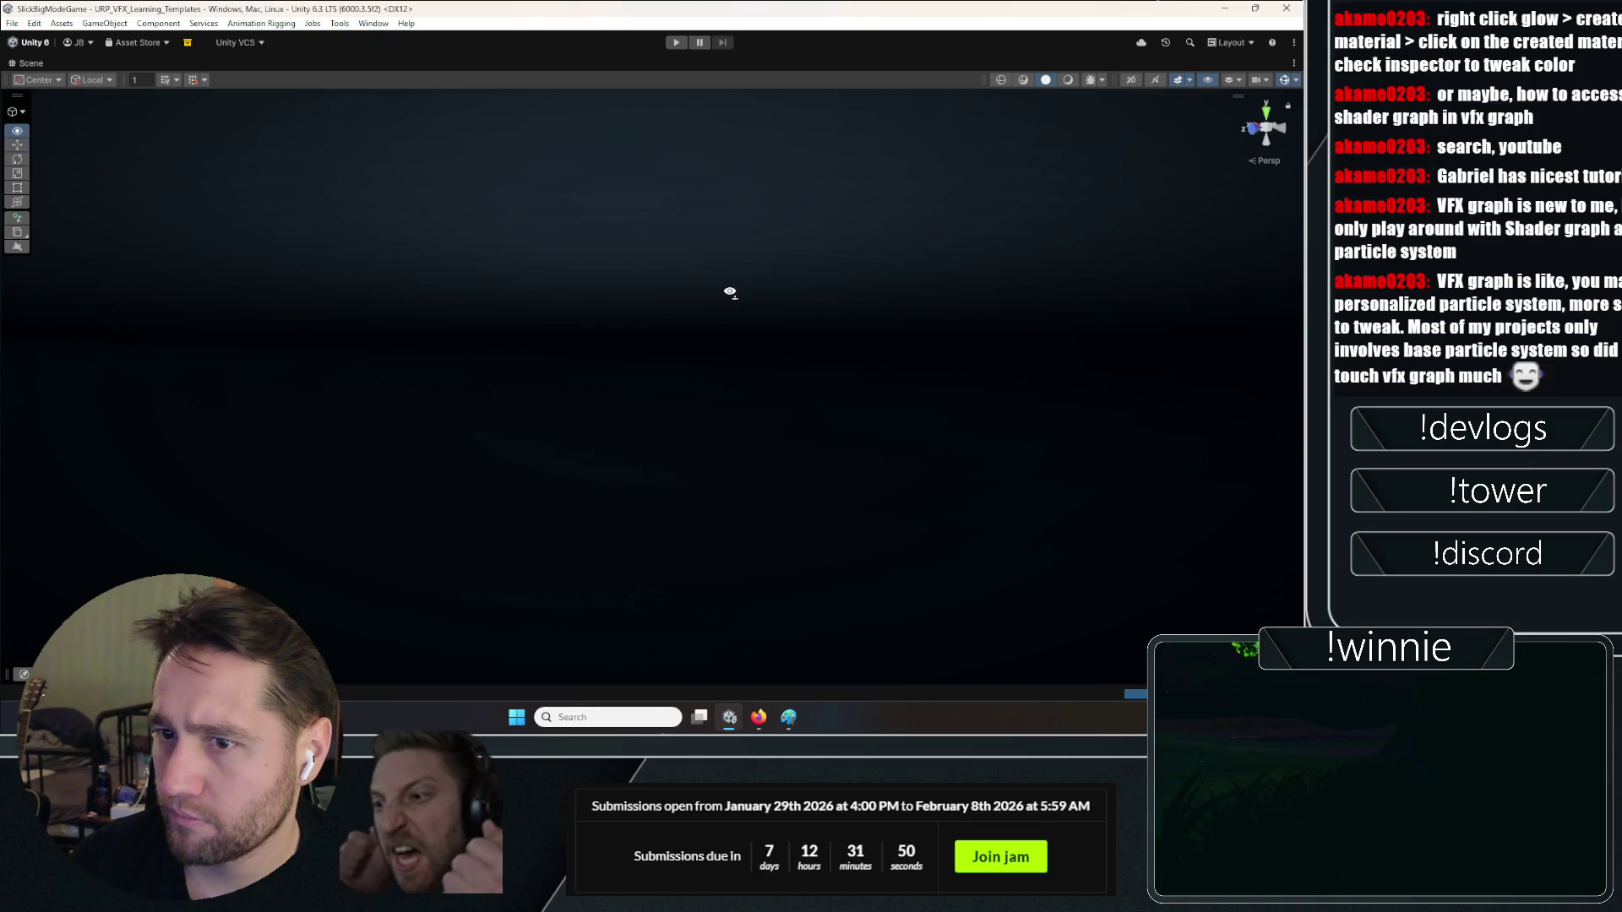
key(s)
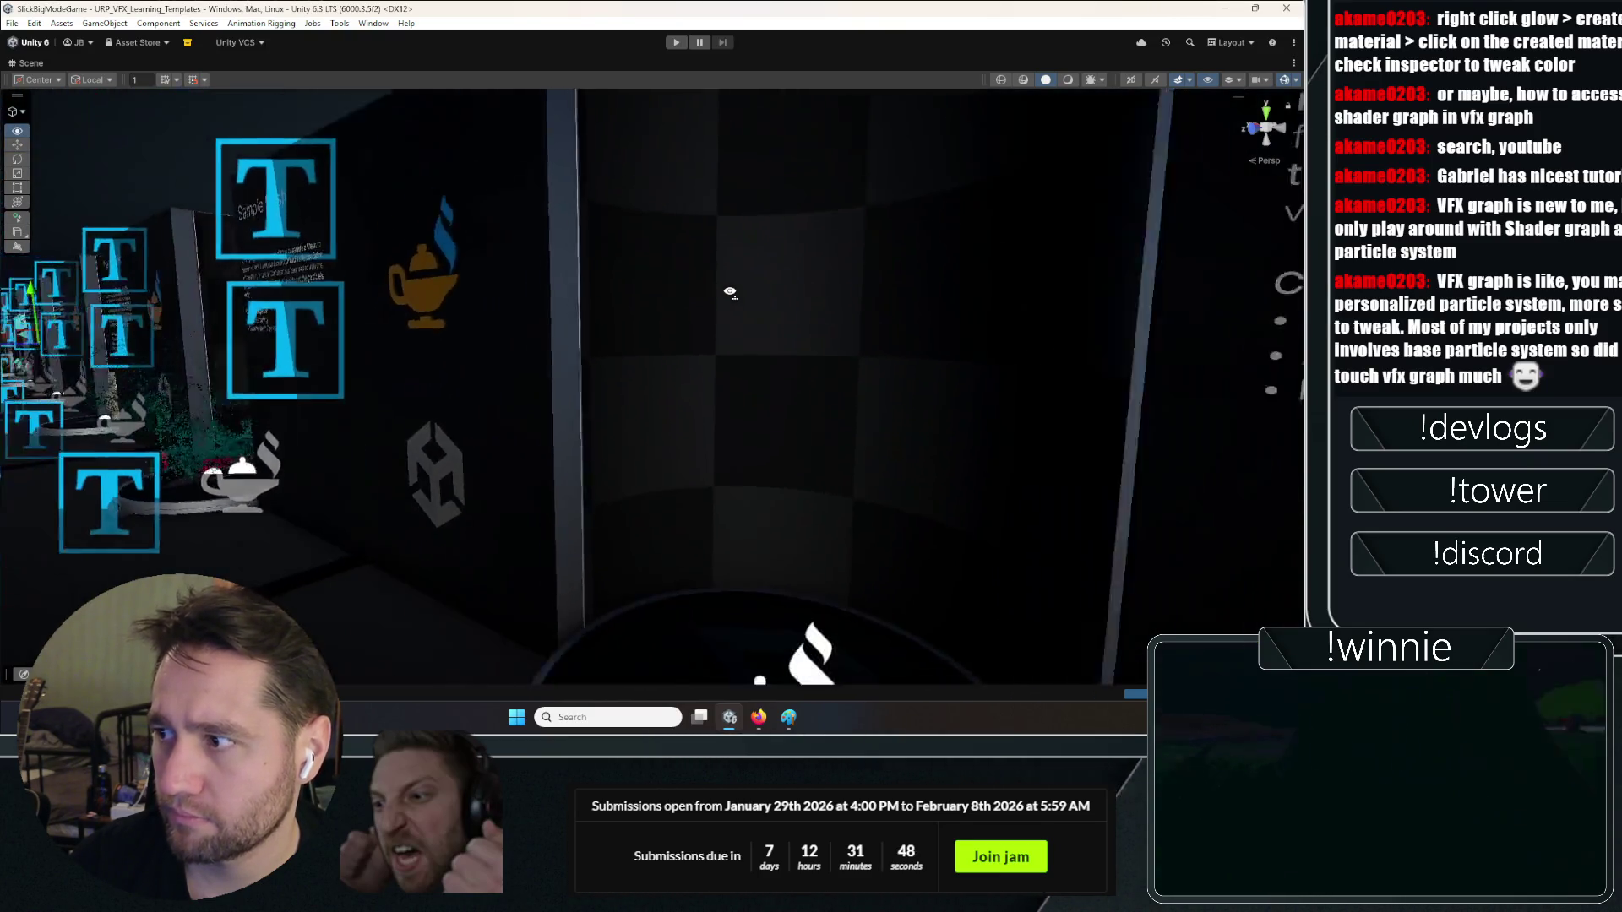
key(w)
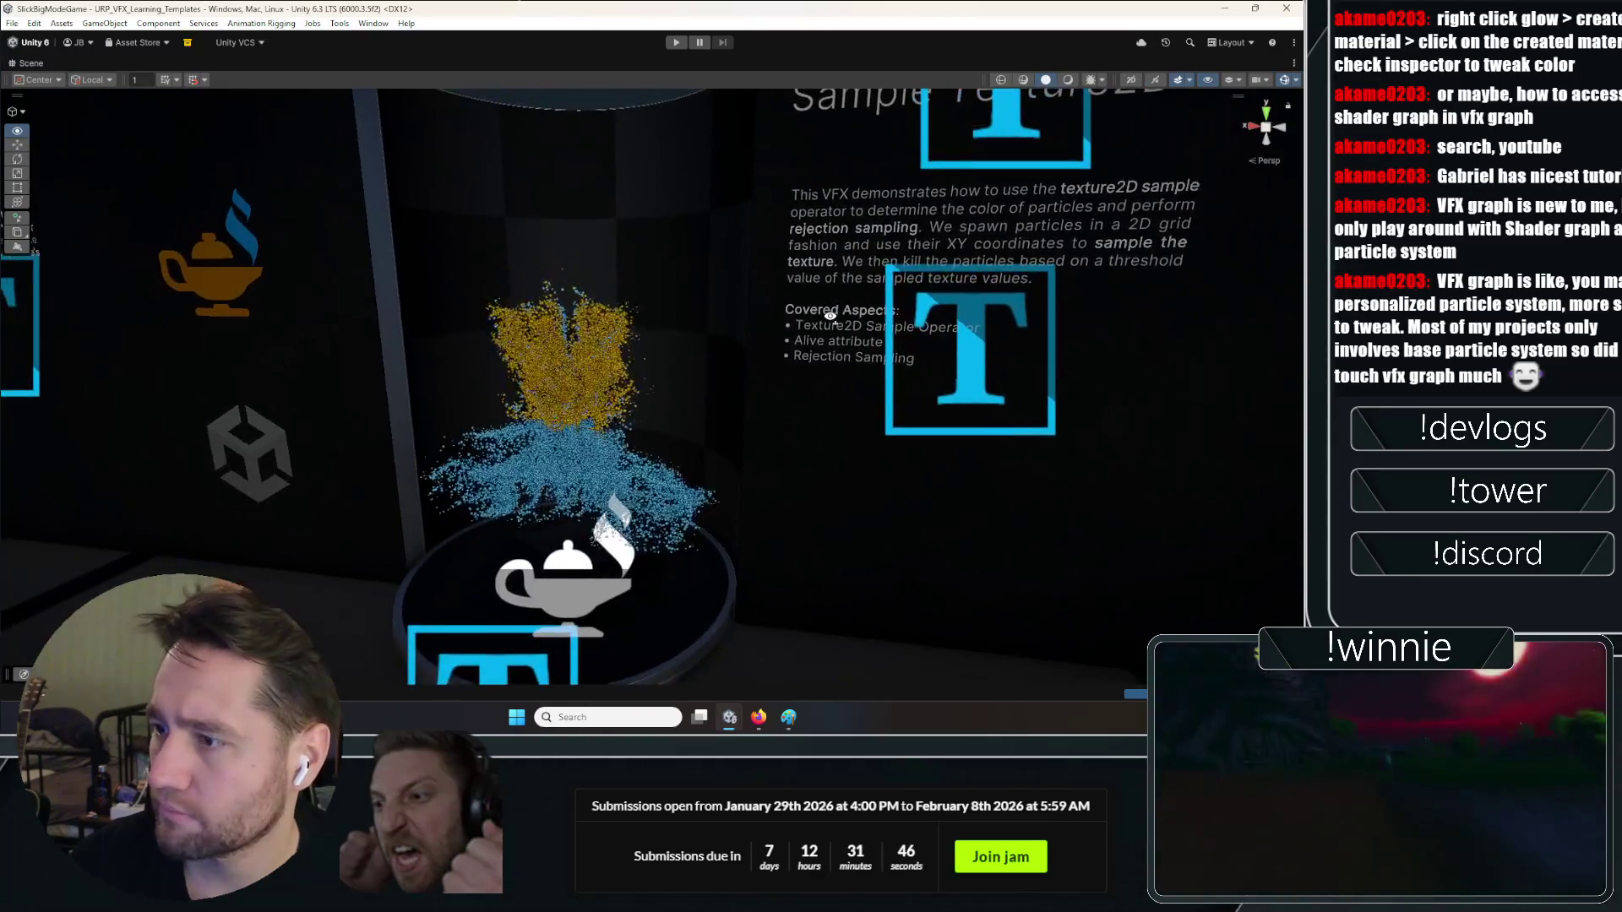
key(s)
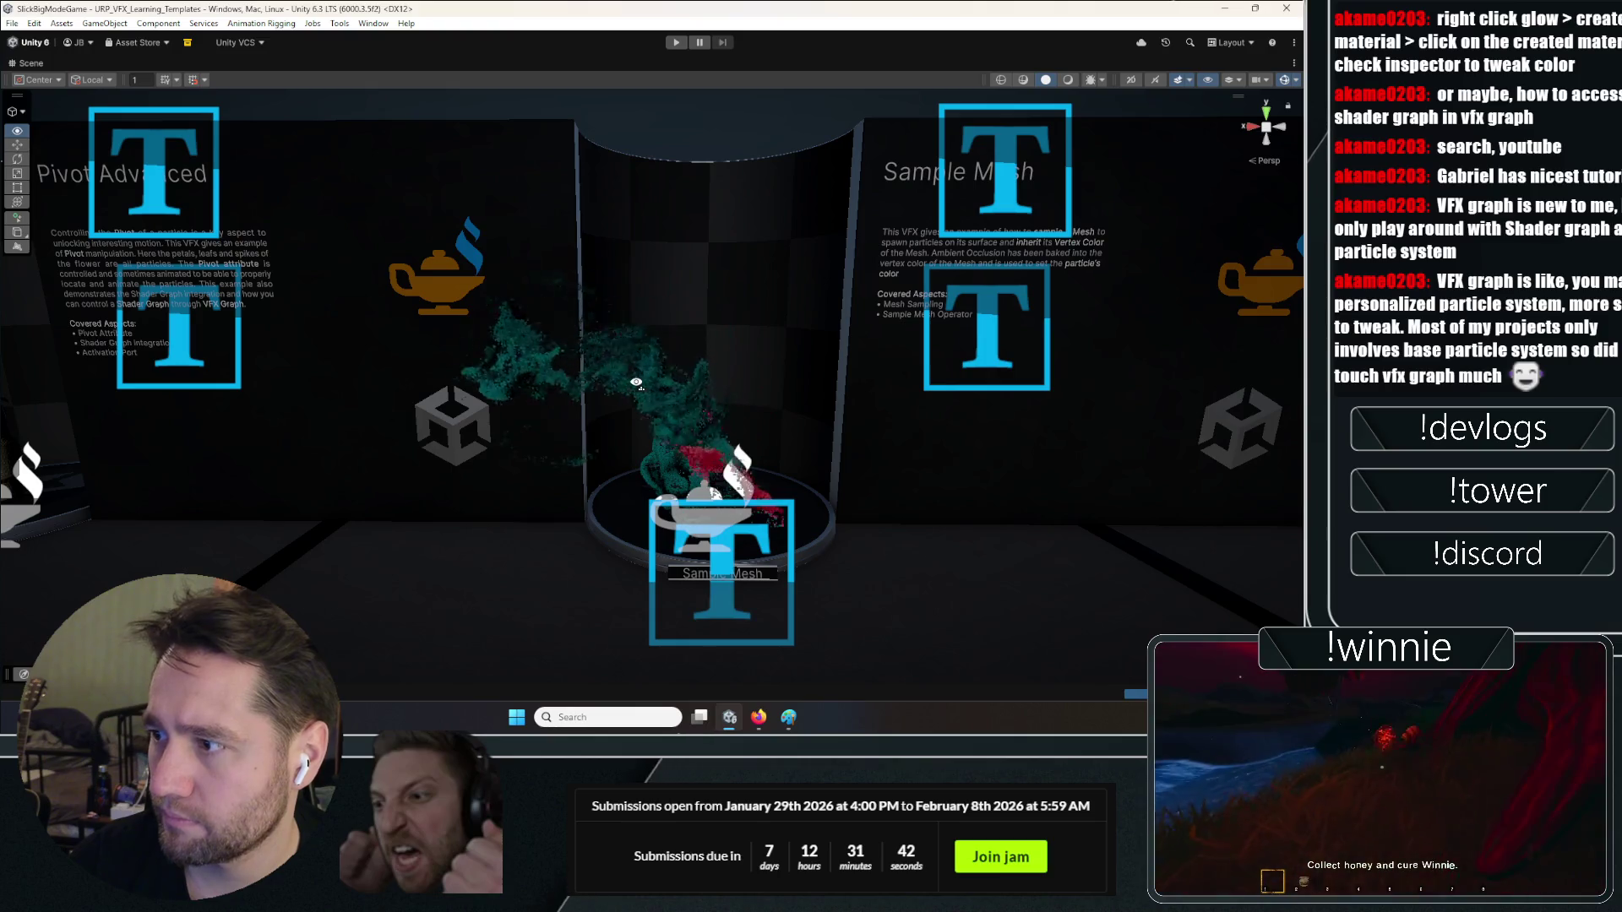
key(w)
key(w)
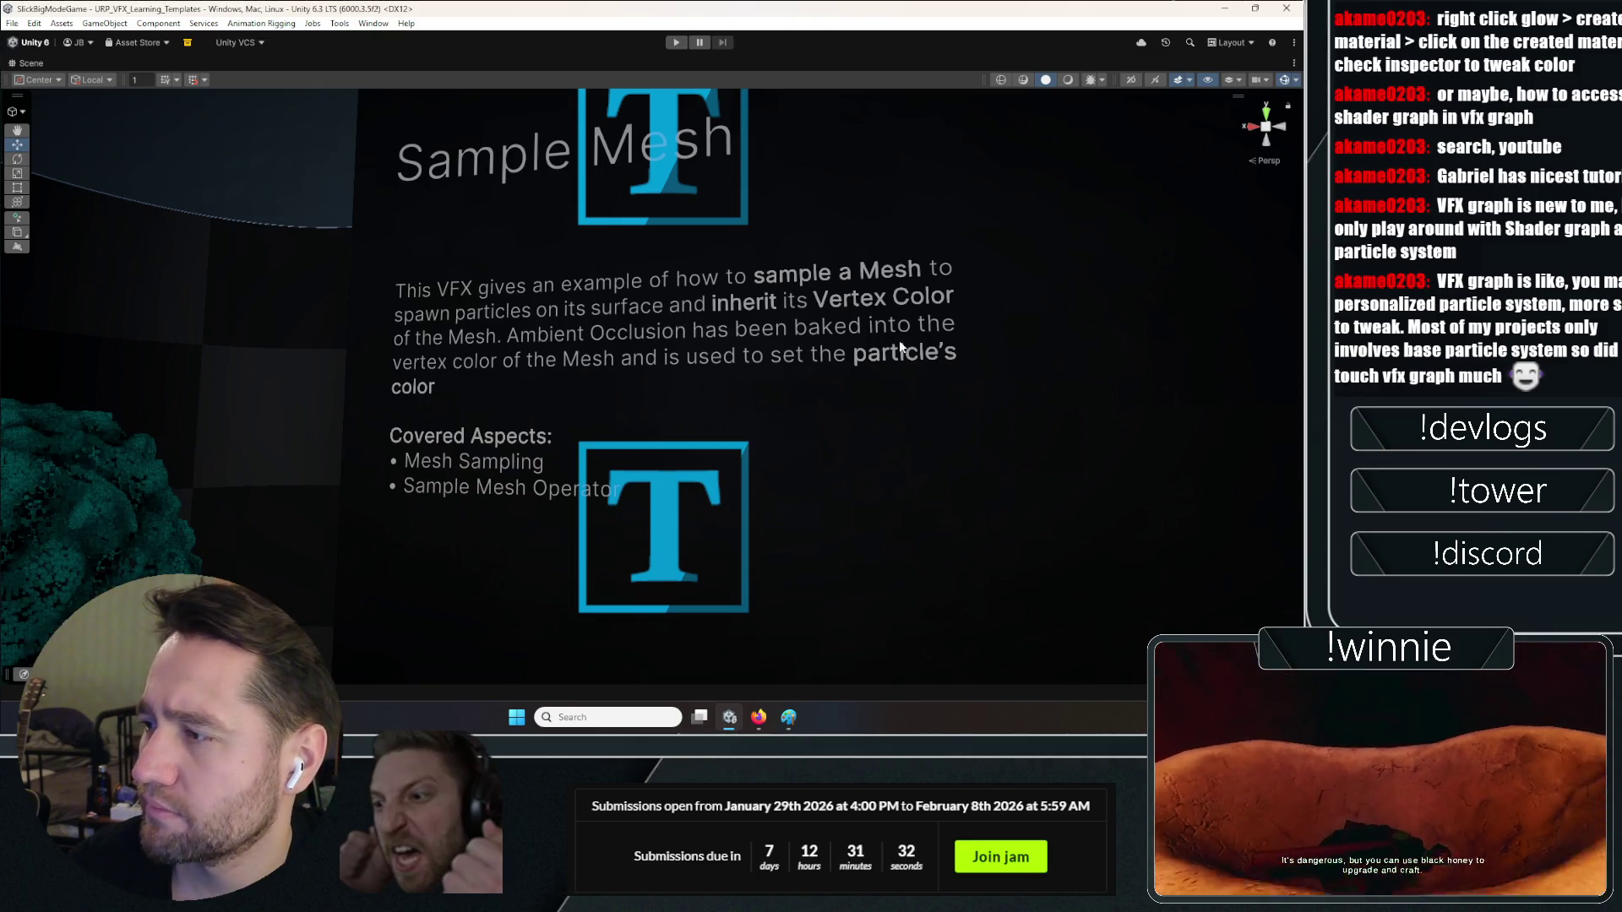
Turn the view from the Sample Mesh wall to the Trigger Event on Collide dartboard exhibit
mouse_move(651, 341)
mouse_down()
mouse_move(482, 376)
mouse_move(648, 361)
mouse_move(352, 388)
mouse_move(536, 360)
mouse_move(678, 384)
mouse_move(592, 354)
mouse_move(566, 356)
mouse_move(733, 396)
mouse_move(460, 390)
mouse_move(621, 341)
mouse_move(558, 361)
mouse_move(692, 344)
mouse_move(917, 381)
mouse_move(724, 352)
mouse_move(753, 352)
mouse_move(692, 359)
mouse_move(818, 346)
mouse_move(718, 365)
mouse_move(715, 333)
mouse_move(691, 323)
mouse_move(655, 343)
mouse_move(783, 336)
mouse_move(816, 347)
mouse_move(708, 347)
mouse_move(829, 362)
mouse_move(658, 293)
mouse_move(775, 355)
mouse_move(680, 344)
mouse_up()
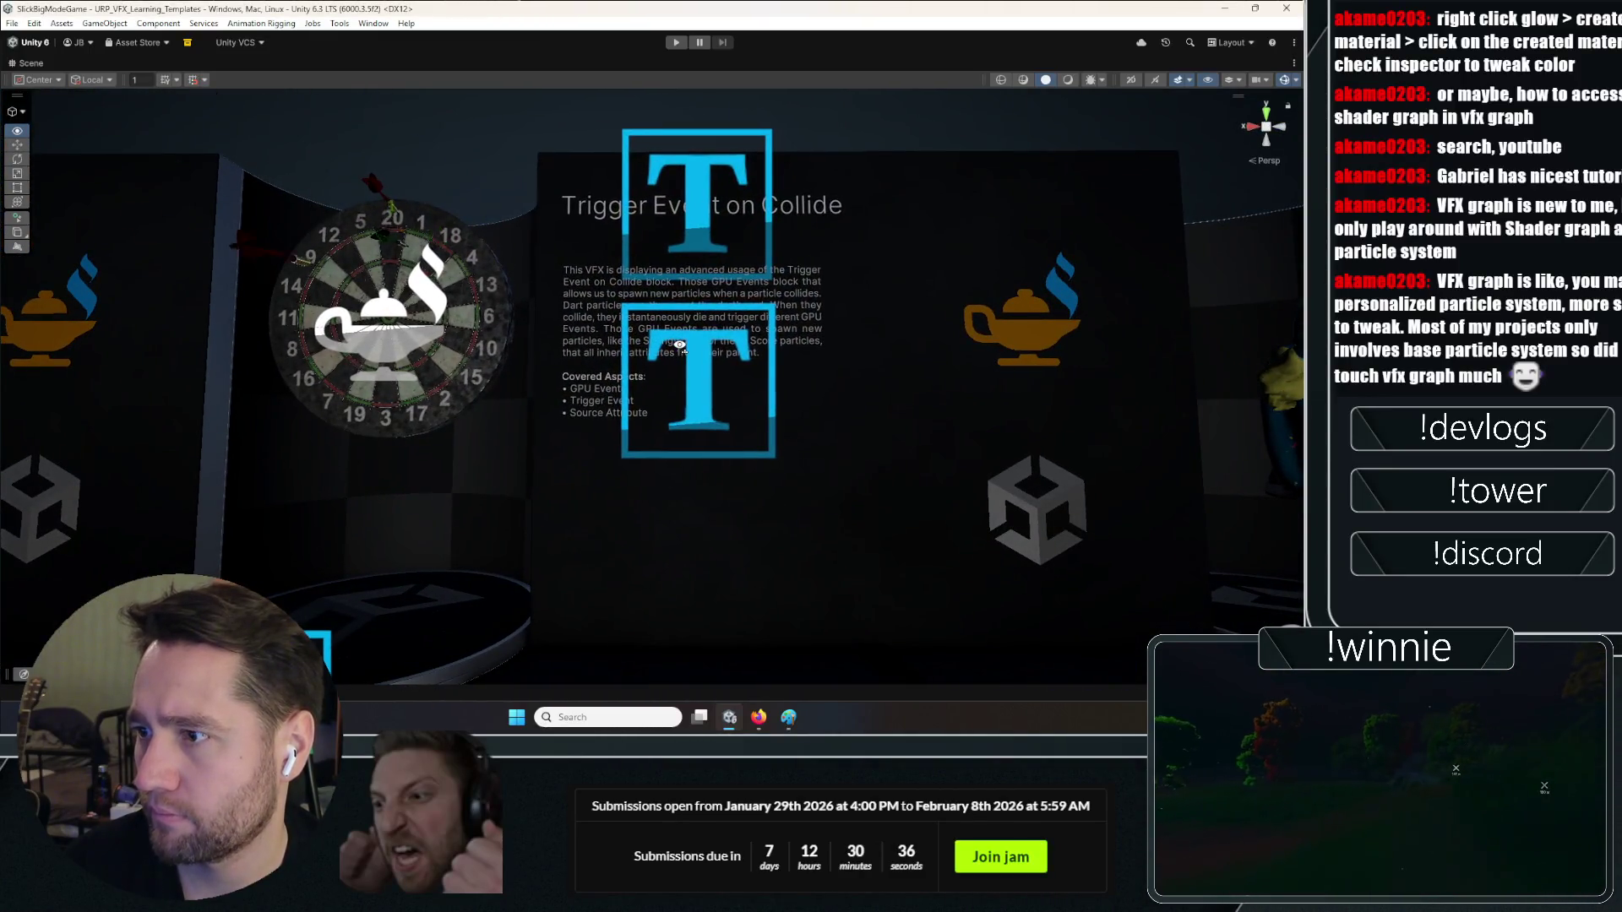
Fly past Strip Properties and Strip Spawn Rate to face the Multi-Strip GPU-Event board
key(d)
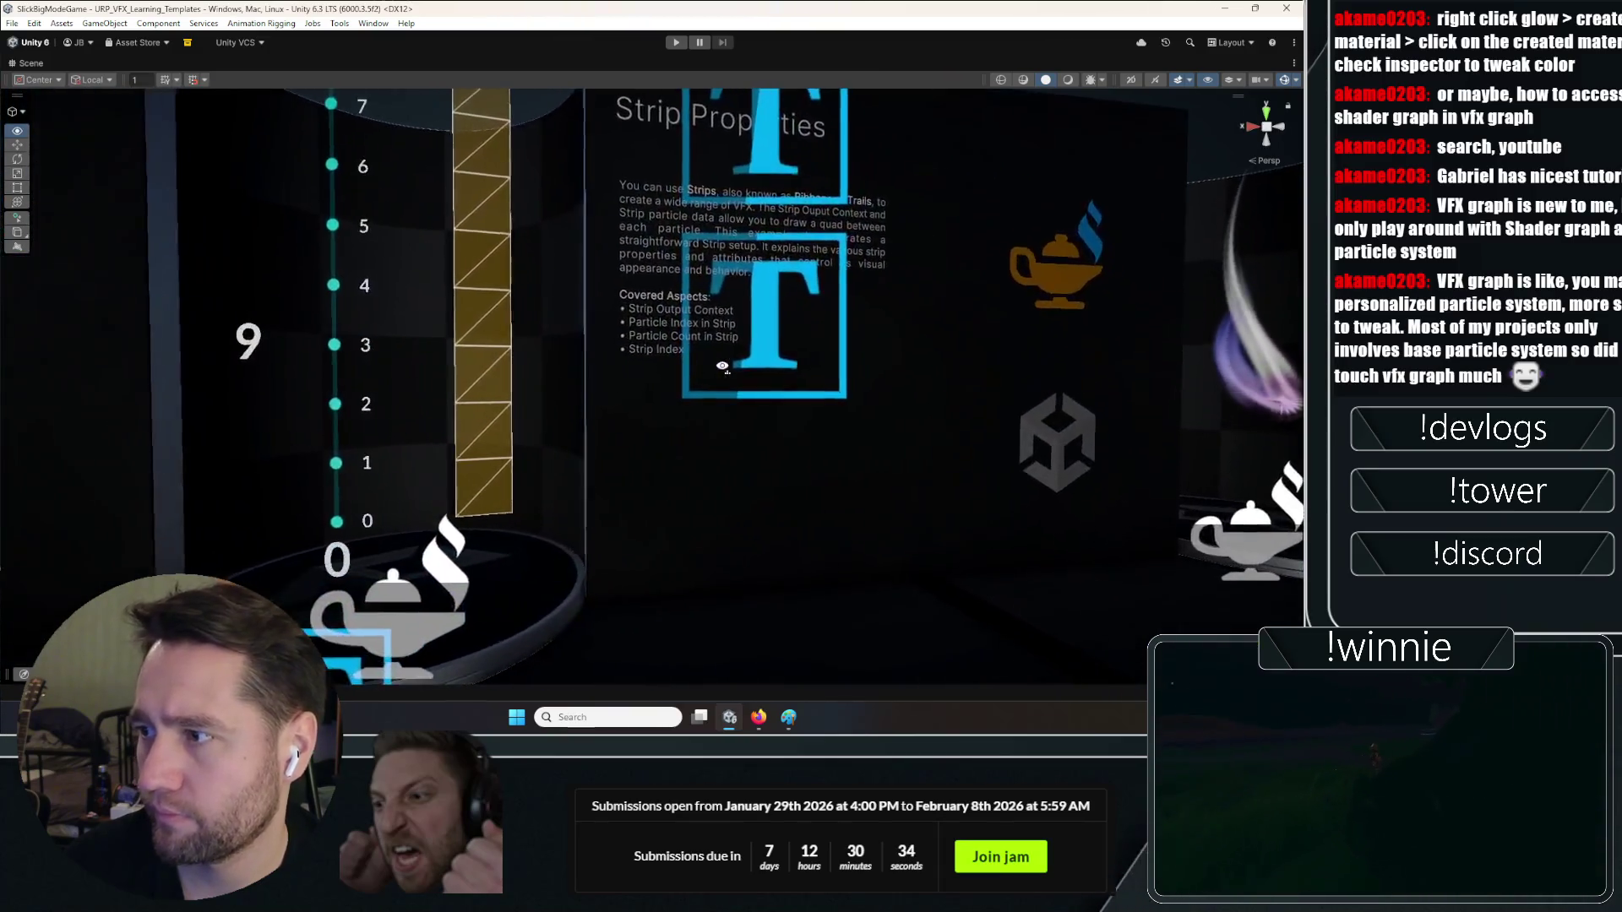
key(d)
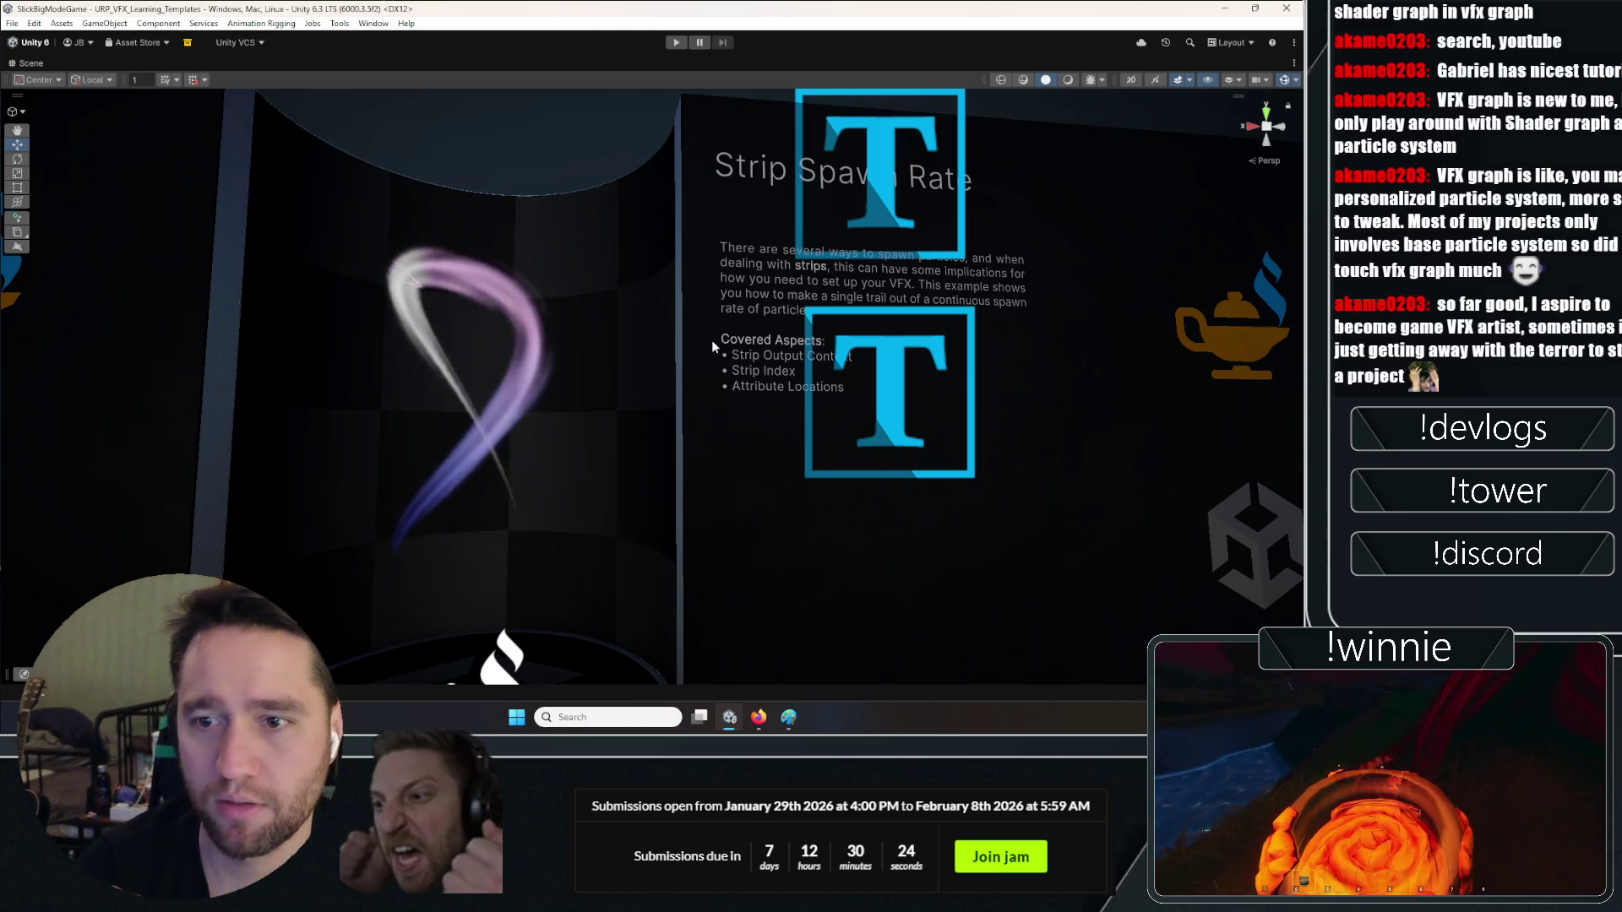
mouse_move(351, 338)
mouse_down()
mouse_move(443, 322)
mouse_move(584, 352)
mouse_move(445, 337)
mouse_move(416, 386)
mouse_move(442, 344)
mouse_move(411, 337)
mouse_move(616, 351)
mouse_move(768, 388)
mouse_move(742, 333)
mouse_move(425, 340)
mouse_move(279, 404)
mouse_move(569, 357)
mouse_move(420, 305)
mouse_up()
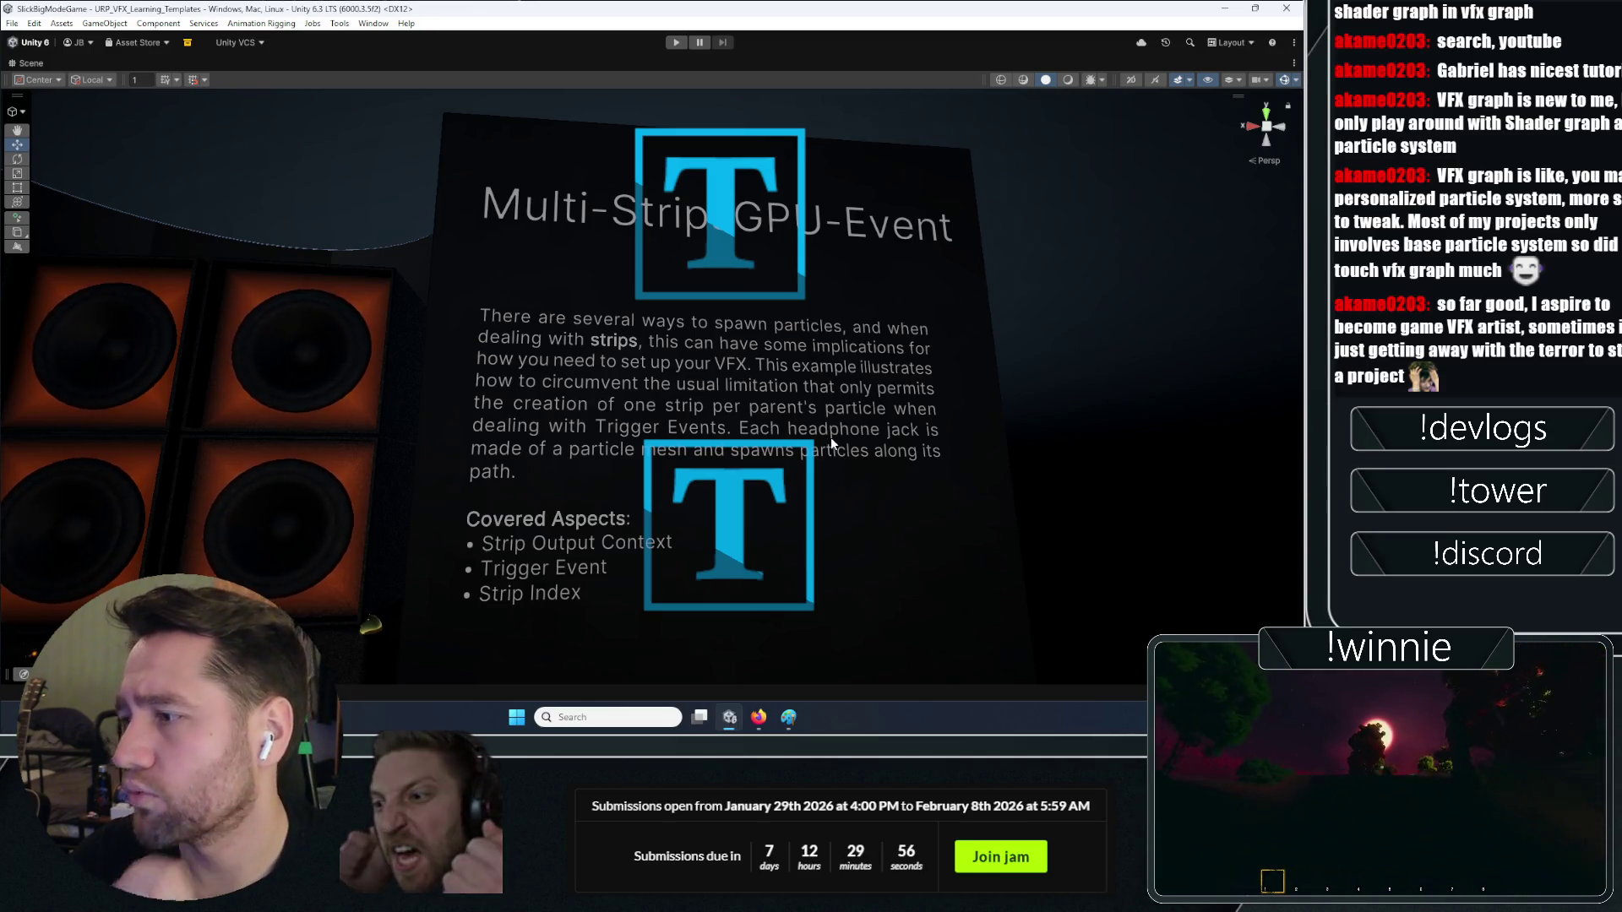
Zoom and orbit to the cable bundles, select the cable visual effect and frame it
scroll(548, 464, up, 3)
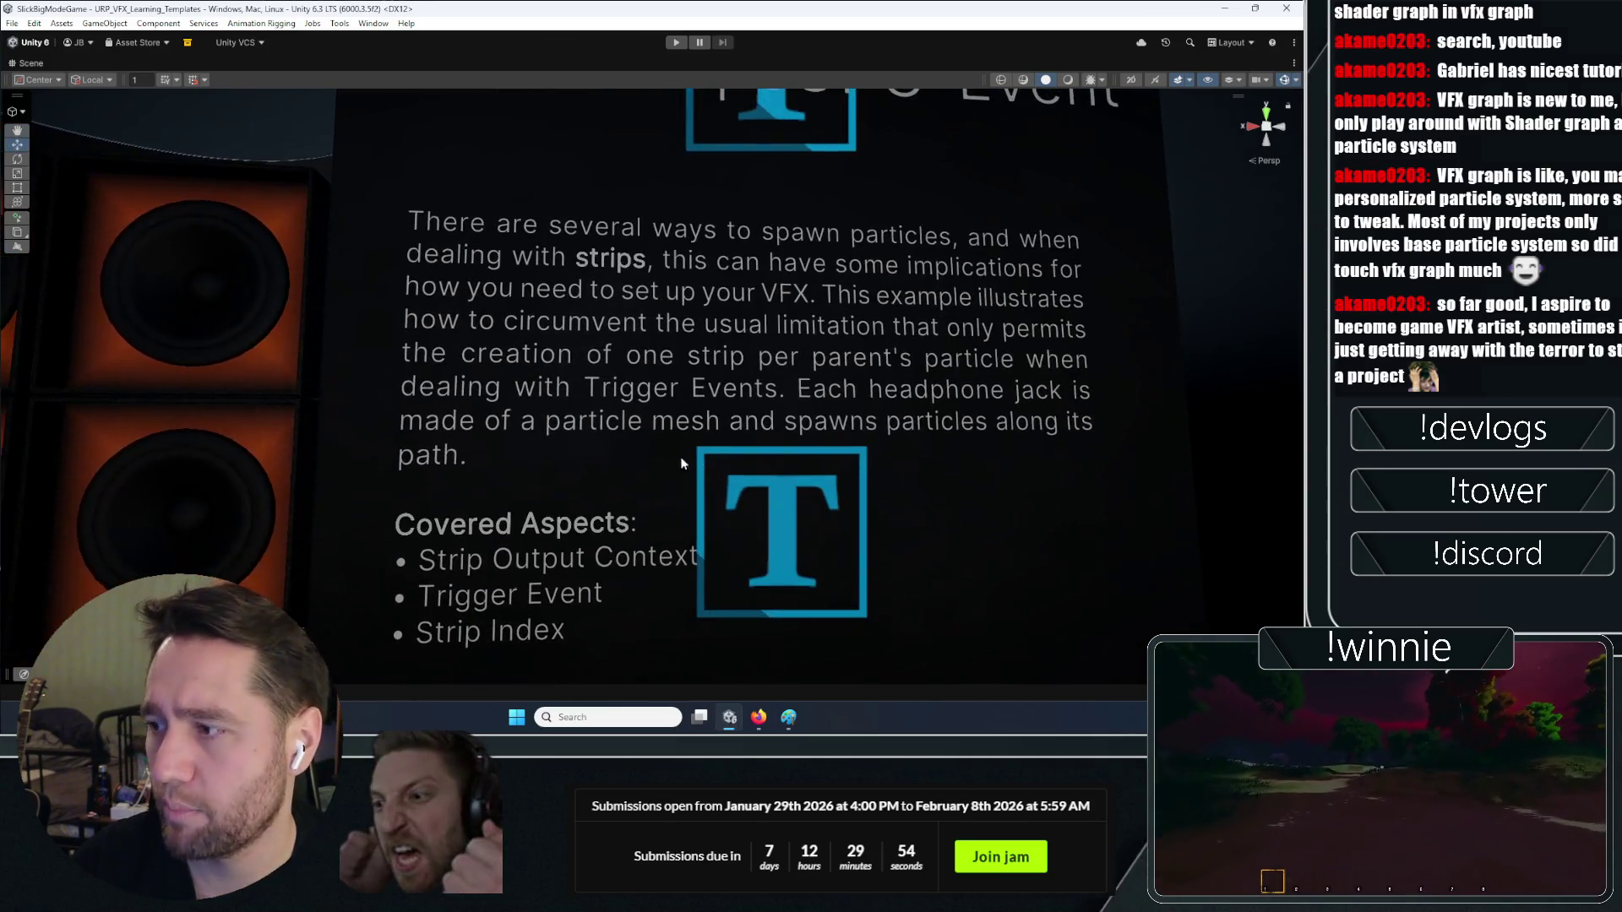
mouse_move(1008, 438)
mouse_down()
mouse_move(899, 659)
mouse_move(870, 554)
mouse_move(911, 555)
mouse_up()
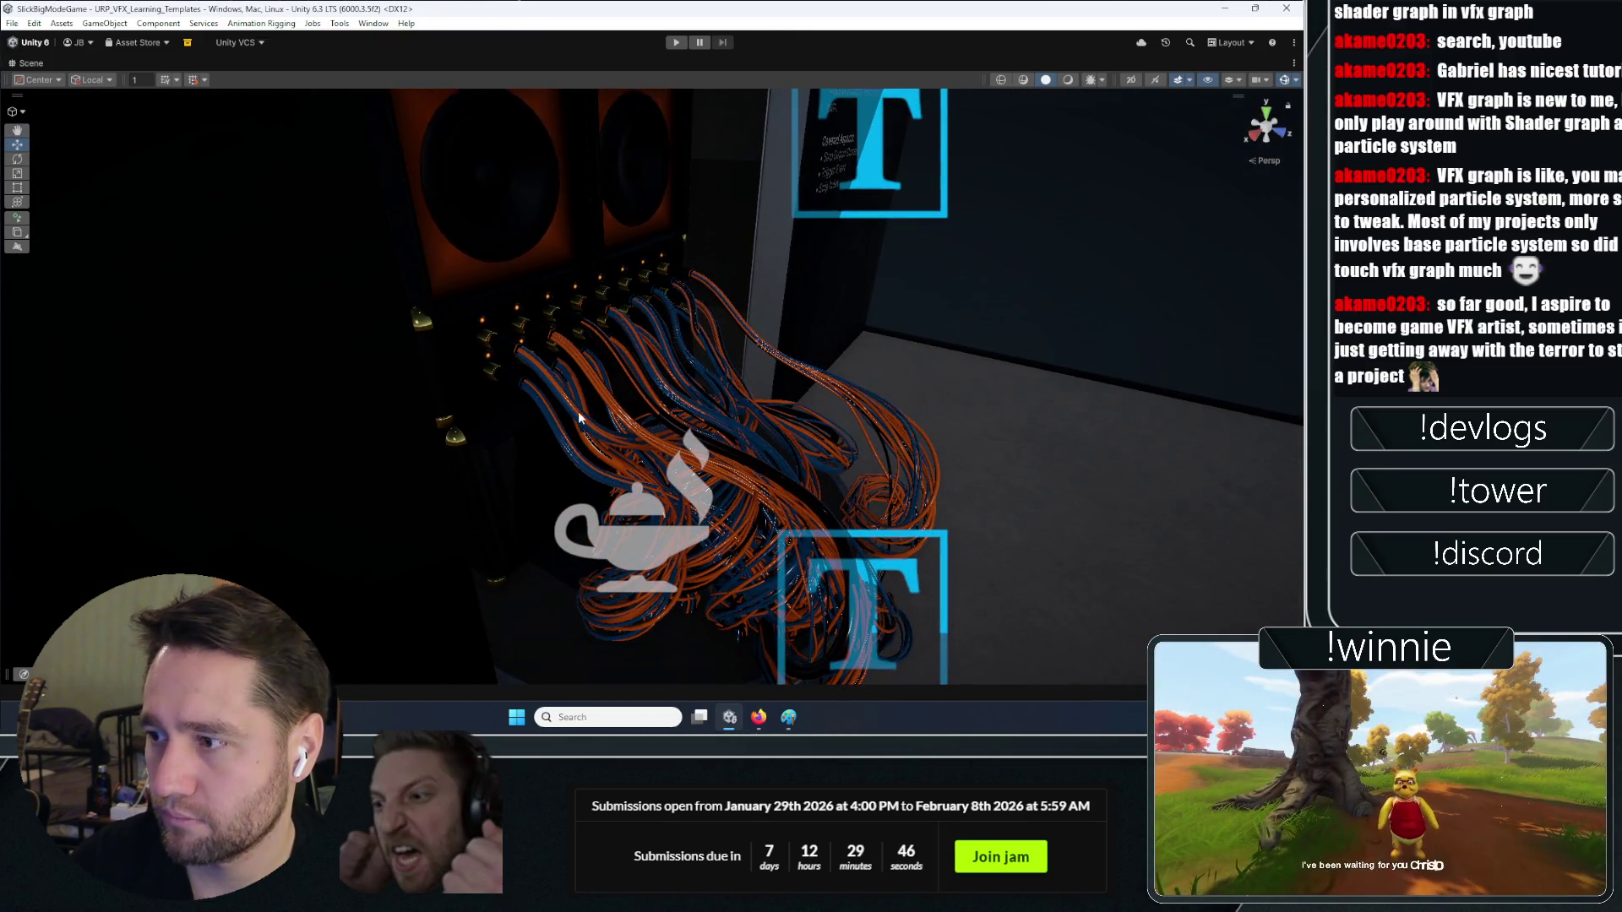
click(538, 387)
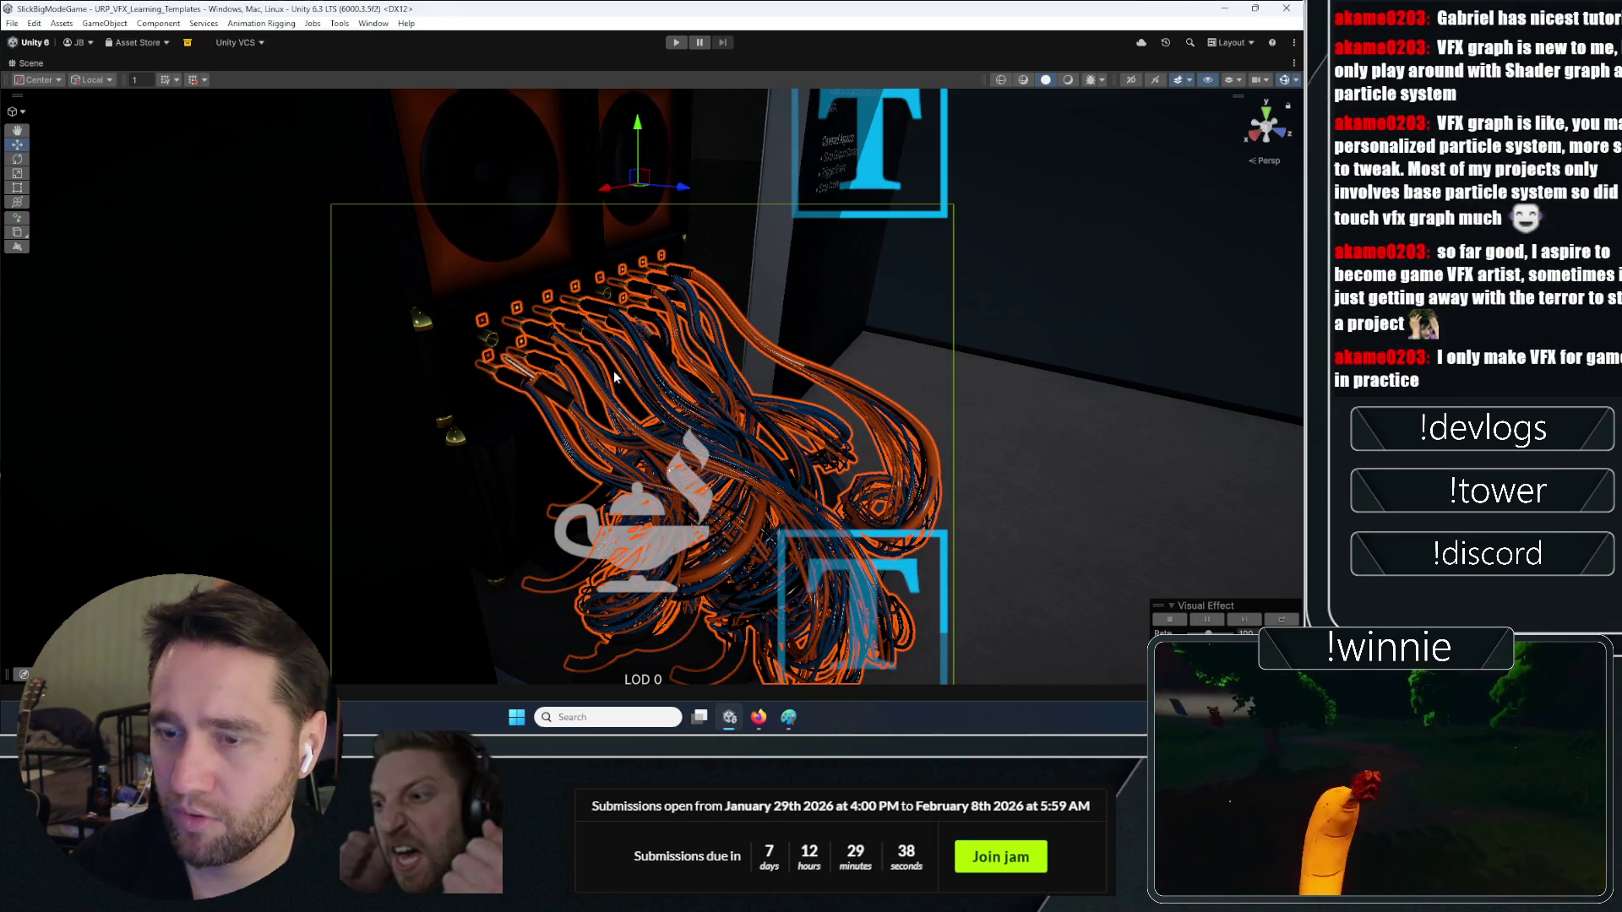
scroll(672, 377, up, 5)
drag(672, 377, 738, 321)
click(738, 316)
key(f)
Select the speaker stack and get a closer angled view of it
mouse_move(740, 380)
mouse_down()
mouse_move(1198, 352)
mouse_move(779, 353)
mouse_up()
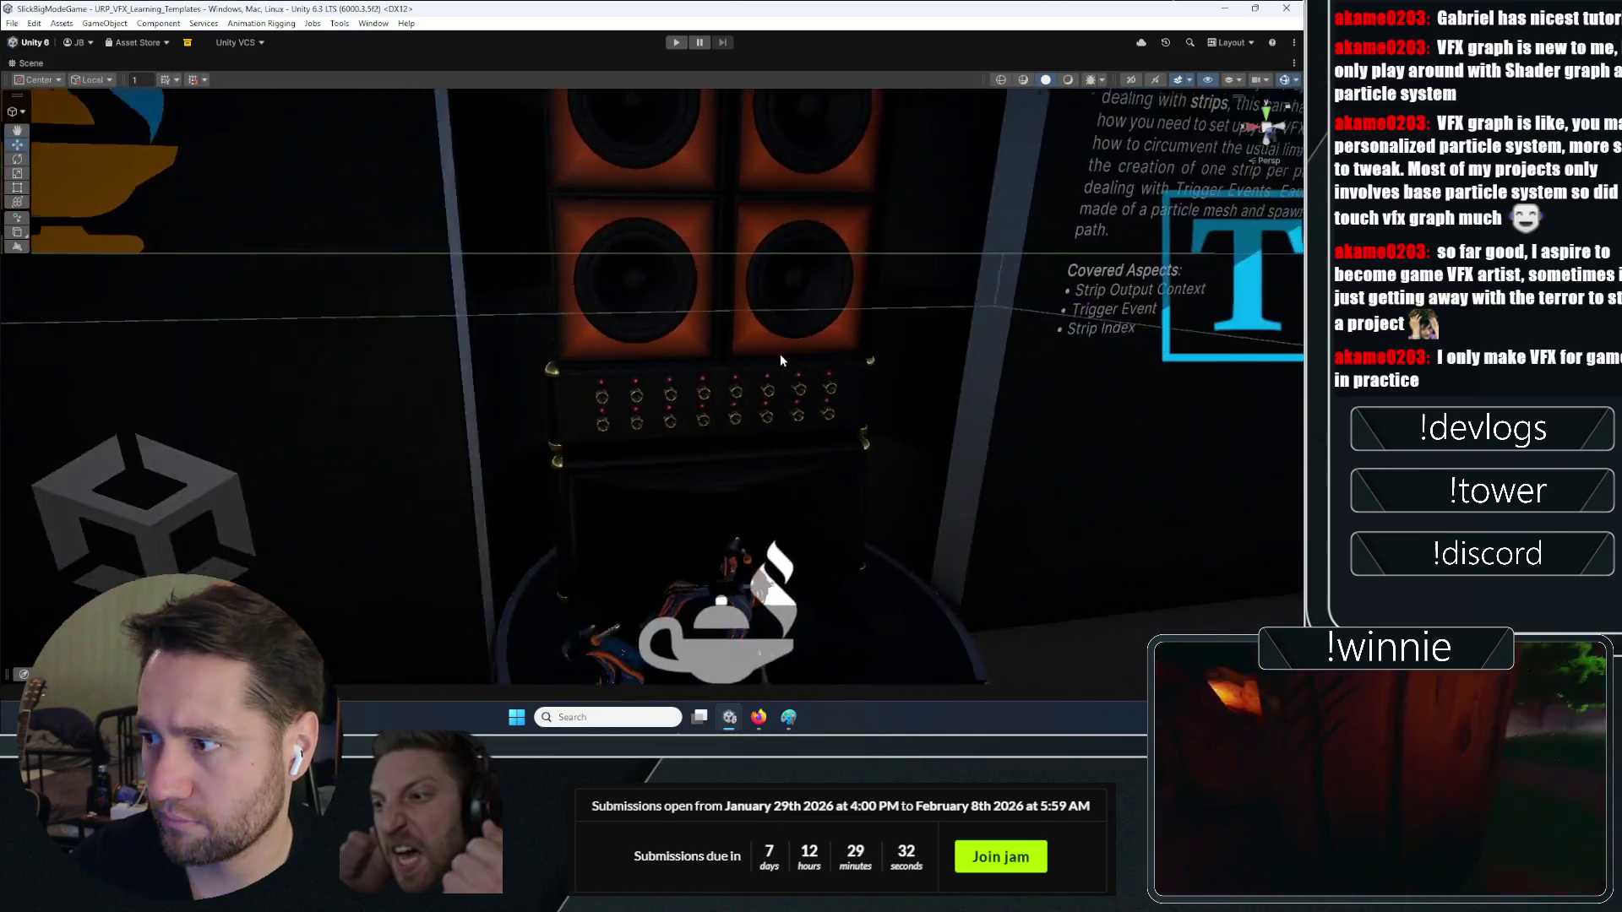
click(794, 406)
mouse_move(925, 442)
mouse_down()
mouse_move(791, 428)
mouse_move(974, 378)
mouse_move(994, 406)
mouse_move(999, 351)
mouse_move(749, 413)
mouse_move(698, 481)
mouse_move(935, 449)
mouse_move(794, 369)
mouse_move(1007, 345)
mouse_move(927, 225)
mouse_move(909, 246)
mouse_move(133, 86)
mouse_up()
Restore the full layout, then select, expand and toggle Strip GPU-Events off and back on
double_click(33, 63)
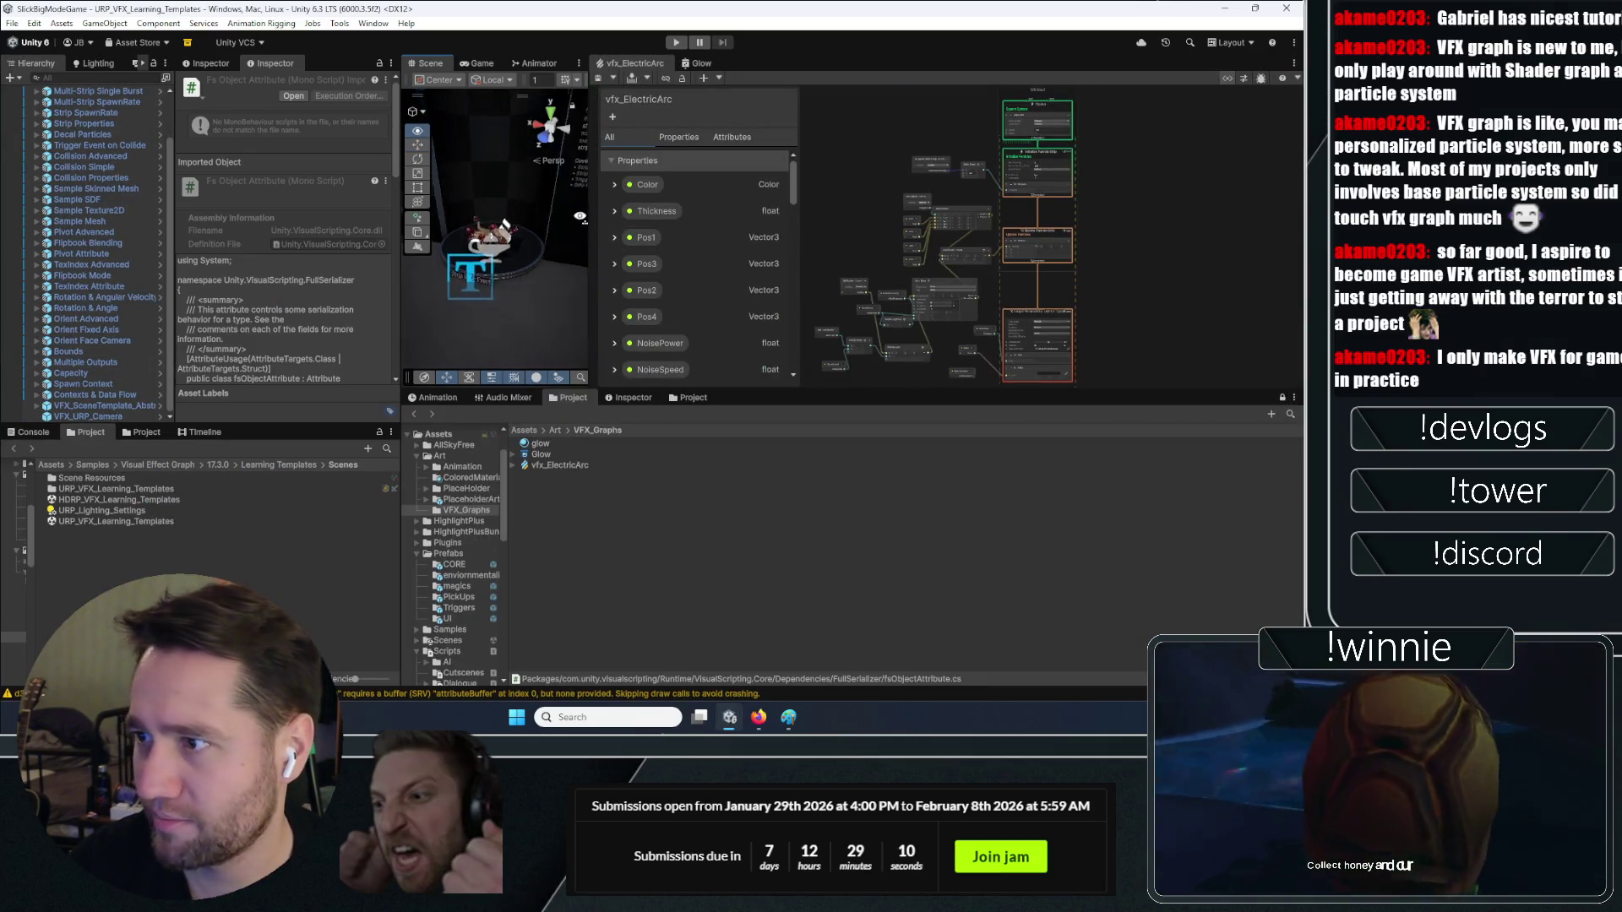
click(483, 250)
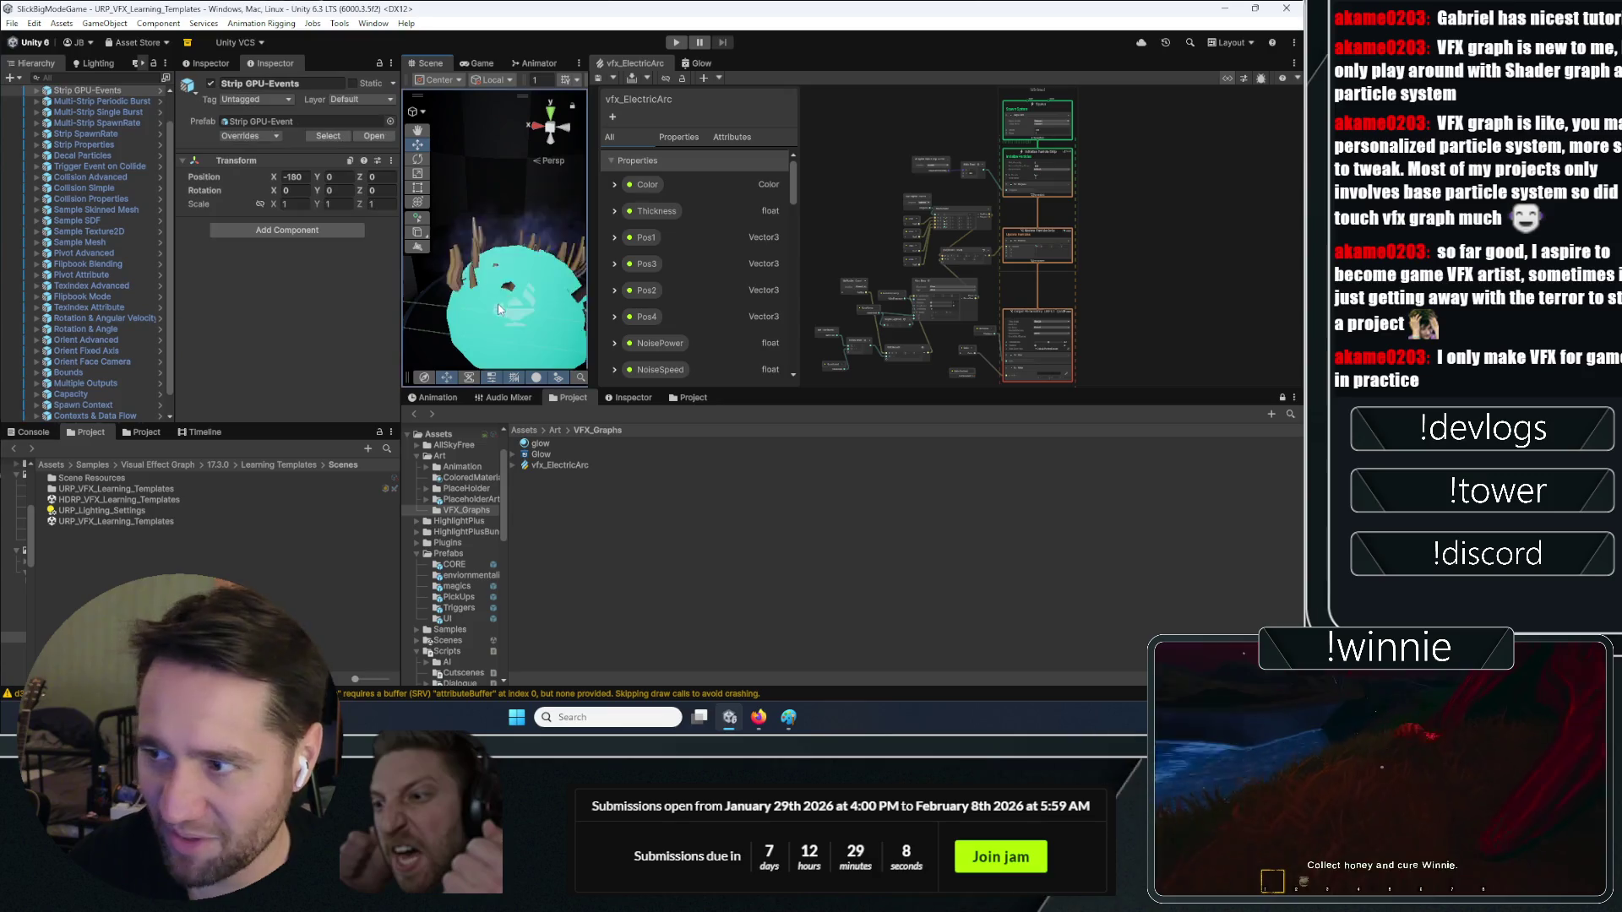
scroll(106, 321, up, 2)
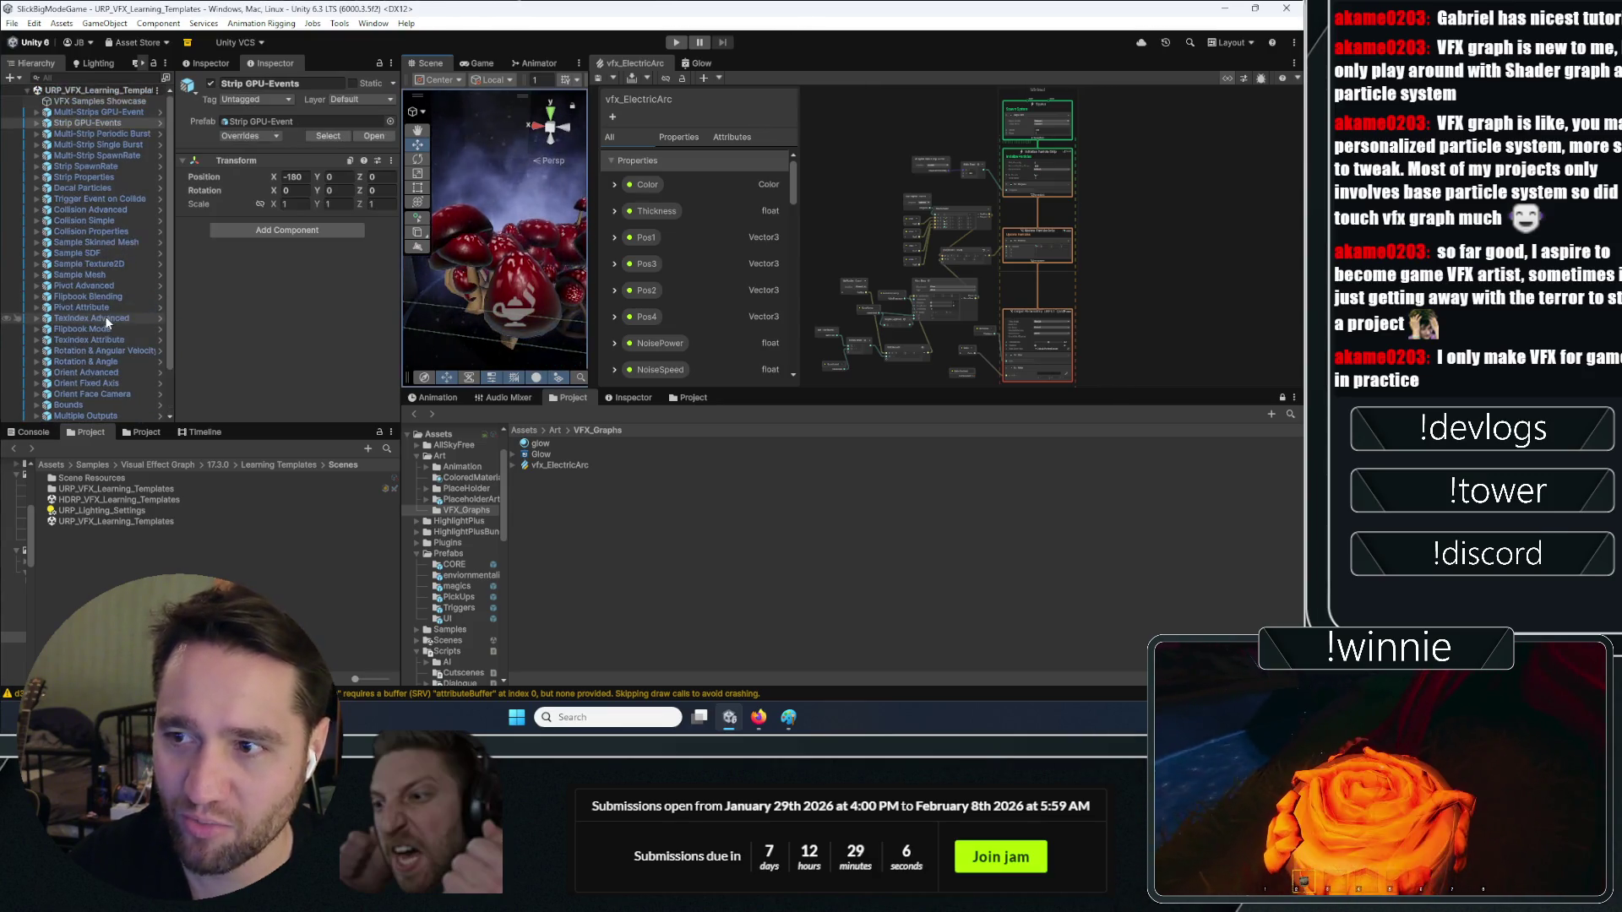
click(37, 124)
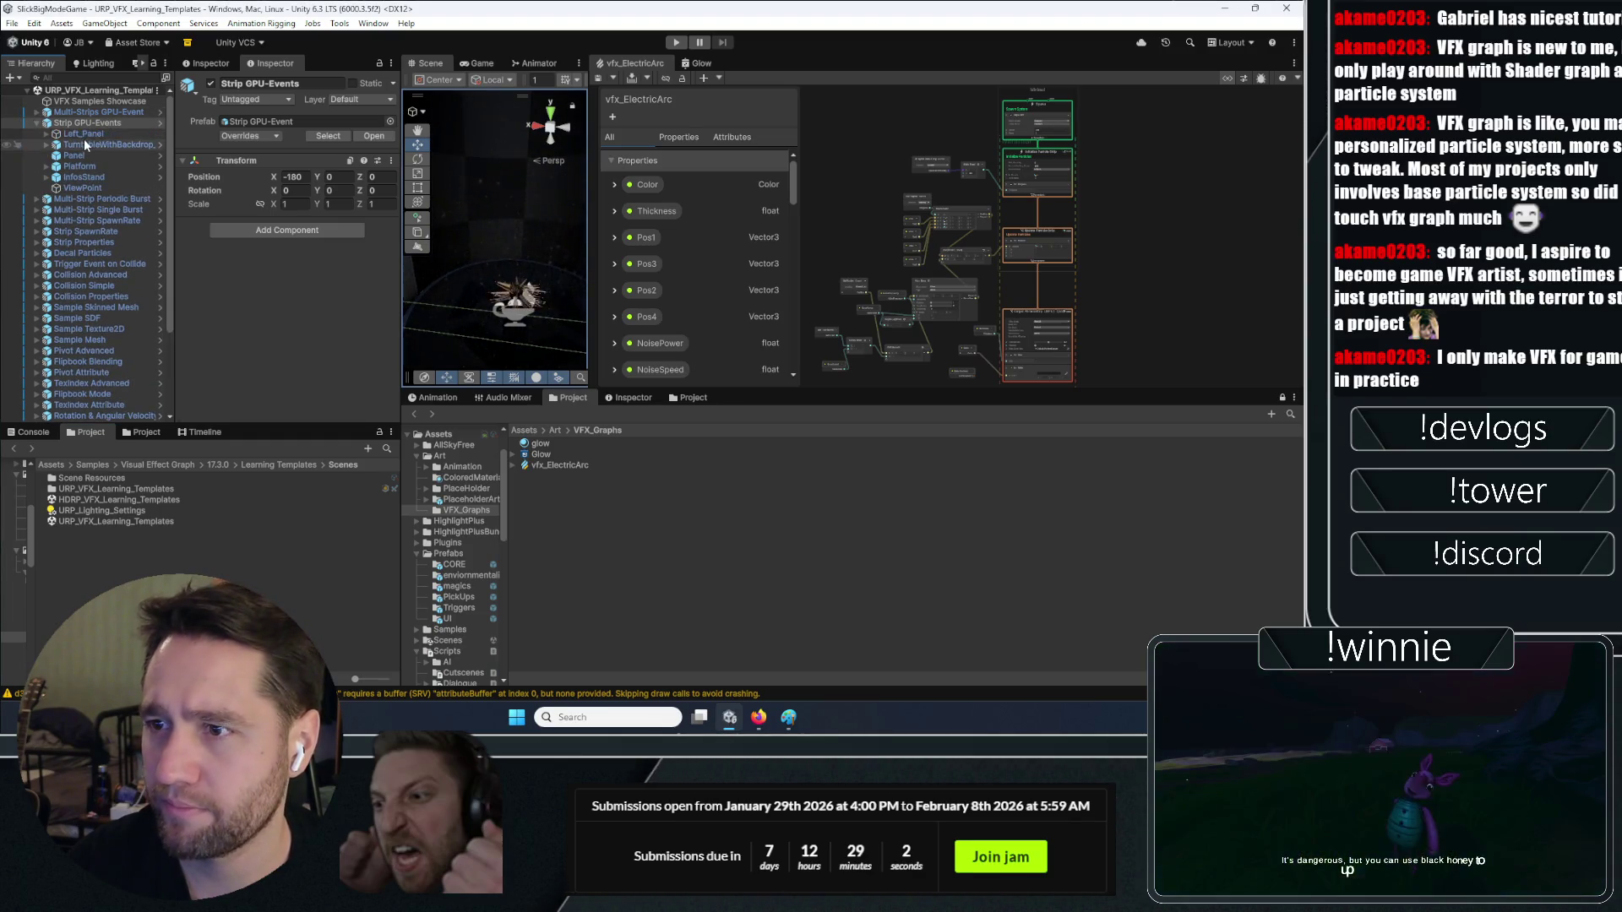
click(211, 84)
click(210, 84)
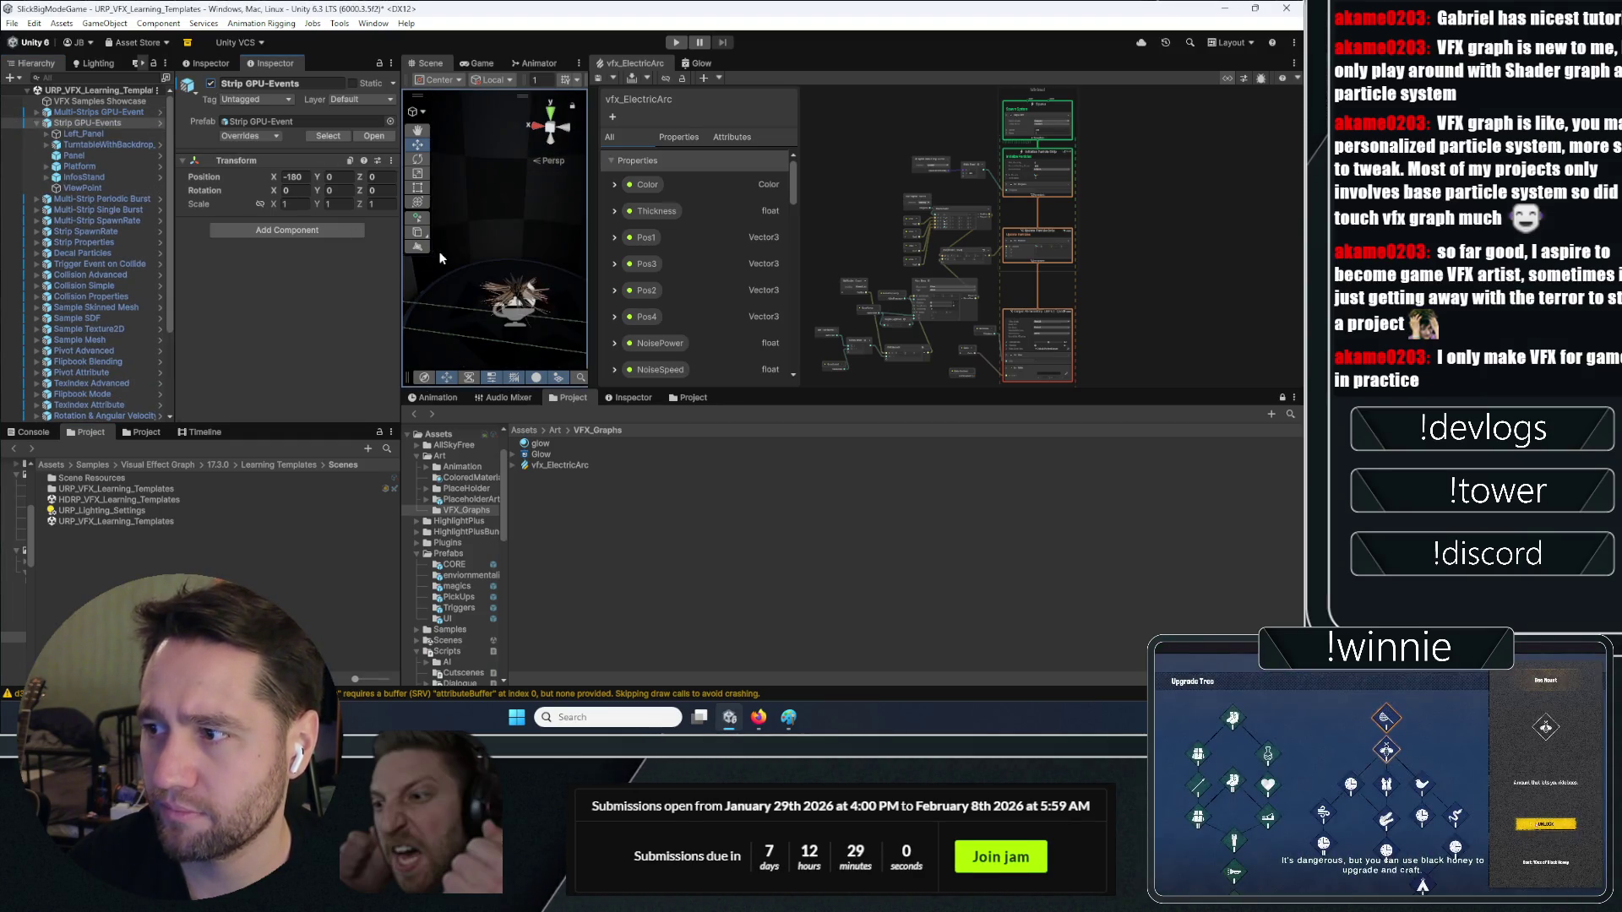
Frame TurntableWithBackdrop_VFX, then expand Platform and step through its child objects
double_click(97, 144)
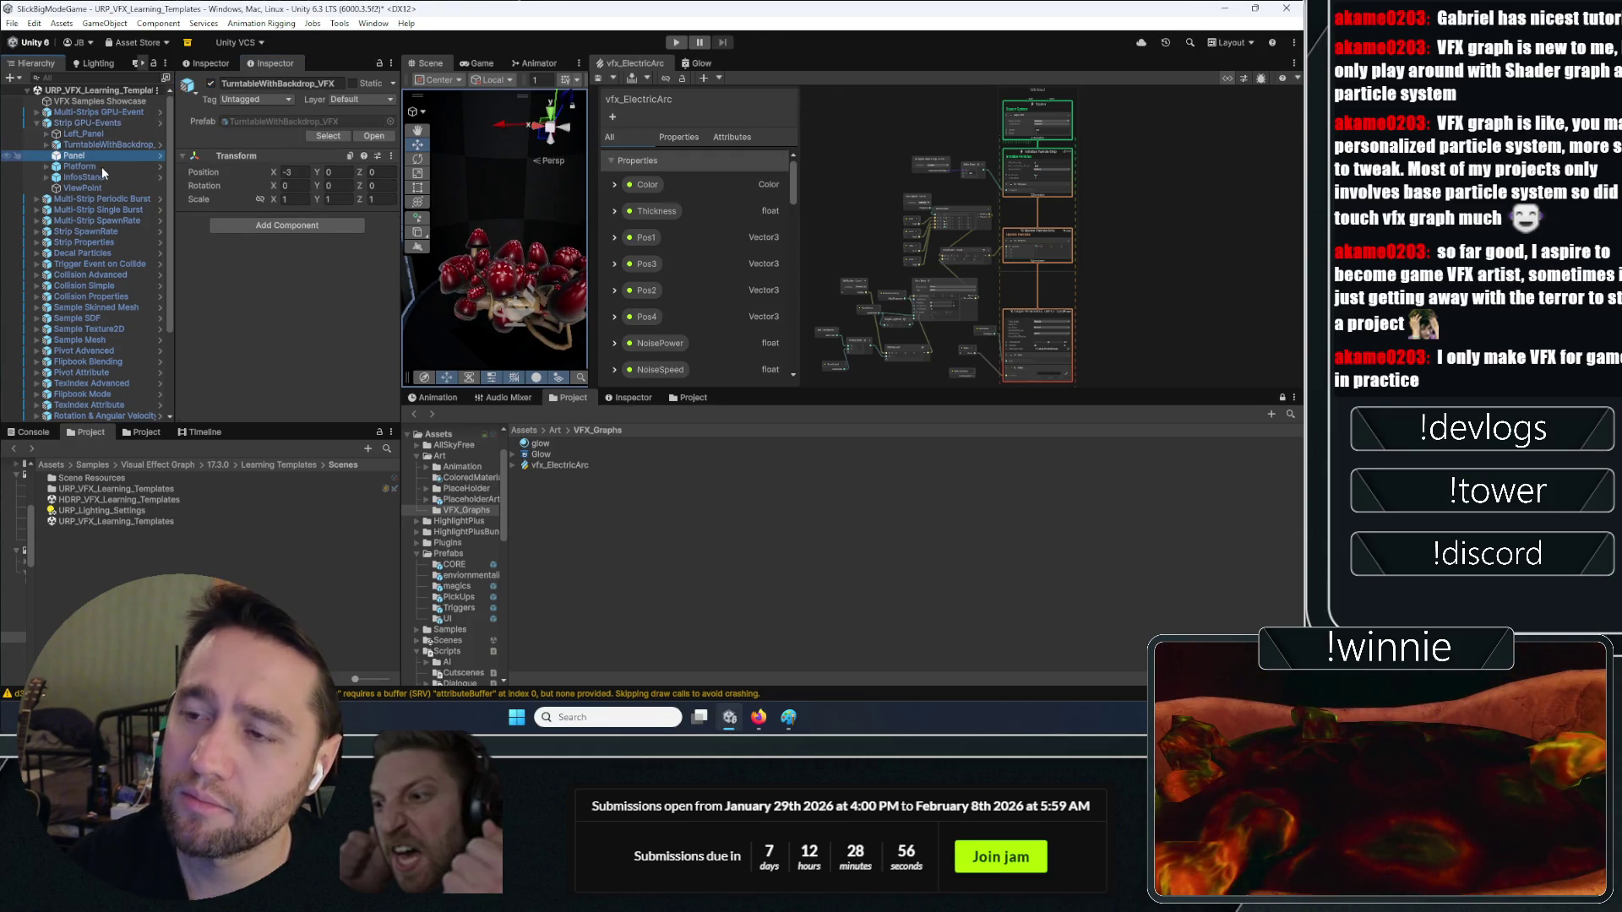
click(95, 165)
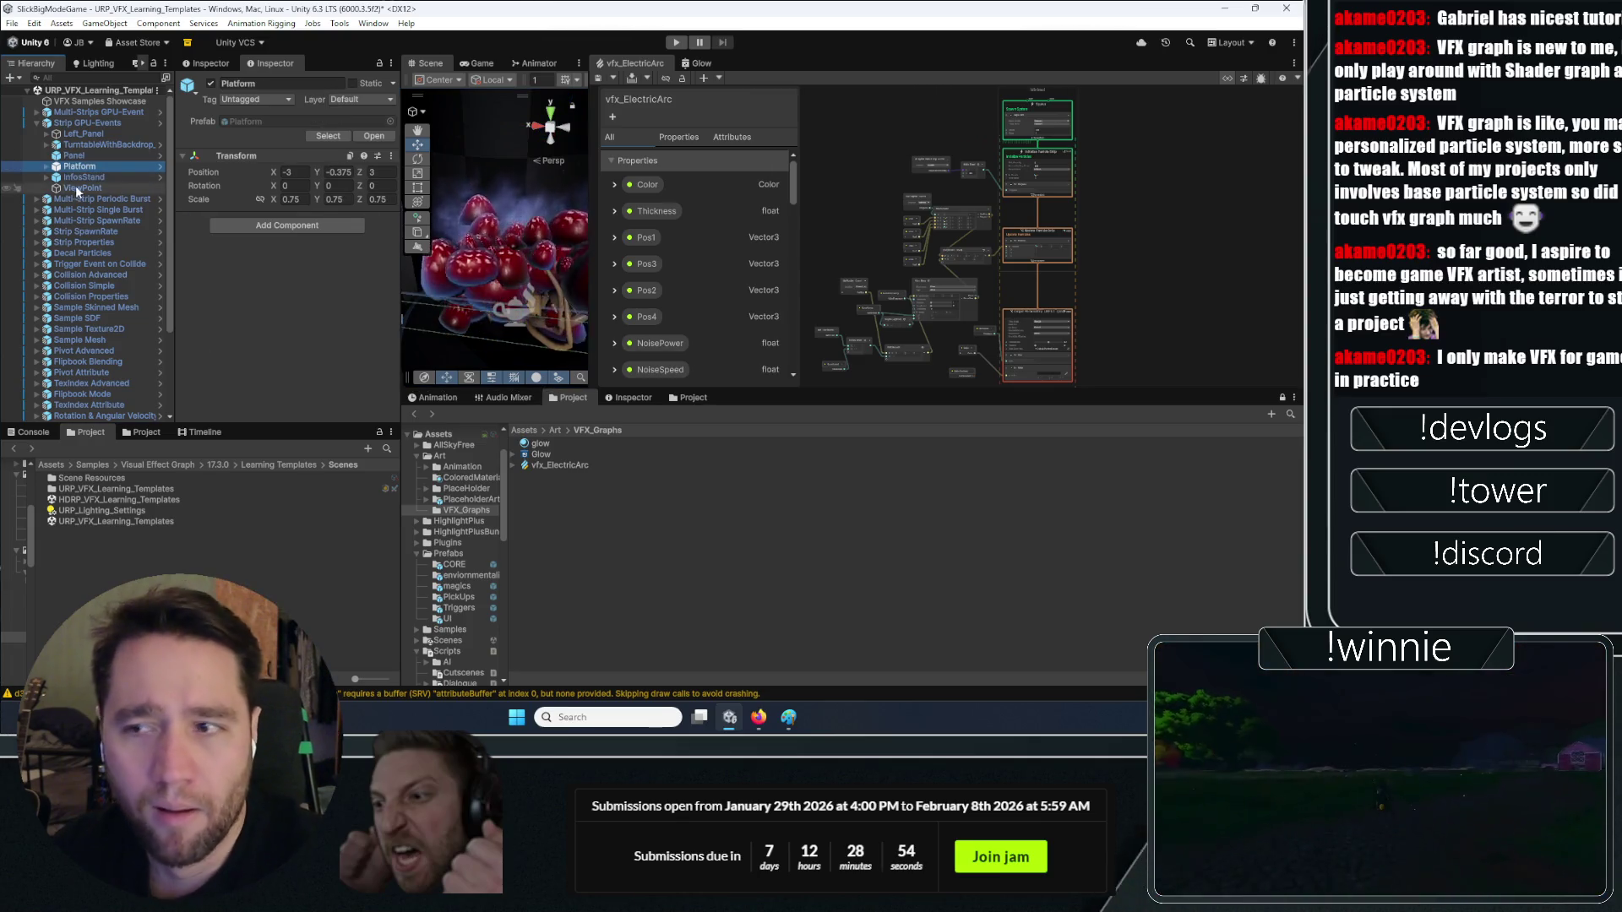
key(Right)
key(Down)
key(Left)
key(Left)
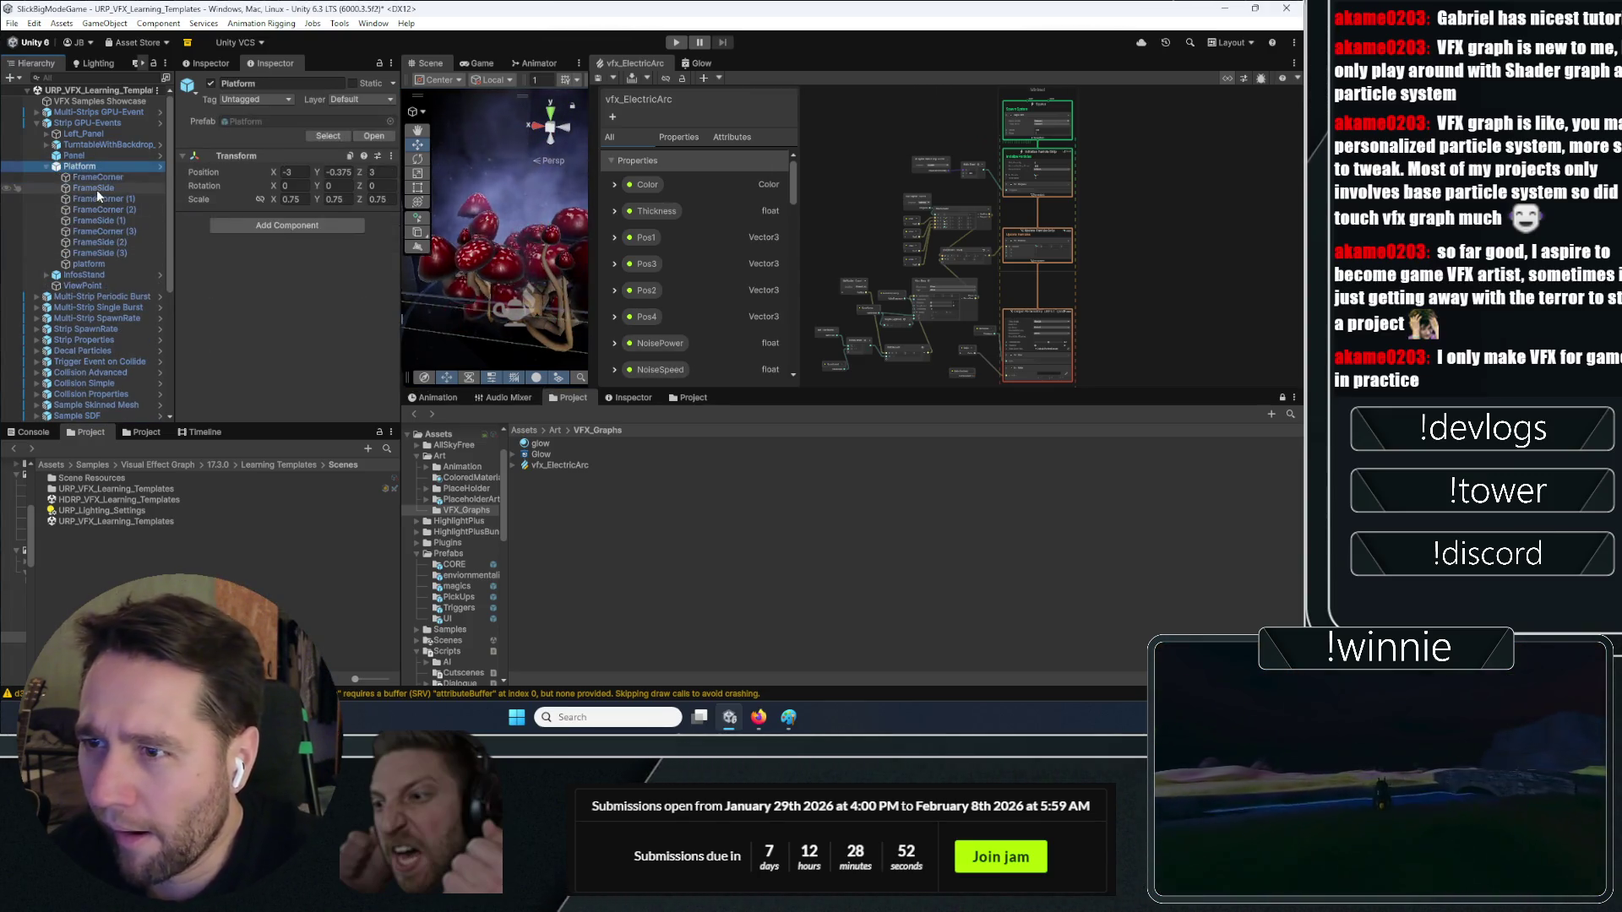
key(f)
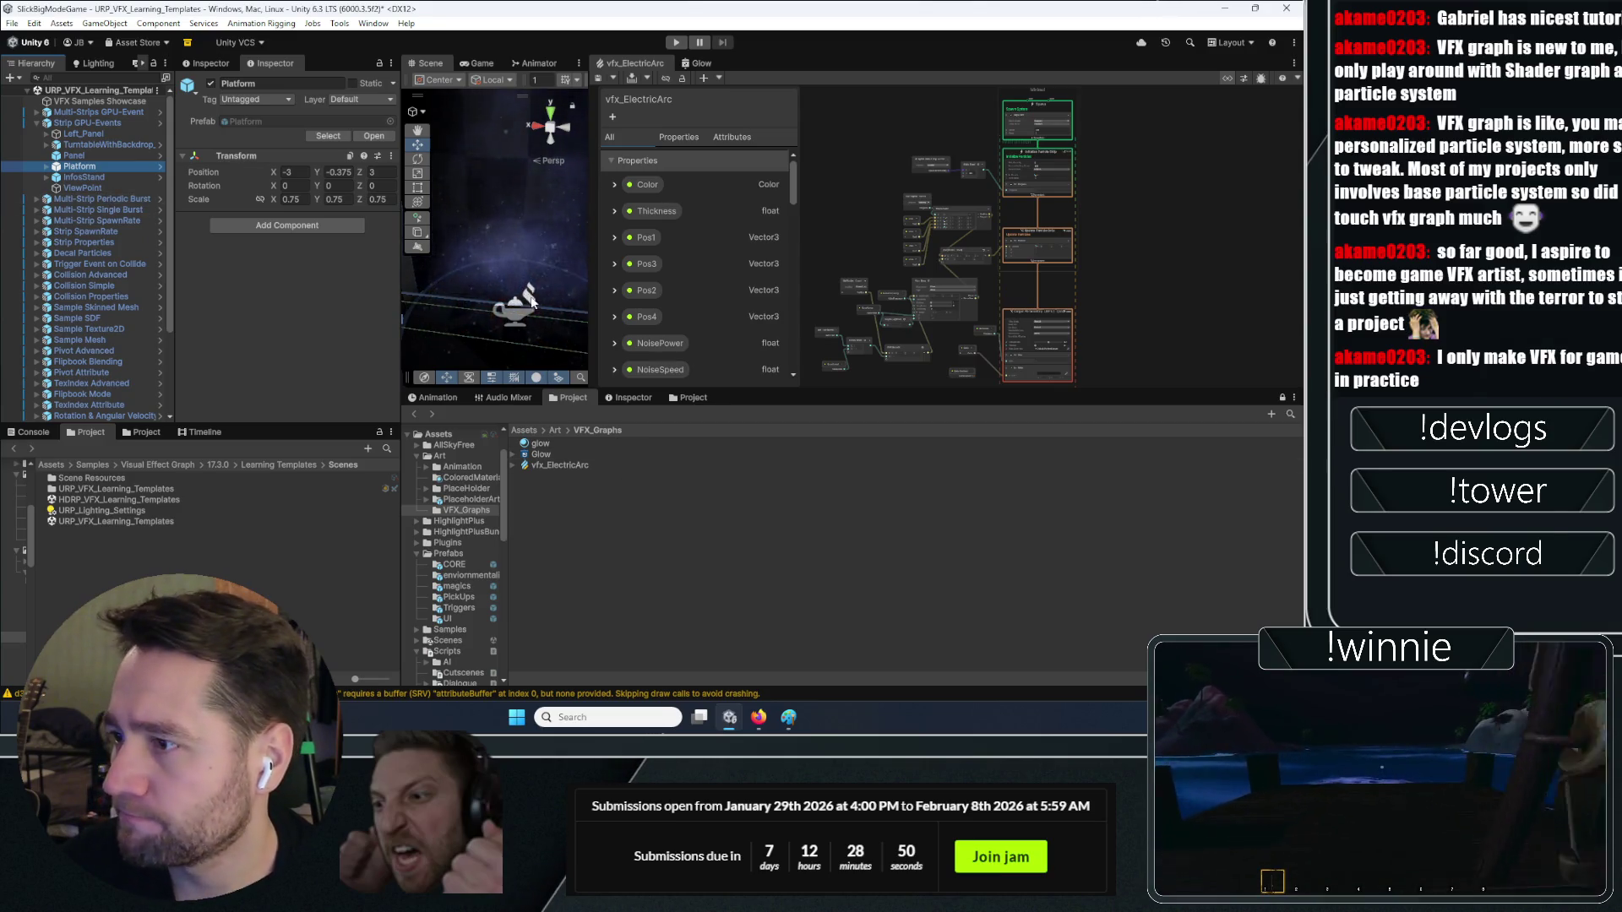
Widen the Scene viewport around the speaker stack and browse the Project panel to Assets
drag(592, 247, 777, 247)
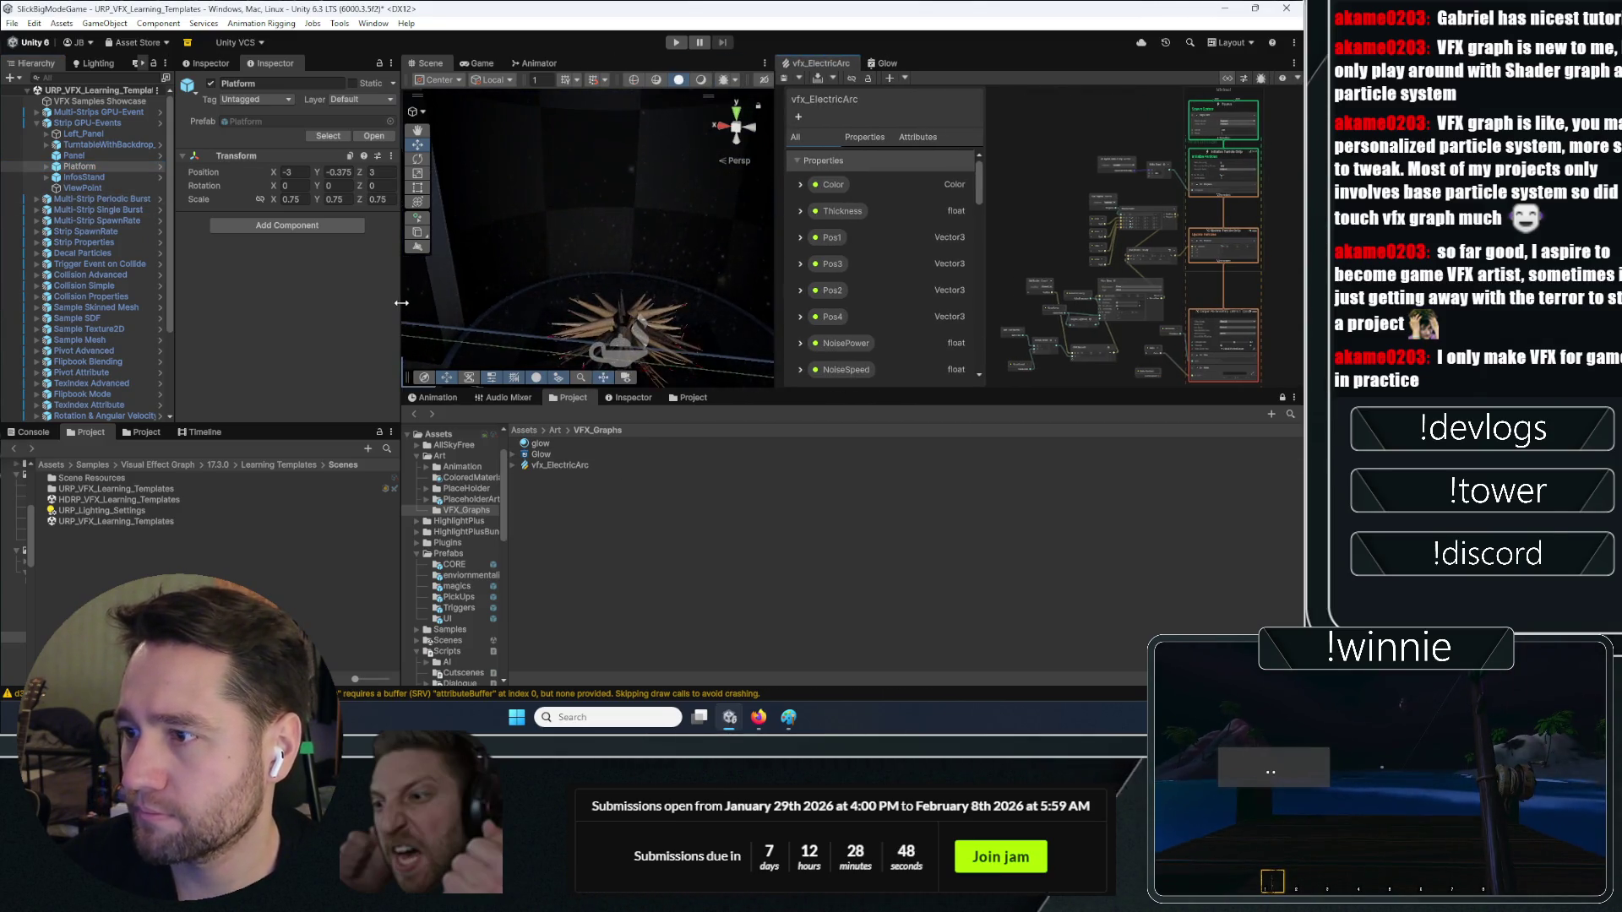
drag(401, 302, 332, 302)
scroll(540, 245, up, 5)
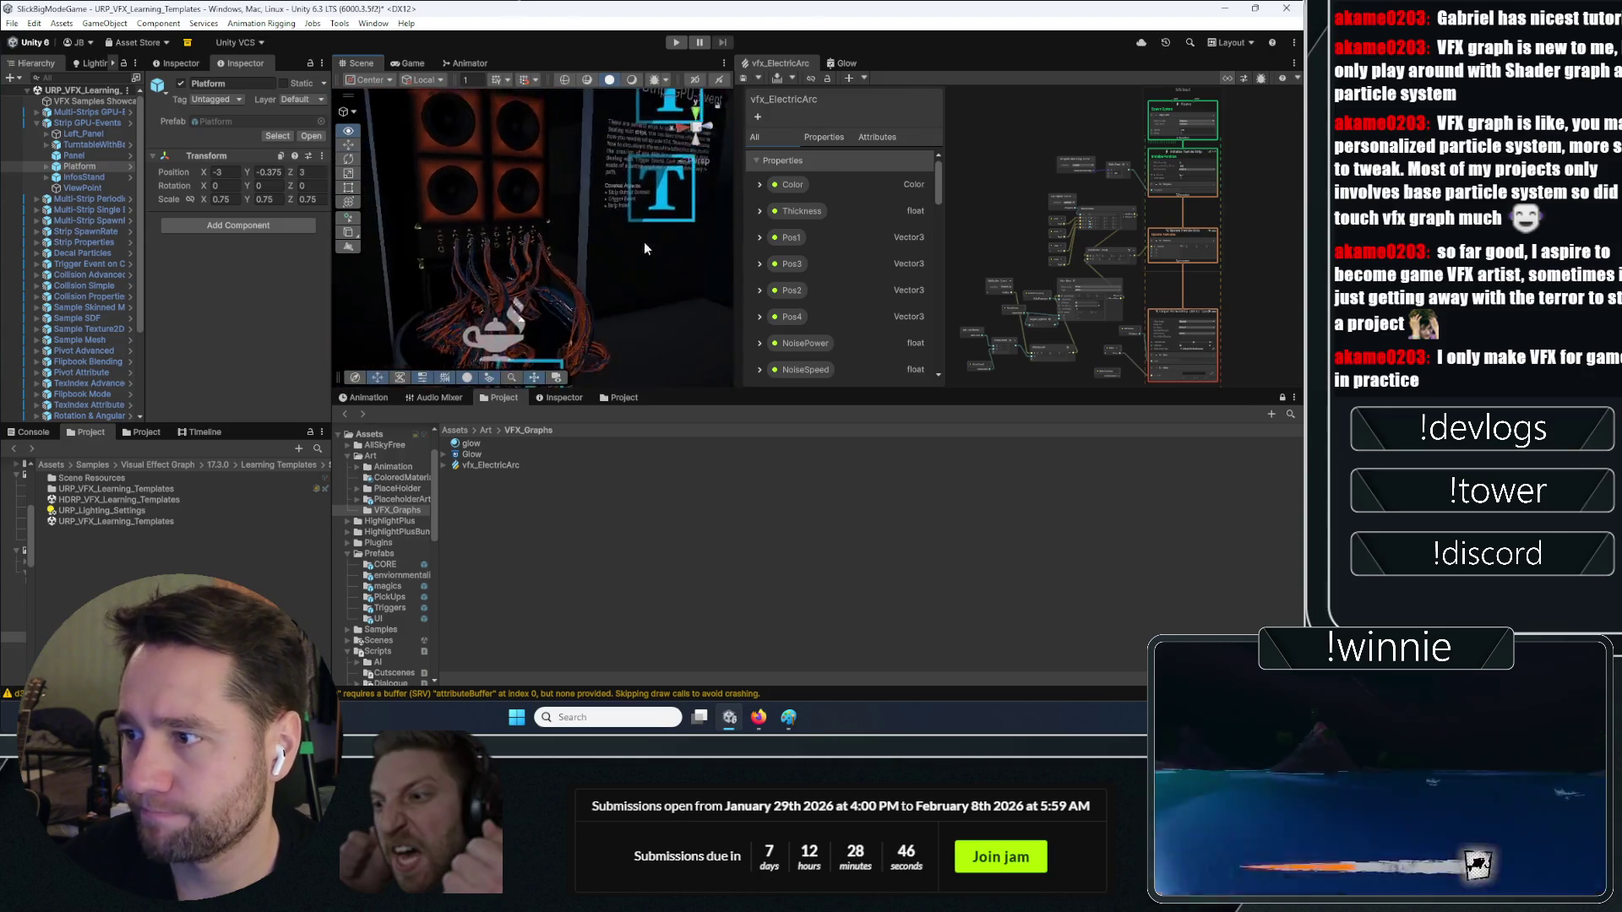
drag(644, 248, 630, 245)
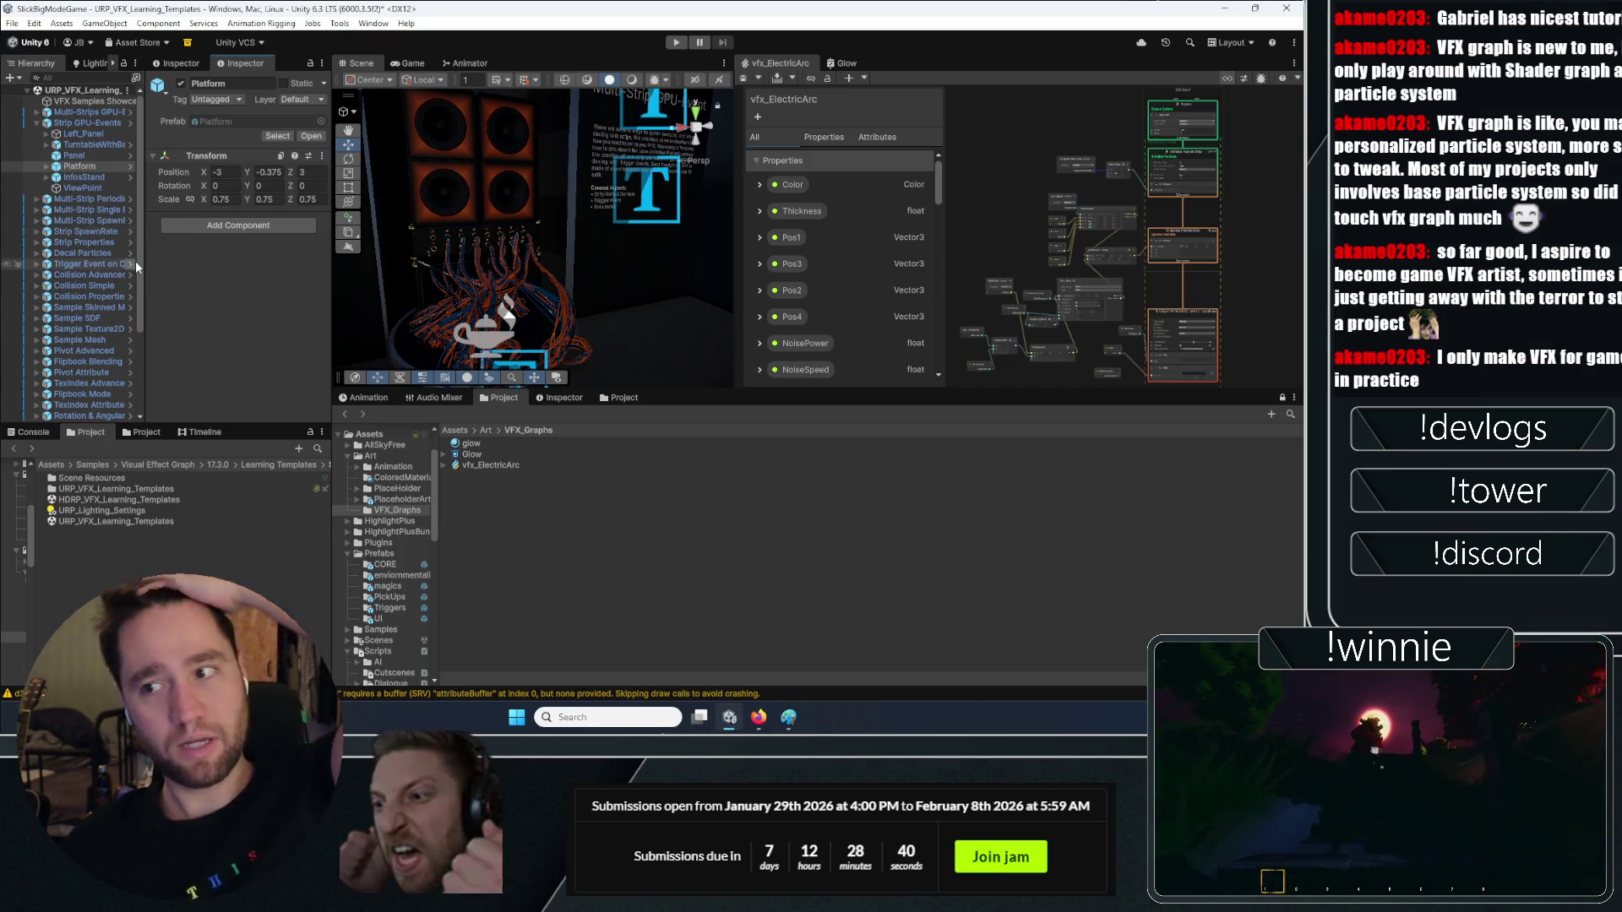
click(455, 431)
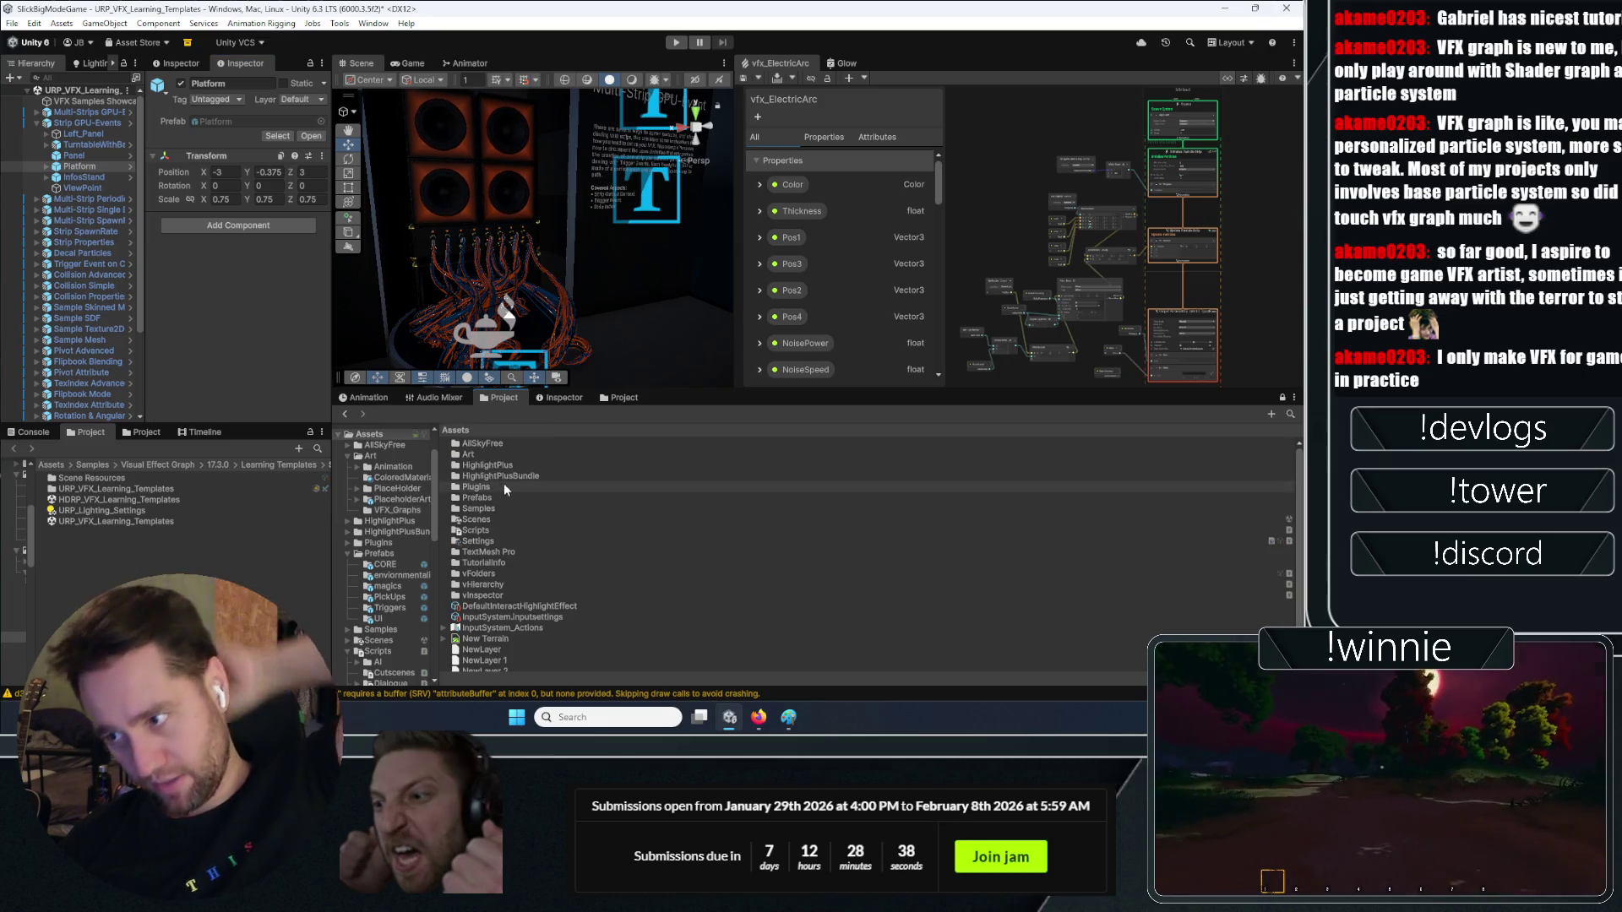